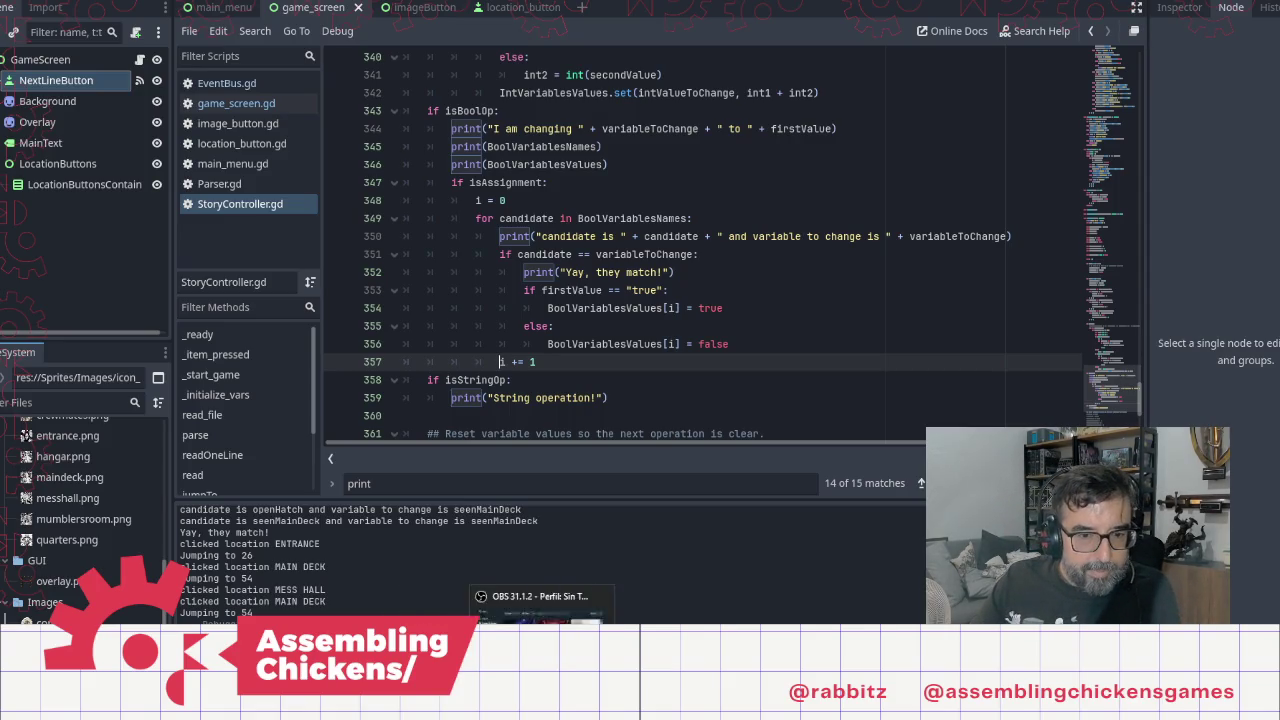
Step: Bring the Notepad story script forward and place the caret after 'label entrance:'
click(410, 605)
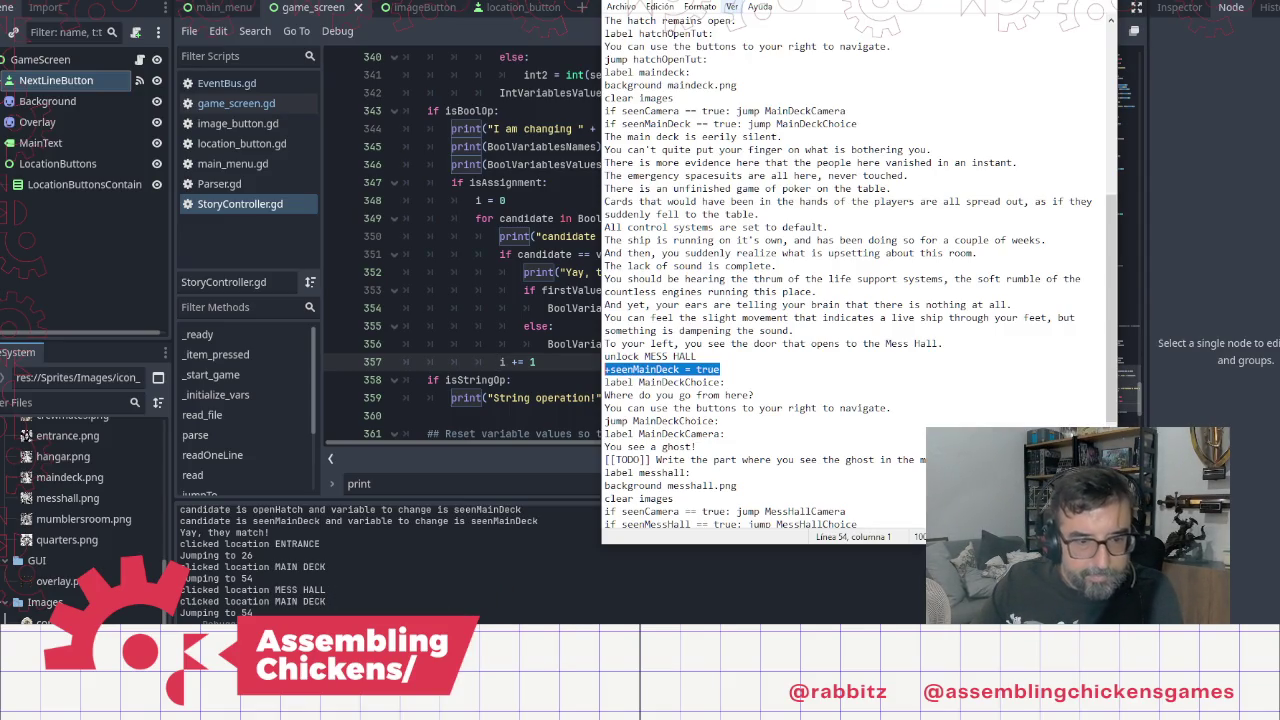
scroll(823, 160, up, 9)
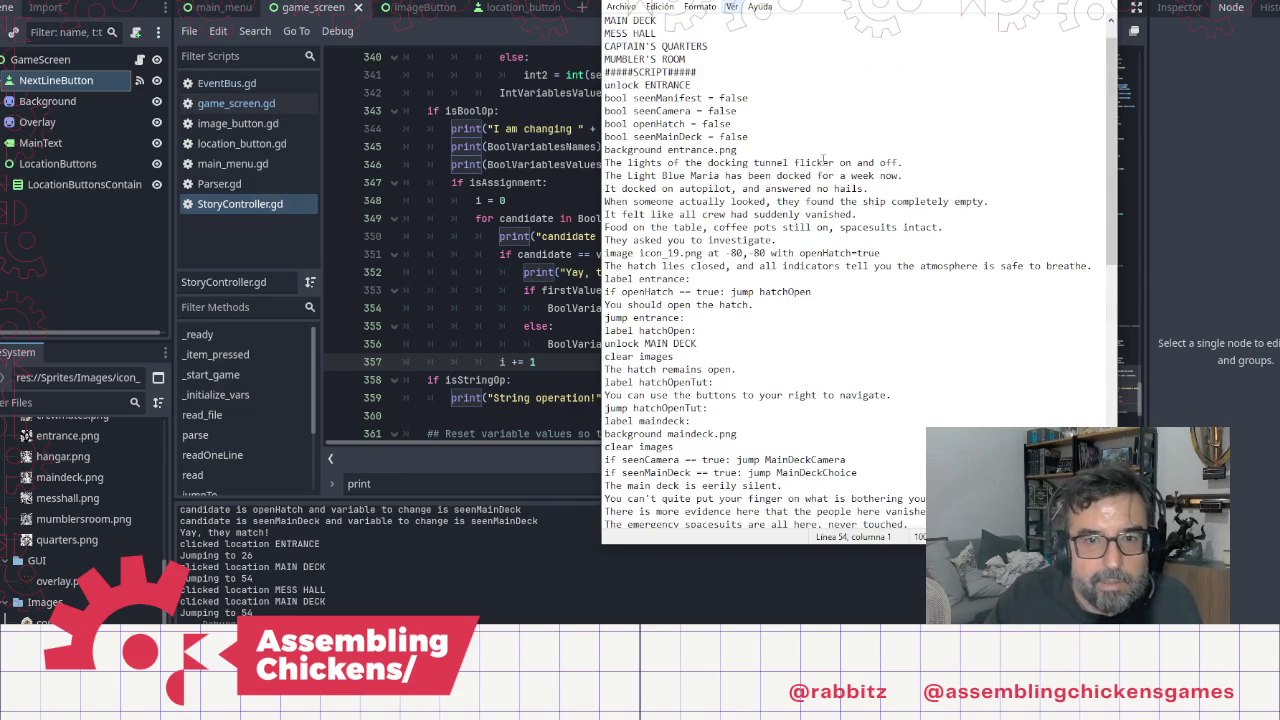
click(753, 100)
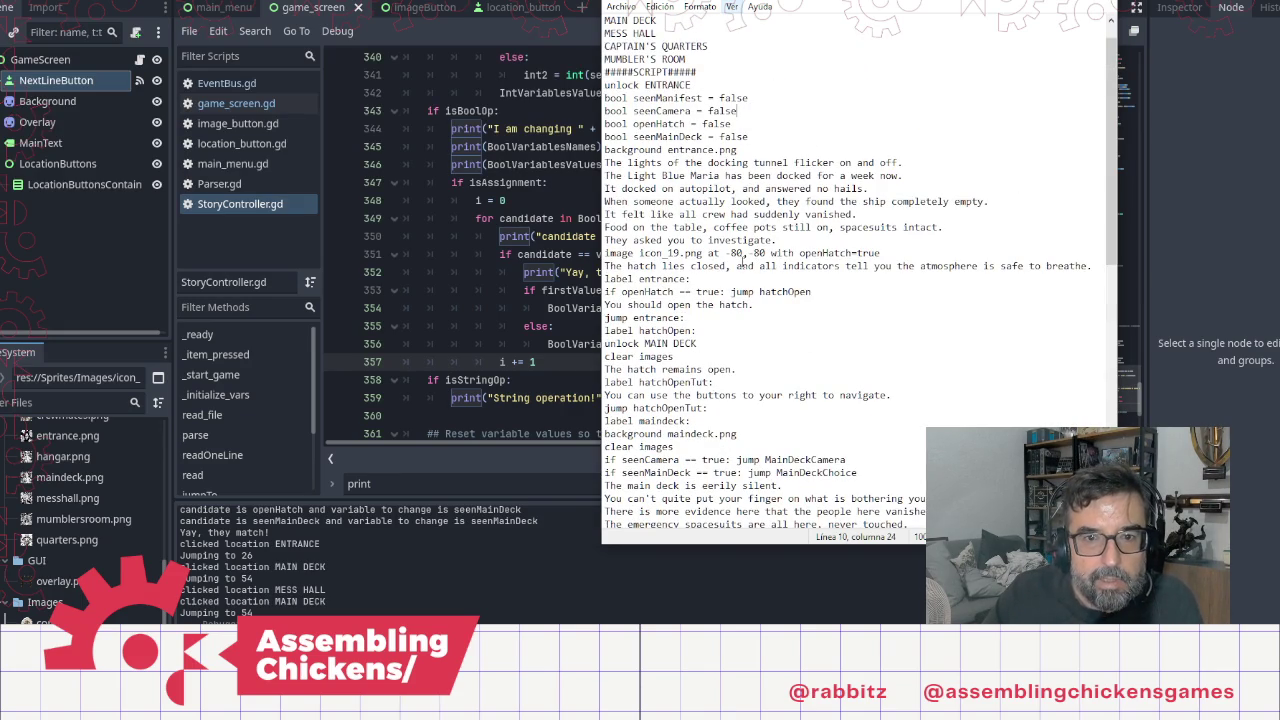
click(695, 281)
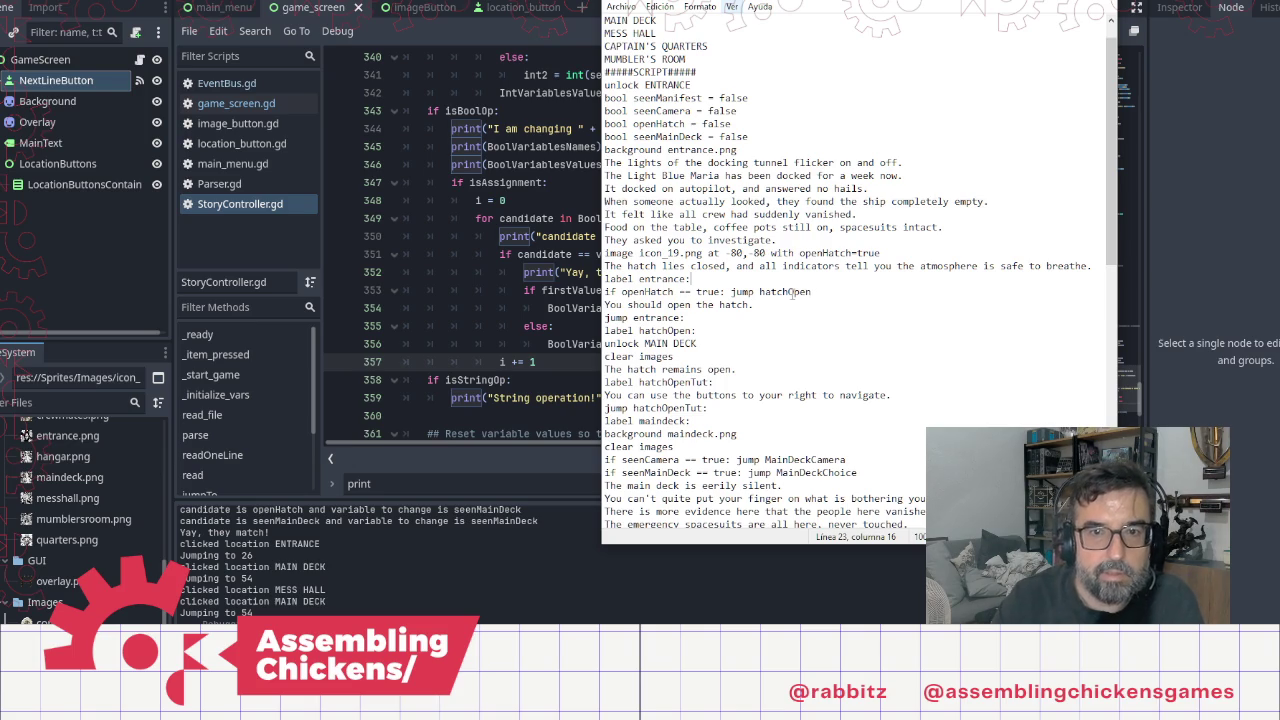
Step: Duplicate the 'background entrance.png' line onto a new line under 'label entrance:'
key(Return)
key(Up)
key(Up)
key(Up)
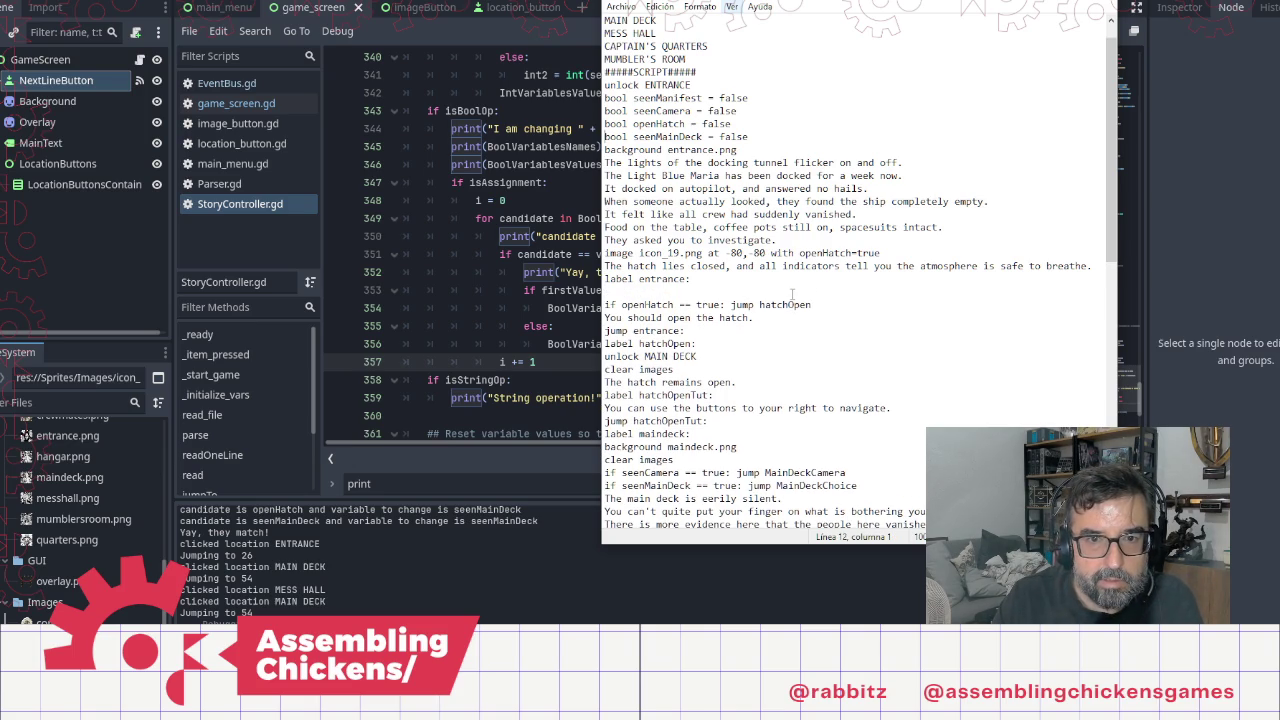
key(shift+End)
key(ctrl+c)
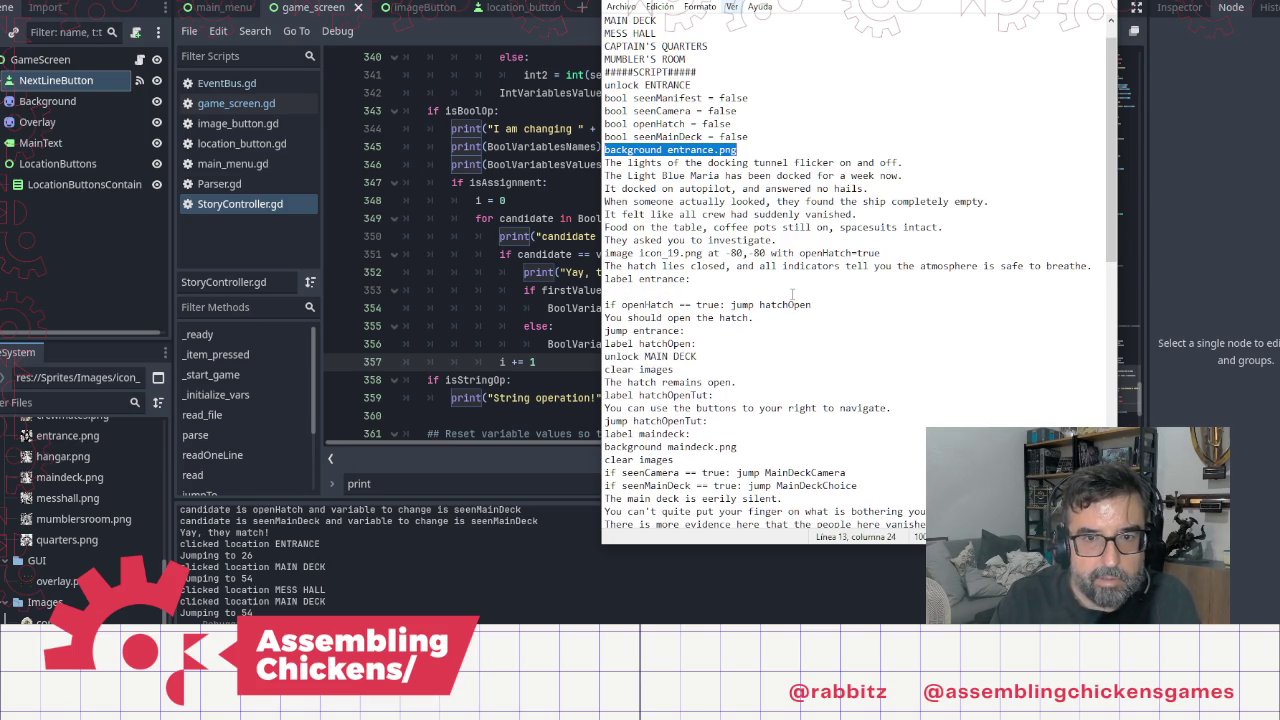
key(Down)
key(Down)
key(Down)
key(Down)
key(Down)
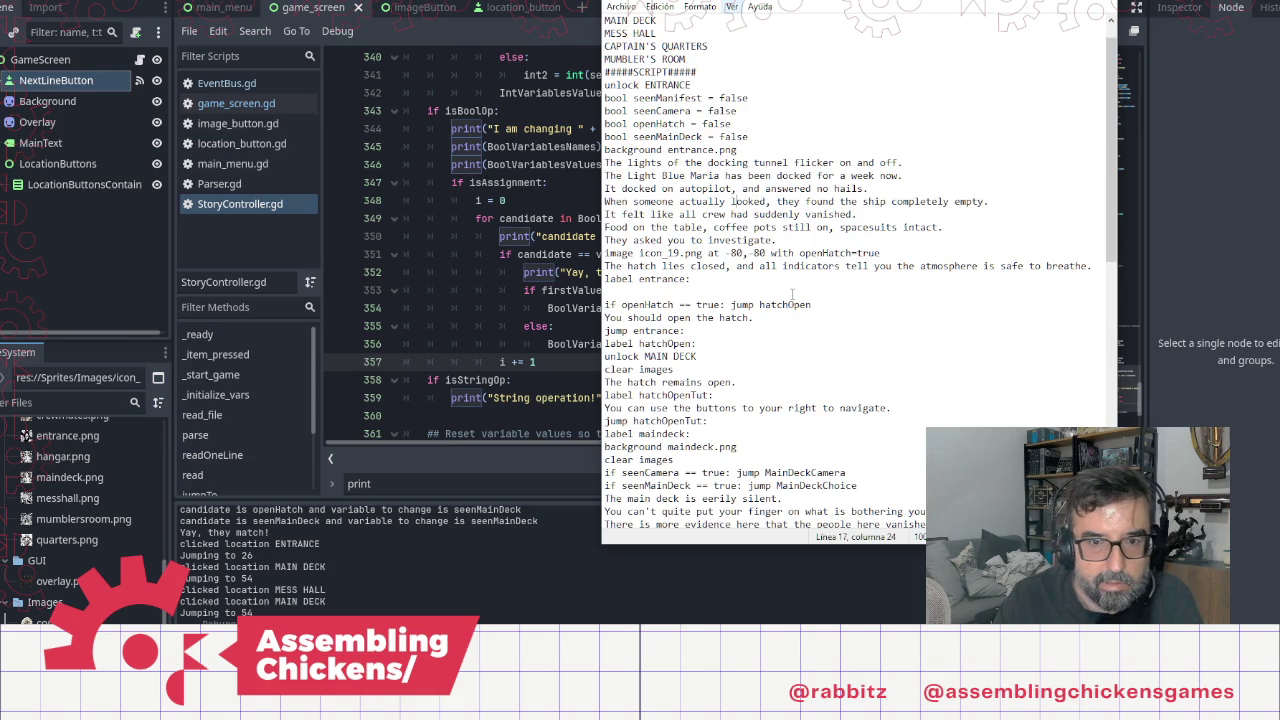
key(ctrl+v)
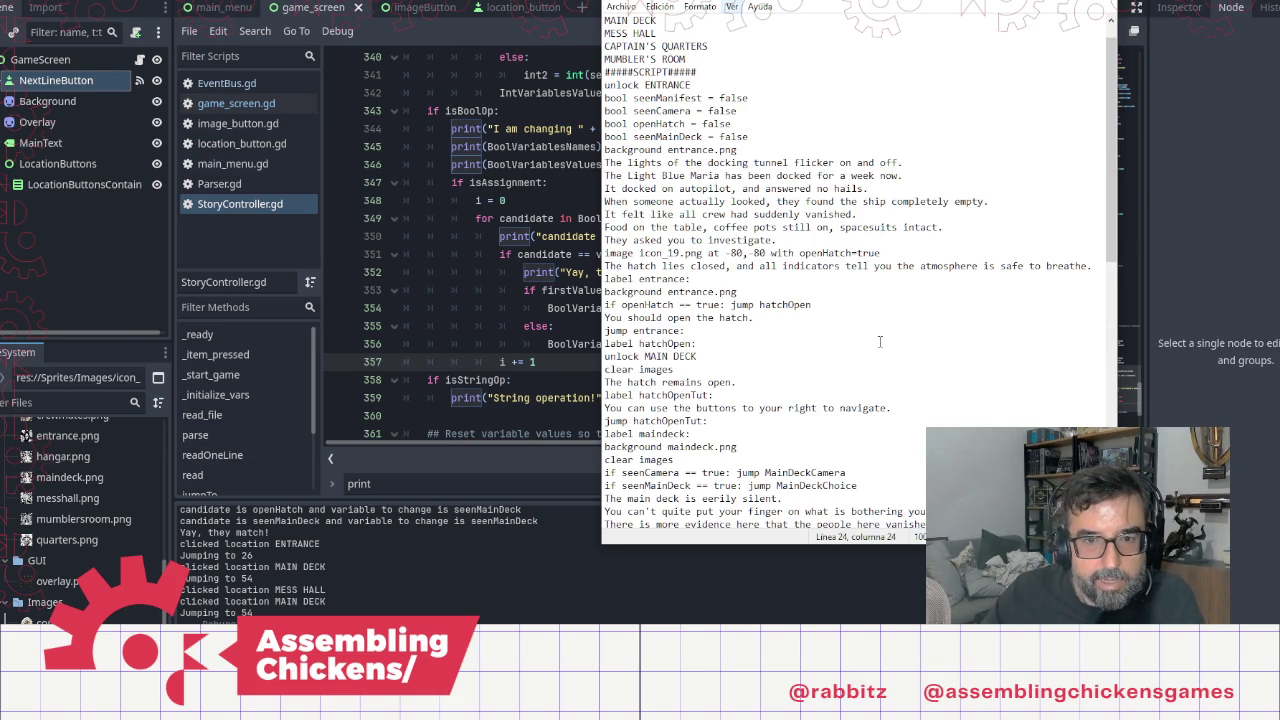
Step: Review the Mess Hall TODO and NASA credit lines at the script's end, then show the desktop
scroll(842, 347, down, 6)
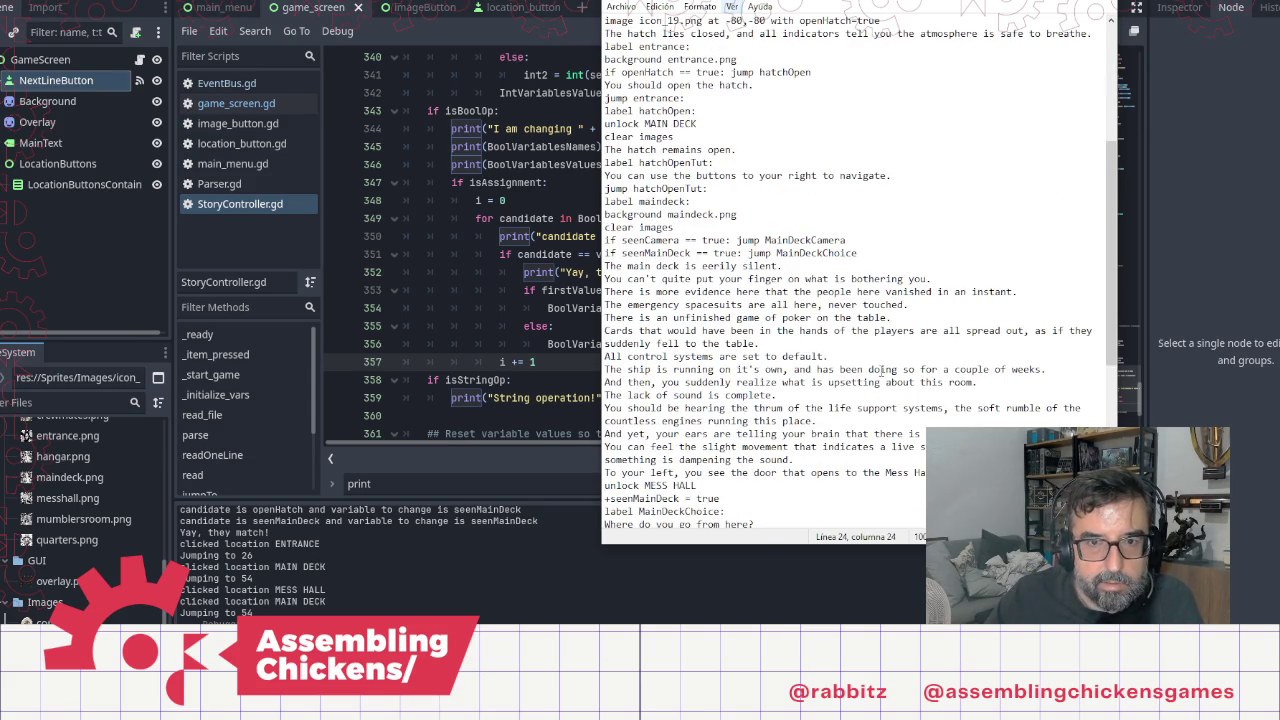
scroll(881, 370, up, 3)
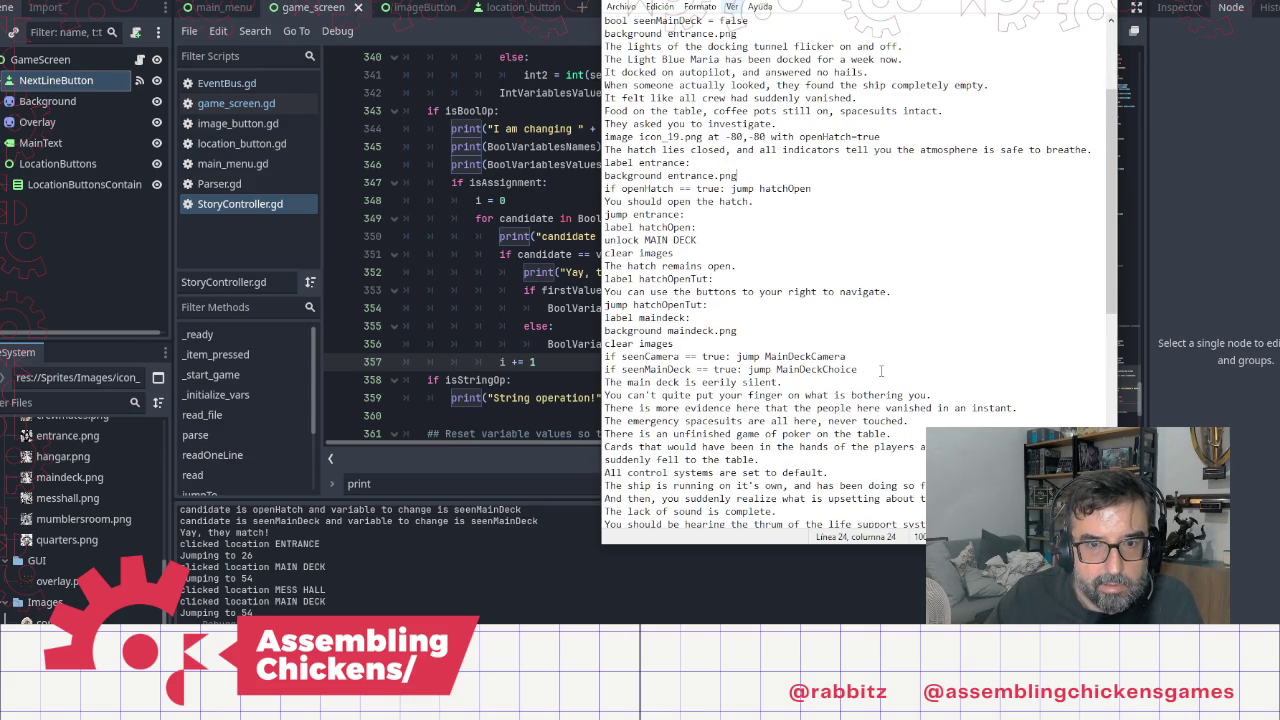
scroll(881, 370, down, 10)
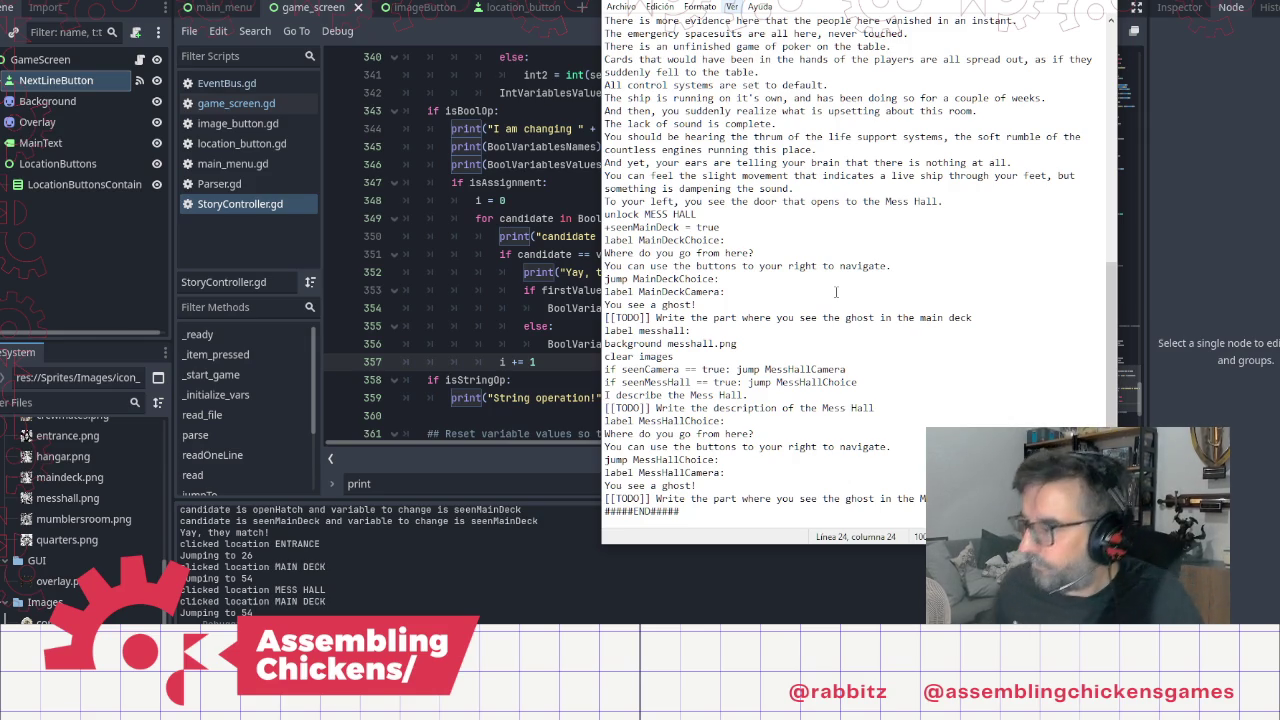
scroll(836, 292, down, 2)
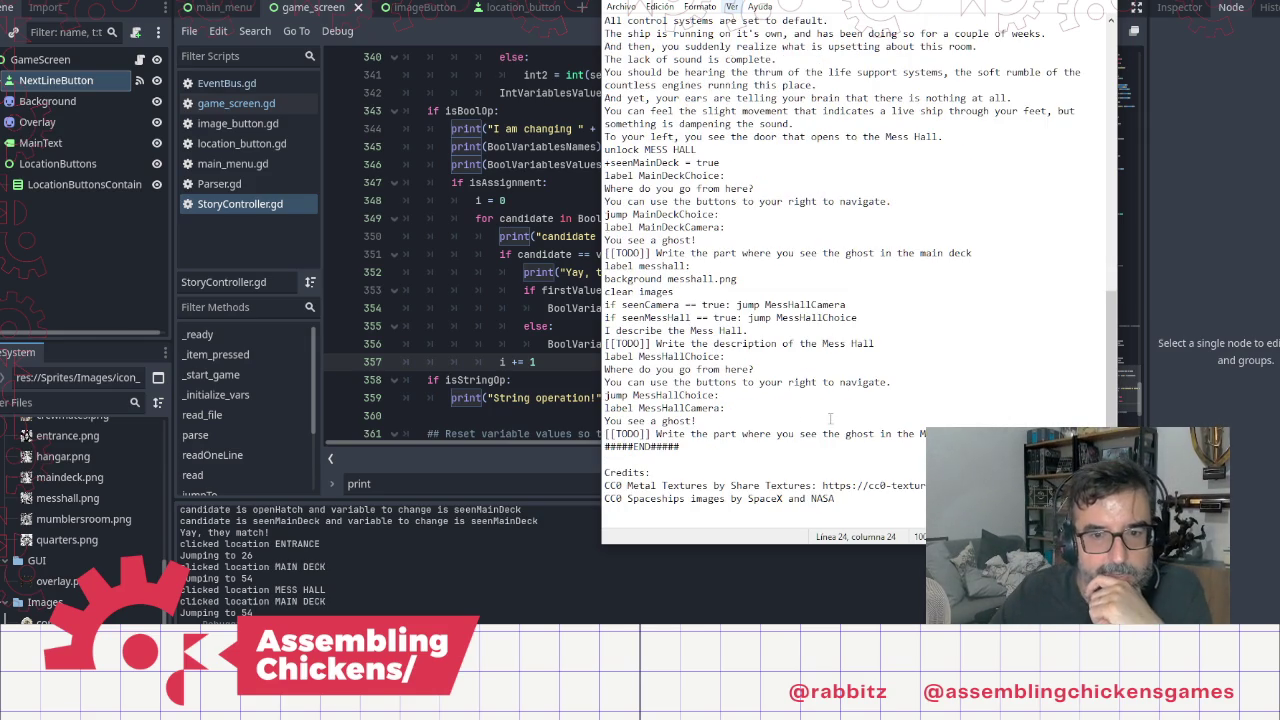
click(908, 343)
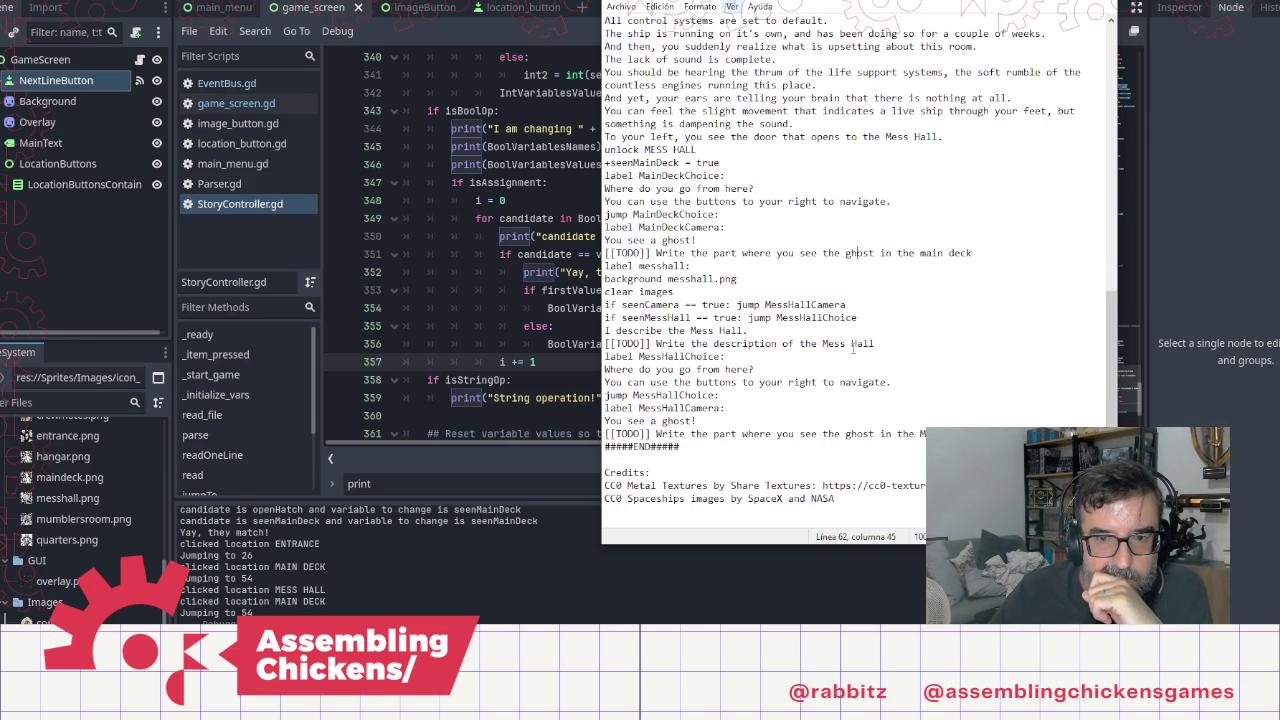
click(906, 344)
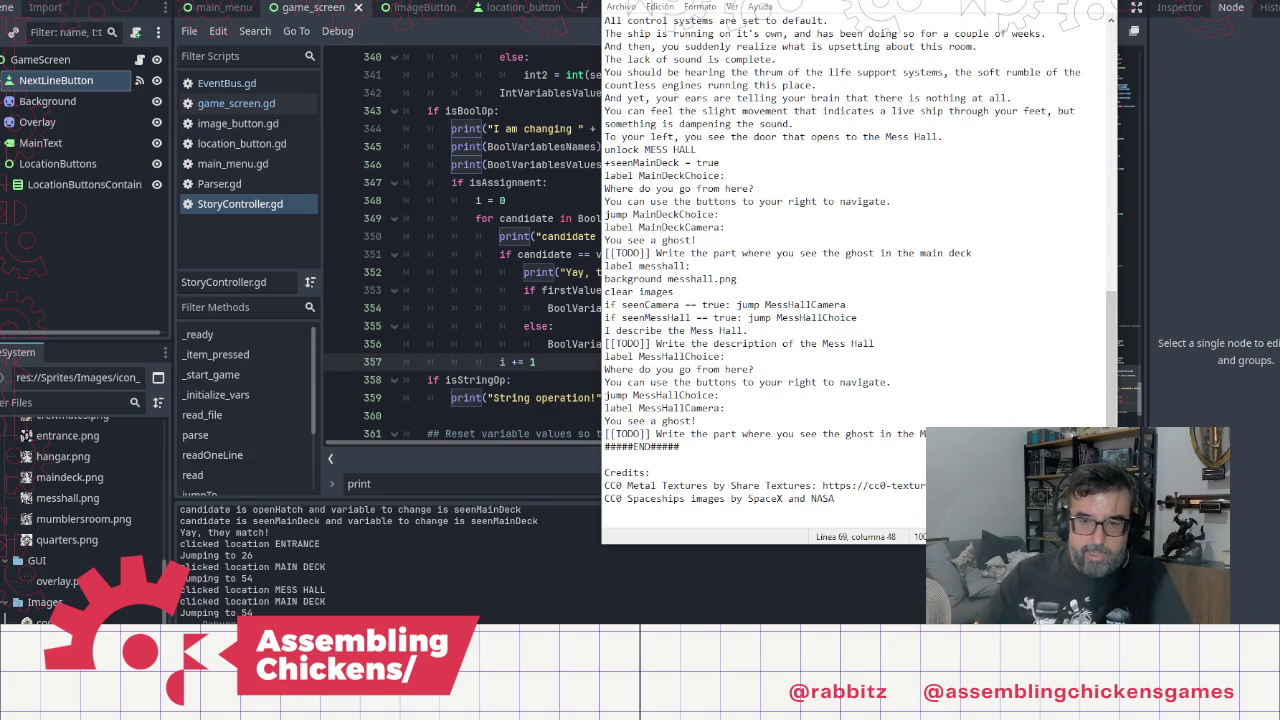
click(913, 500)
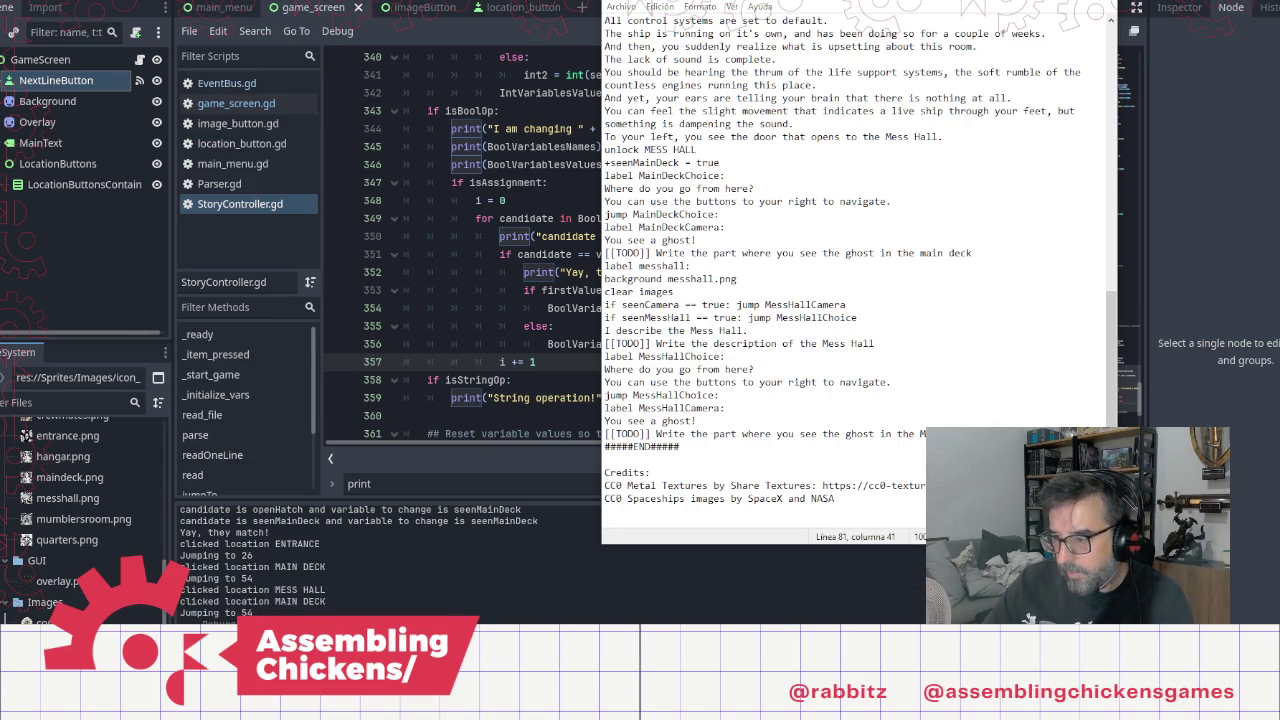
key(super+d)
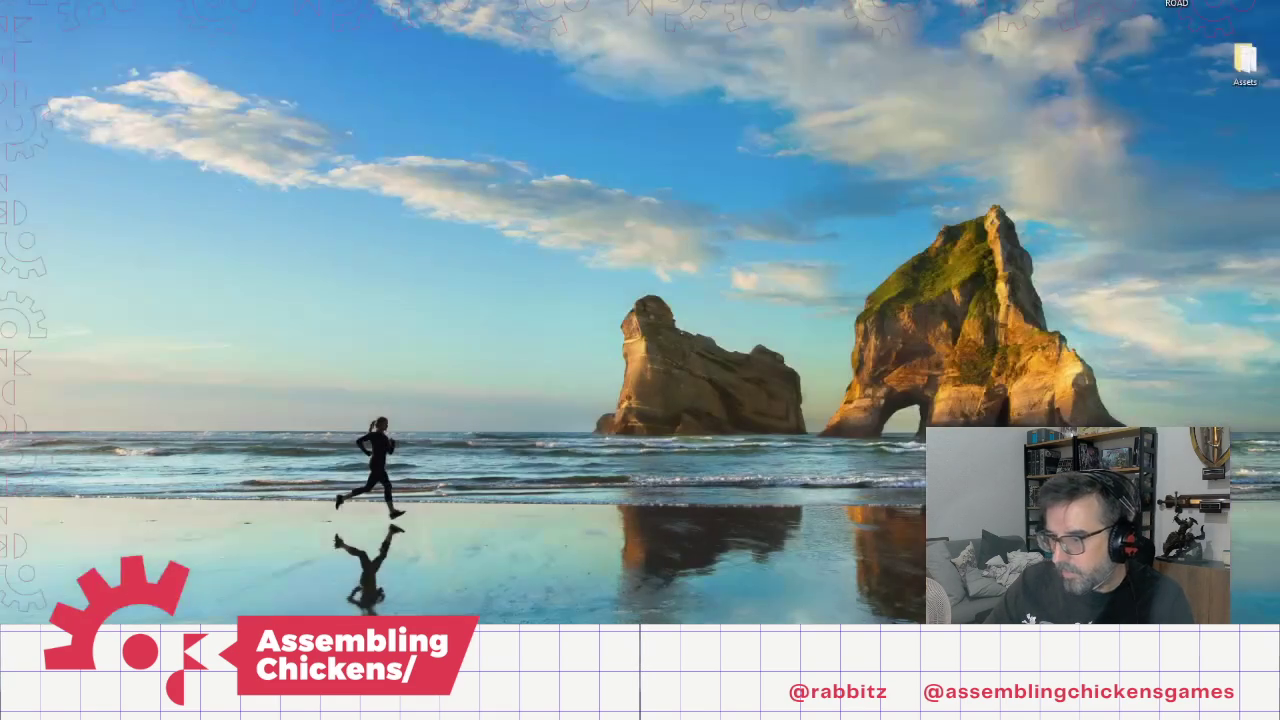
Step: Restore the Godot editor and Notepad script windows with Win+D
key(super+d)
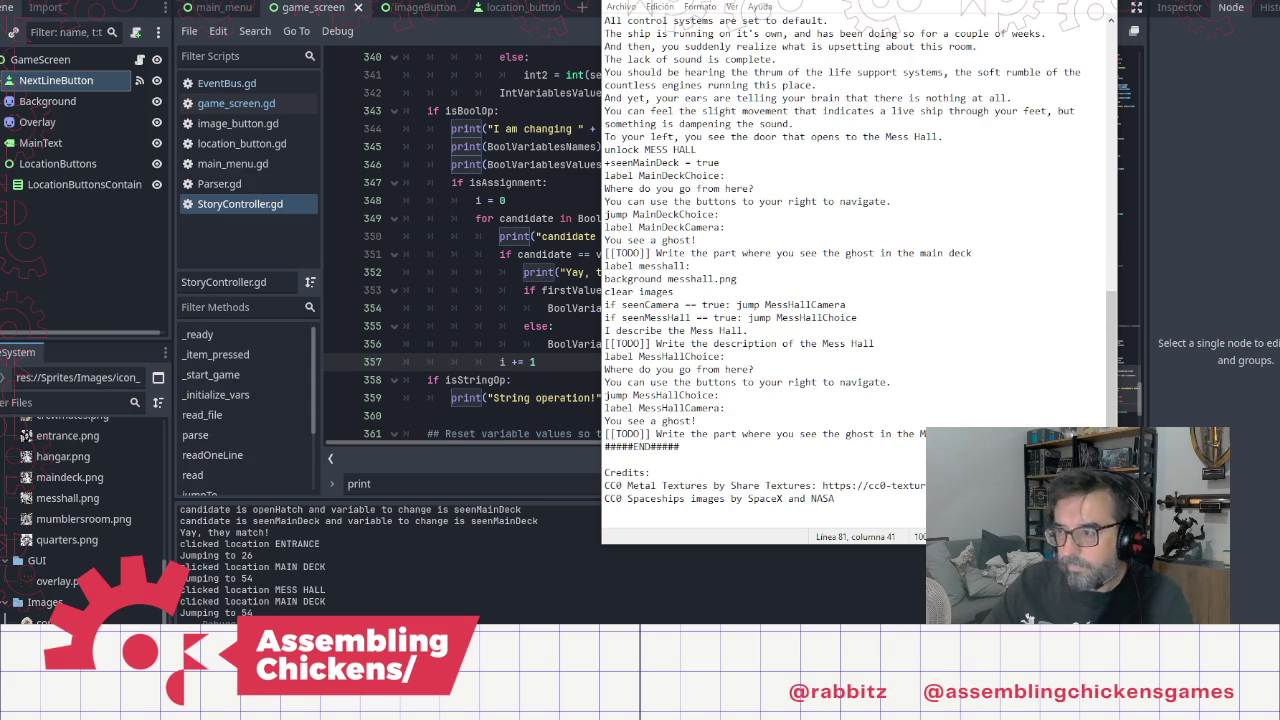
key(Return)
text(Ic)
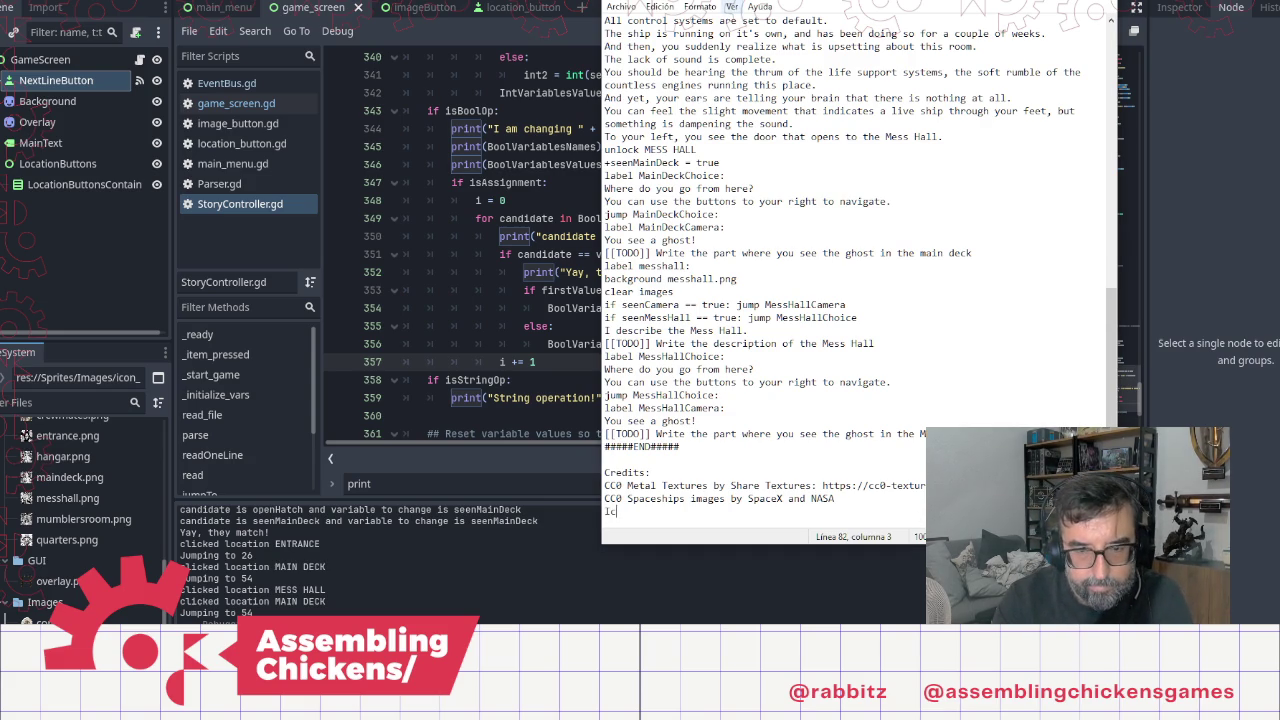
text(ons from )
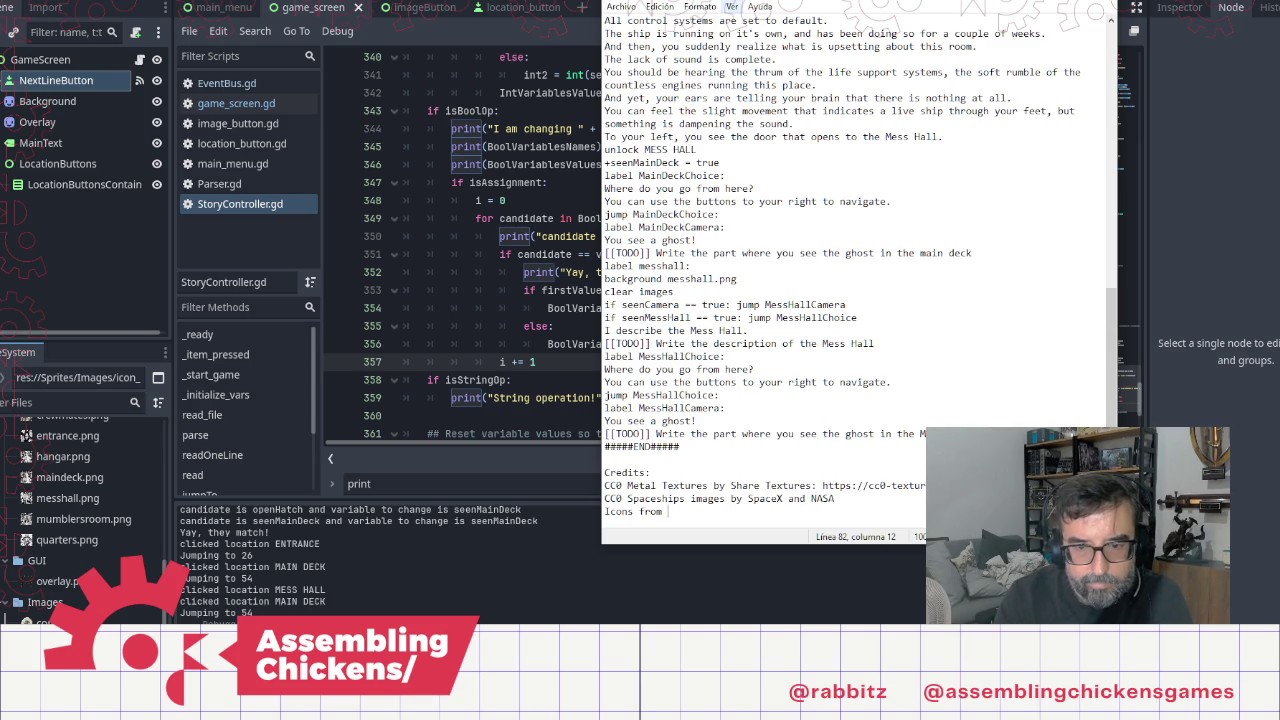
text(Kazzter)
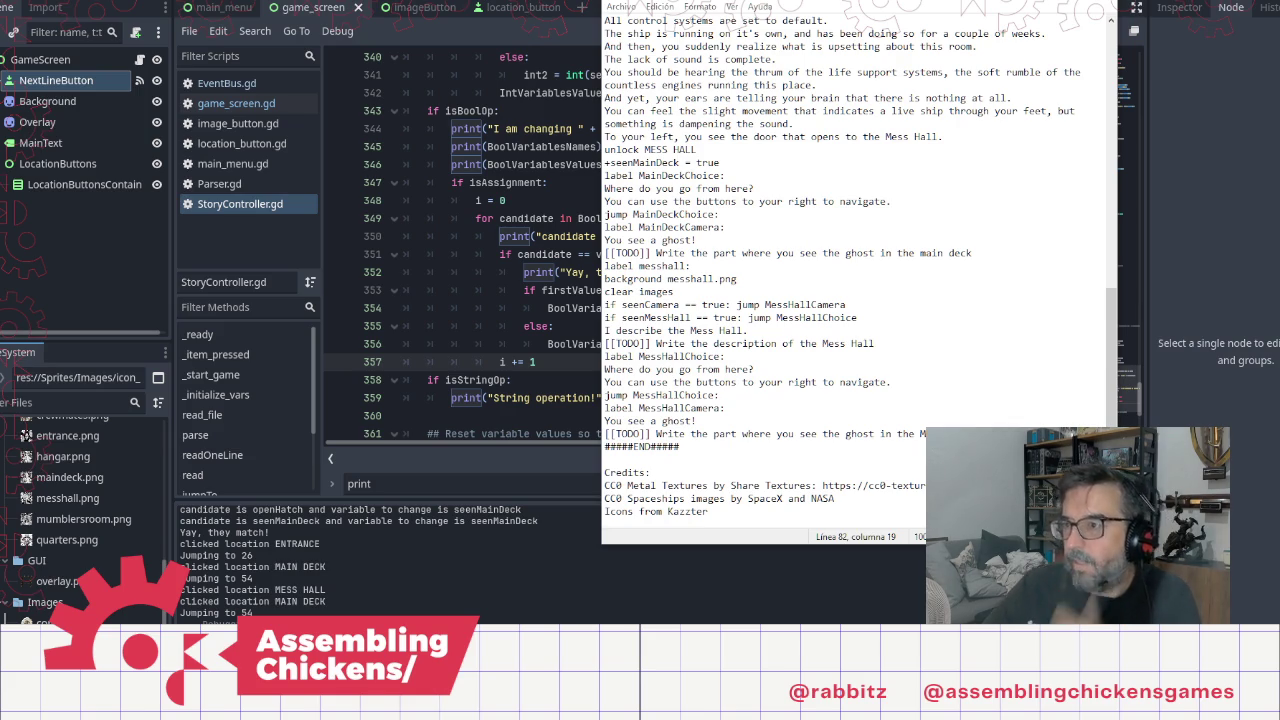
scroll(762, 522, down, 1)
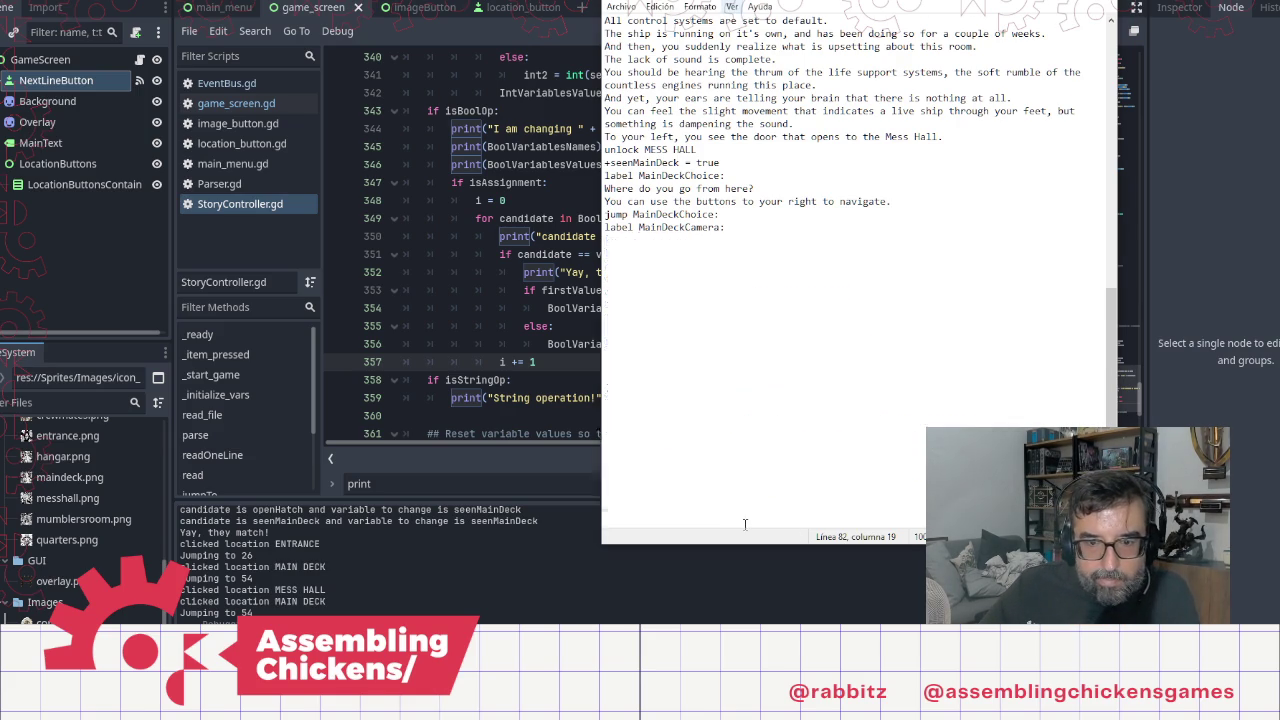
text(()
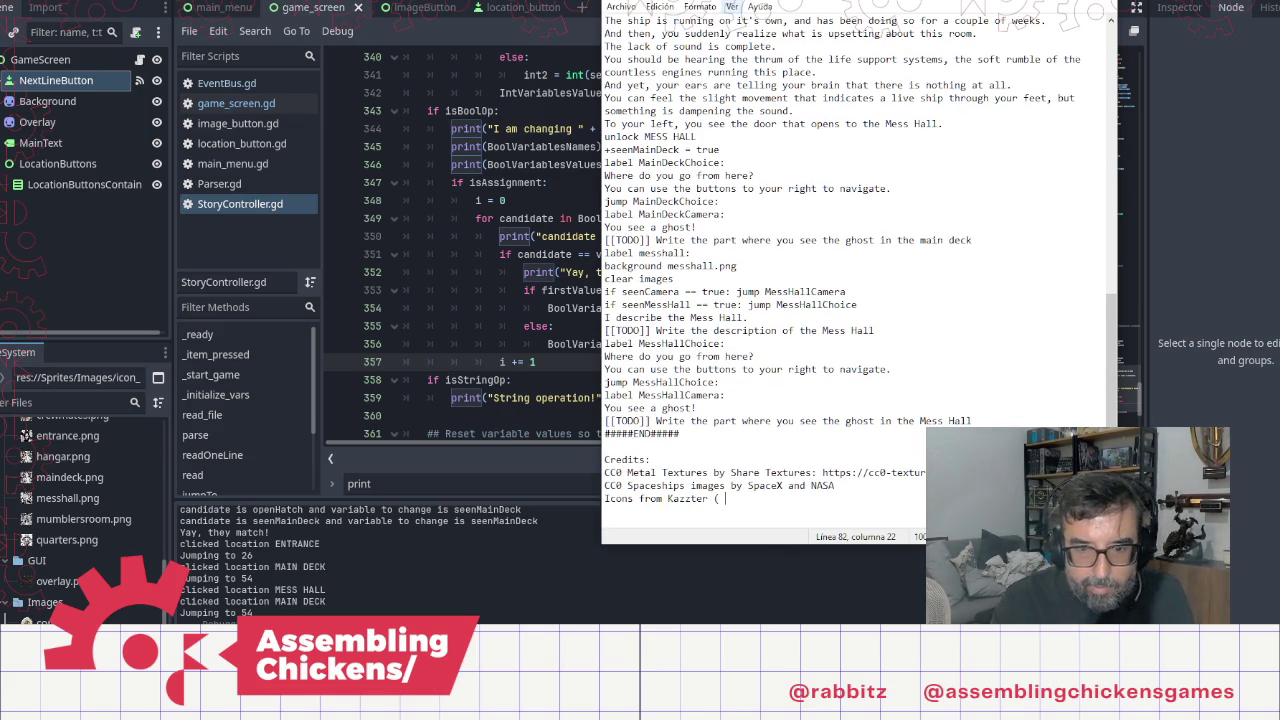
key(BackSpace)
text(https://kazzresources.itch.io/)
text())
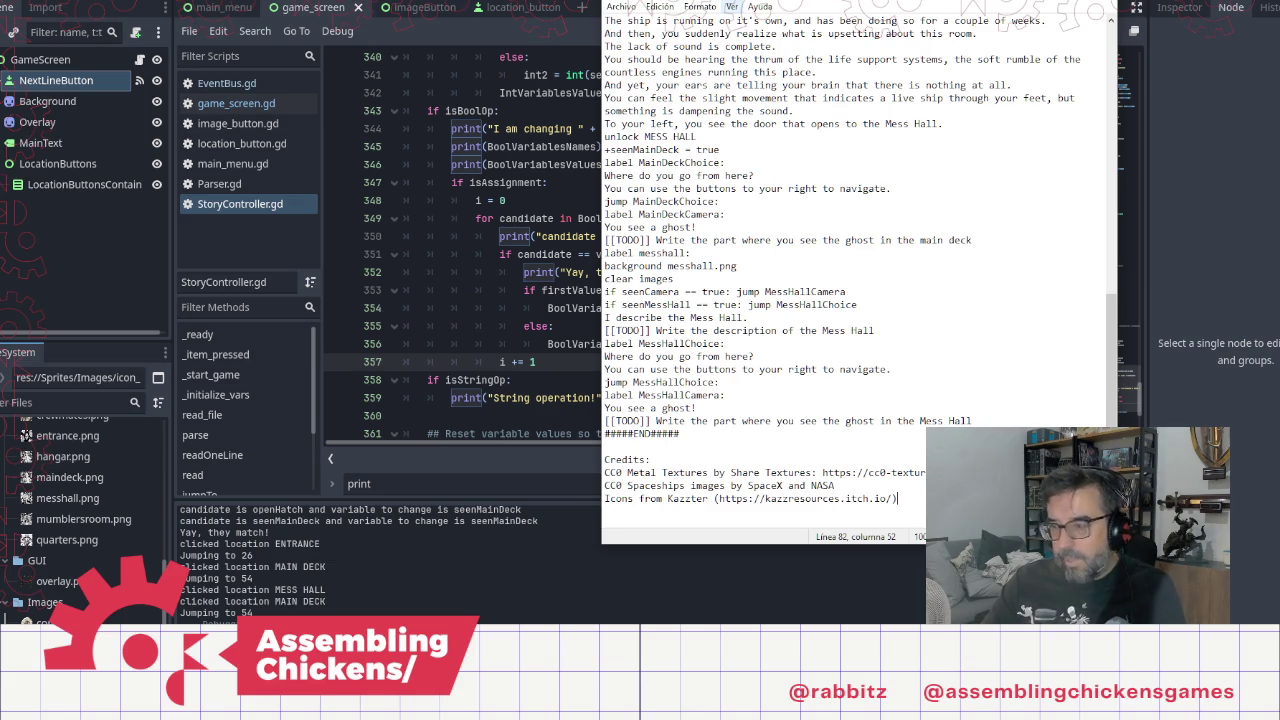
key(Return)
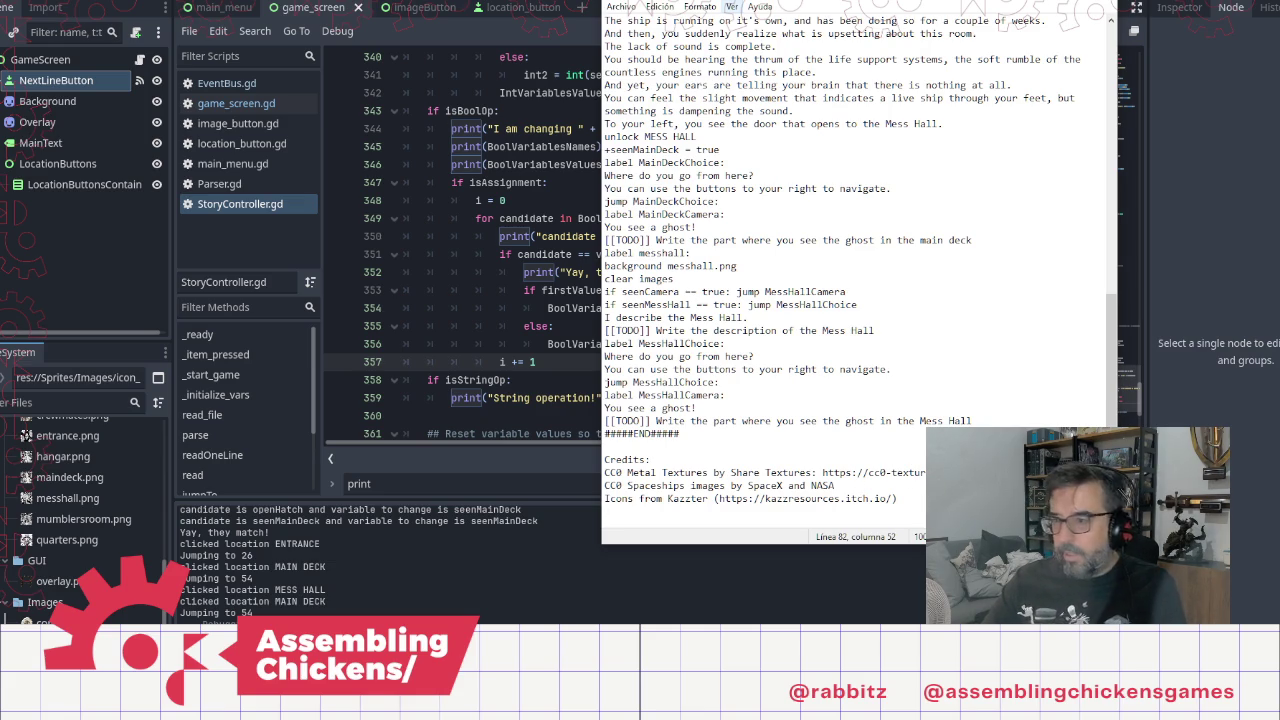
key(Return)
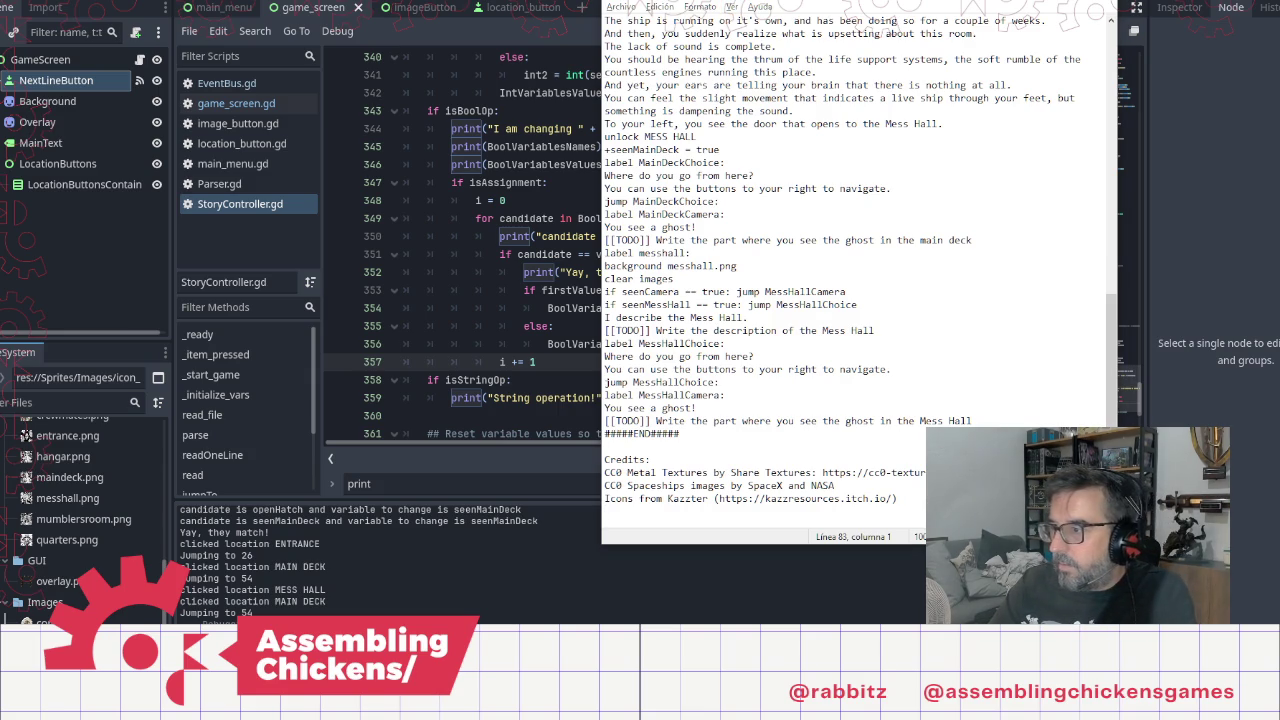
Step: Look over the Mess Hall ghost and description TODO lines, then bring Godot forward
click(1012, 422)
click(880, 331)
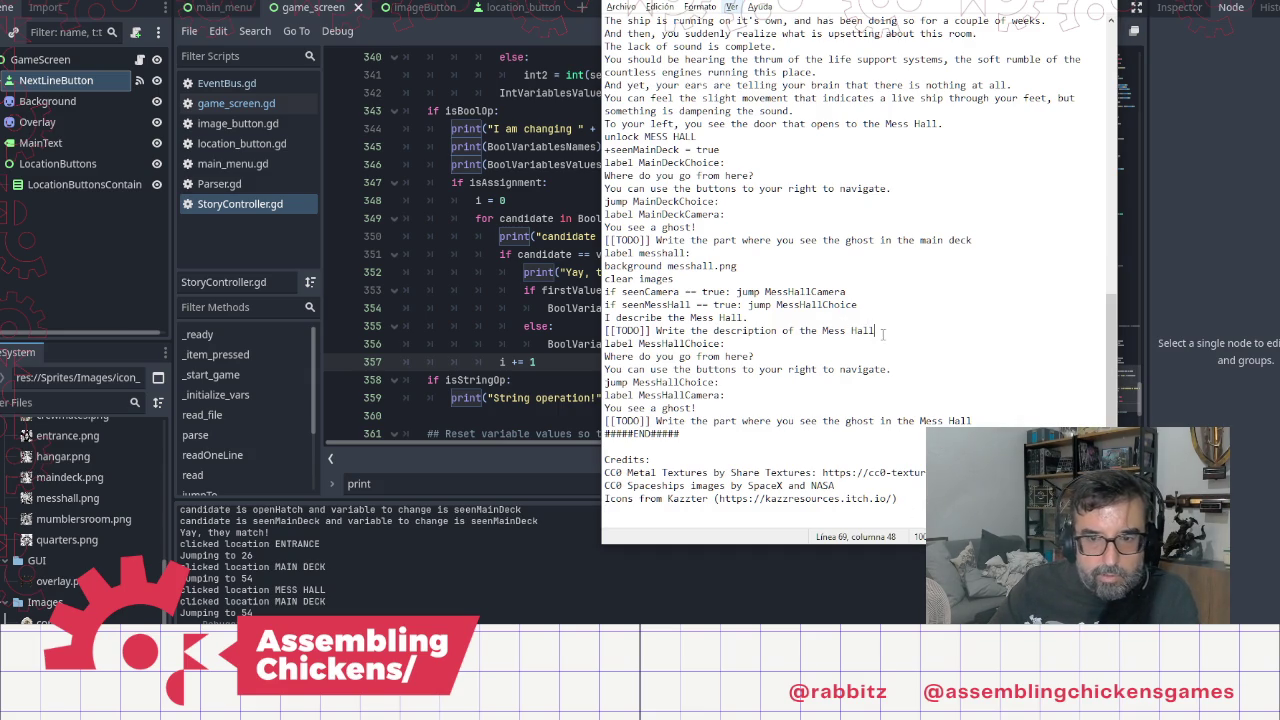
shift+click(606, 332)
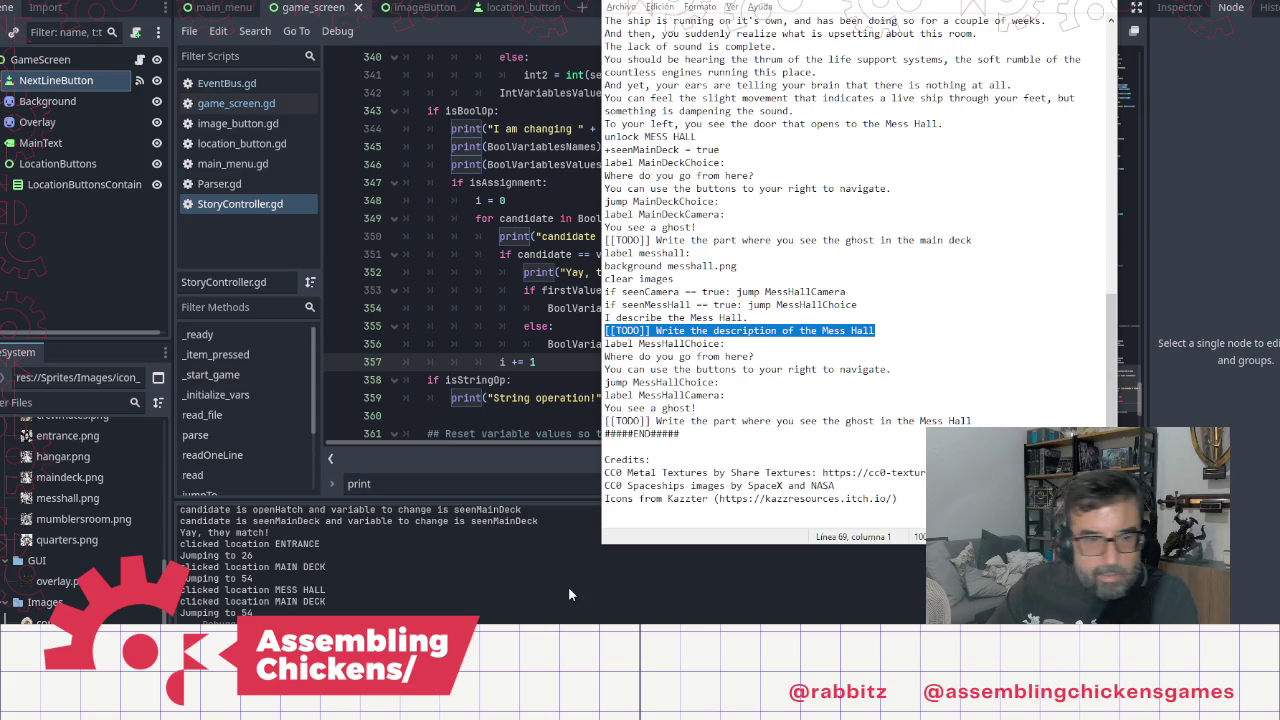
click(582, 547)
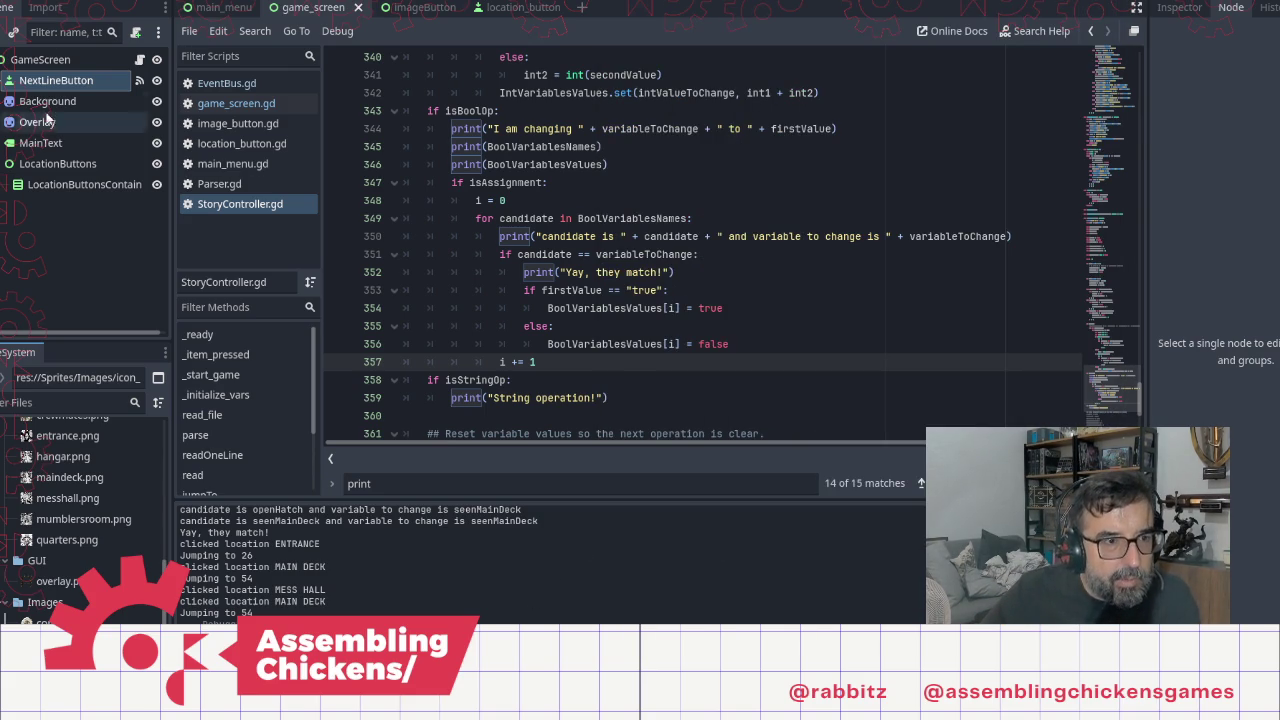
Step: Switch to the main_menu scene and view its 2D layout with the Play button
click(214, 9)
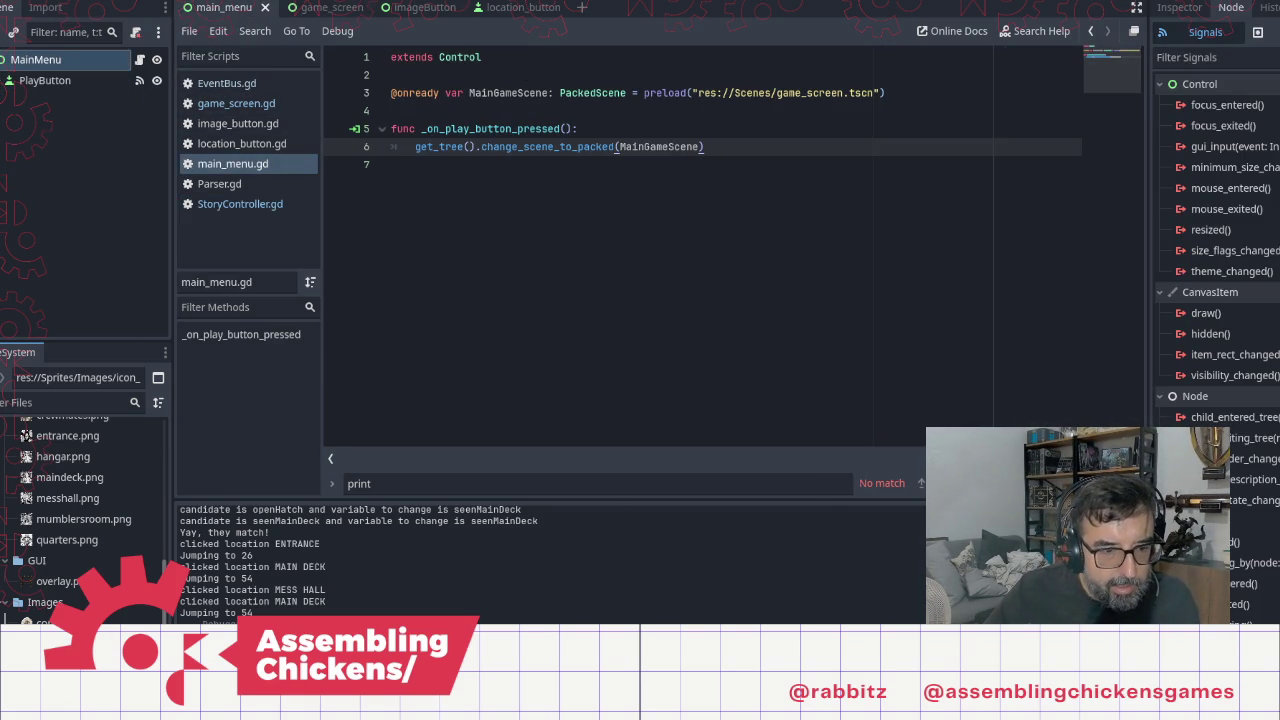
mouse_move(470, 705)
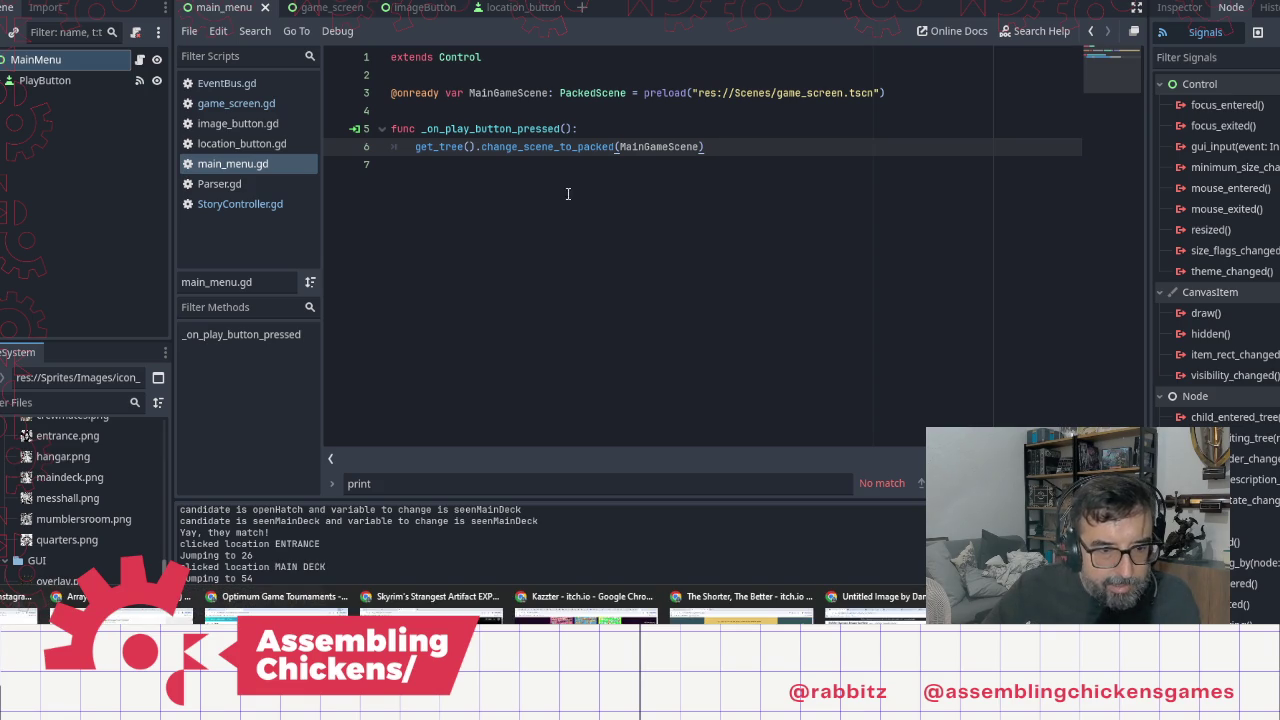
click(544, 368)
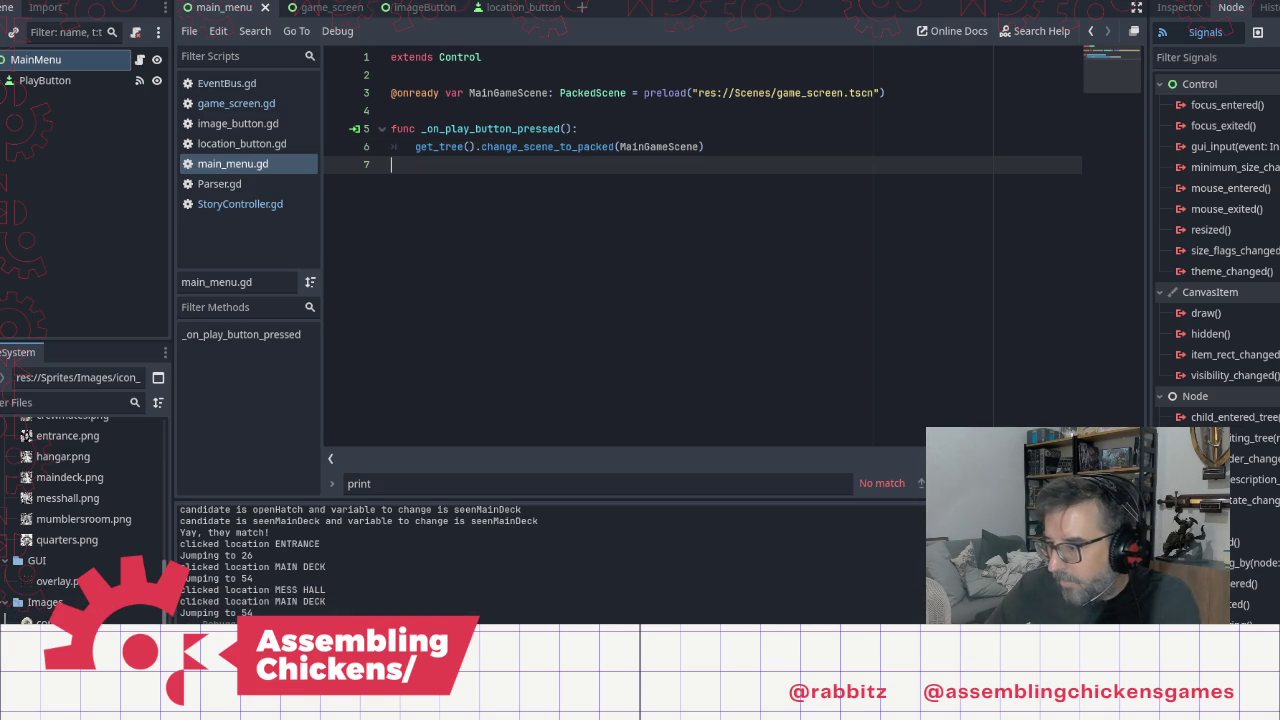
key(alt+Tab)
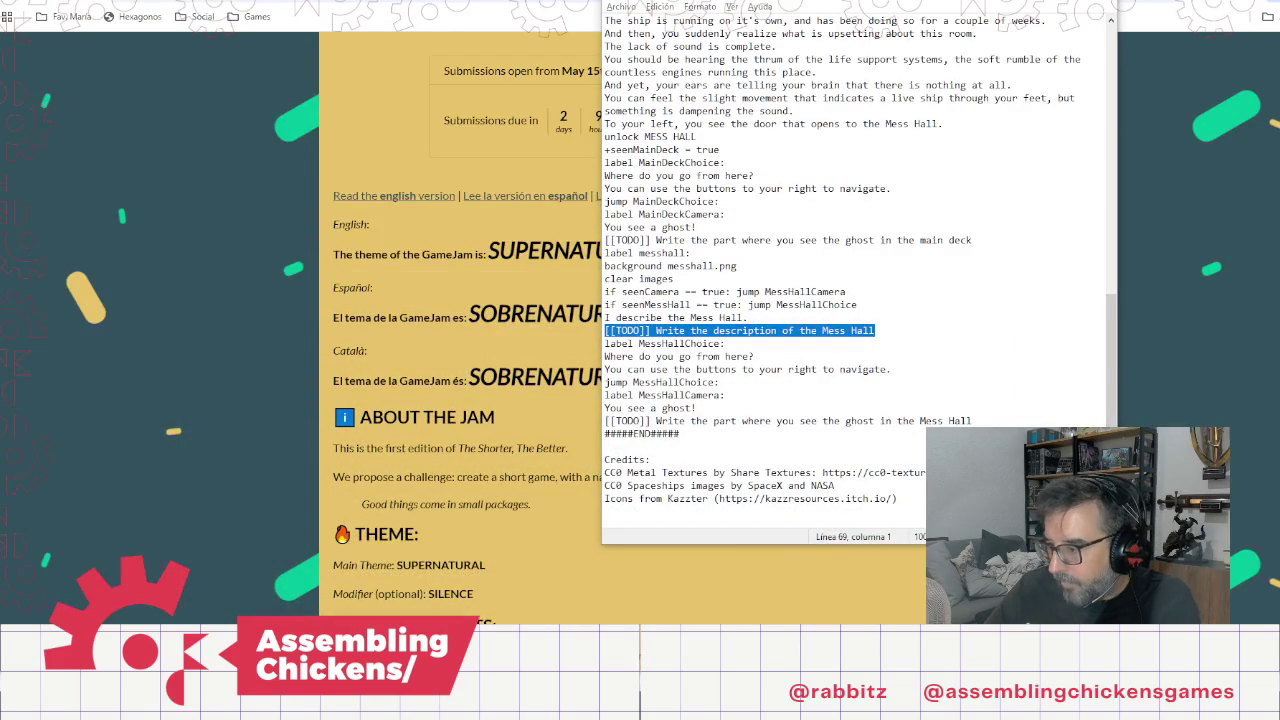
key(alt+Tab)
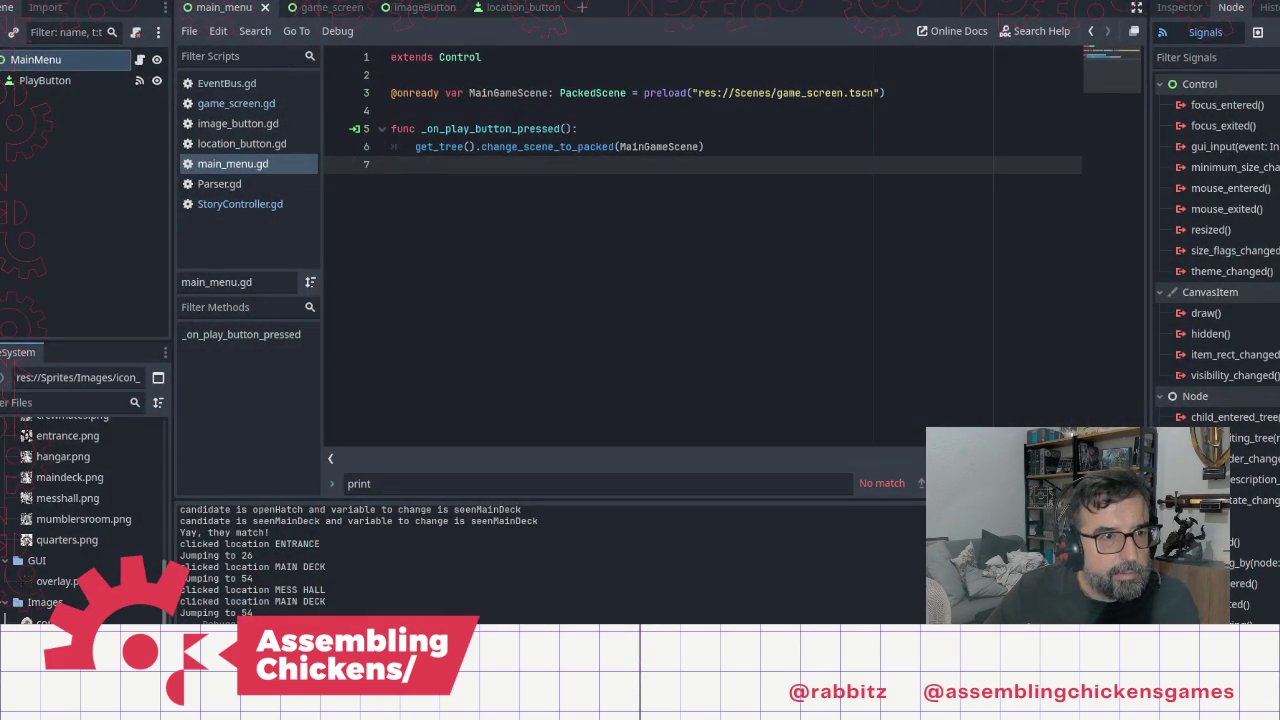
key(ctrl+F1)
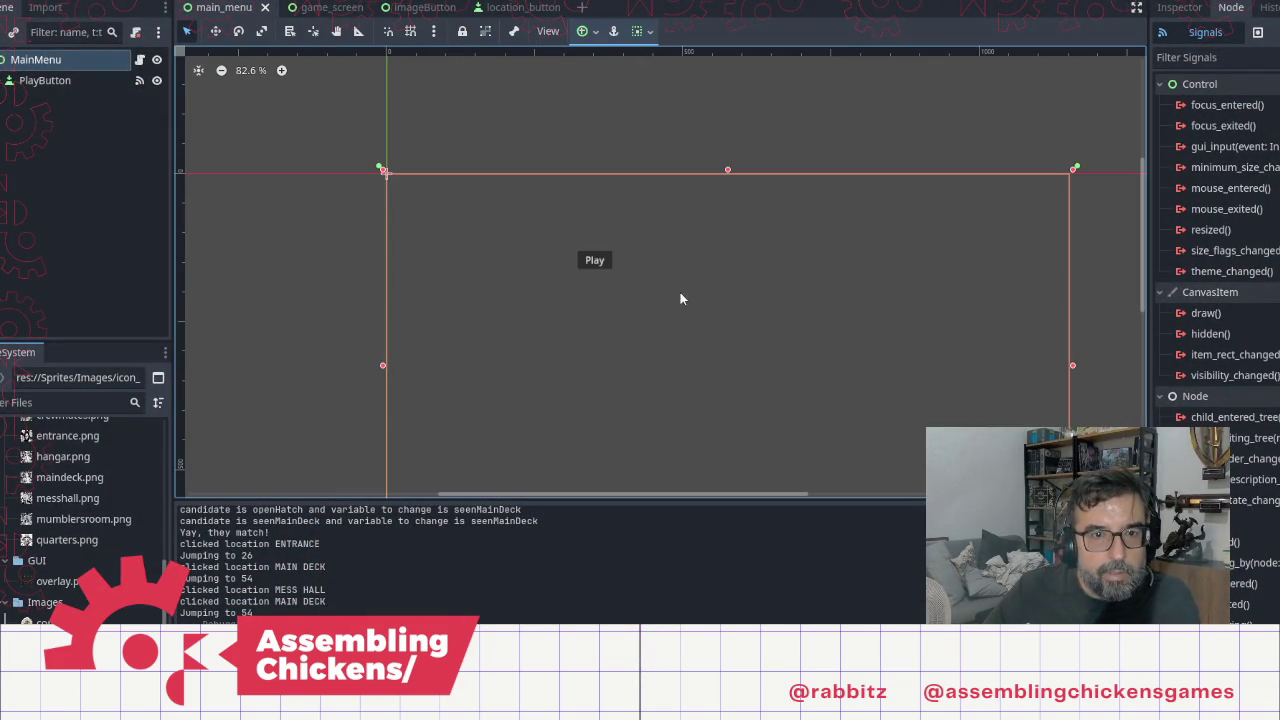
Step: Select PlayButton and enlarge it on the canvas
scroll(700, 285, down, 2)
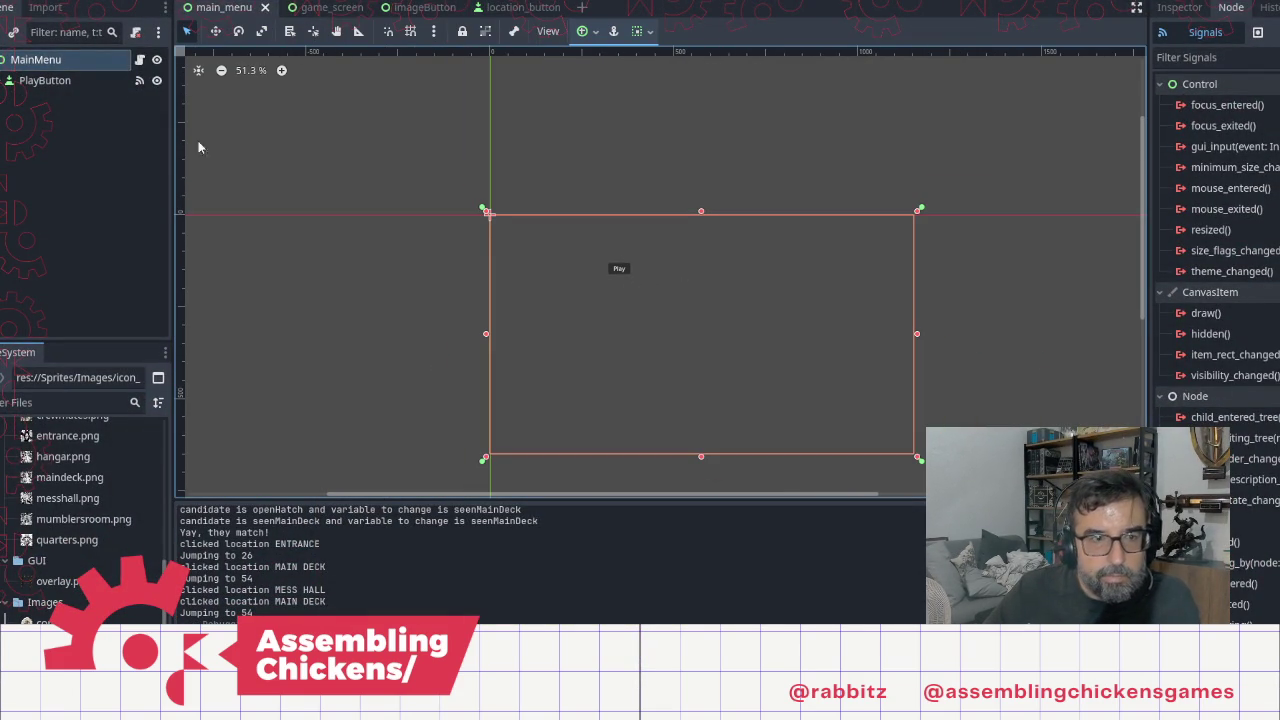
click(64, 84)
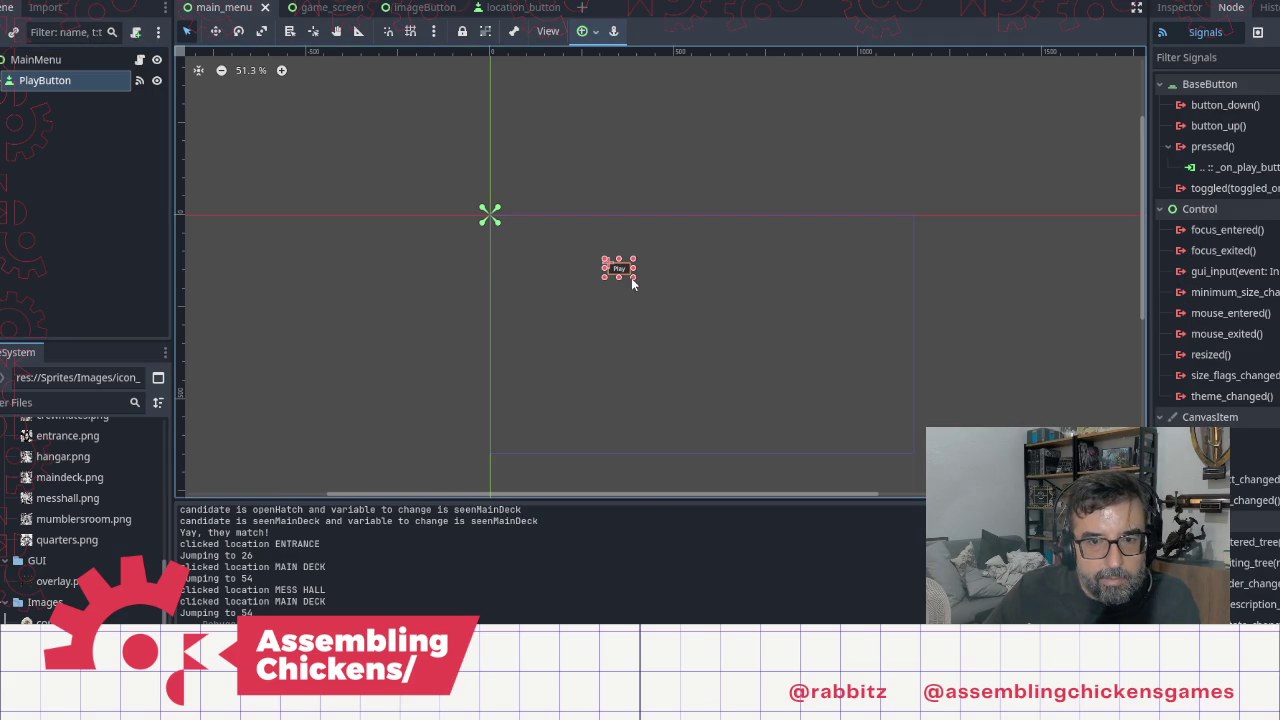
mouse_move(634, 283)
mouse_down()
mouse_move(673, 292)
mouse_move(676, 310)
mouse_up()
Step: Give the Play button a font size override of 50 and nudge it slightly lower
click(1180, 7)
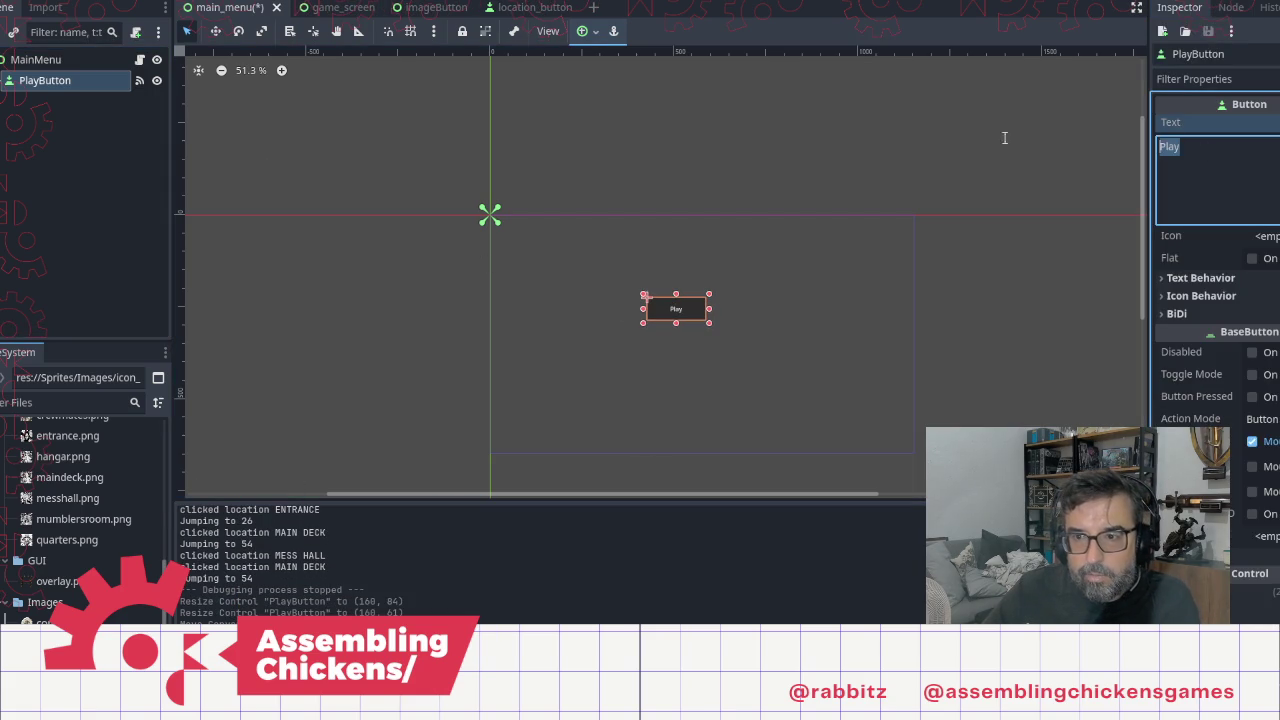
scroll(1277, 450, down, 5)
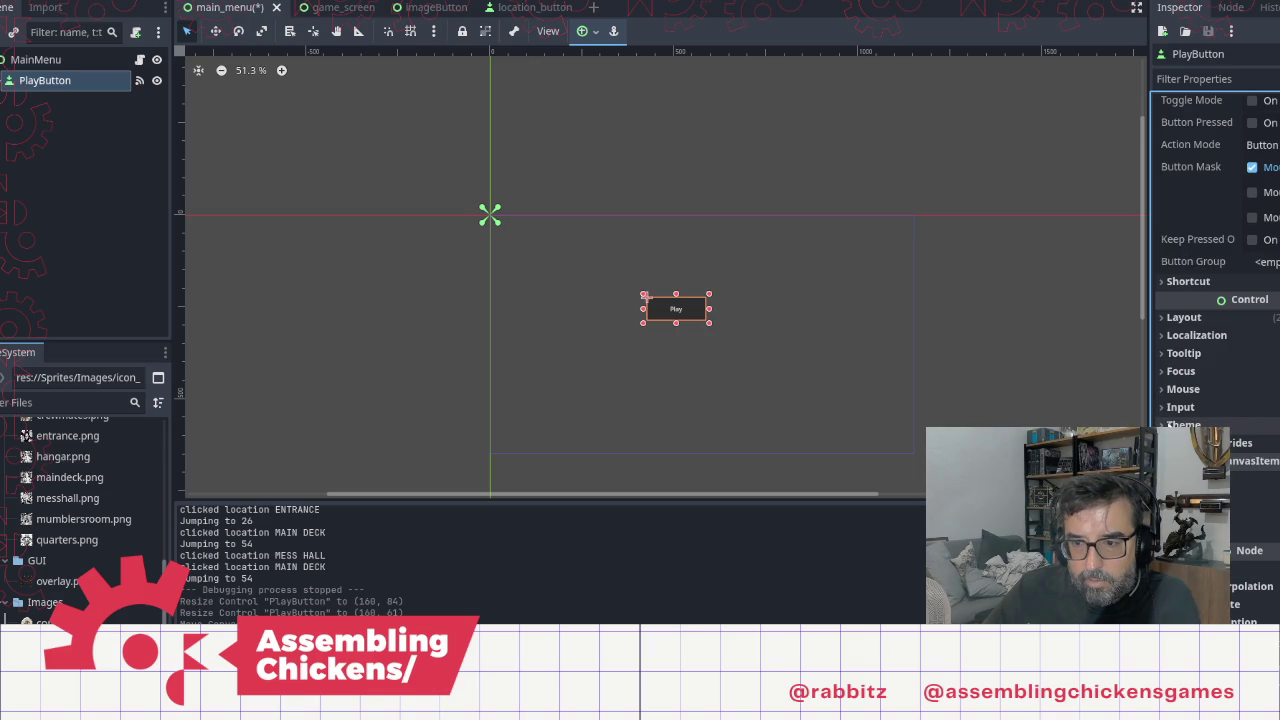
click(1200, 442)
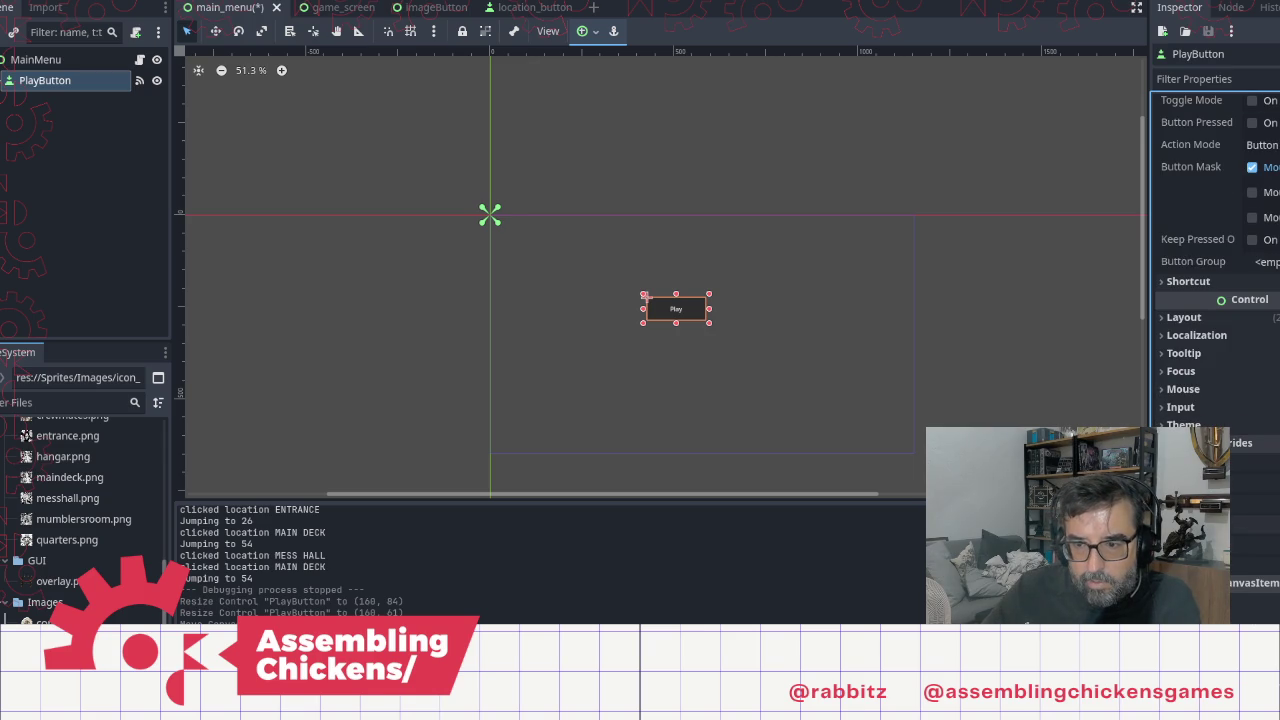
click(1240, 521)
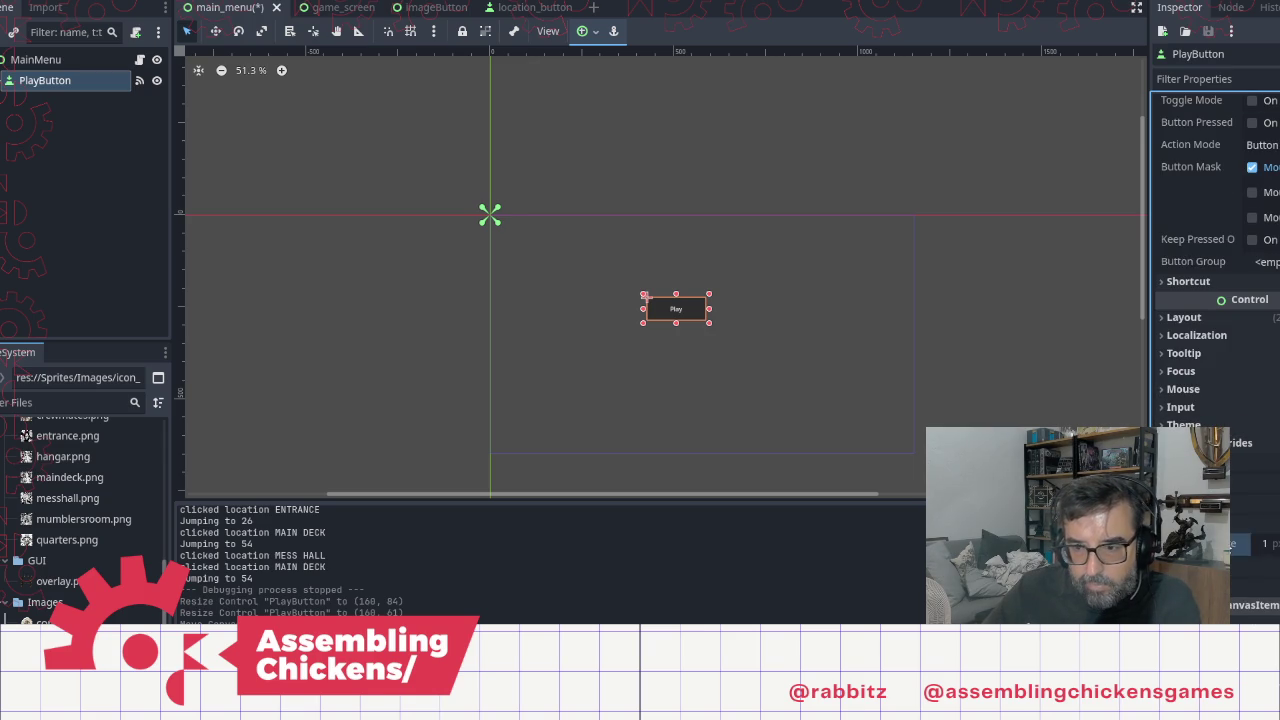
click(1268, 544)
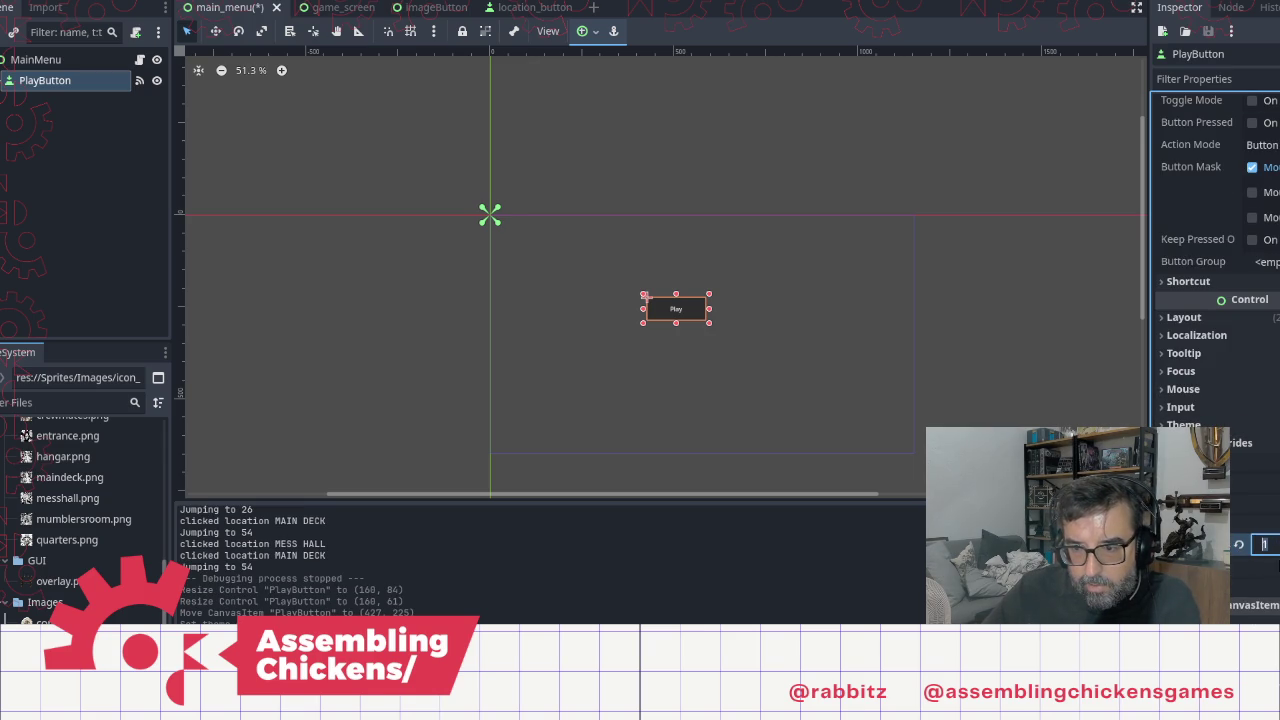
text(50)
key(Return)
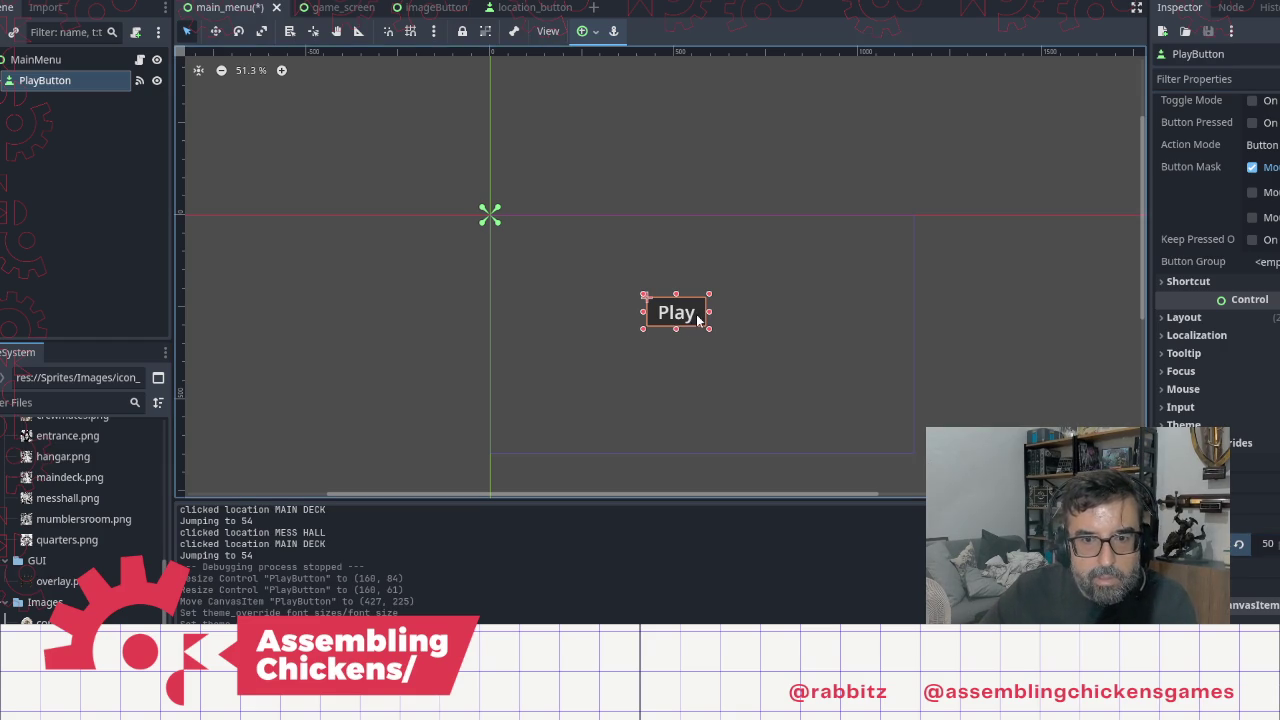
drag(684, 316, 685, 330)
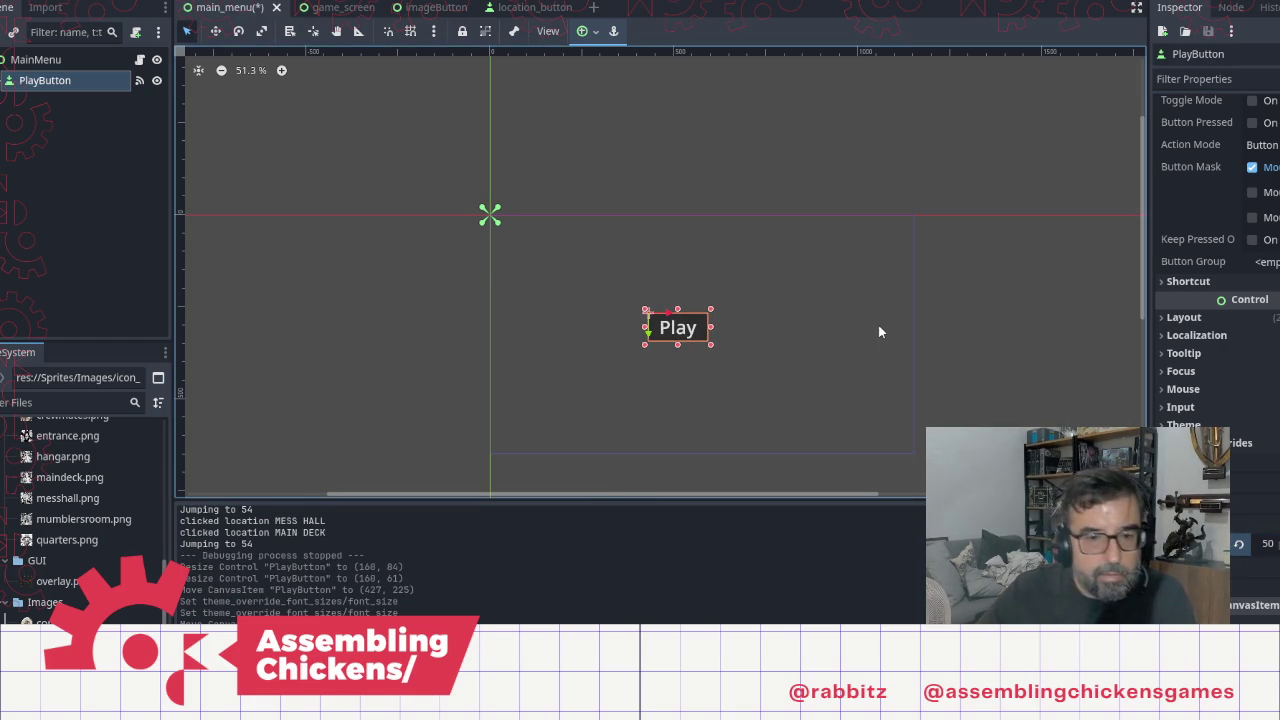
key(alt+Tab)
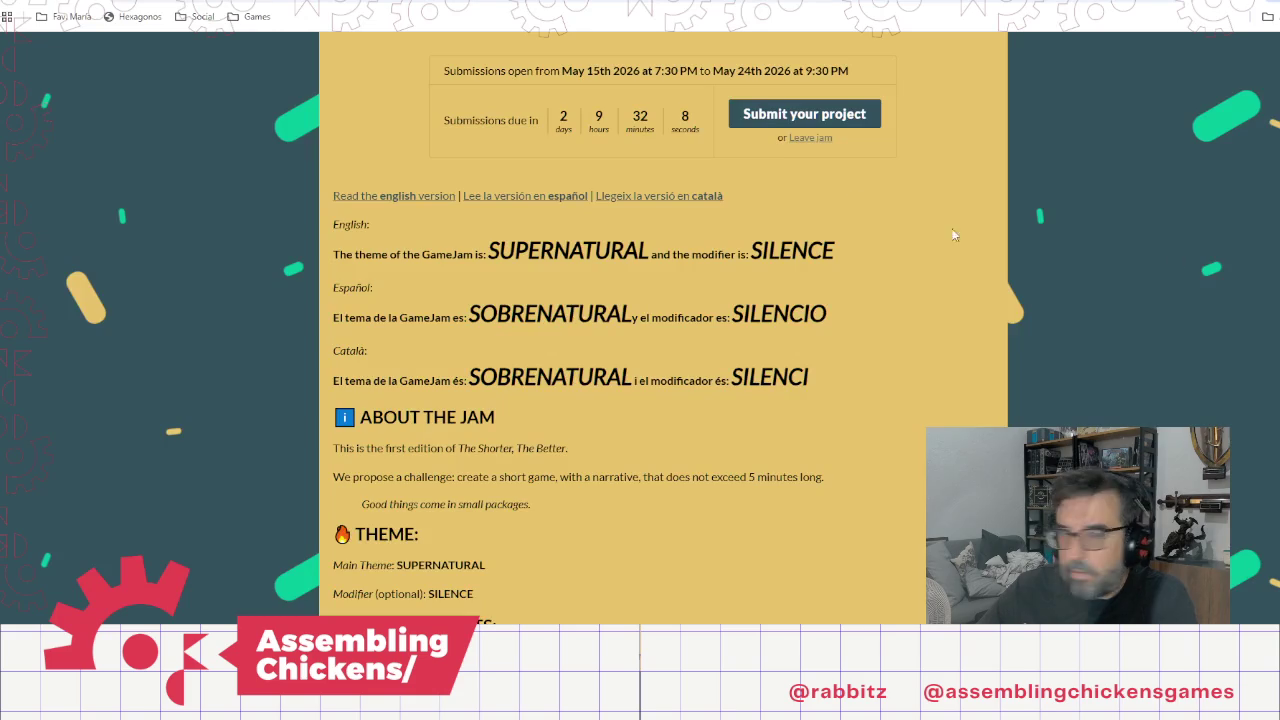
Step: Copy The Shorter The Better jam banner image and open it in a new tab
scroll(632, 240, up, 5)
right_click(667, 195)
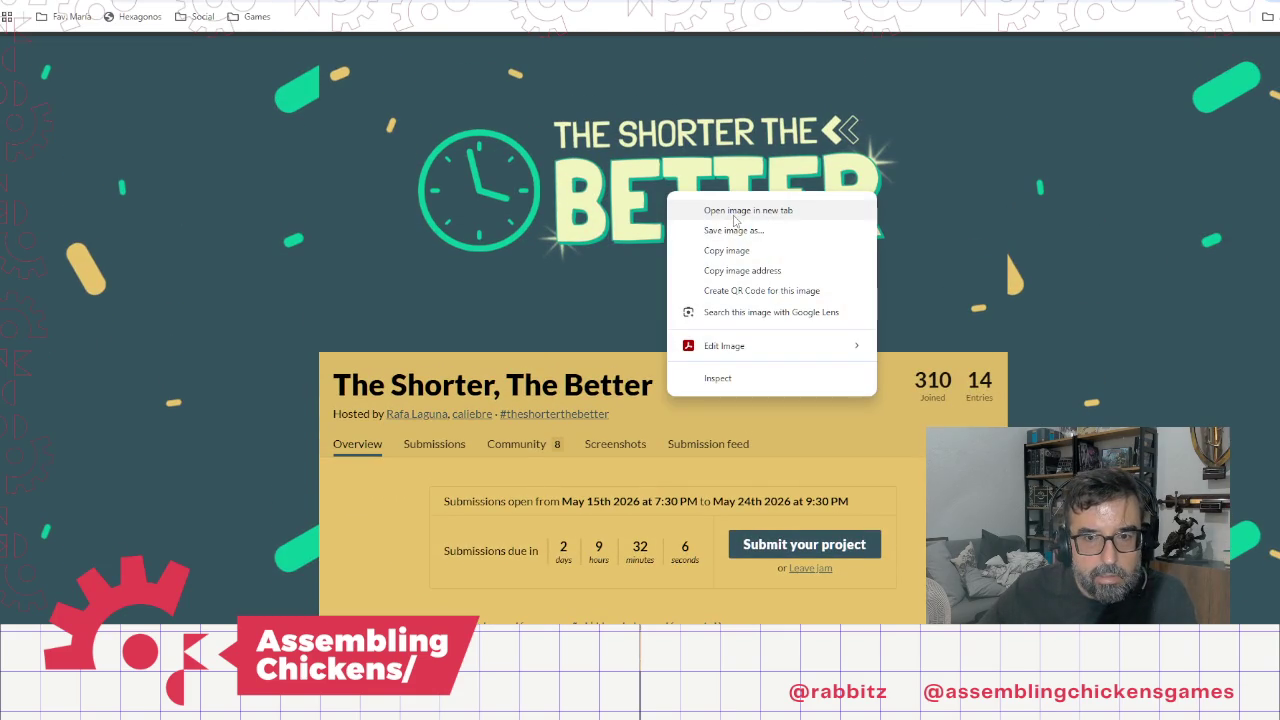
click(726, 250)
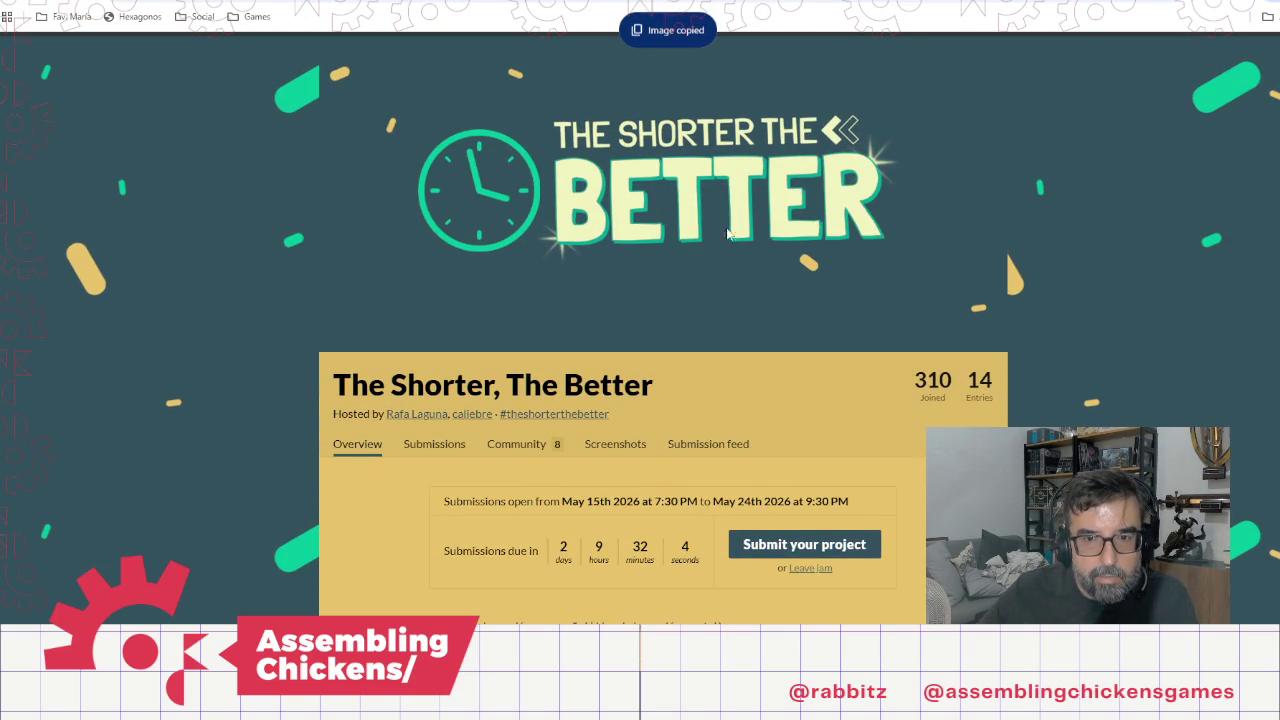
right_click(665, 170)
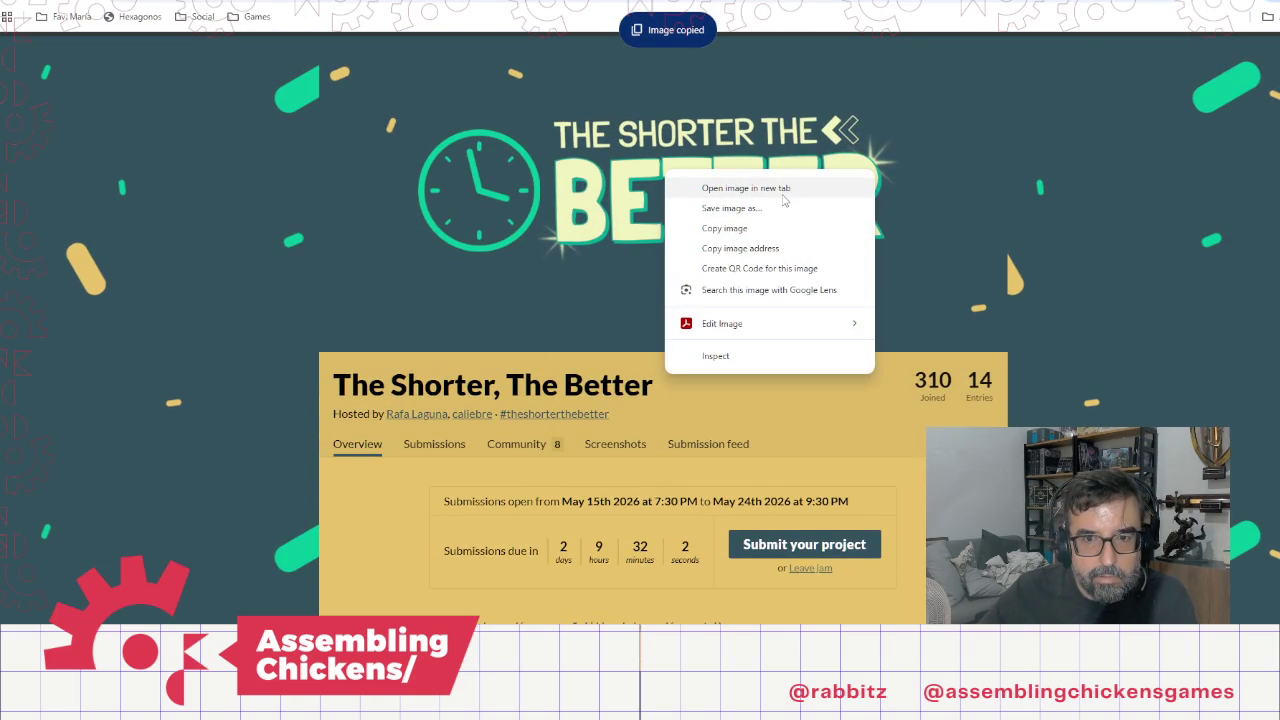
click(781, 191)
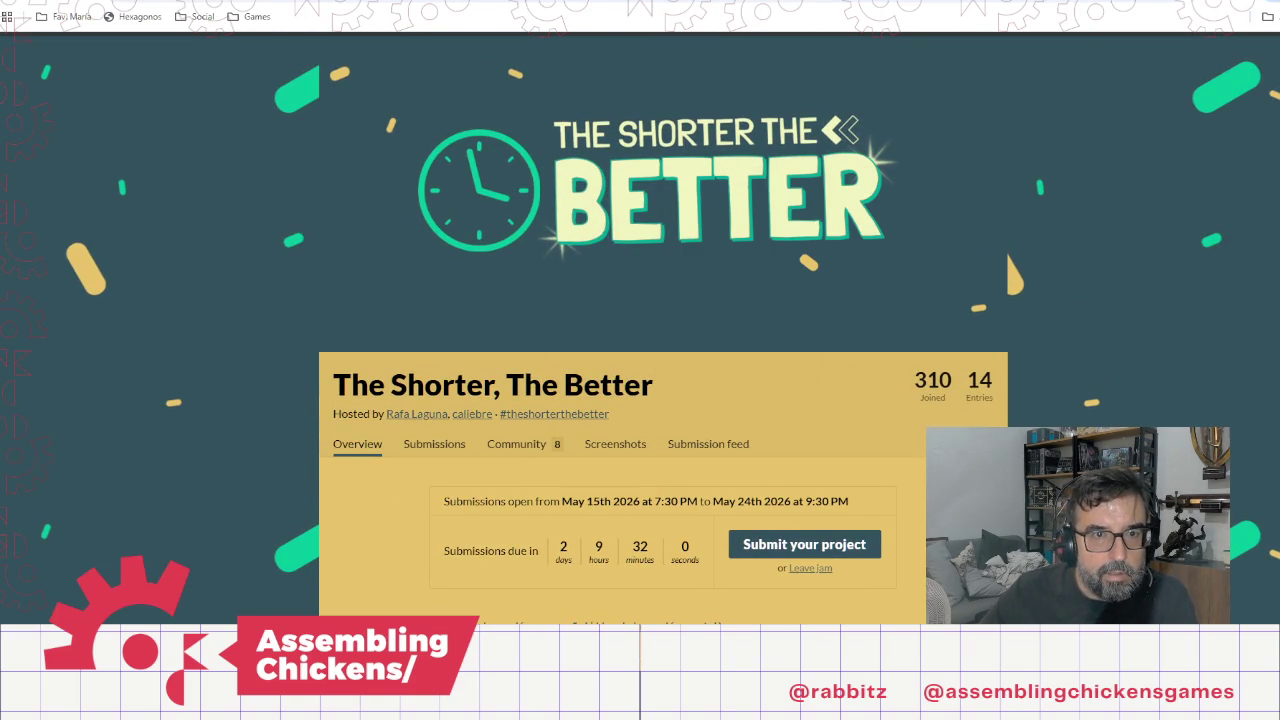
Step: Copy the standalone banner image, then return to Godot and select the MainMenu root
click(480, 2)
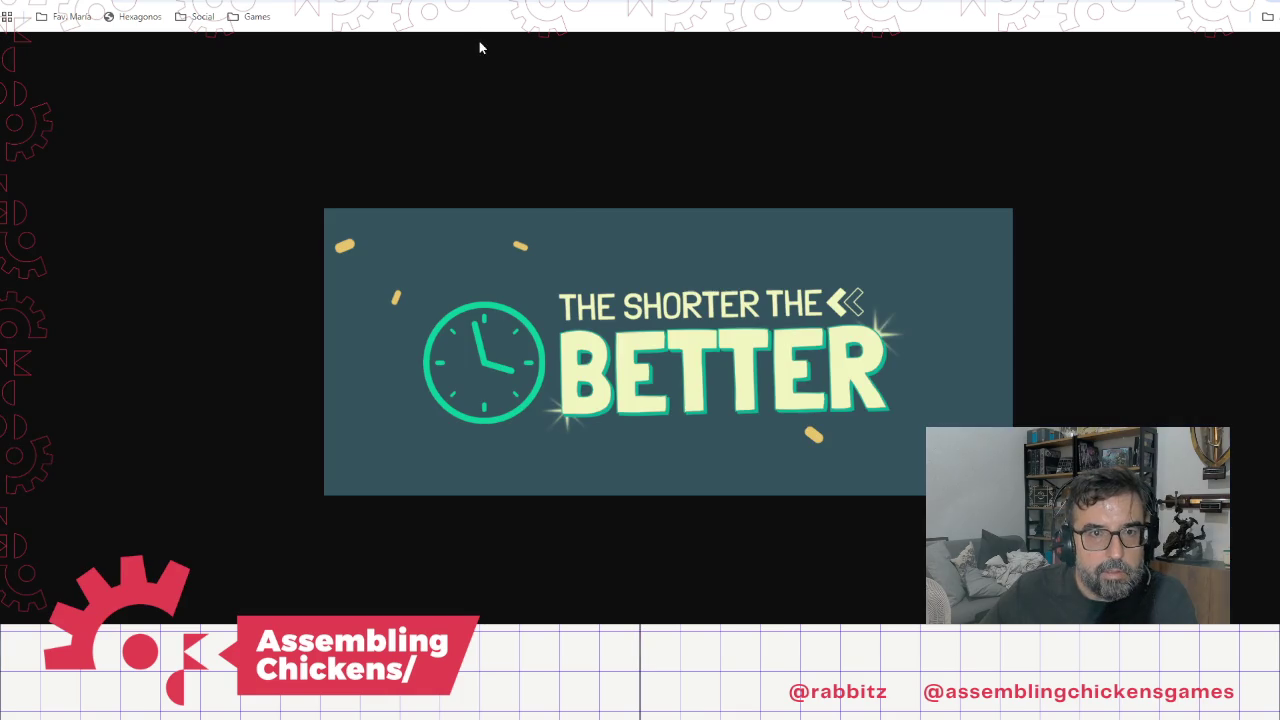
right_click(616, 330)
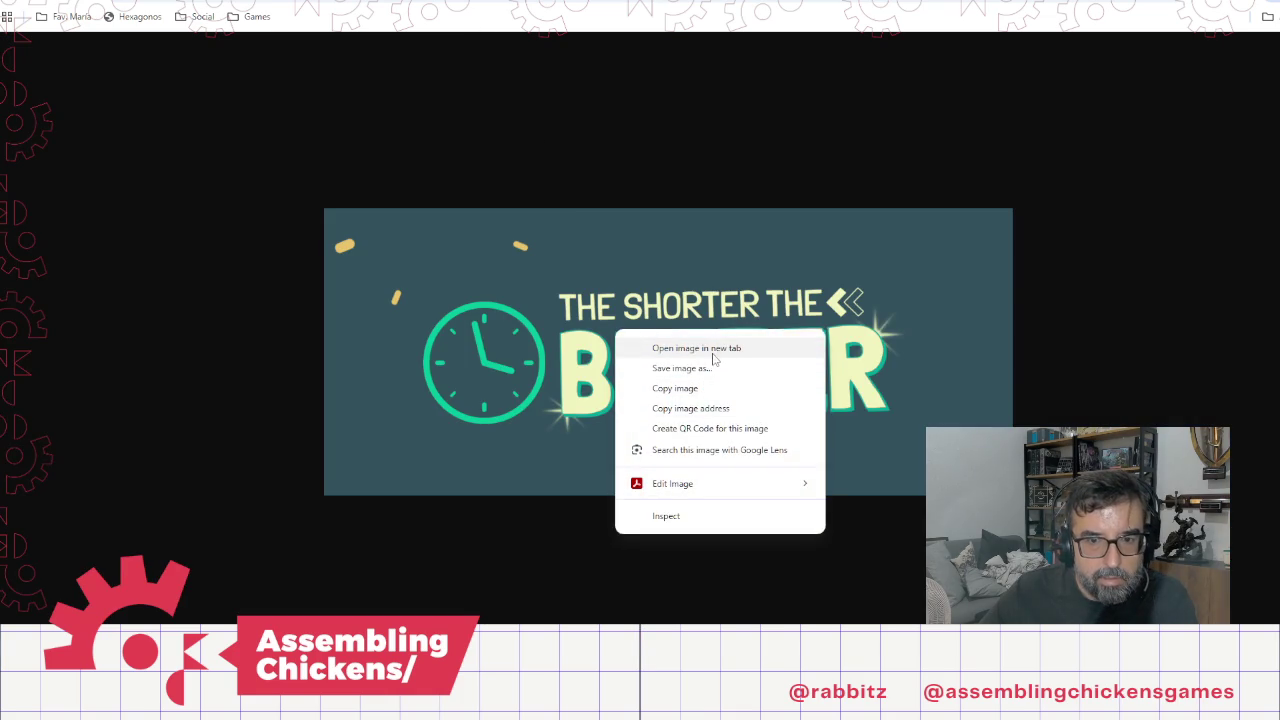
click(688, 388)
key(ctrl+Tab)
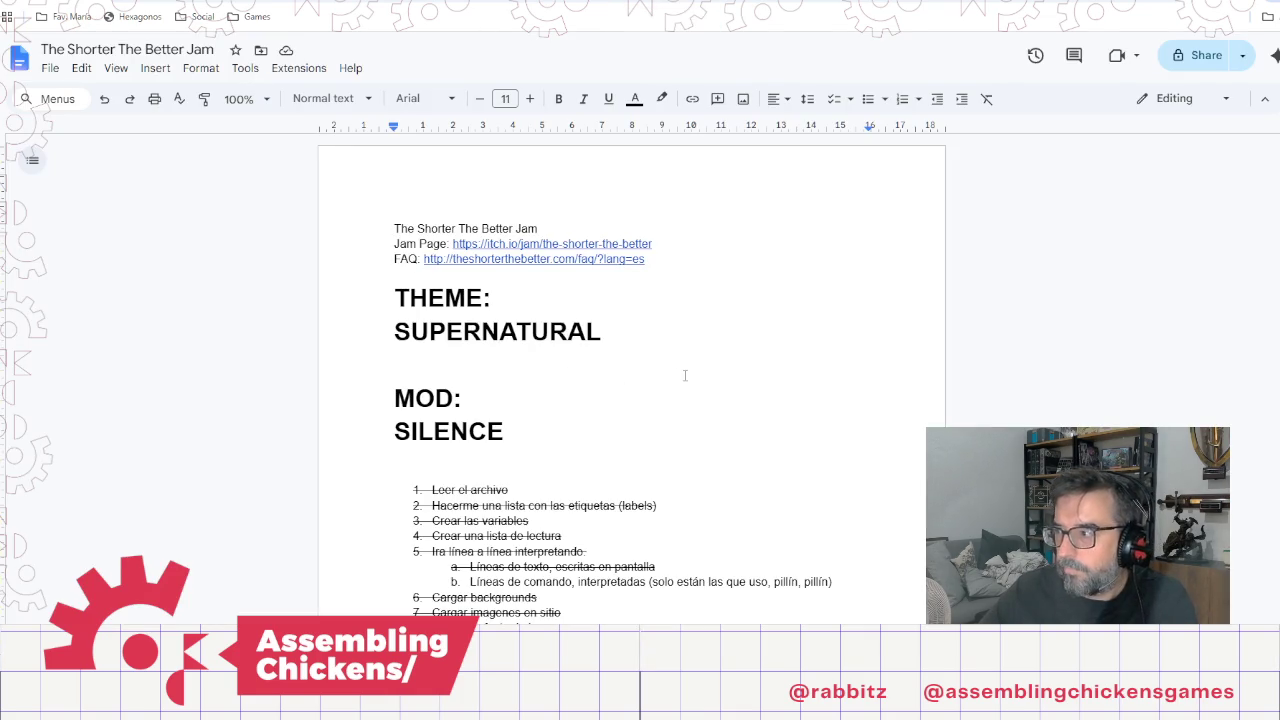
key(alt+Tab)
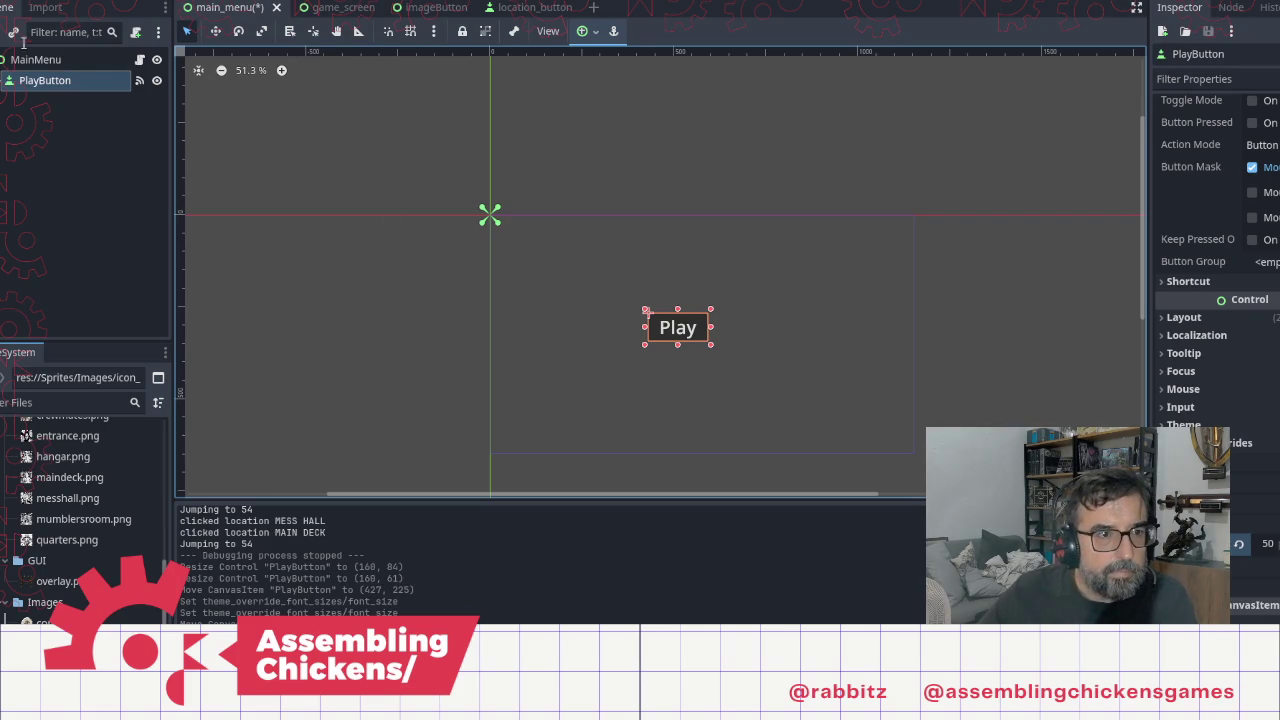
click(38, 60)
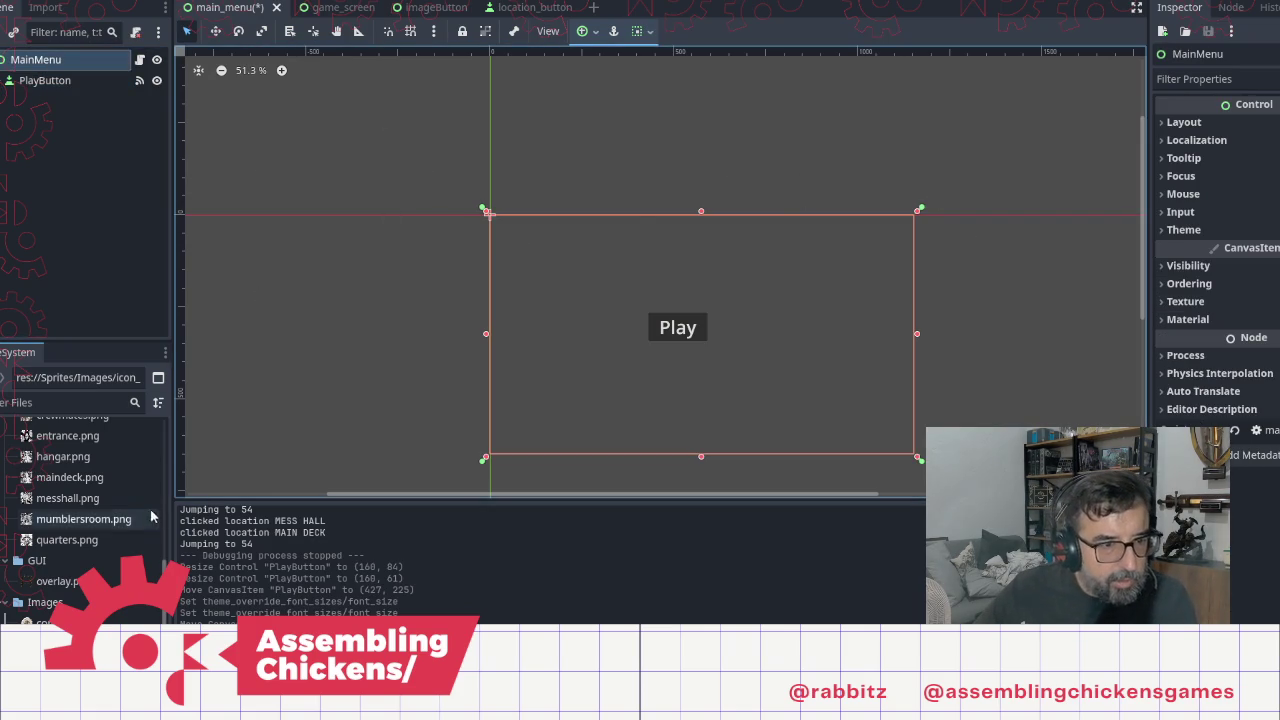
mouse_move(44, 545)
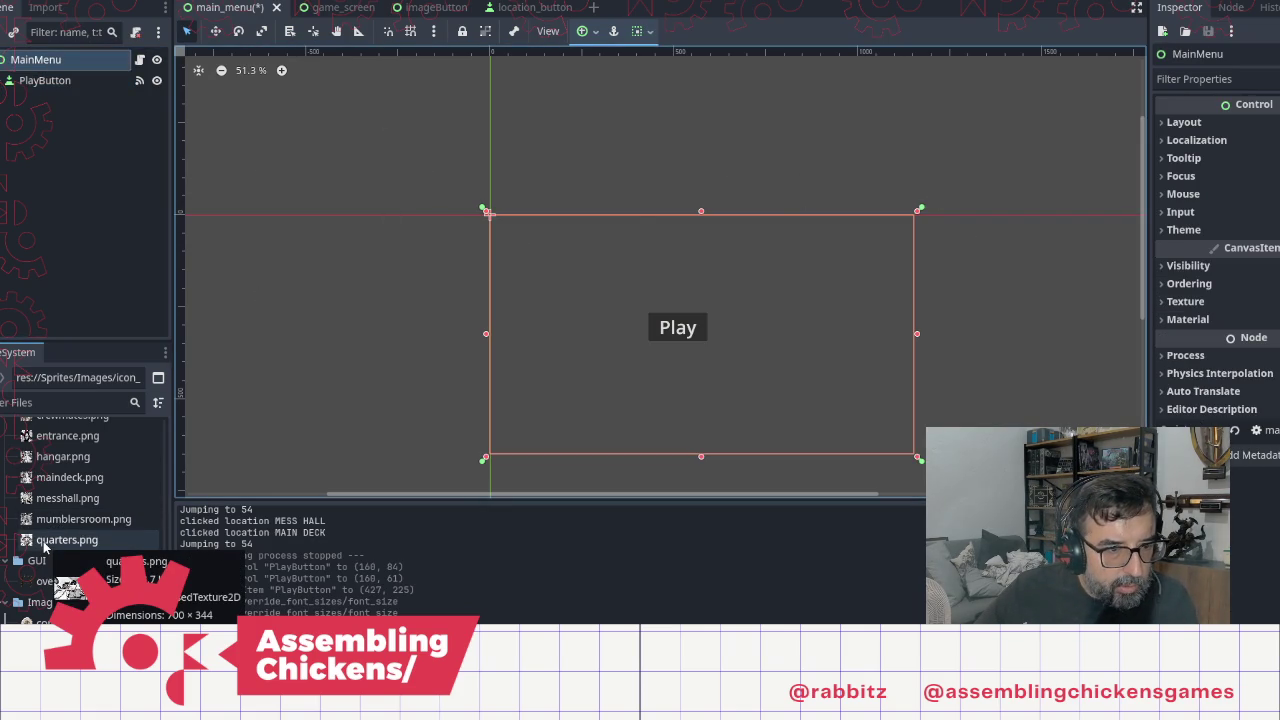
scroll(50, 530, up, 3)
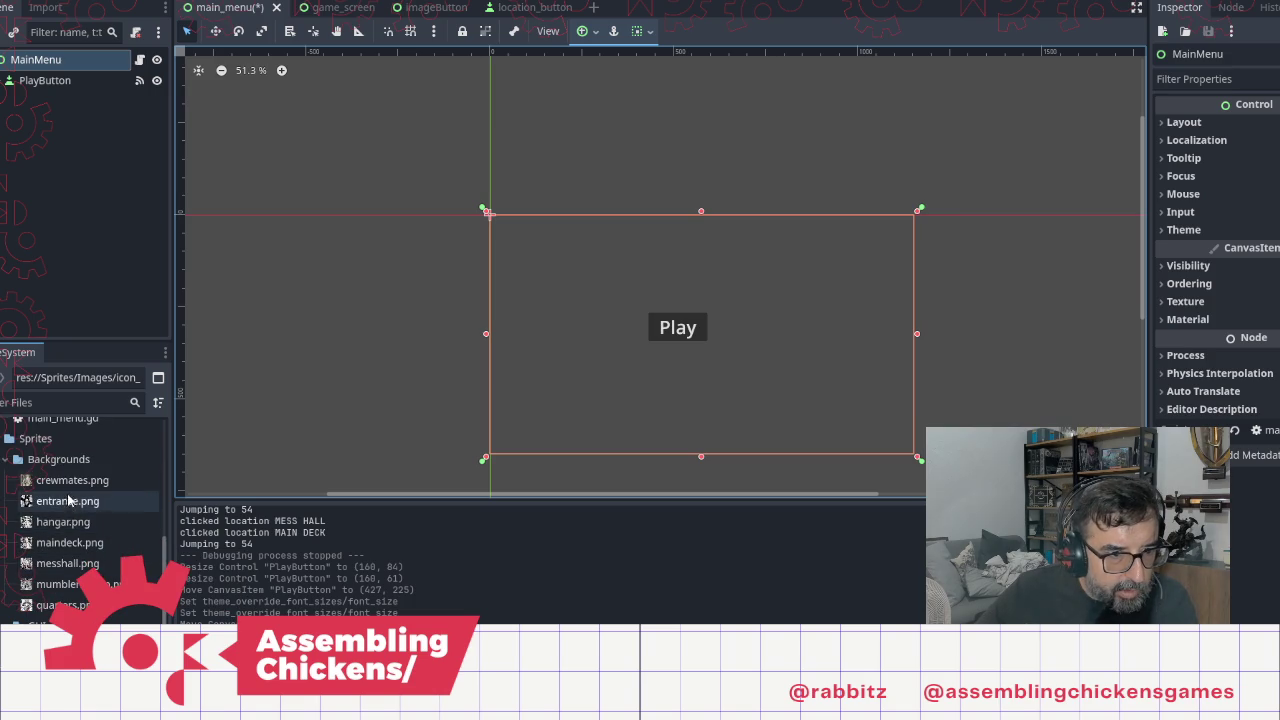
mouse_move(67, 510)
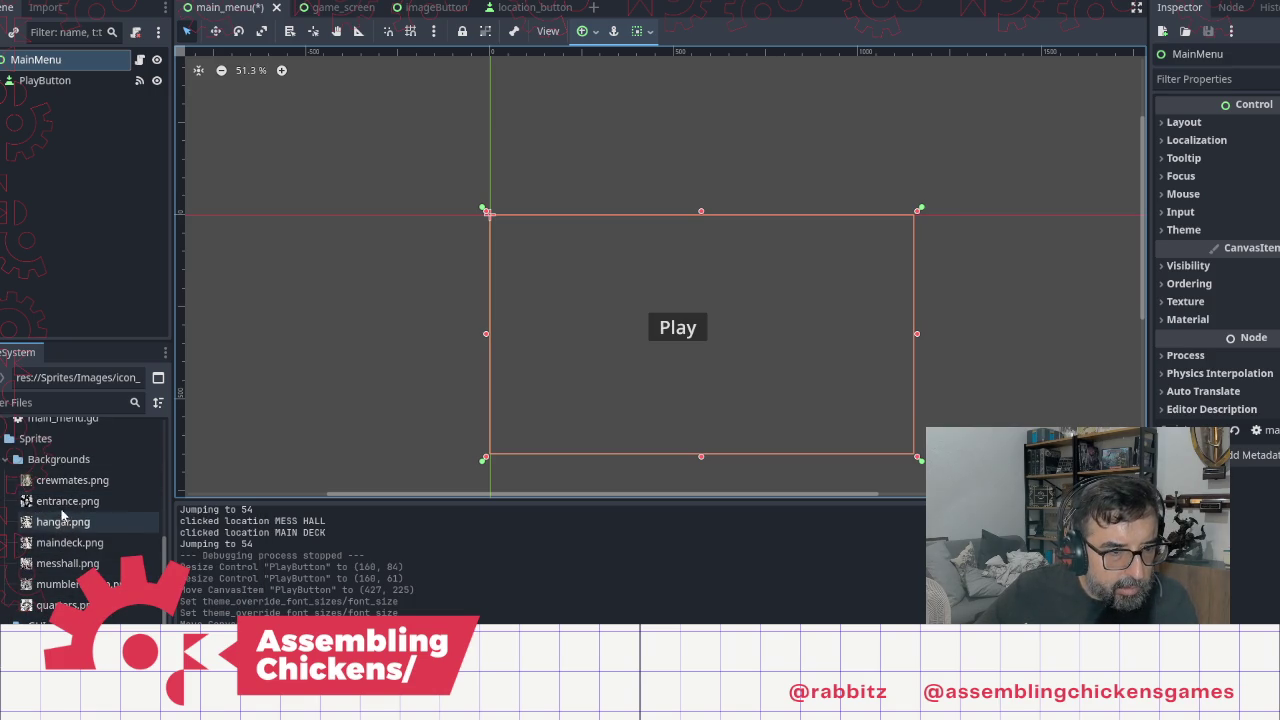
mouse_move(62, 508)
mouse_down()
mouse_move(624, 298)
mouse_move(604, 275)
mouse_up()
Step: Enlarge and position the Entrance sprite behind the Play button and rename it Background
mouse_move(733, 339)
mouse_down()
mouse_move(946, 432)
mouse_move(930, 462)
mouse_move(990, 458)
mouse_move(1002, 470)
mouse_up()
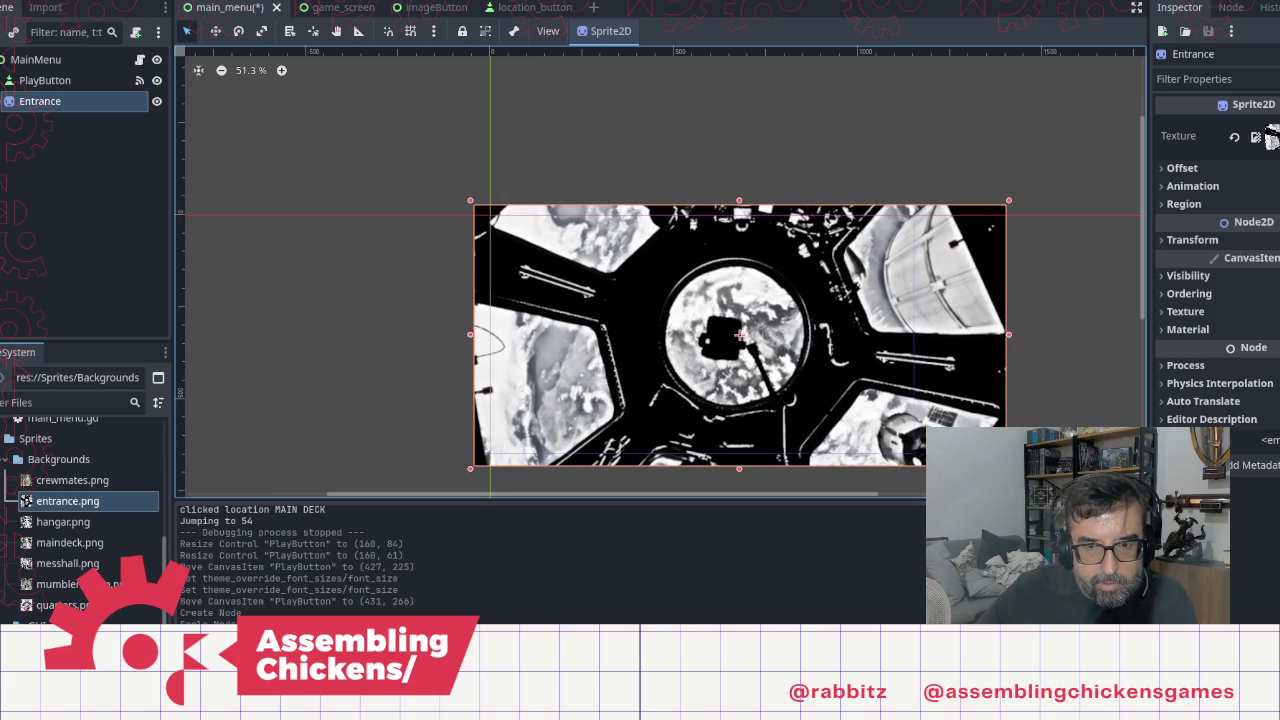
drag(946, 363, 908, 360)
drag(47, 104, 20, 76)
click(32, 82)
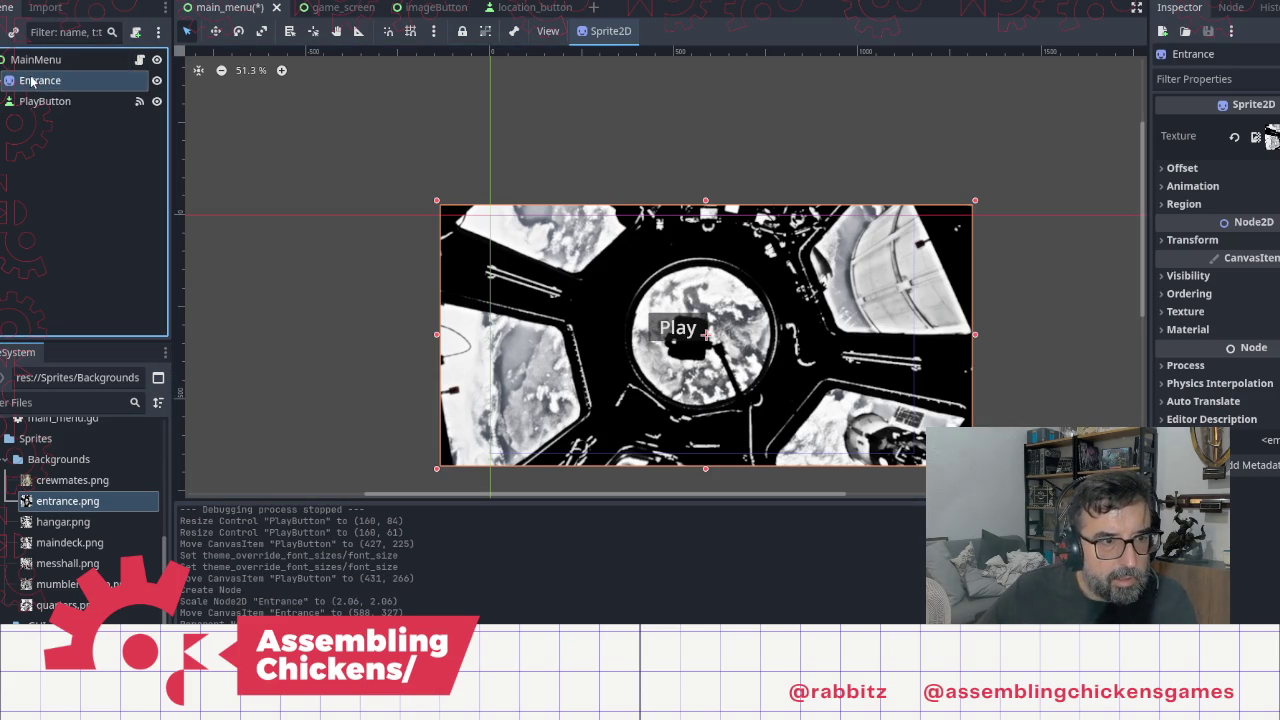
text(Background)
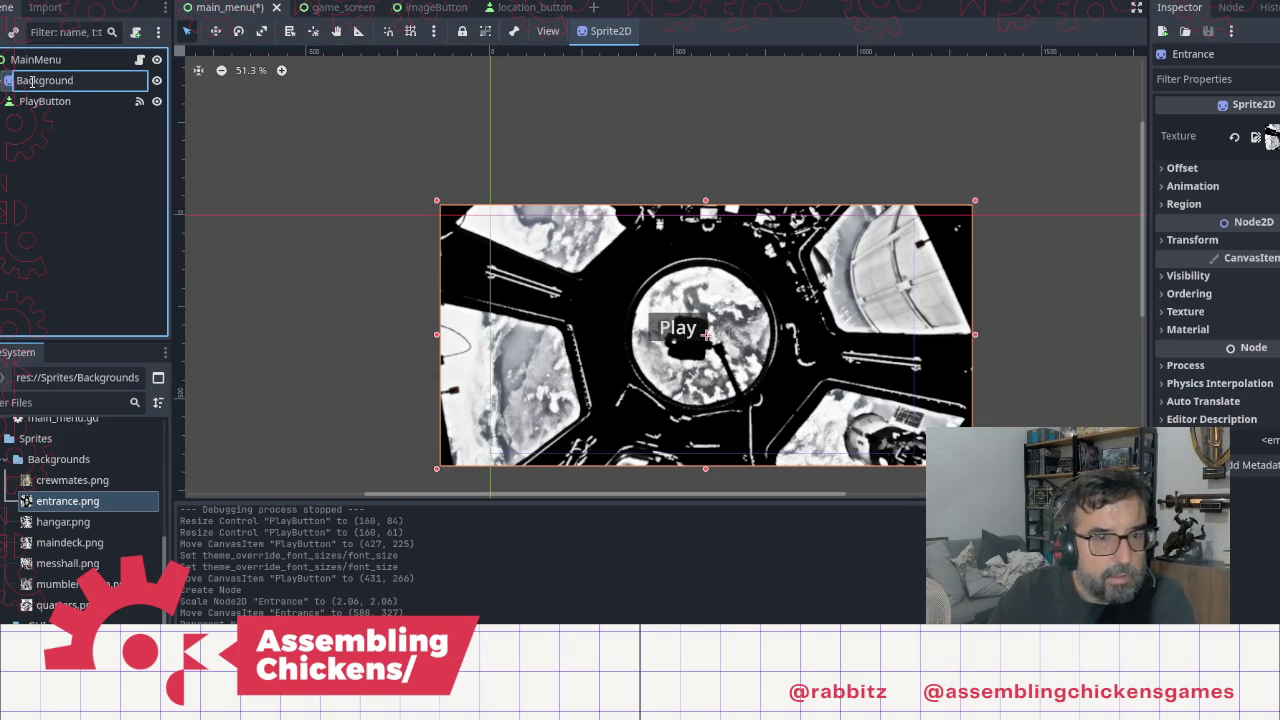
key(Return)
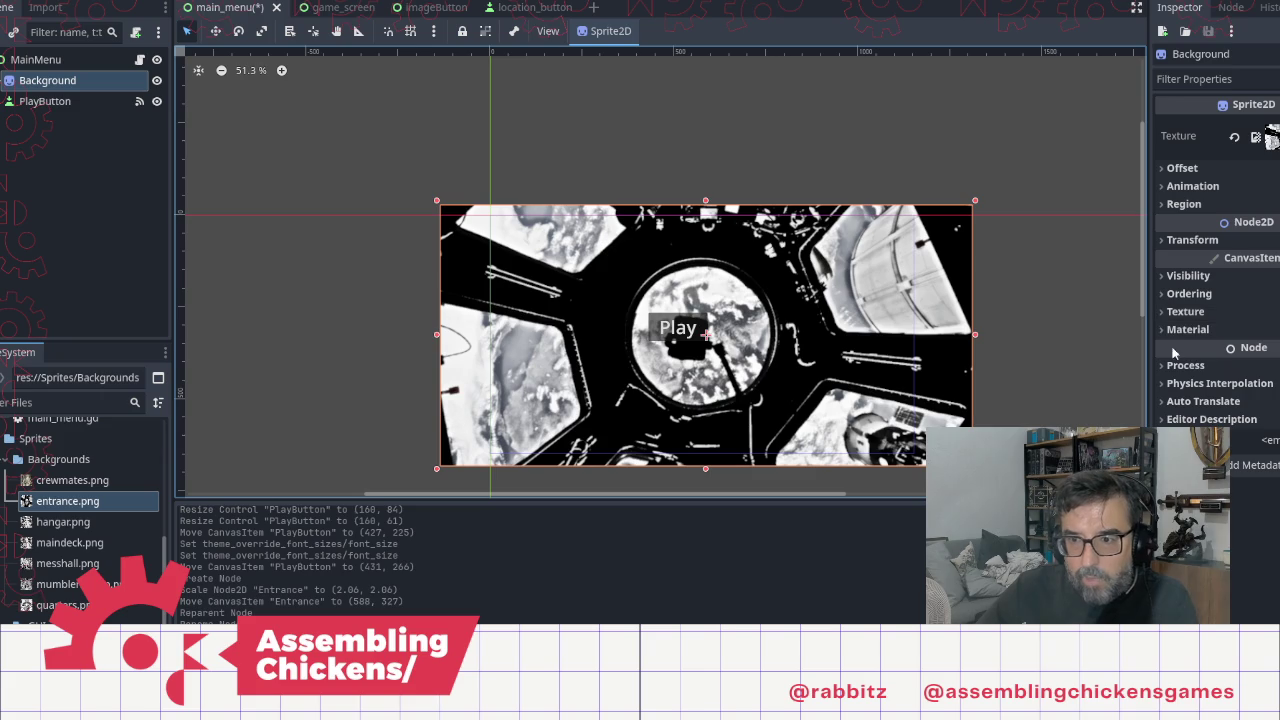
click(1167, 330)
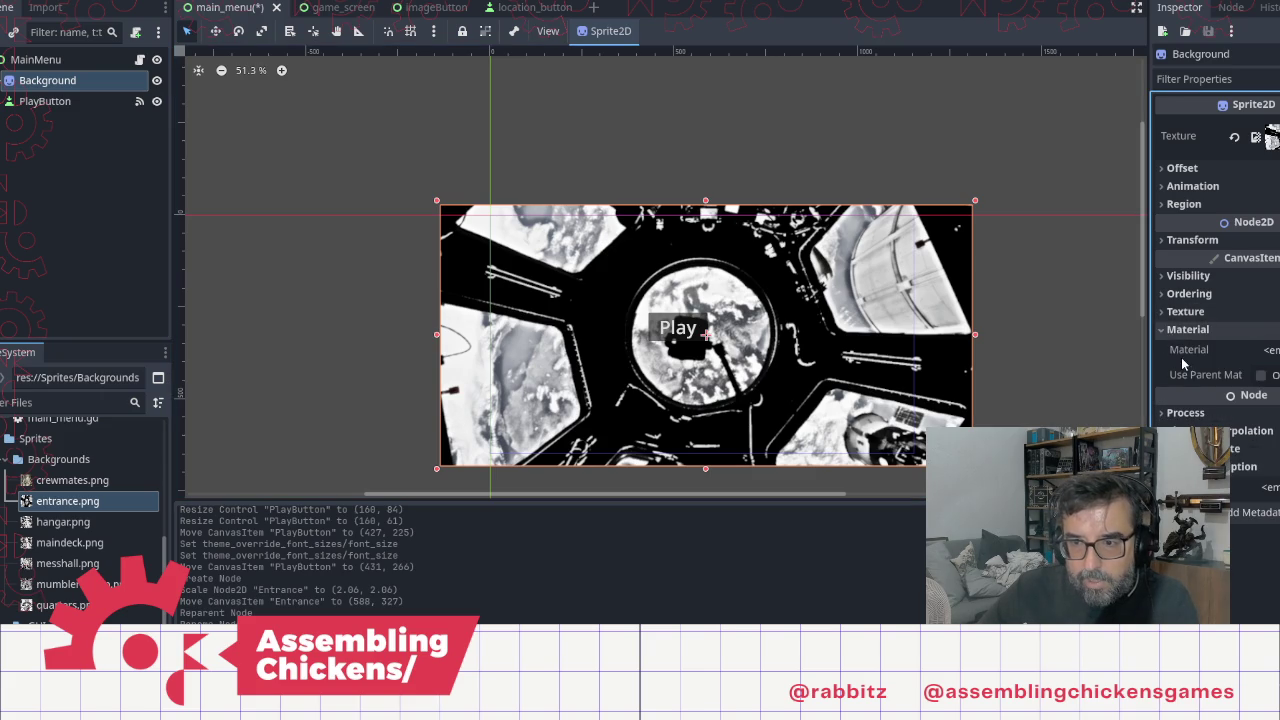
Step: Tint the Background sprite's Modulate colour a dark semi-transparent teal
click(1168, 314)
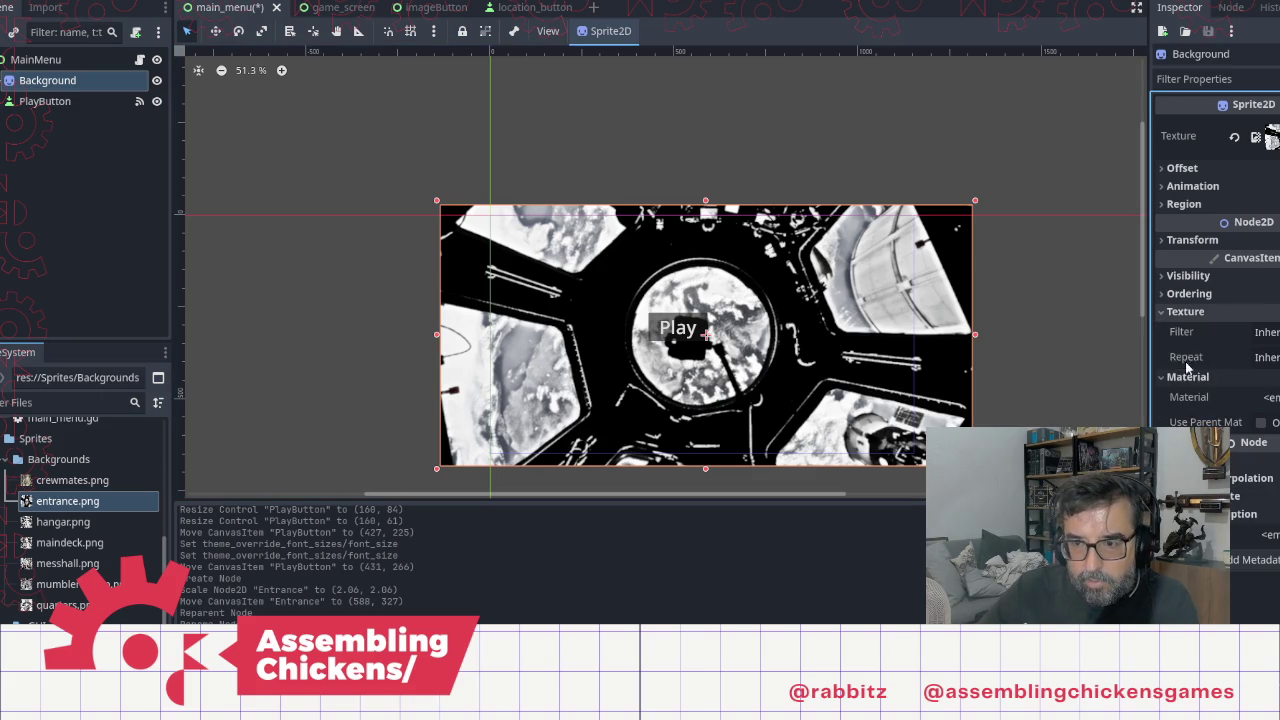
click(1166, 277)
click(1260, 322)
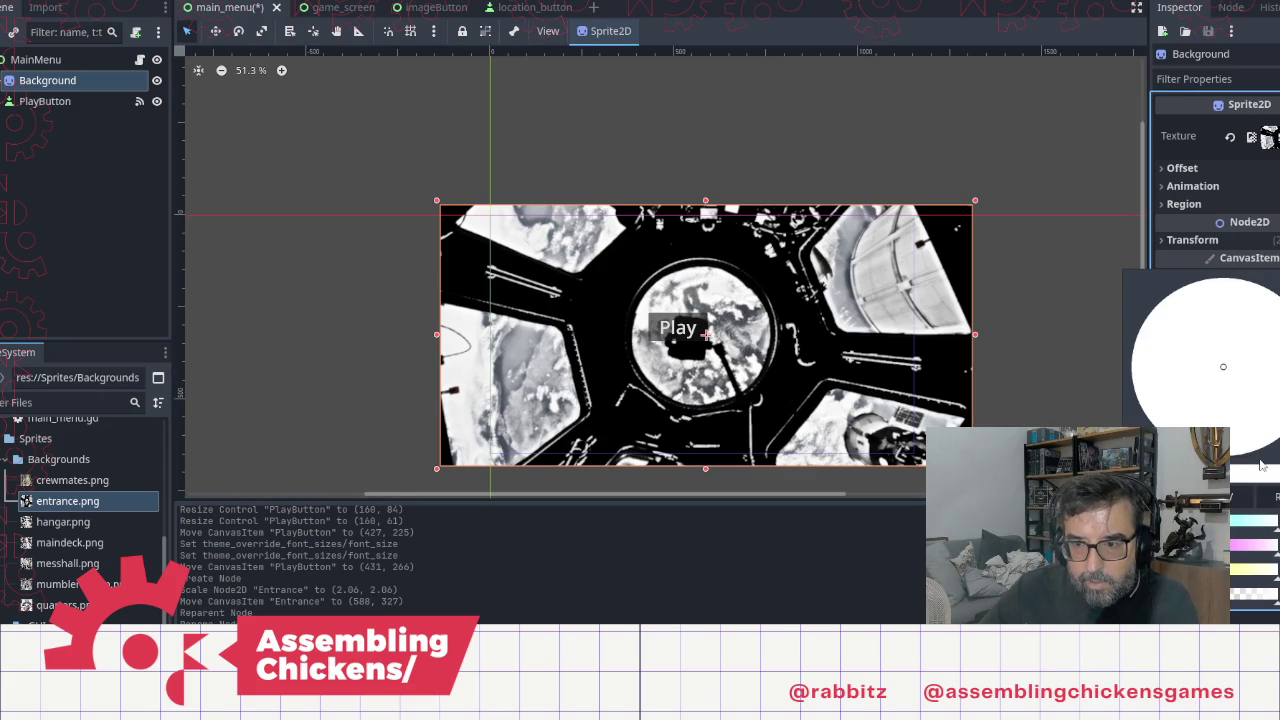
click(1134, 343)
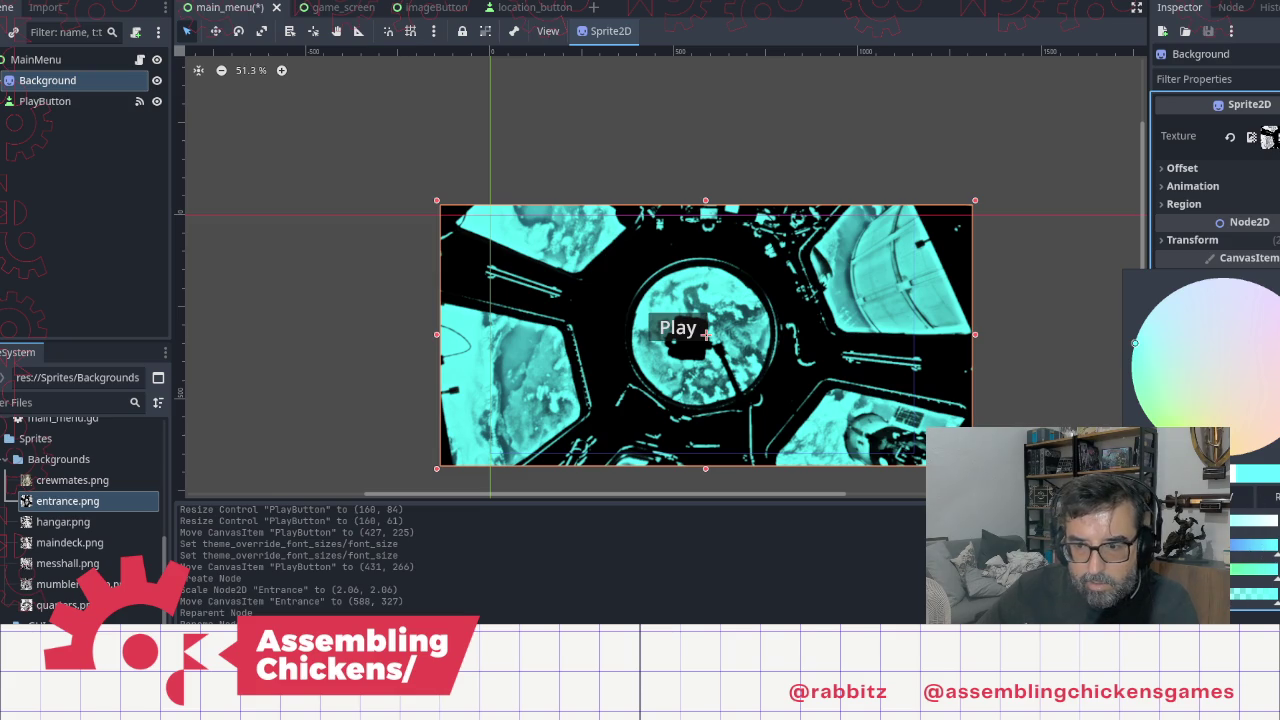
drag(1200, 593, 1150, 593)
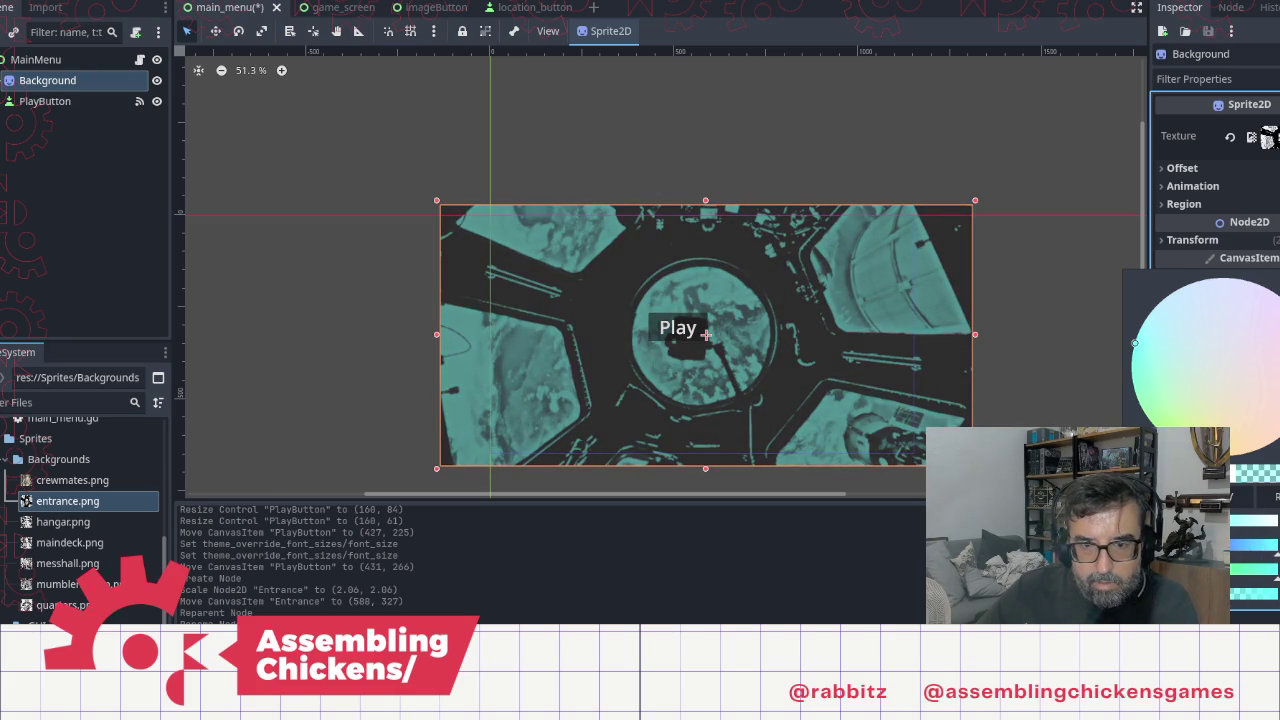
drag(1190, 440, 1175, 440)
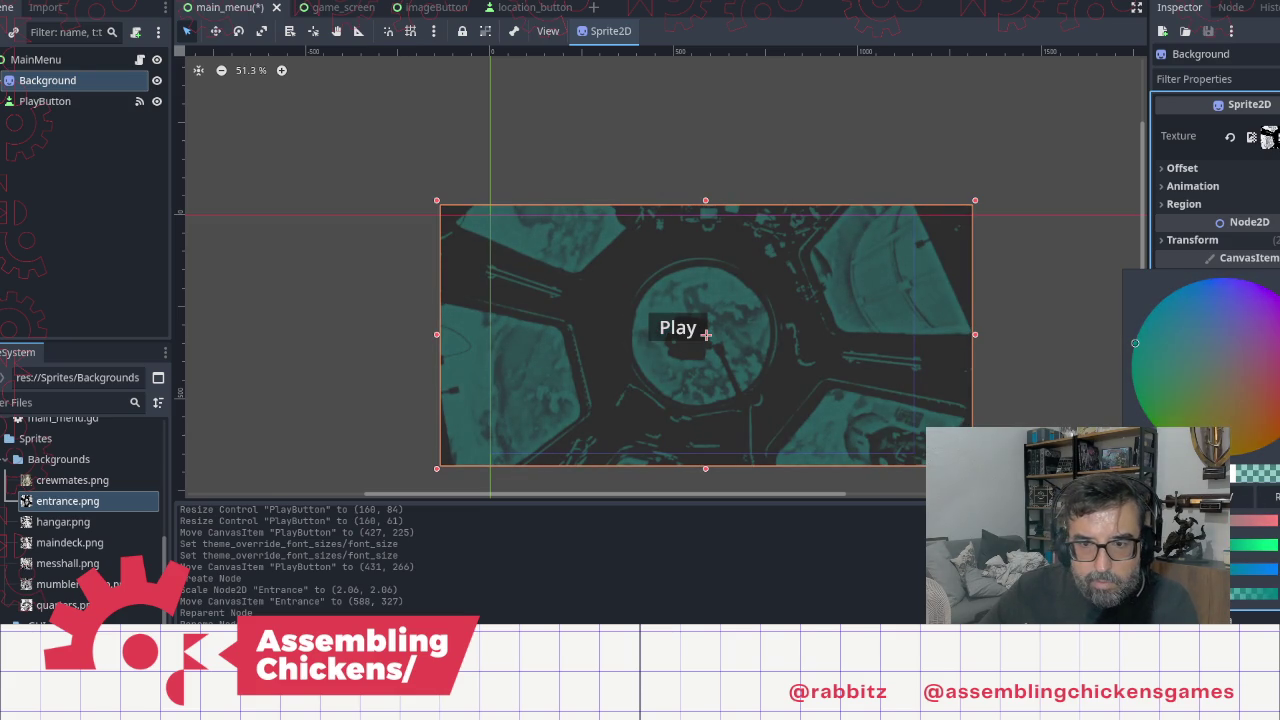
click(767, 132)
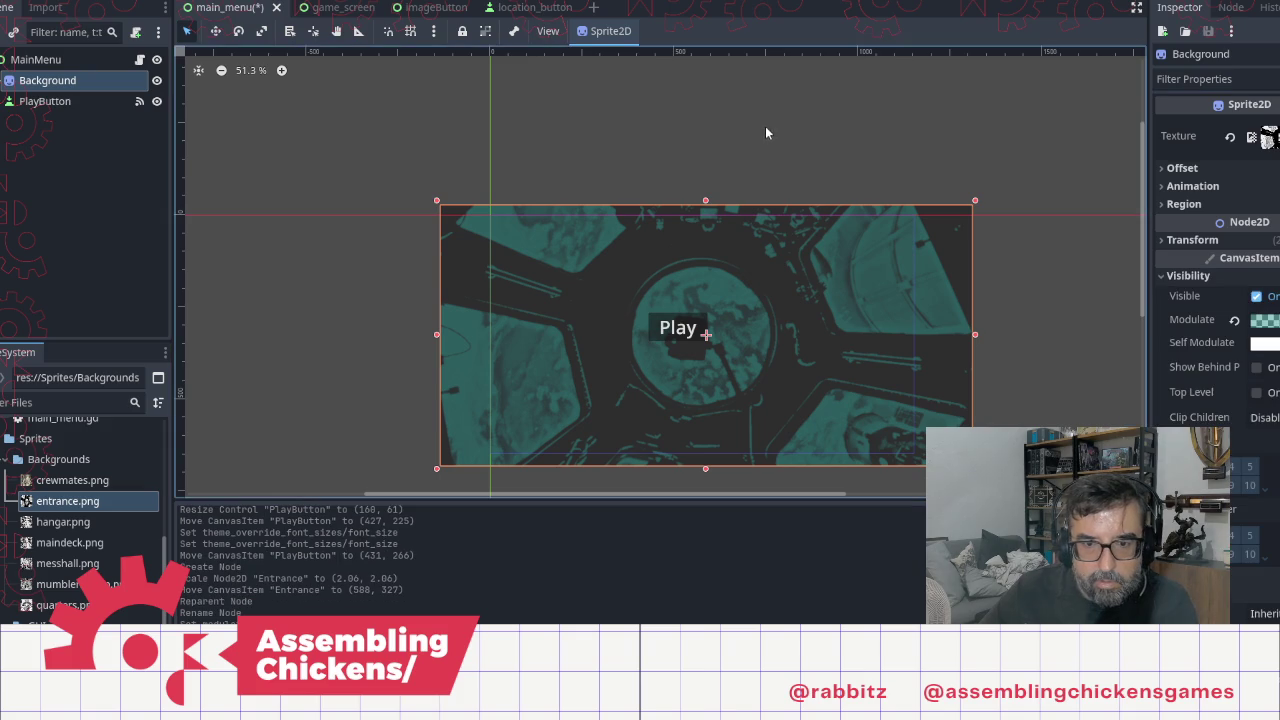
Step: Nudge the Play button slightly right and down
click(672, 330)
drag(672, 330, 698, 333)
right_click(70, 59)
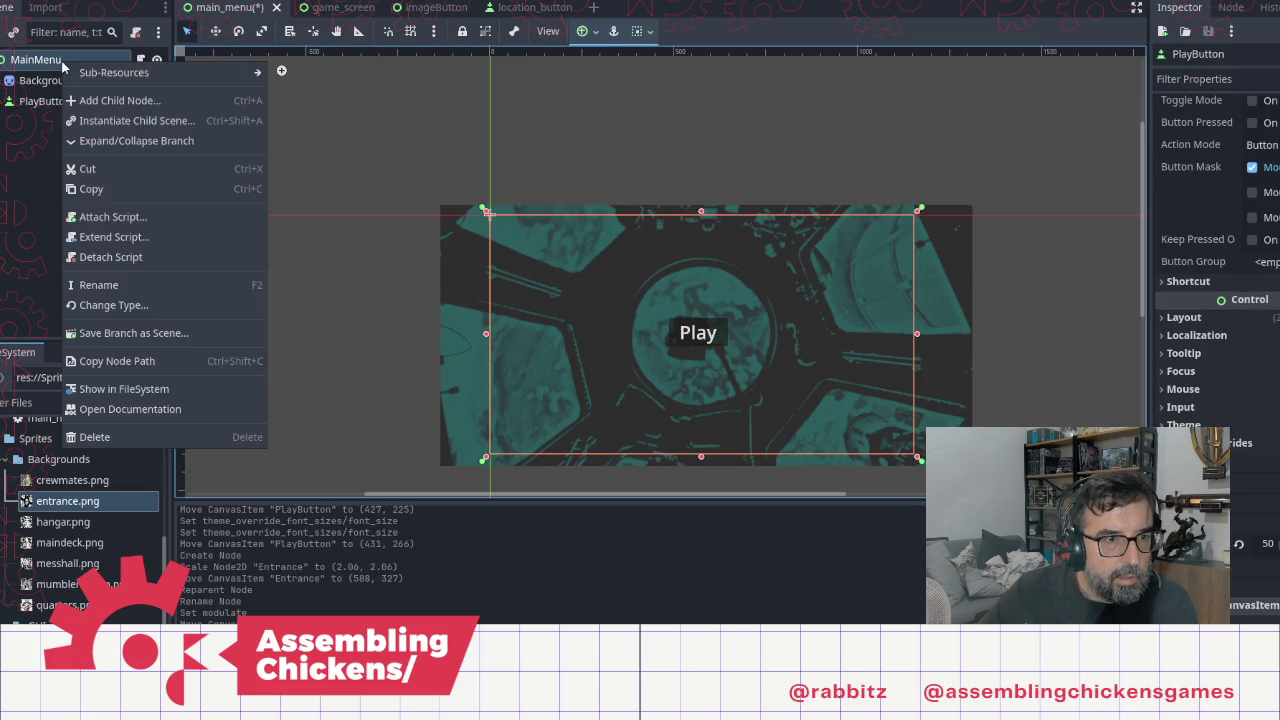
Step: Add a Label child under MainMenu and size it as a wide box above Play
click(460, 208)
key(ctrl+a)
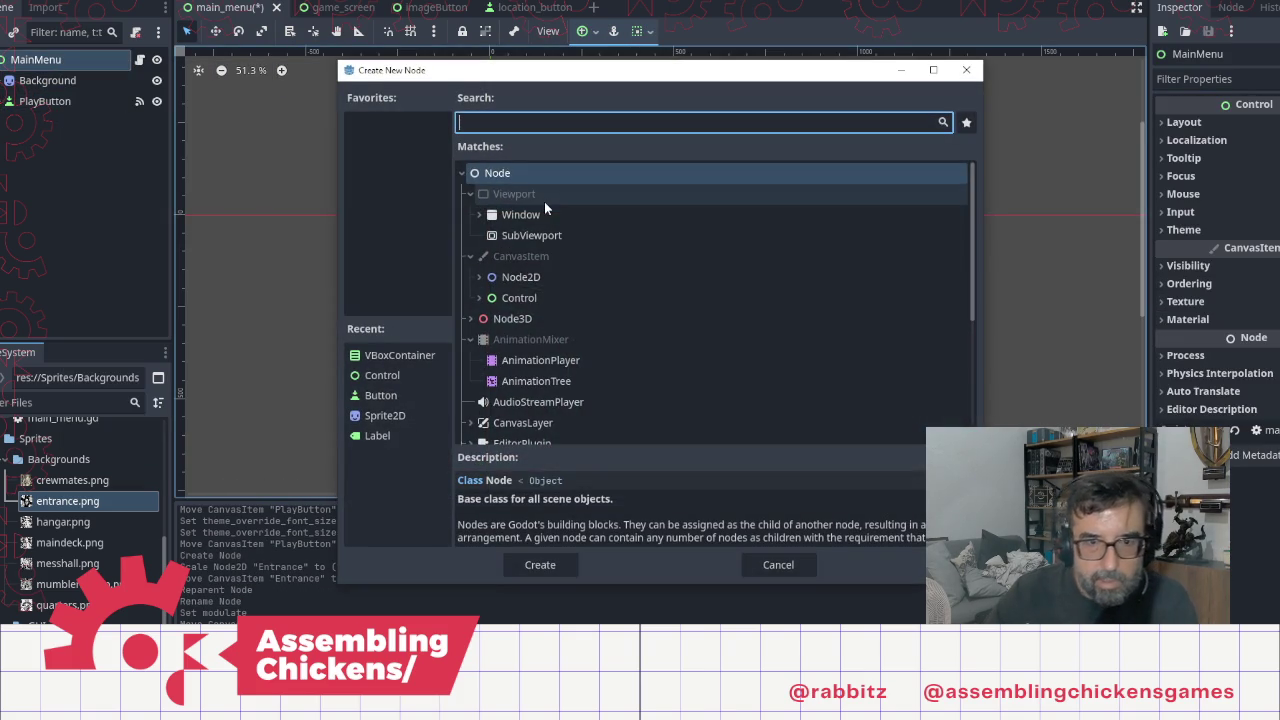
text(Label)
key(Return)
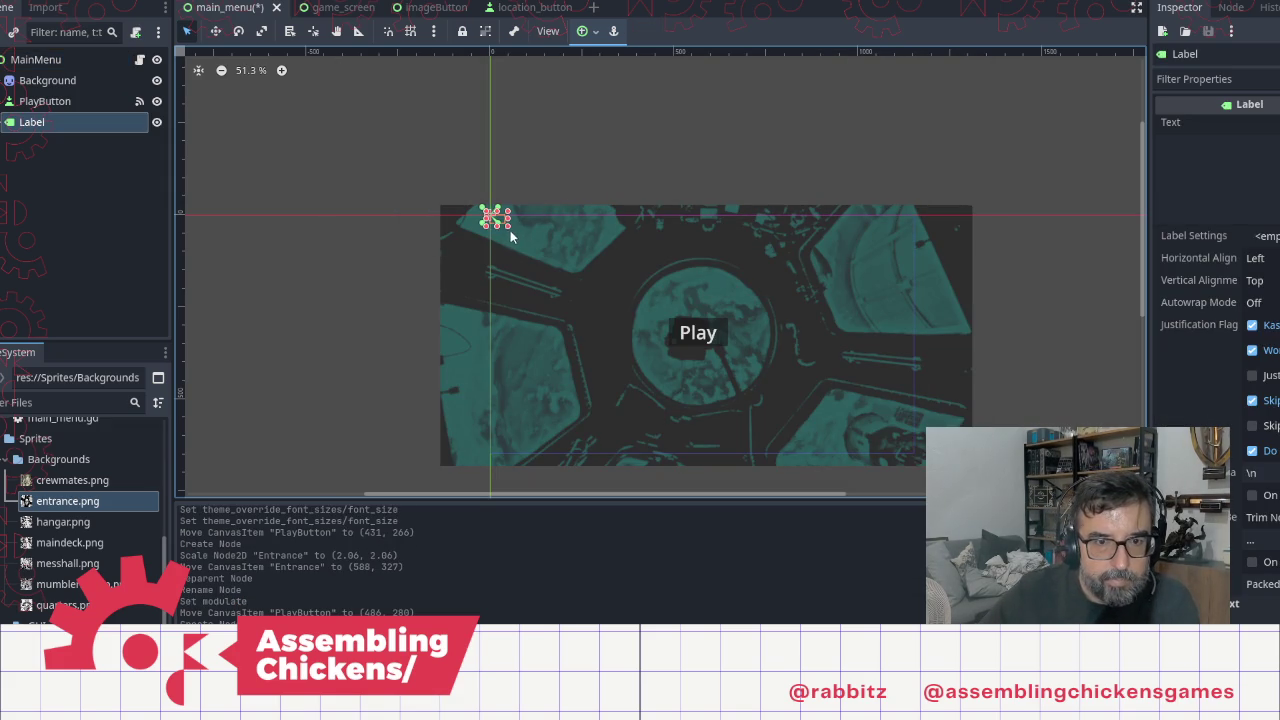
mouse_move(517, 232)
mouse_down()
mouse_move(671, 275)
mouse_move(657, 263)
mouse_move(741, 265)
mouse_move(733, 276)
mouse_up()
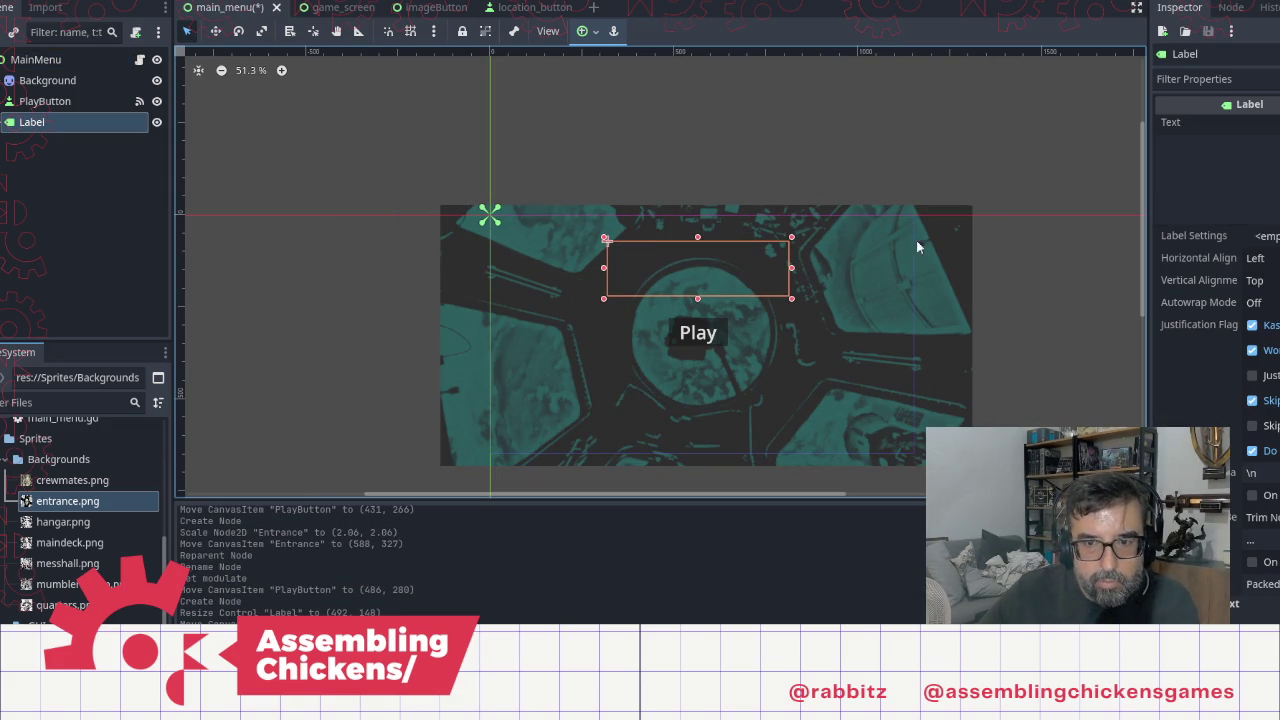
Step: Type the label text 'I DON'T BELIEVE IN GHOSTS BUT THIS SHIP IS DEFINITELY HAUNTED'
click(1200, 170)
text(I DO)
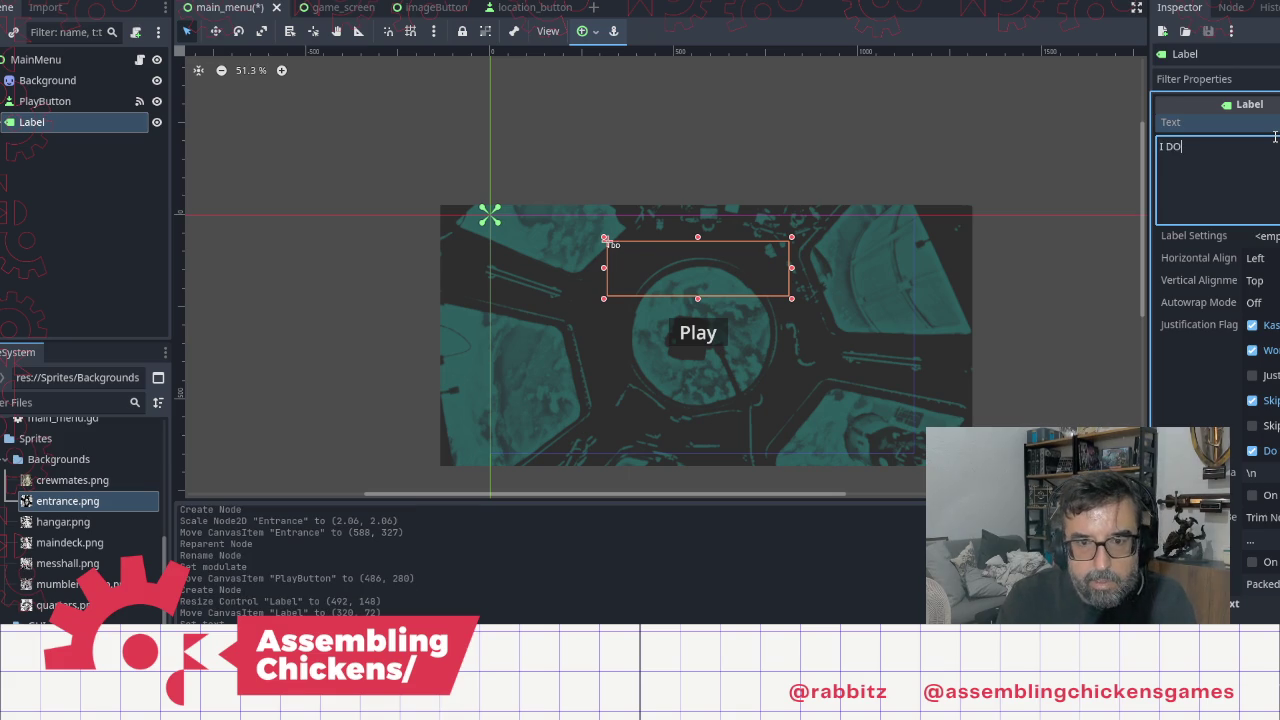
text(N'T)
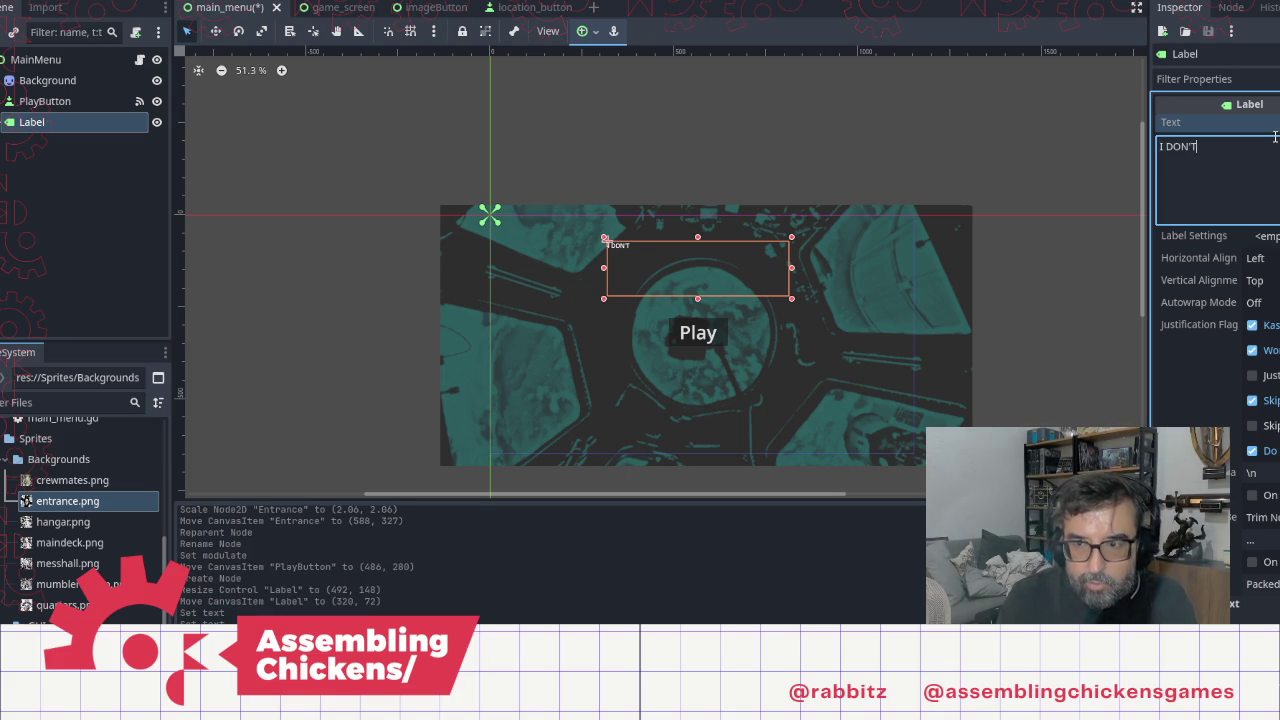
text( BELIVE)
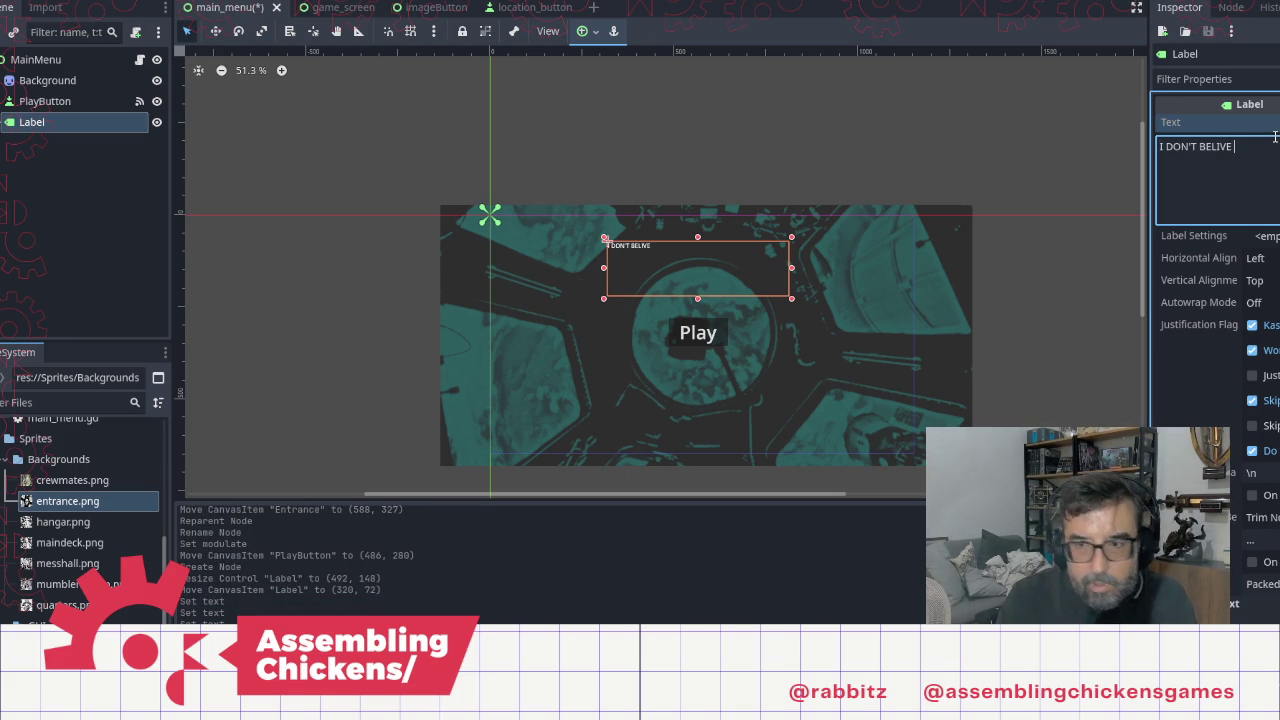
key(BackSpace)
key(BackSpace)
key(BackSpace)
text(EVE)
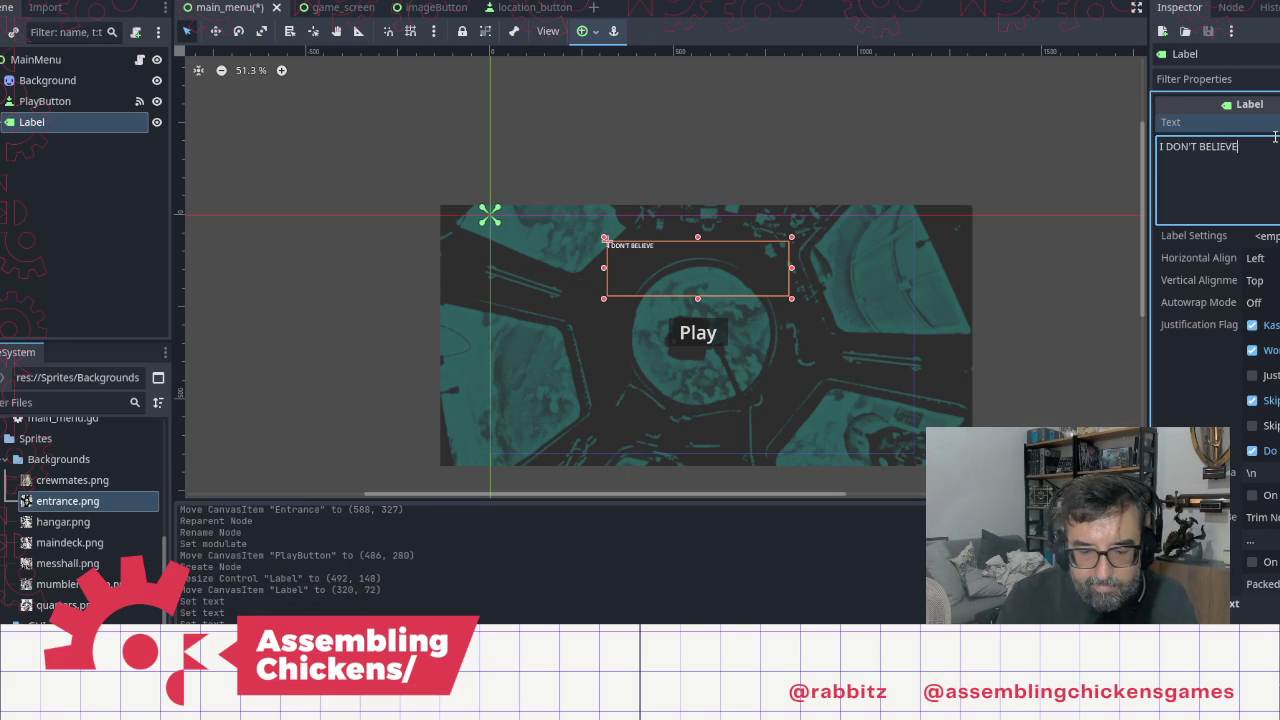
text( IN GHOST)
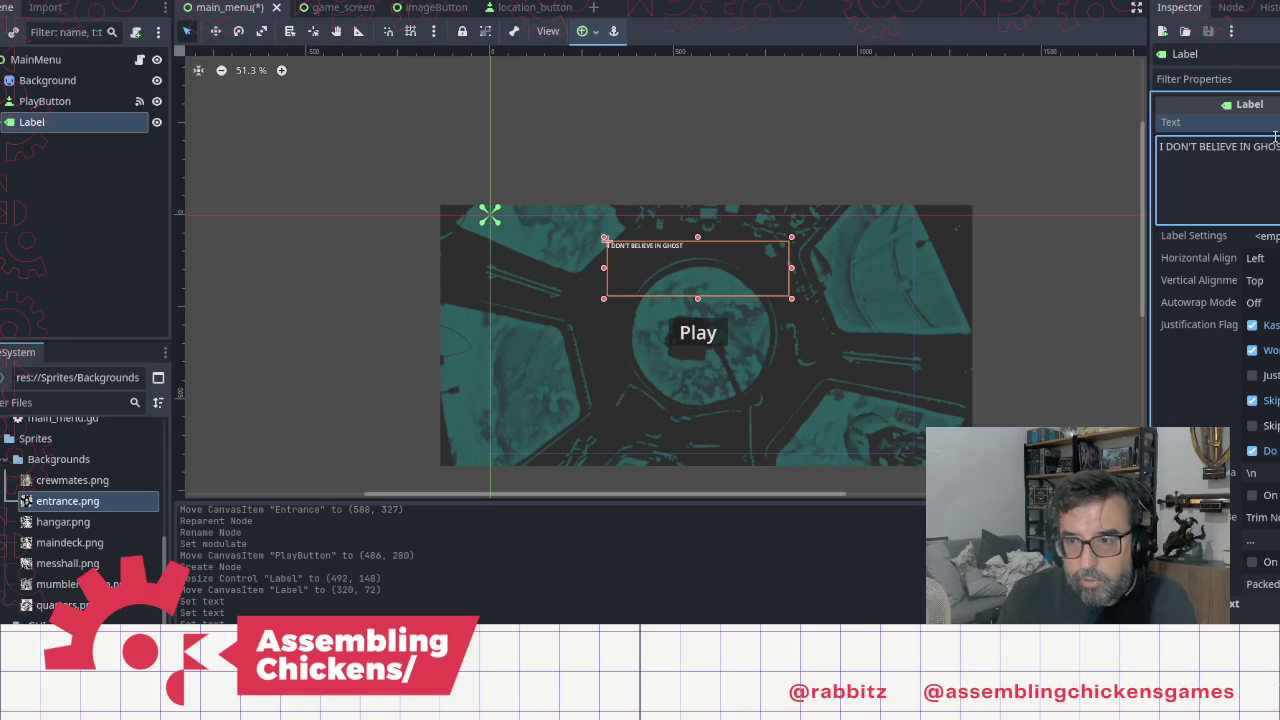
text(S BUT TH)
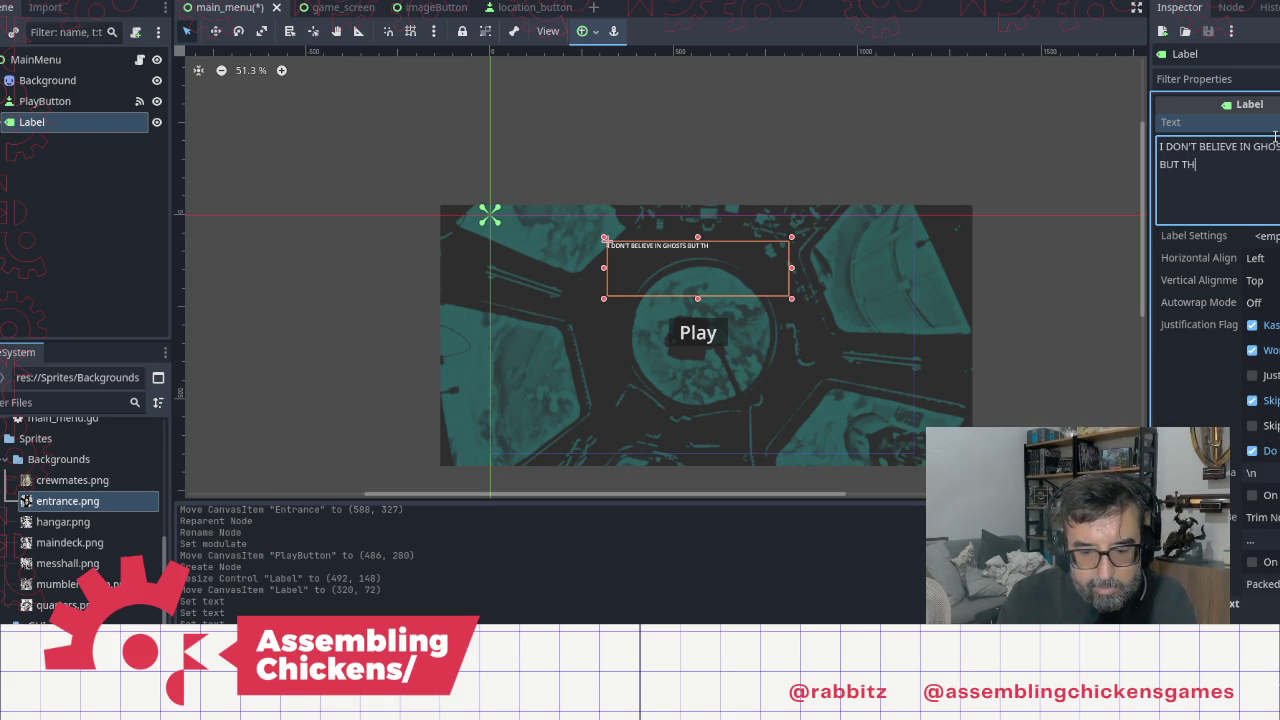
text(IS SHIP)
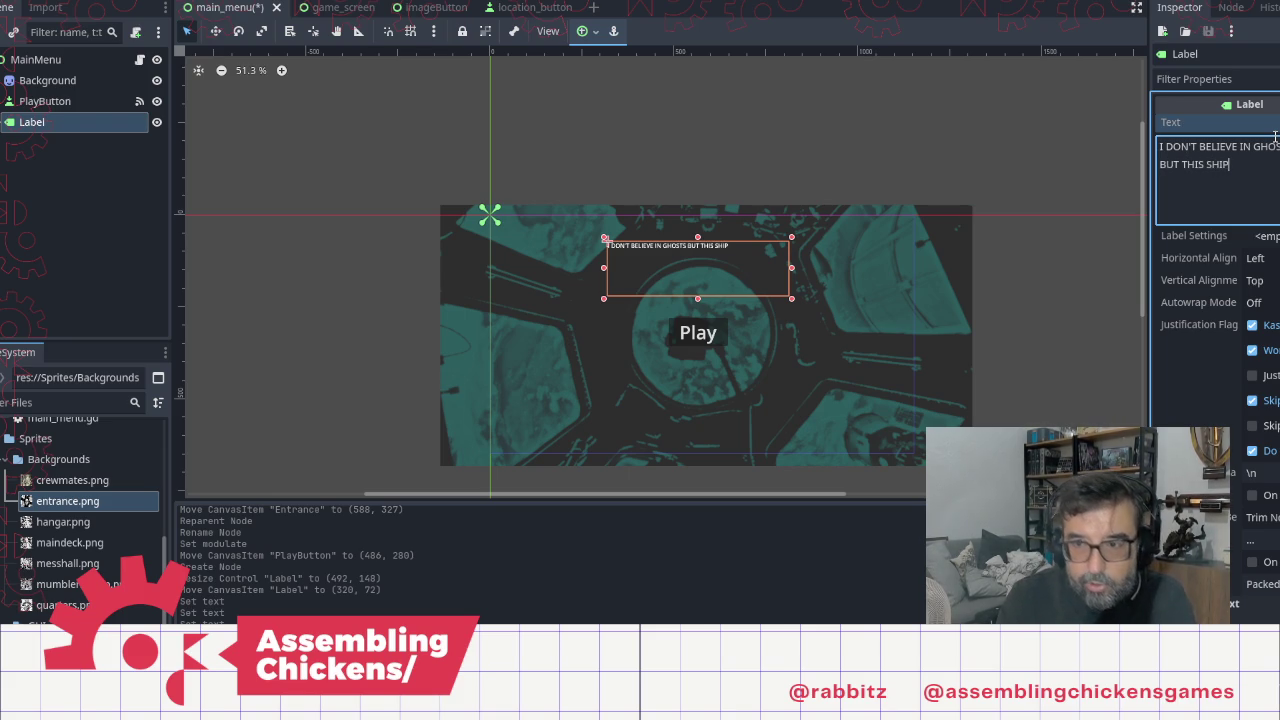
text( IS )
text(DEFINIT)
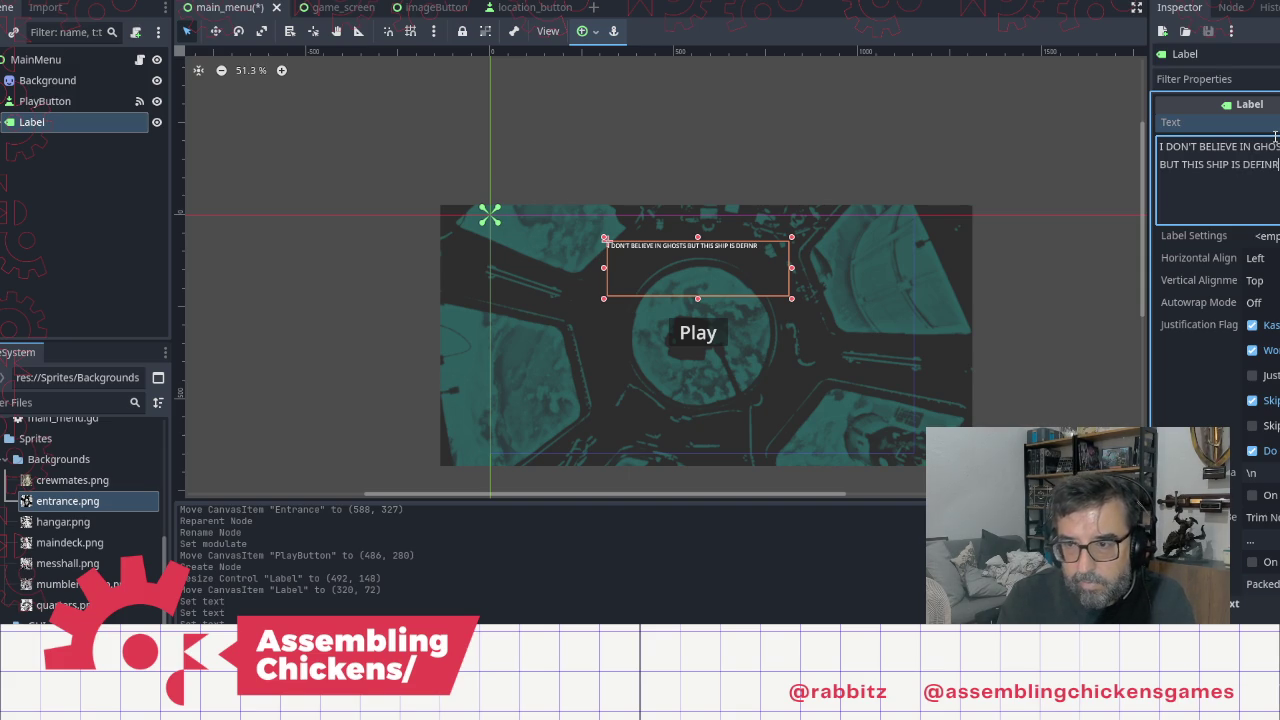
key(BackSpace)
text(ETIL)
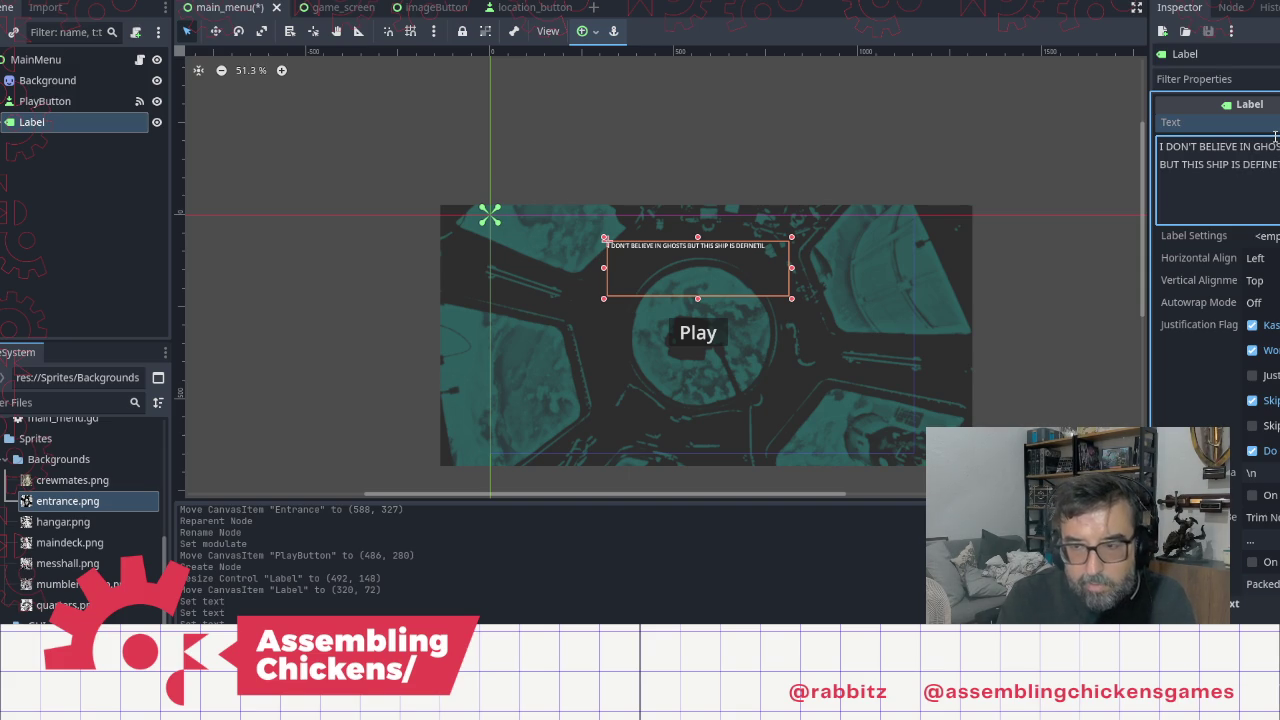
text(HA)
text(TED)
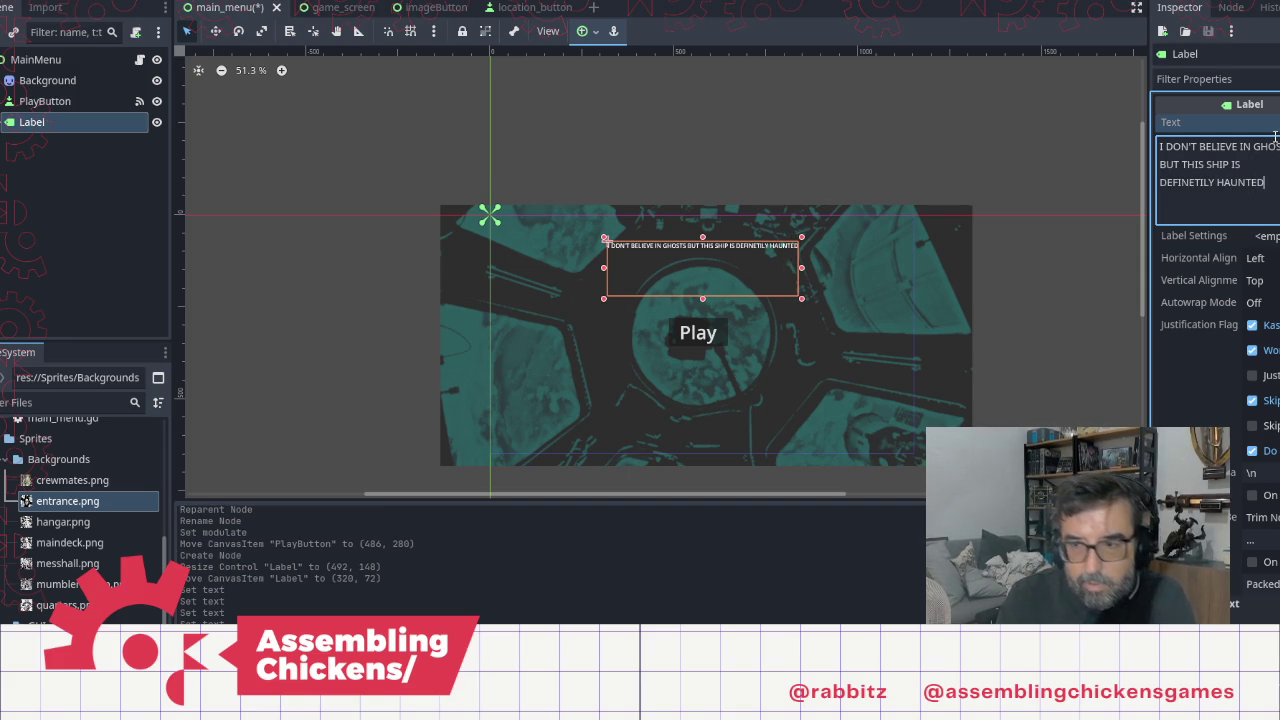
Step: Correct the misspelled DEFINETLY to DEFINITELY in the label text
double_click(1172, 184)
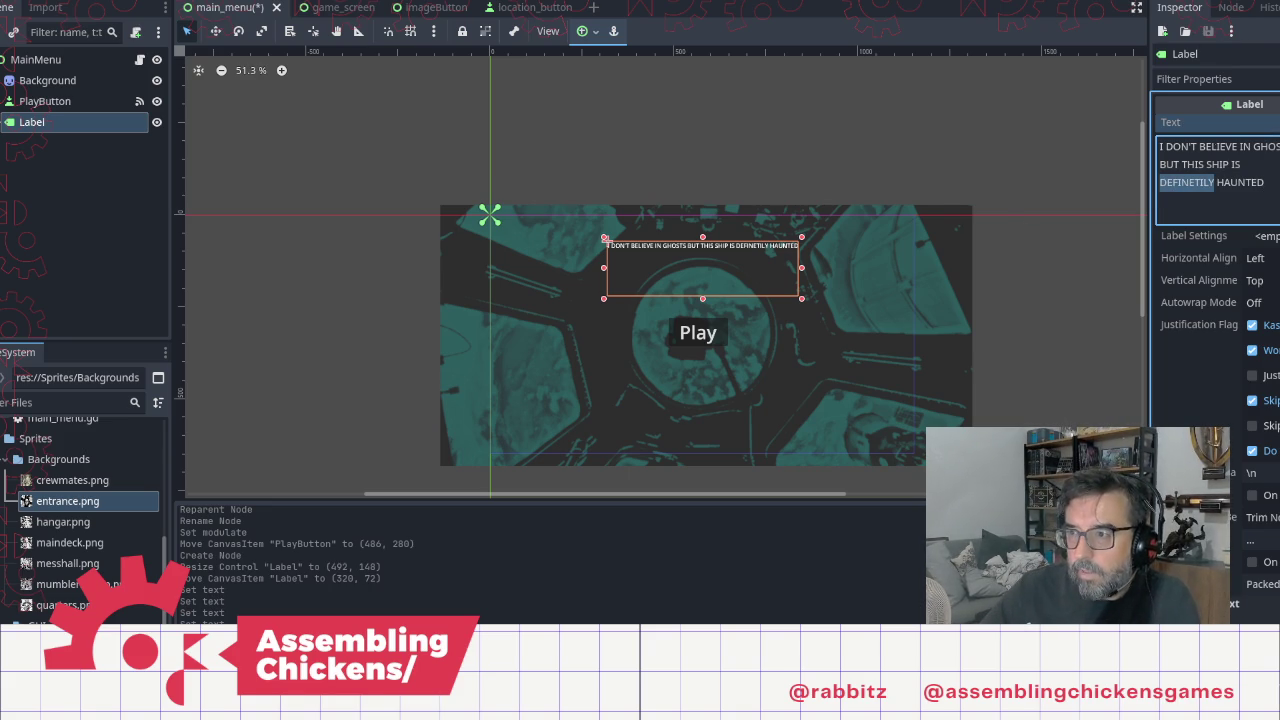
click(1188, 182)
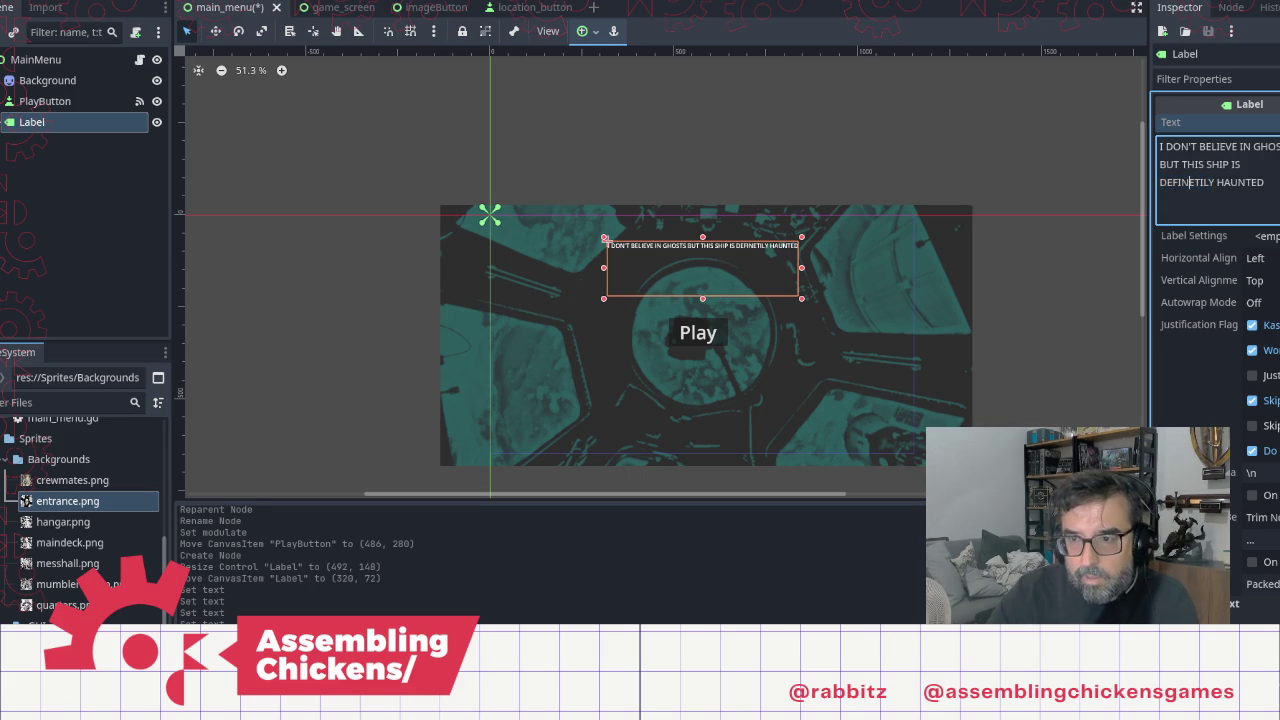
key(Delete)
text(I)
text(E)
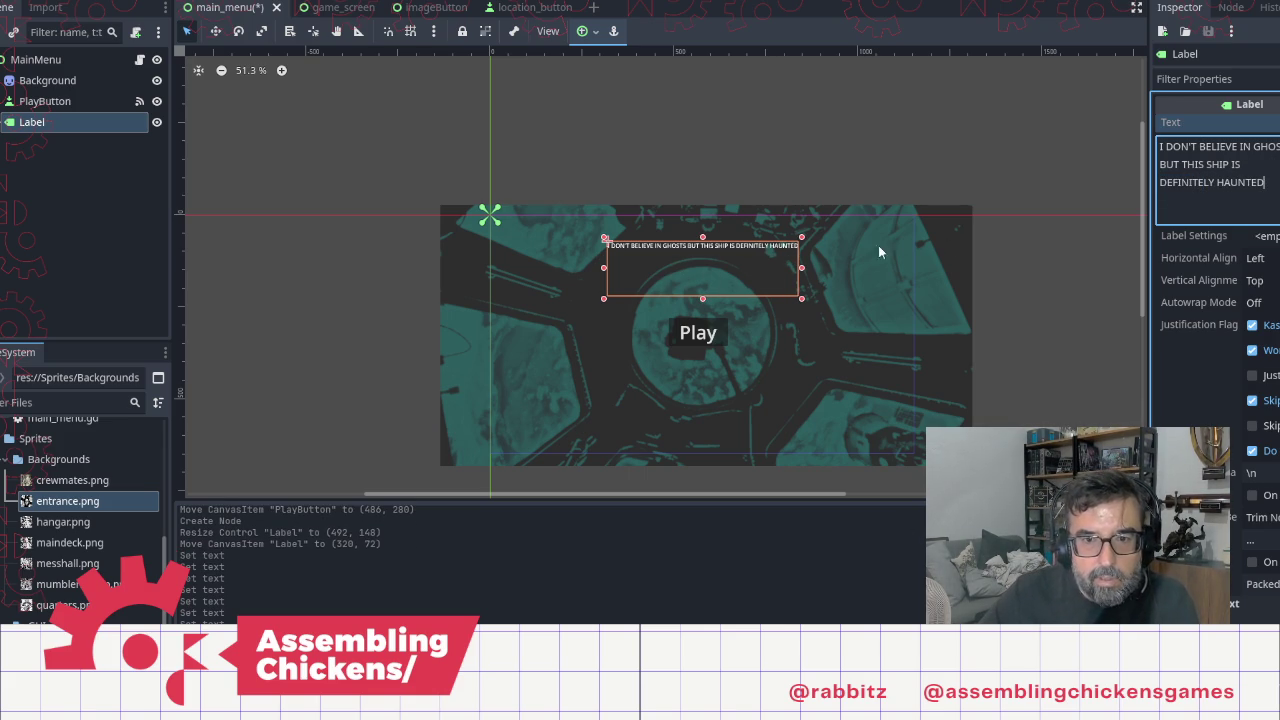
Step: Shift the label slightly and centre its text horizontally and vertically
drag(705, 277, 699, 280)
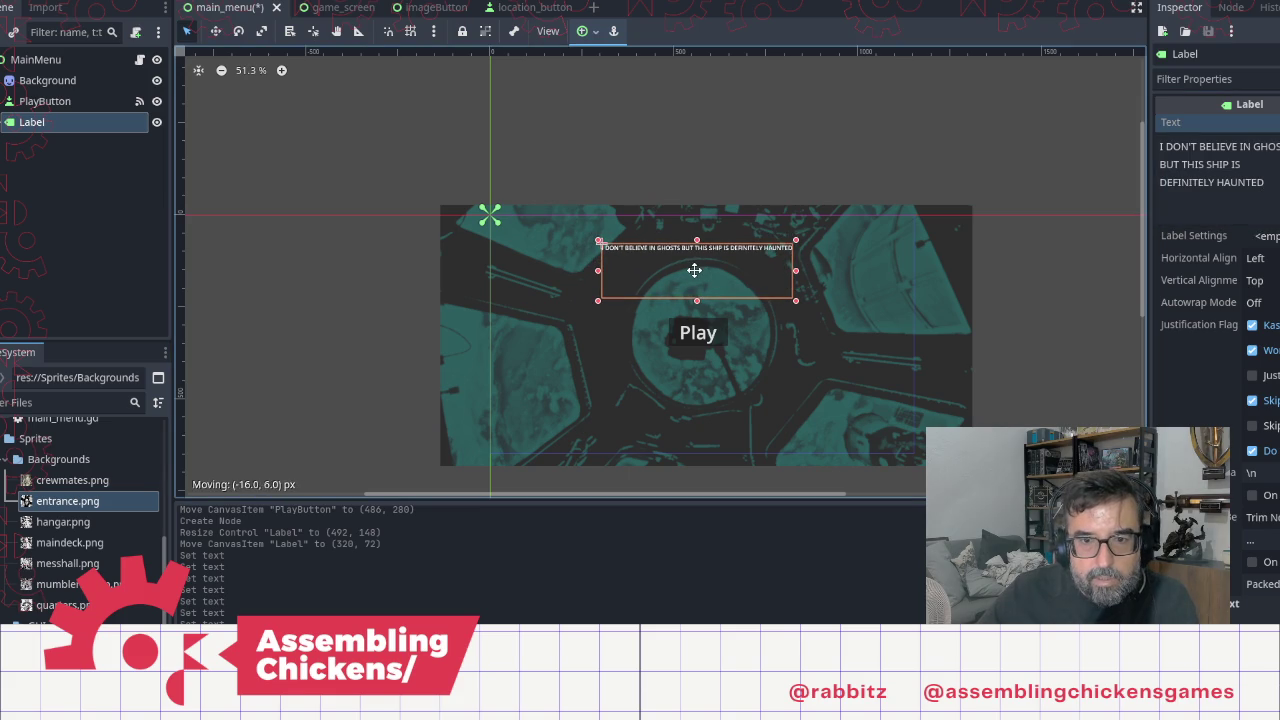
click(1258, 258)
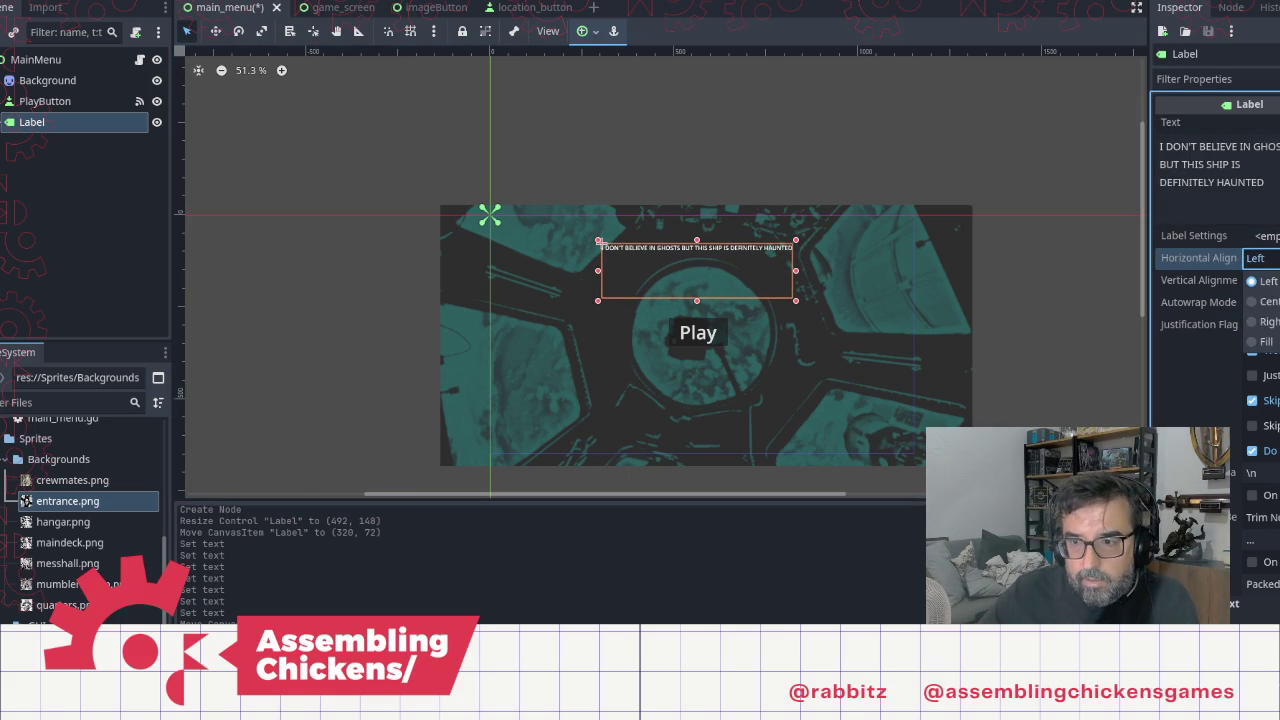
click(1268, 300)
click(1273, 284)
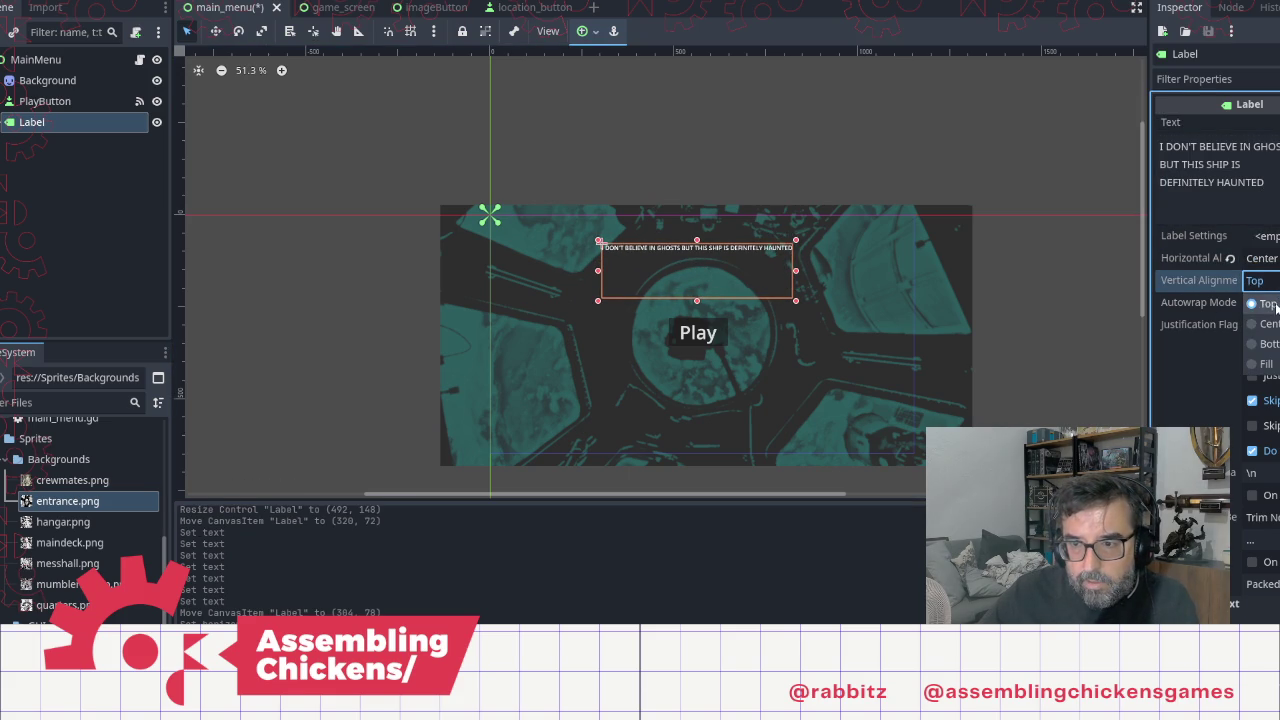
click(1270, 323)
Step: Override the label's font size to 36 and make its box slightly taller
scroll(1188, 313, down, 5)
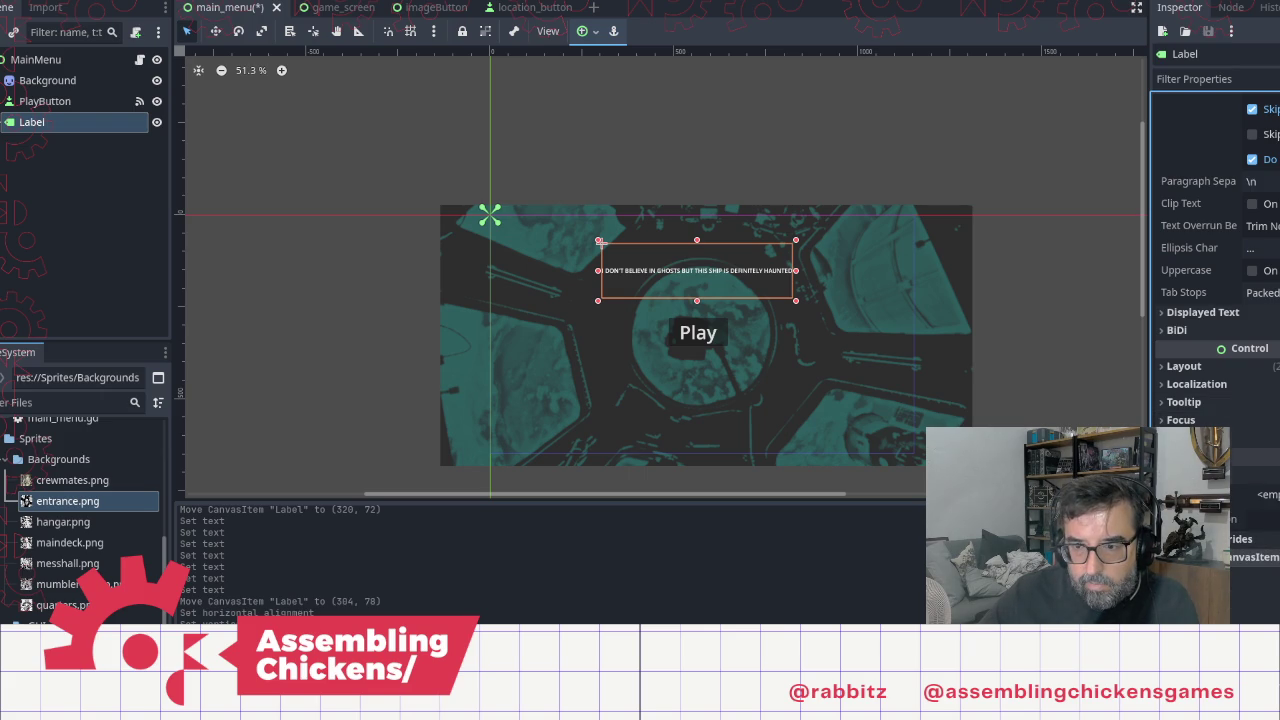
scroll(1240, 485, down, 2)
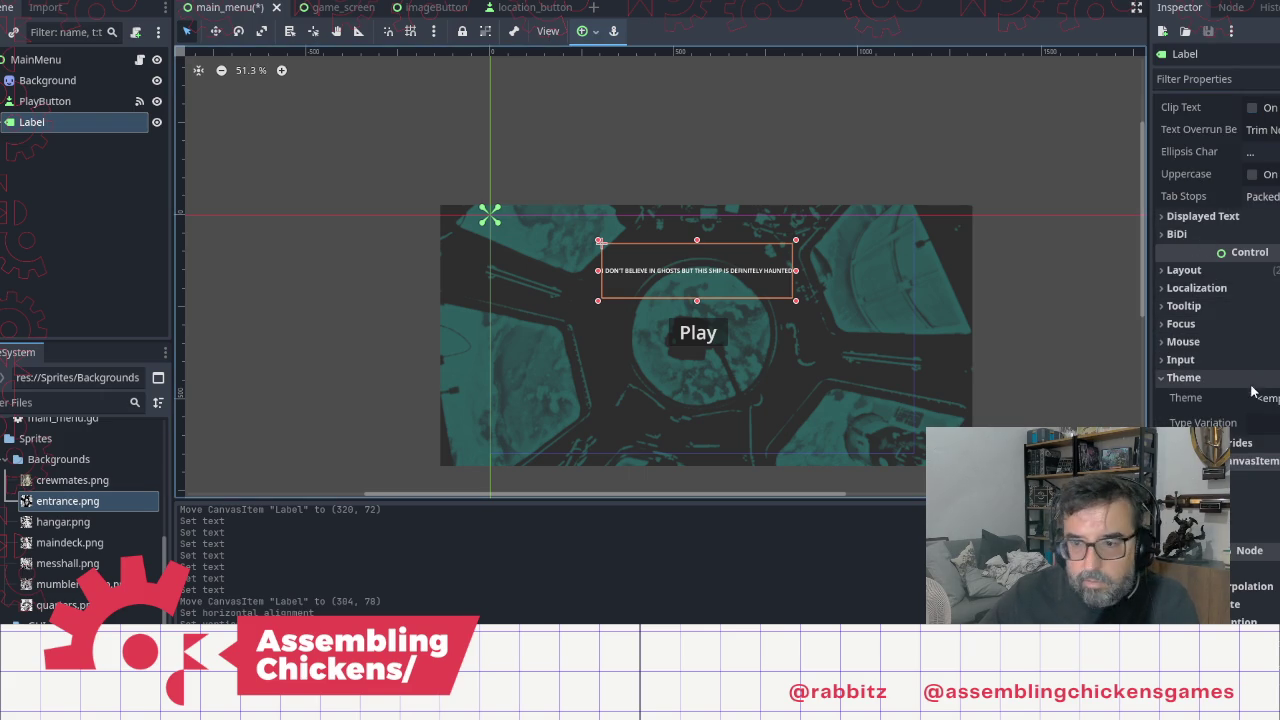
scroll(1210, 380, down, 2)
click(1205, 341)
click(1189, 401)
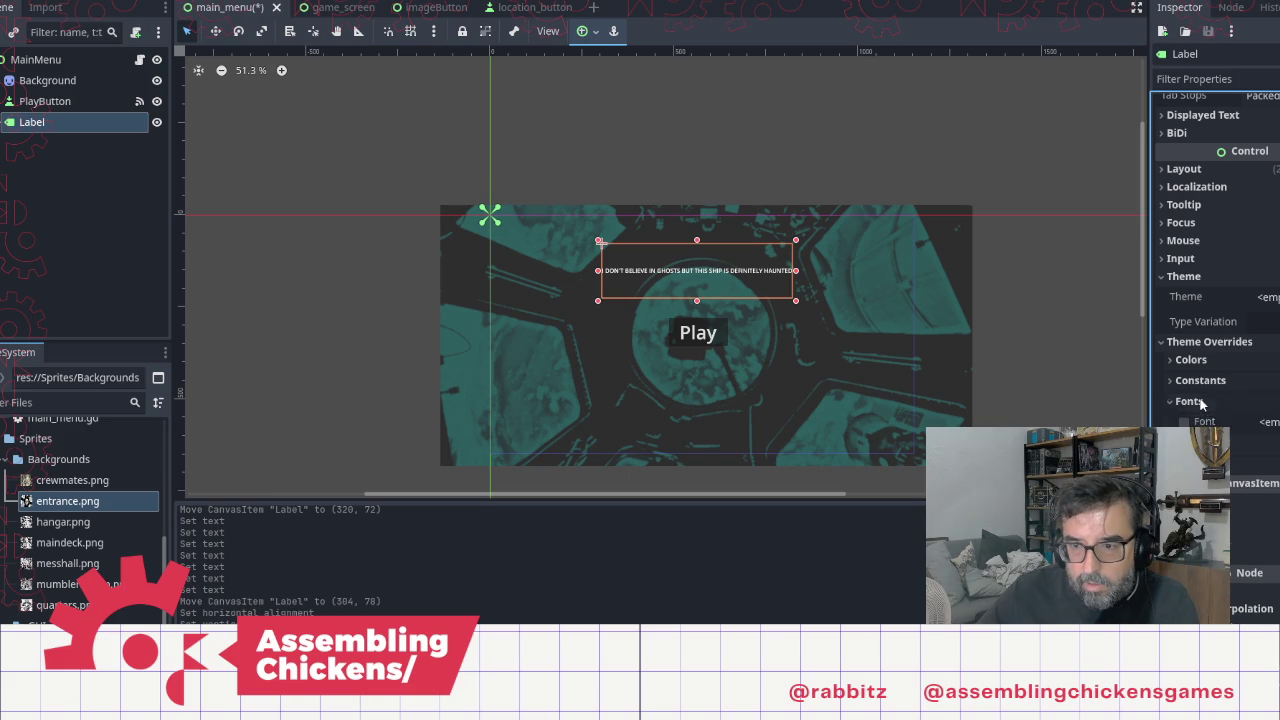
click(1184, 465)
click(1264, 465)
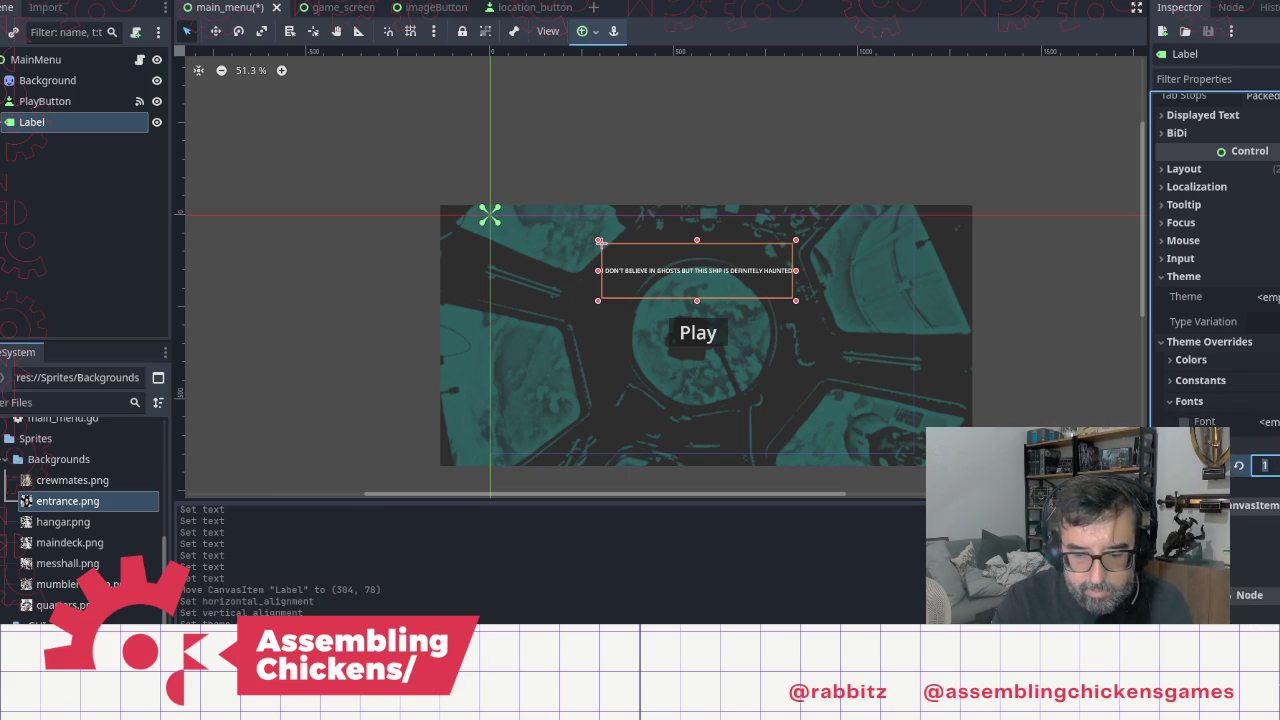
text(6)
key(Return)
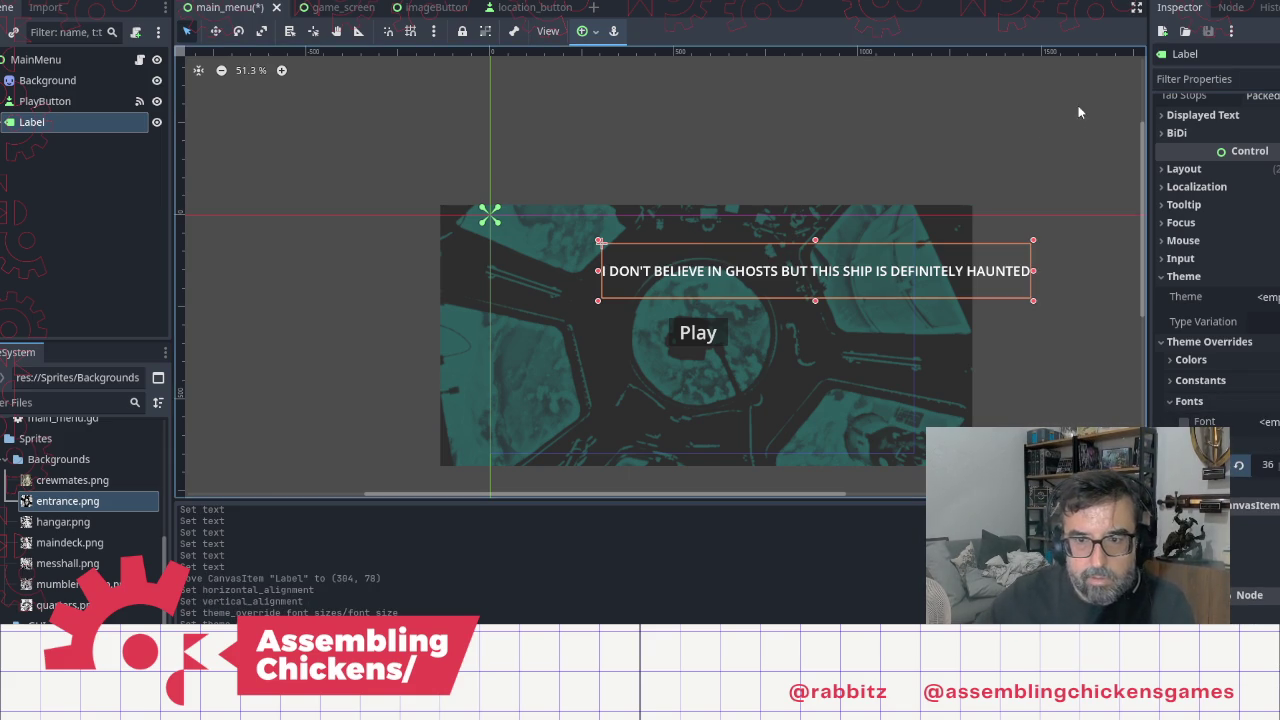
drag(1017, 298, 1033, 312)
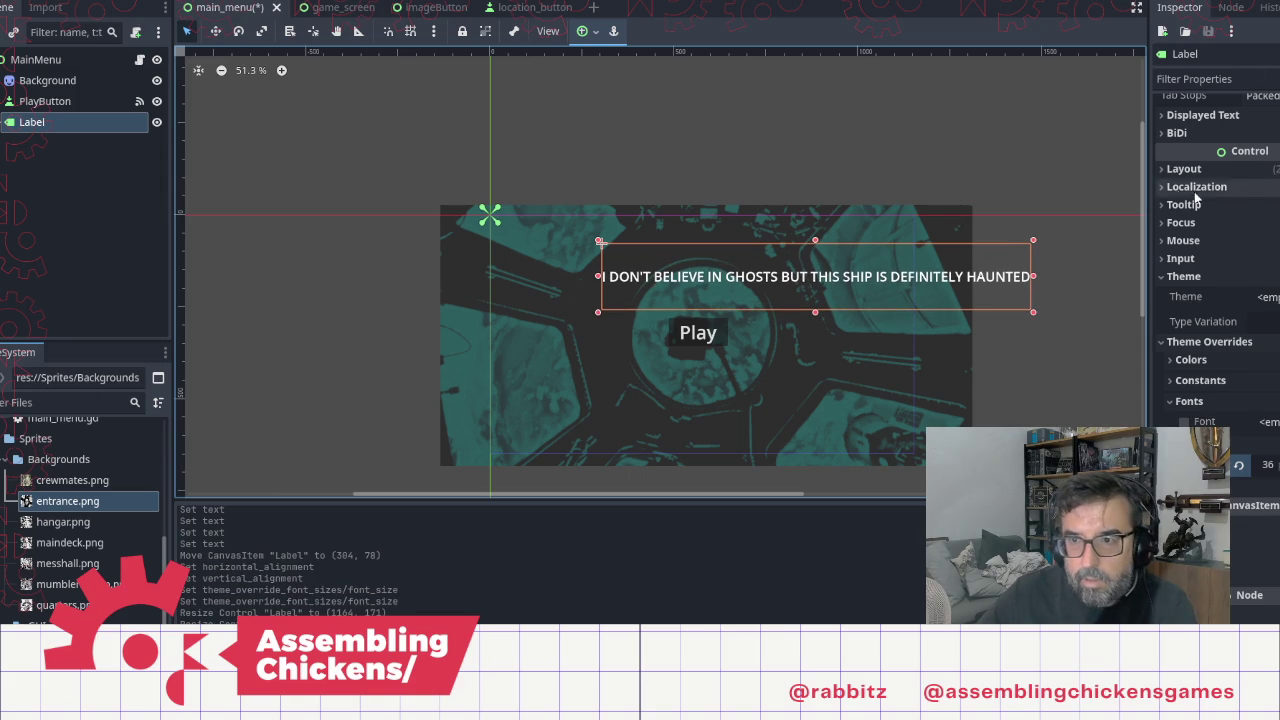
scroll(1200, 192, up, 5)
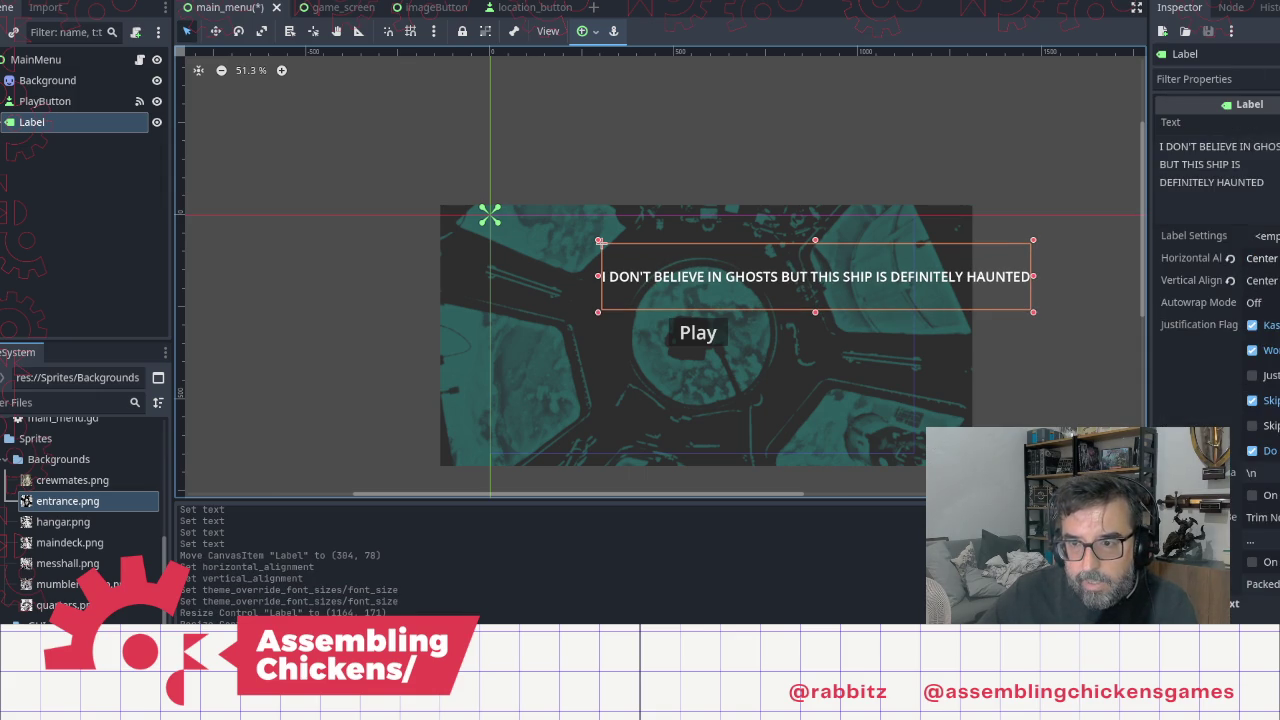
Step: Set Autowrap Mode to Word and narrow the label so the title wraps
click(1262, 302)
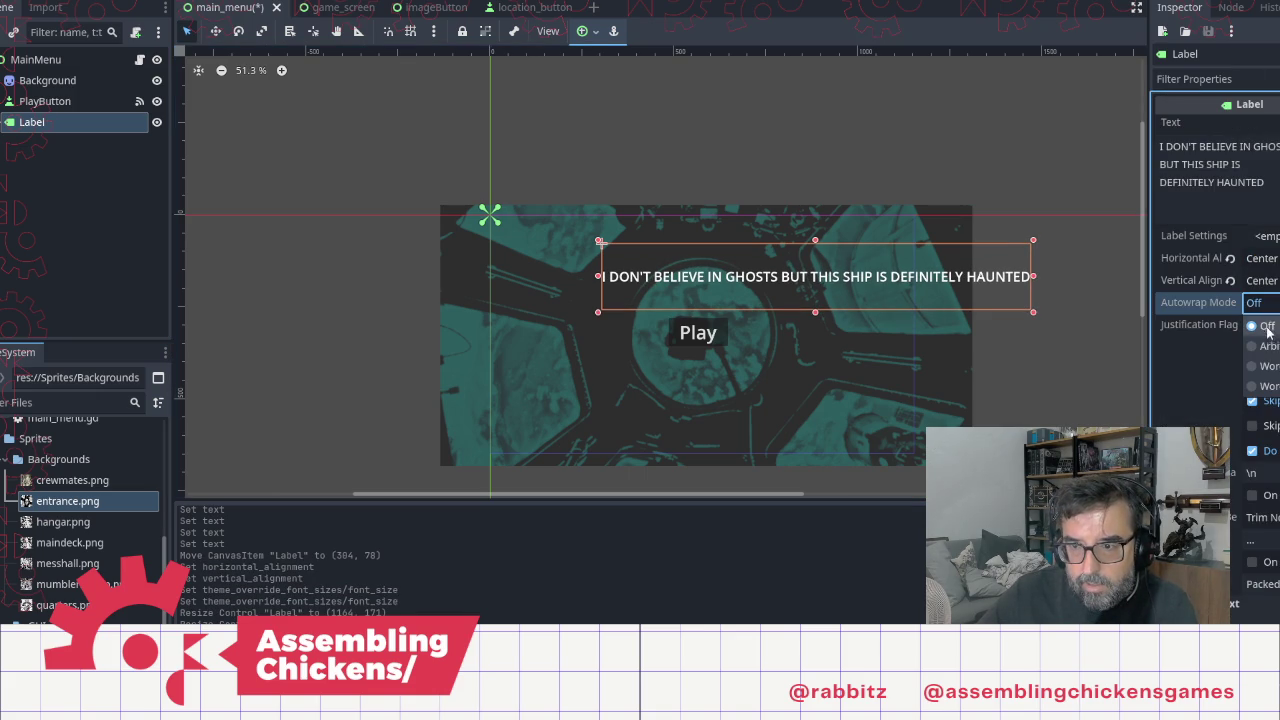
click(1270, 373)
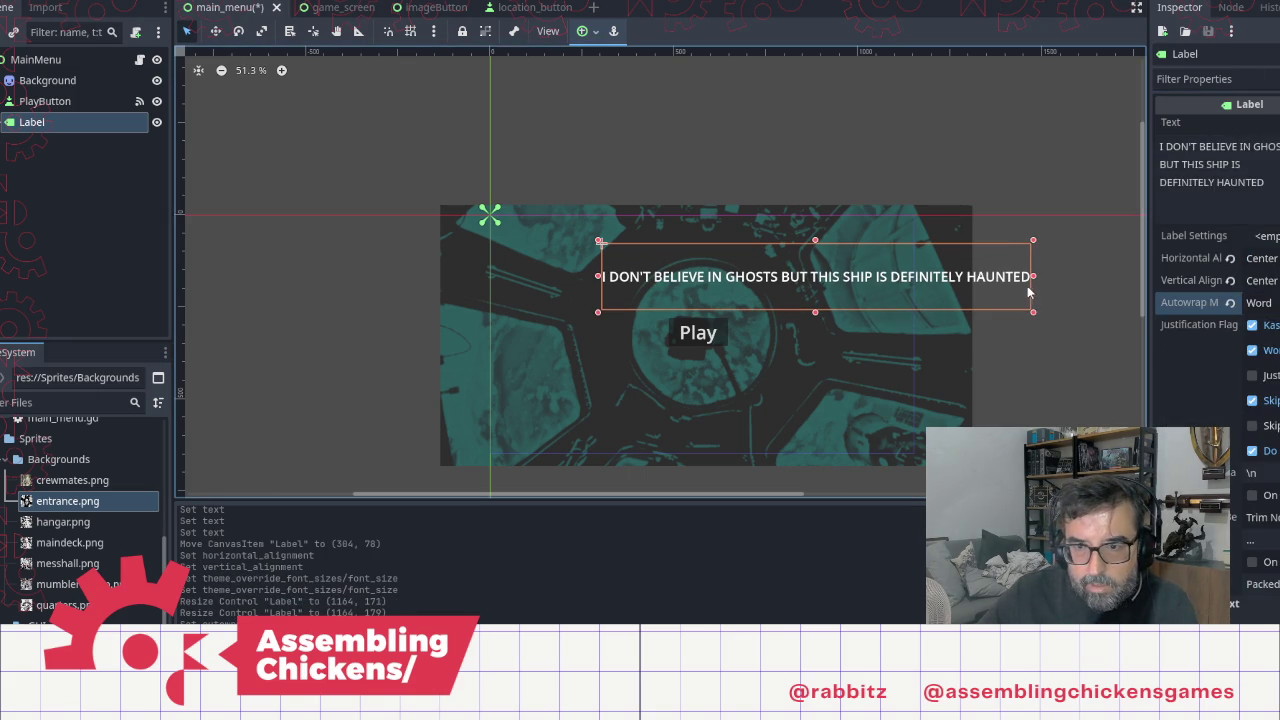
mouse_move(1037, 278)
mouse_down()
mouse_move(823, 287)
mouse_move(739, 270)
mouse_up()
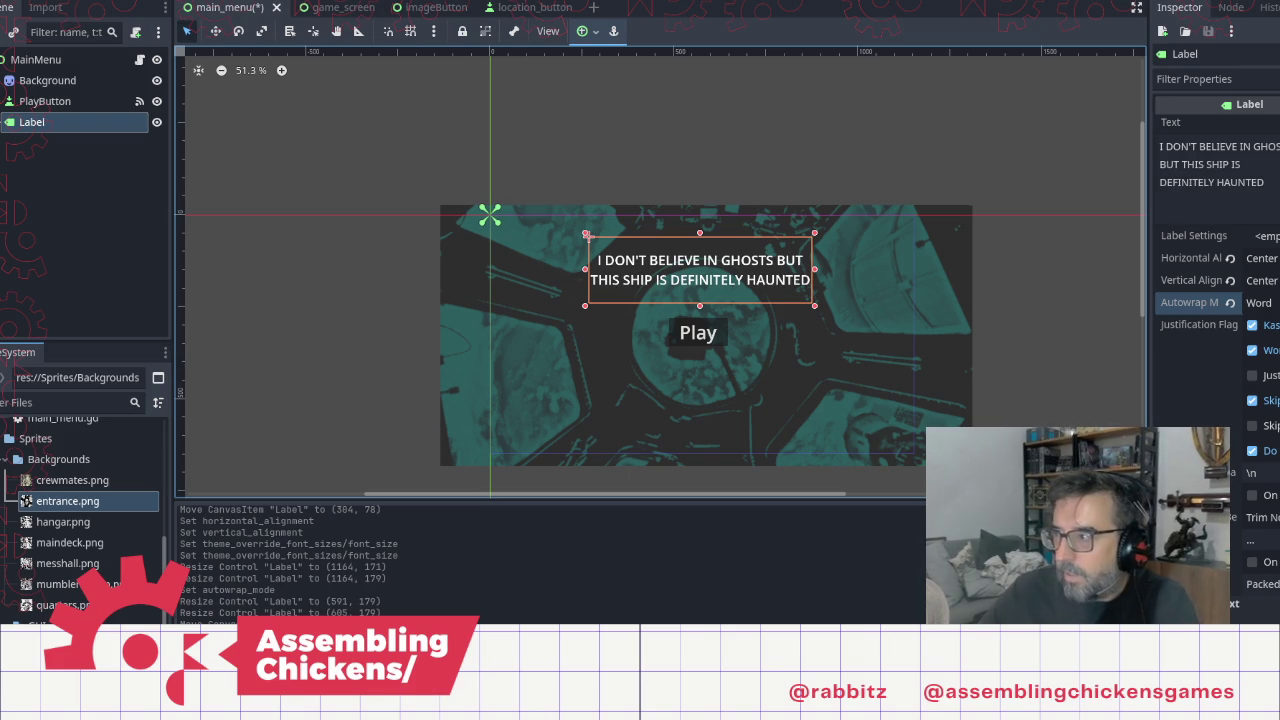
Step: Copy the jam banner image from the browser tab
key(alt+Tab)
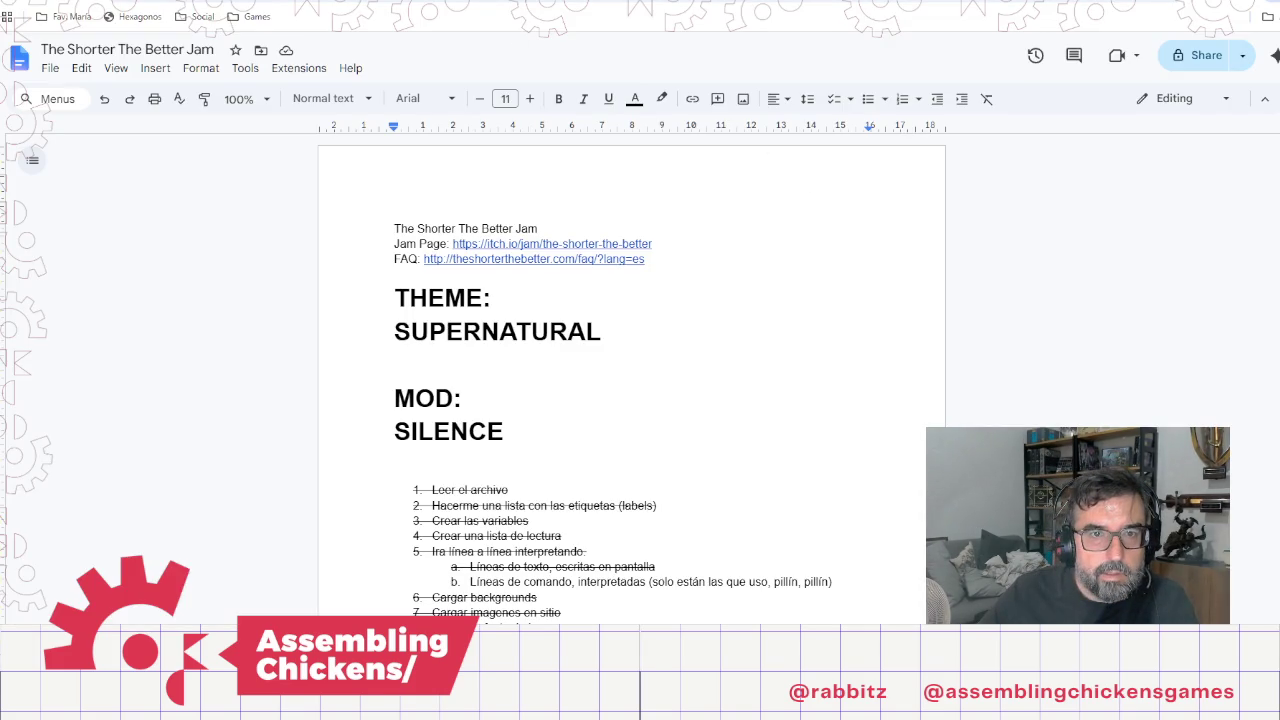
key(ctrl+Tab)
right_click(608, 354)
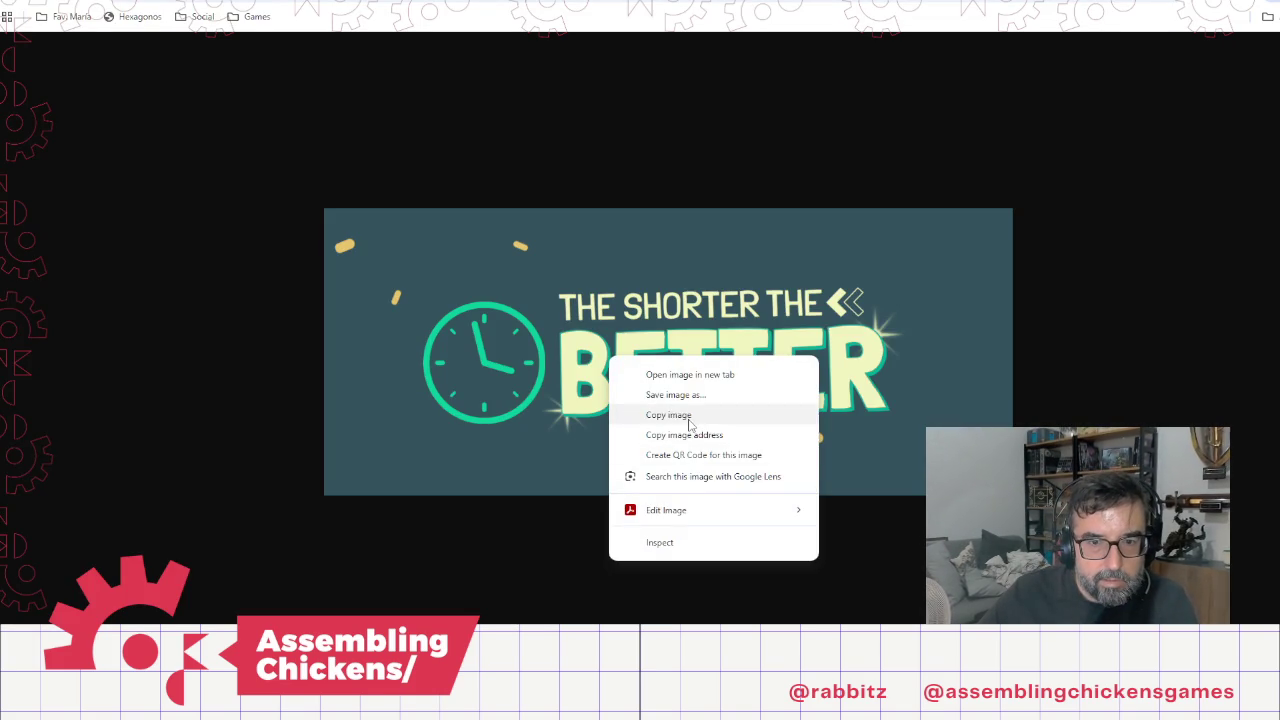
click(695, 416)
key(alt+Tab)
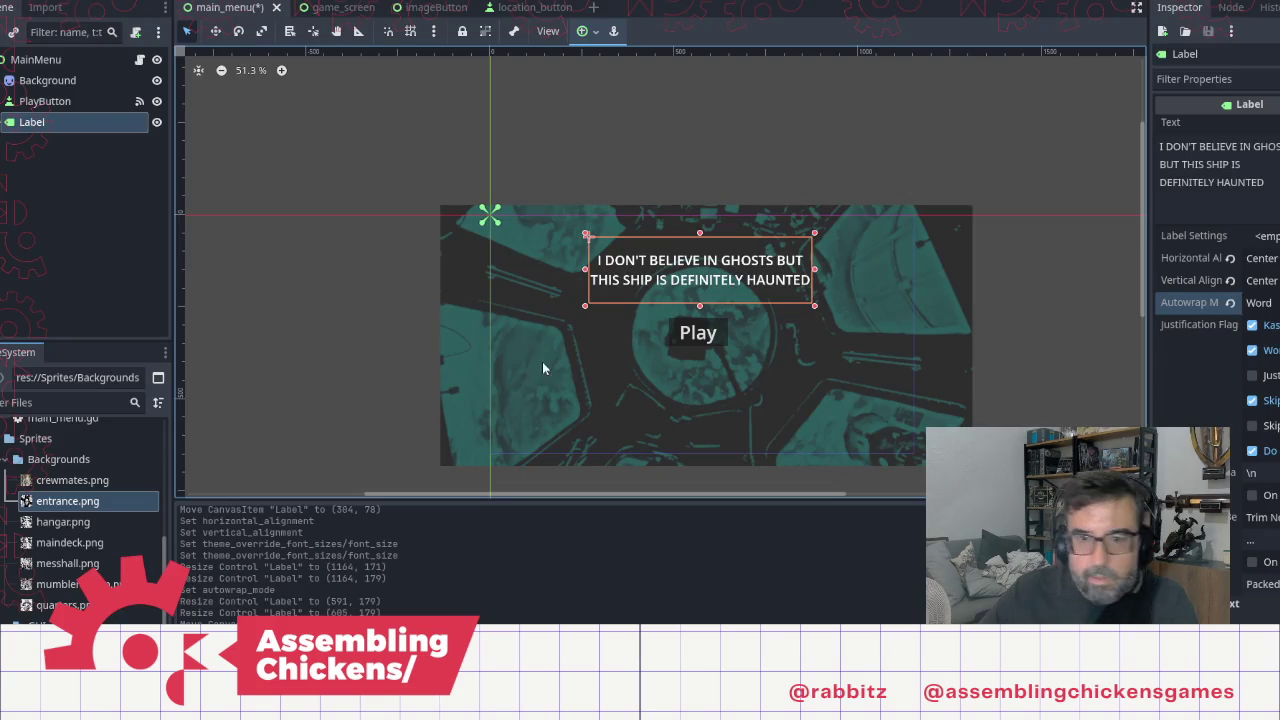
Step: Undo and redo the label's word wrap, then deselect the label
key(ctrl+z)
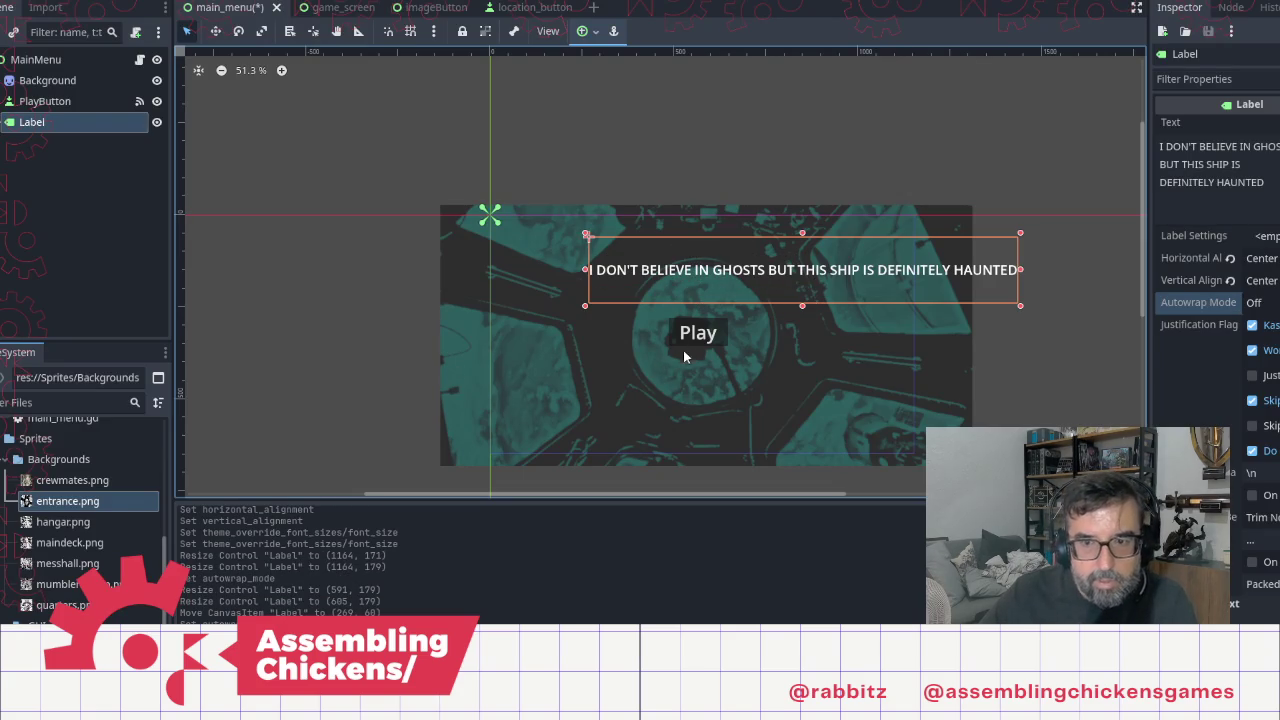
key(ctrl+shift+z)
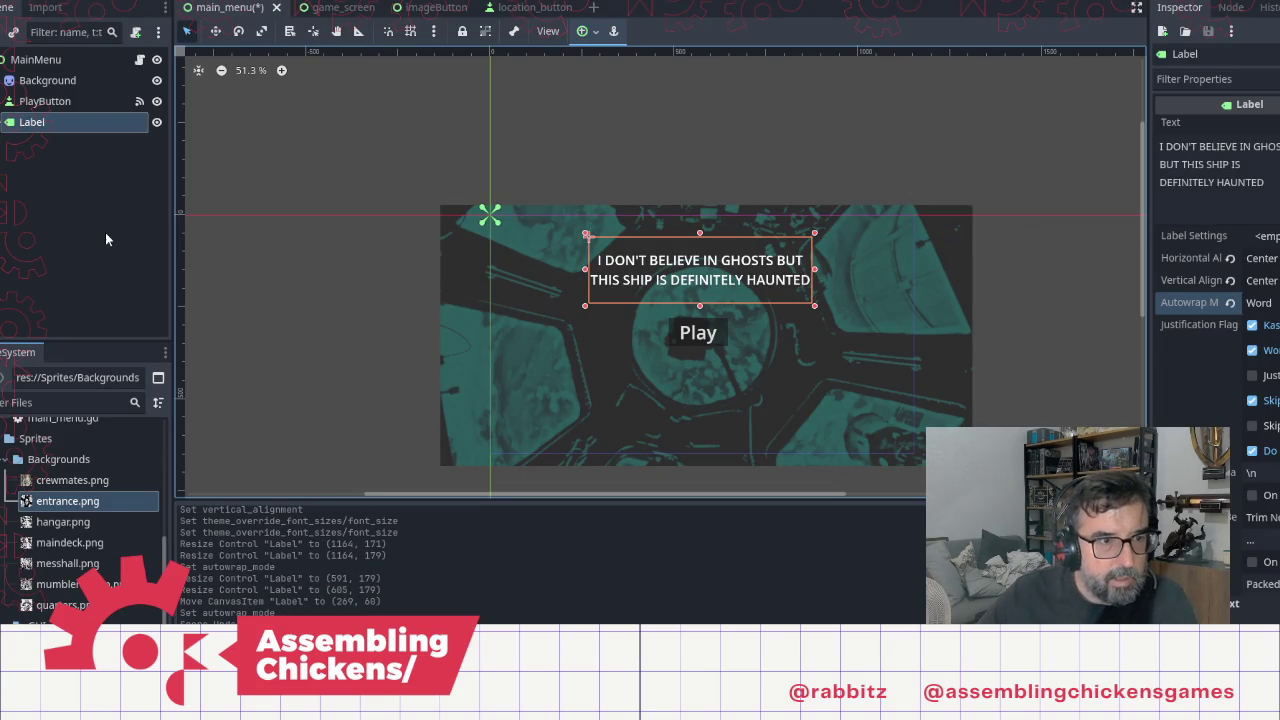
click(95, 211)
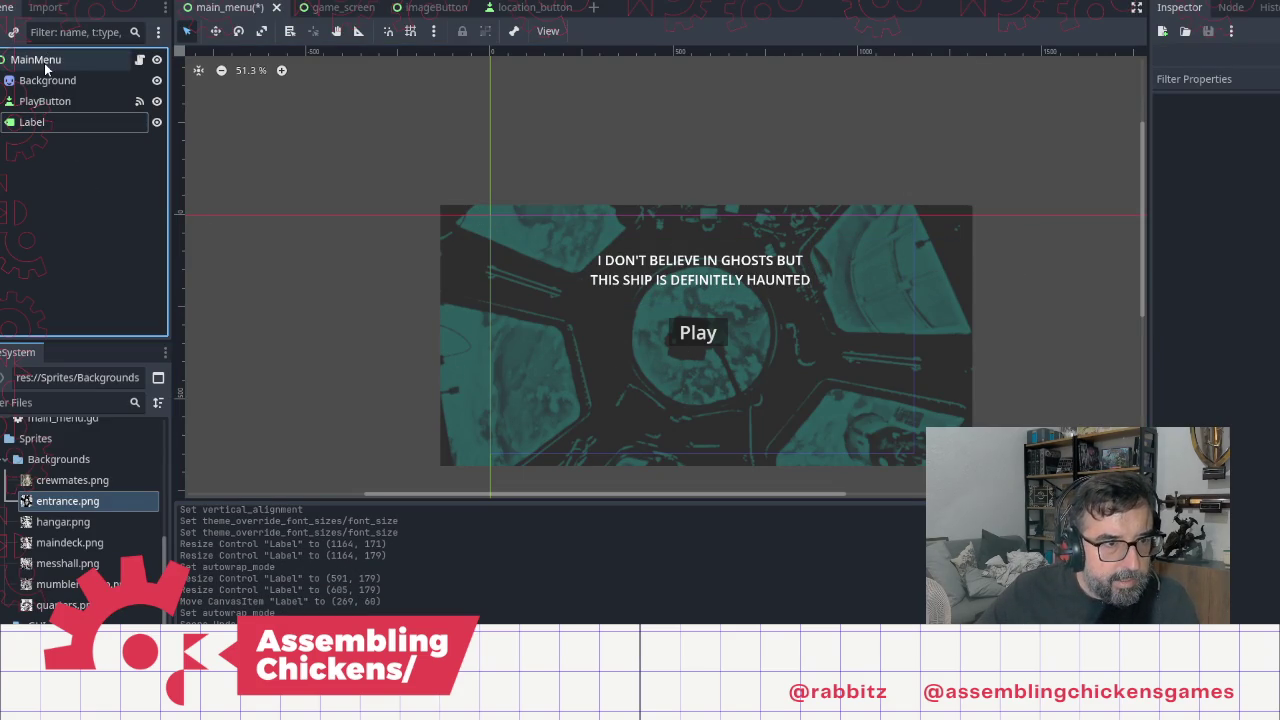
Step: Add a Sprite2D child node under MainMenu and select it
right_click(44, 62)
click(106, 103)
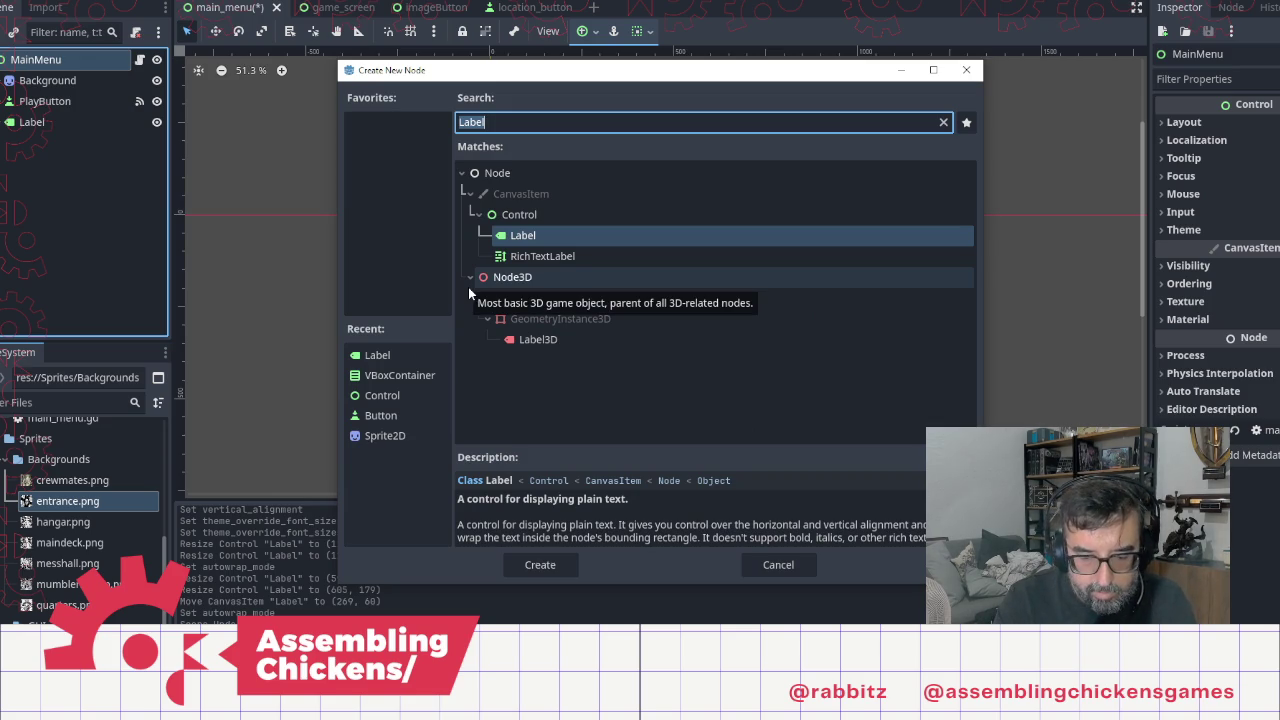
text(Spri)
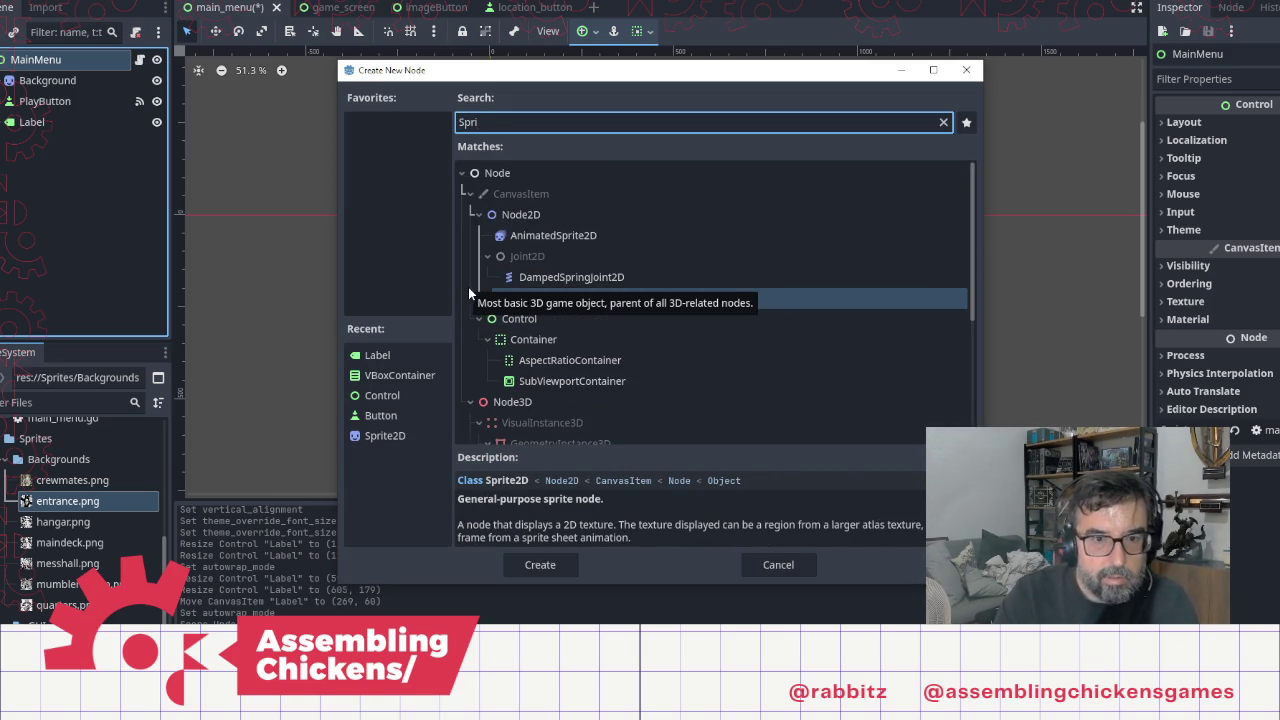
key(Return)
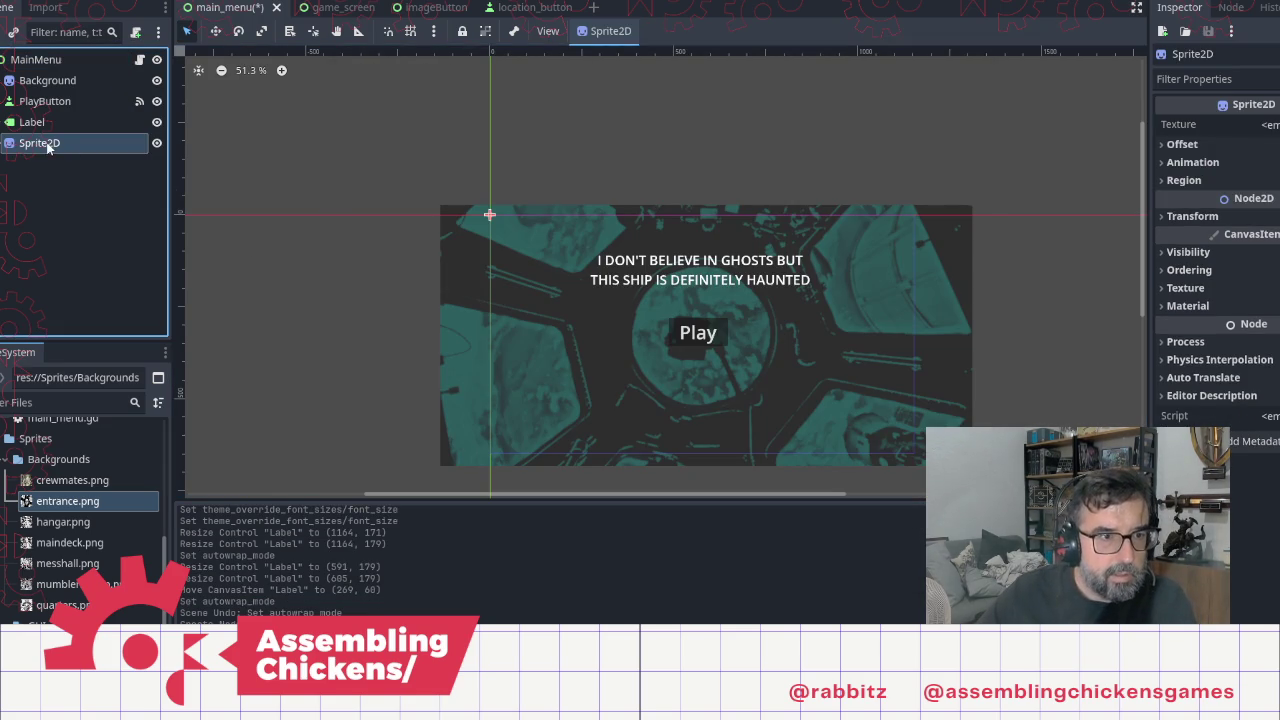
click(35, 122)
click(50, 143)
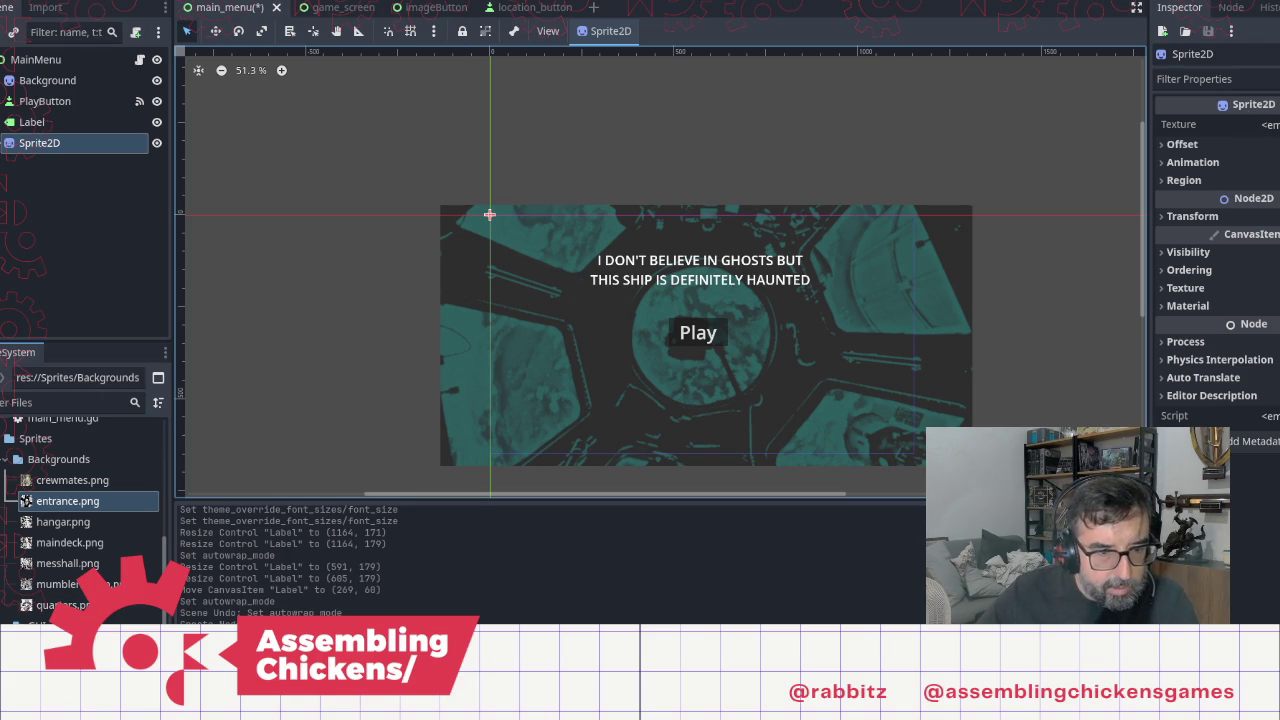
key(alt+Tab)
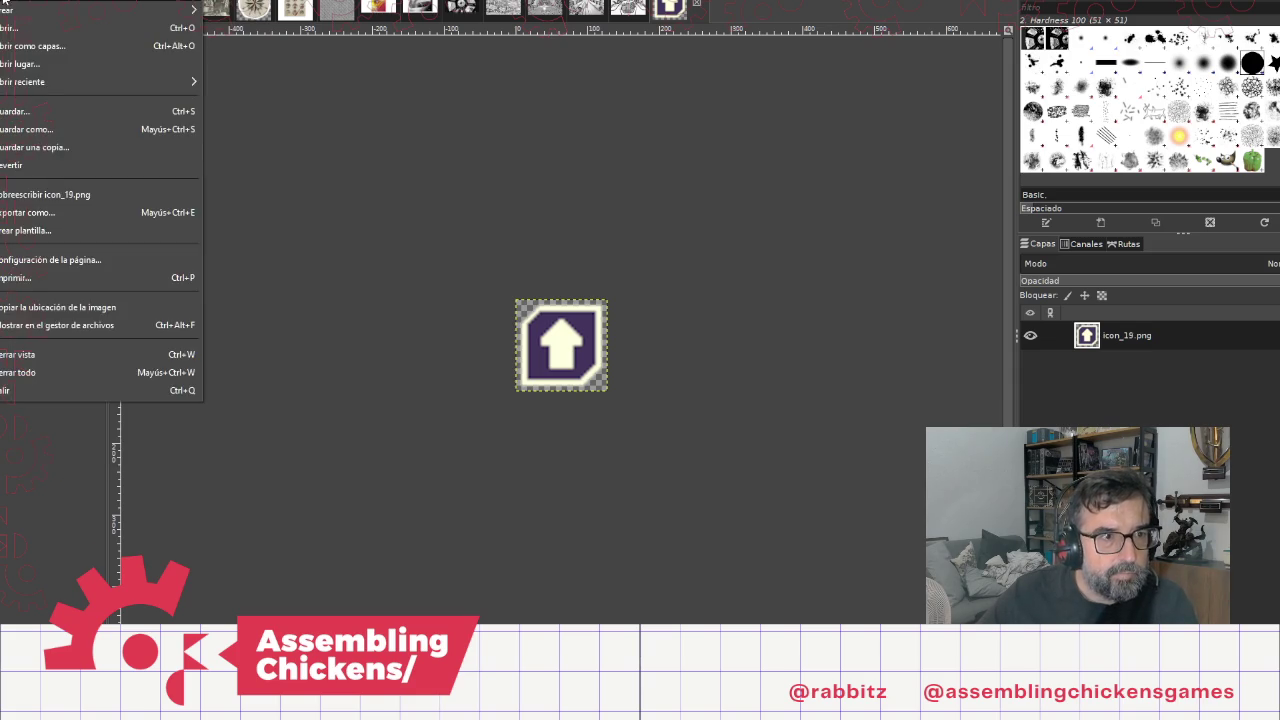
Step: Enter 1000 and 100 in Scale Image, then dismiss the dialog
click(40, 191)
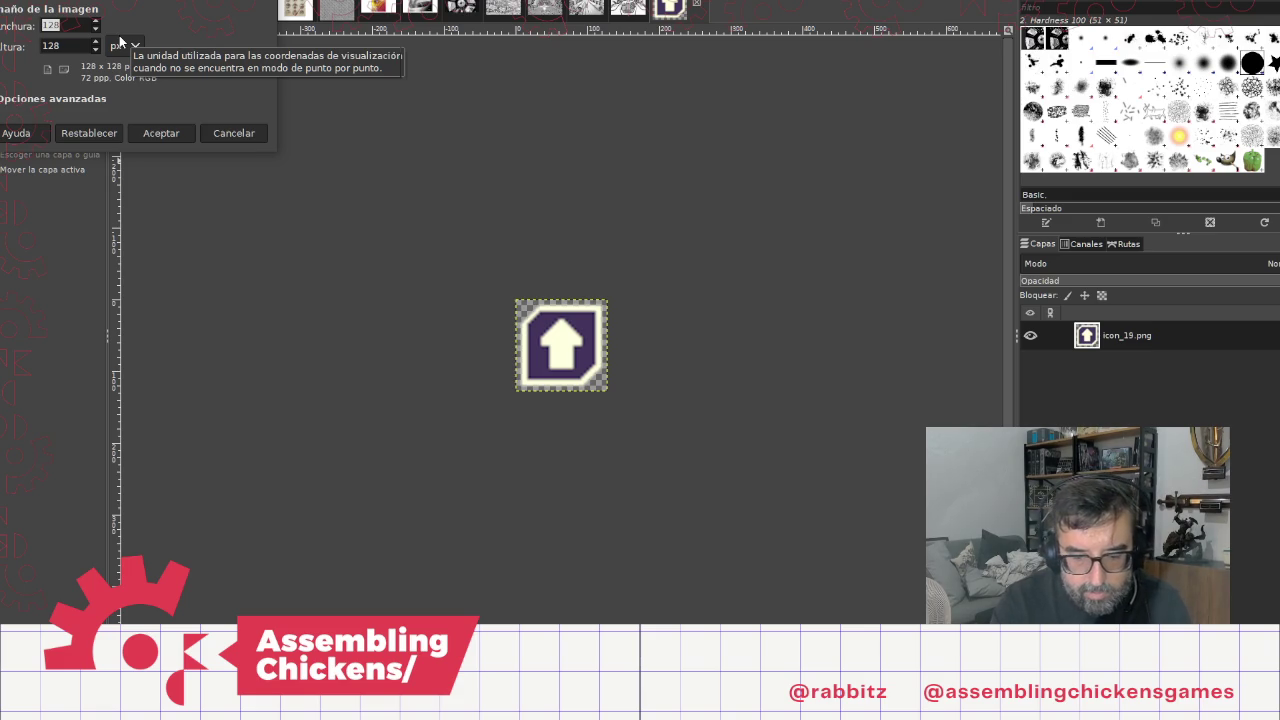
text(1000)
key(Tab)
text(100)
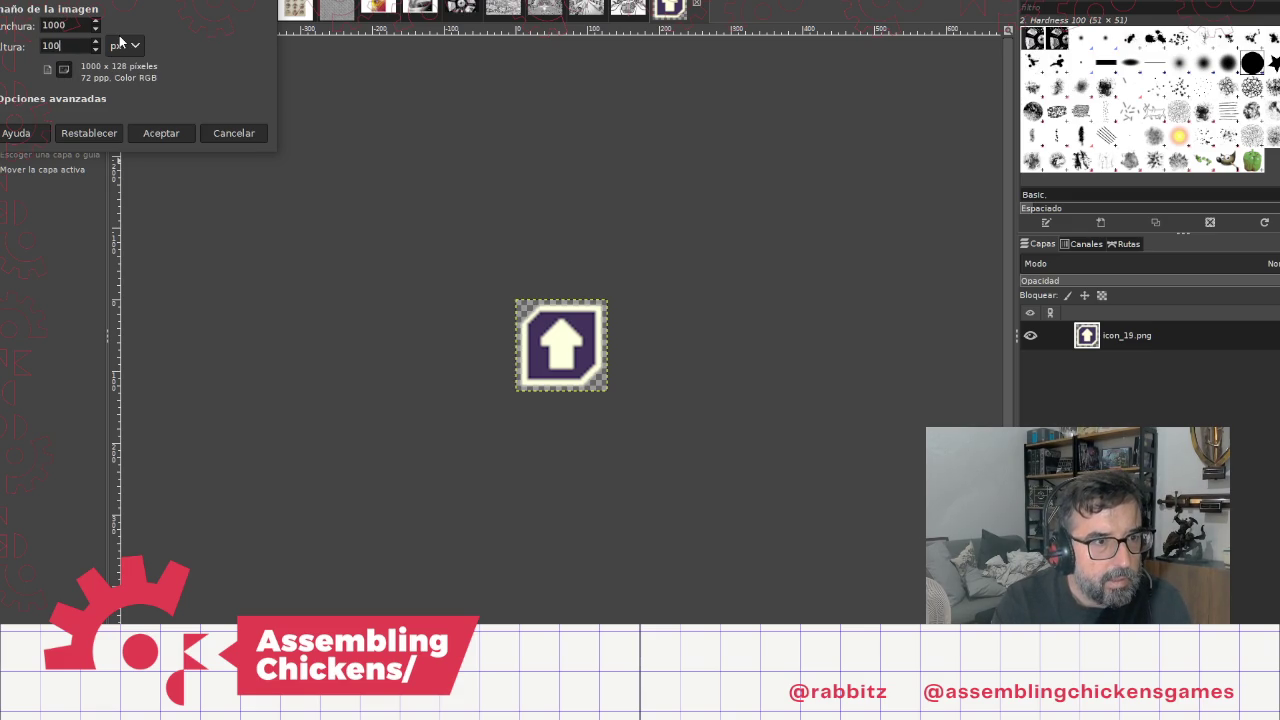
key(ctrl+v)
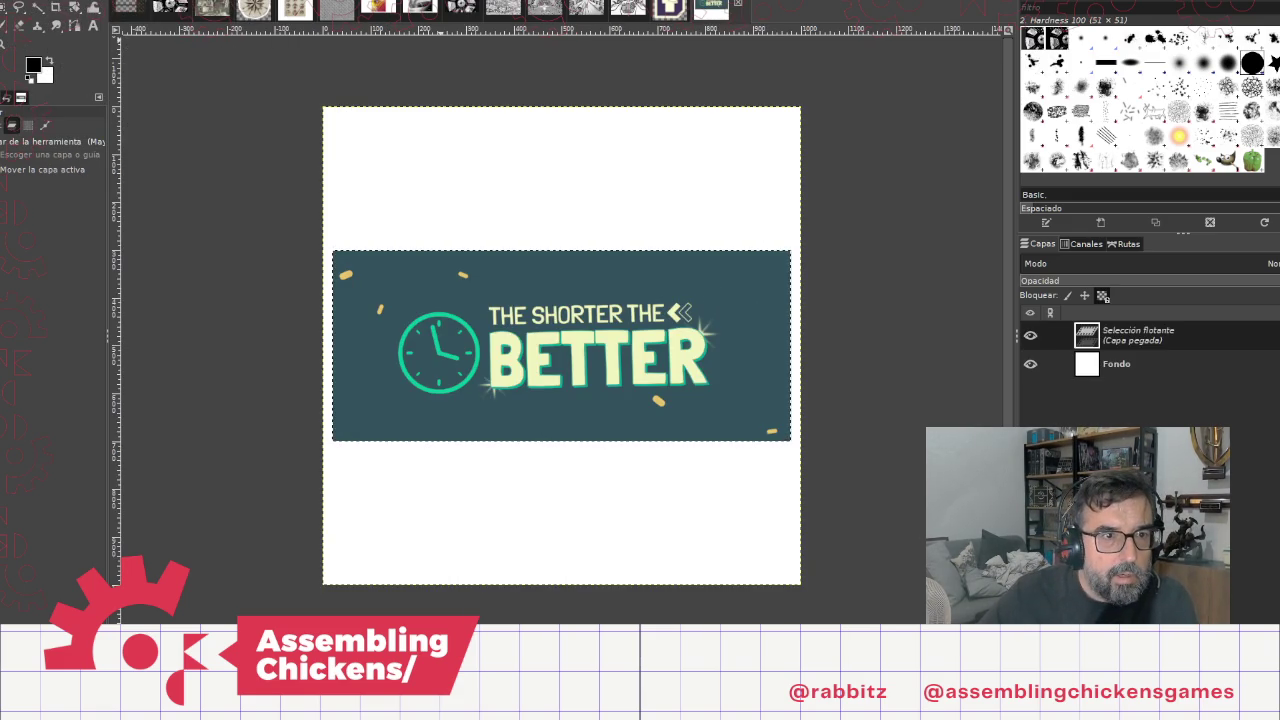
Step: Hide the white Fondo background layer beneath the pasted banner
click(190, 2)
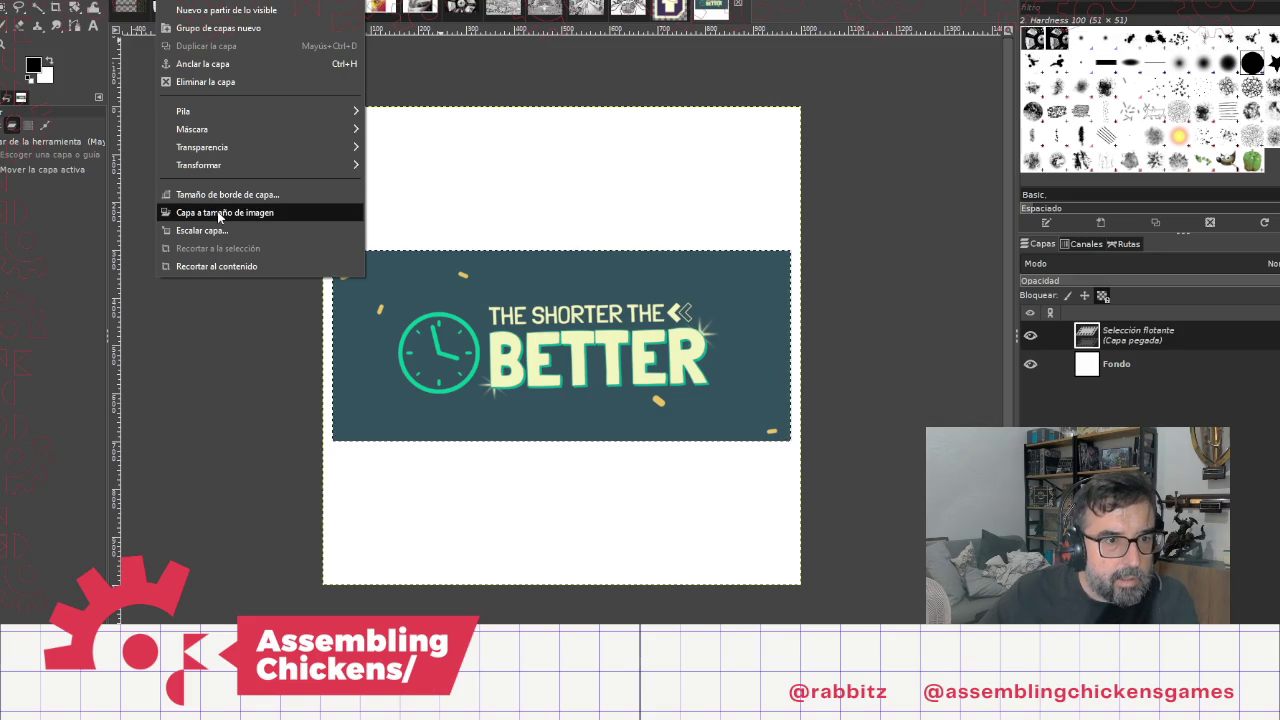
click(175, 2)
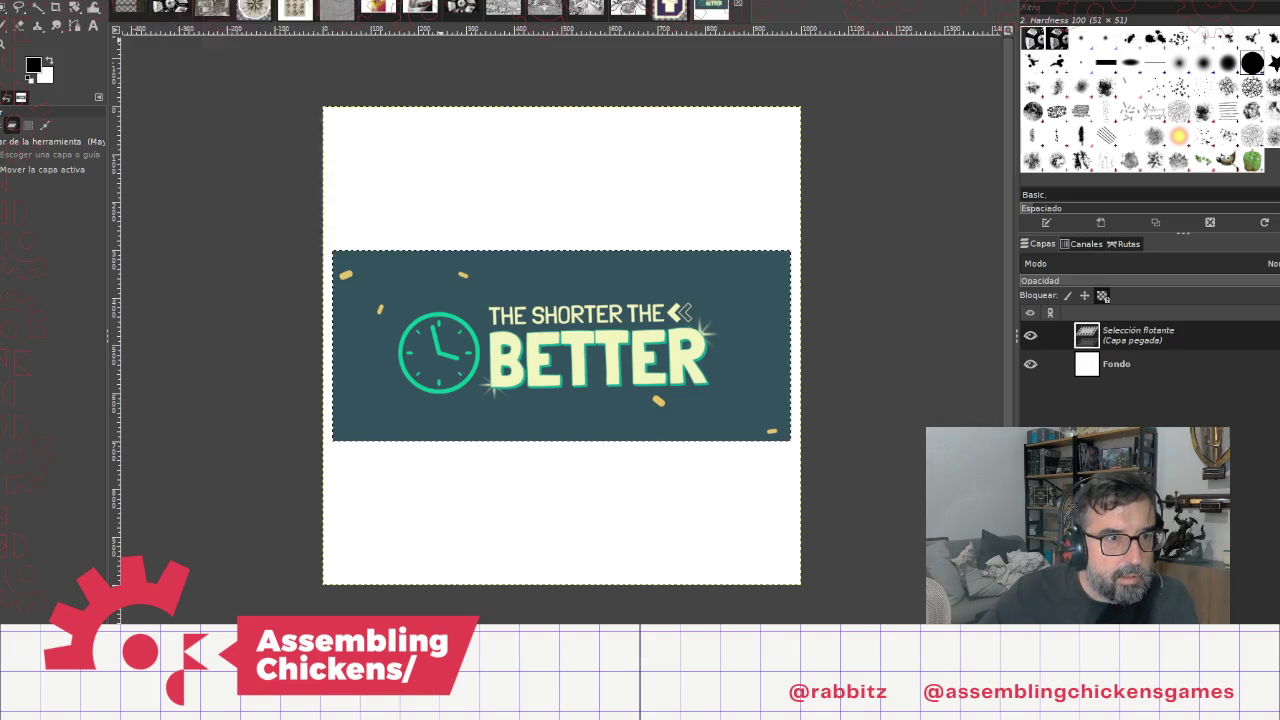
click(135, 2)
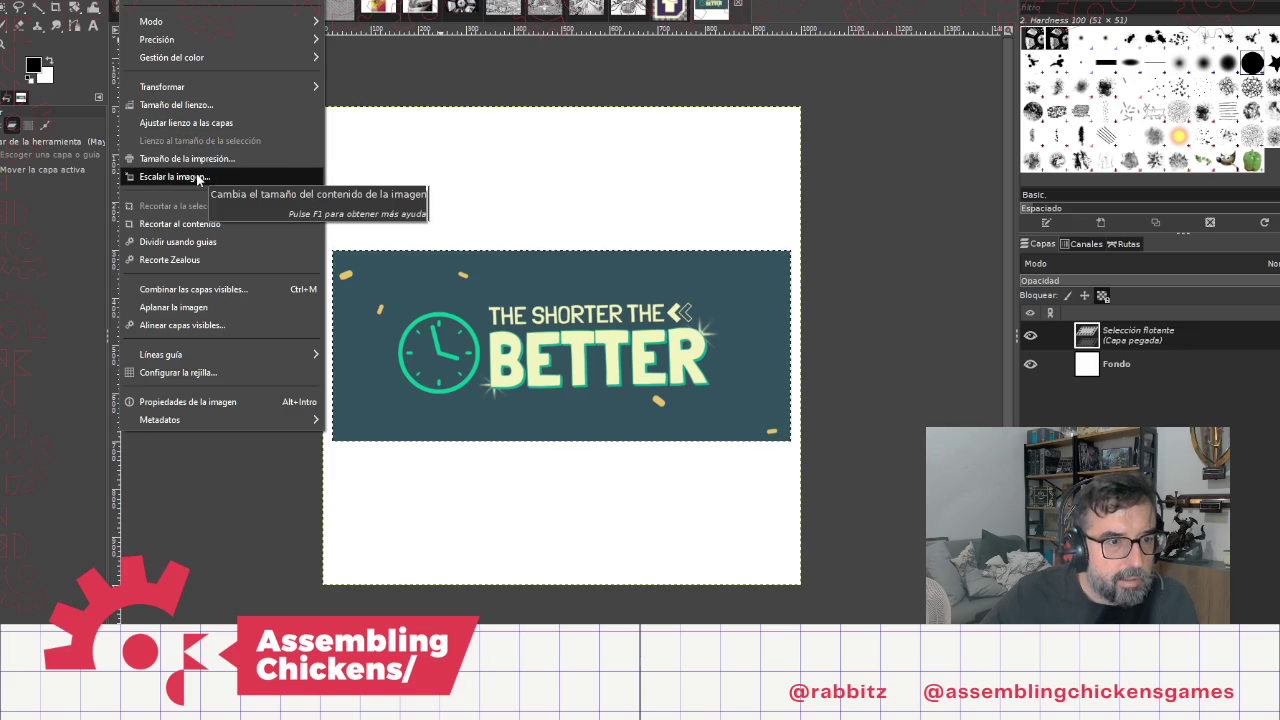
click(1061, 362)
click(1031, 364)
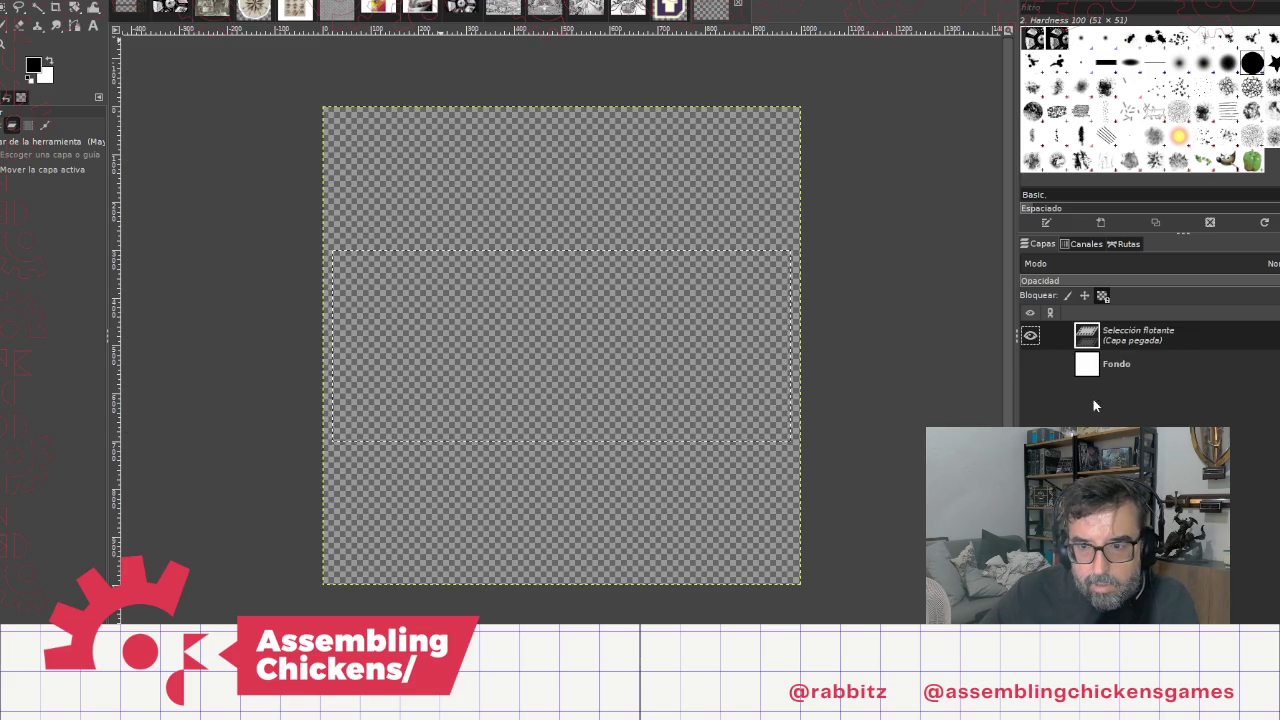
right_click(1145, 338)
Step: Convert the paste to a new layer, delete Fondo, and fit the canvas to layers
click(1200, 57)
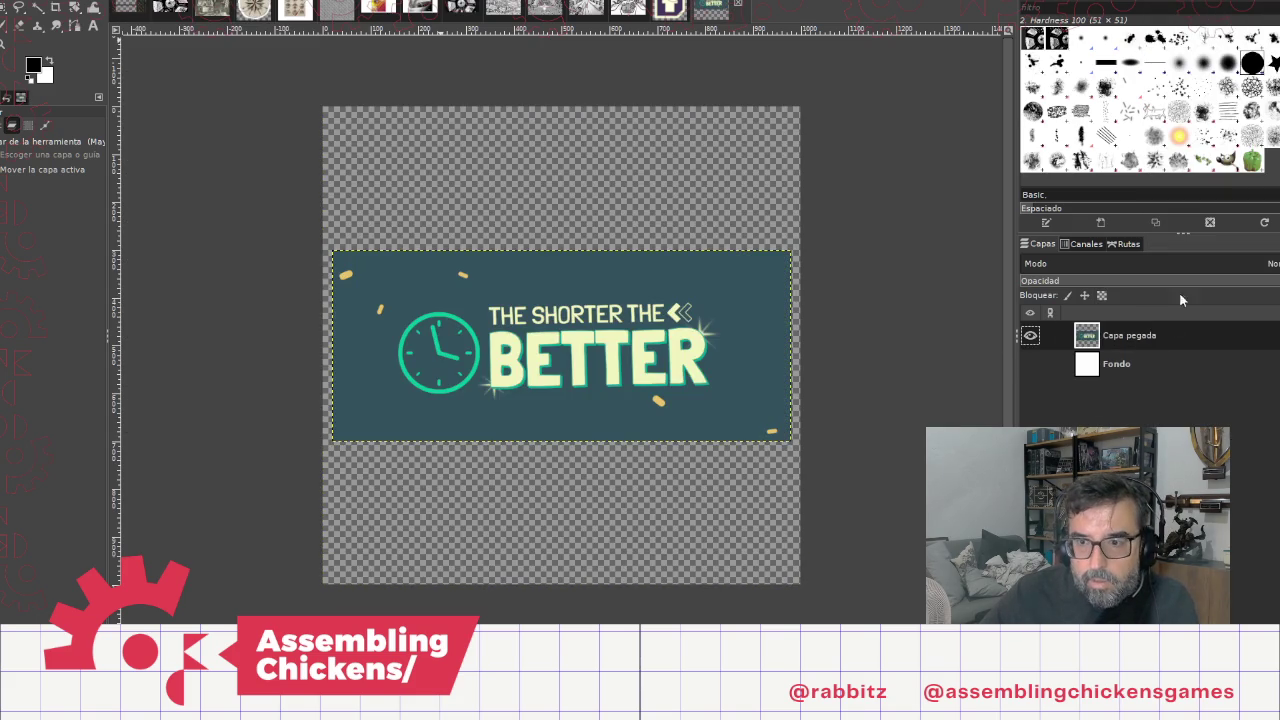
click(1142, 366)
right_click(1123, 363)
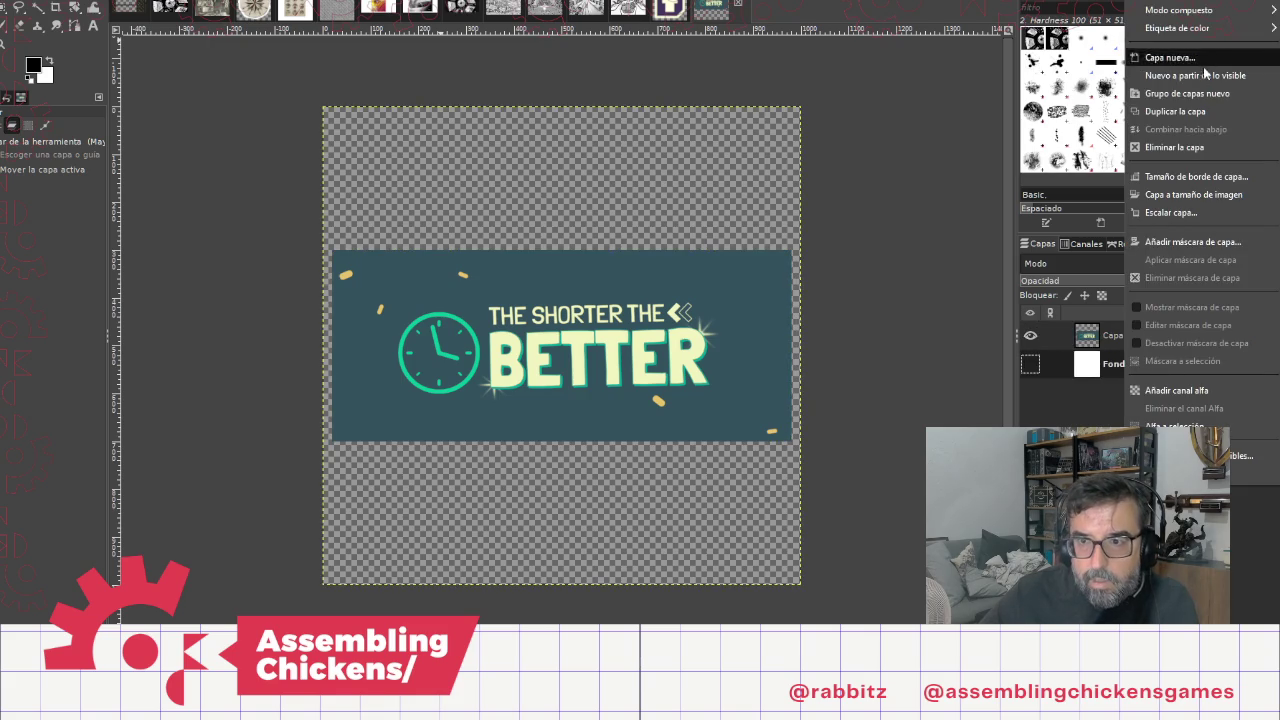
click(1194, 148)
click(145, 2)
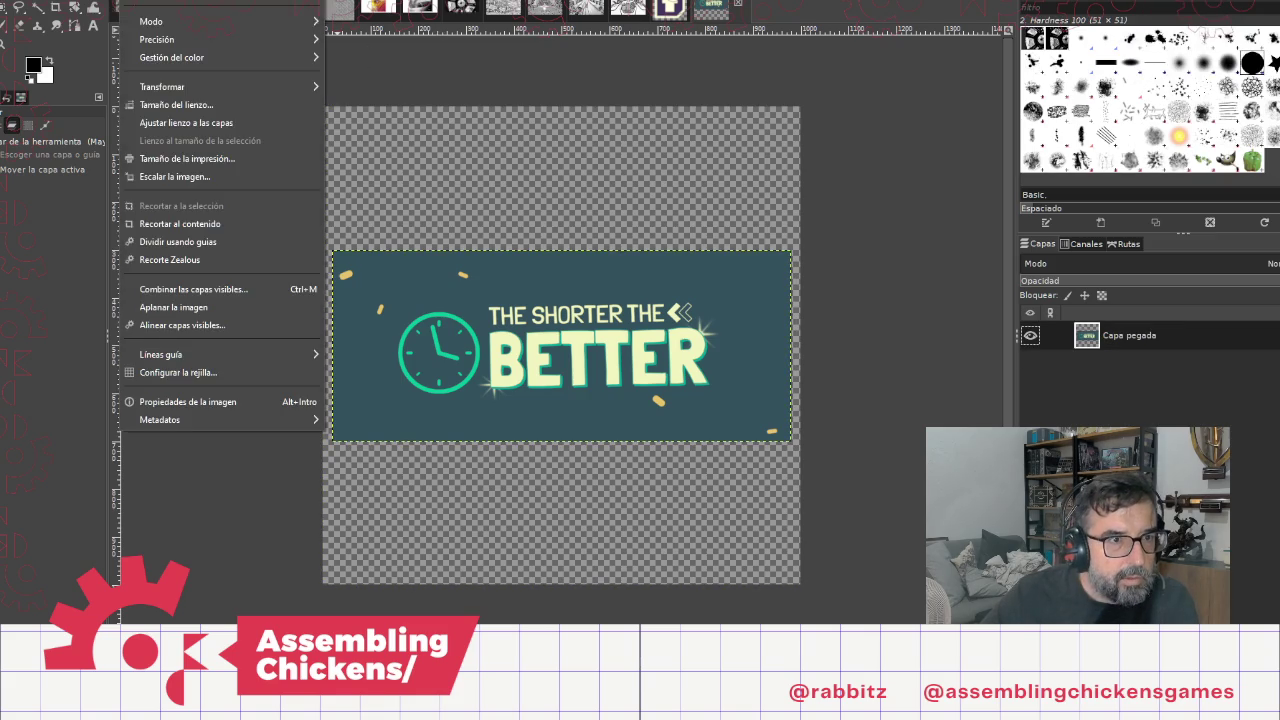
click(178, 124)
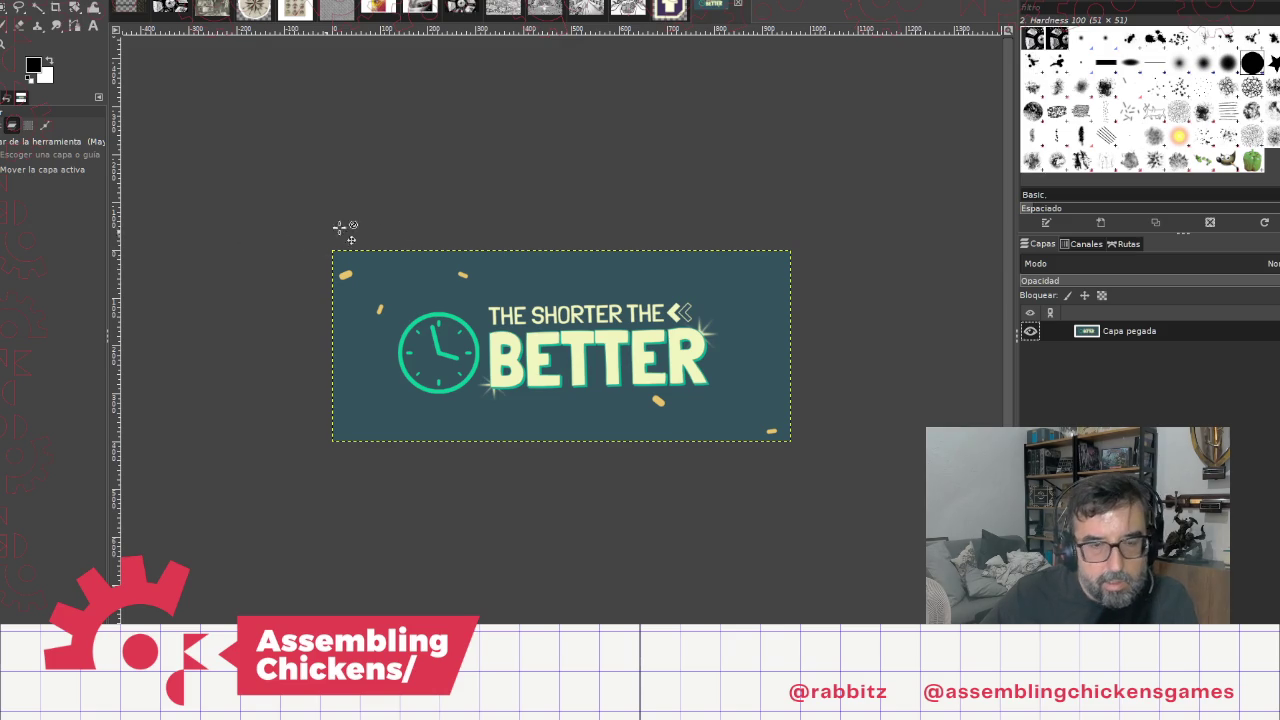
click(15, 0)
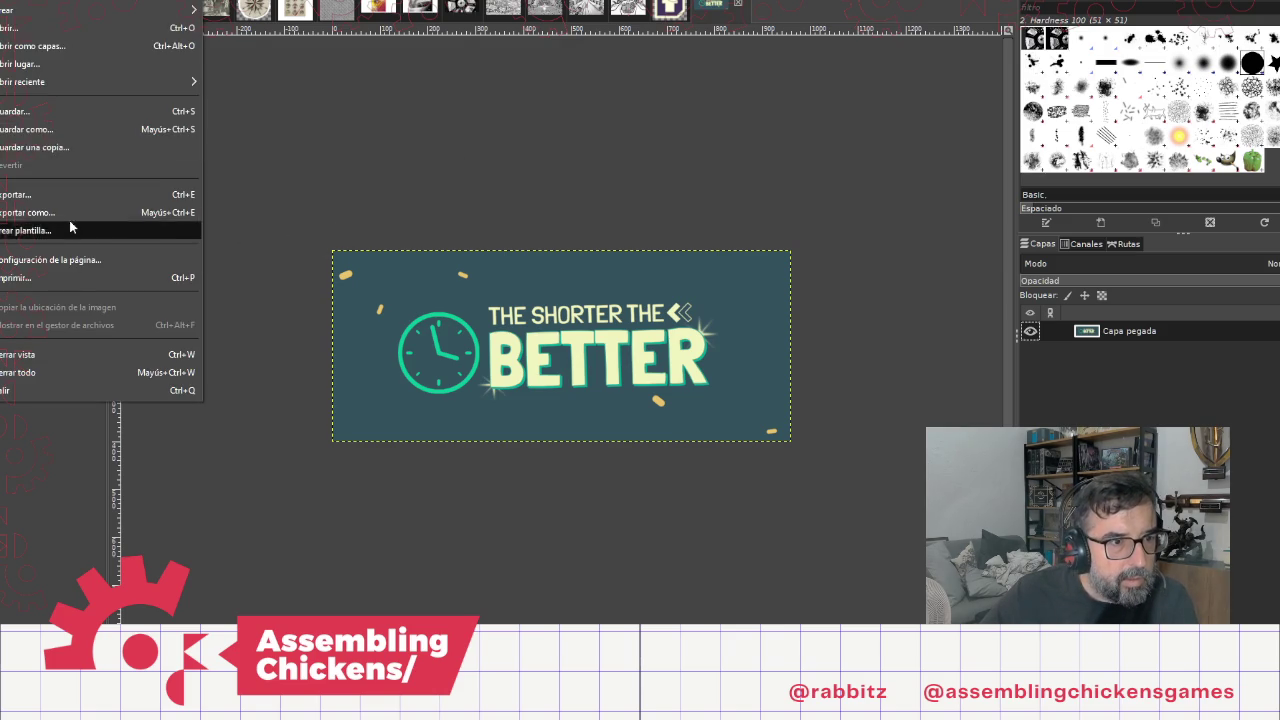
Step: Export the banner as TSTBLogo.png into Sprites/GUI, accepting the PNG options
click(69, 213)
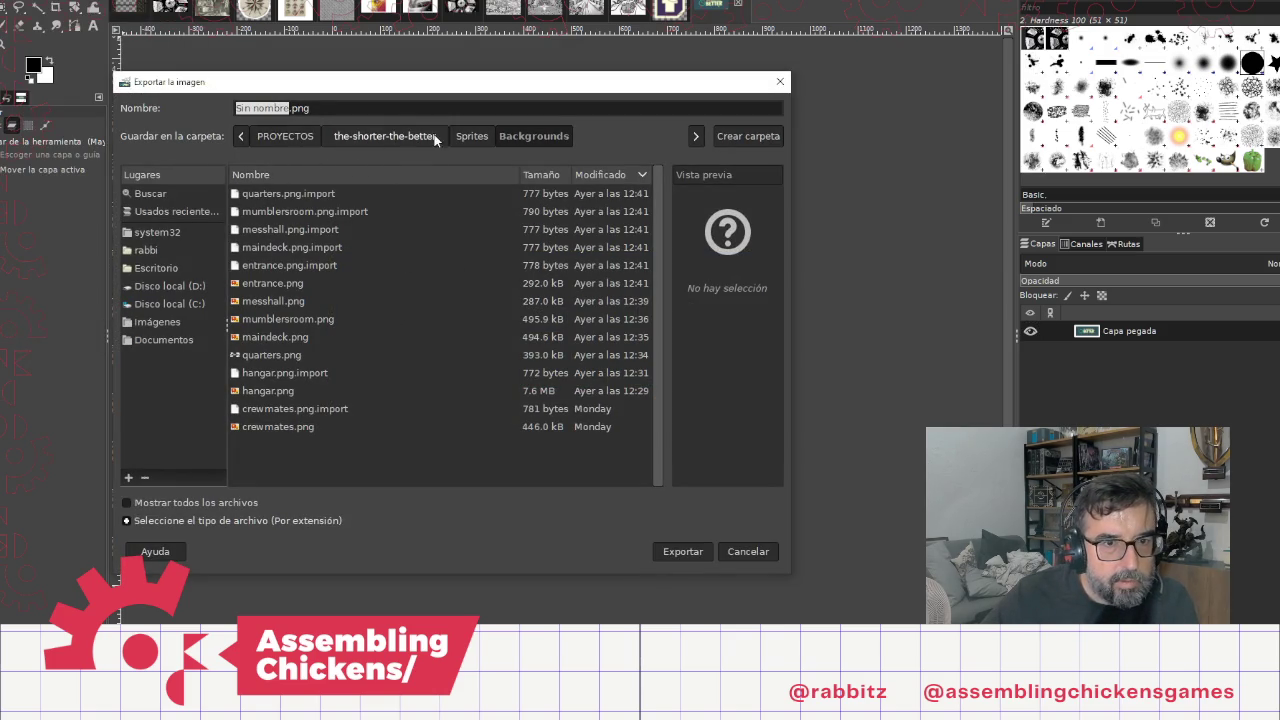
click(472, 136)
double_click(271, 222)
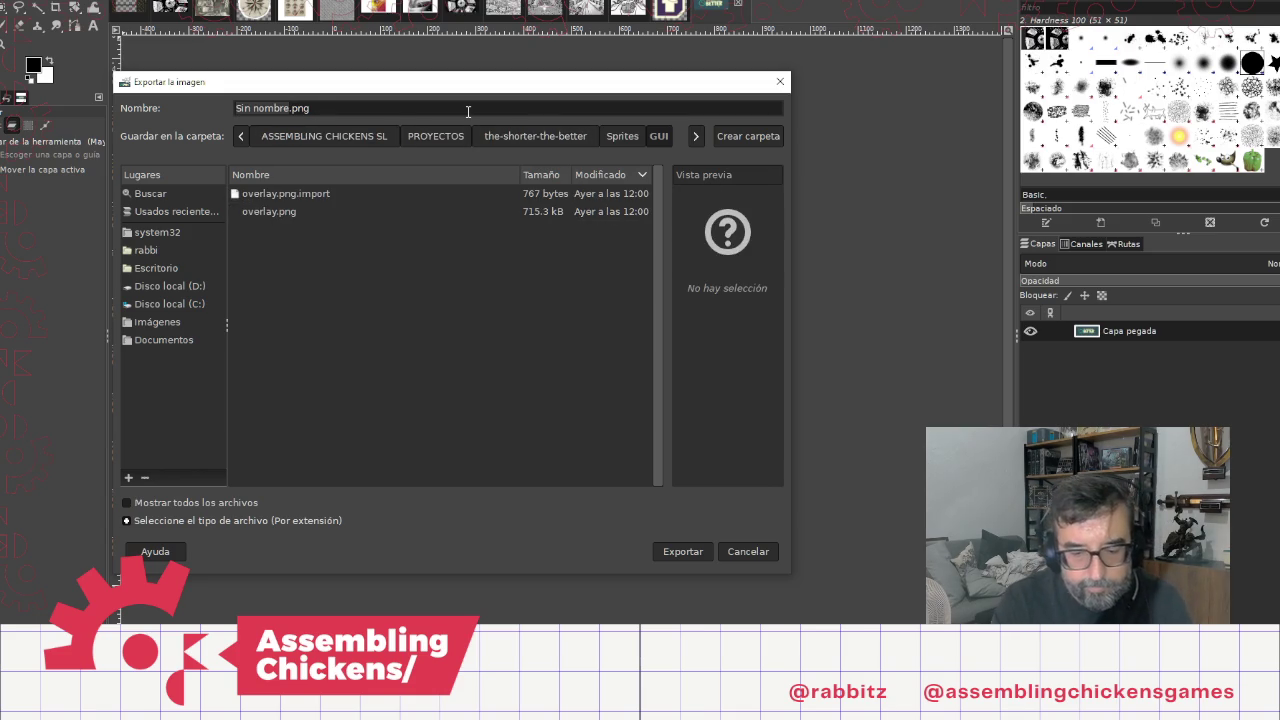
text(TSTB)
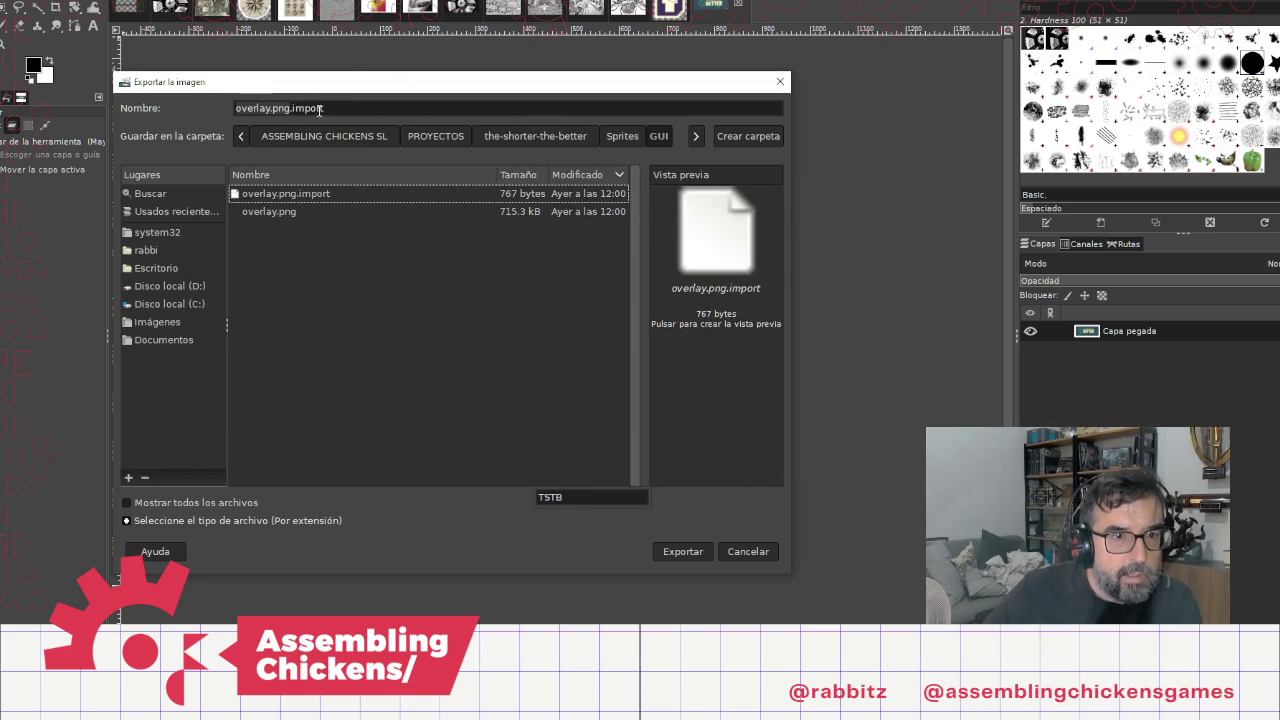
triple_click(404, 108)
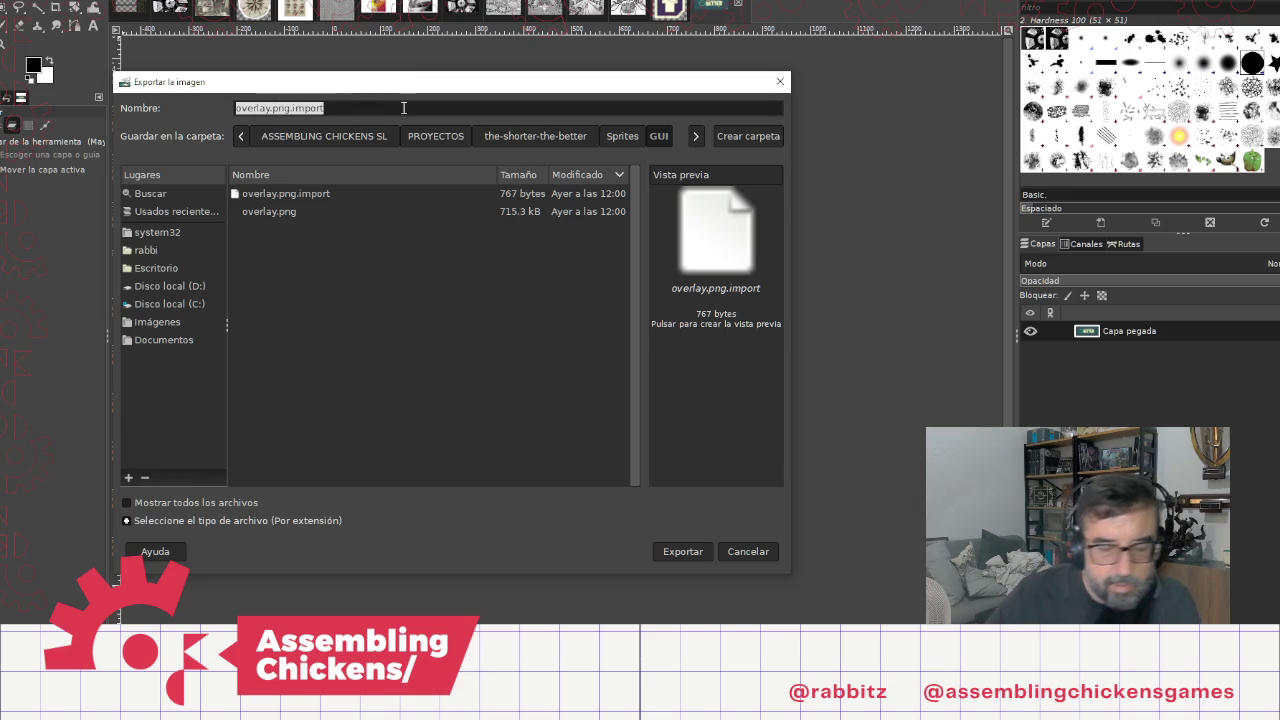
text(TSTB.png)
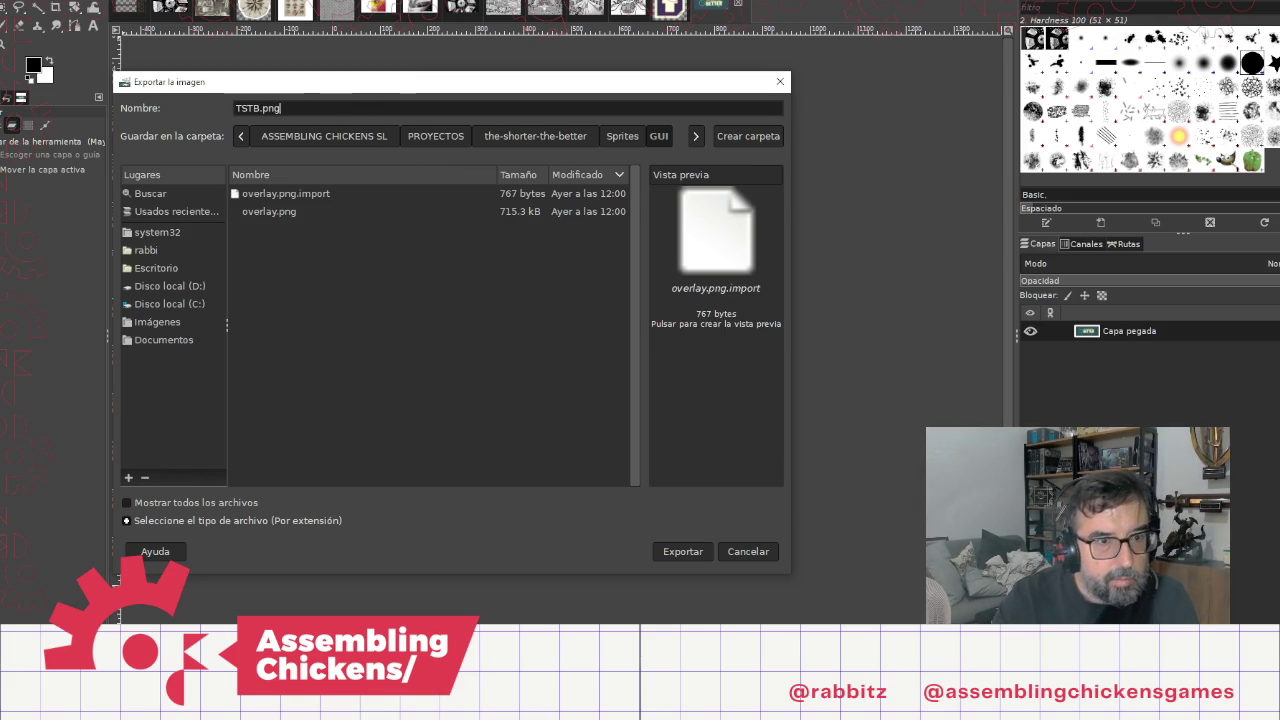
text(Lo)
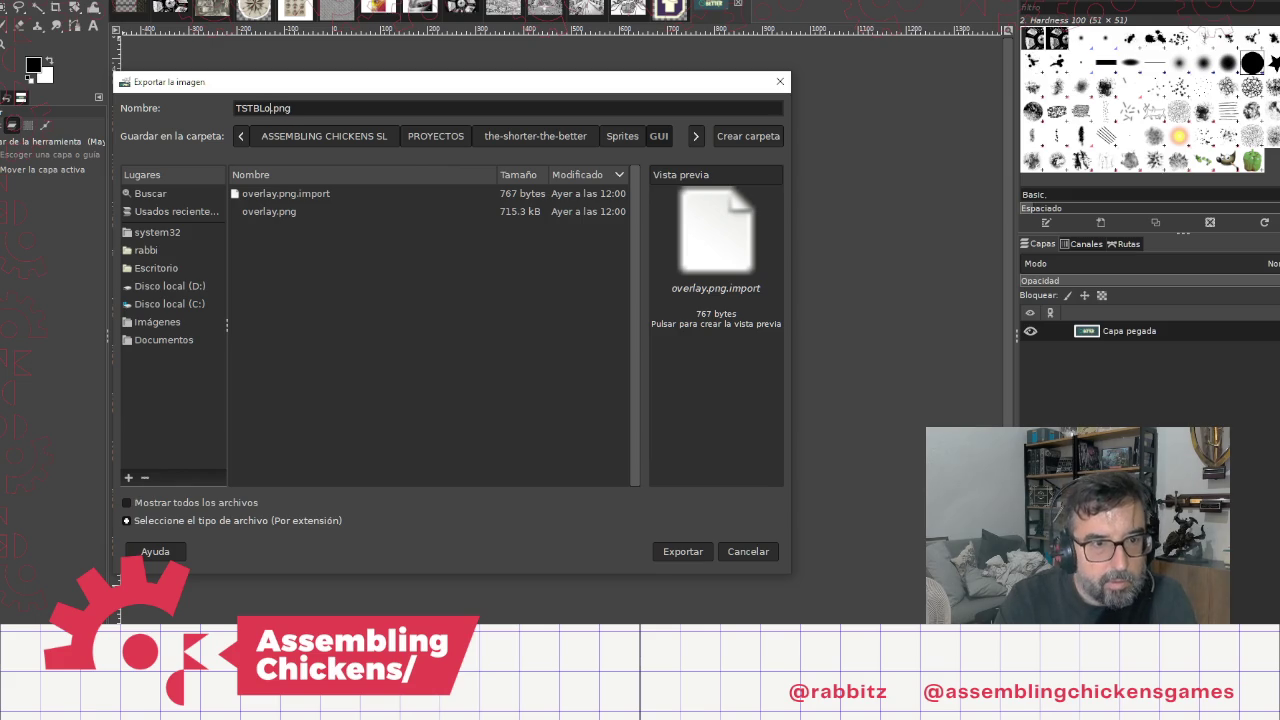
text(go)
key(Return)
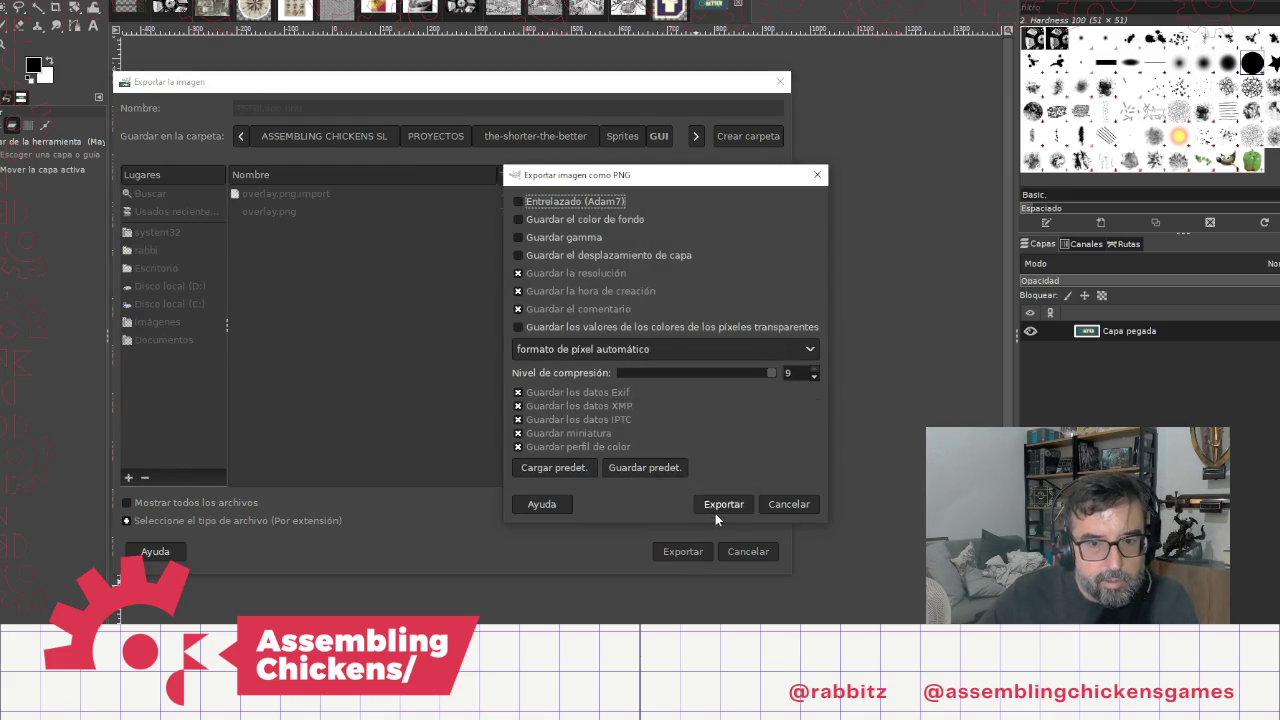
click(717, 509)
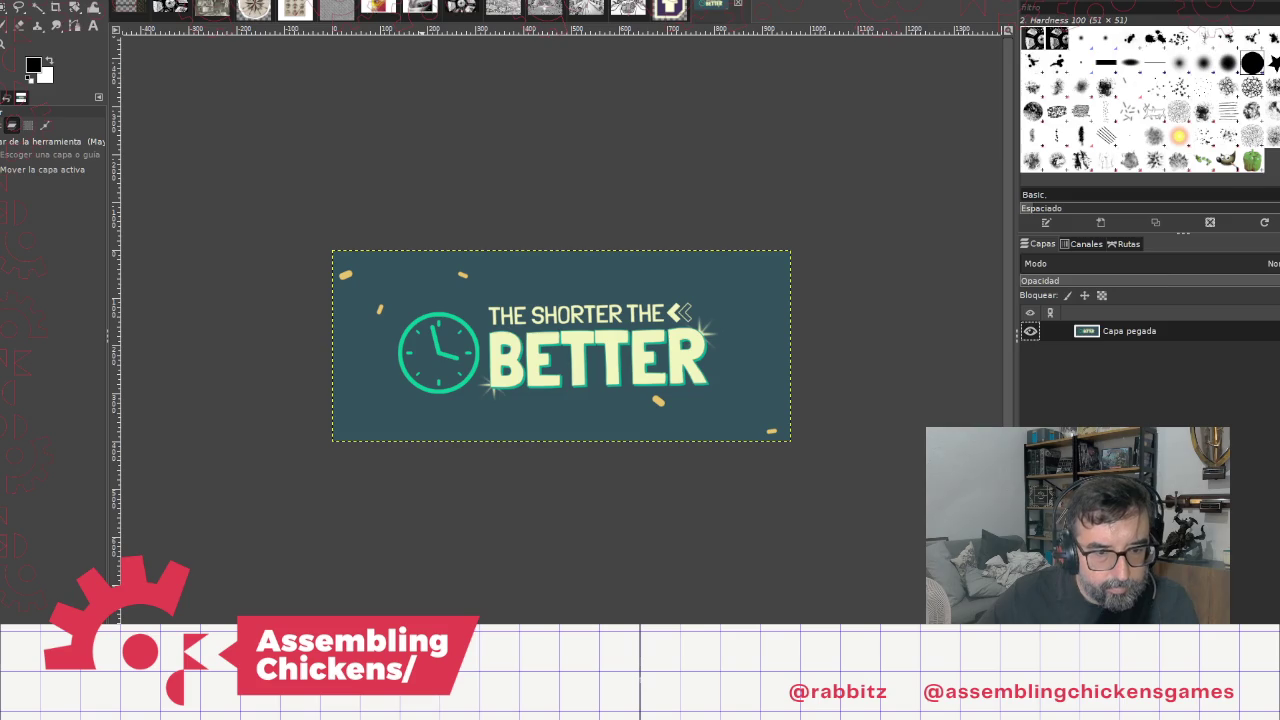
key(alt+Tab)
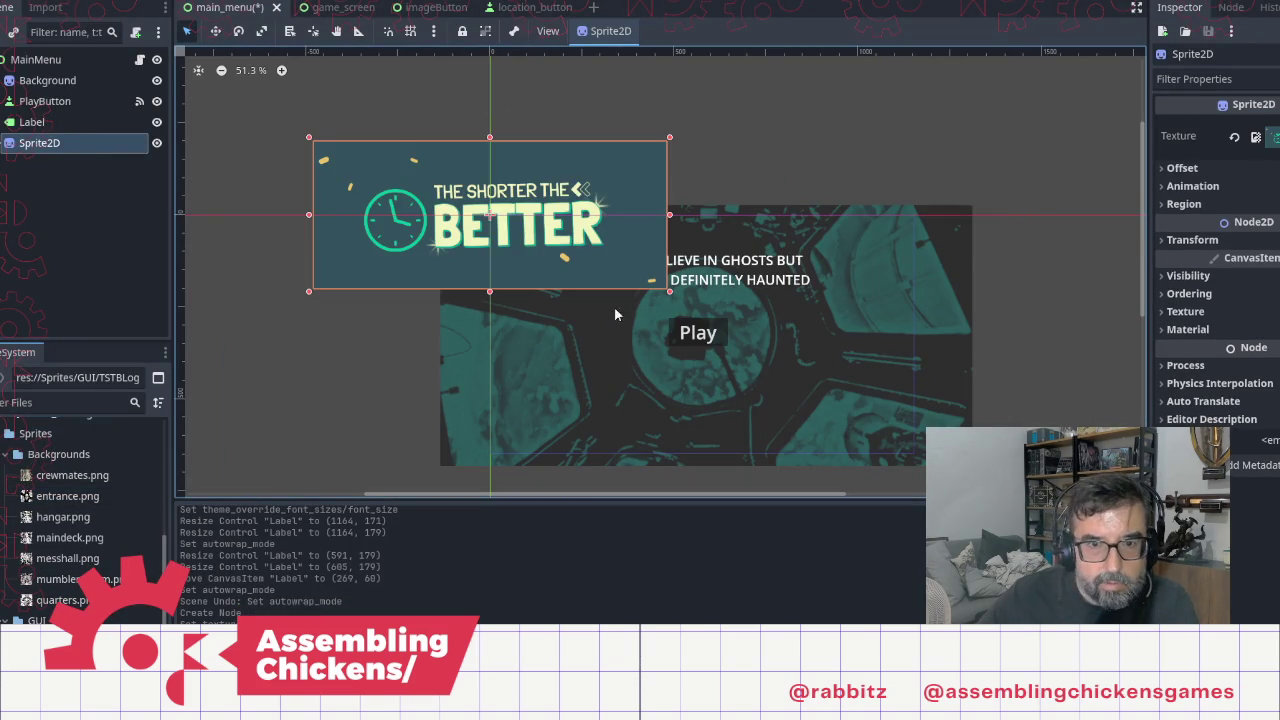
Step: Shrink the logo sprite and move it down toward the lower menu area
mouse_move(671, 296)
mouse_down()
mouse_move(634, 263)
mouse_move(537, 234)
mouse_move(555, 243)
mouse_up()
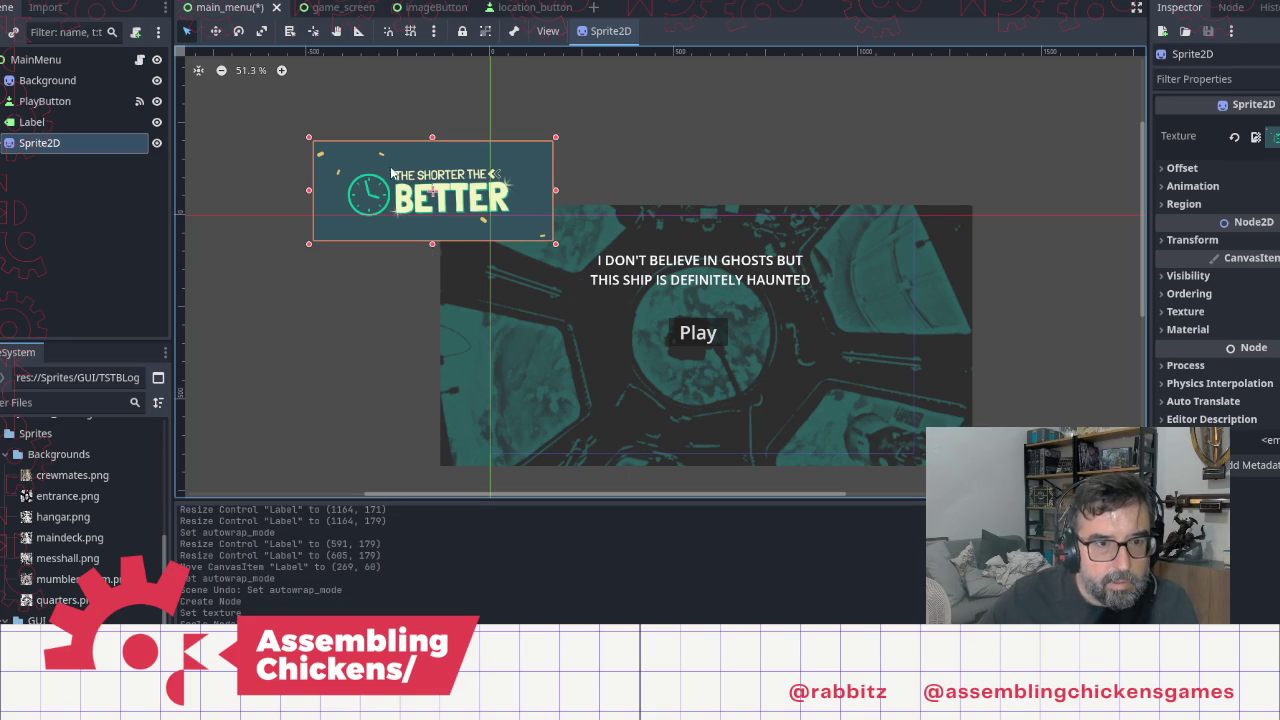
drag(556, 194, 556, 194)
click(238, 31)
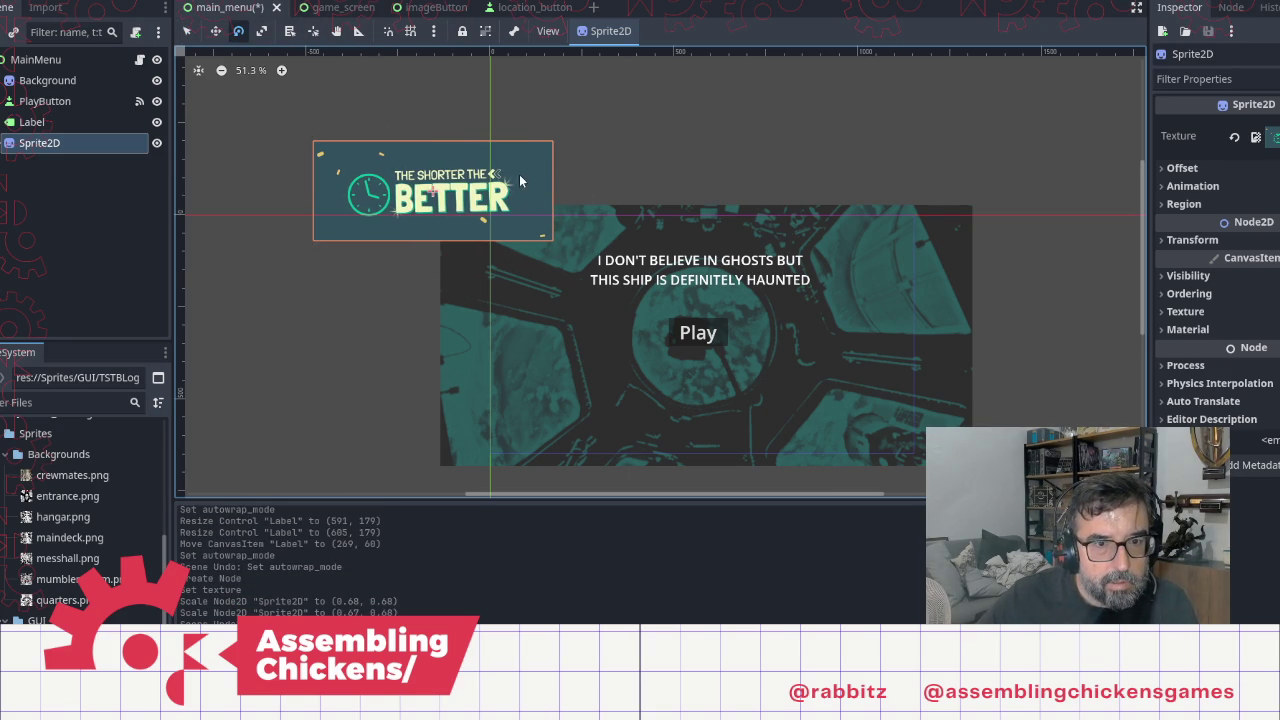
click(186, 31)
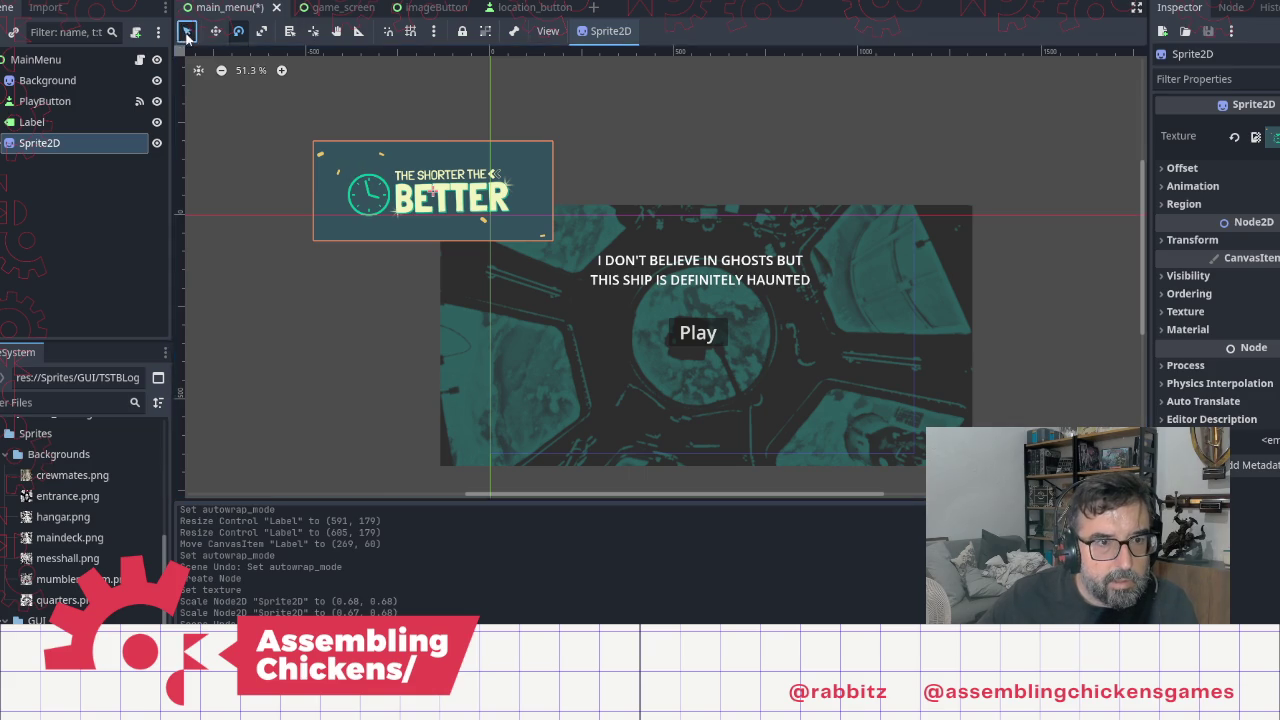
mouse_move(455, 213)
mouse_down()
mouse_move(593, 400)
mouse_move(633, 396)
mouse_up()
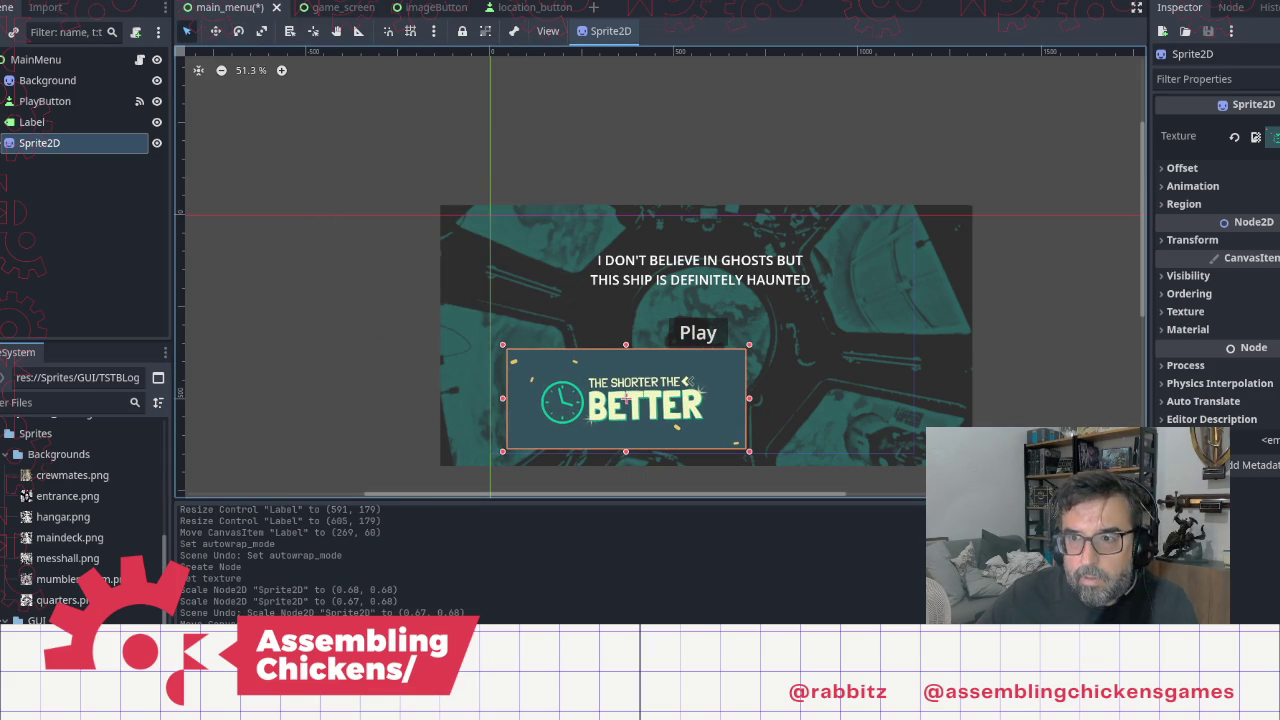
Step: Give the logo a slight counter-clockwise Rotation and scale it to about 0.35
click(1196, 239)
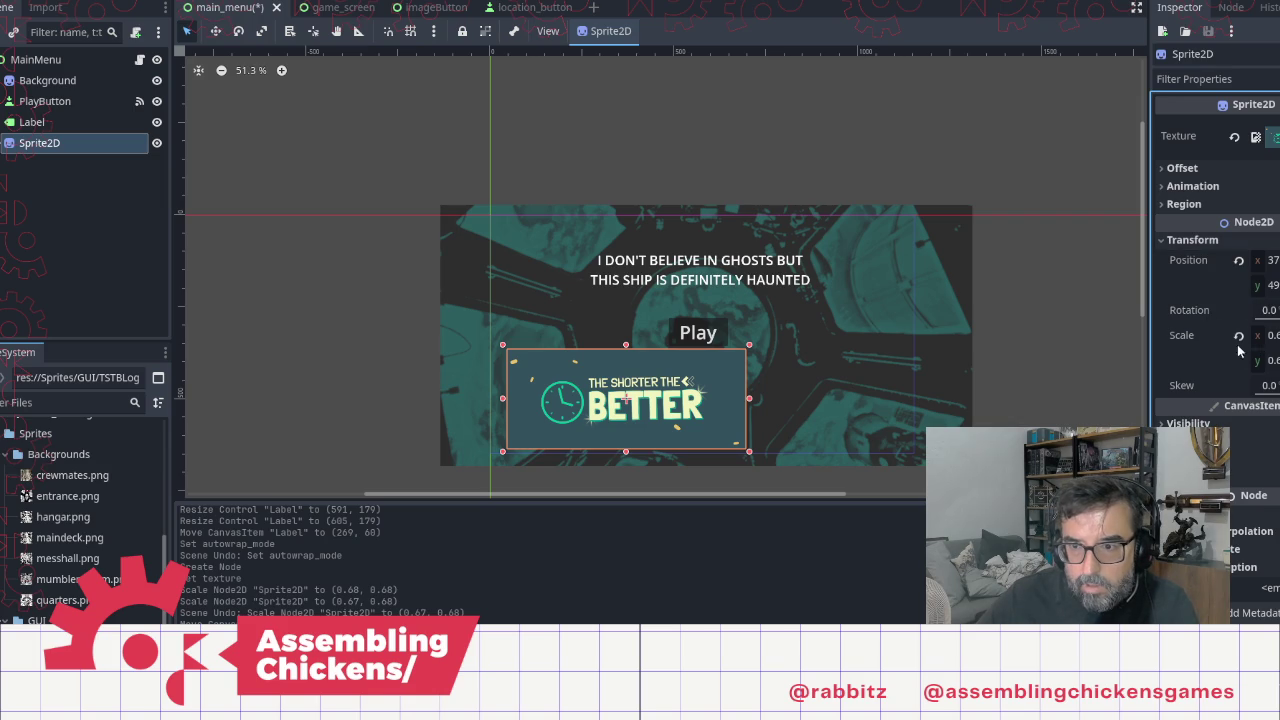
drag(1268, 310, 1190, 310)
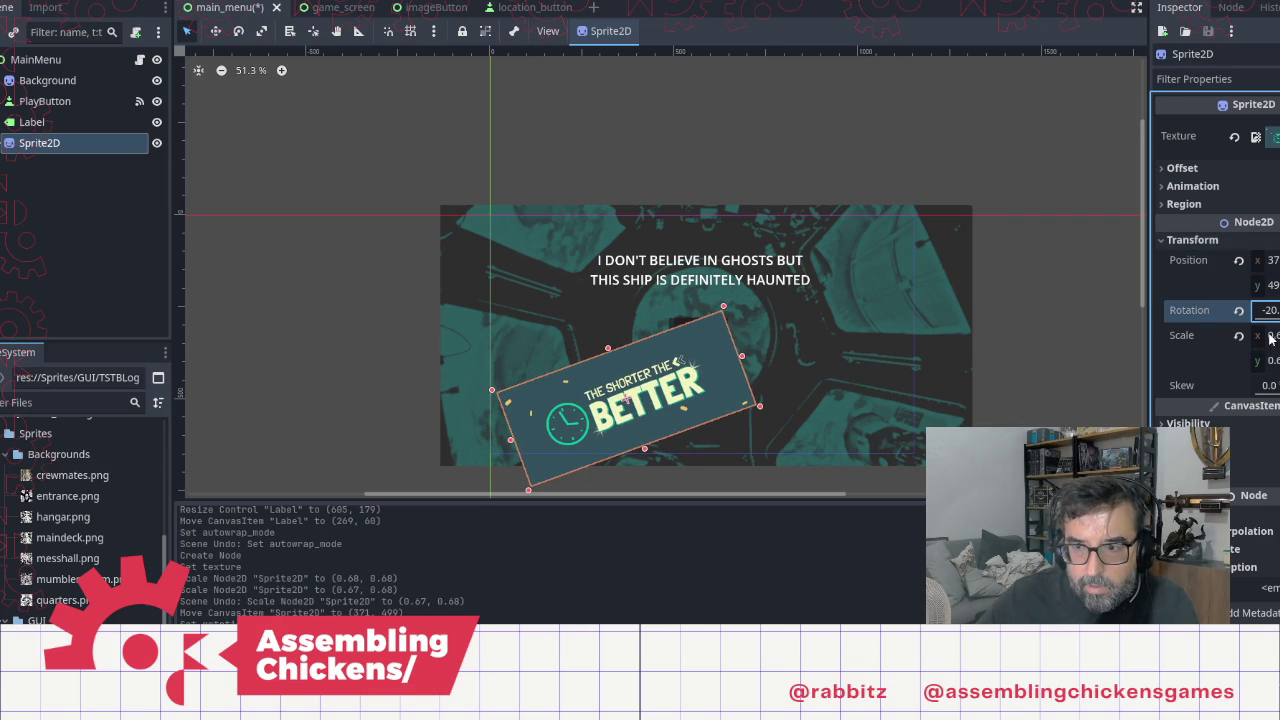
mouse_move(759, 402)
mouse_down()
mouse_move(607, 392)
mouse_move(617, 386)
mouse_up()
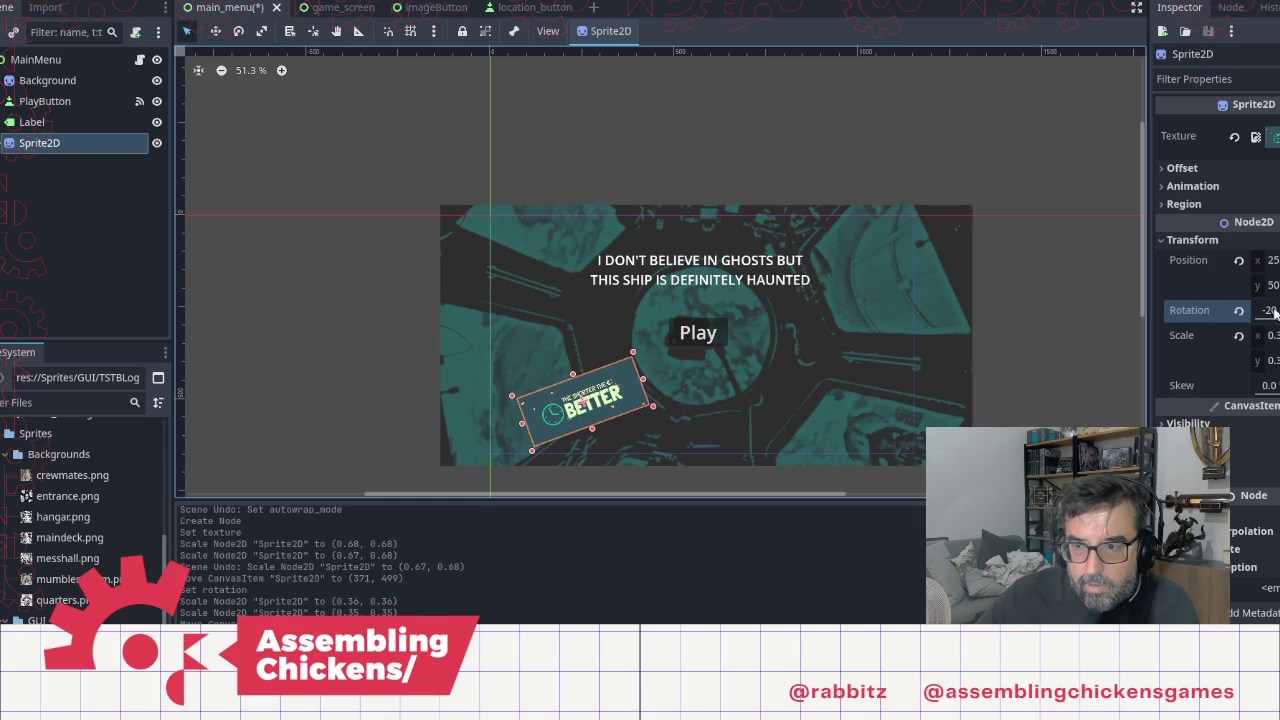
mouse_move(1274, 310)
mouse_down()
mouse_move(1235, 310)
mouse_move(1272, 310)
mouse_up()
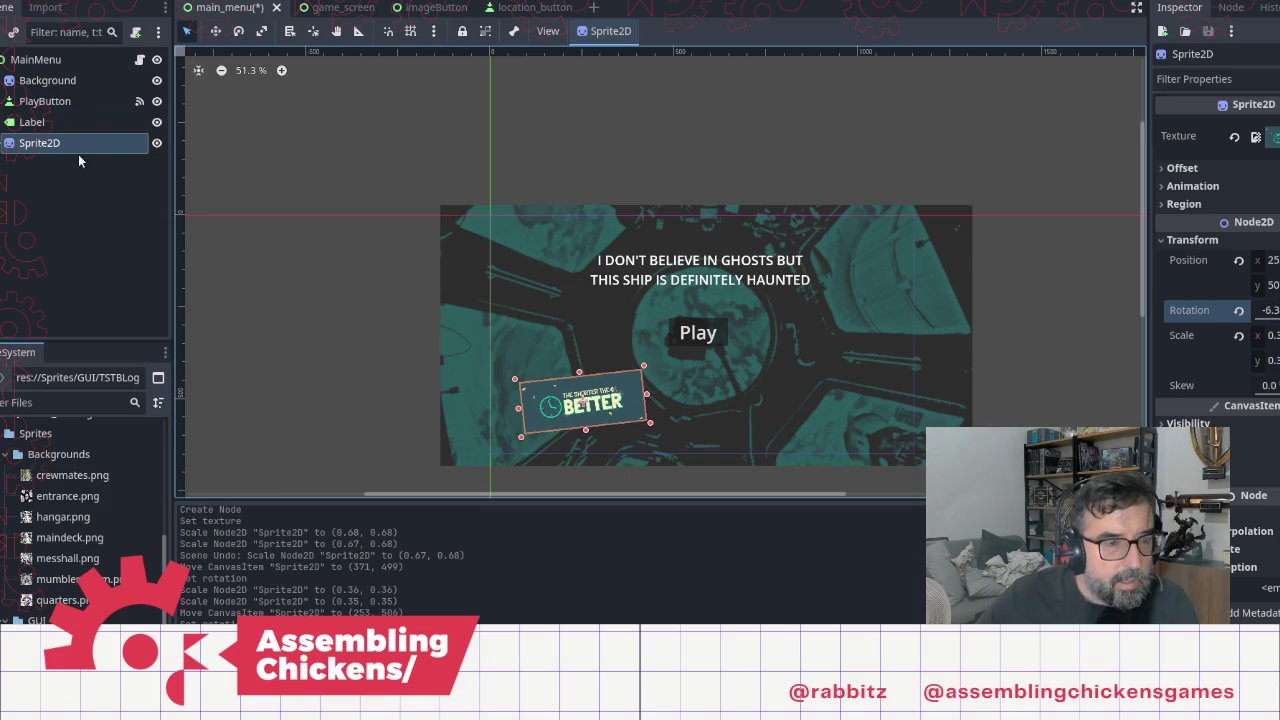
click(44, 124)
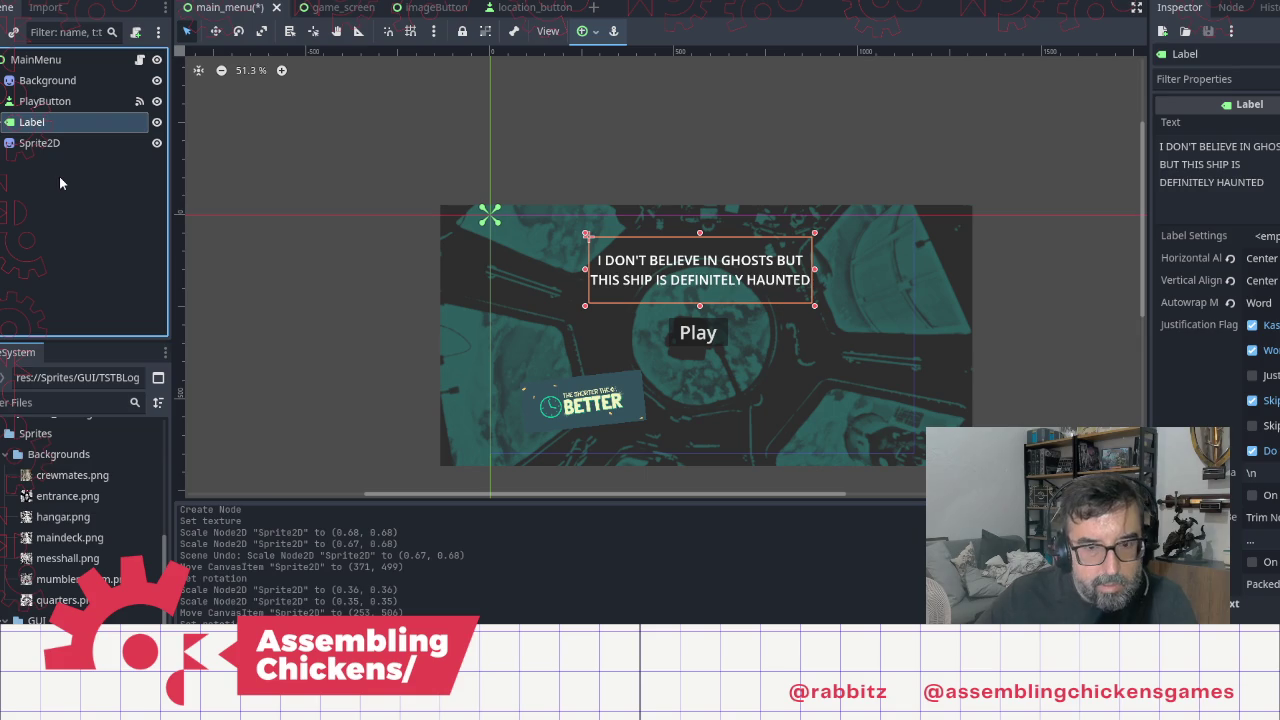
Step: Duplicate the title label and change the copy's text to 'A Game made for:'
key(ctrl+d)
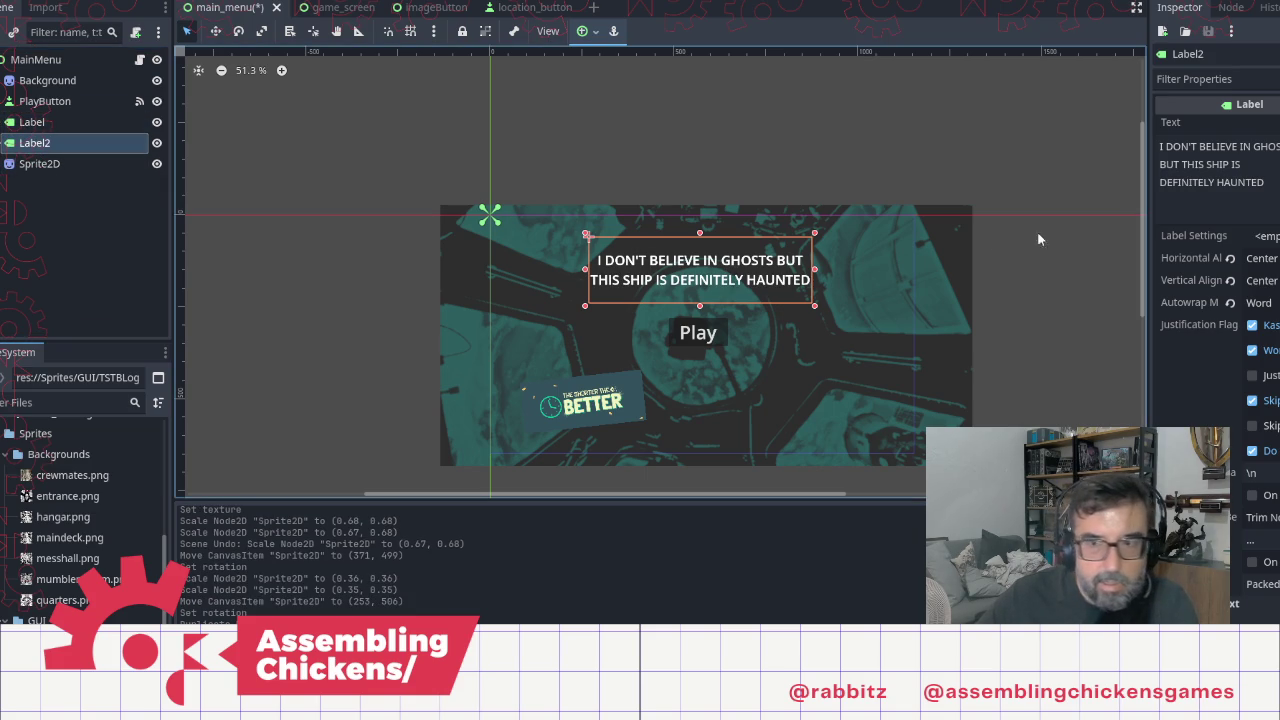
click(1226, 170)
key(ctrl+a)
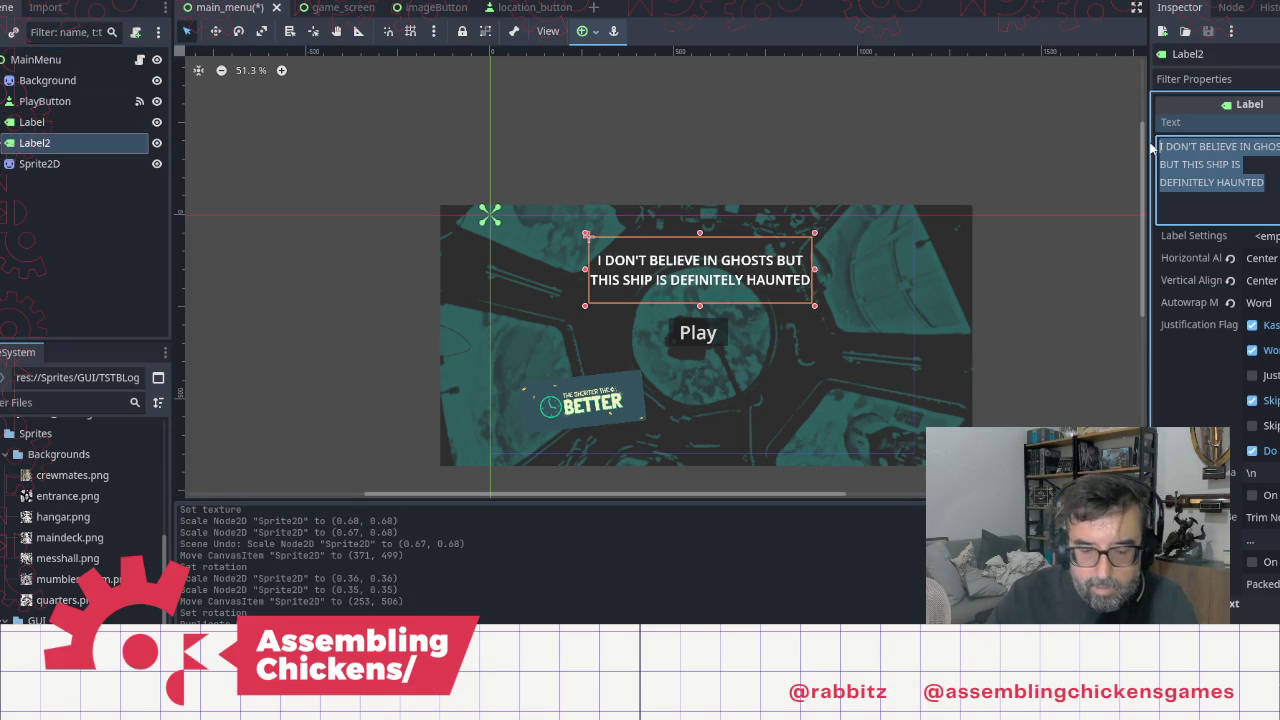
text(A Game )
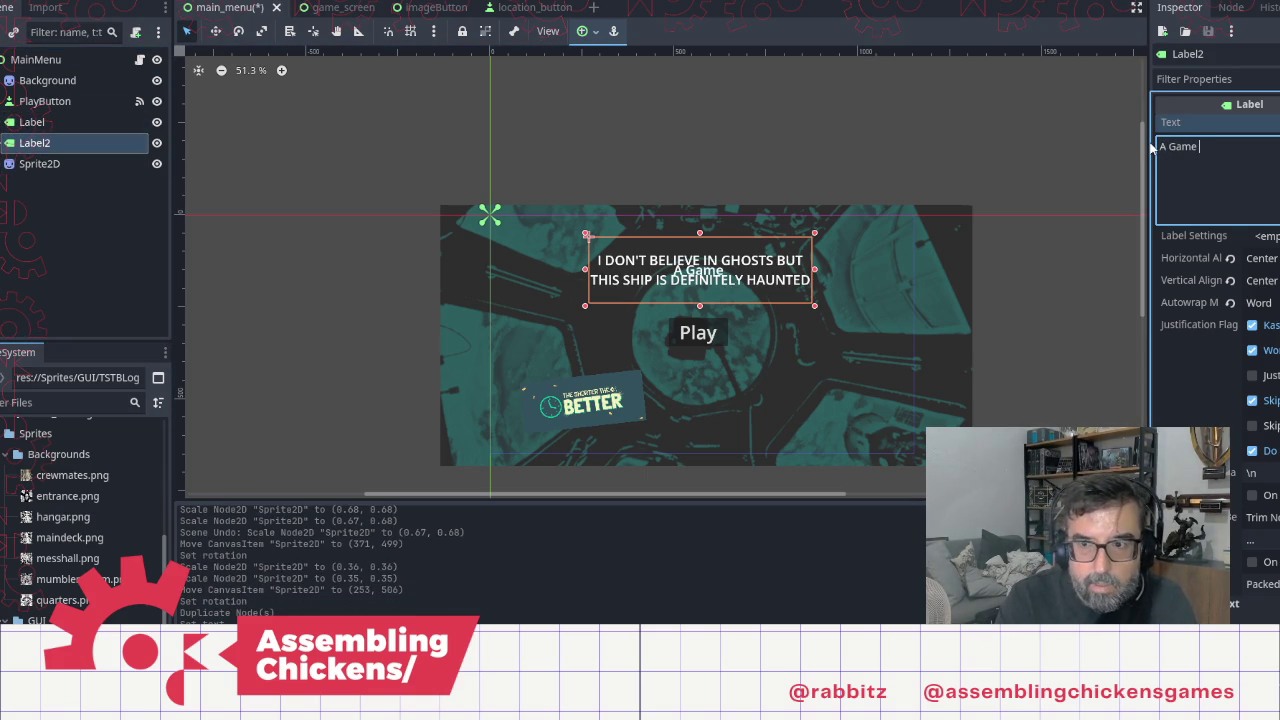
text(made )
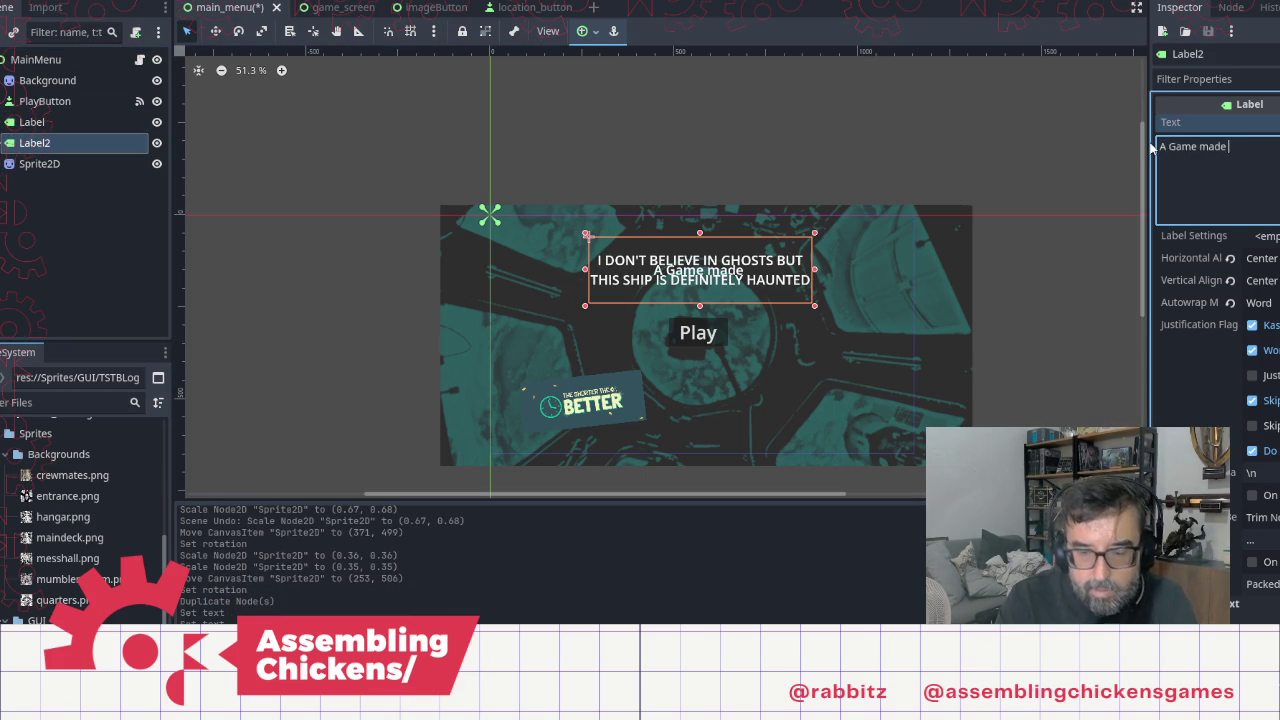
text(for:)
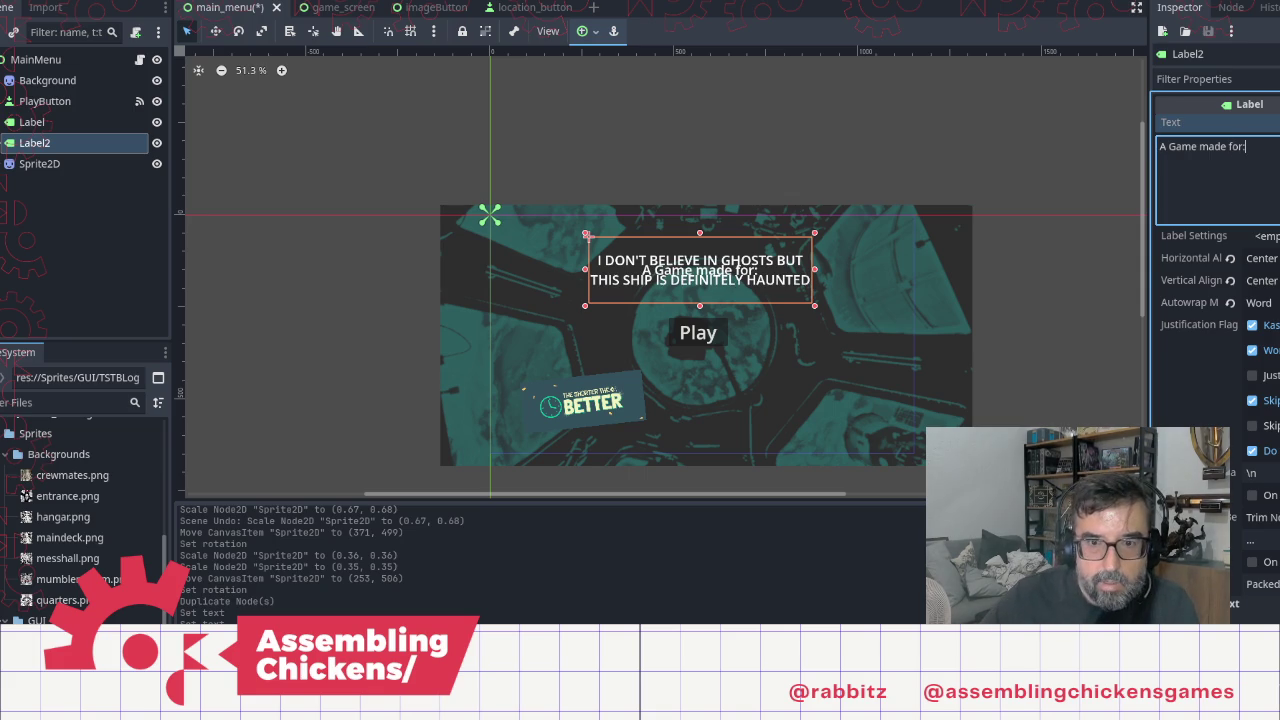
Step: Shrink the caption, place it just above the logo, and tilt it counter-clockwise to match
mouse_move(814, 305)
mouse_down()
mouse_move(660, 272)
mouse_move(733, 266)
mouse_move(624, 375)
mouse_up()
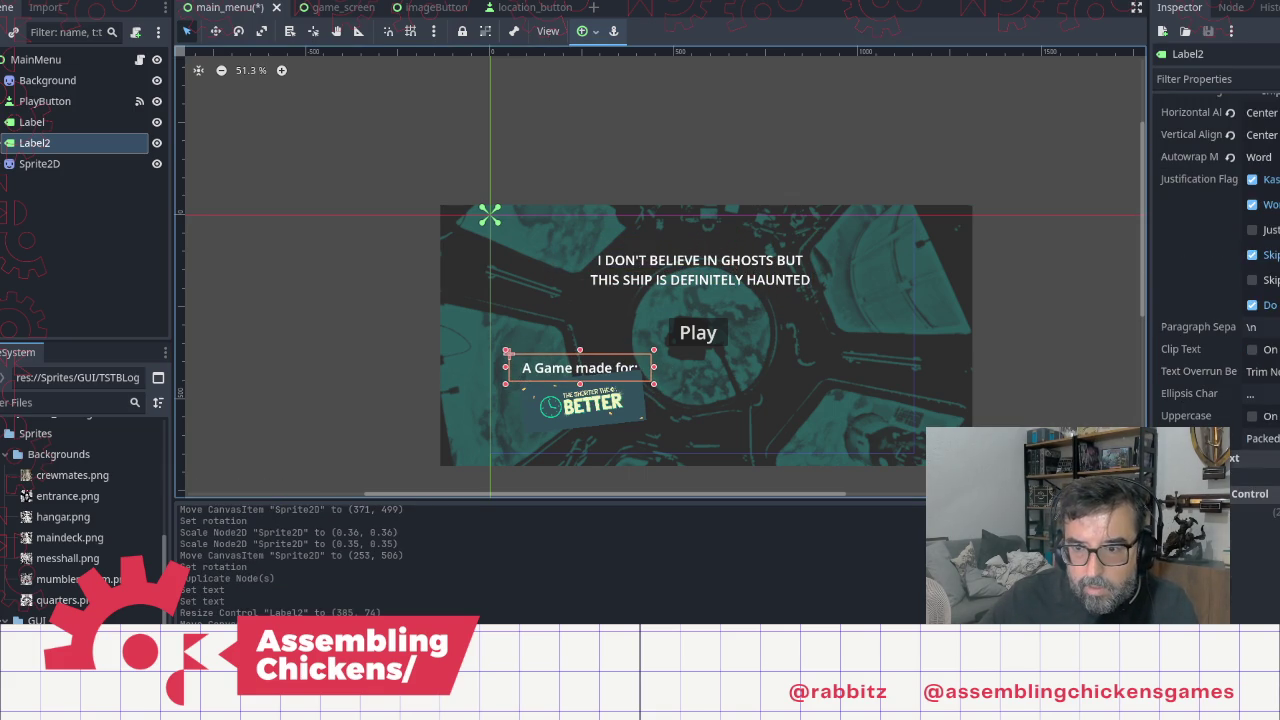
scroll(1221, 362, down, 5)
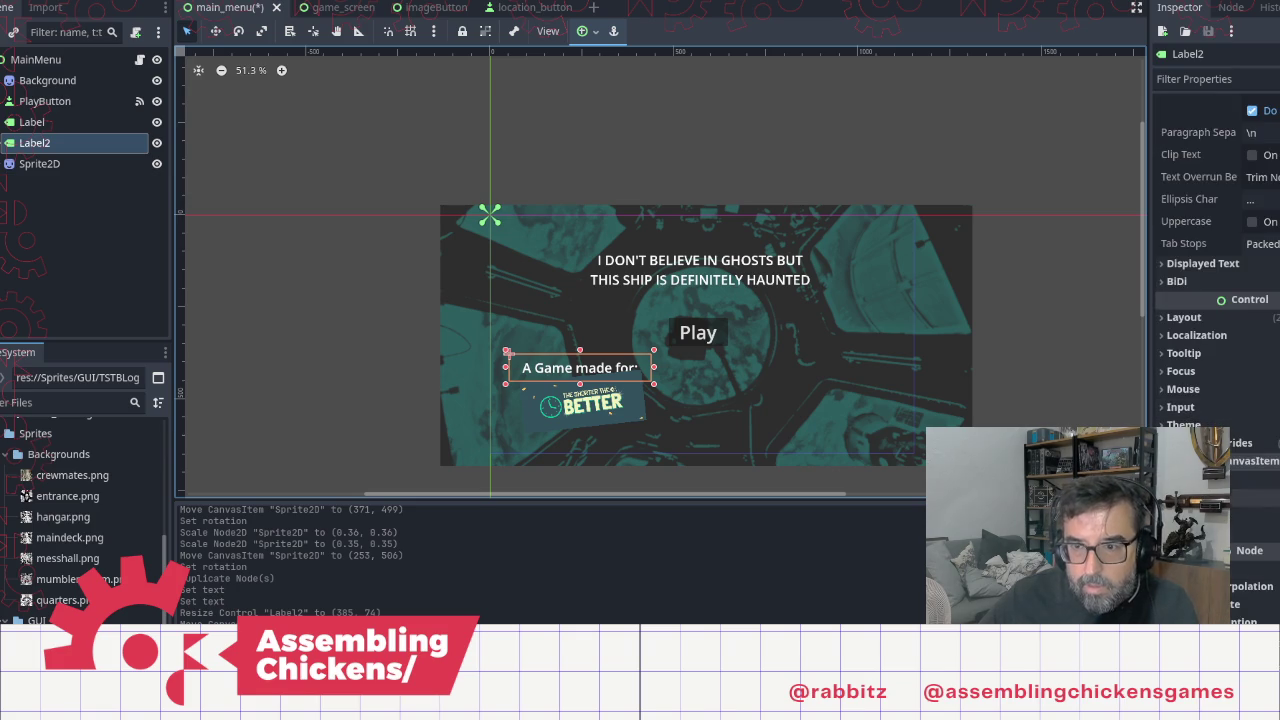
click(1168, 318)
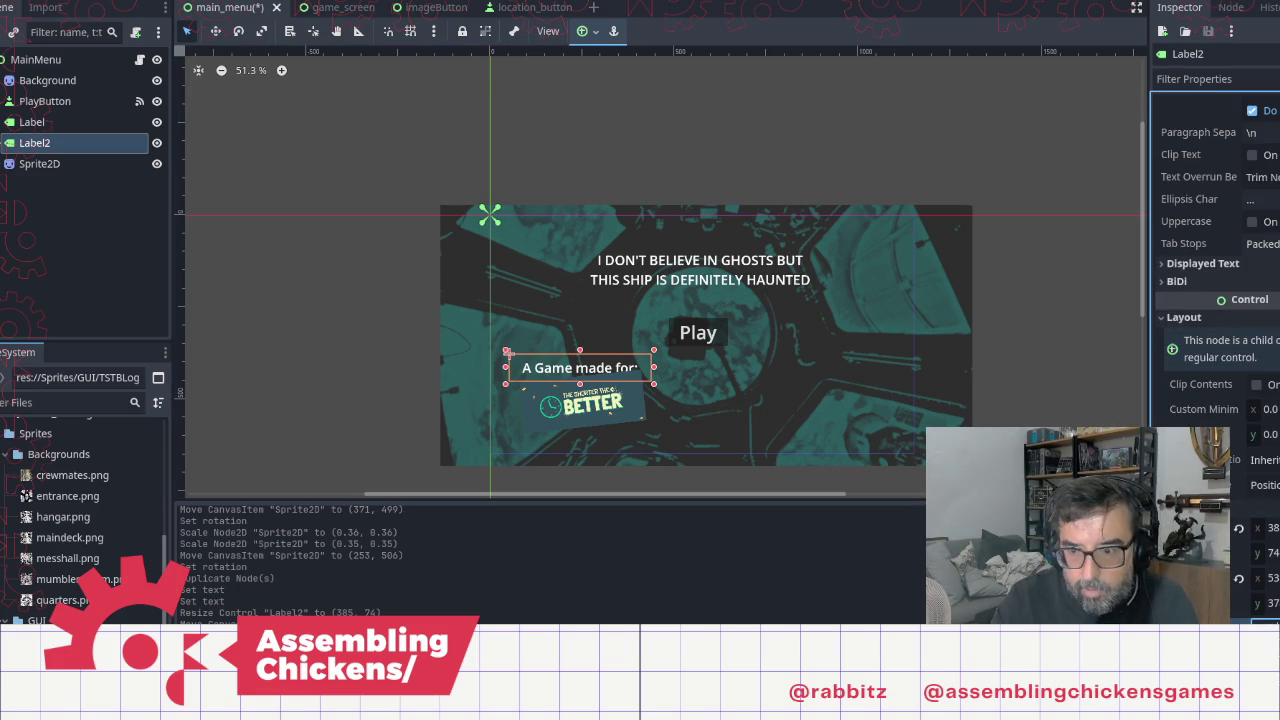
drag(650, 368, 647, 318)
click(55, 167)
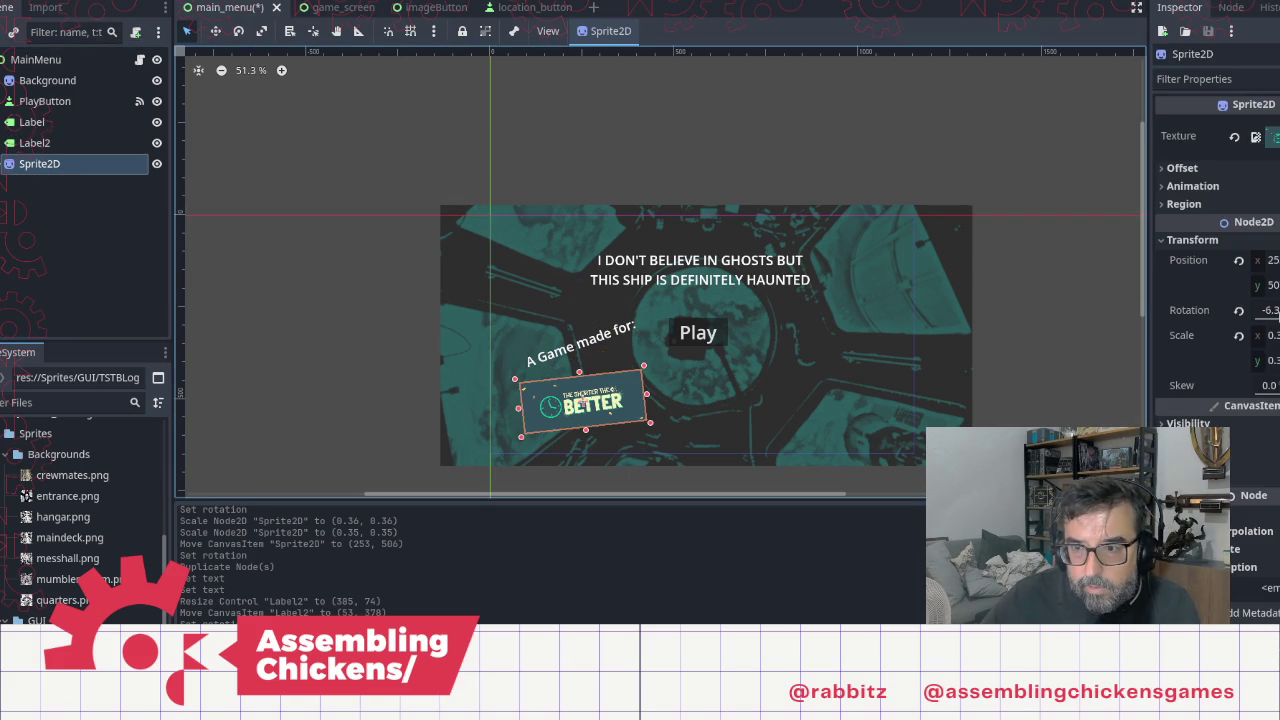
Step: Rotate the logo to -10, tilt Label2 less steeply, and narrow its box
click(1268, 310)
text(-10)
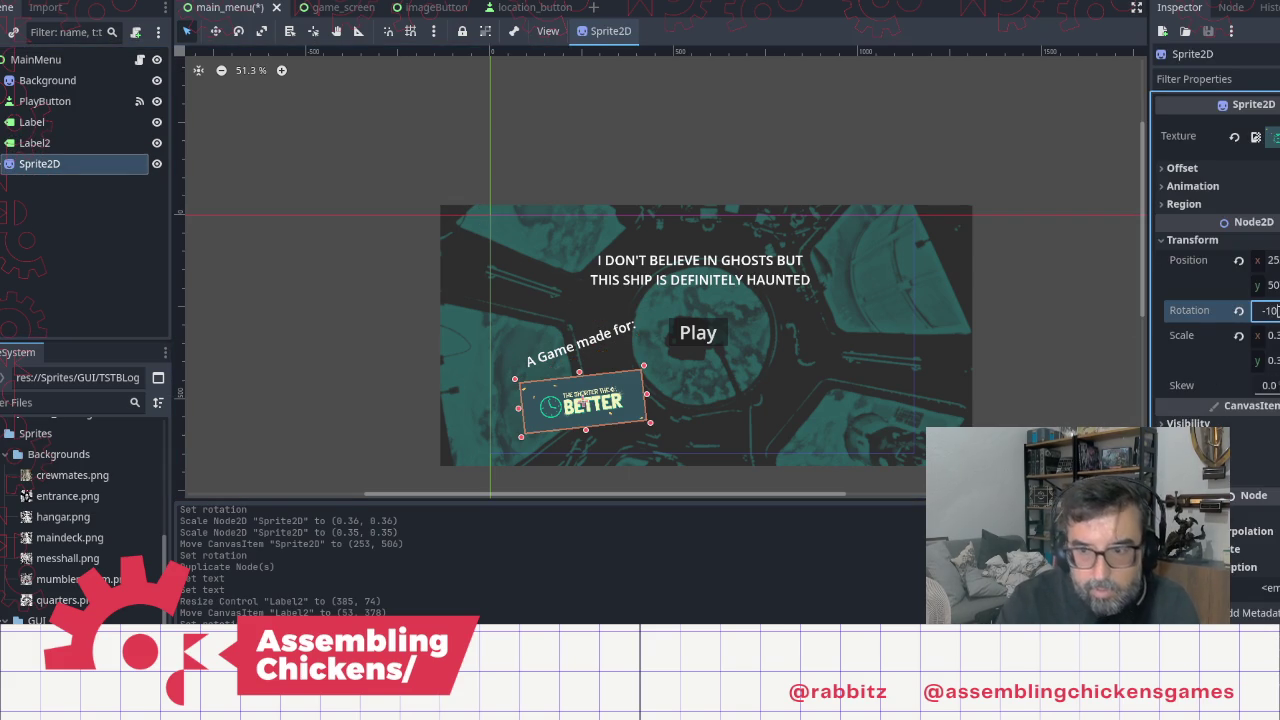
key(Return)
click(67, 146)
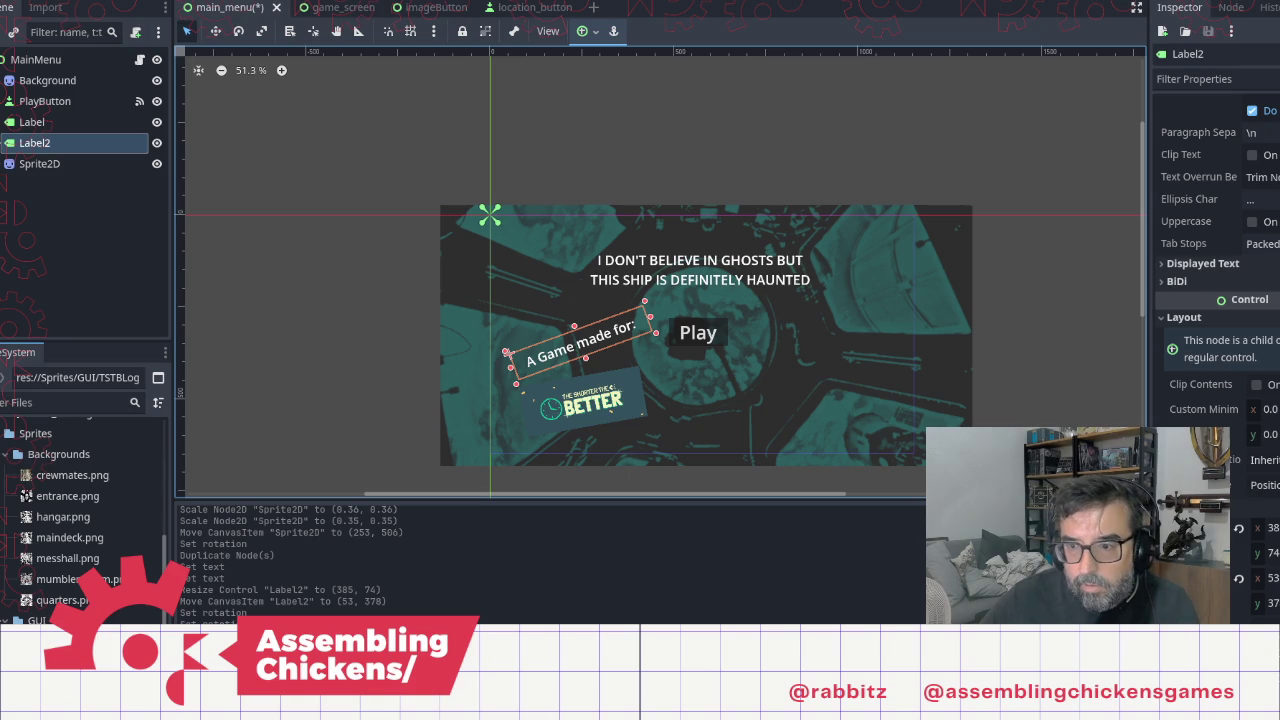
click(1255, 620)
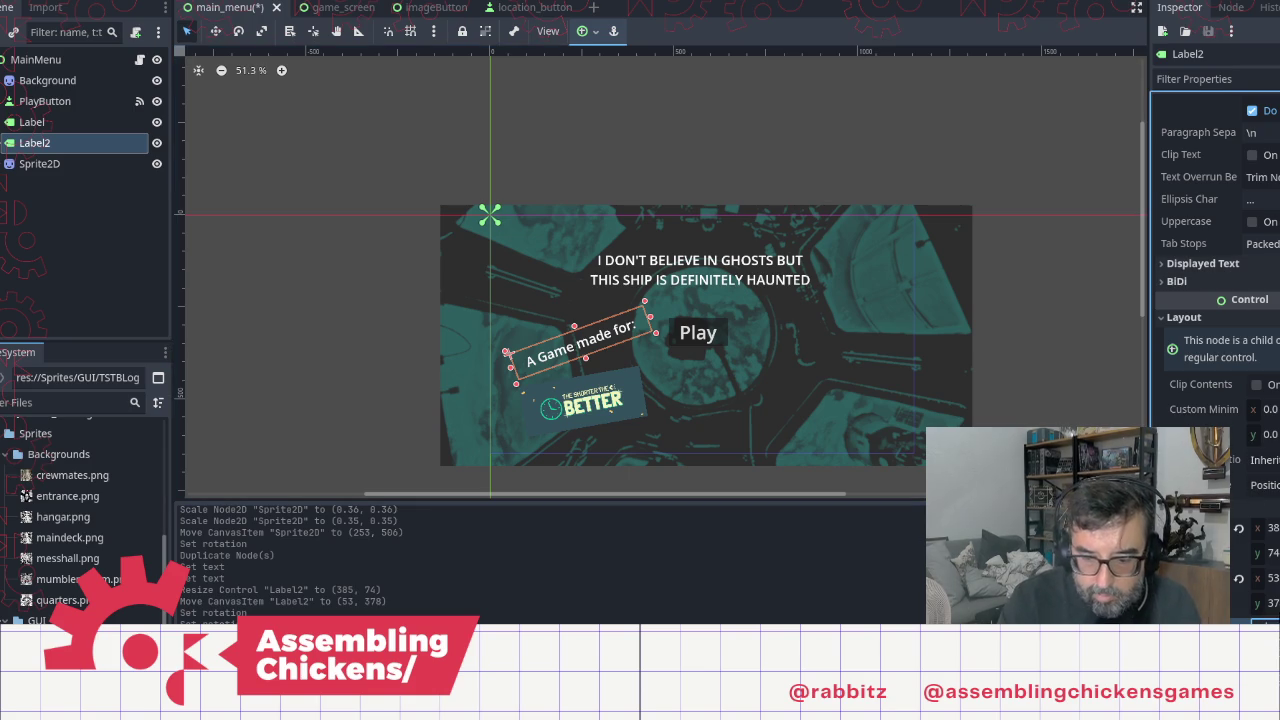
key(Return)
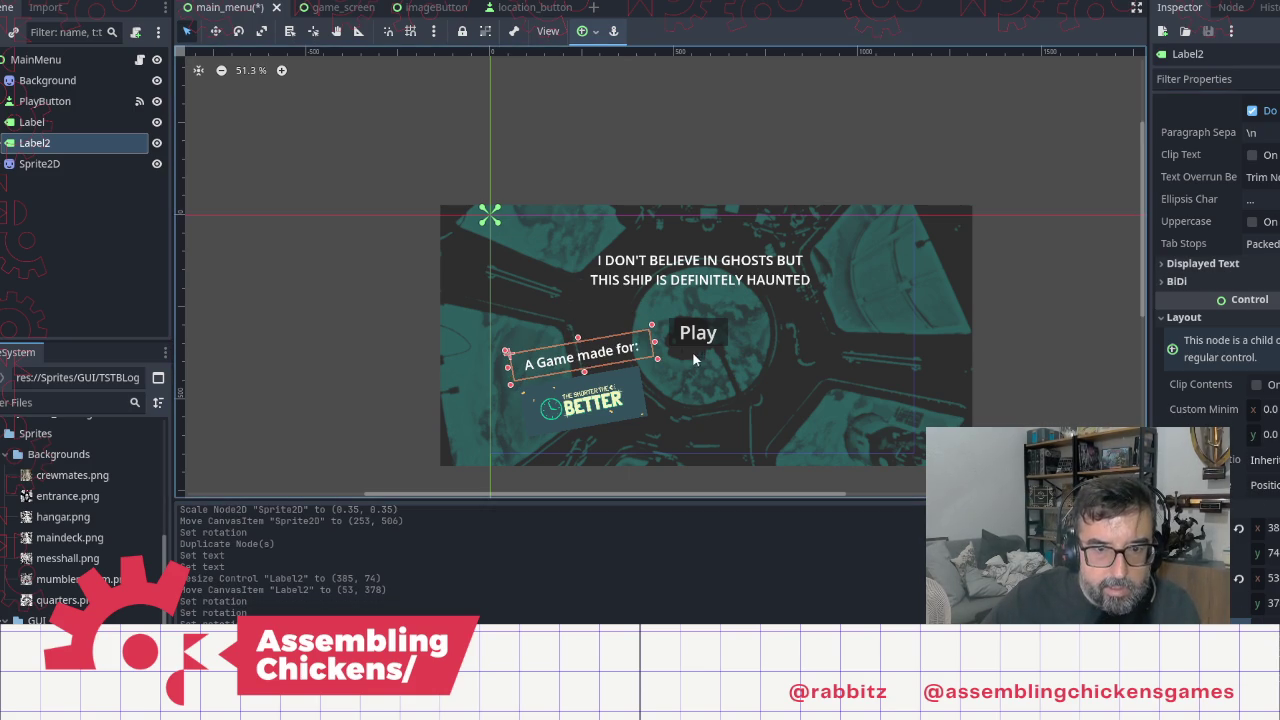
mouse_move(659, 362)
mouse_down()
mouse_move(615, 348)
mouse_move(624, 370)
mouse_up()
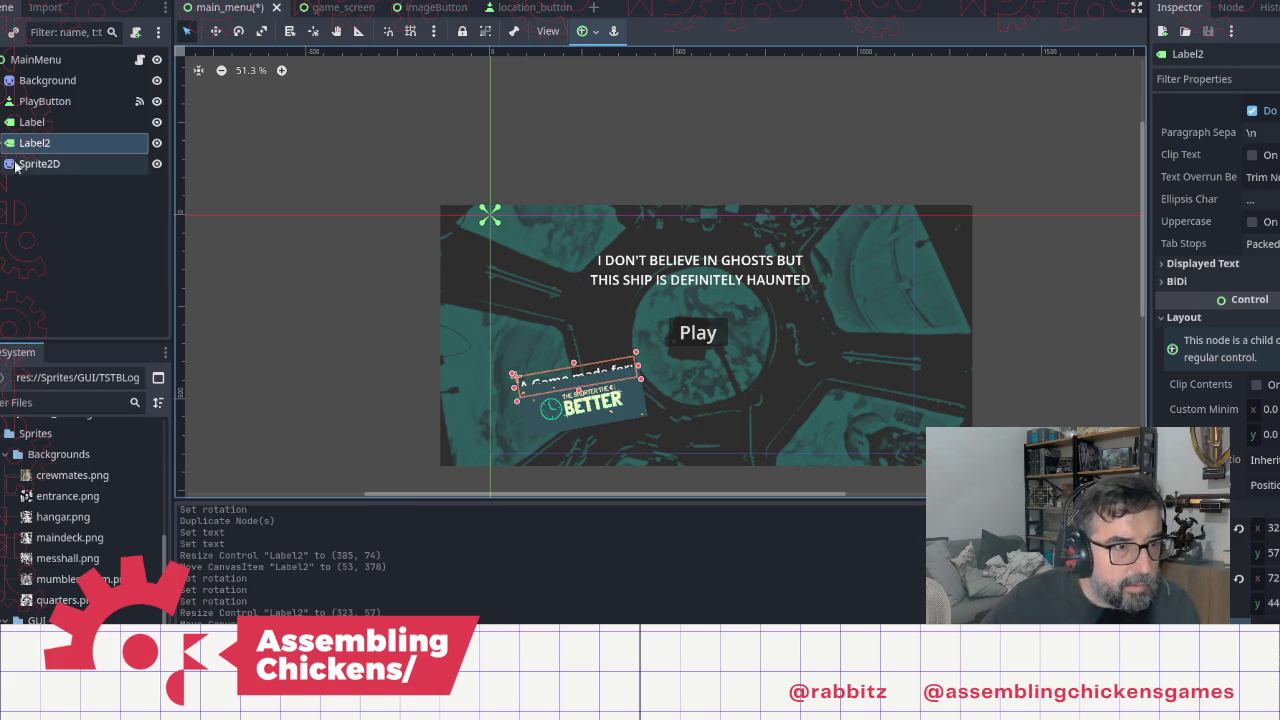
Step: Move the logo sprite above Label2 in the Scene tree so it draws beneath, and rename it TSTBLogo
click(38, 165)
drag(38, 165, 40, 146)
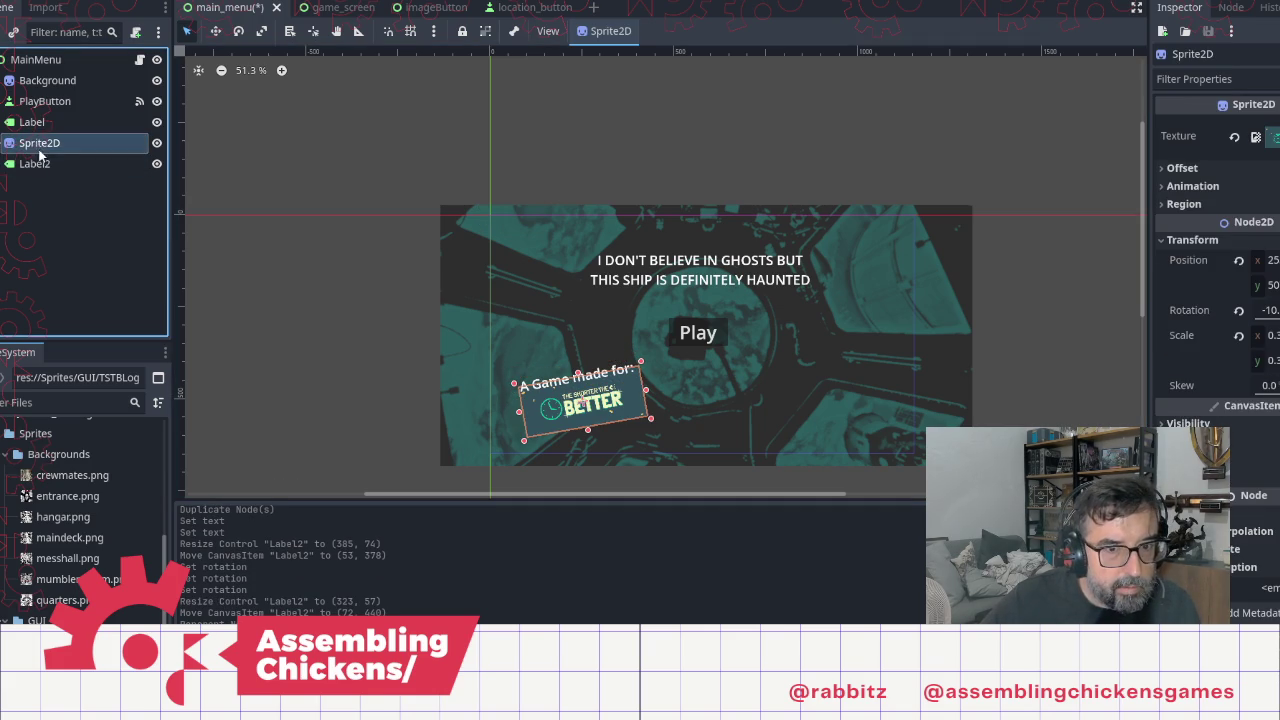
double_click(40, 145)
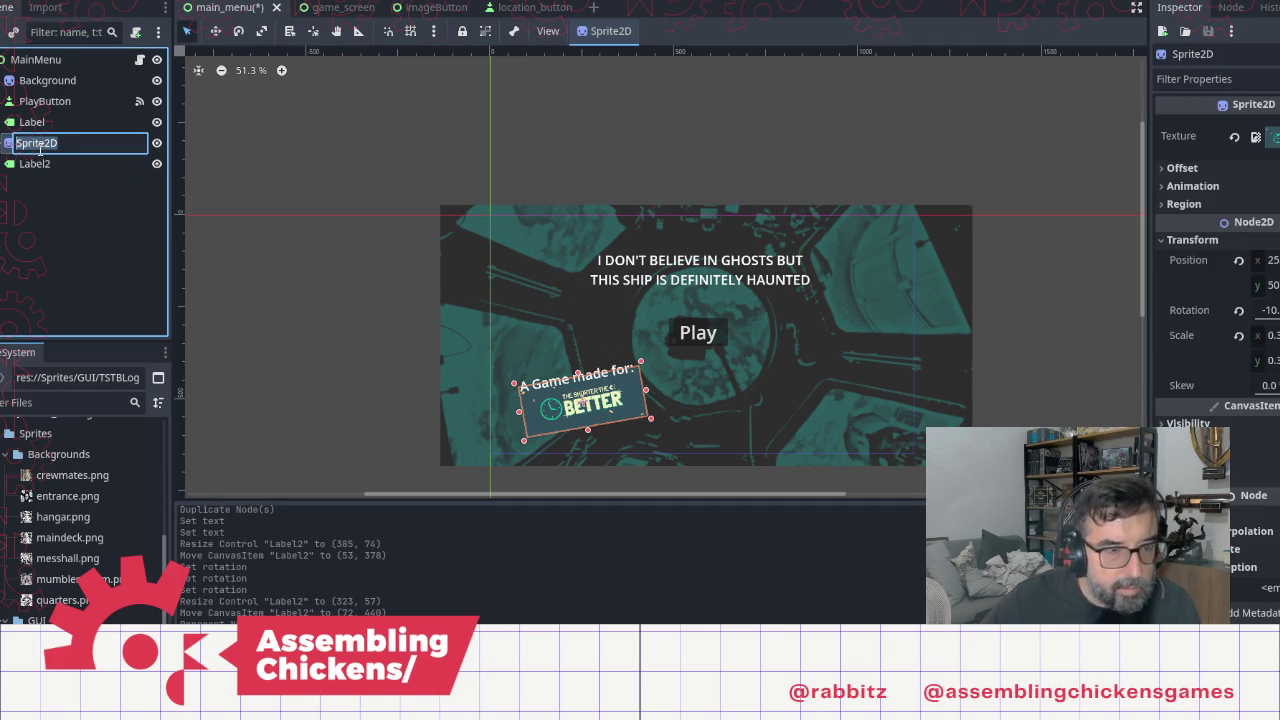
text(TSTB)
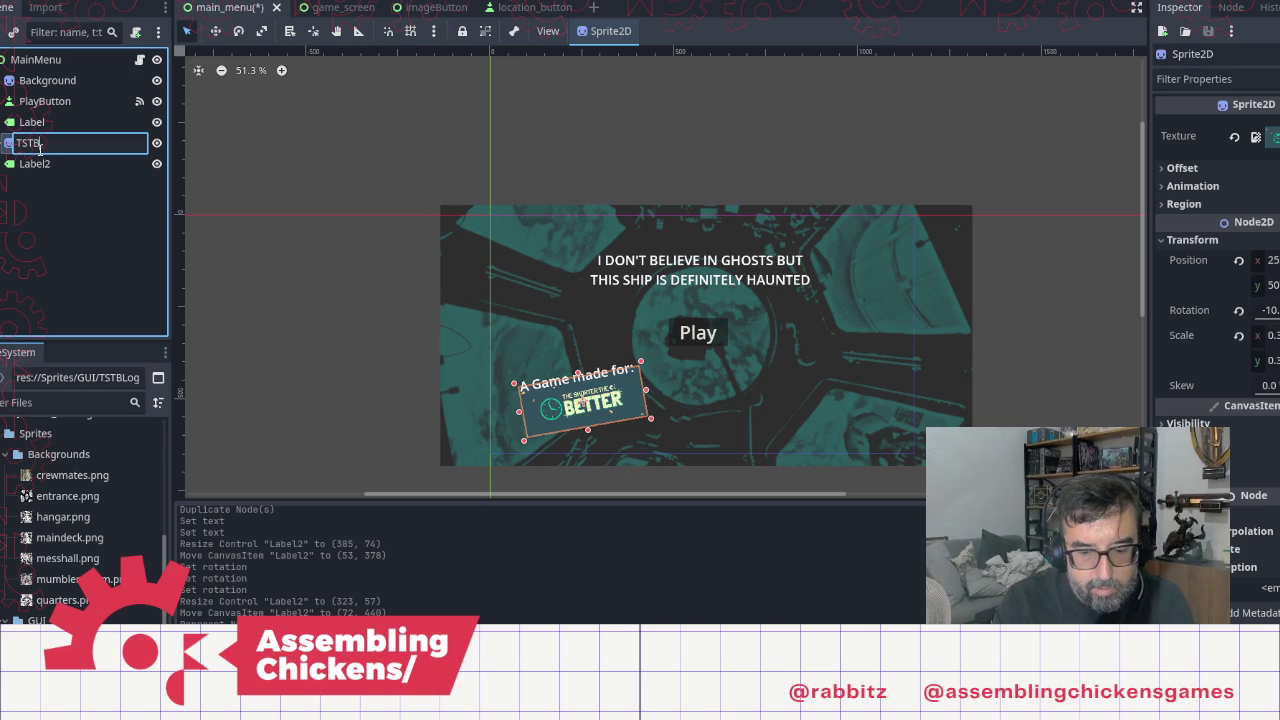
text(Logo)
key(Return)
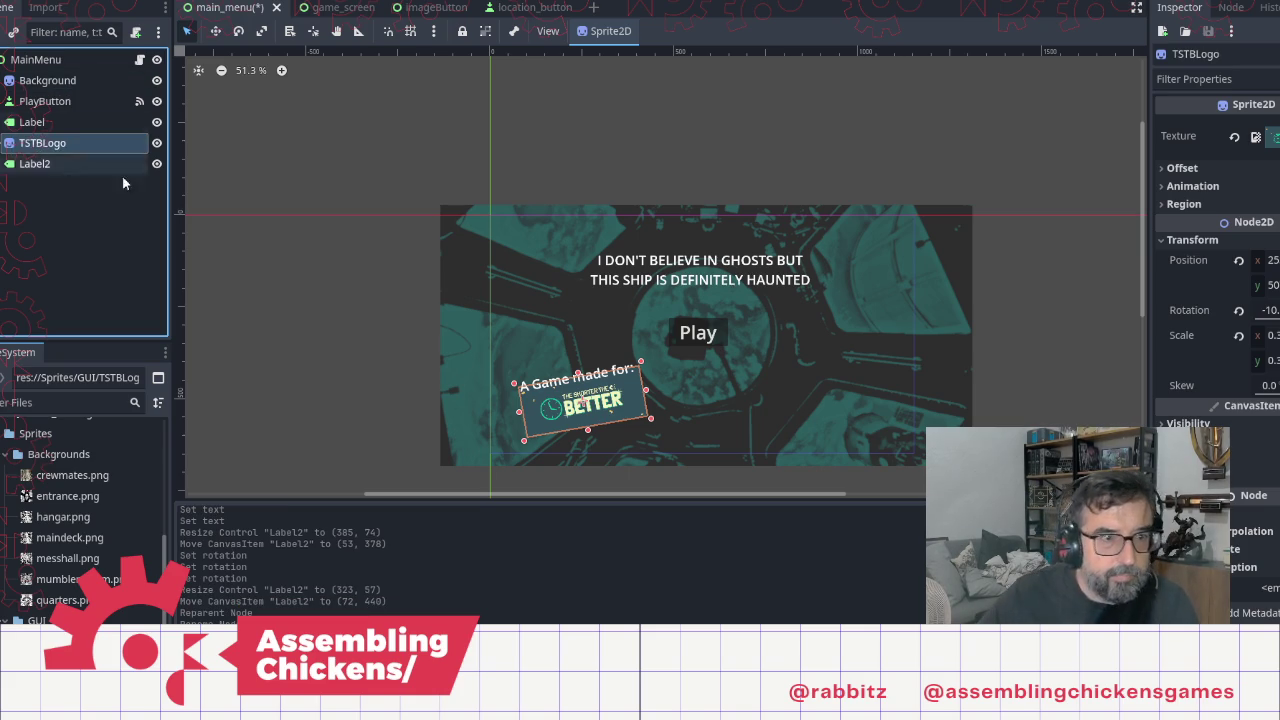
click(326, 293)
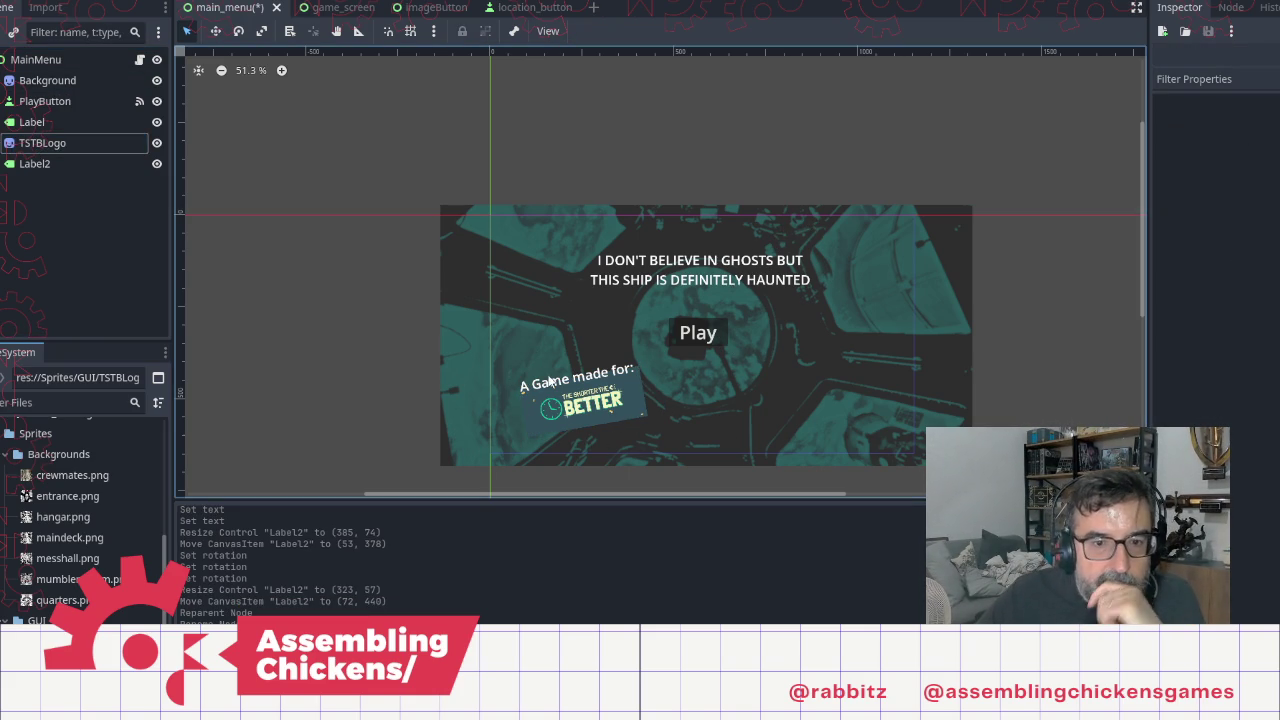
Step: Lowercase the caption to 'A game made for:', then save the scene and run the game
click(40, 163)
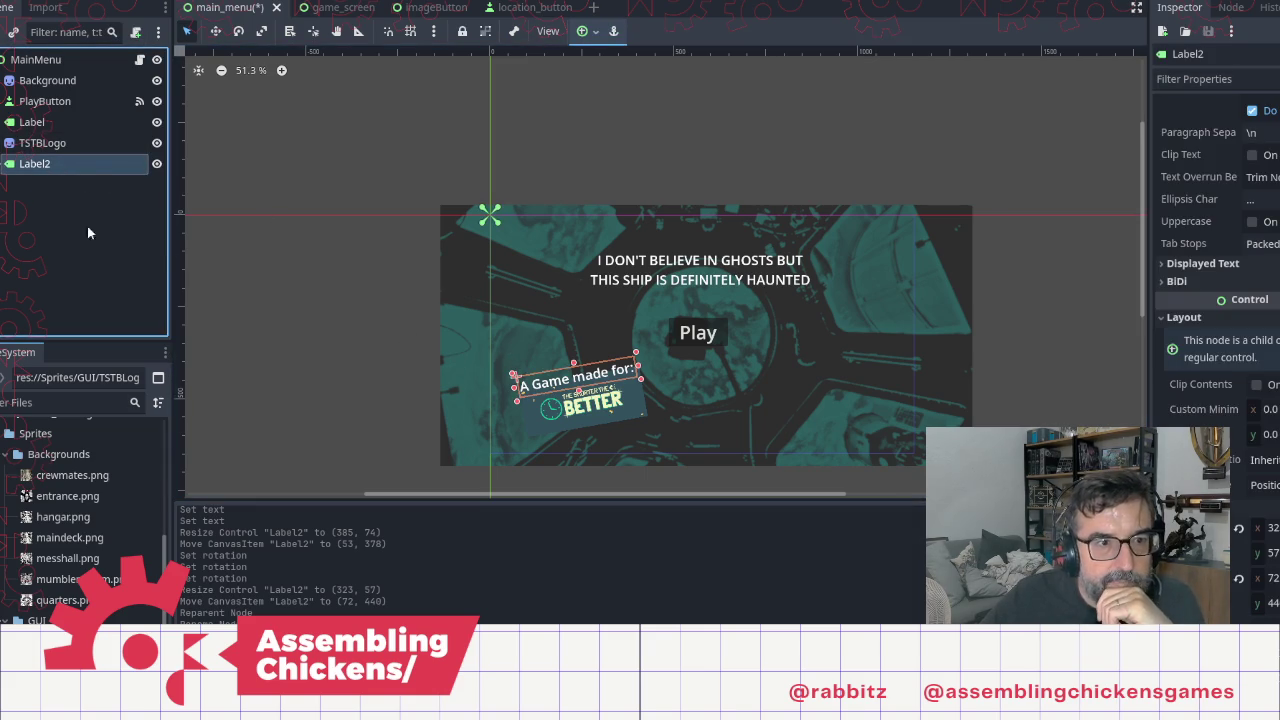
scroll(1215, 300, up, 7)
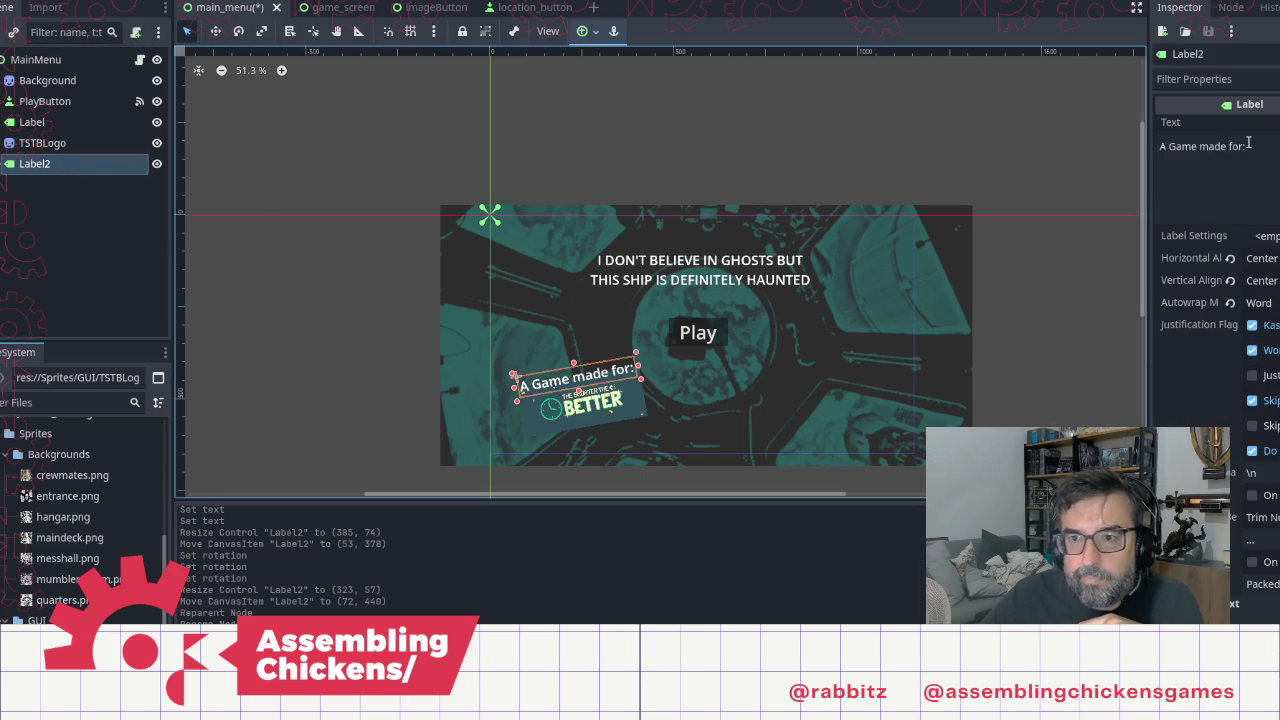
click(1169, 146)
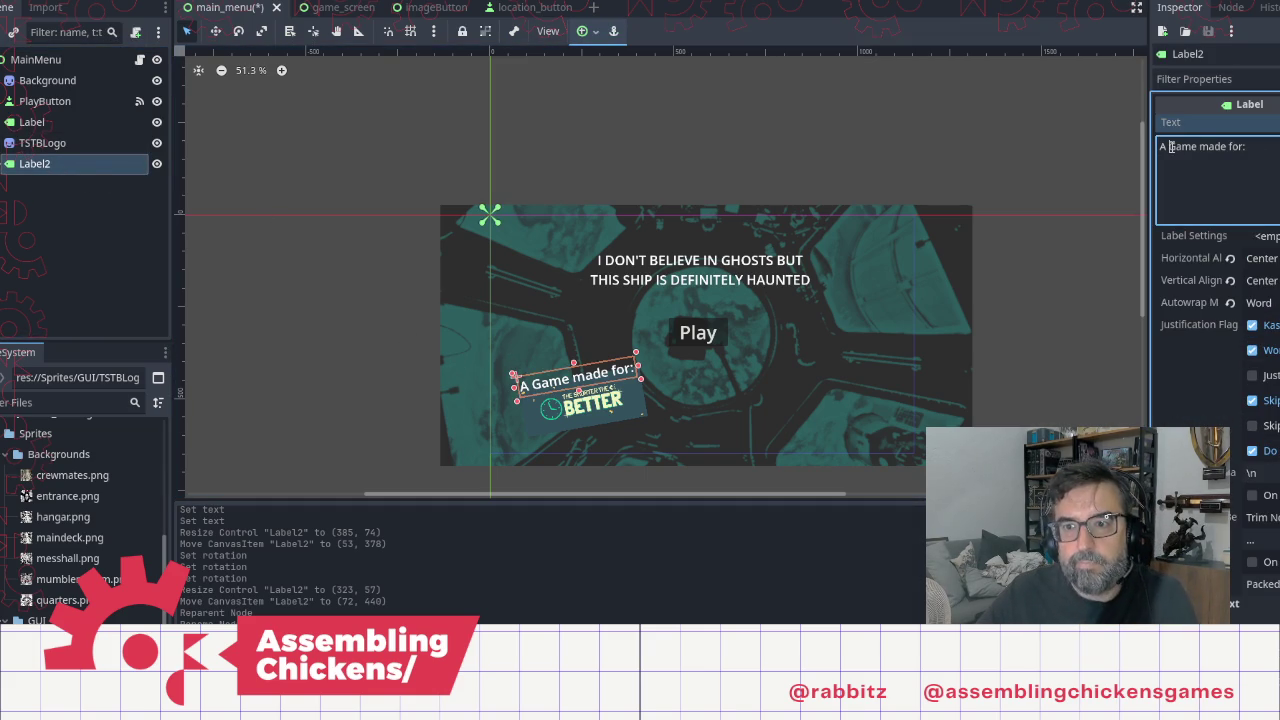
key(Delete)
text(g)
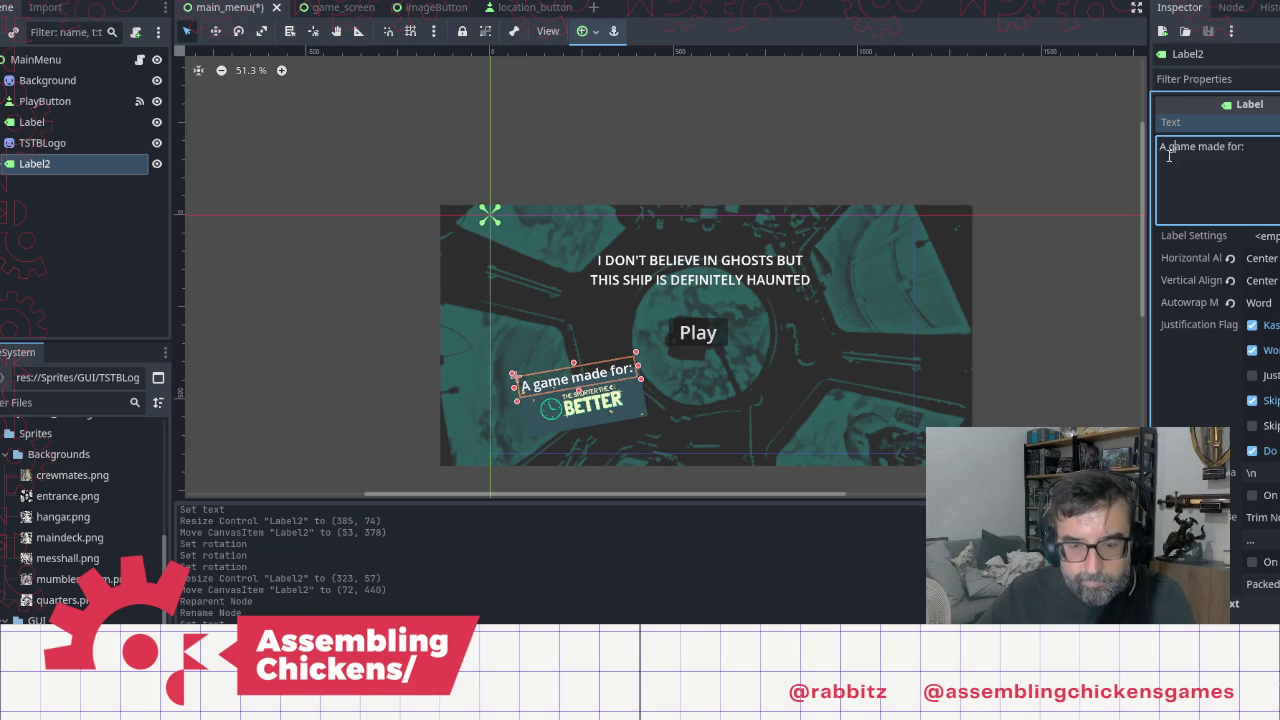
click(718, 106)
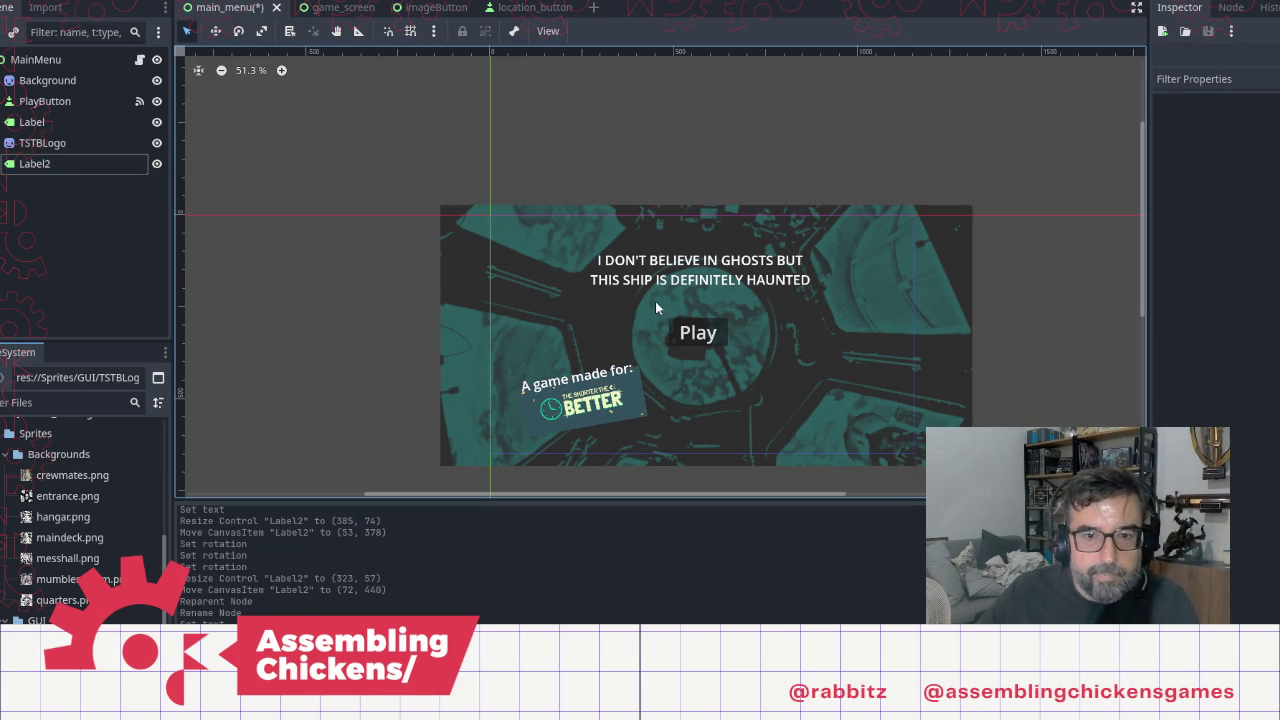
click(99, 124)
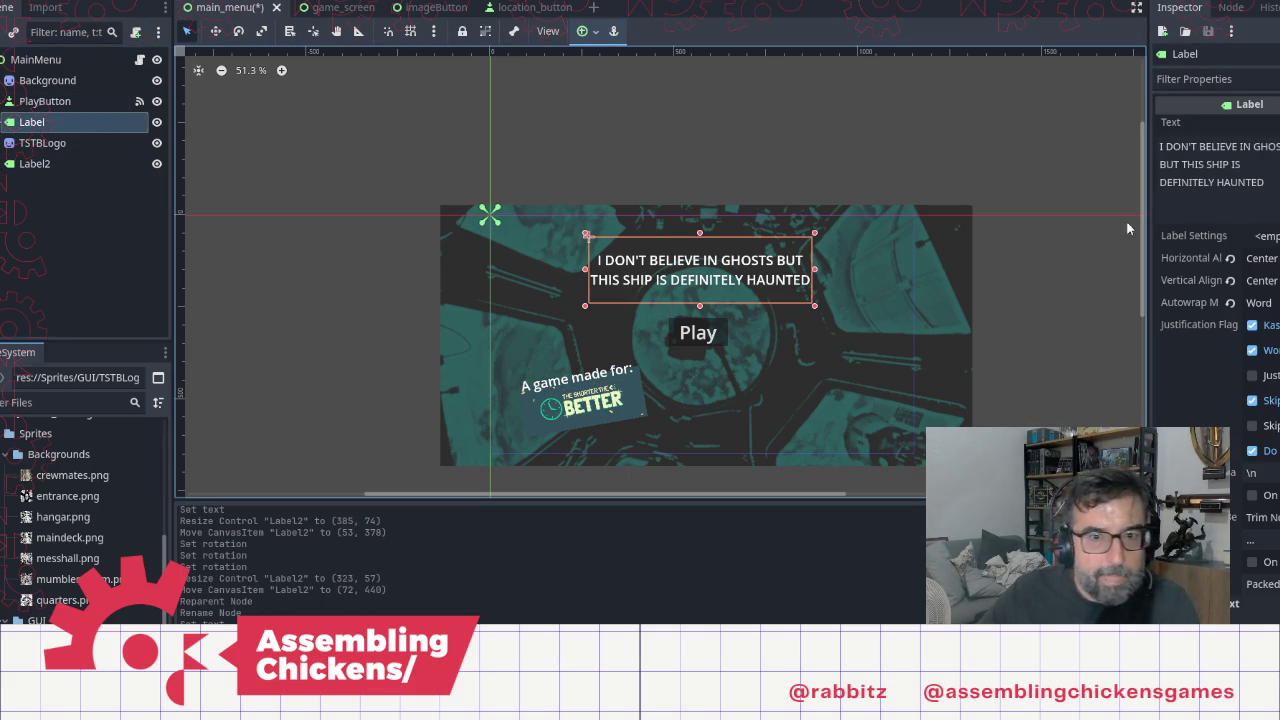
key(F5)
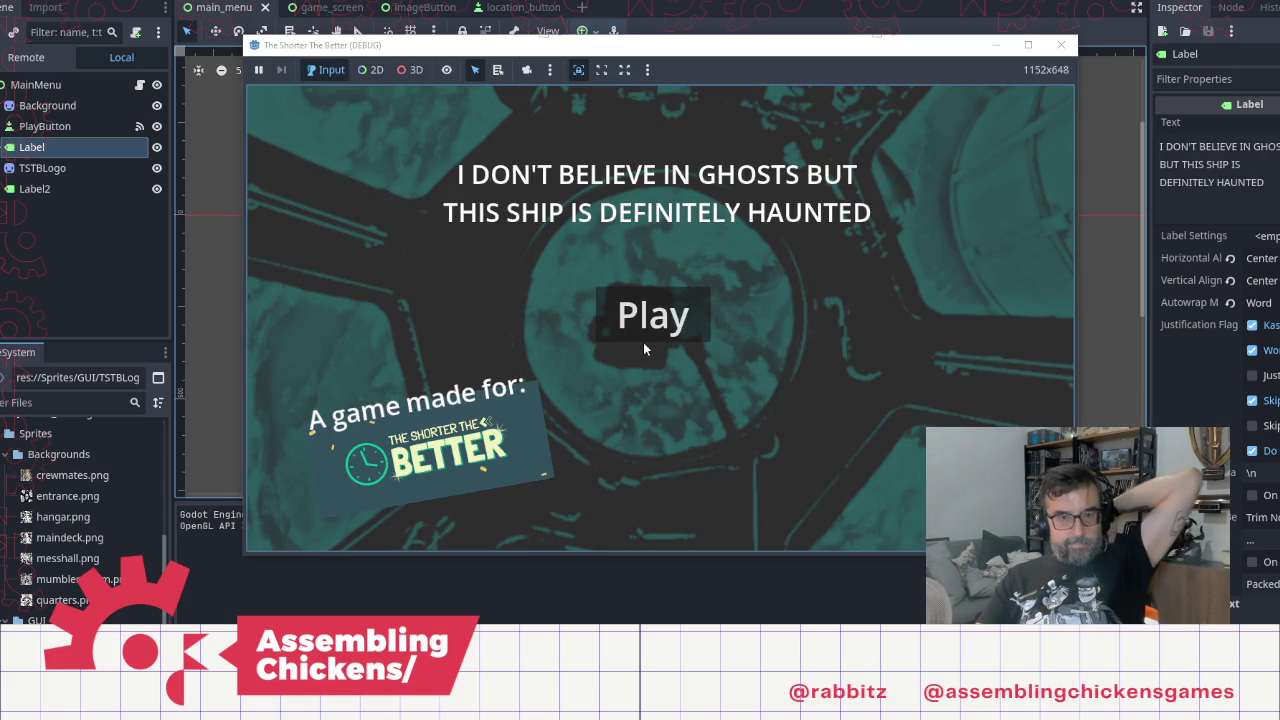
Step: Playtest from Play through the hatch, MAIN DECK and MESS HALL, then close the game and return to the script
click(645, 325)
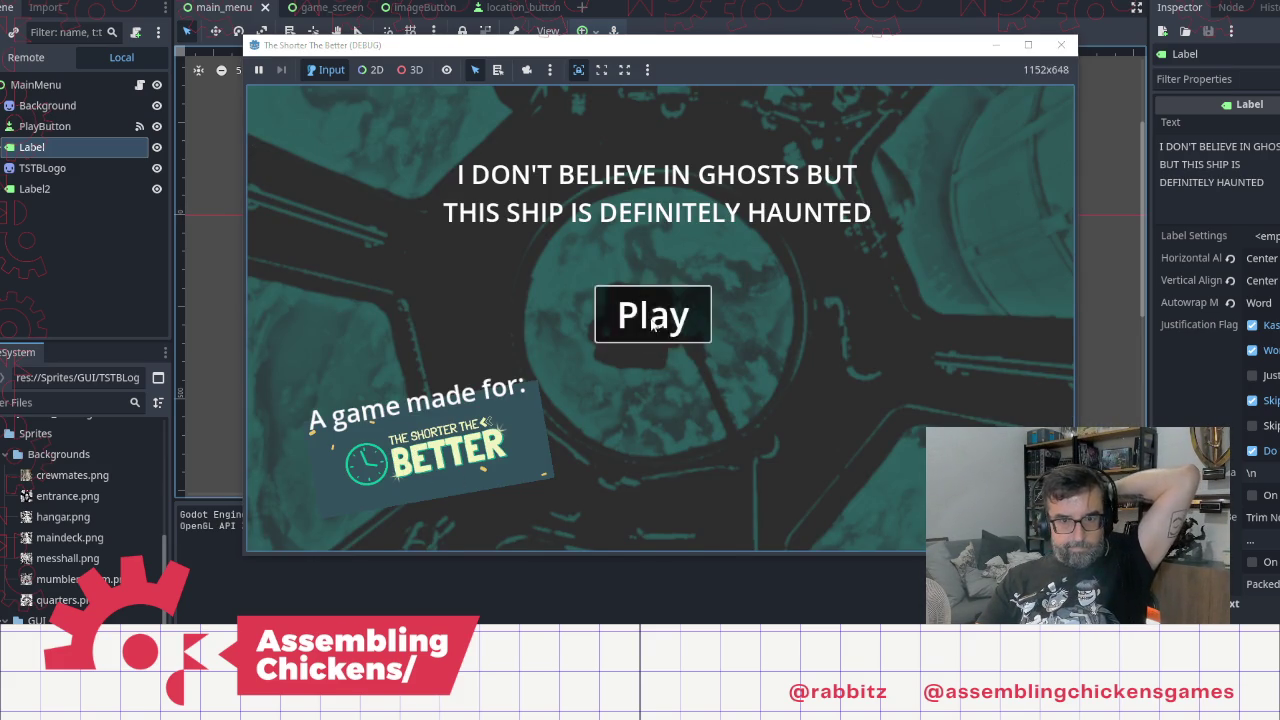
click(647, 417)
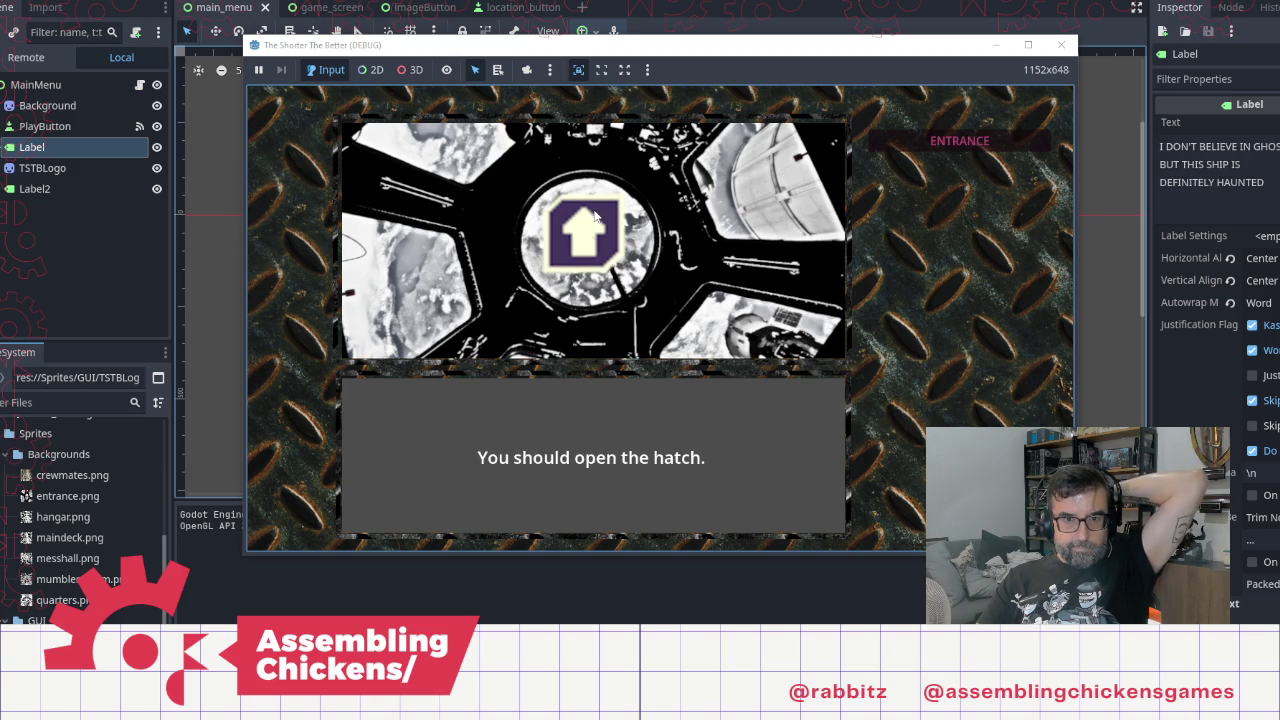
click(596, 218)
click(958, 166)
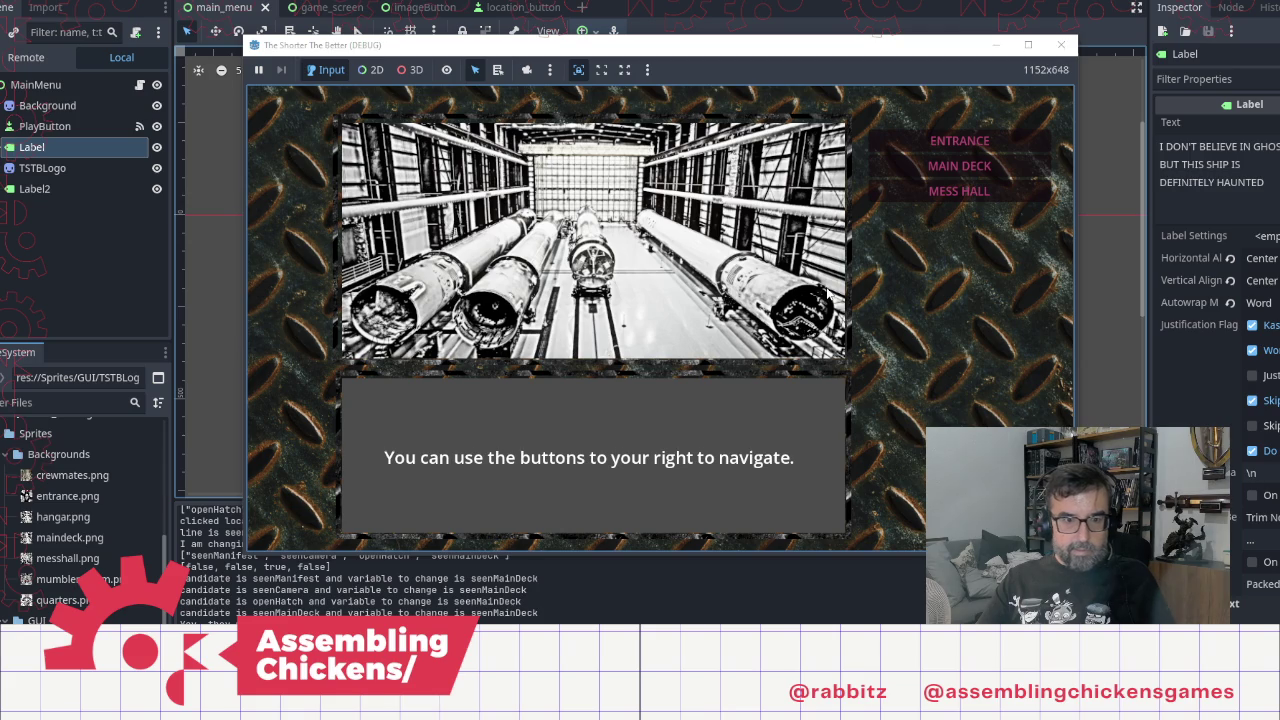
click(963, 190)
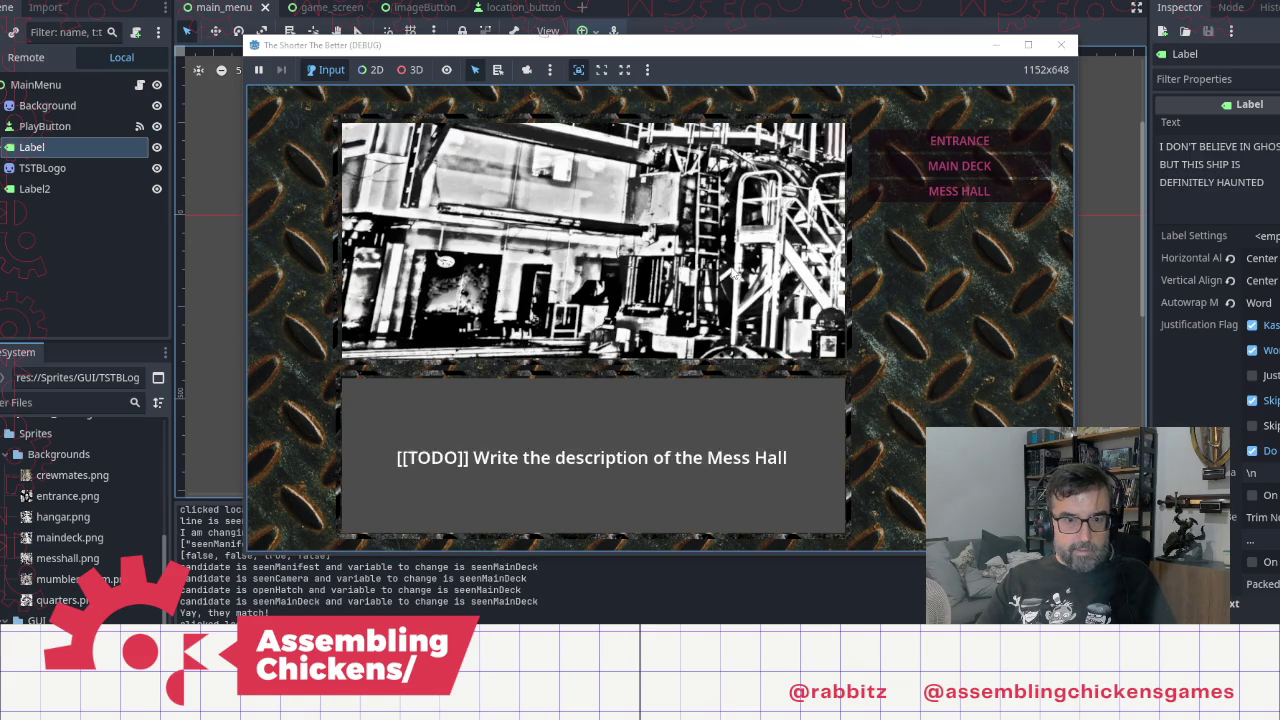
click(1061, 45)
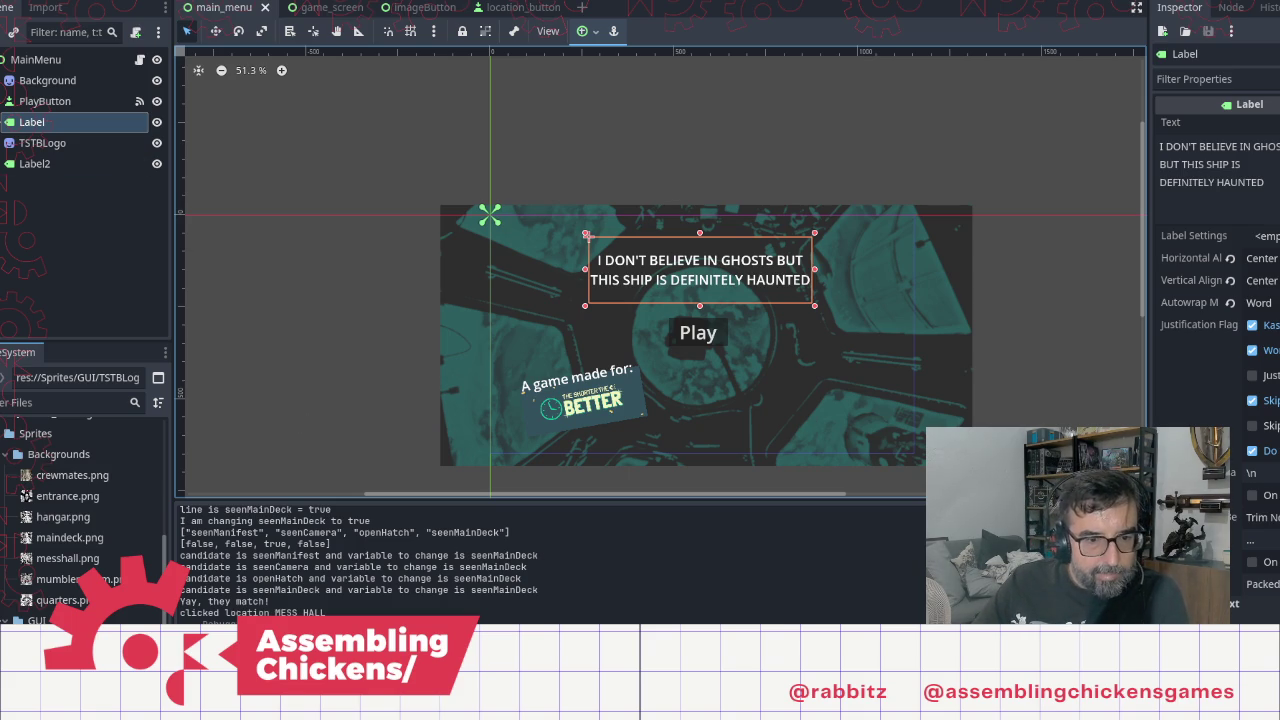
key(alt+Tab)
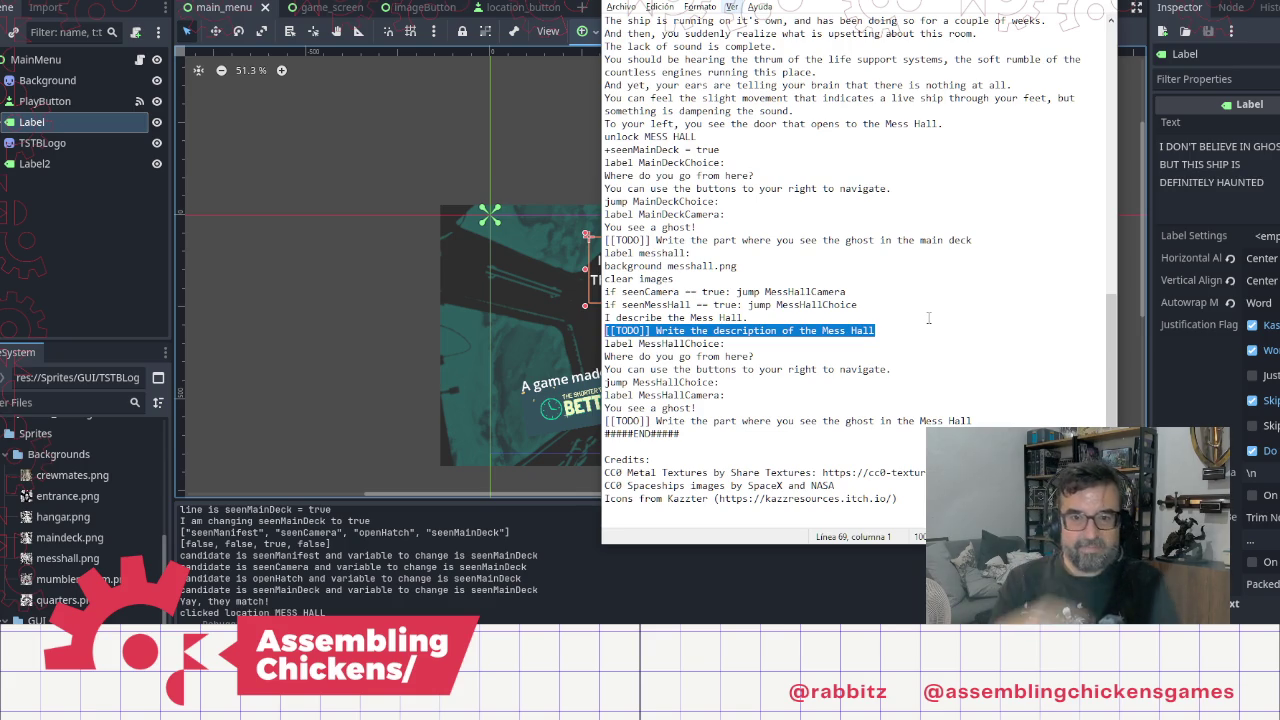
Step: Delete the '[[TODO]] Mess Hall' placeholder line from the story script
click(905, 331)
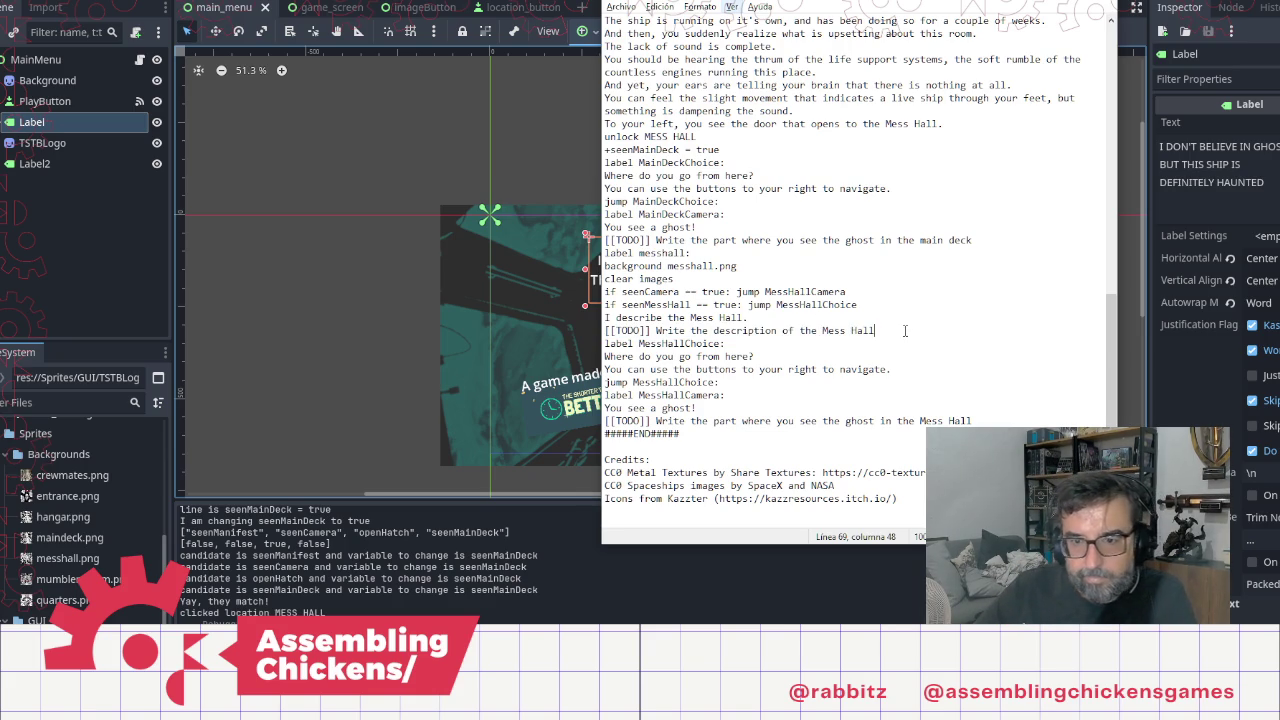
key(shift+Home)
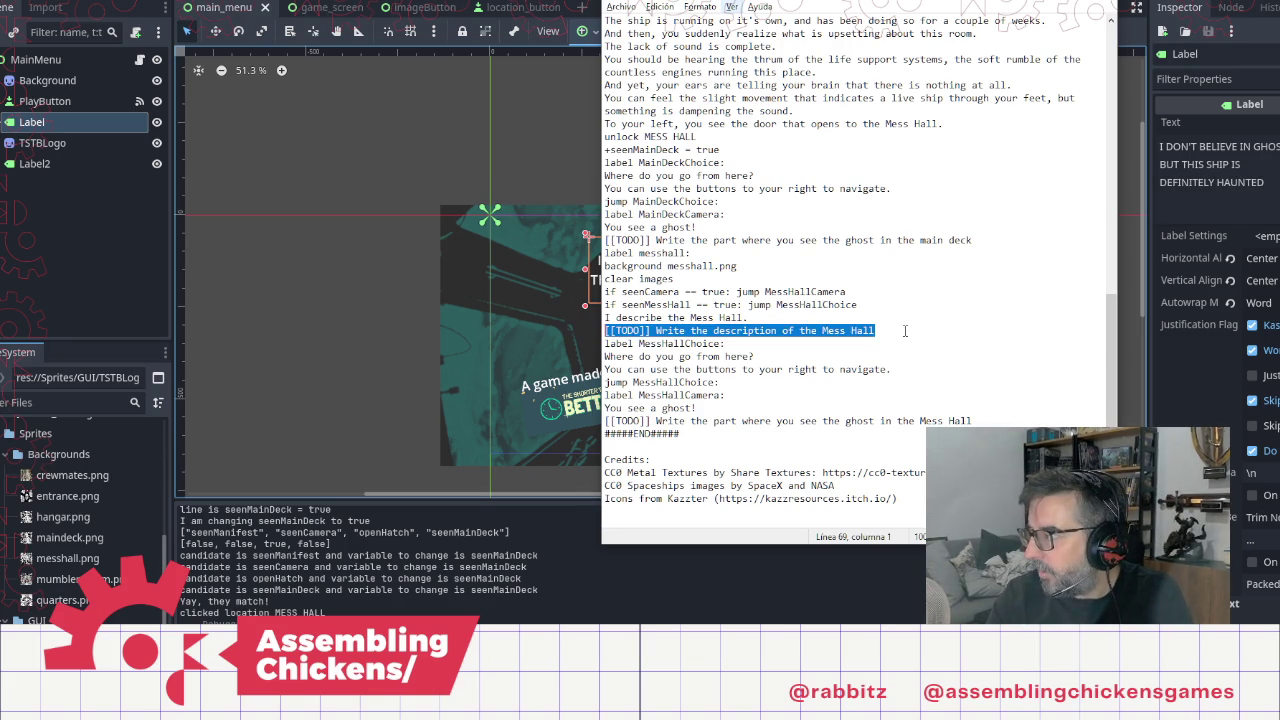
key(Delete)
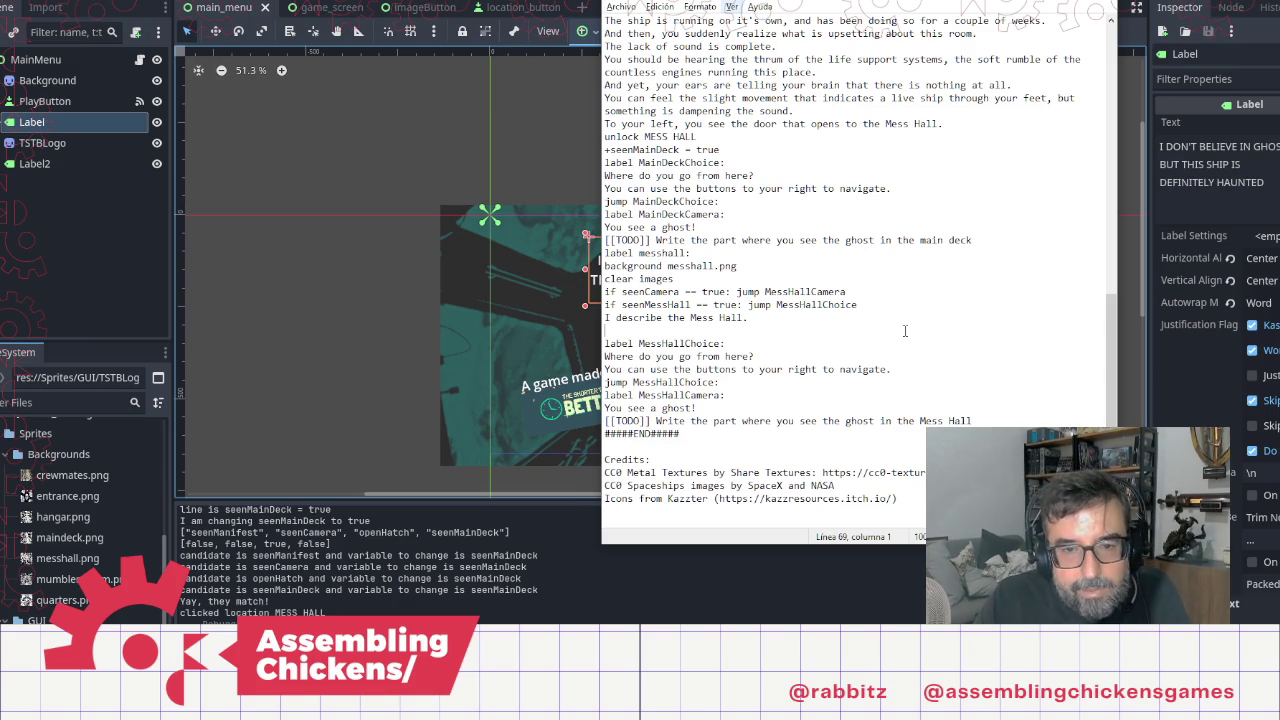
Step: Replace the Mess Hall description line with 'The mess hall is as silent as the main deck was.'
key(shift+Up)
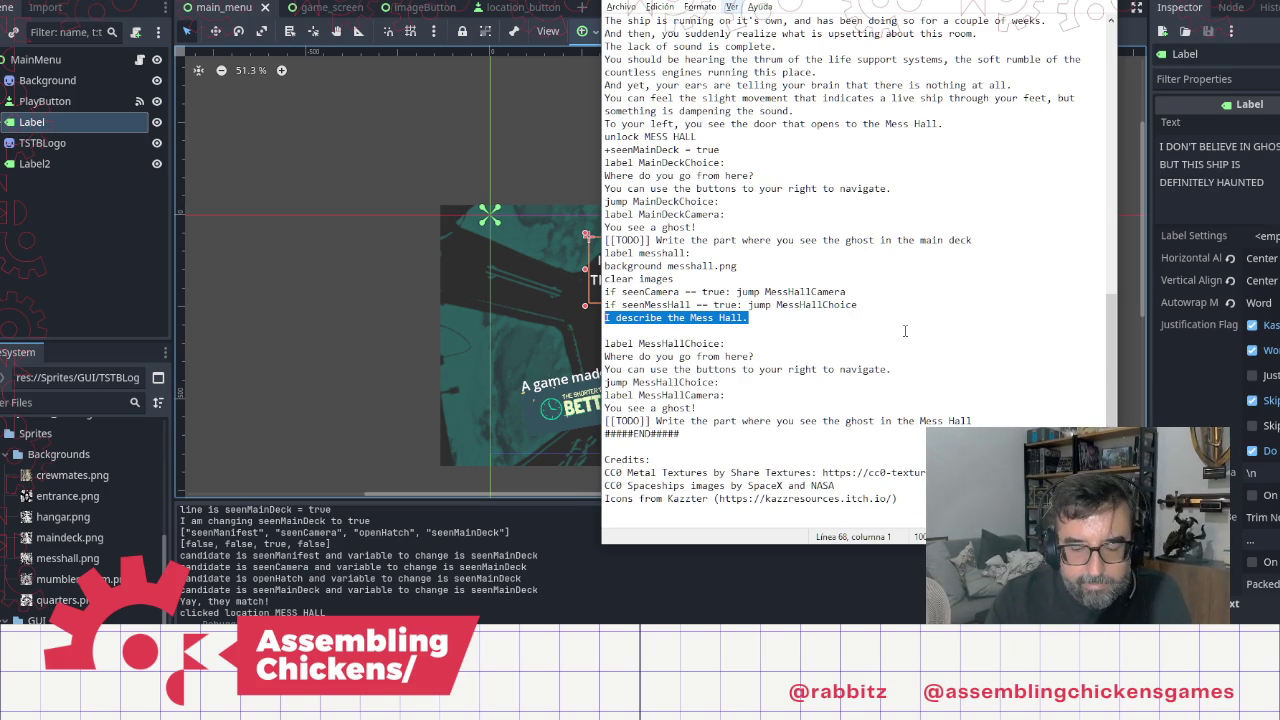
text(The Mess)
key(BackSpace)
key(BackSpace)
key(BackSpace)
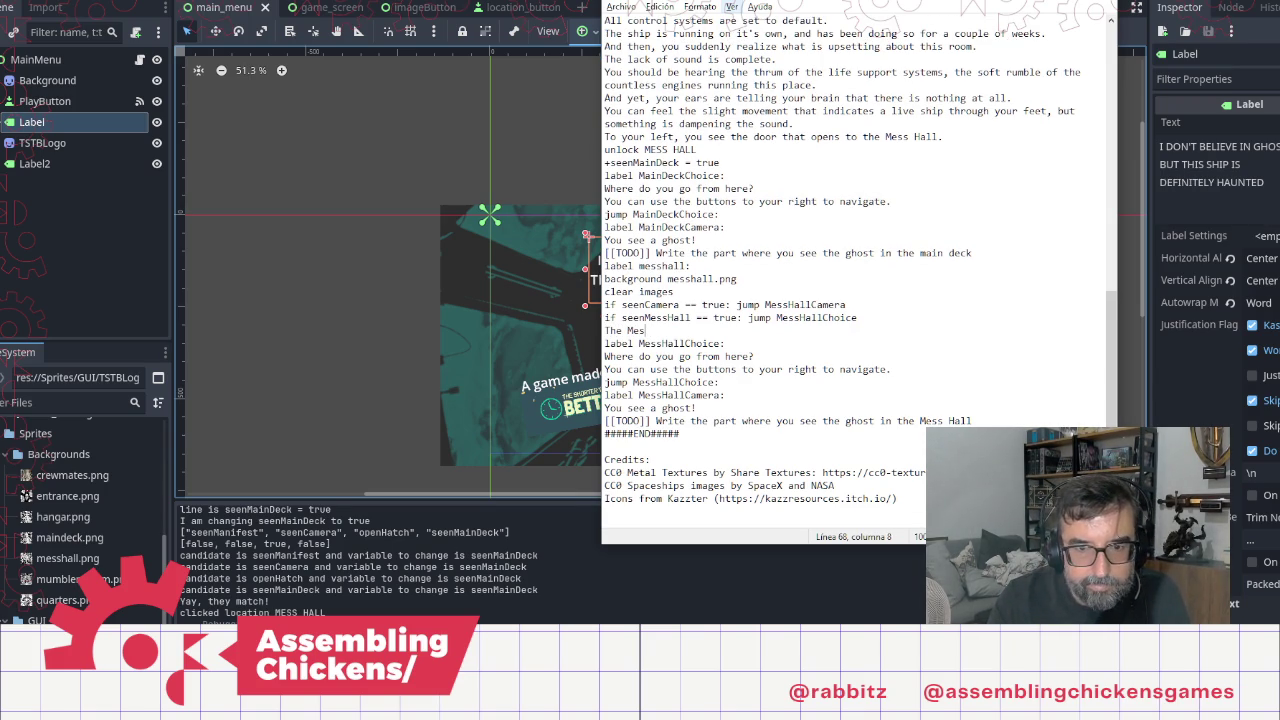
text(mess hall)
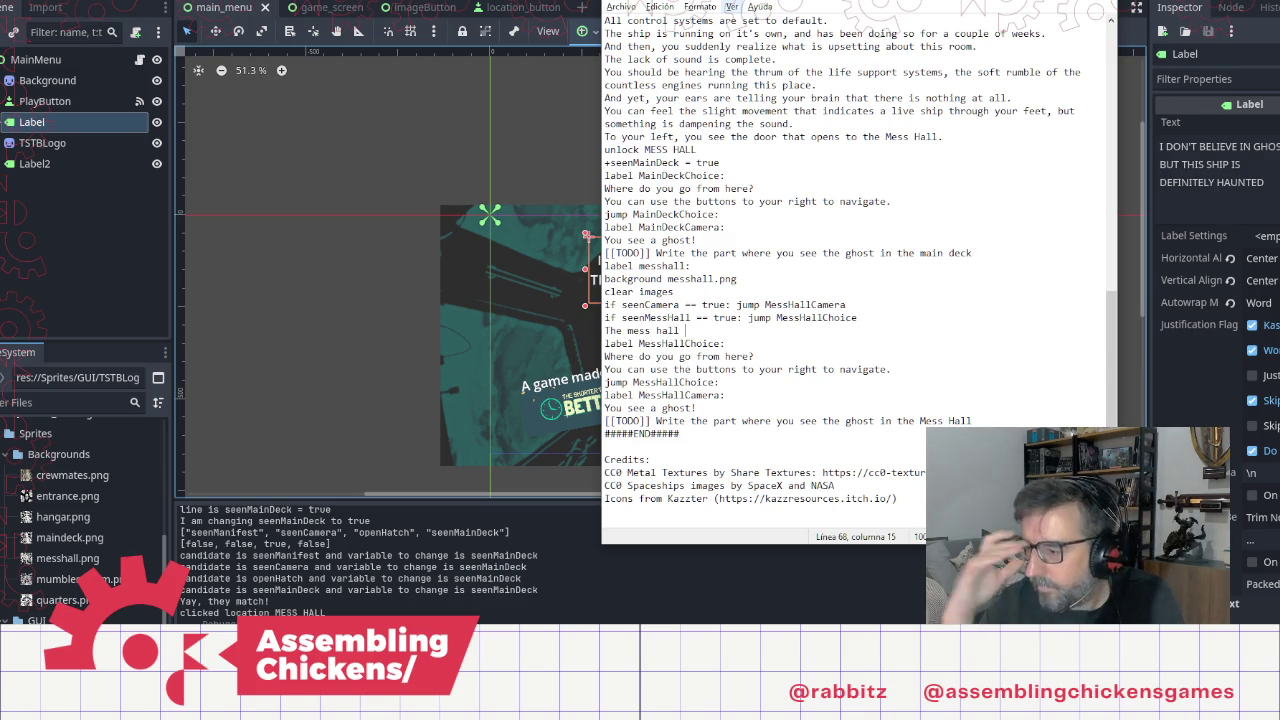
text(i)
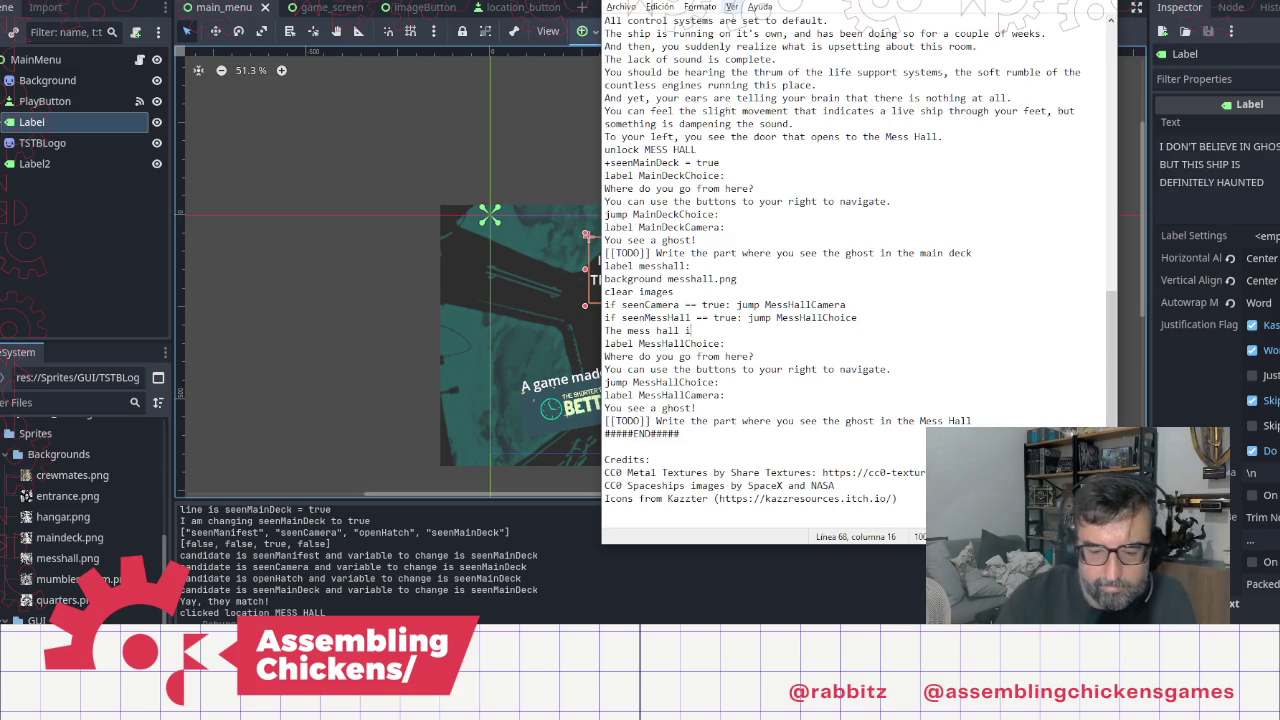
text(s as sile)
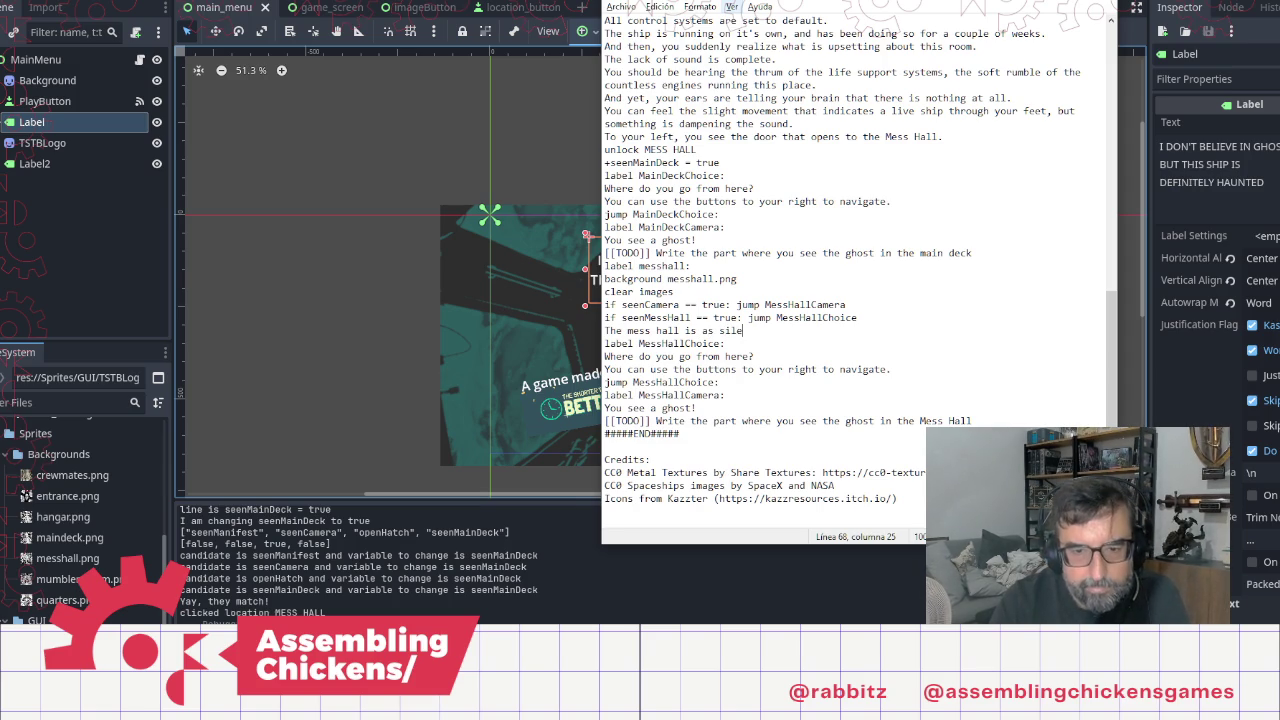
text(nt as the ma)
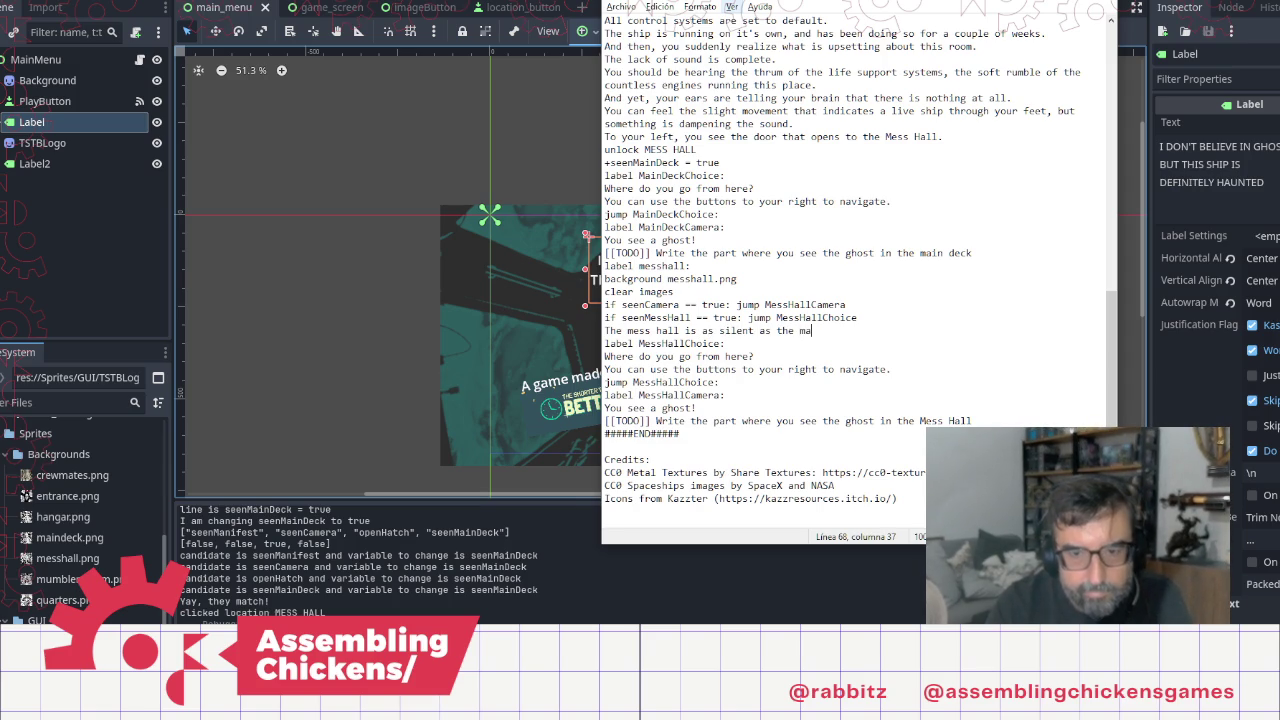
text(in deck was.)
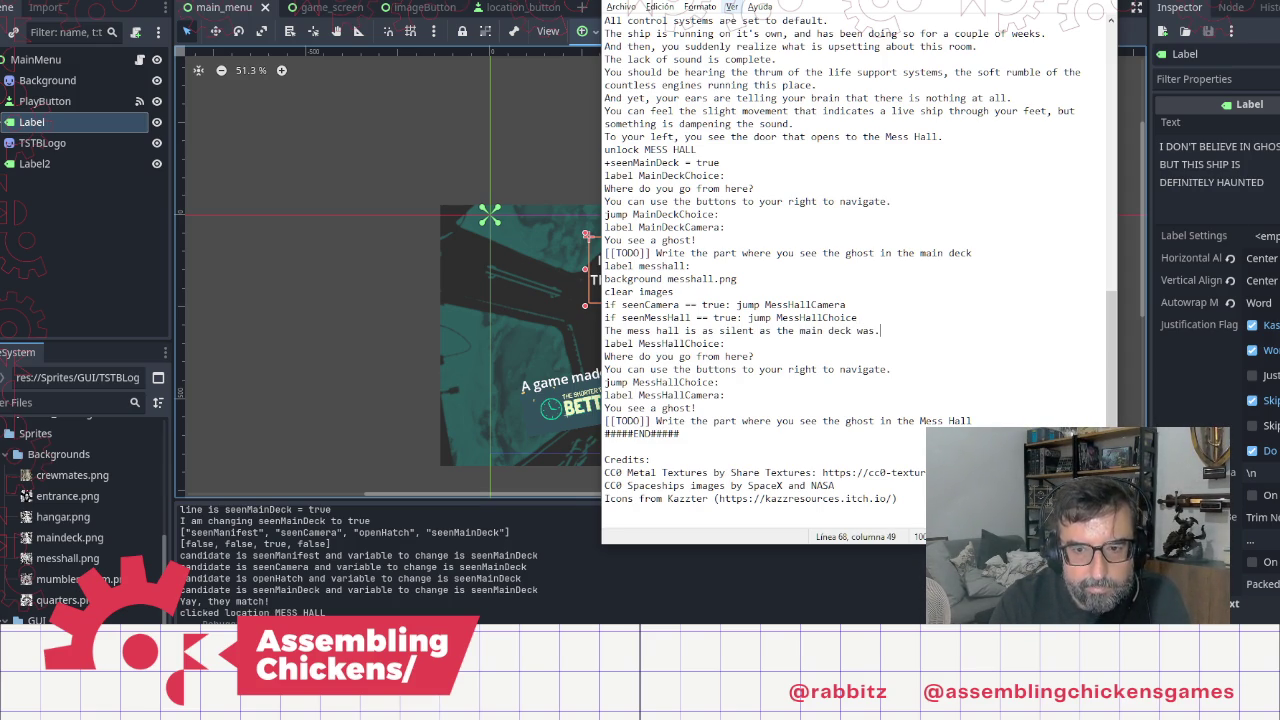
key(Return)
Step: Draft a 'But the evidences of…' follow-up sentence, then erase it, leaving a blank line
text(B)
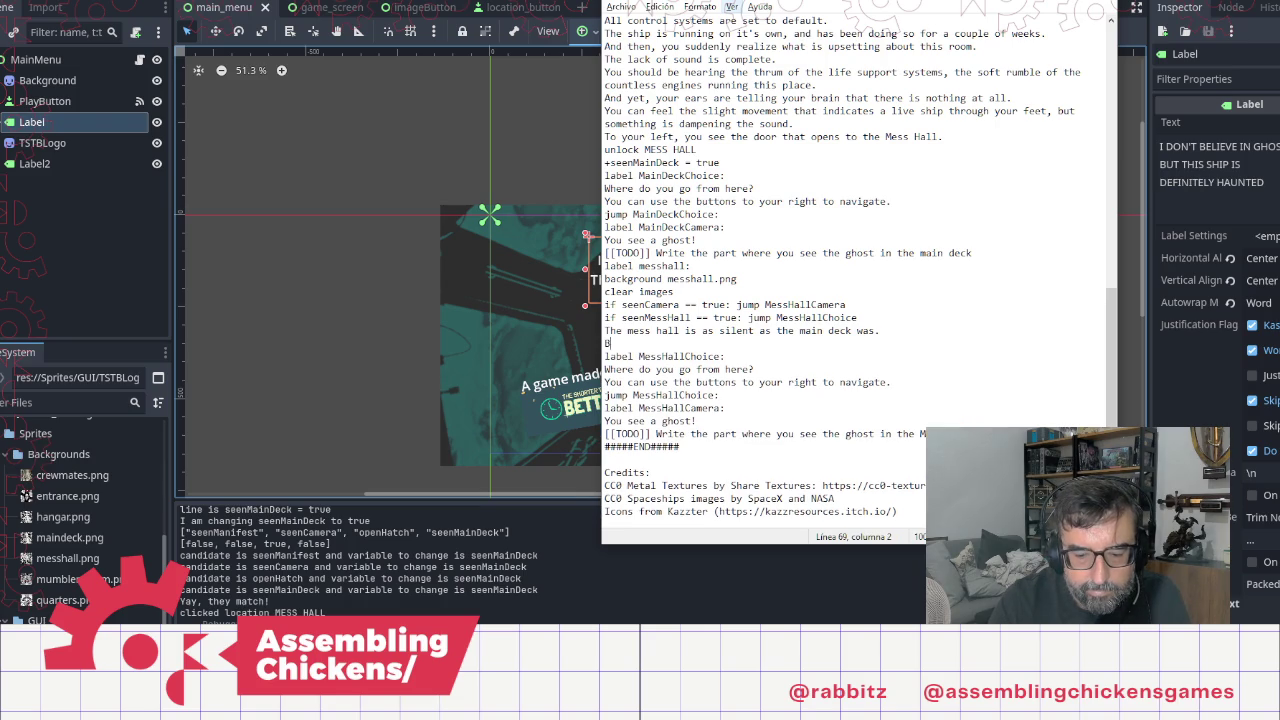
text(ut the evi)
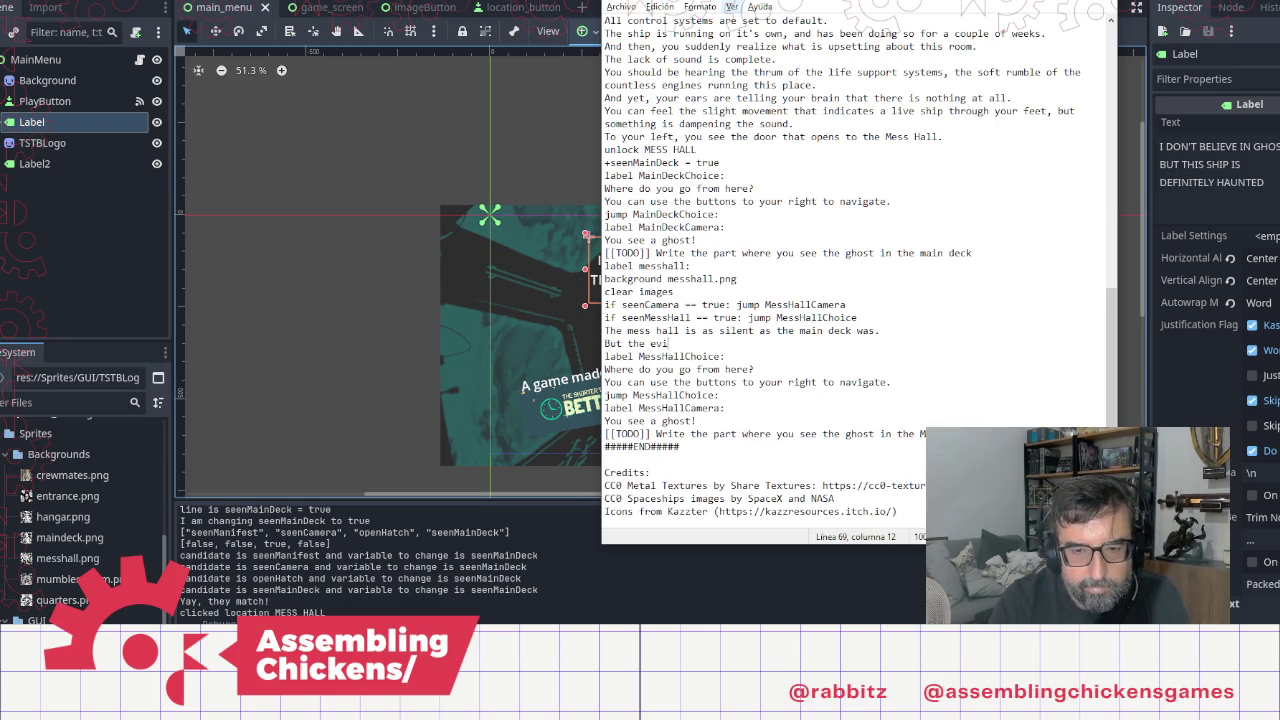
text(dences of)
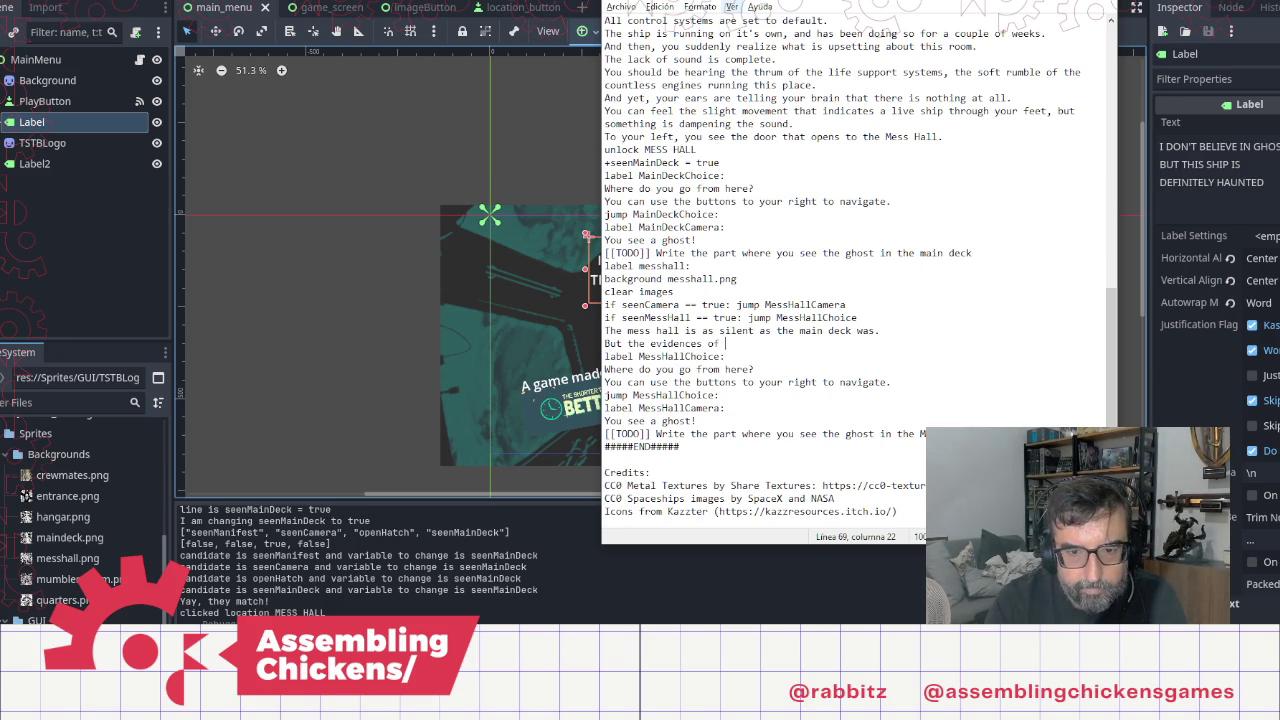
text(p)
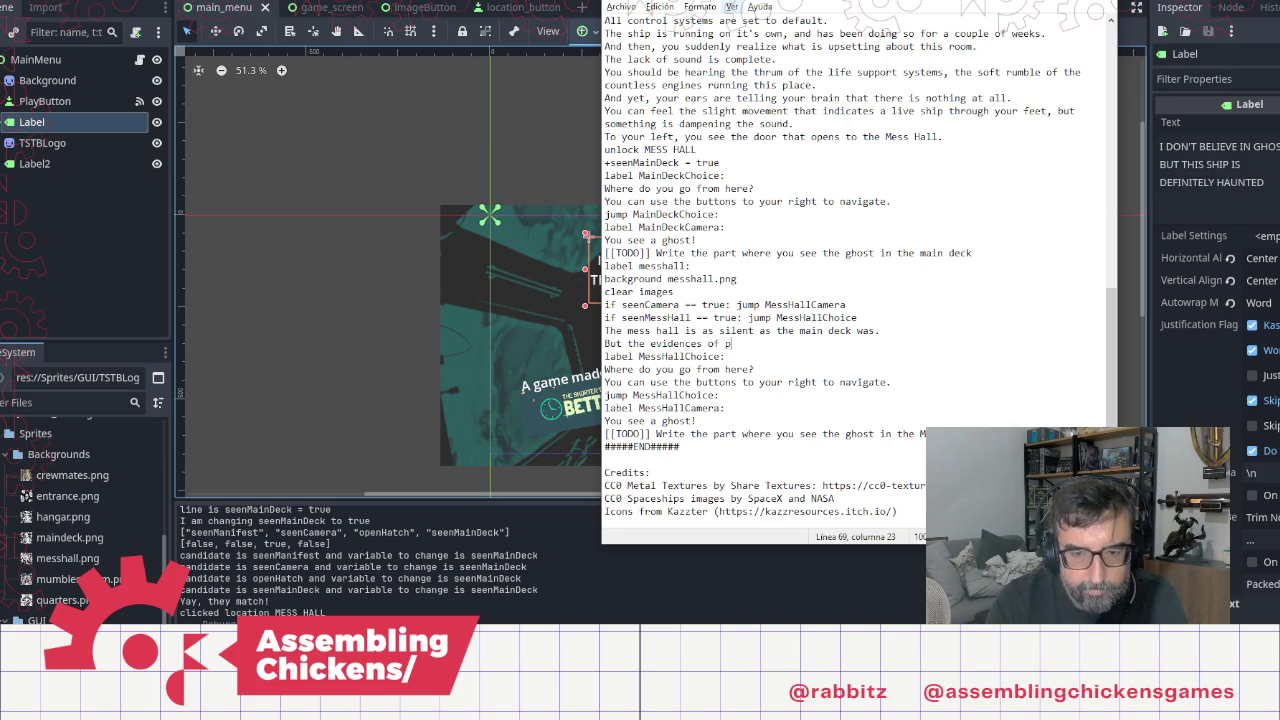
text(the people)
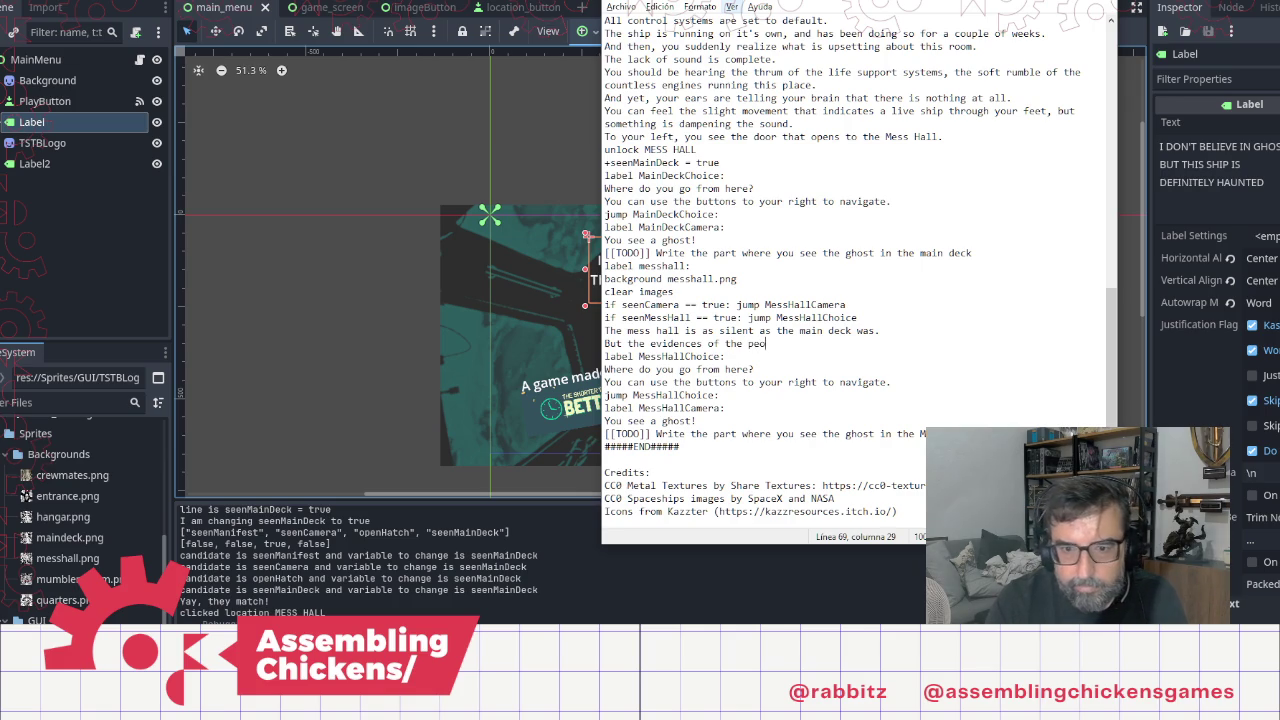
key(BackSpace)
key(BackSpace)
key(BackSpace)
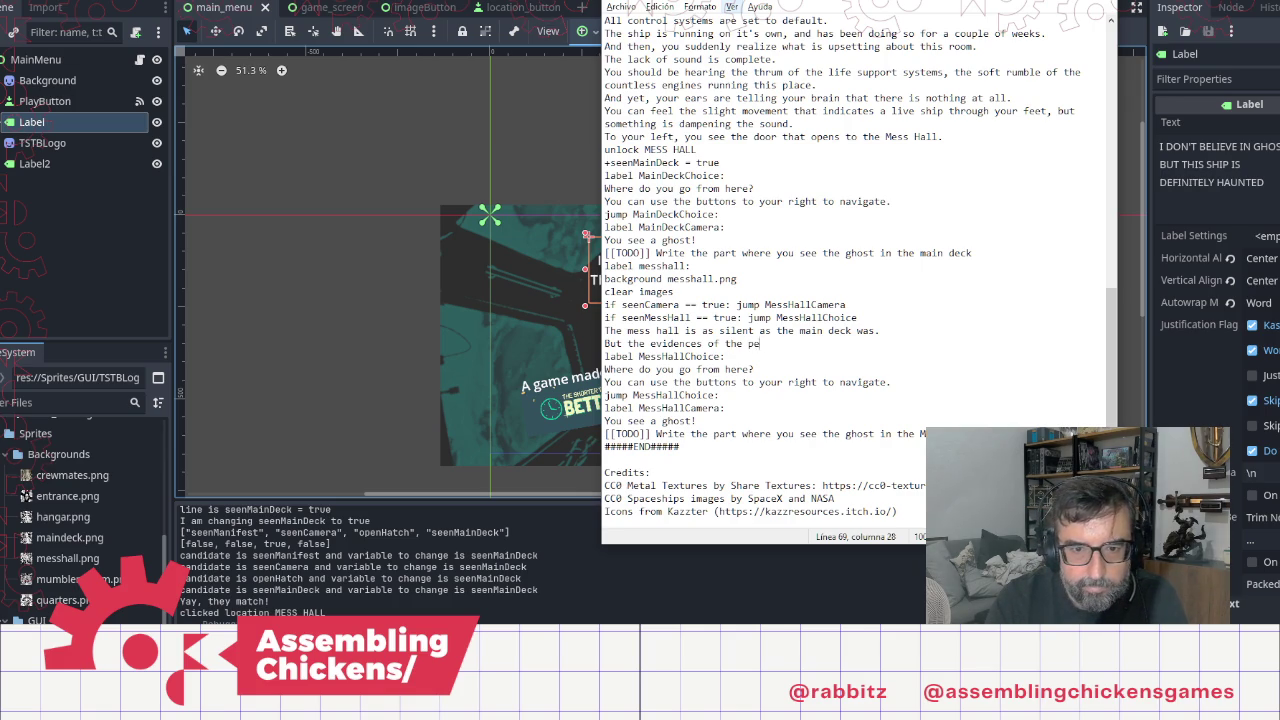
key(BackSpace)
key(BackSpace)
key(BackSpace)
text(ven)
key(BackSpace)
key(BackSpace)
text(idenc)
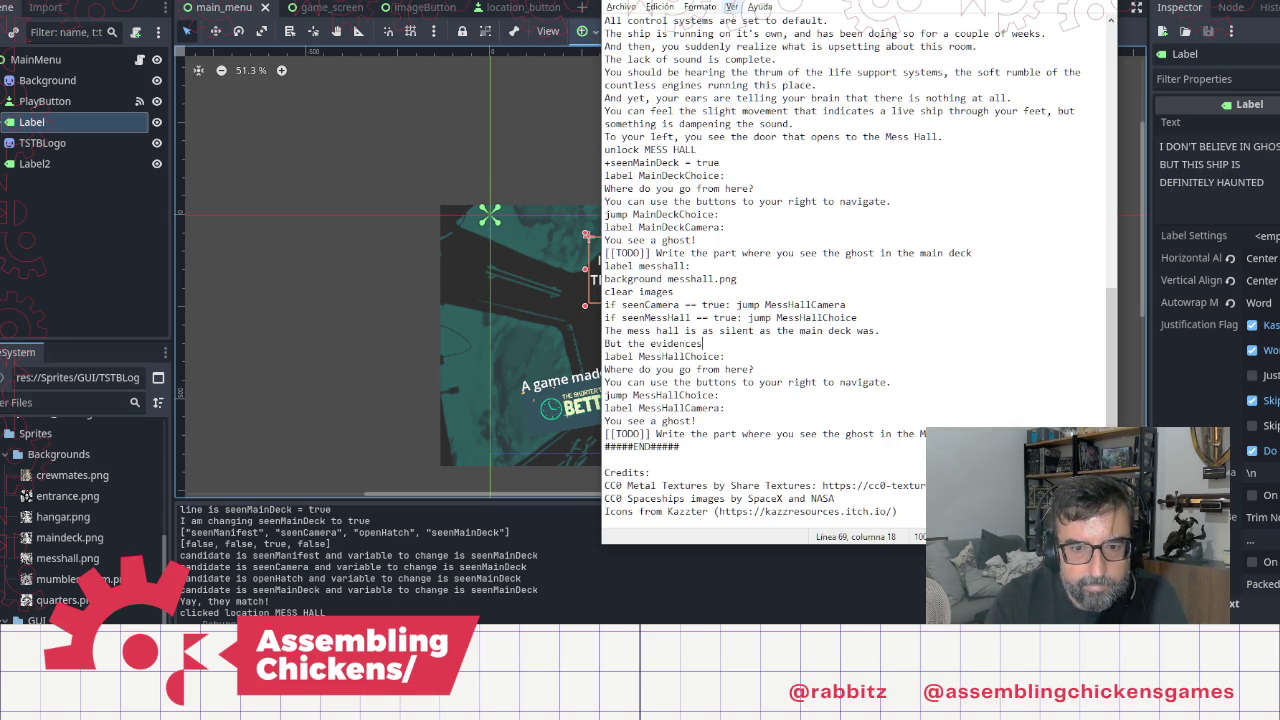
key(BackSpace)
key(BackSpace)
key(BackSpace)
key(BackSpace)
key(BackSpace)
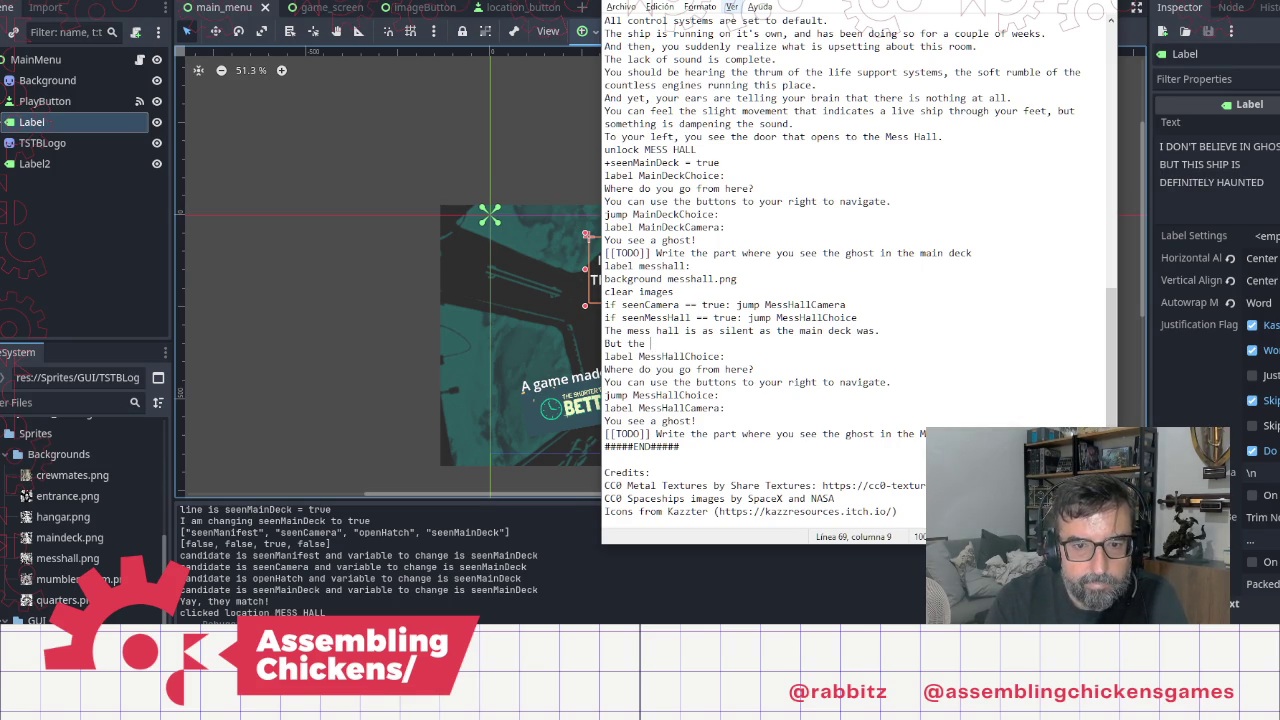
key(shift+Home)
key(BackSpace)
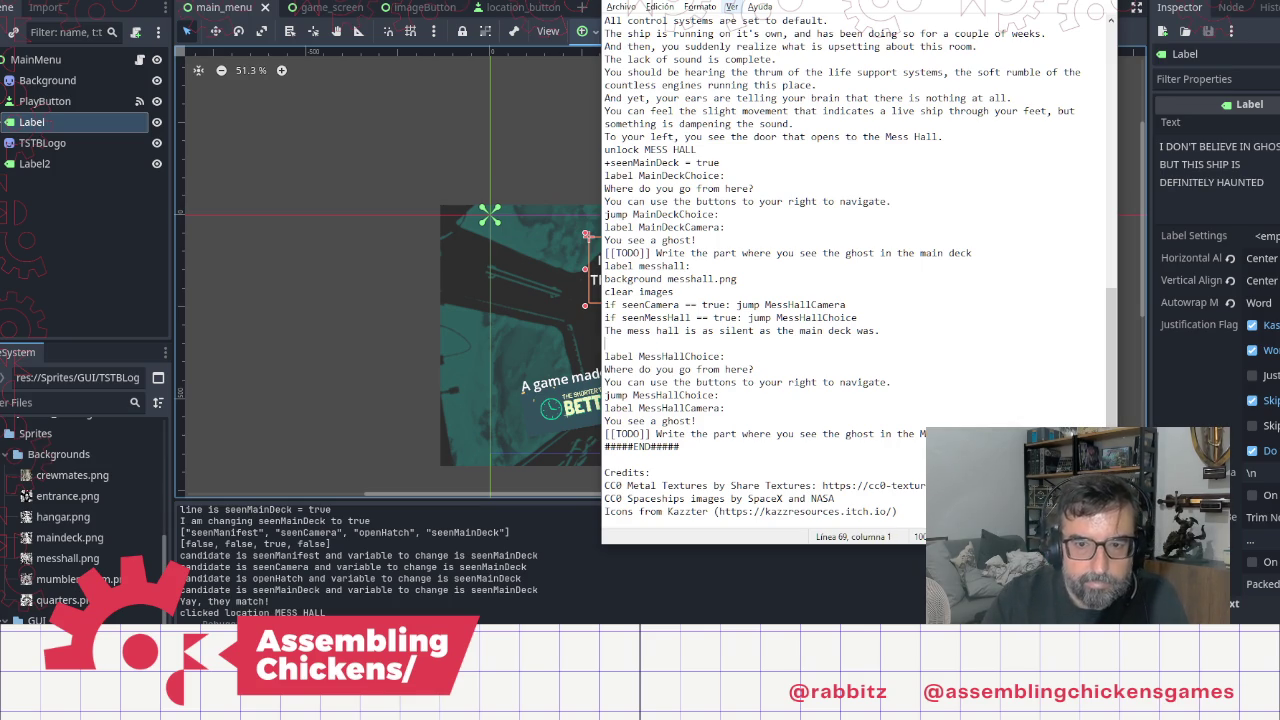
Step: Add lines saying loneliness and despair hit harder and unfinished sandwiches rot on the table
text(But )
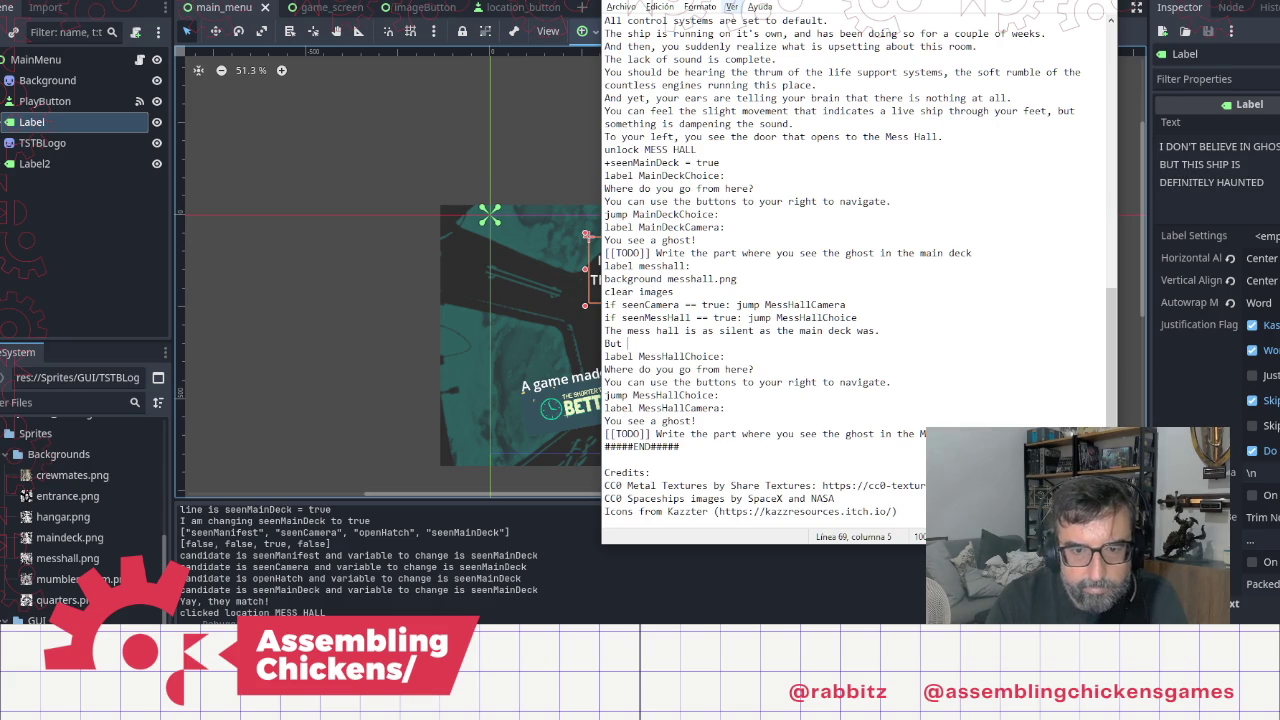
text(you feel)
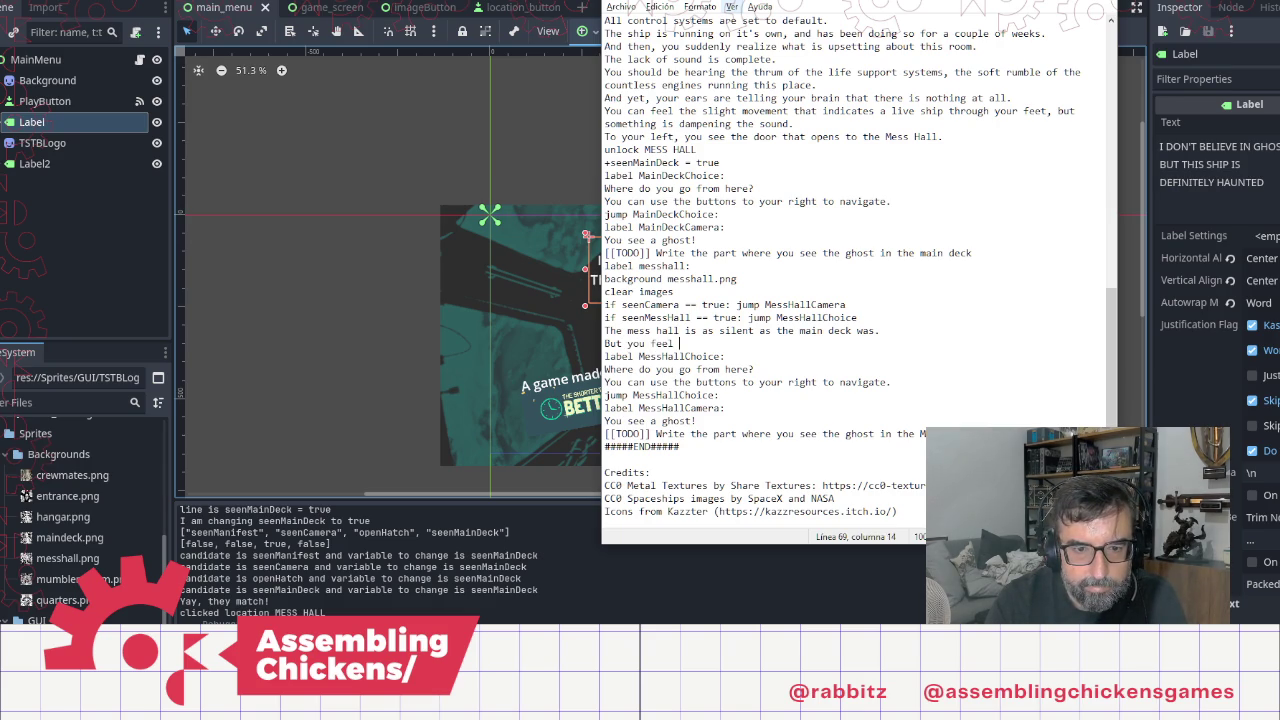
key(BackSpace)
key(BackSpace)
key(BackSpace)
text(the feeling )
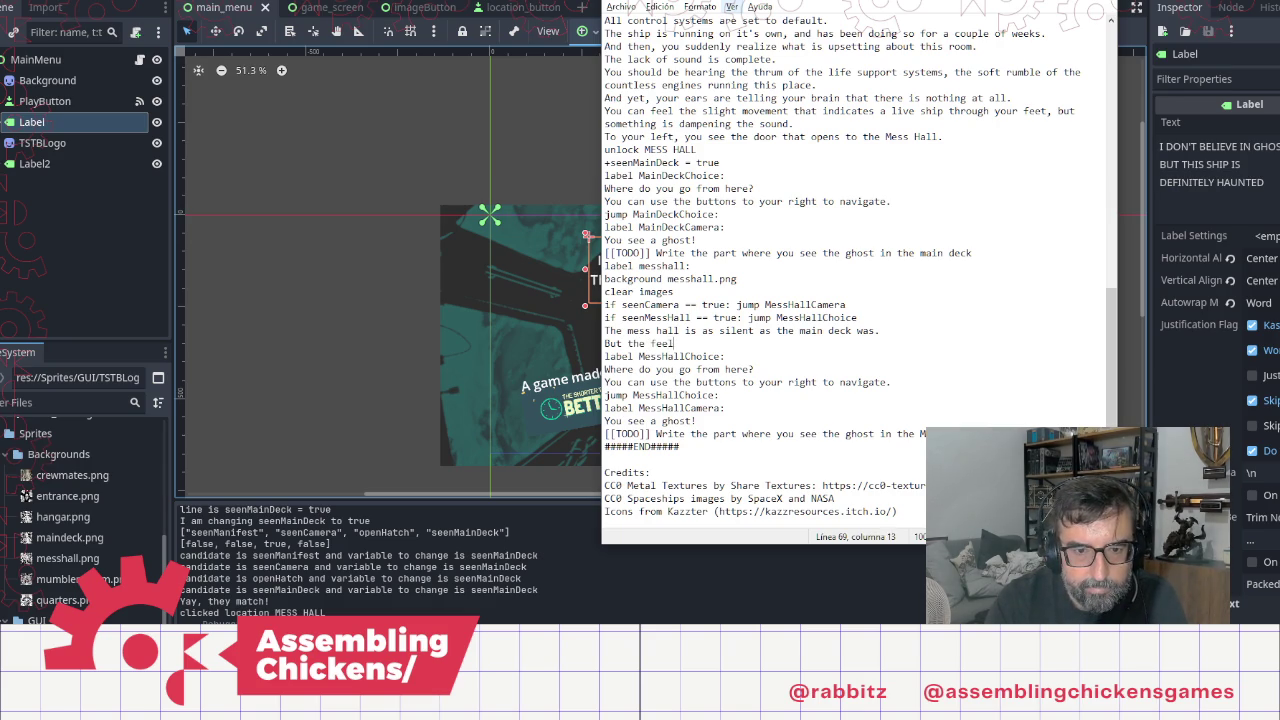
text(of loneli)
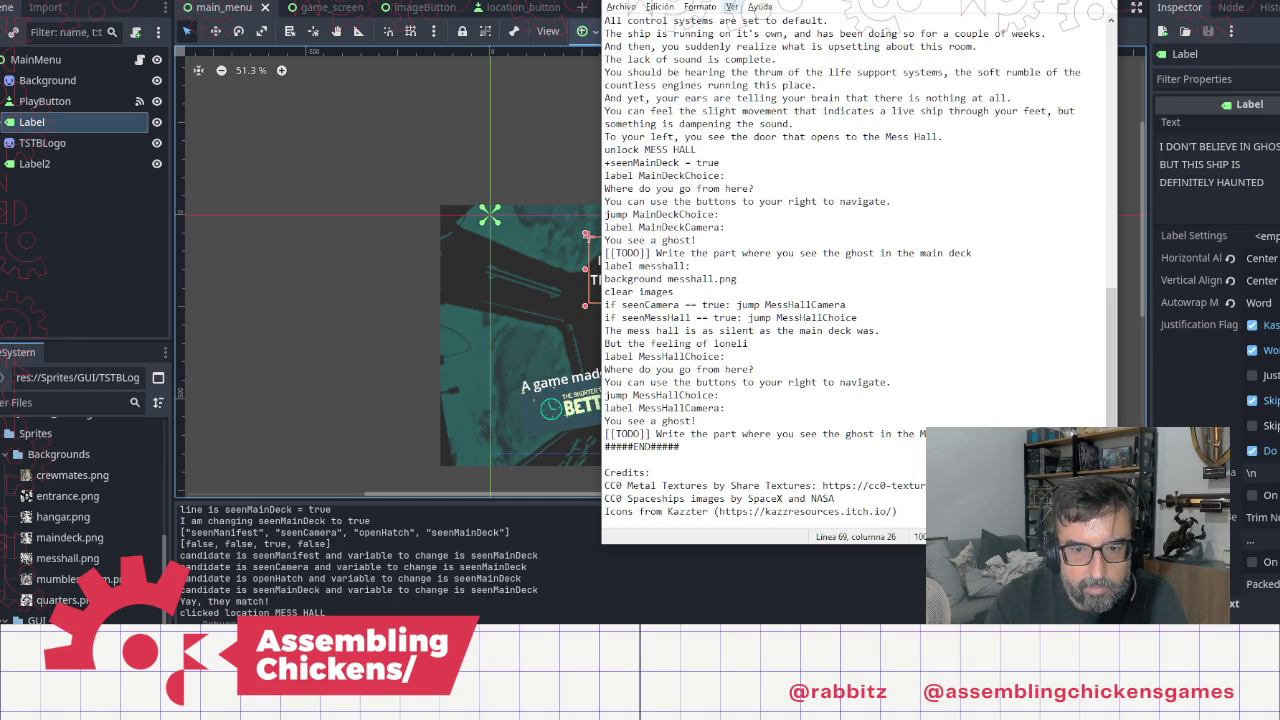
text(ness and )
text(des)
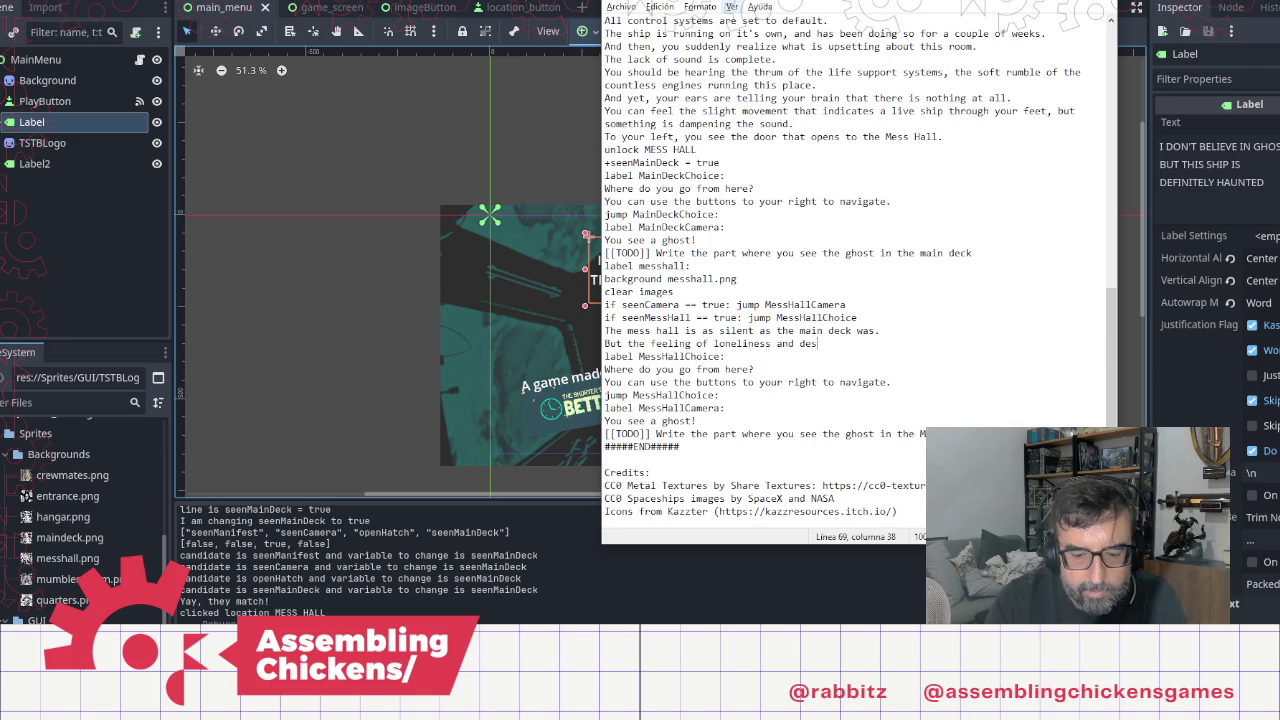
text(pair )
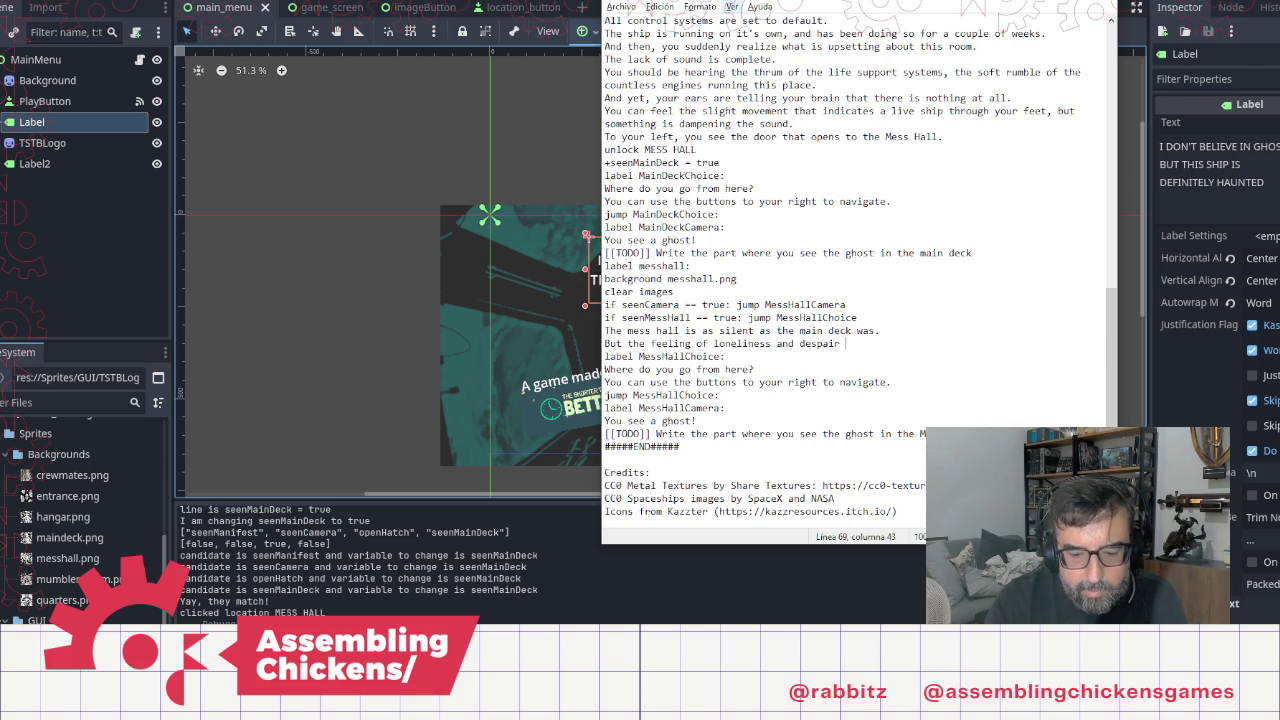
text(hits harder.)
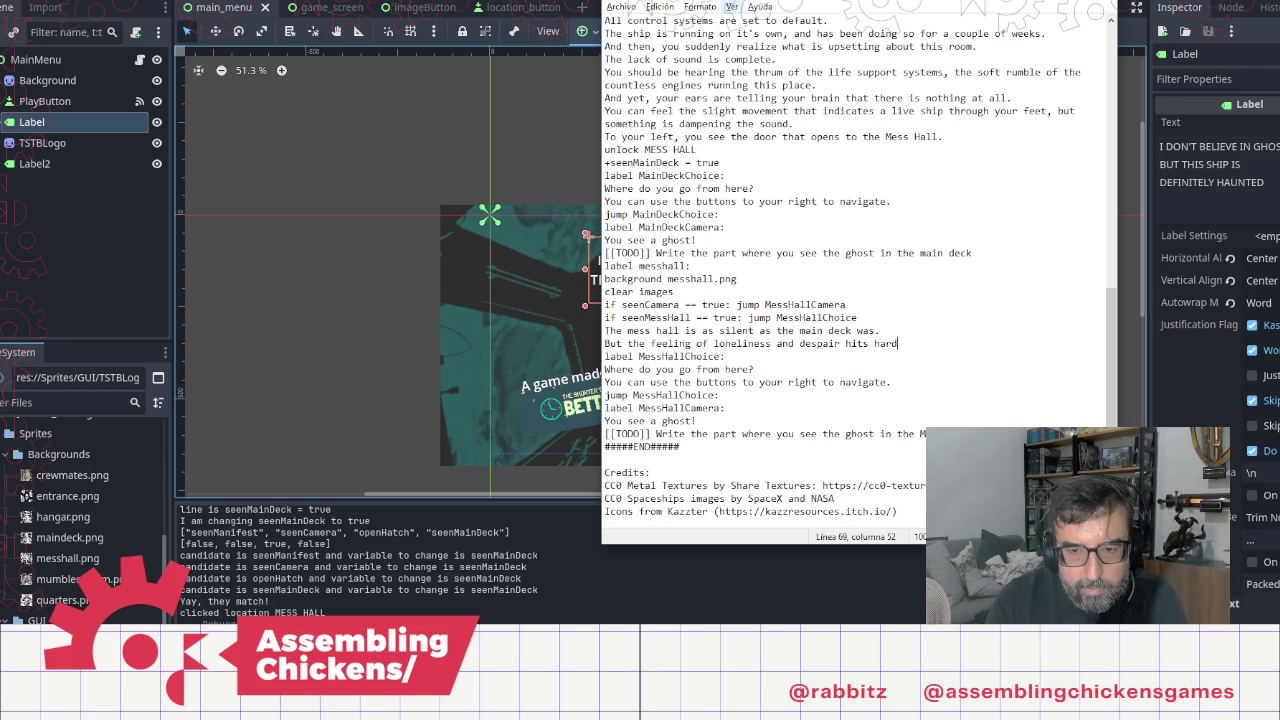
key(Return)
text(Th)
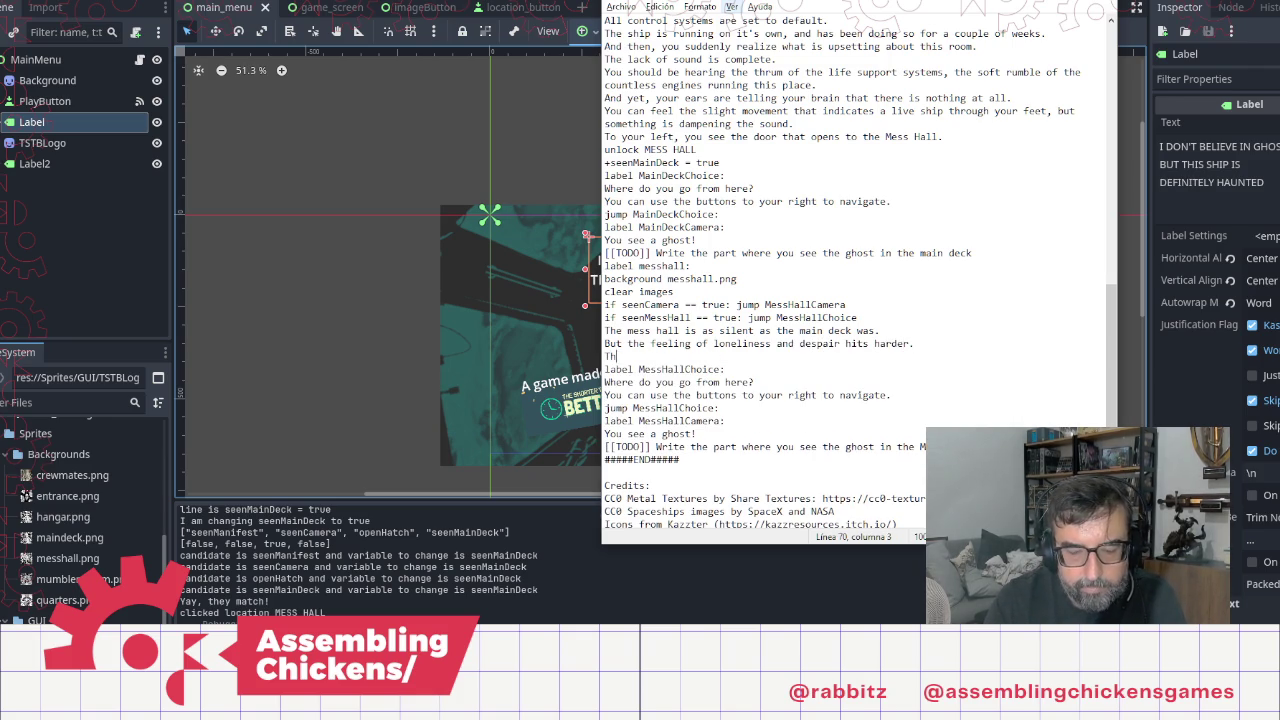
text(ereara )
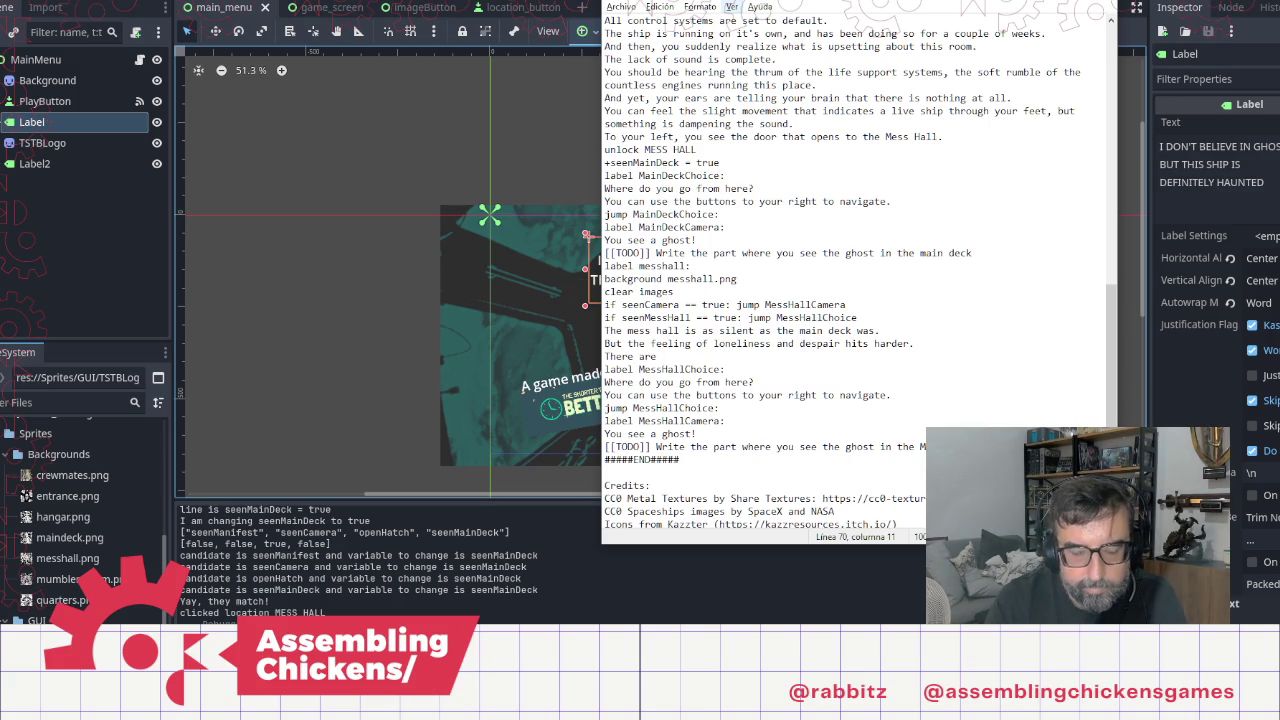
text(u)
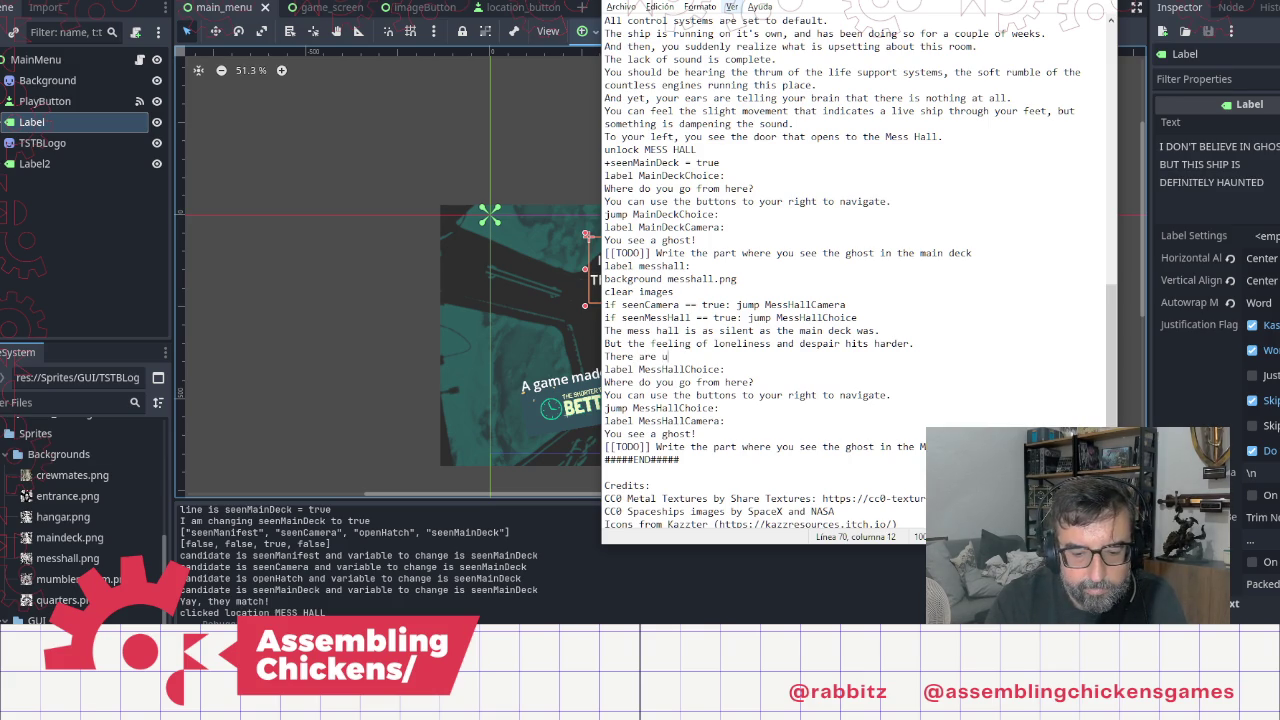
text(nfinisged sandwich)
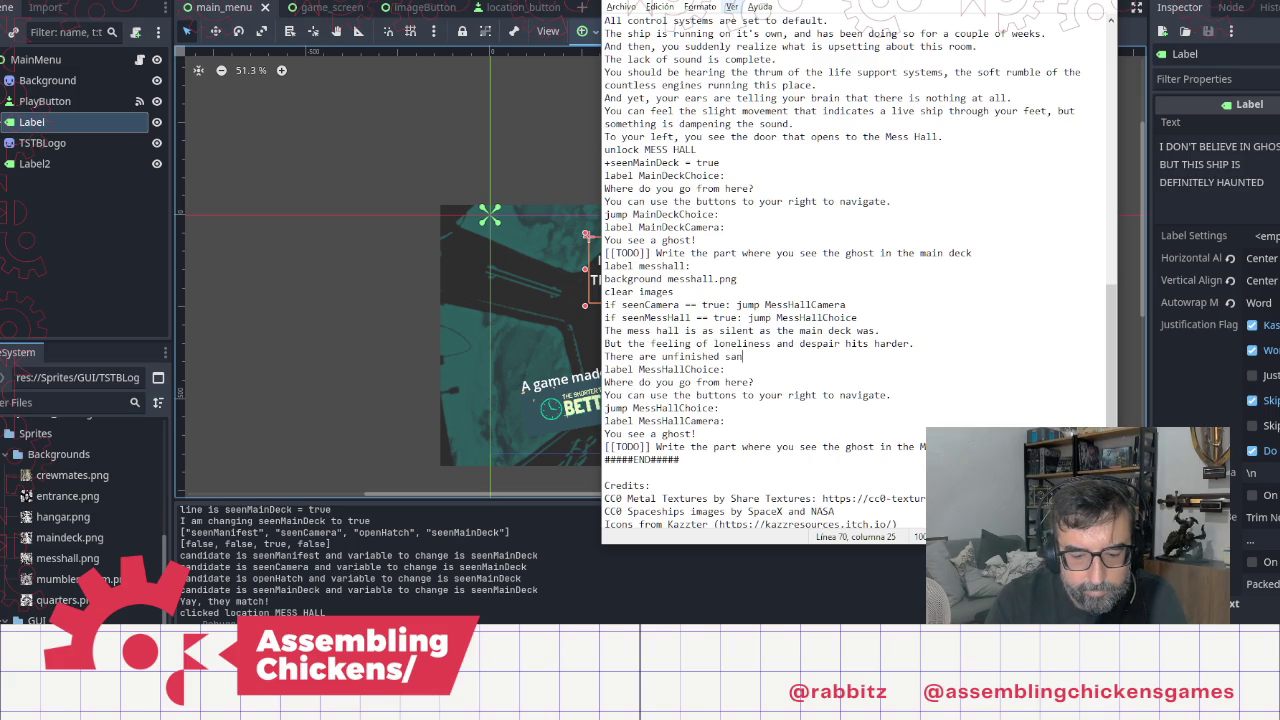
text(es )
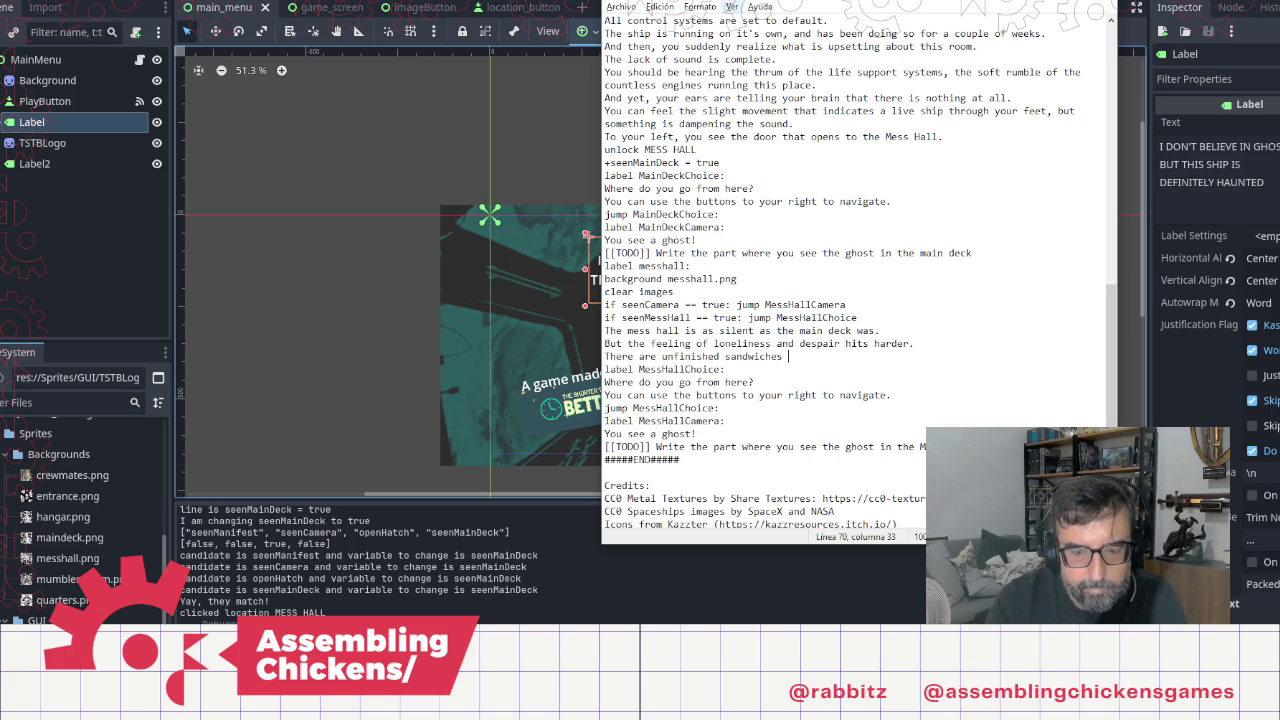
text(rottingon the table.)
key(Return)
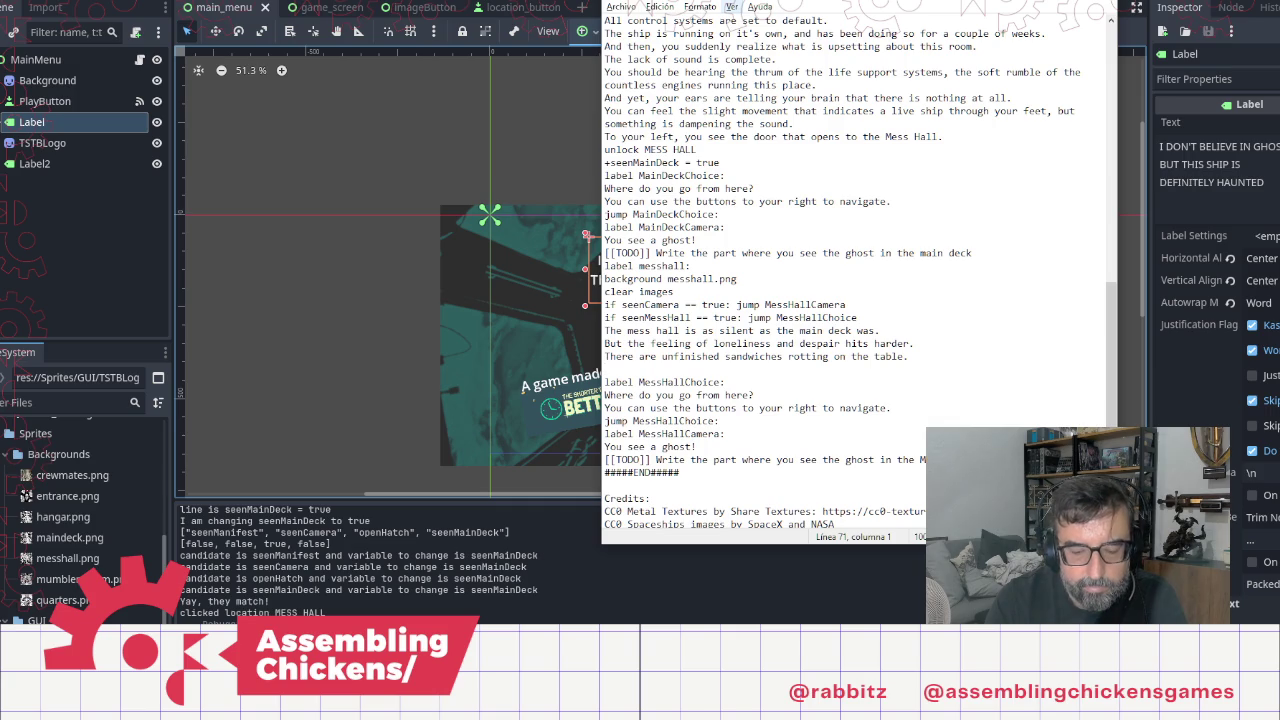
Step: Add the coffee-cups line and a shattered-glass-beside-a-chair sentence, selecting its unfinished ending
text(Cupsof)
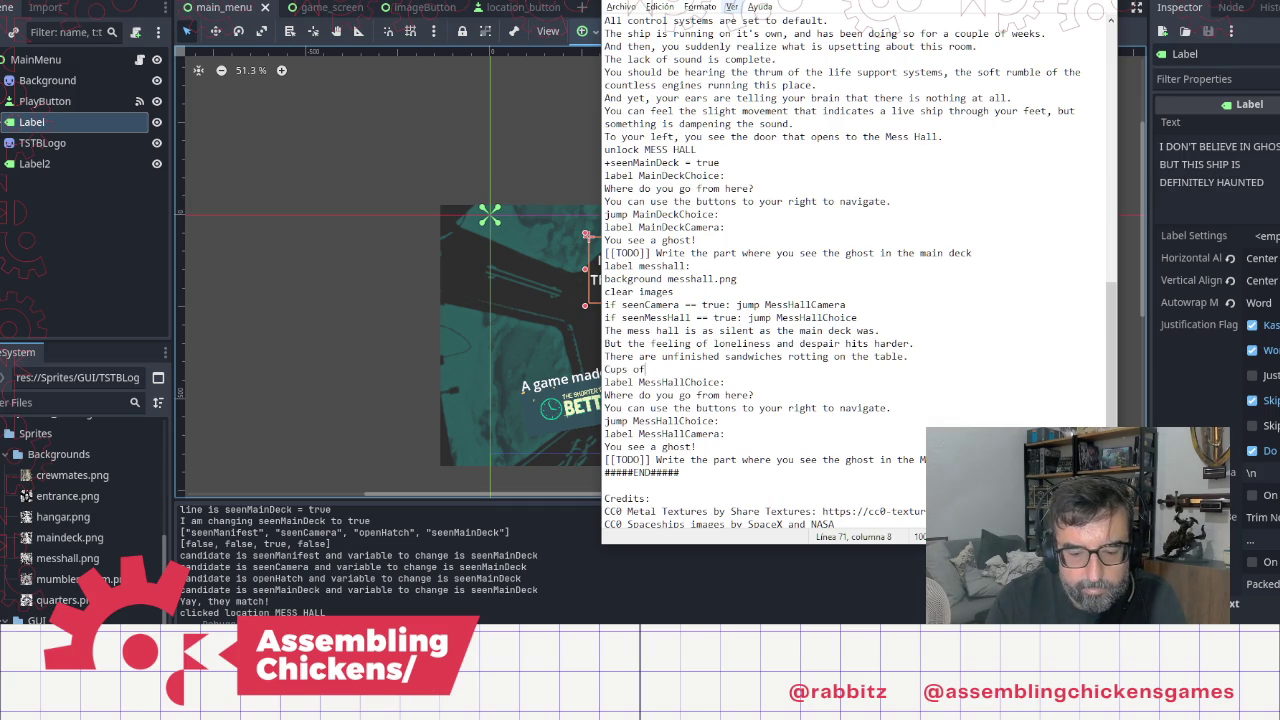
text(coo)
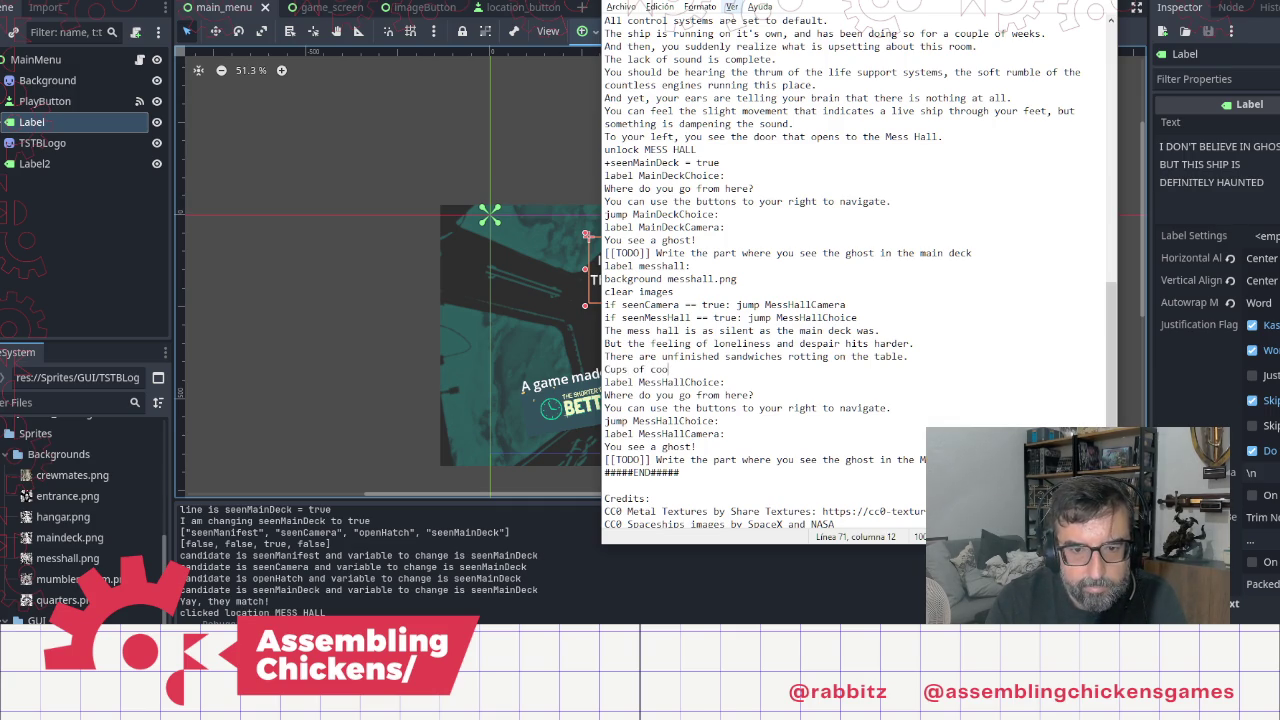
key(BackSpace)
text(ffee)
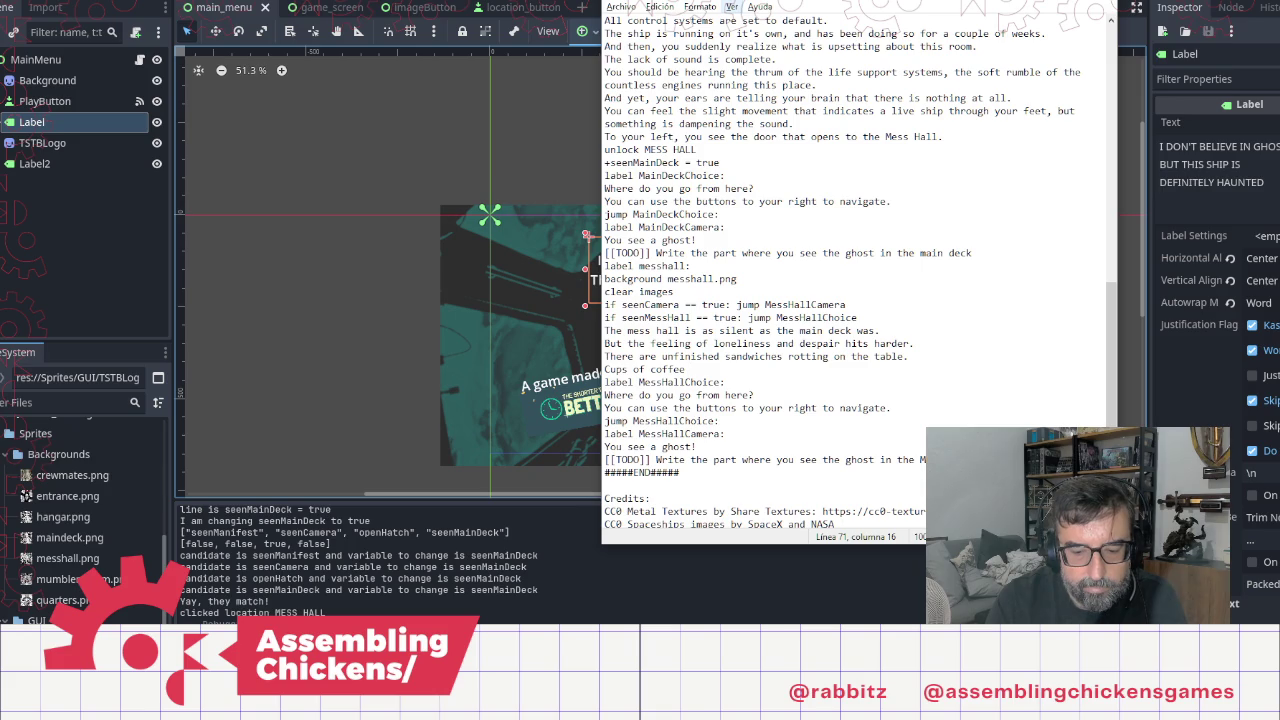
text(left )
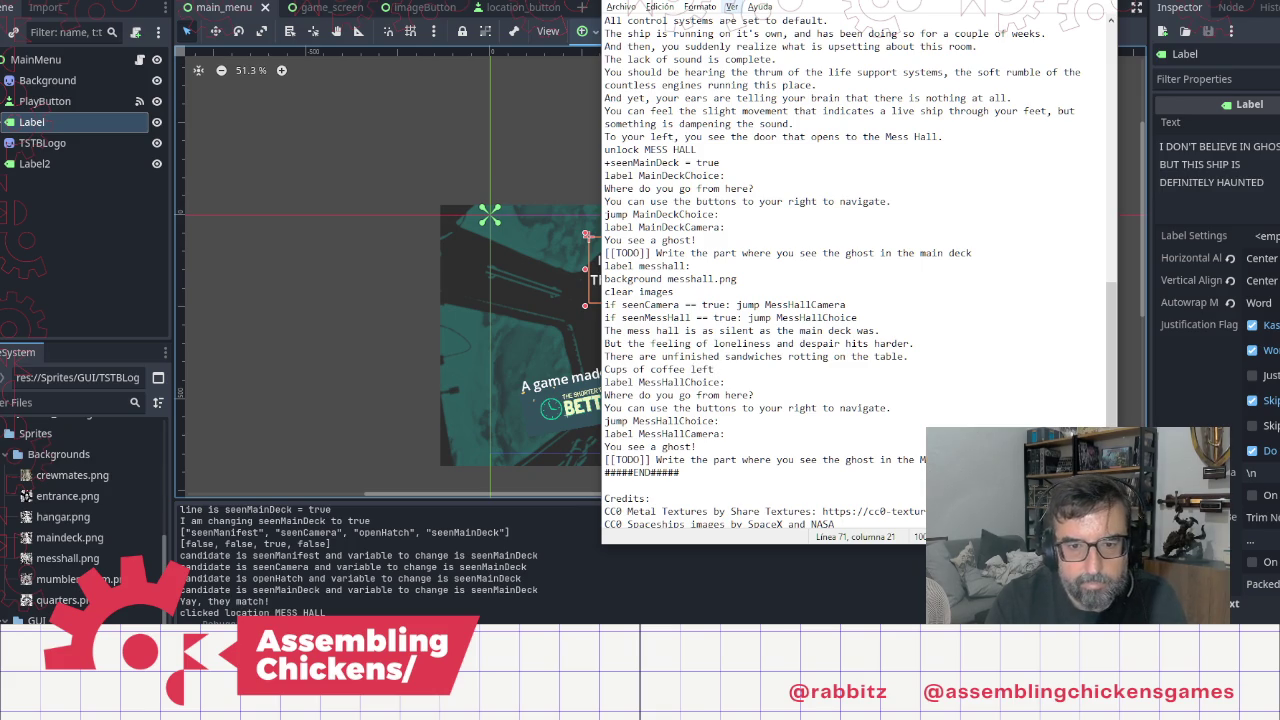
text(on the )
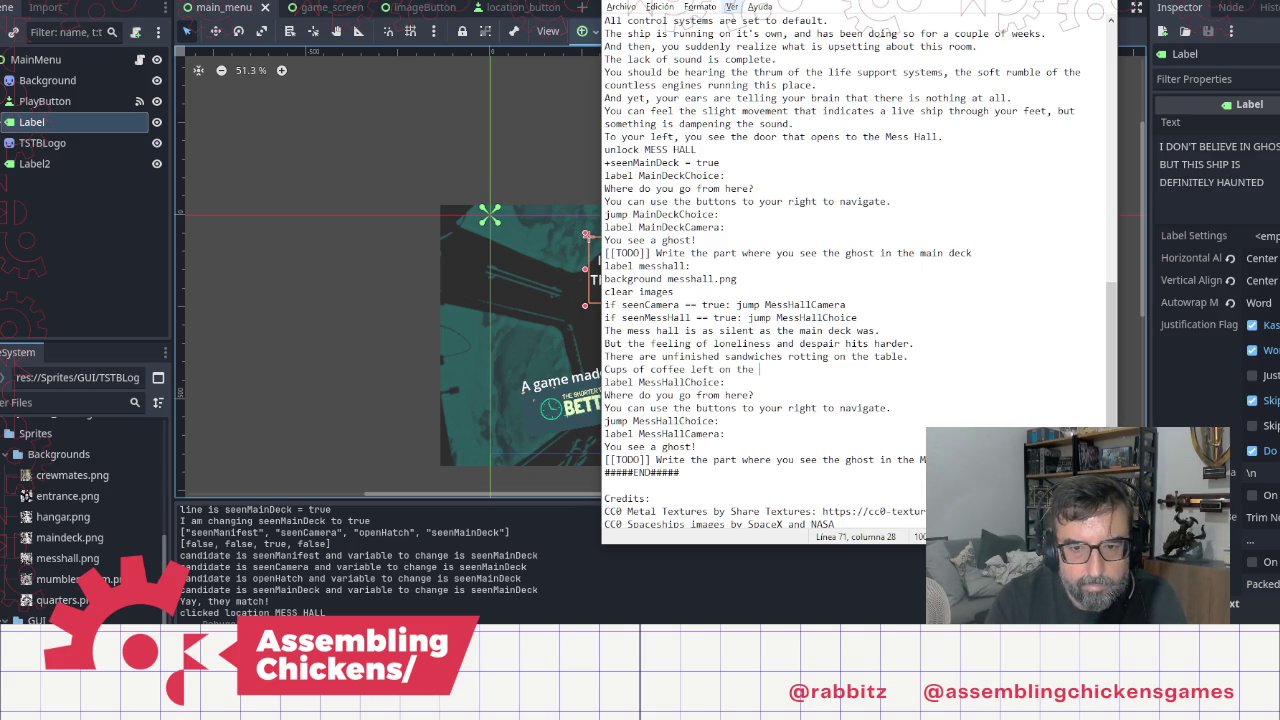
text(table.)
key(Return)
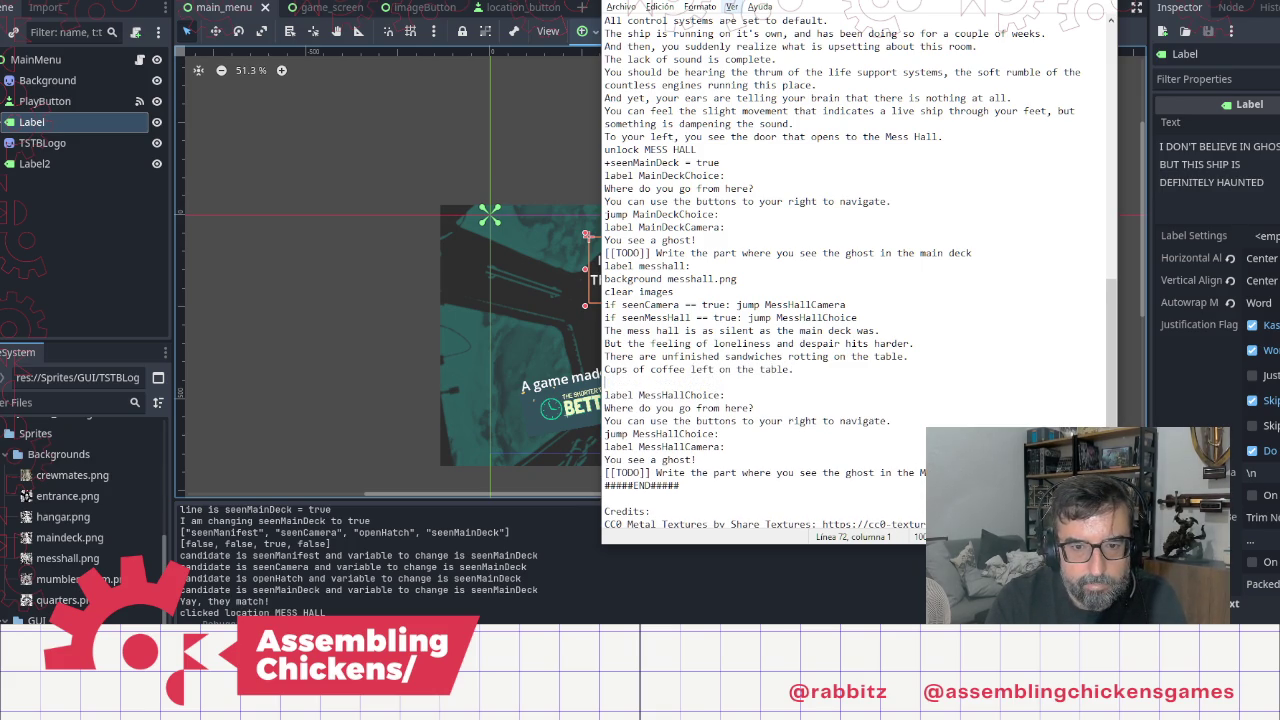
text(One )
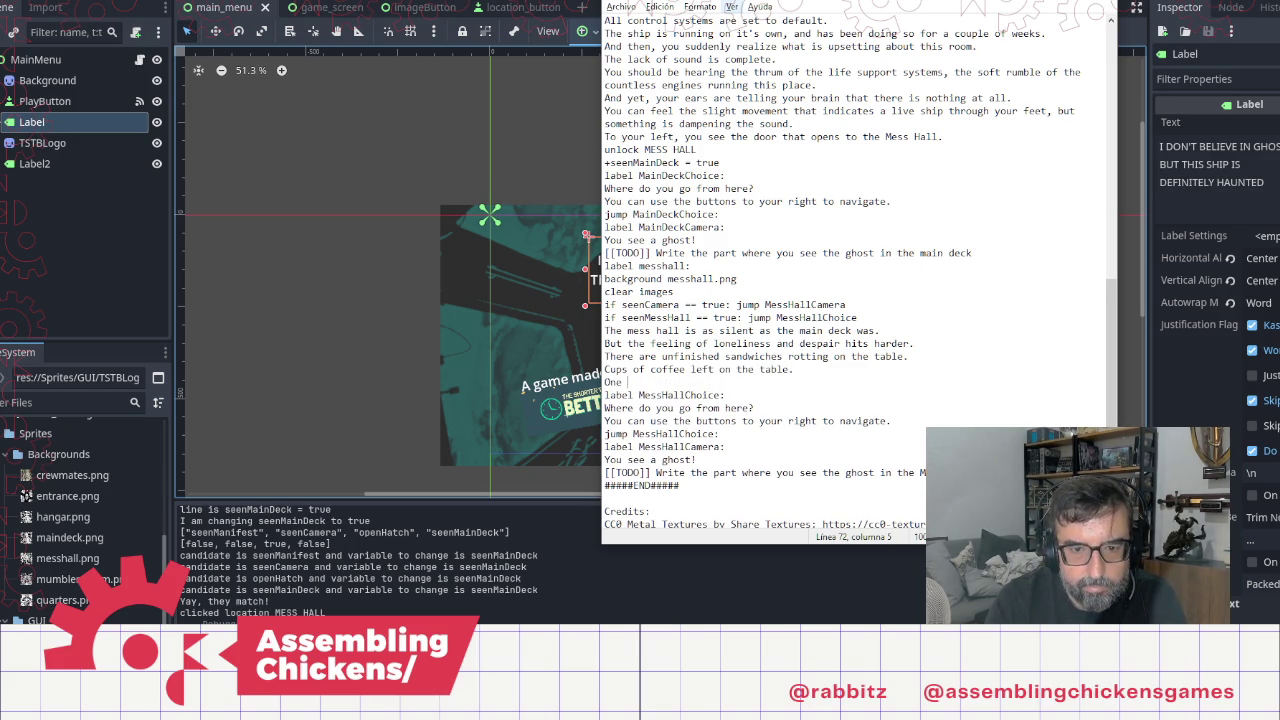
text(glass )
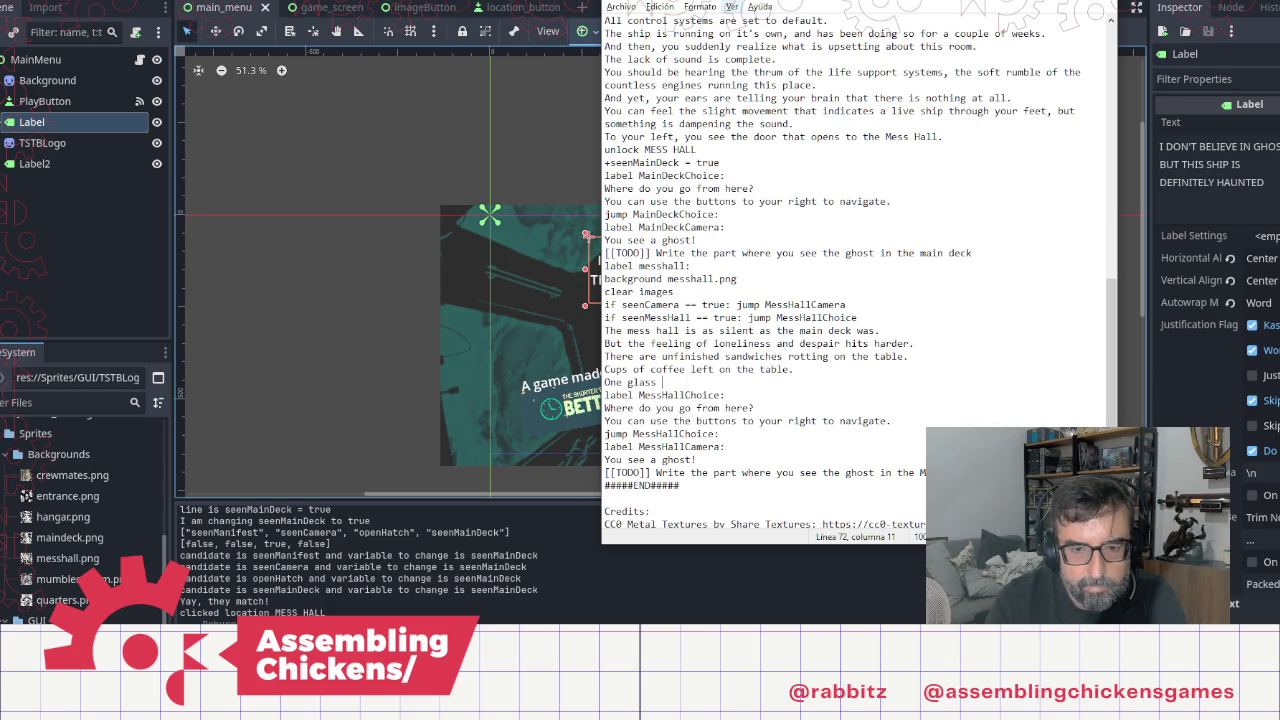
text(of water )
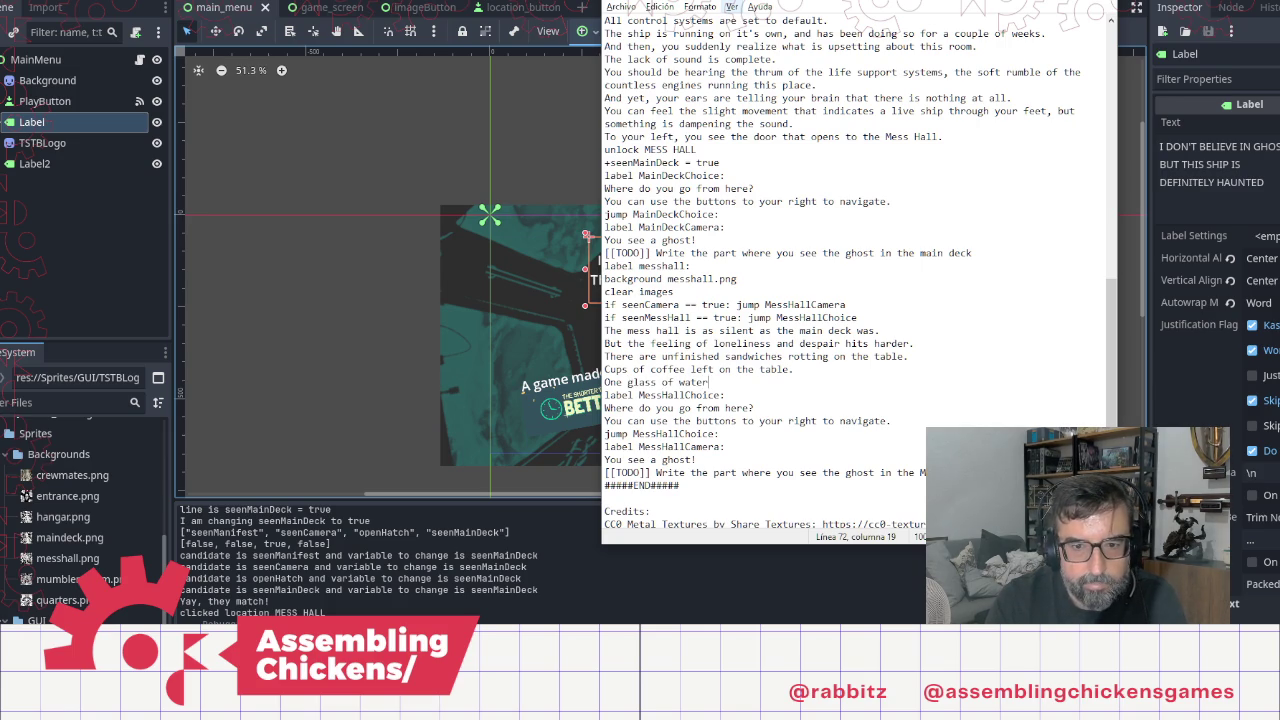
text(is shatt)
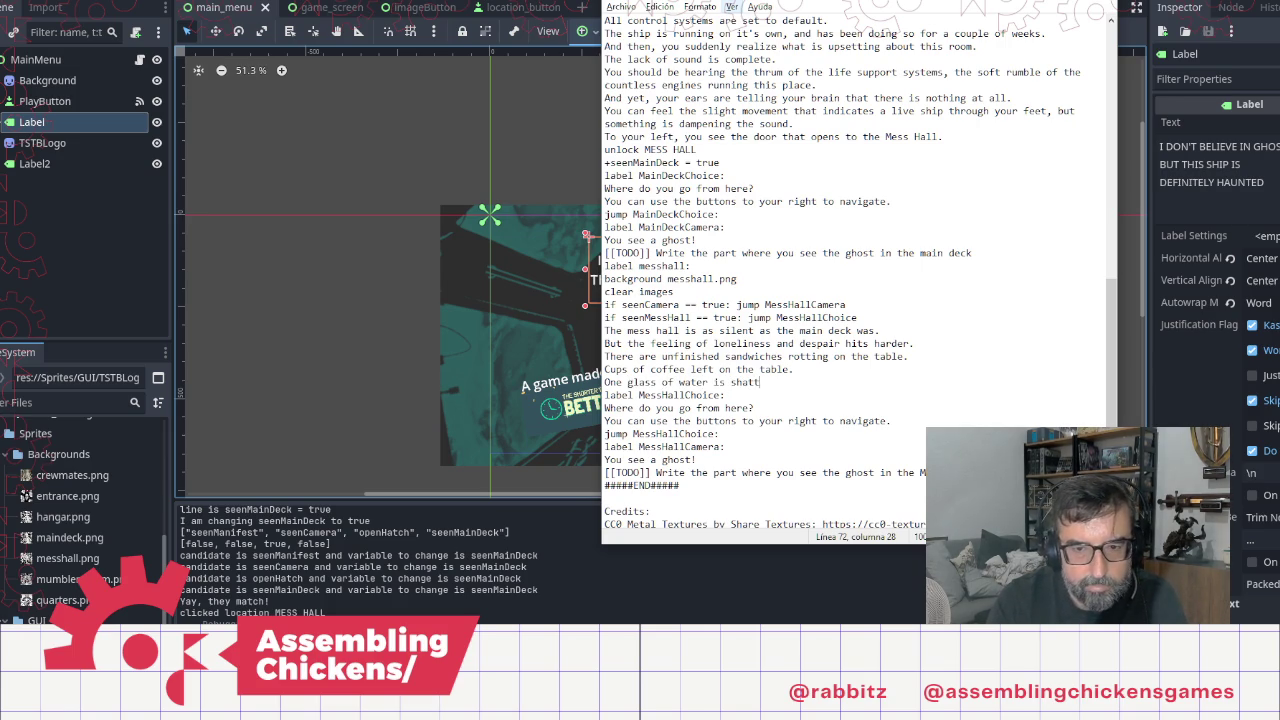
text(ered )
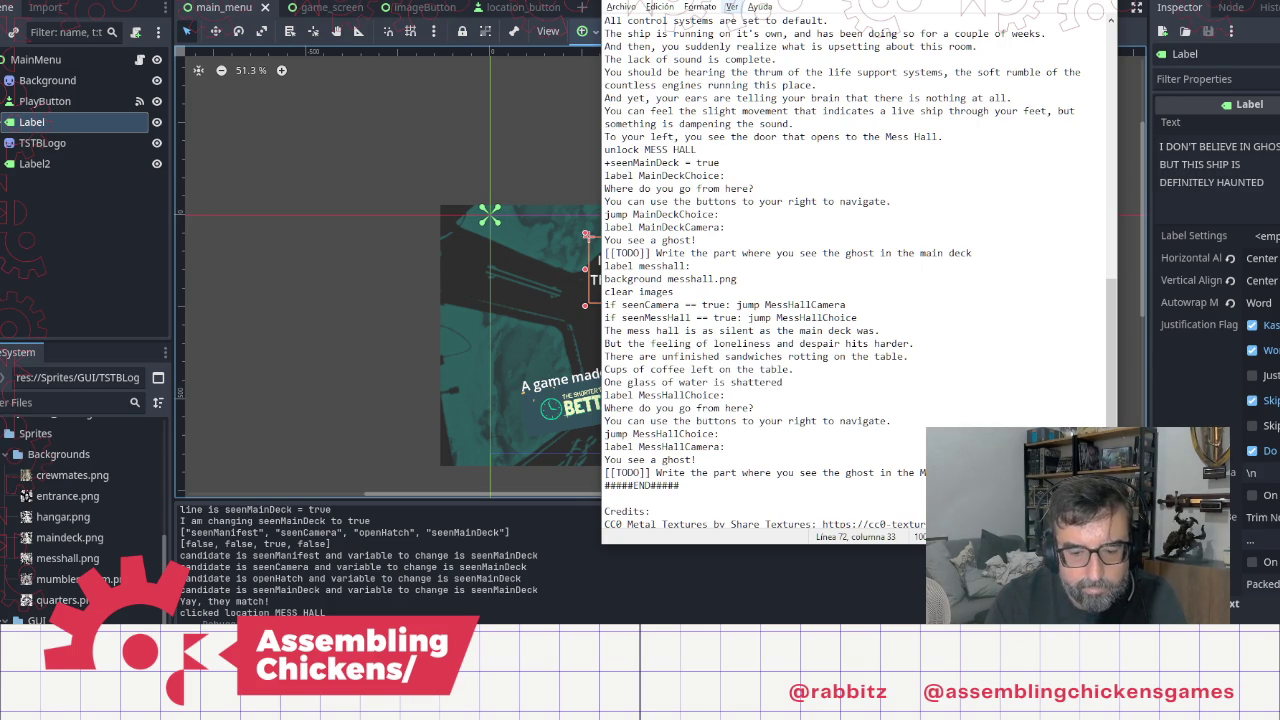
text(next )
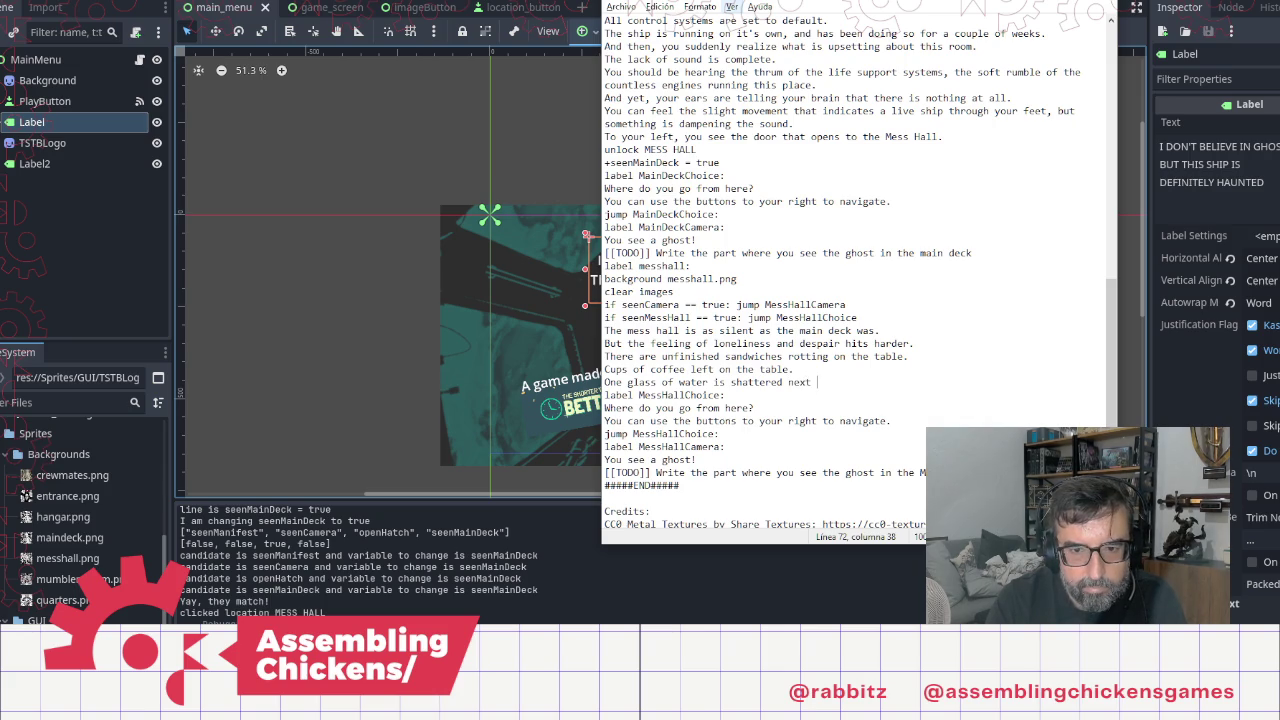
text(to a)
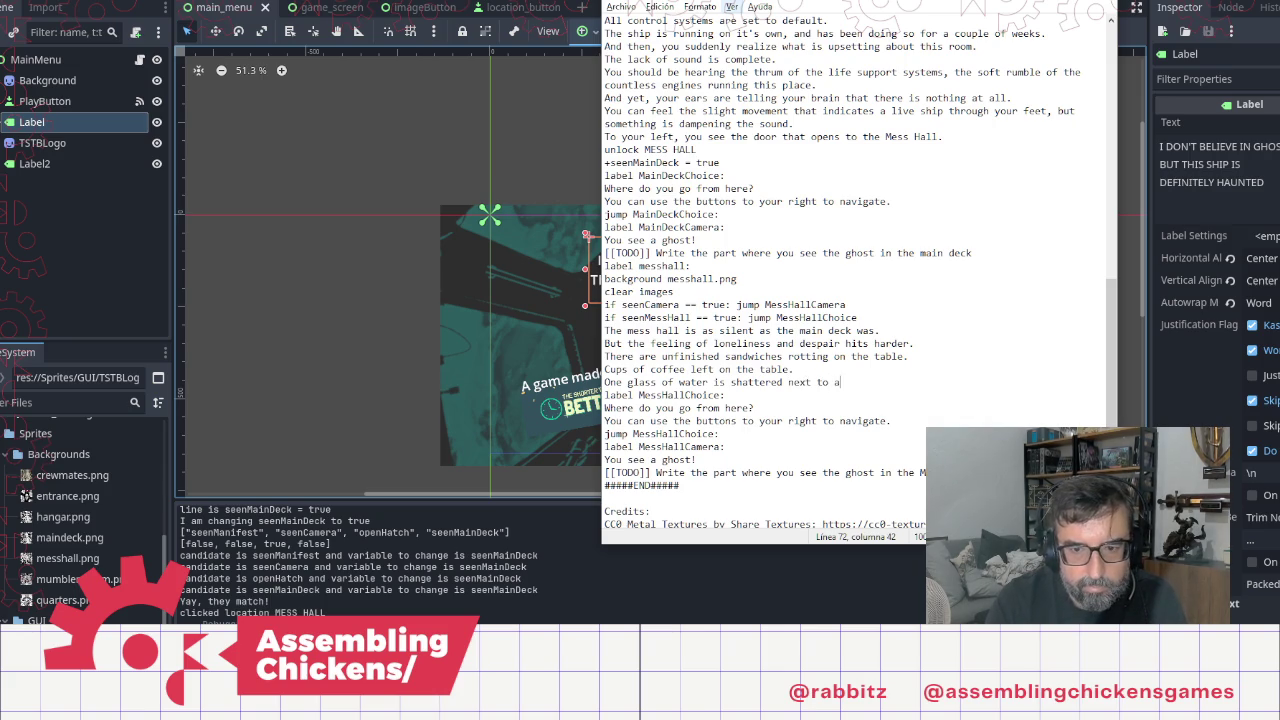
text( chair, as if the p)
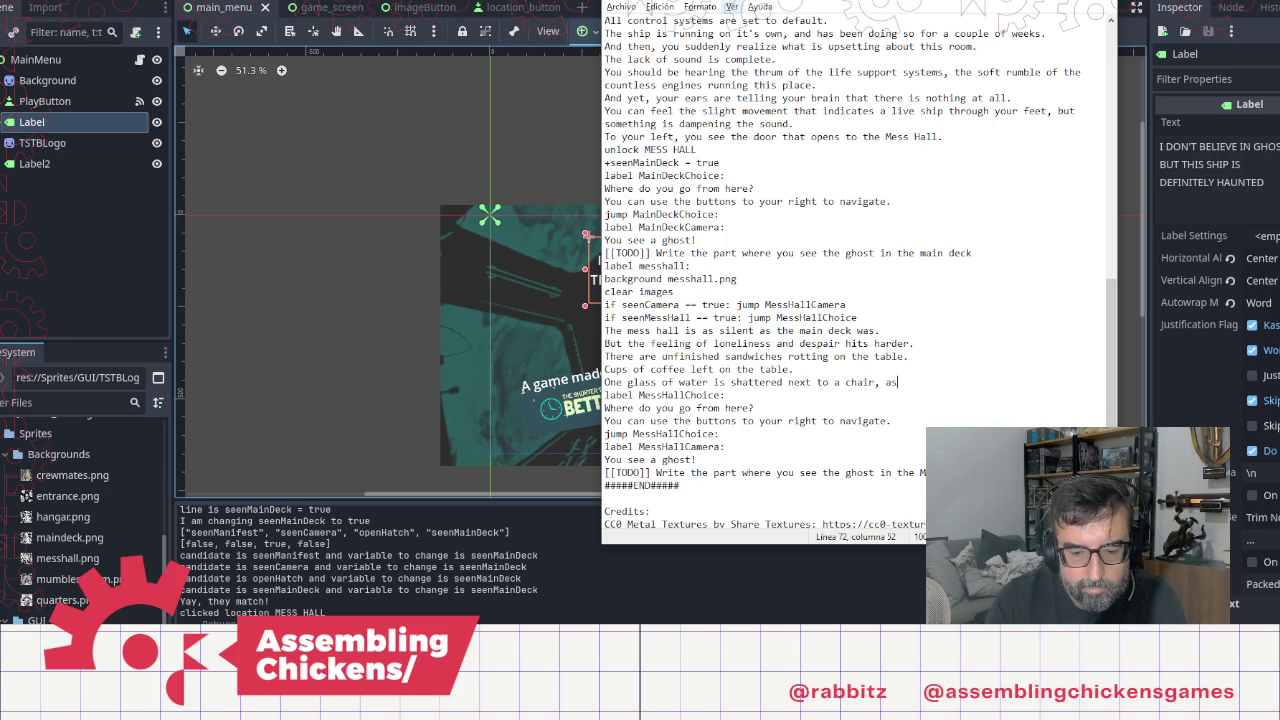
text(e)
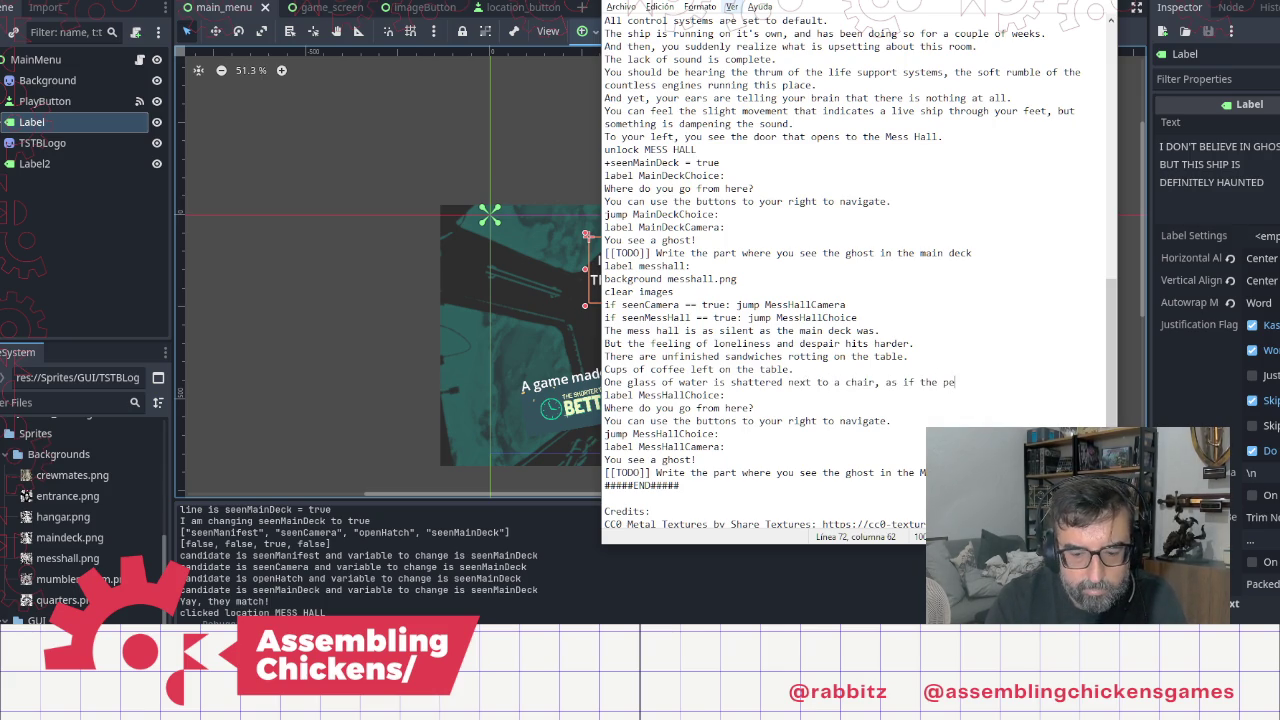
text(rson drinking )
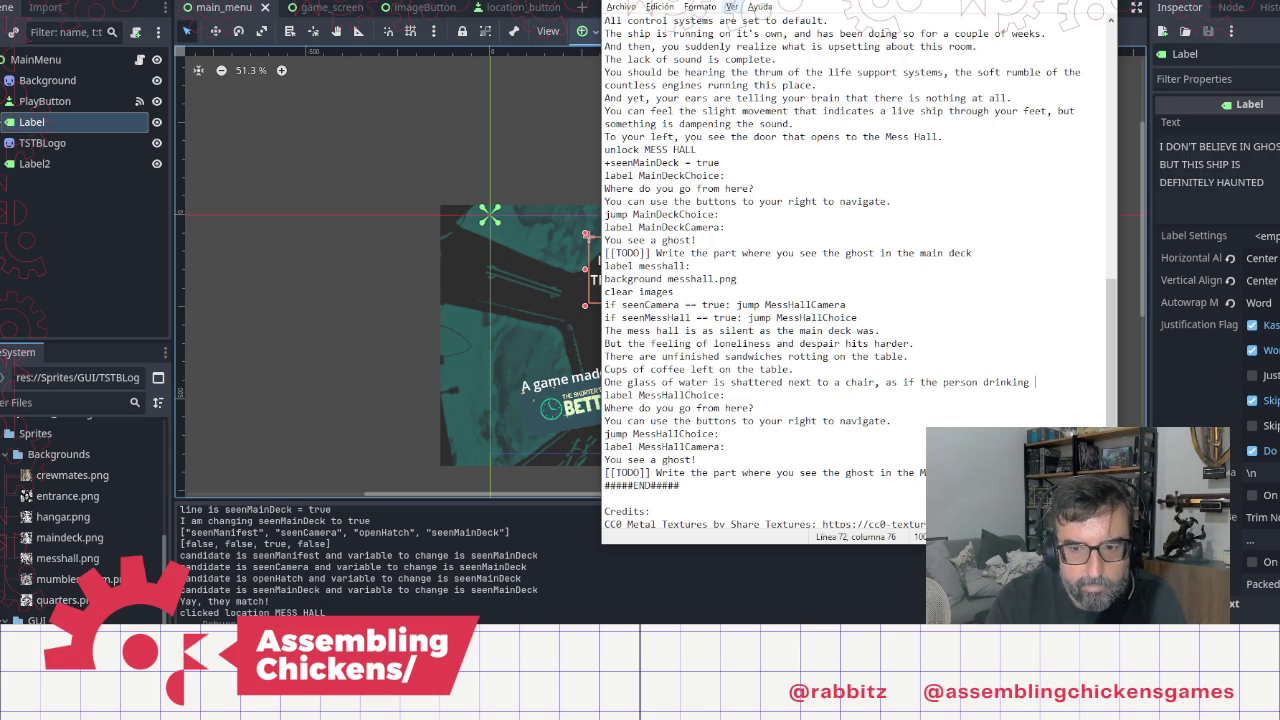
text(it )
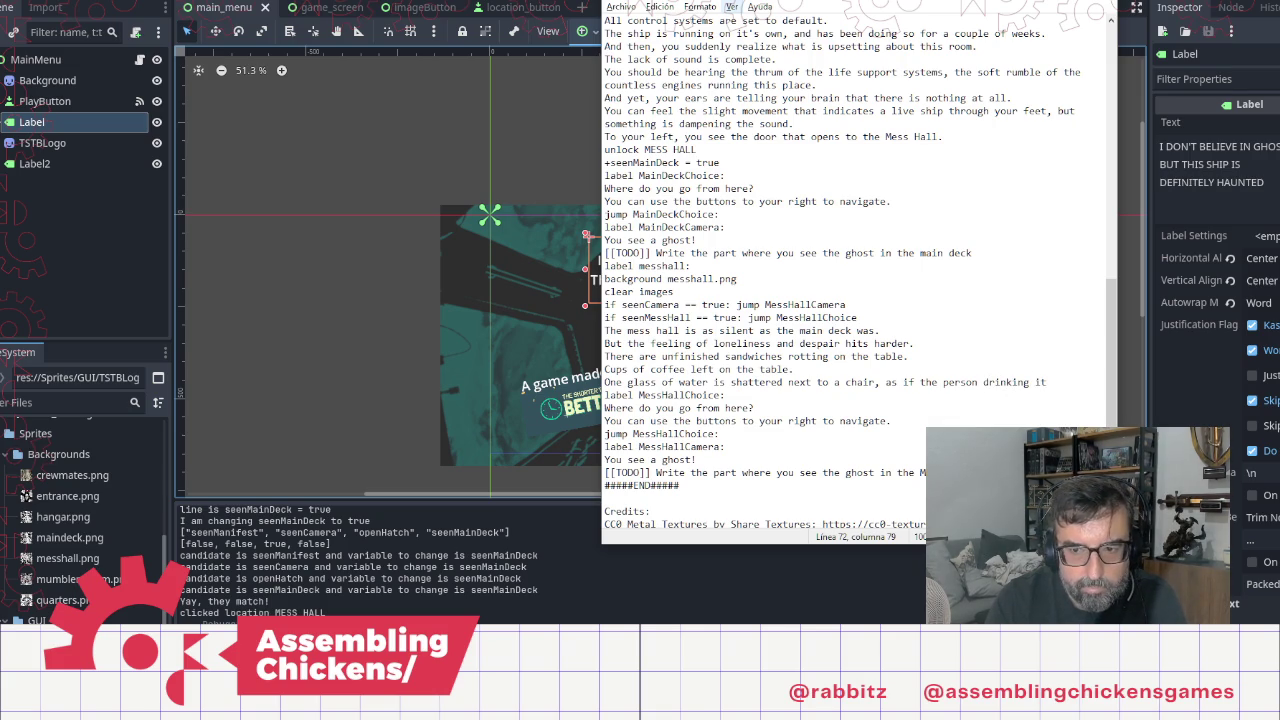
text(evap)
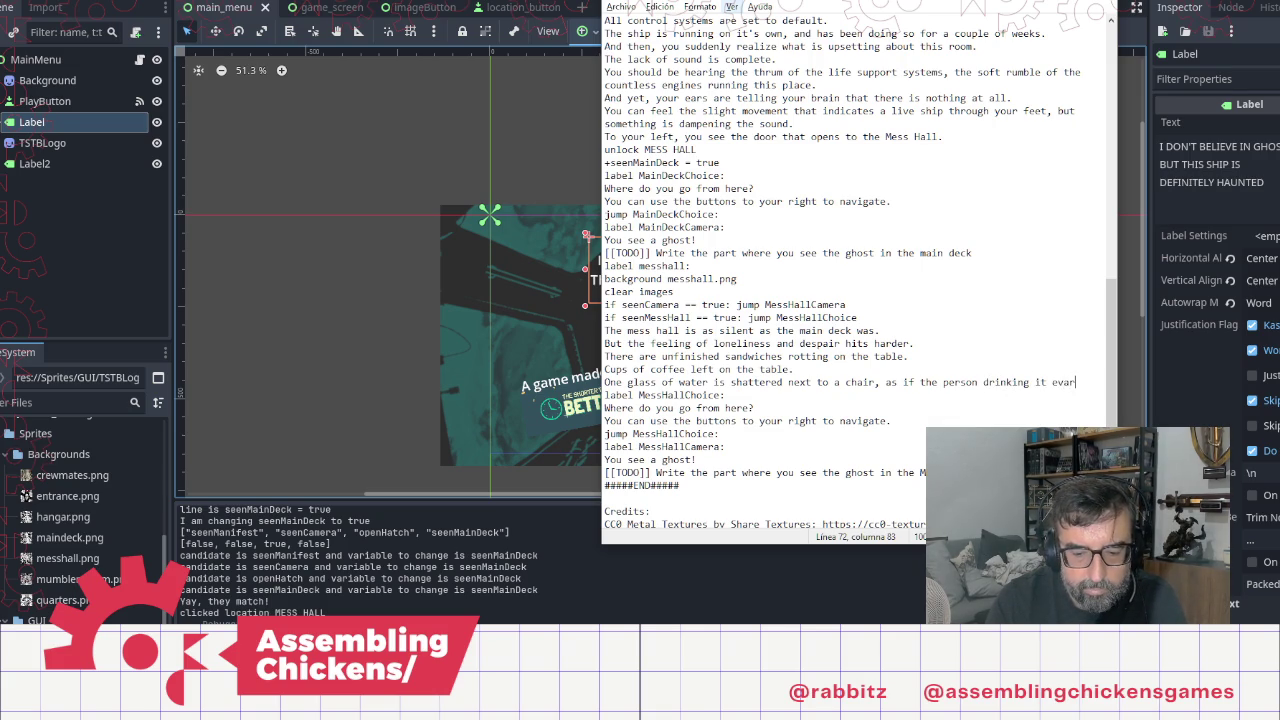
text(orated )
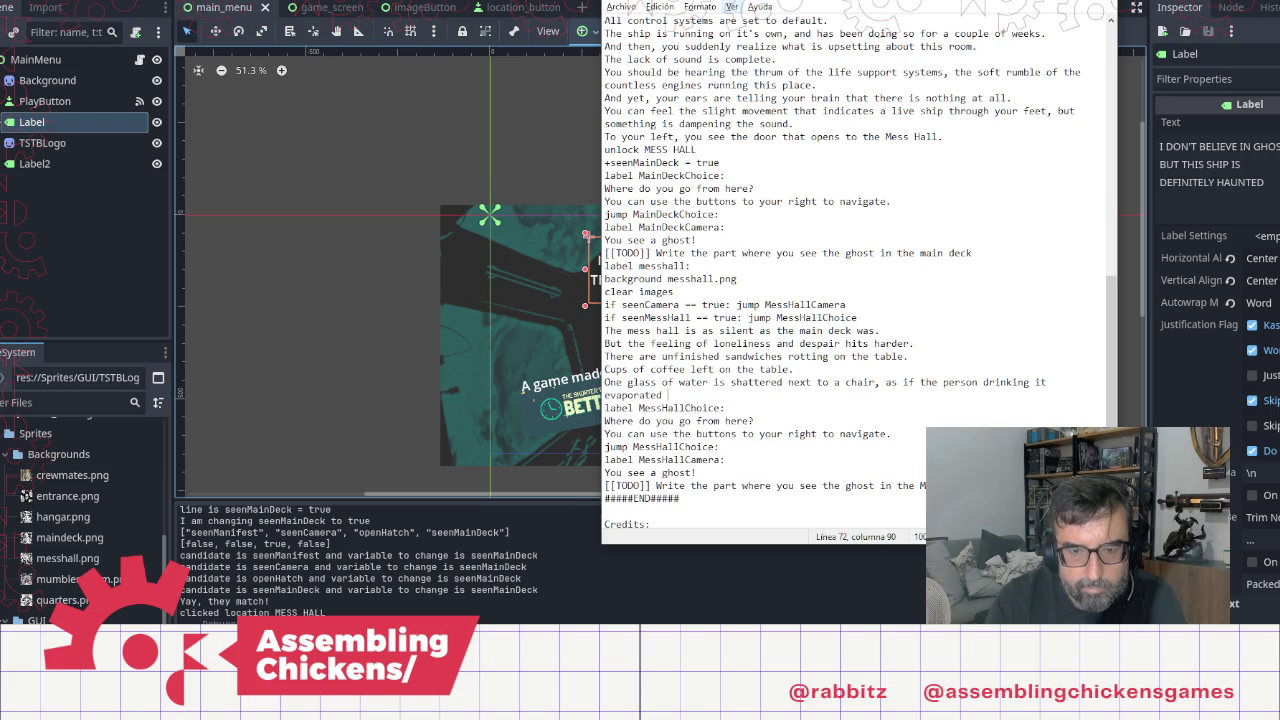
text(insta)
key(BackSpace)
key(BackSpace)
key(shift+Left)
key(shift+Left)
key(shift+Left)
key(shift+Left)
key(shift+Left)
key(shift+Left)
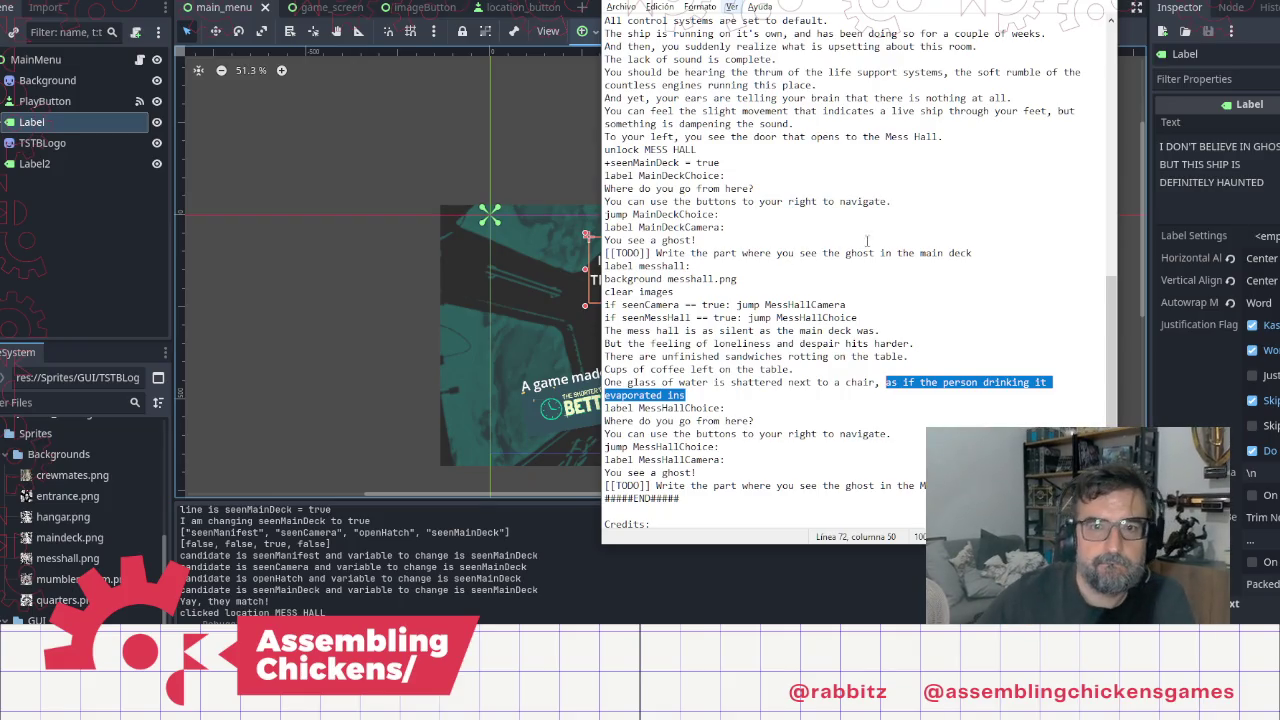
Step: Replace the selected ending with 'similar to the poker cards.' and begin a line 'You can see how'
scroll(818, 172, up, 2)
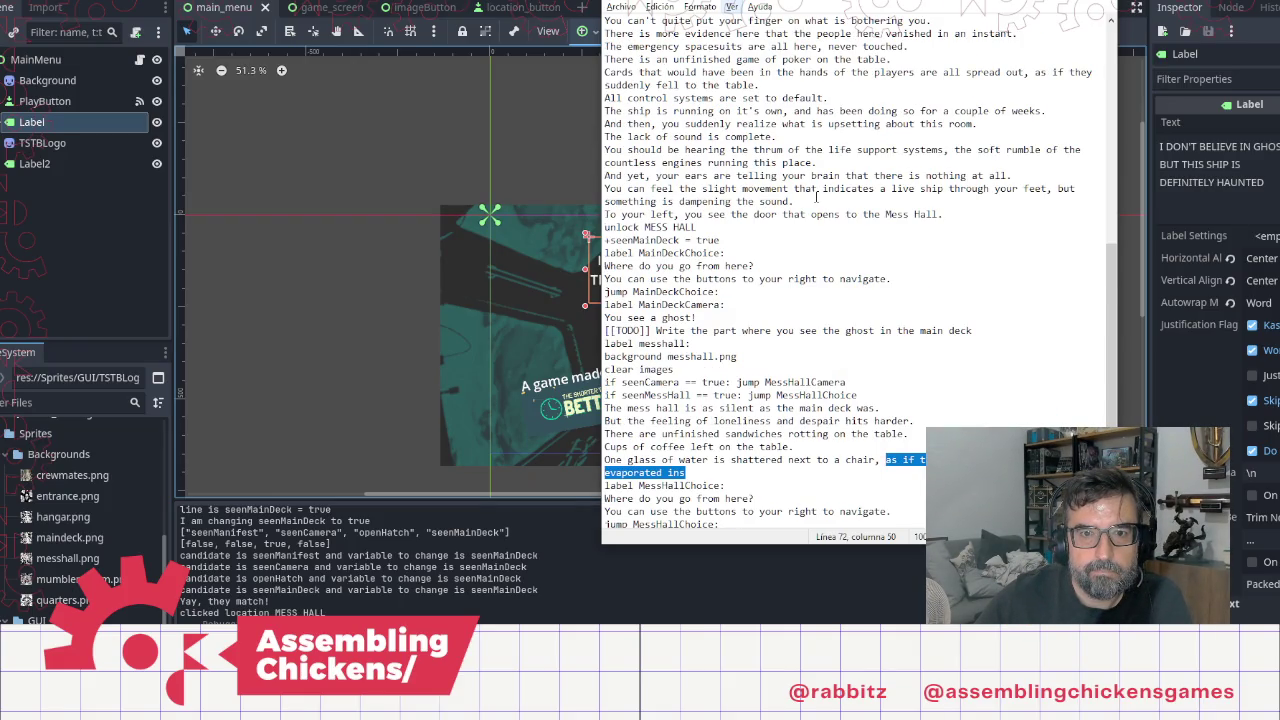
scroll(818, 198, down, 3)
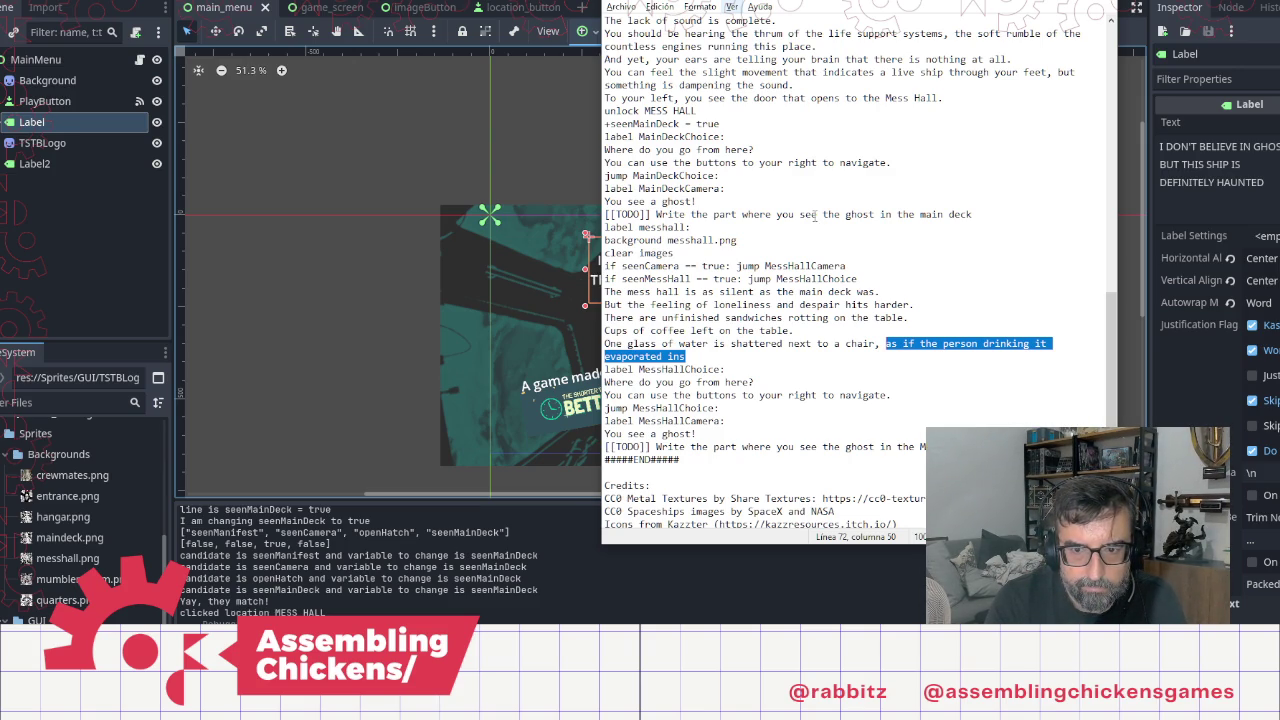
key(BackSpace)
text(si)
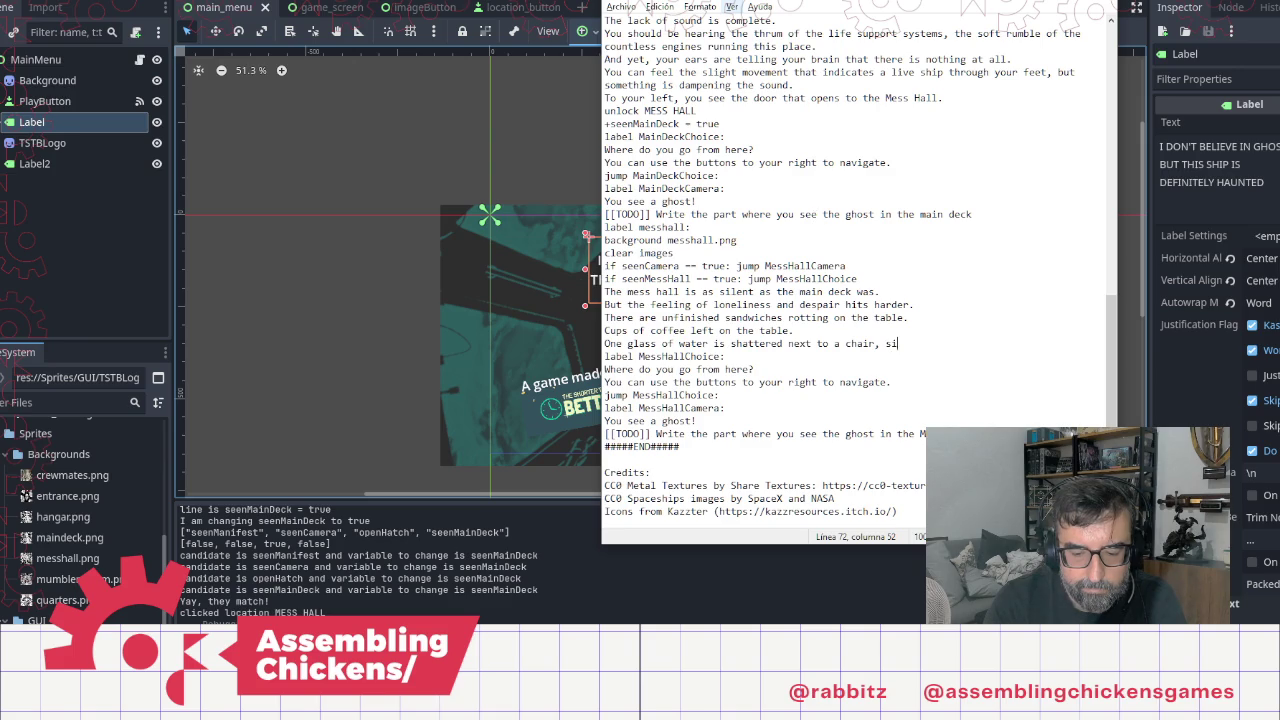
text(milar to th)
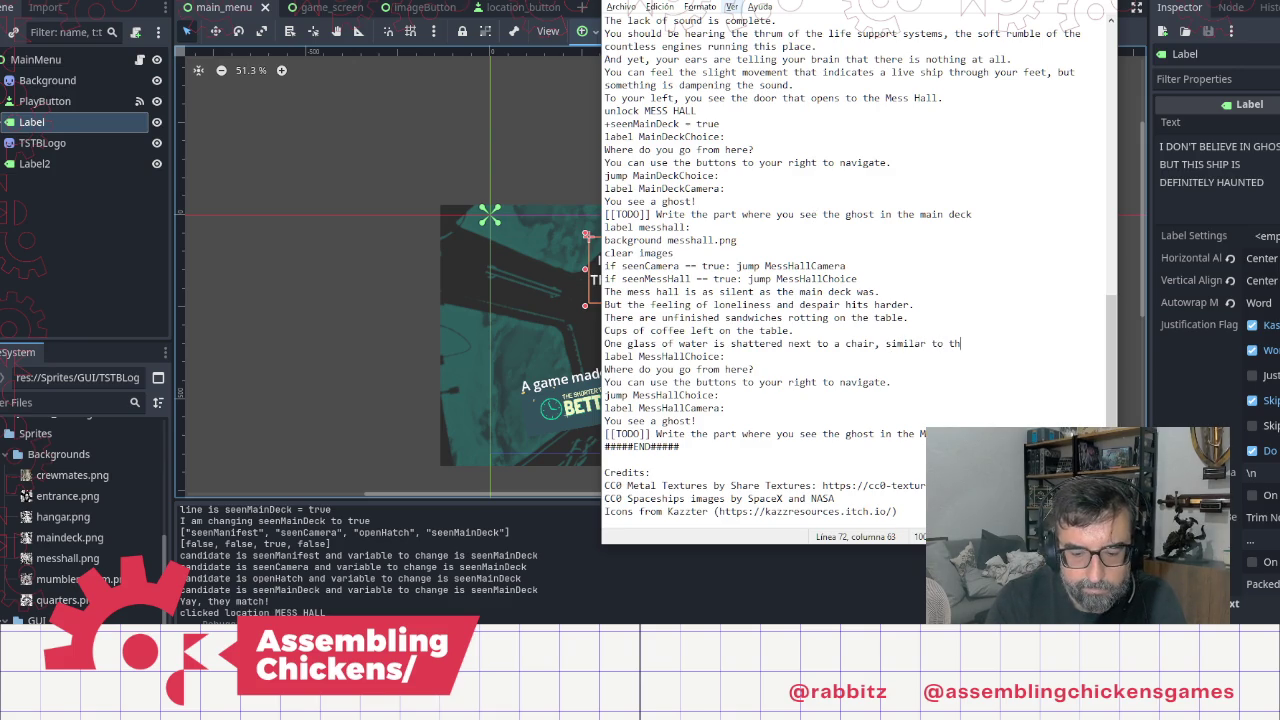
text(e poker ca)
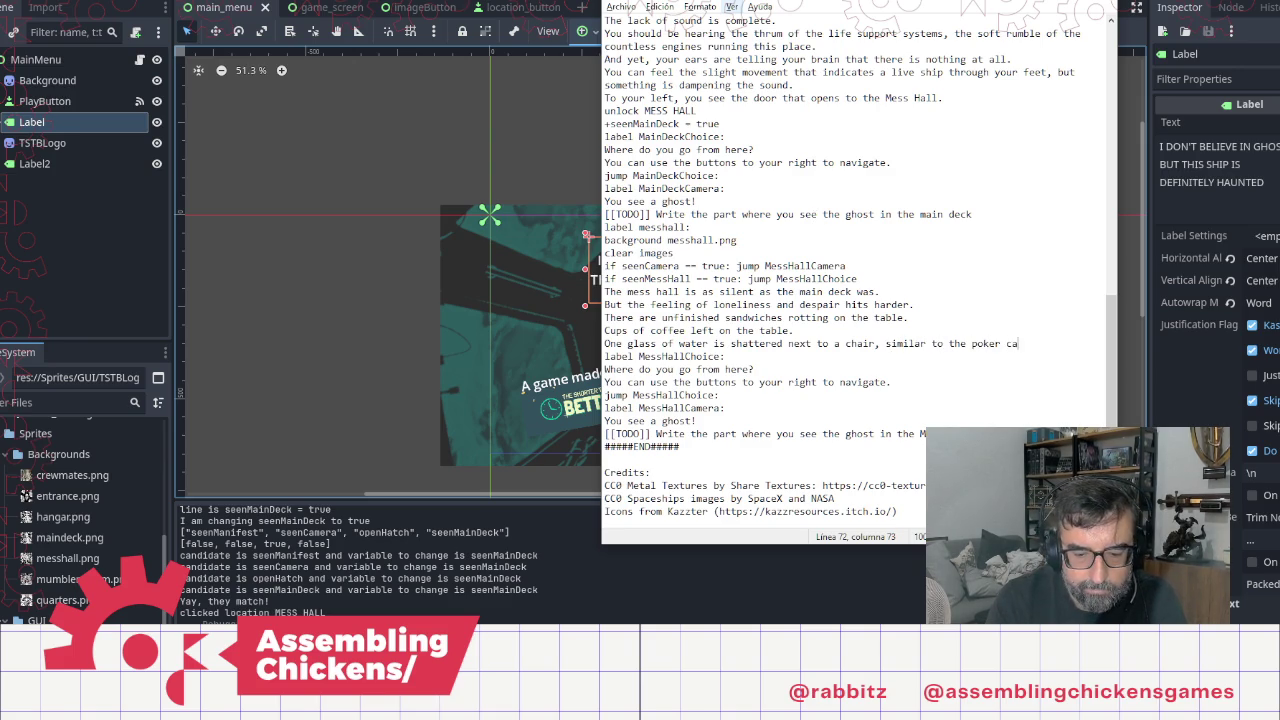
text(rds.)
key(Return)
text(Y)
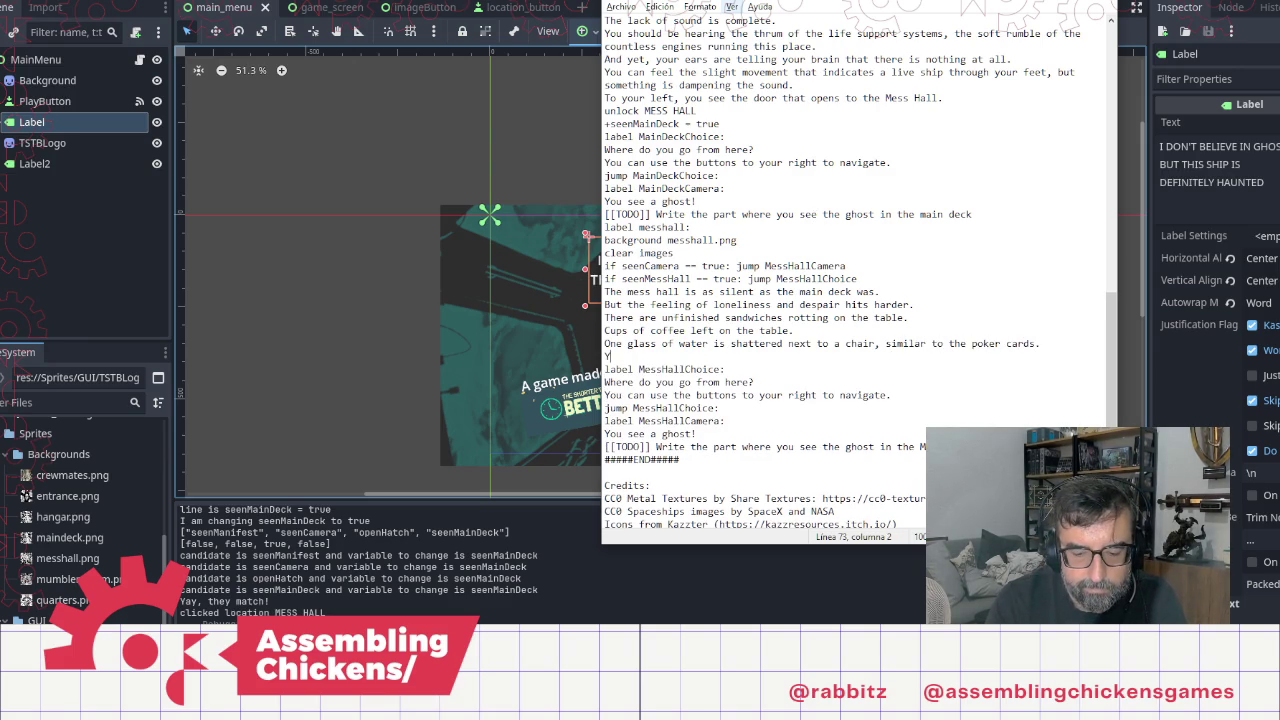
text(ou can see )
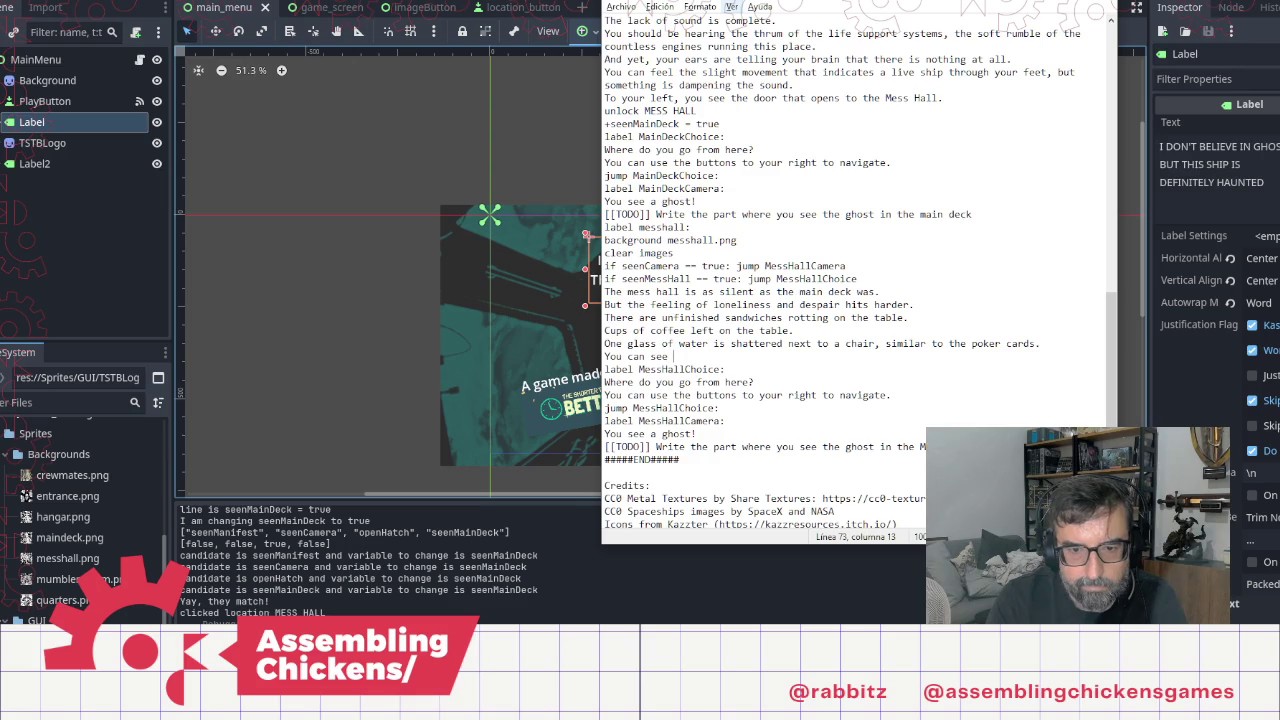
text(how)
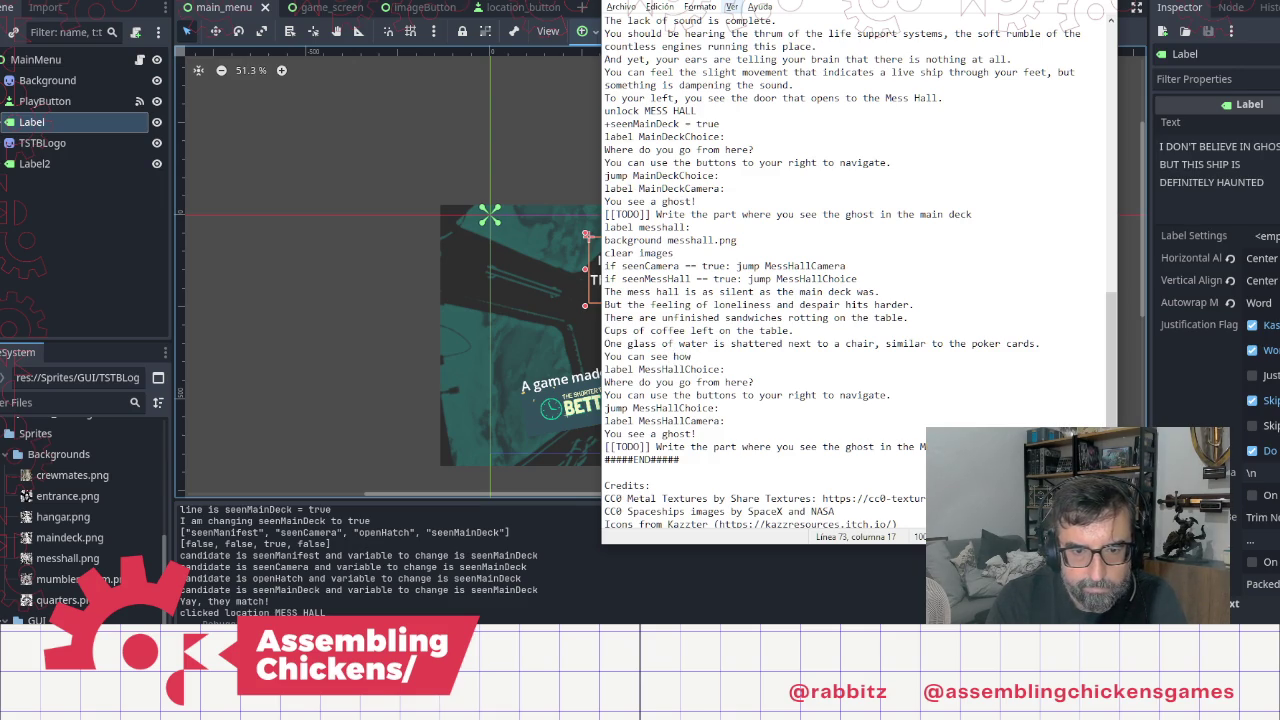
Step: Write 'You can recreate the scene… person drinking… not knowing what was going to happen.' then 'Then suddenly gone.'
key(BackSpace)
key(BackSpace)
key(BackSpace)
key(shift+Home)
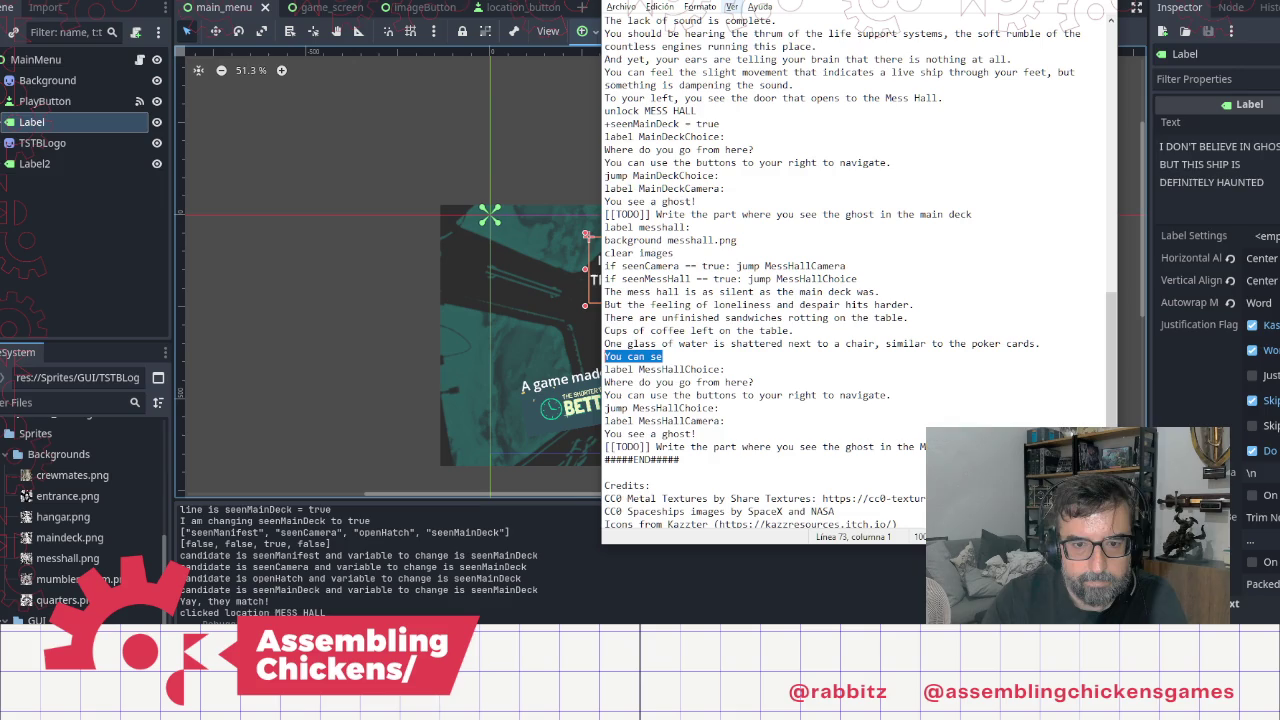
text(You can r)
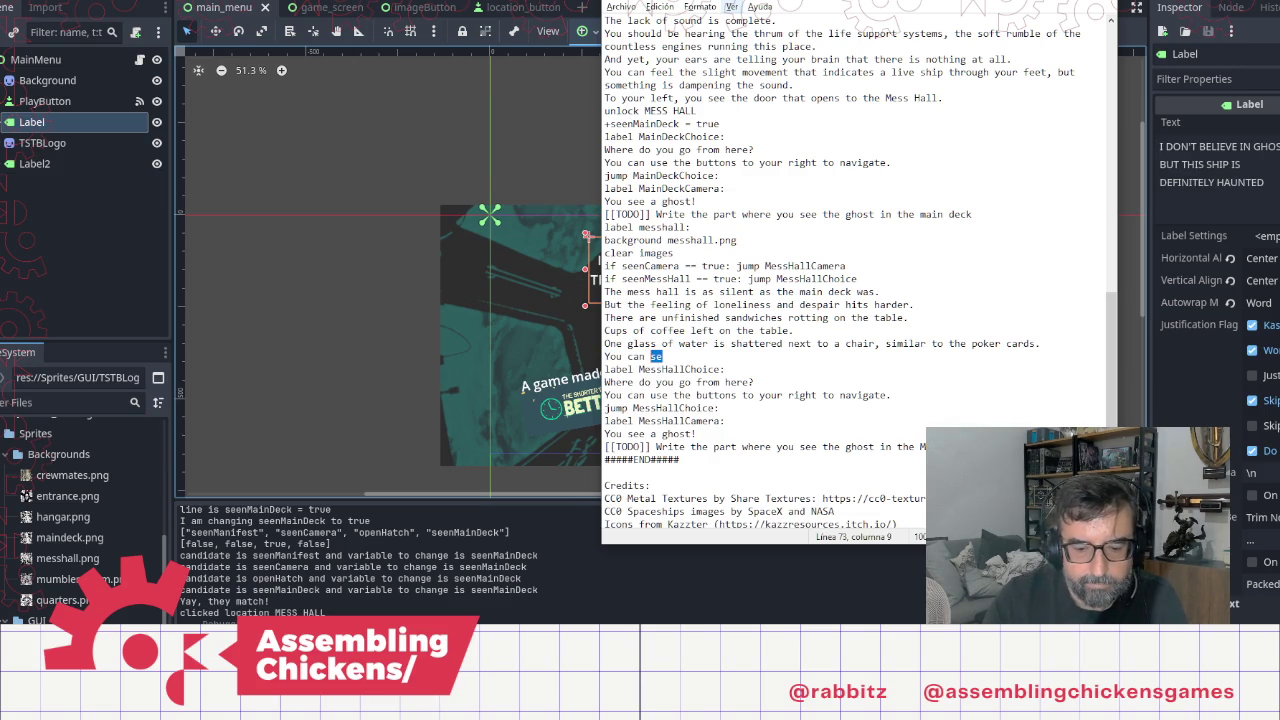
text(ecreat)
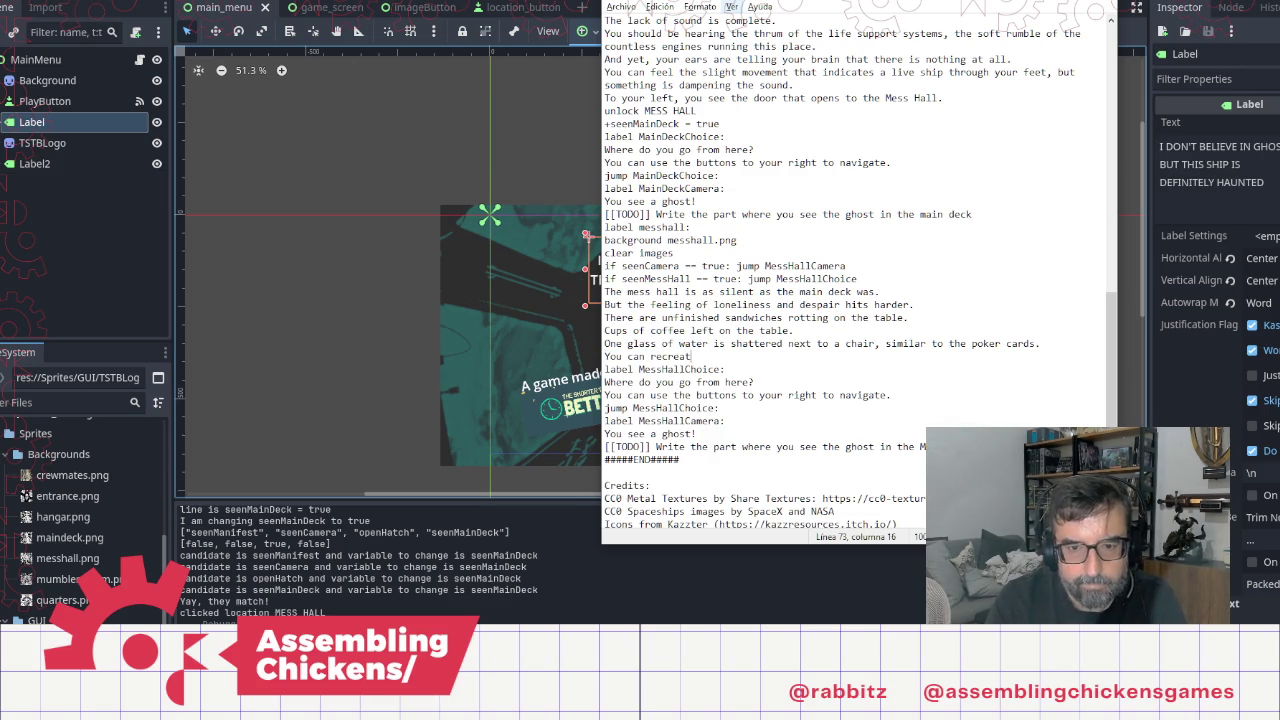
text(e the scene: a)
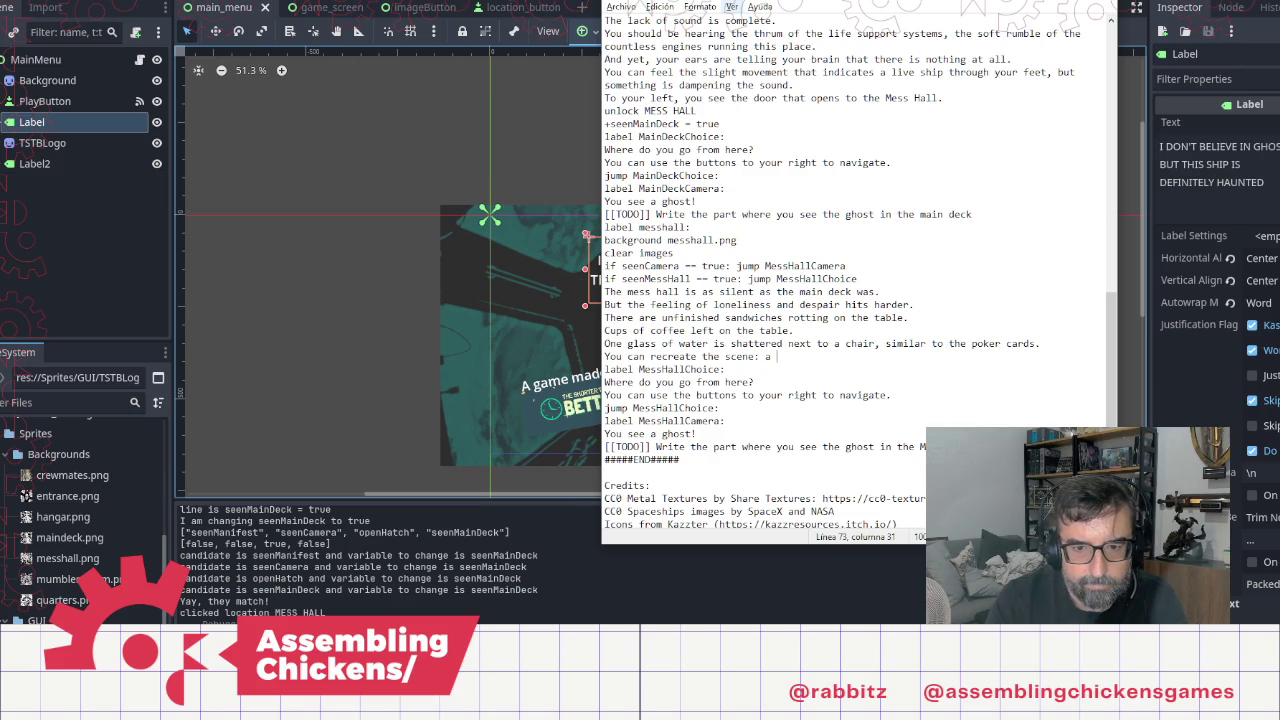
text(person drinkin)
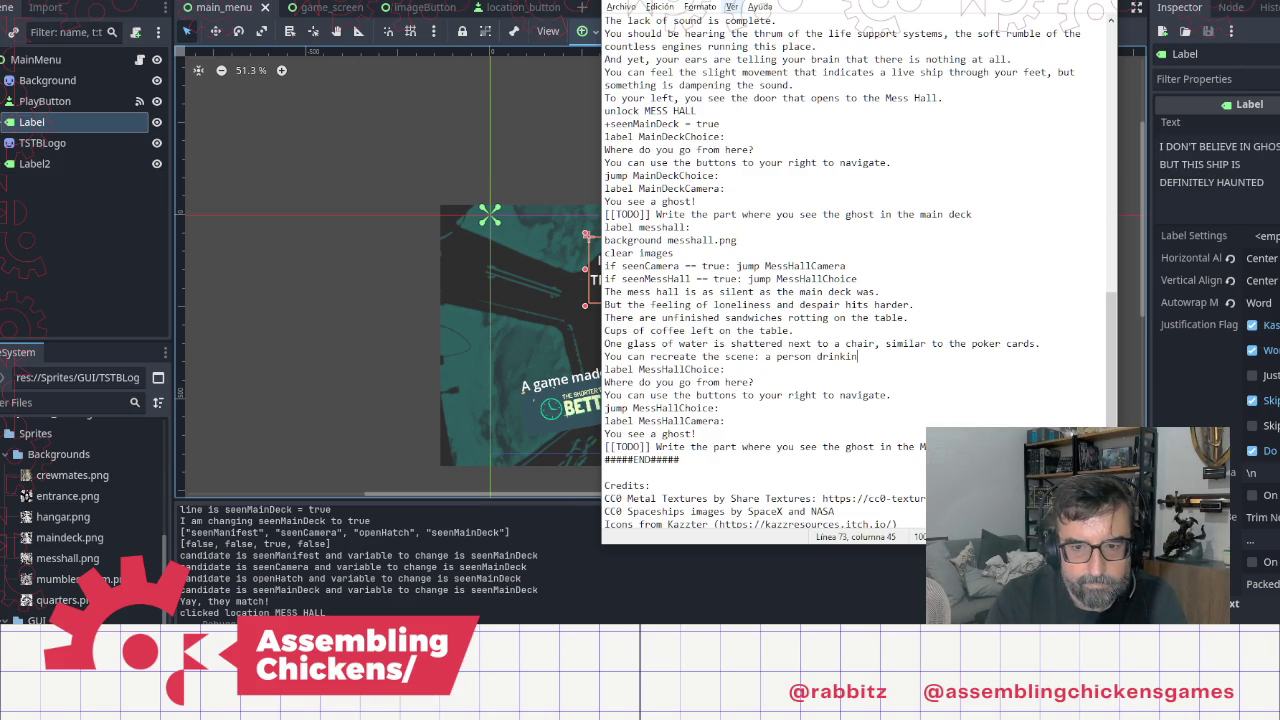
text(g)
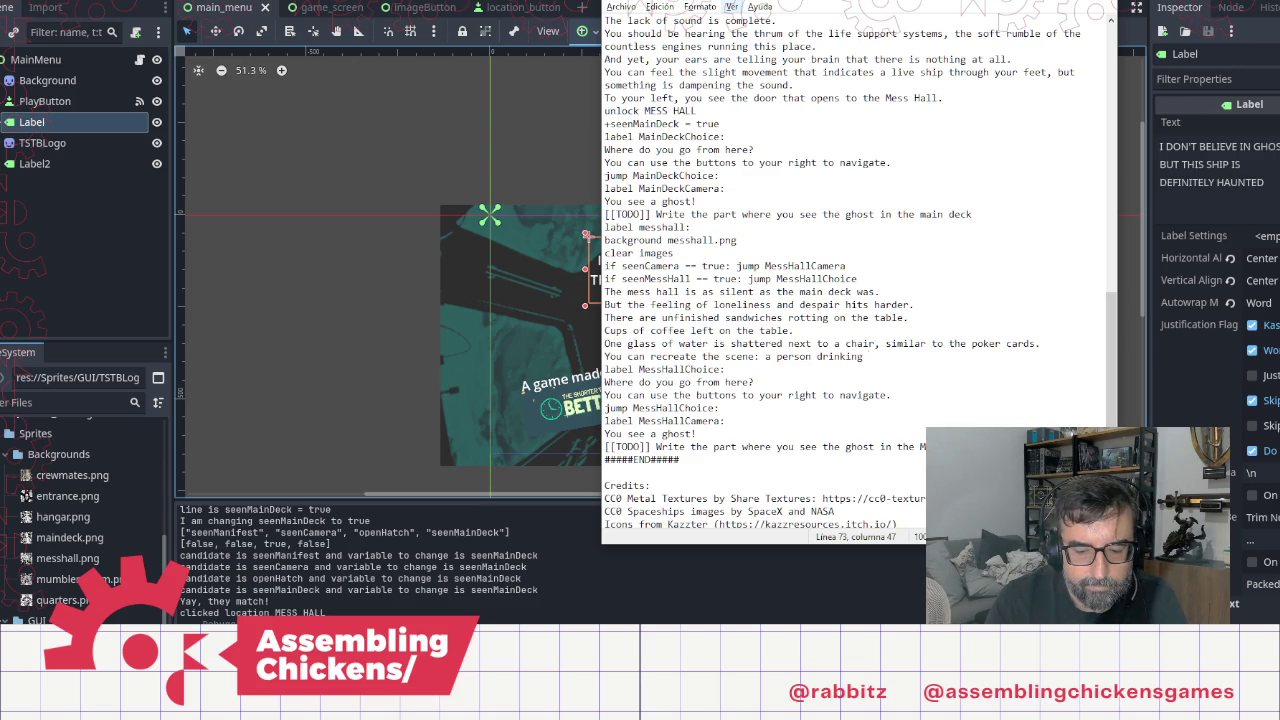
text(, wit)
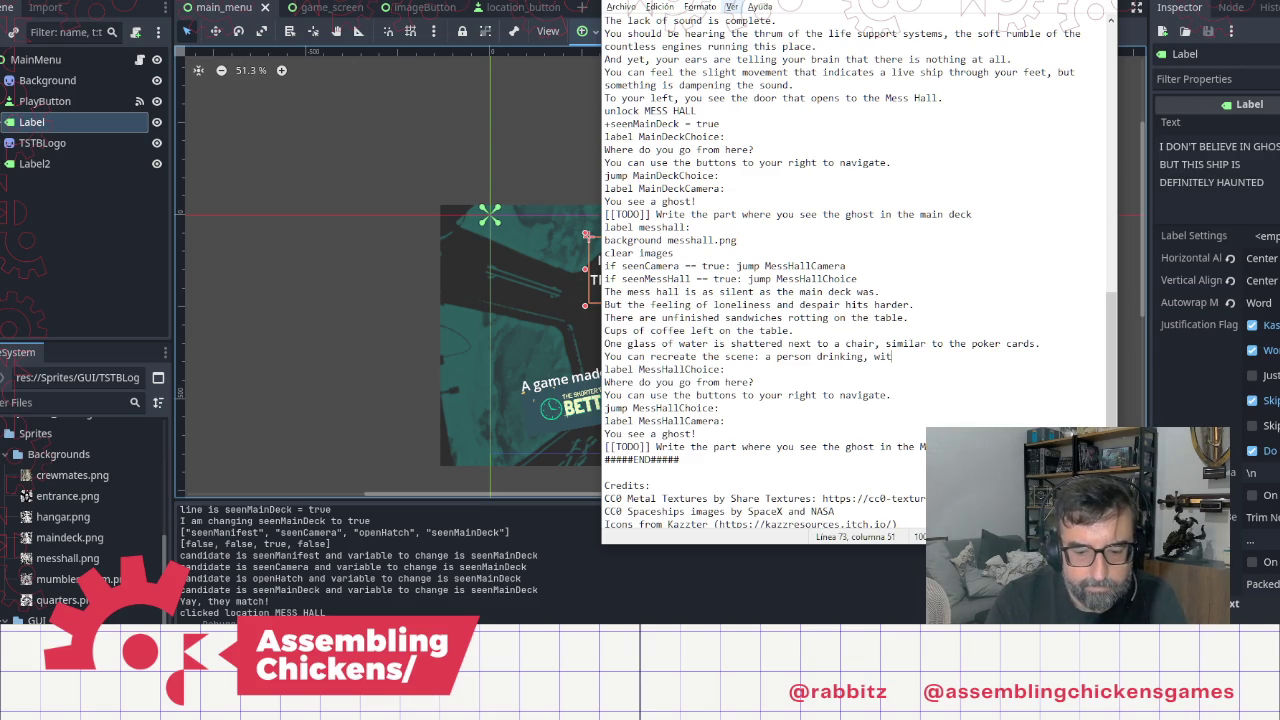
text(hout a f)
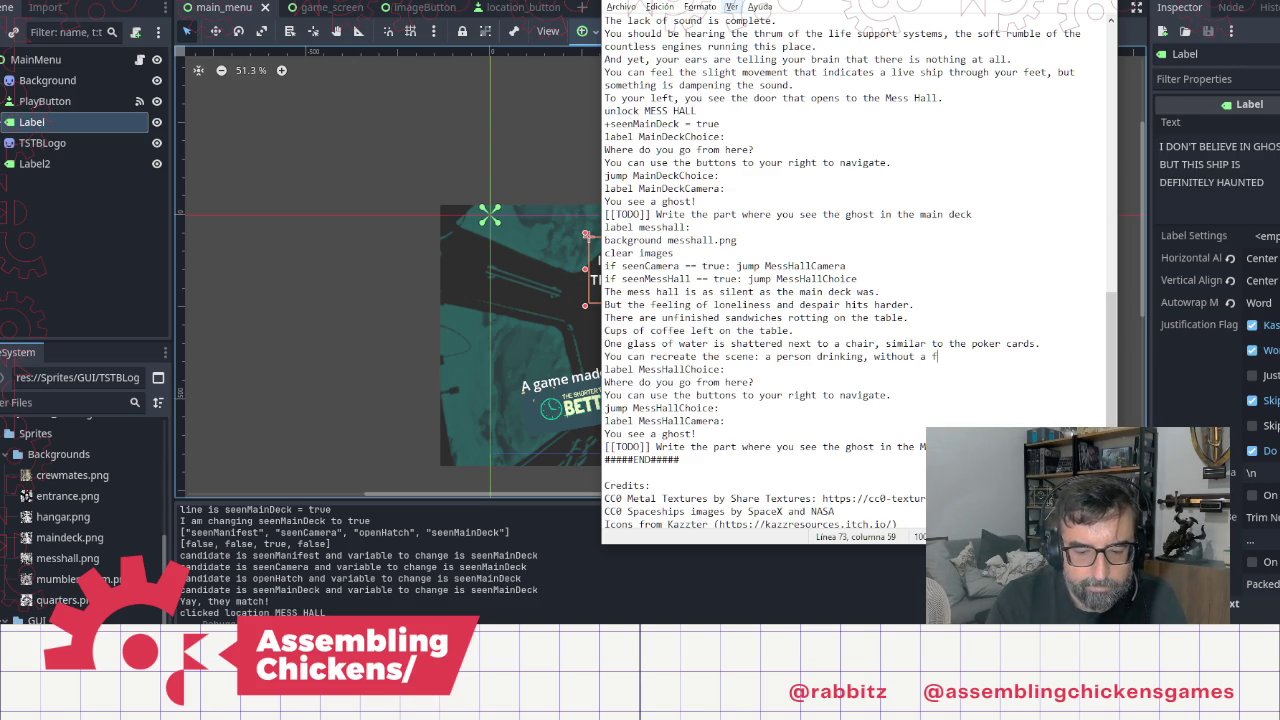
text(ear in the)
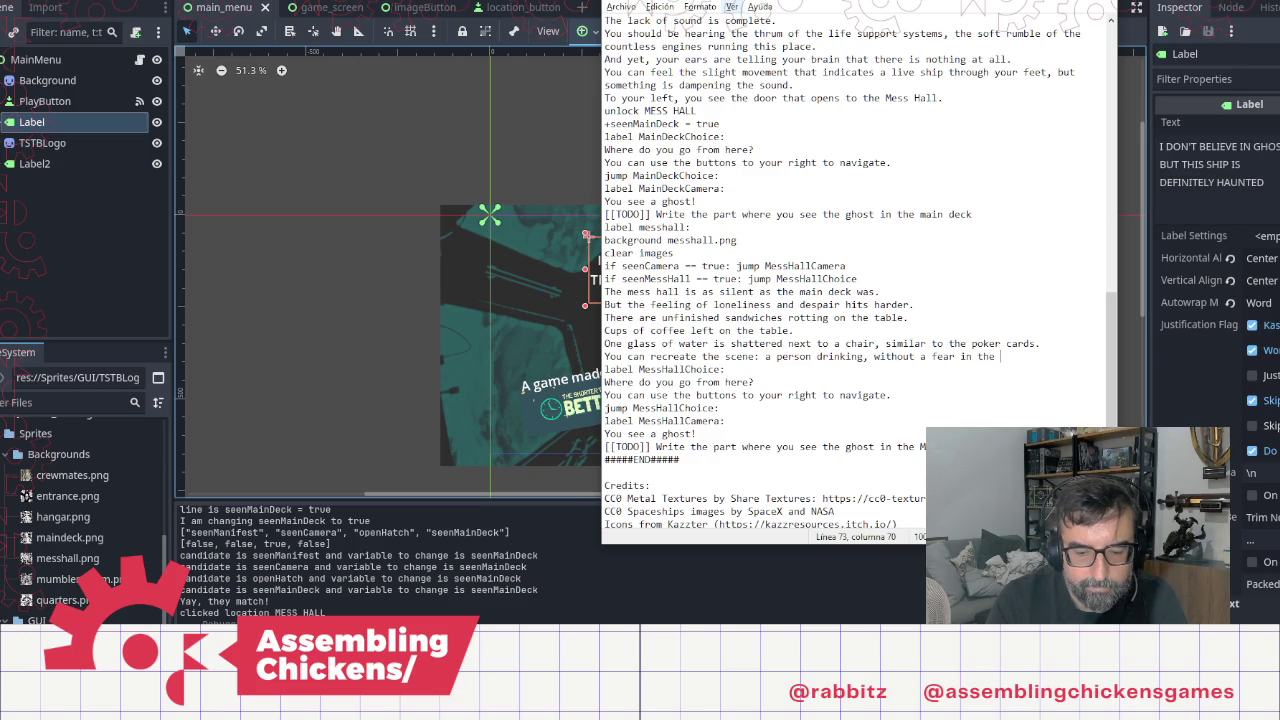
key(BackSpace)
key(BackSpace)
key(BackSpace)
text(t knowing what was going to hap)
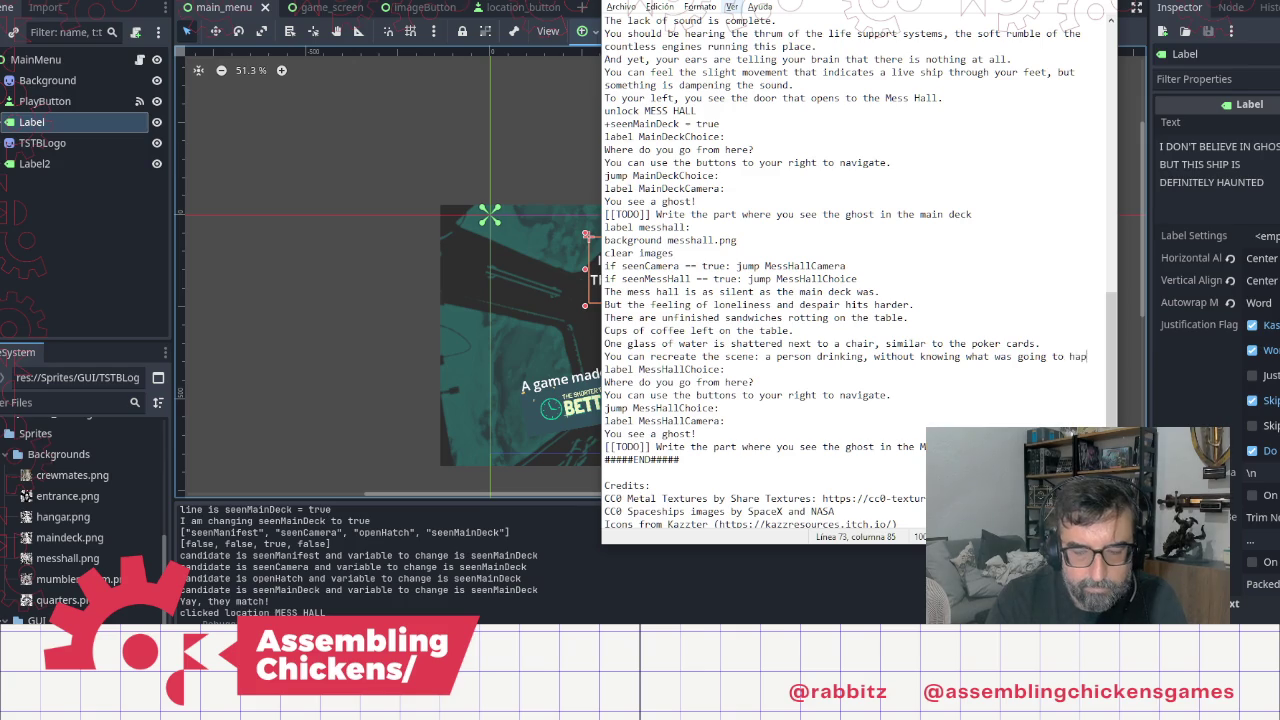
text(pen.)
key(Return)
text(Then suddenly gone.)
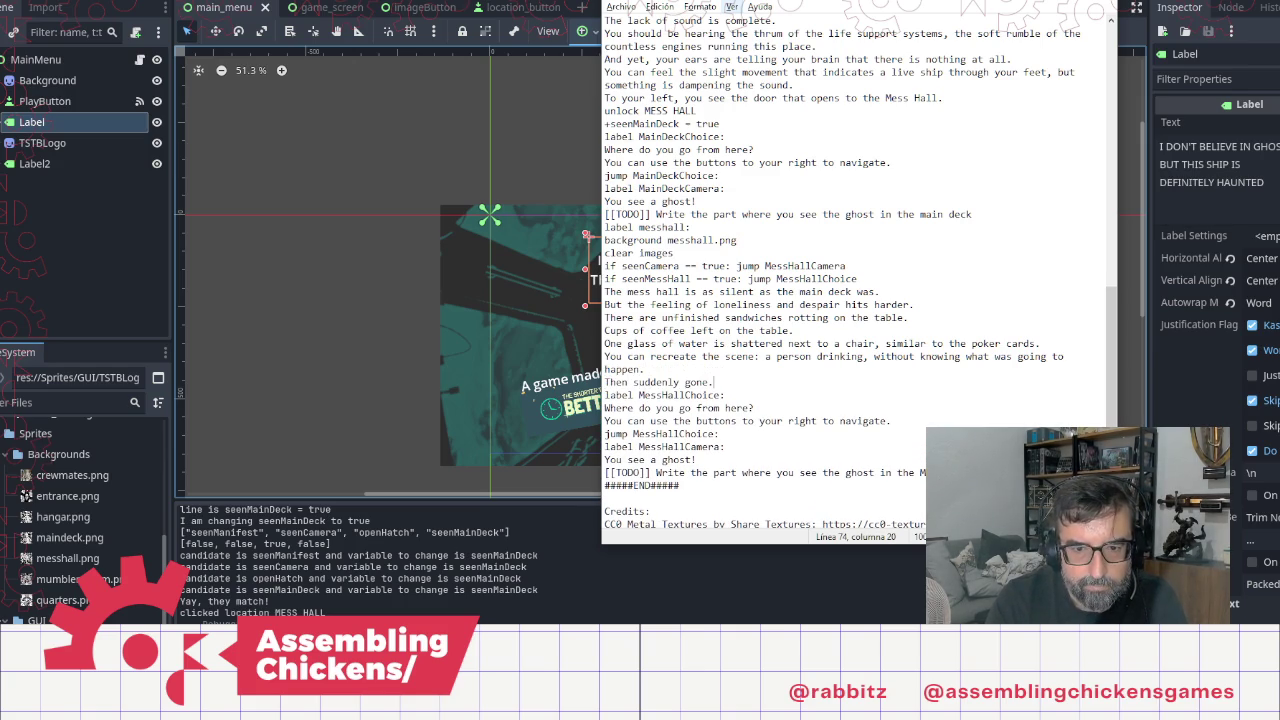
Step: Add lines: the glass instantly drops under relentless gravity, yet in your mind's eye stays in position
key(Return)
text(The glass)
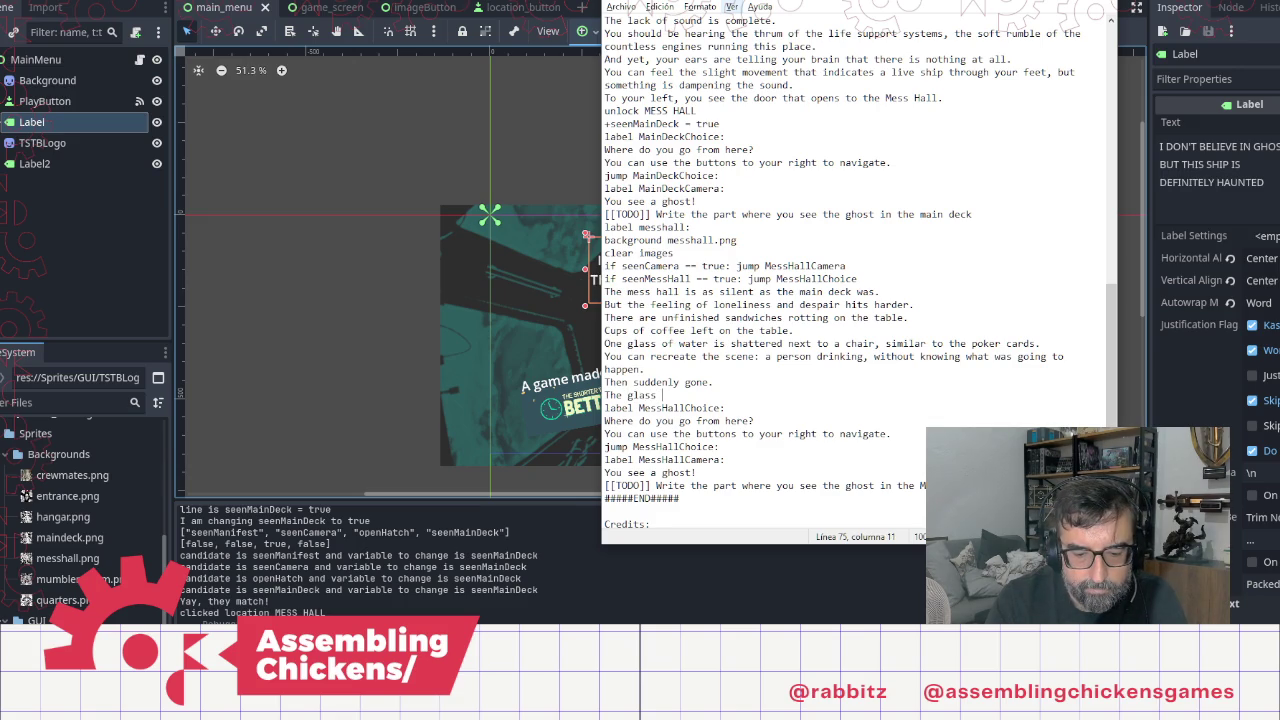
text(insta)
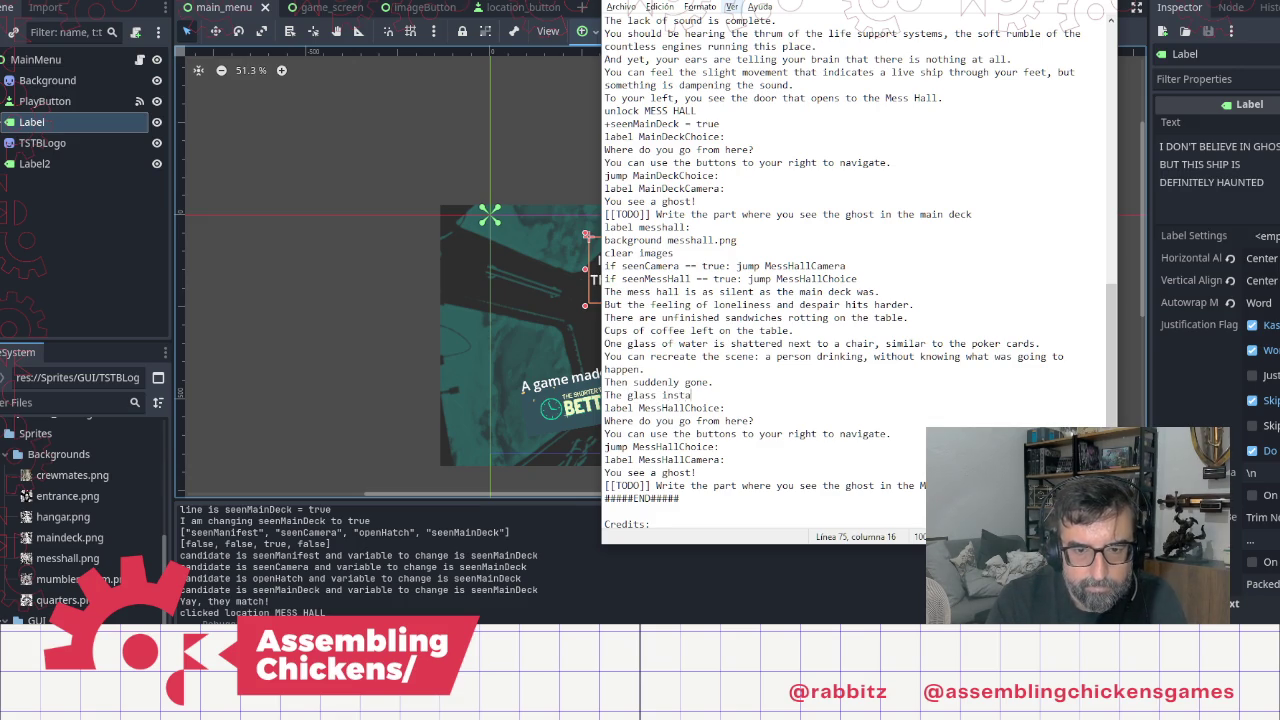
text(ntly dr)
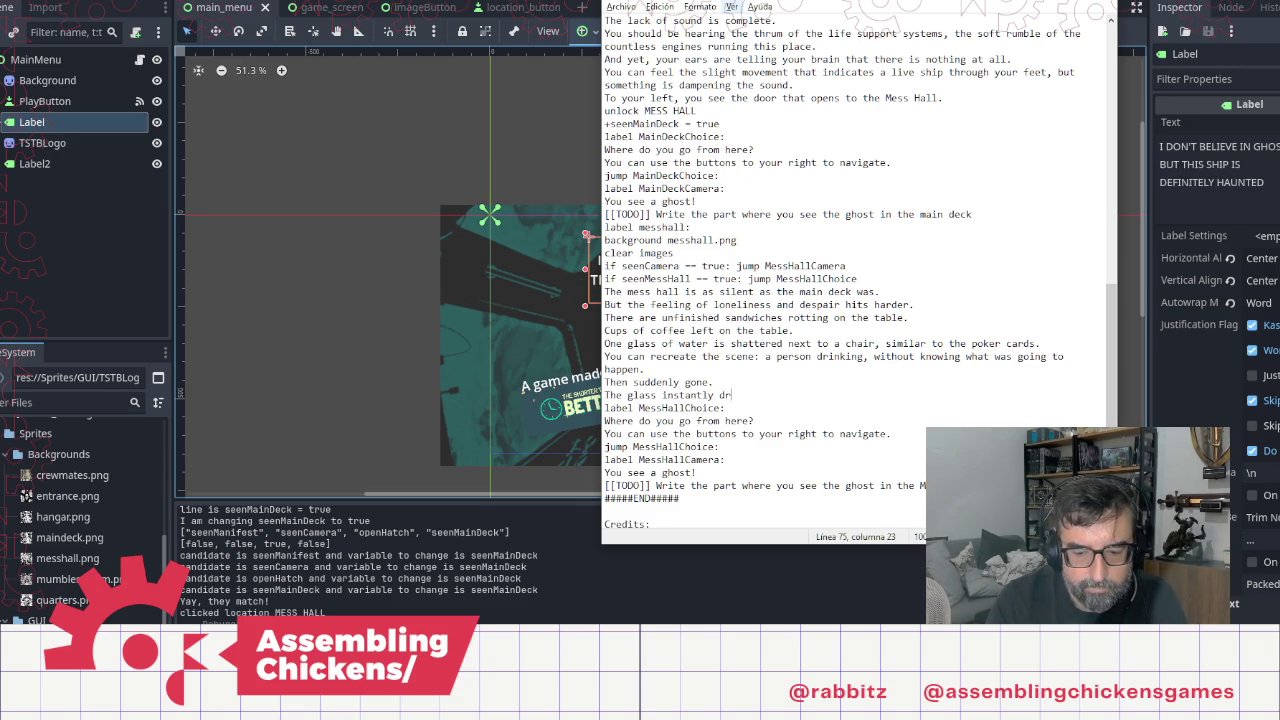
text(ops to the fl)
text(oor, )
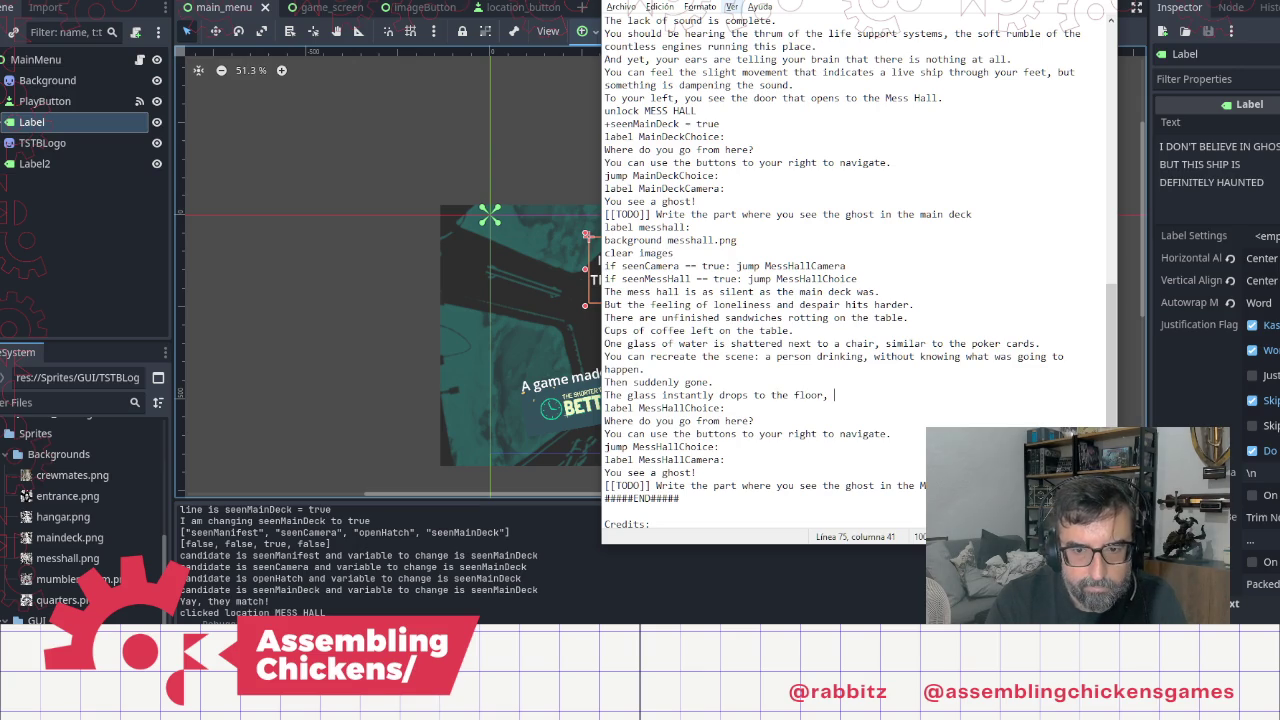
text(the )
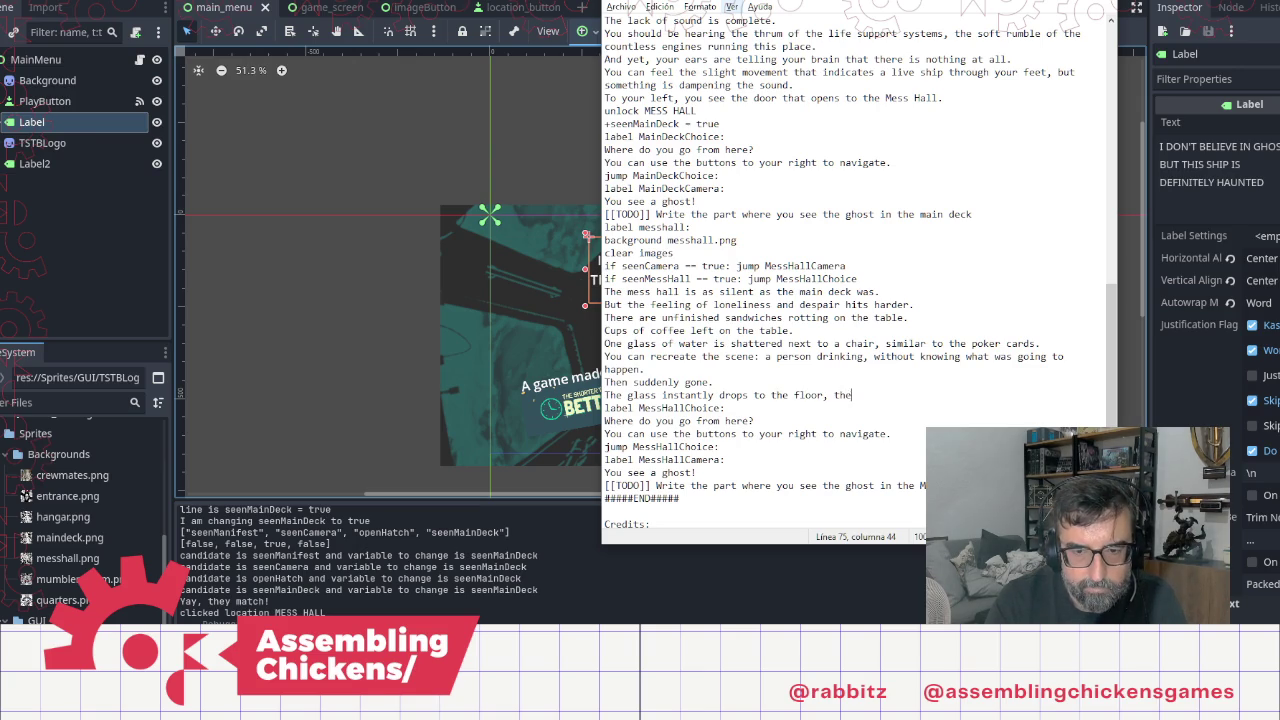
text(artific)
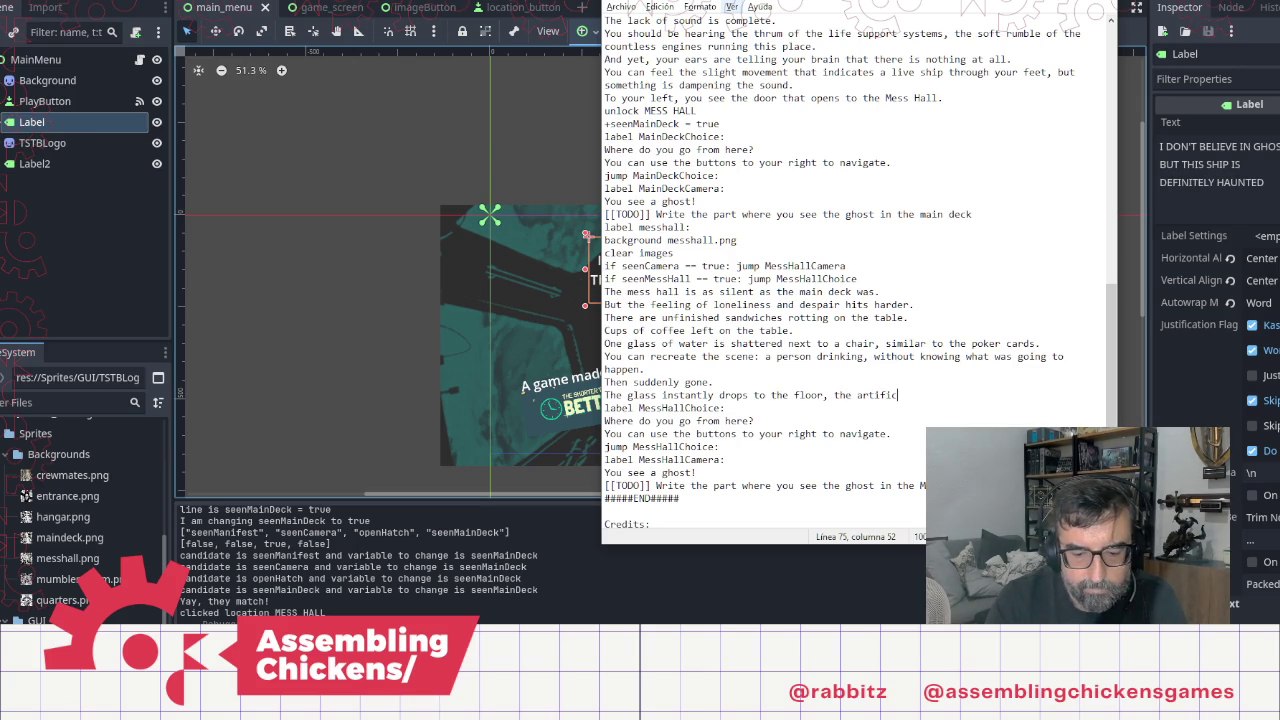
text(ial gravity )
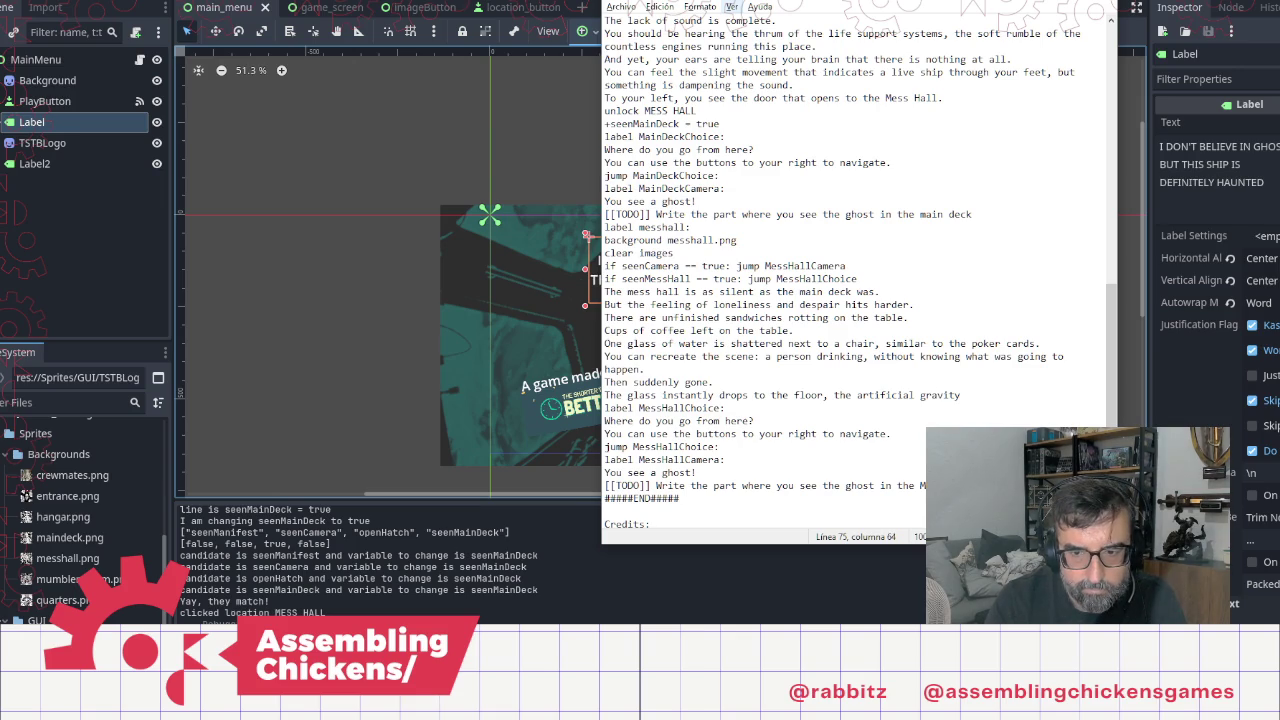
text(relentl)
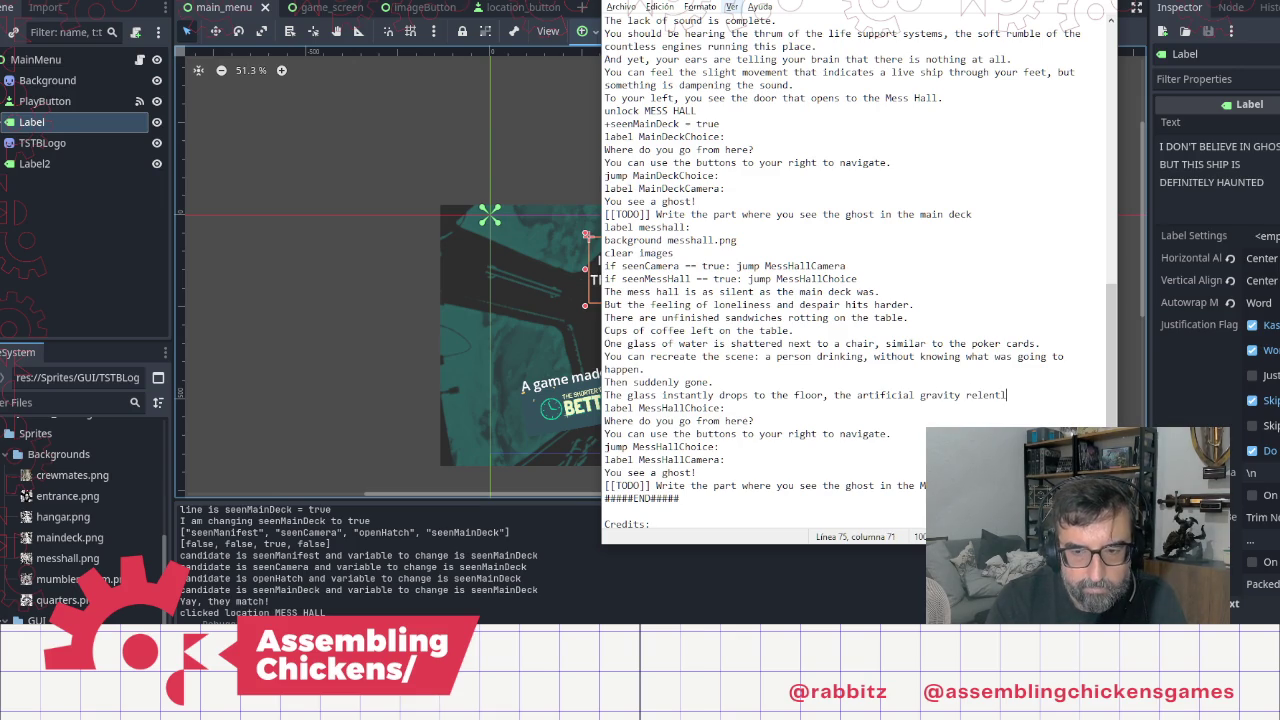
text(ess.)
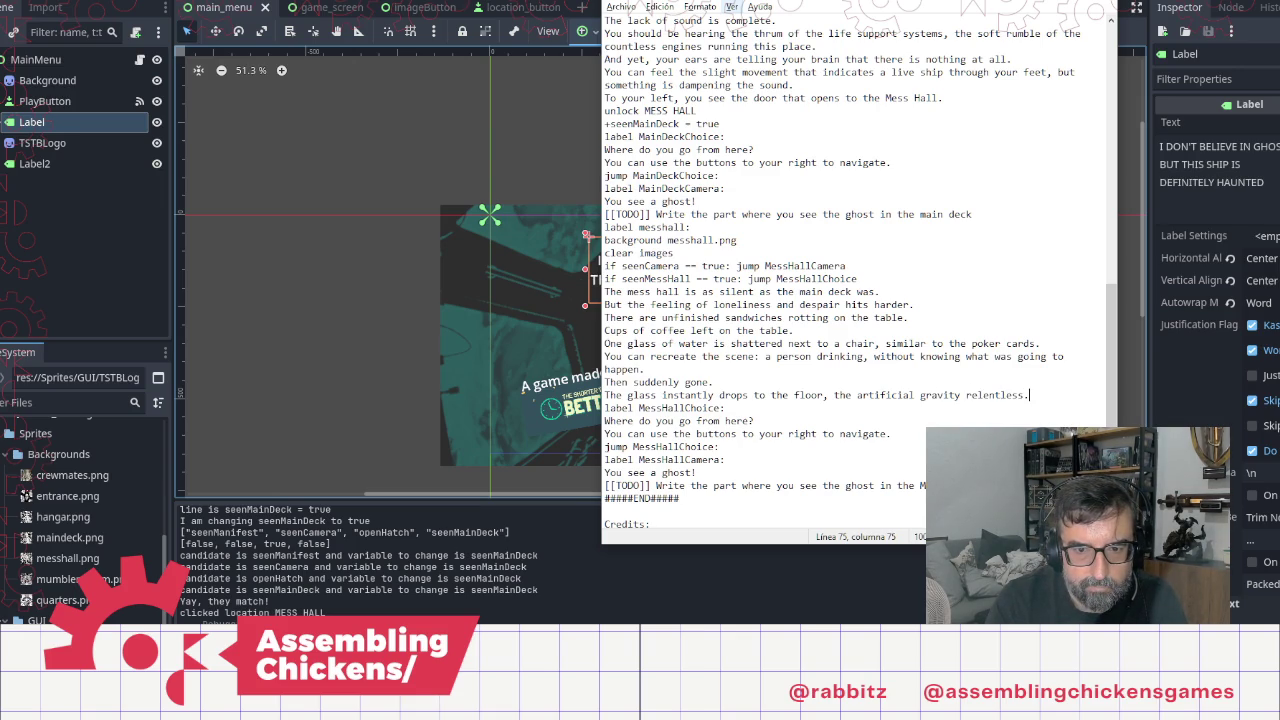
key(Return)
text(Maybe)
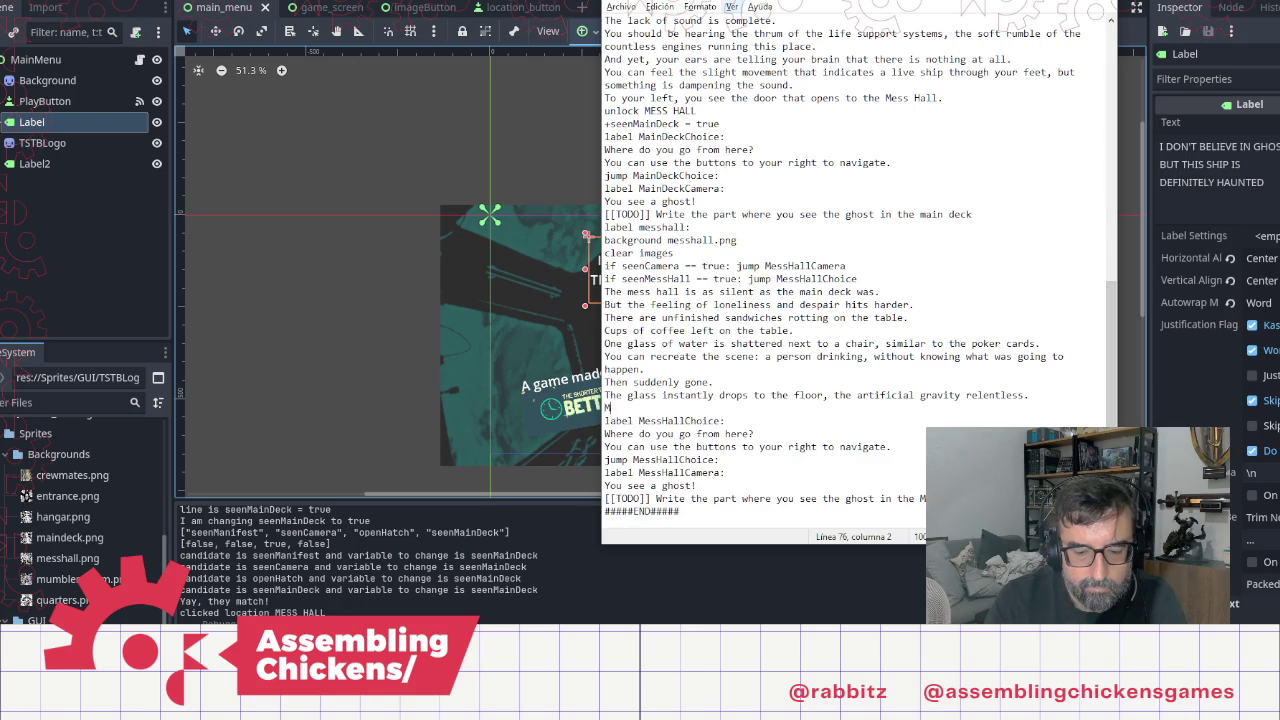
key(BackSpace)
key(BackSpace)
key(BackSpace)
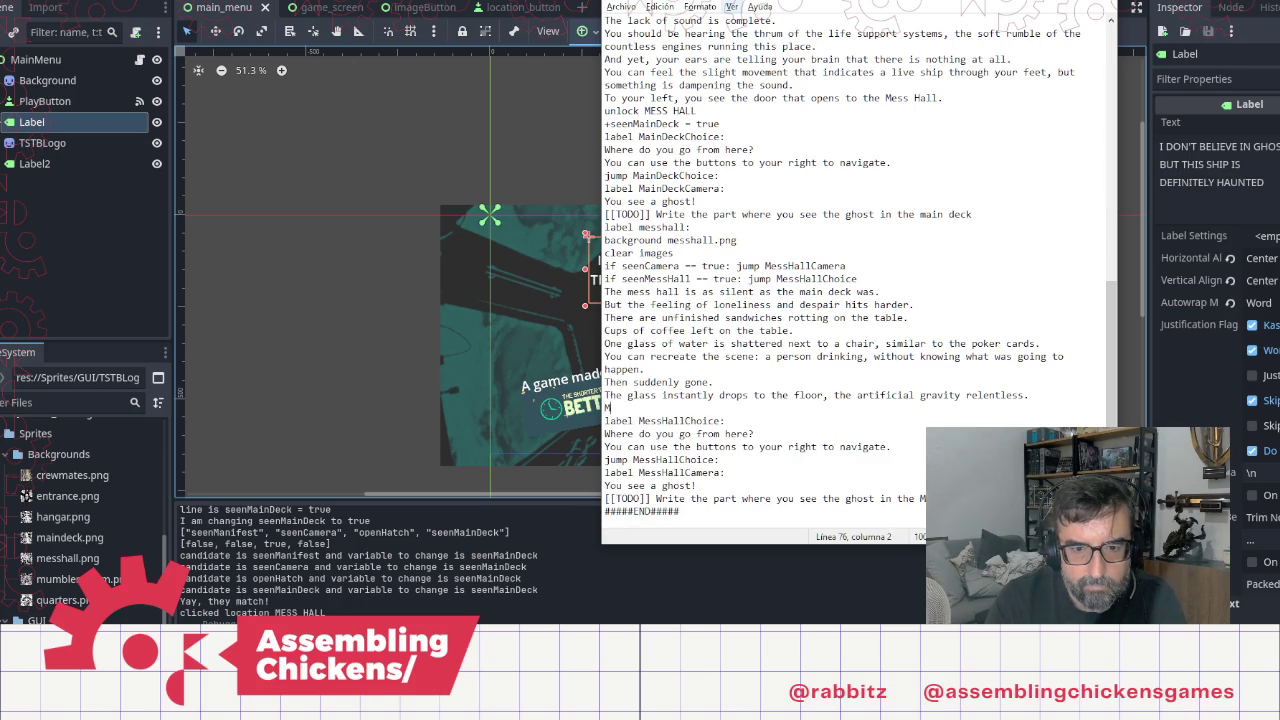
text(In your )
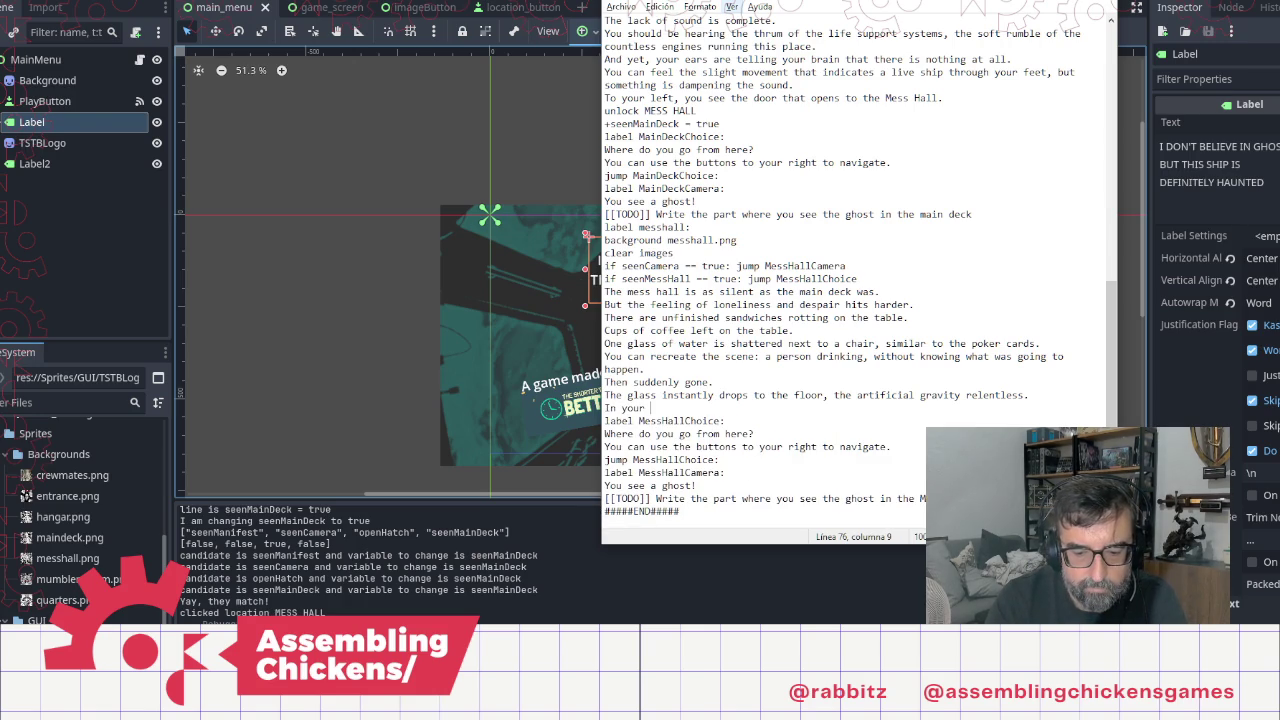
text(mind's e)
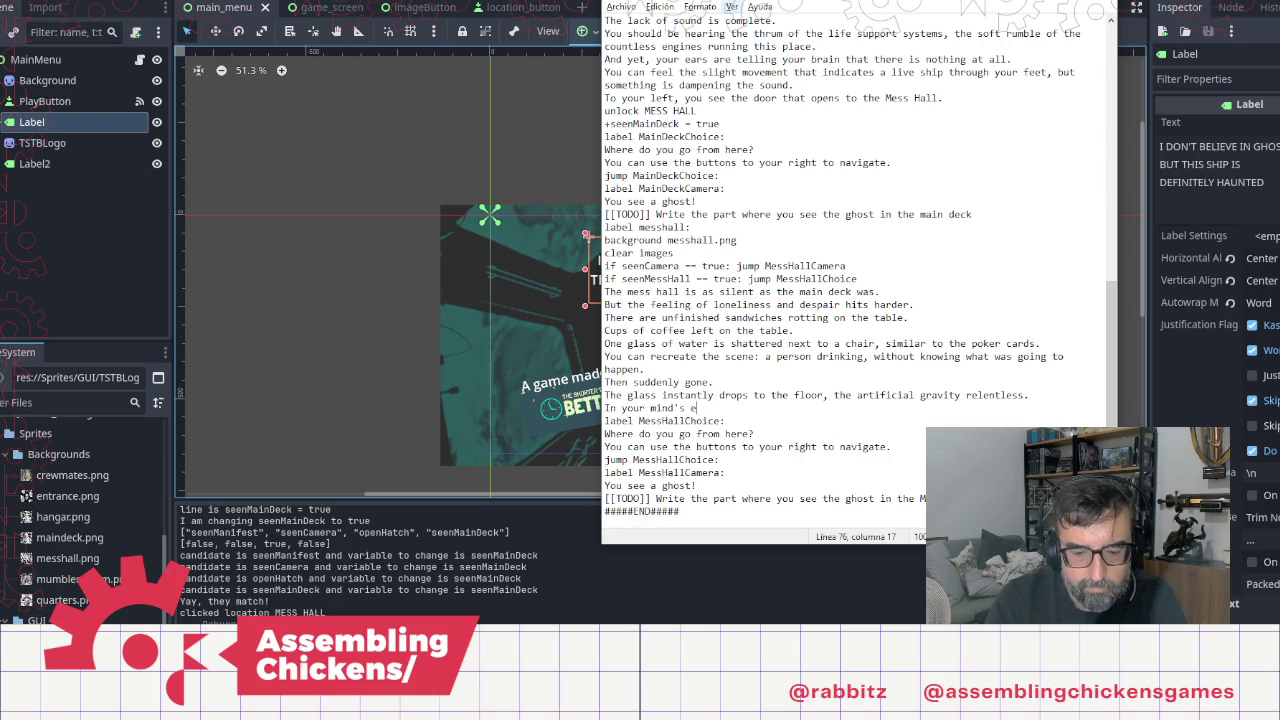
text(ye, despite knowing it isn't )
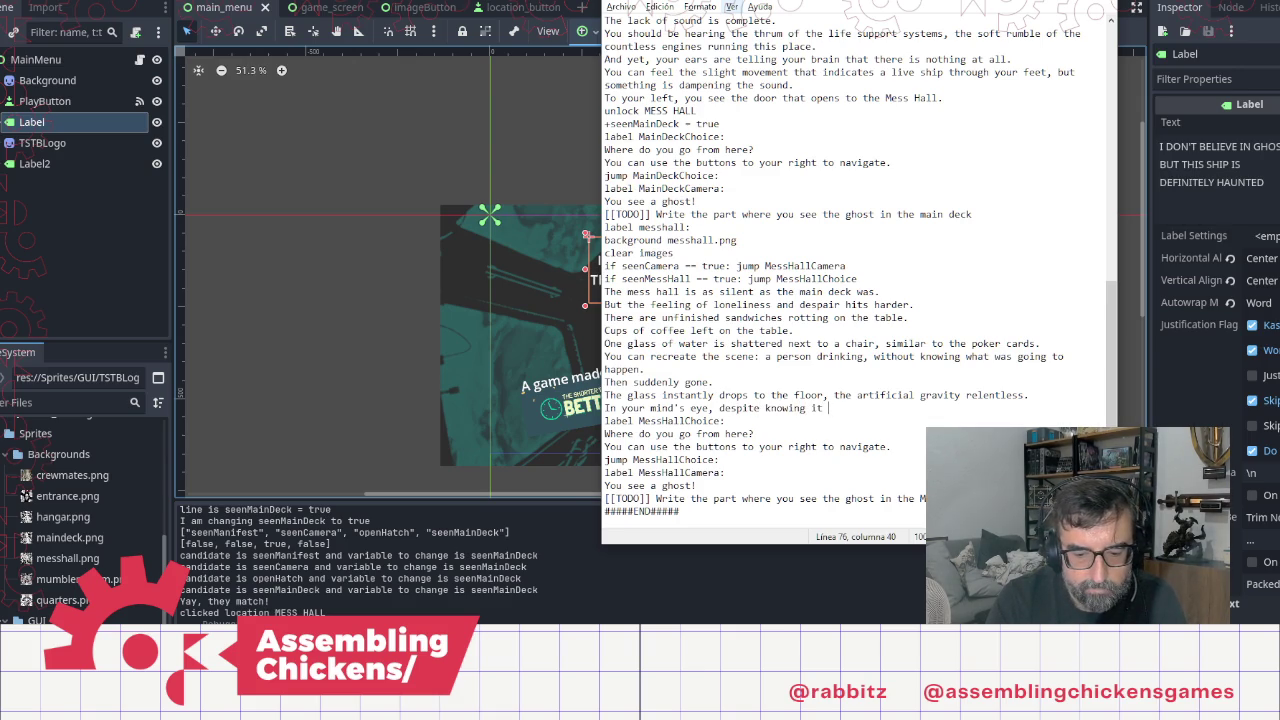
text(possible, the glass )
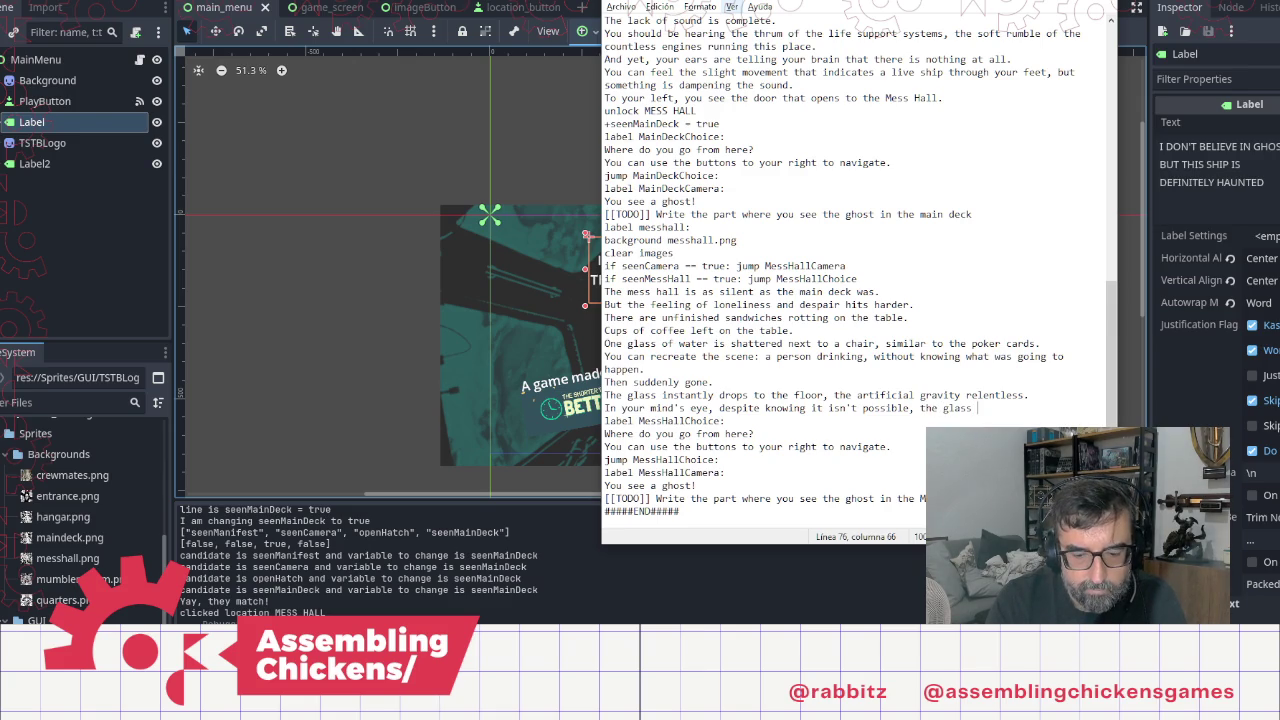
text(remains in position for a second.)
key(Return)
Step: Add the old-cartoons line, 'Then it crashes, the water spilling everywhere', and 'No one left to notice.'
text(Like in those old cartoon)
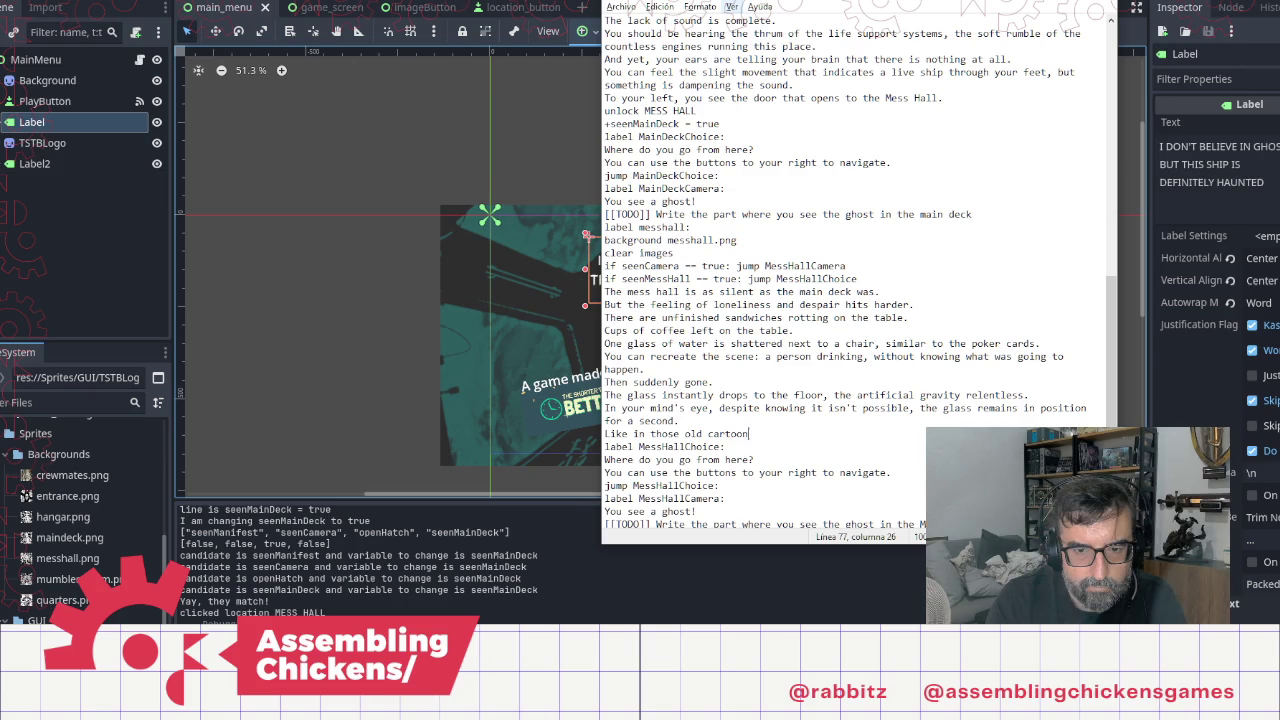
key(BackSpace)
key(BackSpace)
text(s, it takes a s)
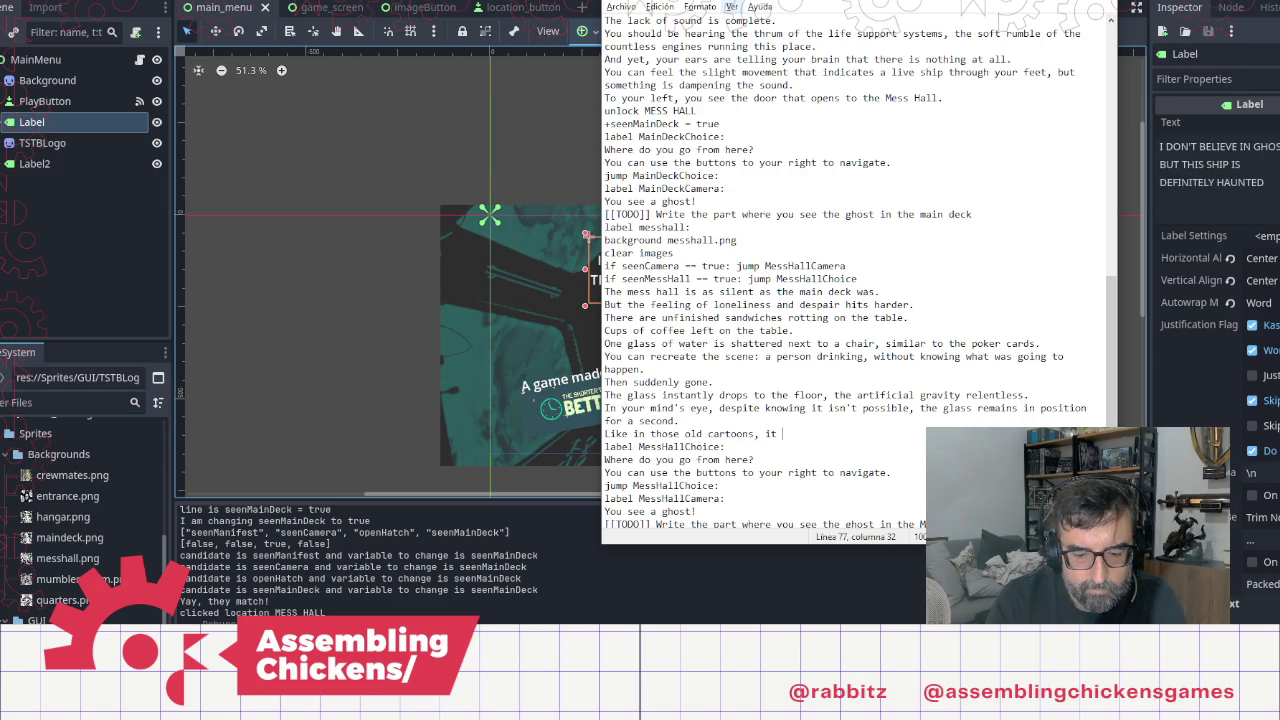
text(ec)
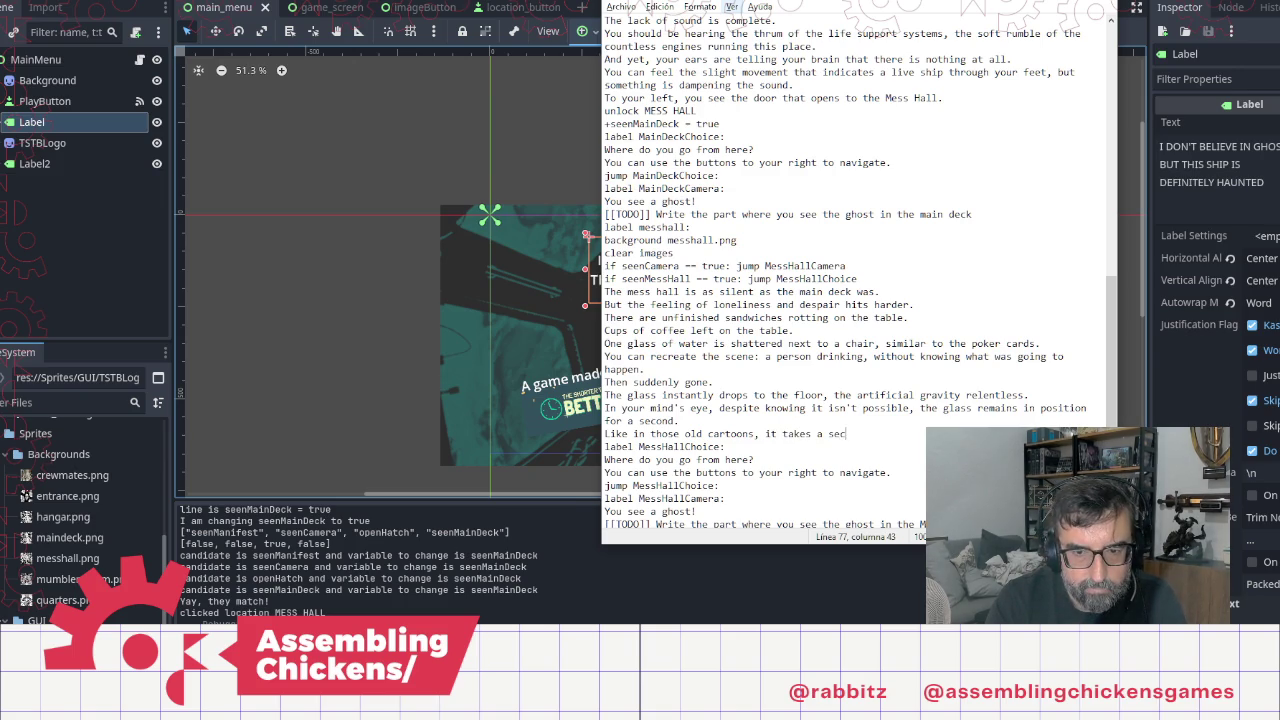
text(ond for it to)
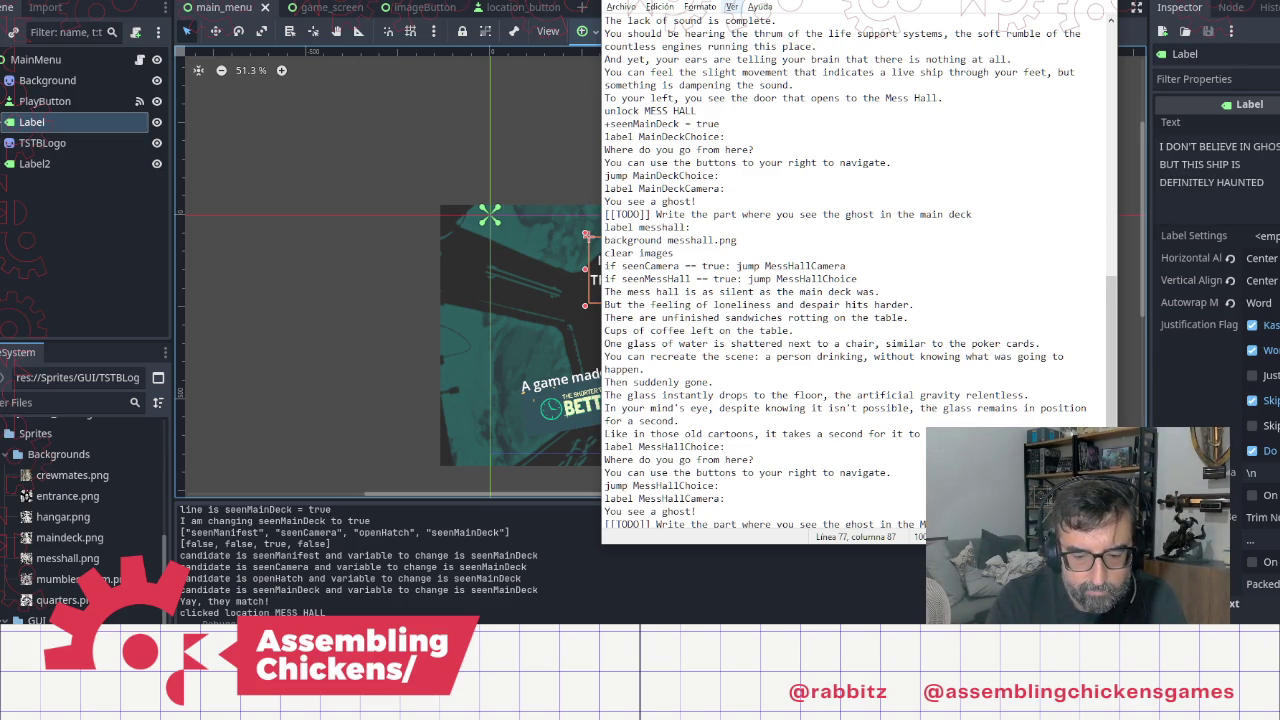
text( anymore.)
key(Return)
text(Then it f)
text(alls,)
key(BackSpace)
key(BackSpace)
key(BackSpace)
text(crashes, the water )
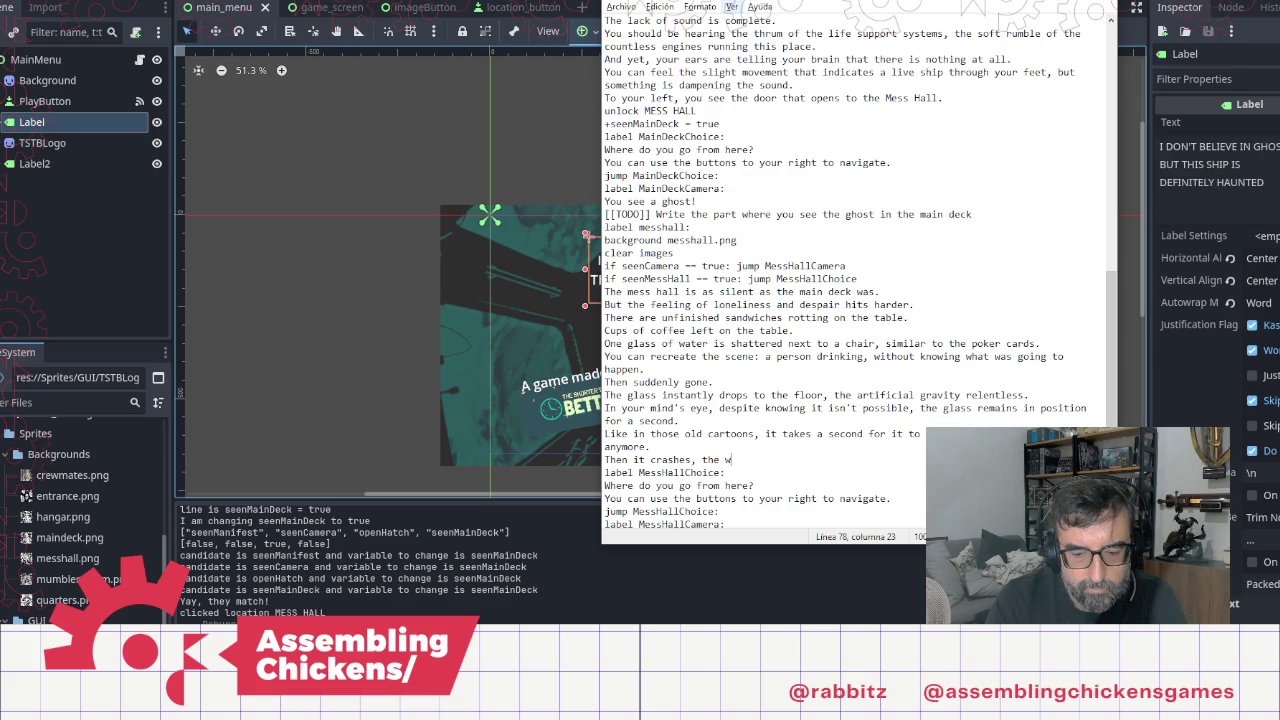
text(spill)
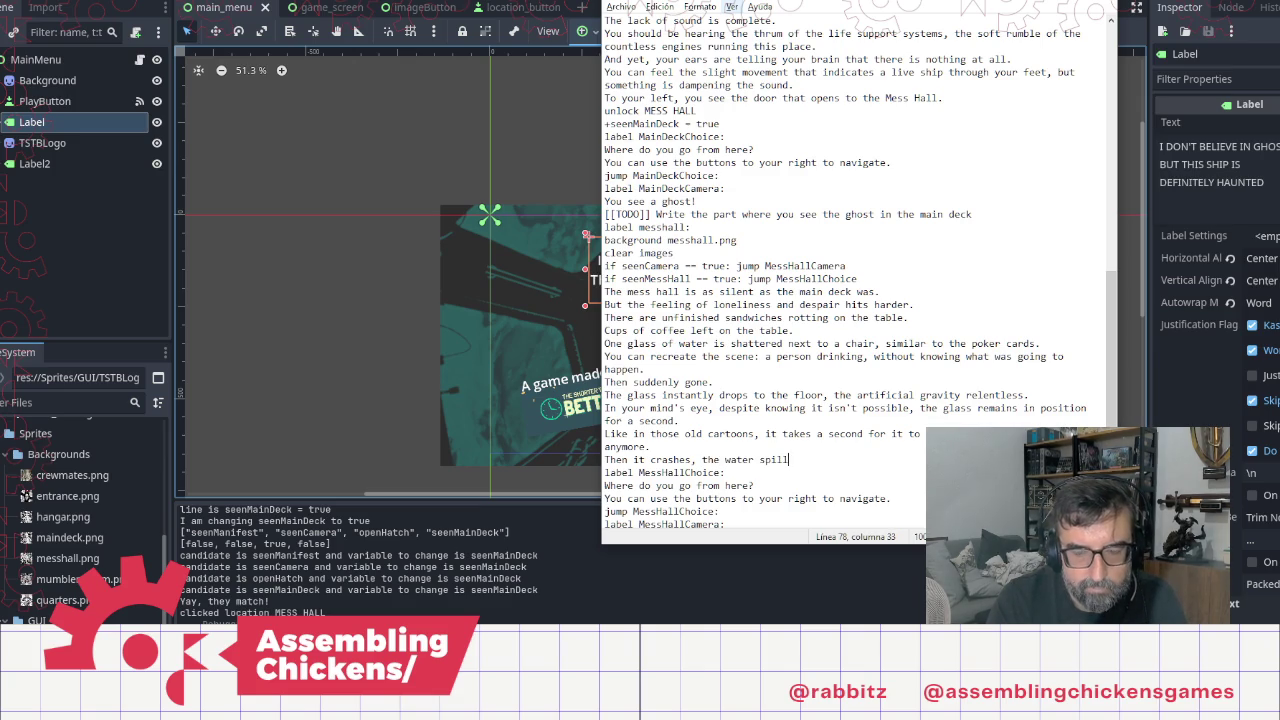
text(ing everywhere.)
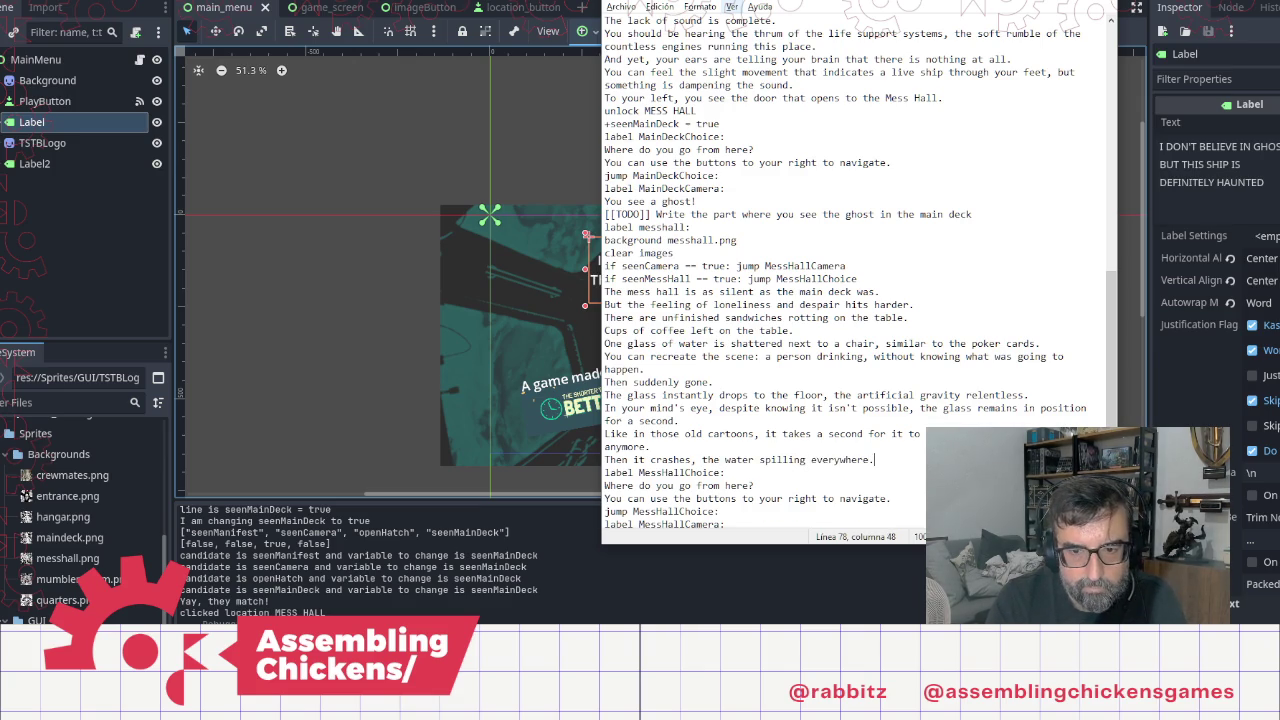
key(Return)
text(No one left to notic)
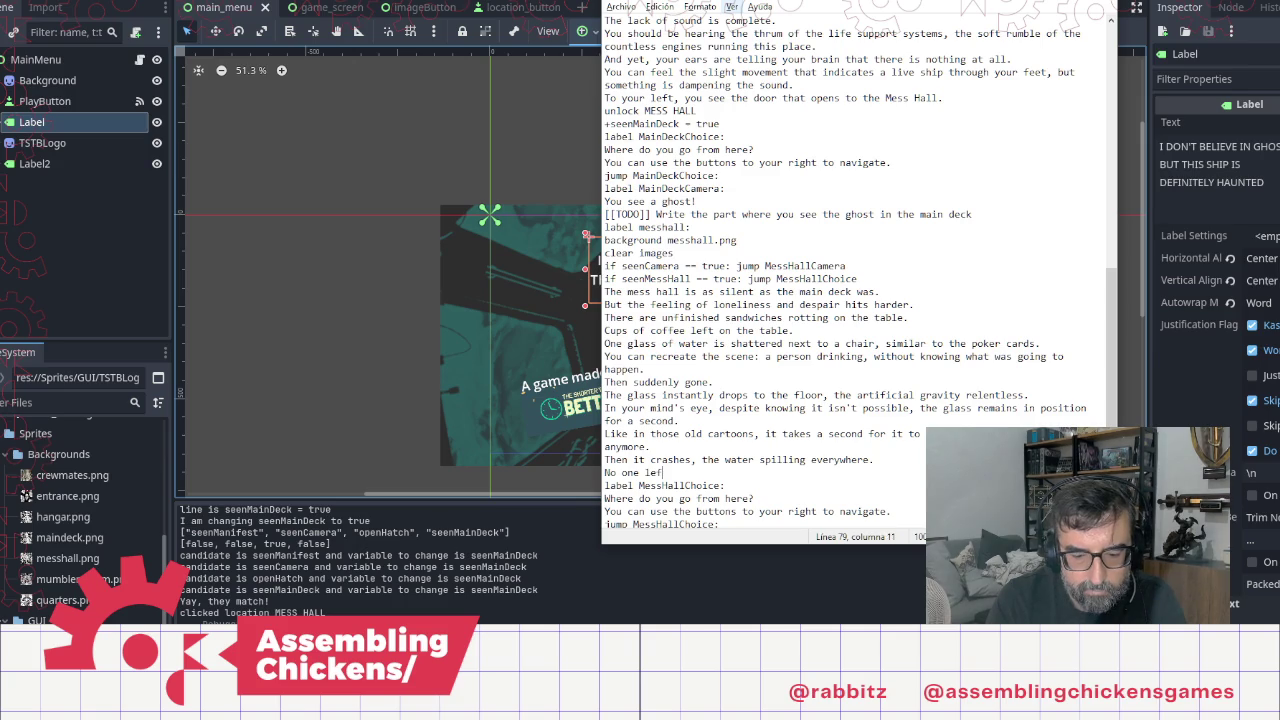
text(e.)
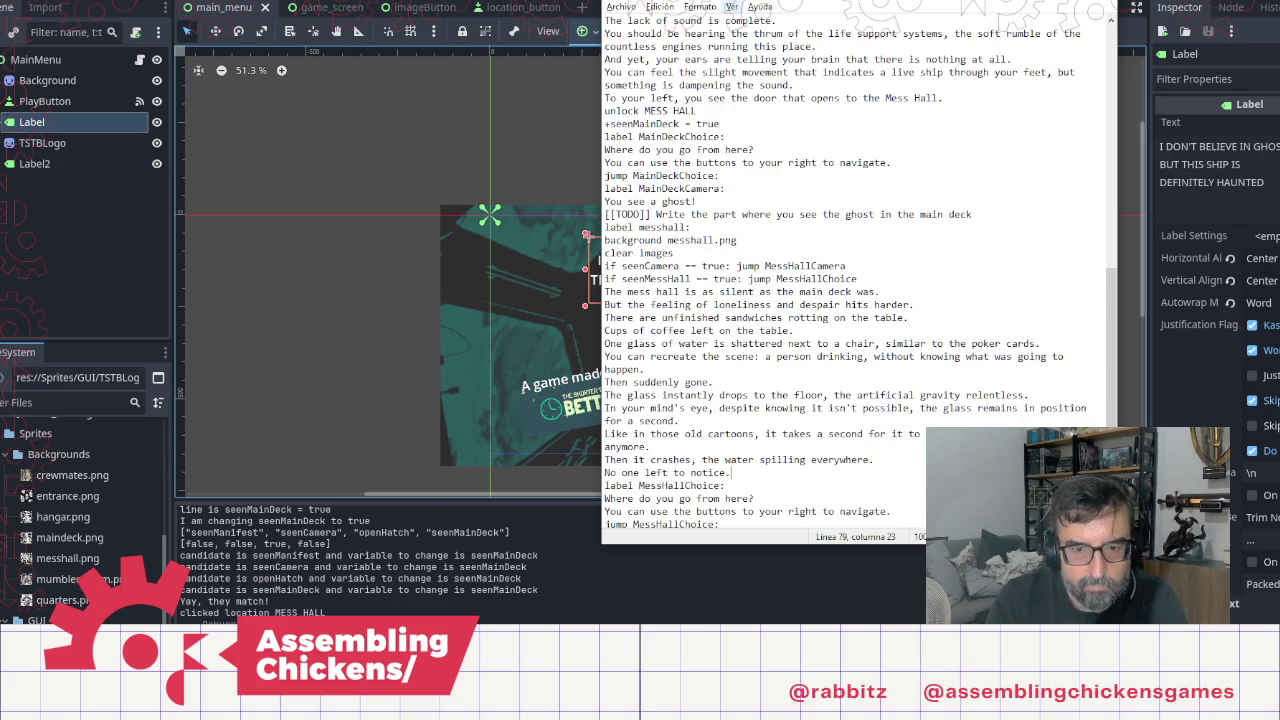
scroll(791, 215, up, 10)
Step: Cut the three entrance lines from 'When someone actually looked' and move the blank line below the investigate sentence
scroll(791, 215, up, 6)
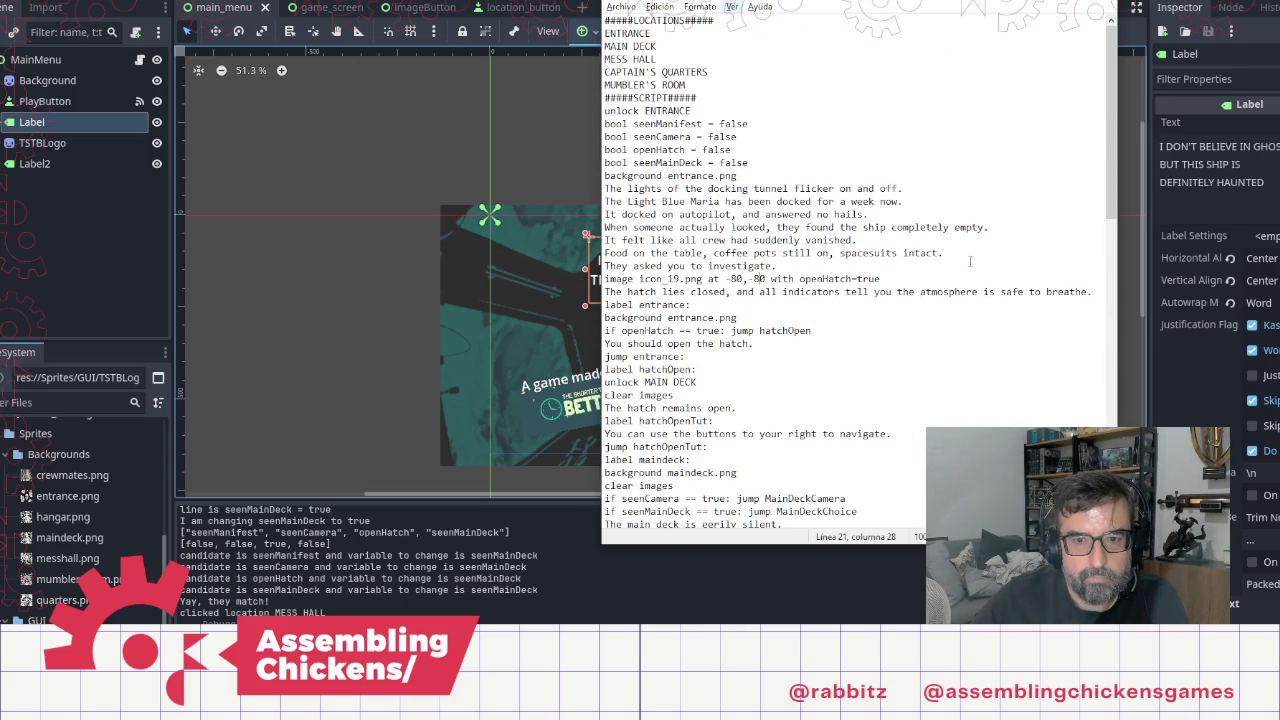
click(1015, 254)
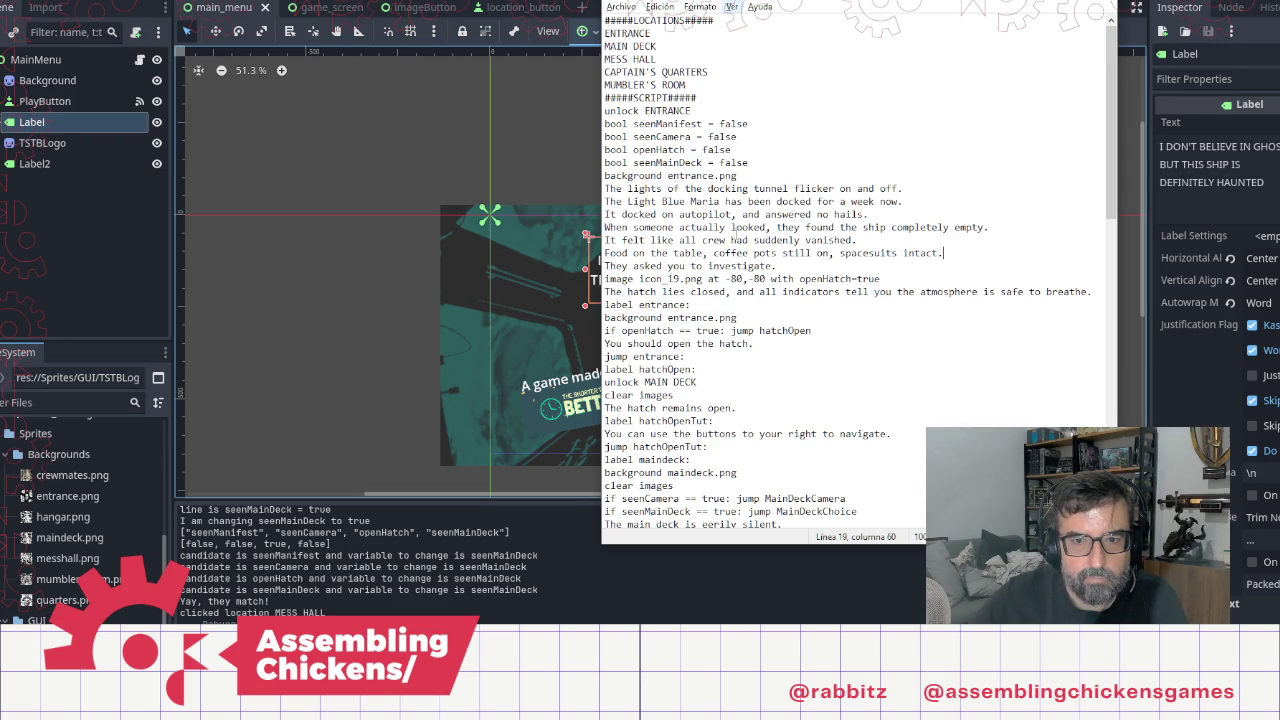
shift+click(610, 230)
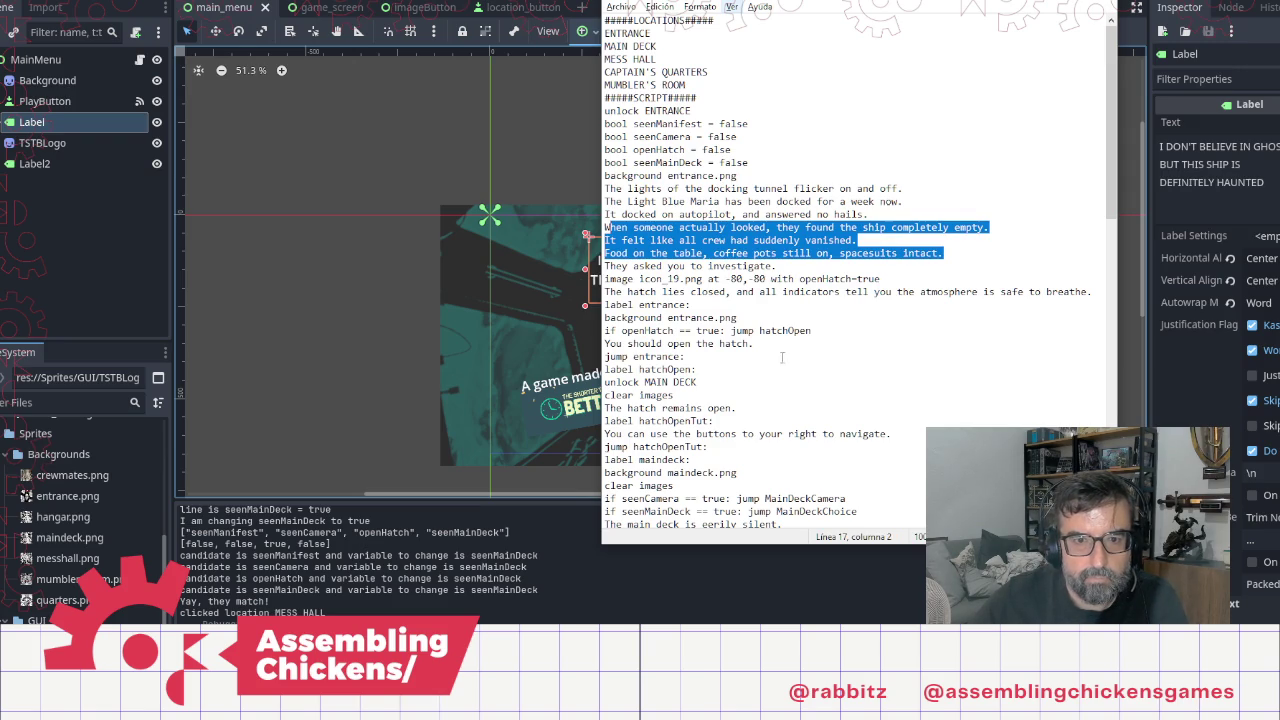
key(shift+Left)
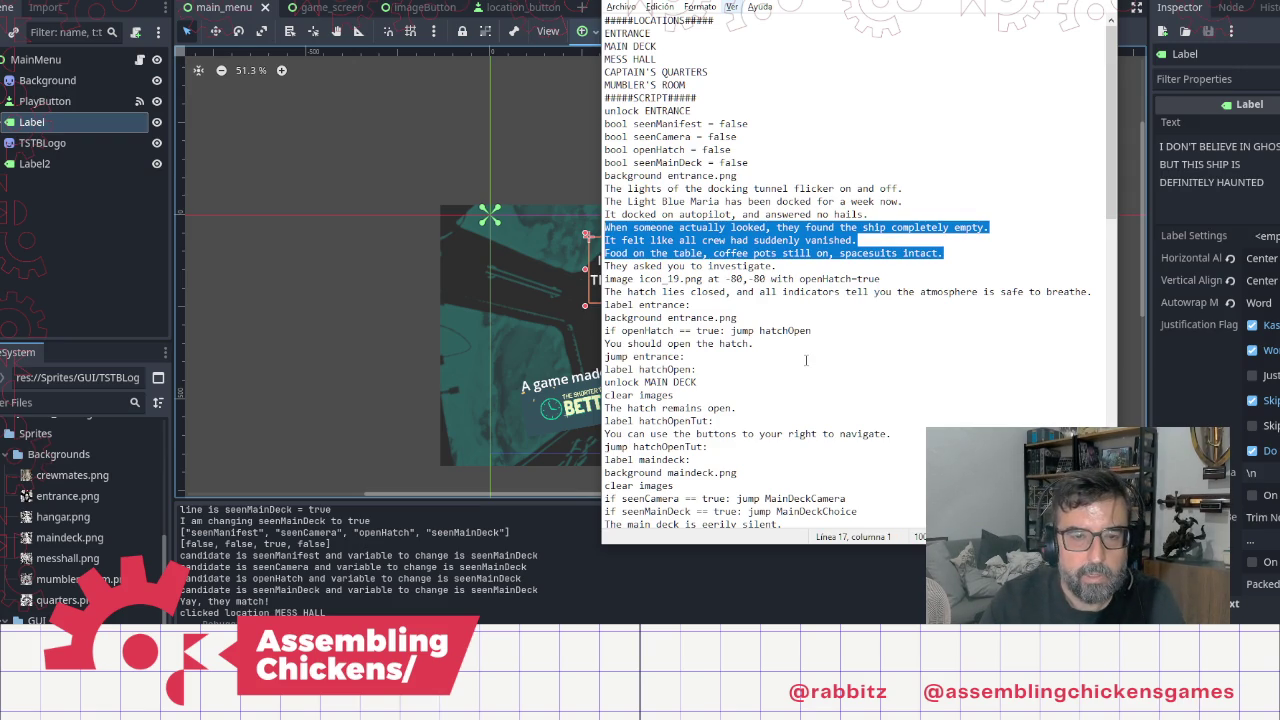
key(ctrl+x)
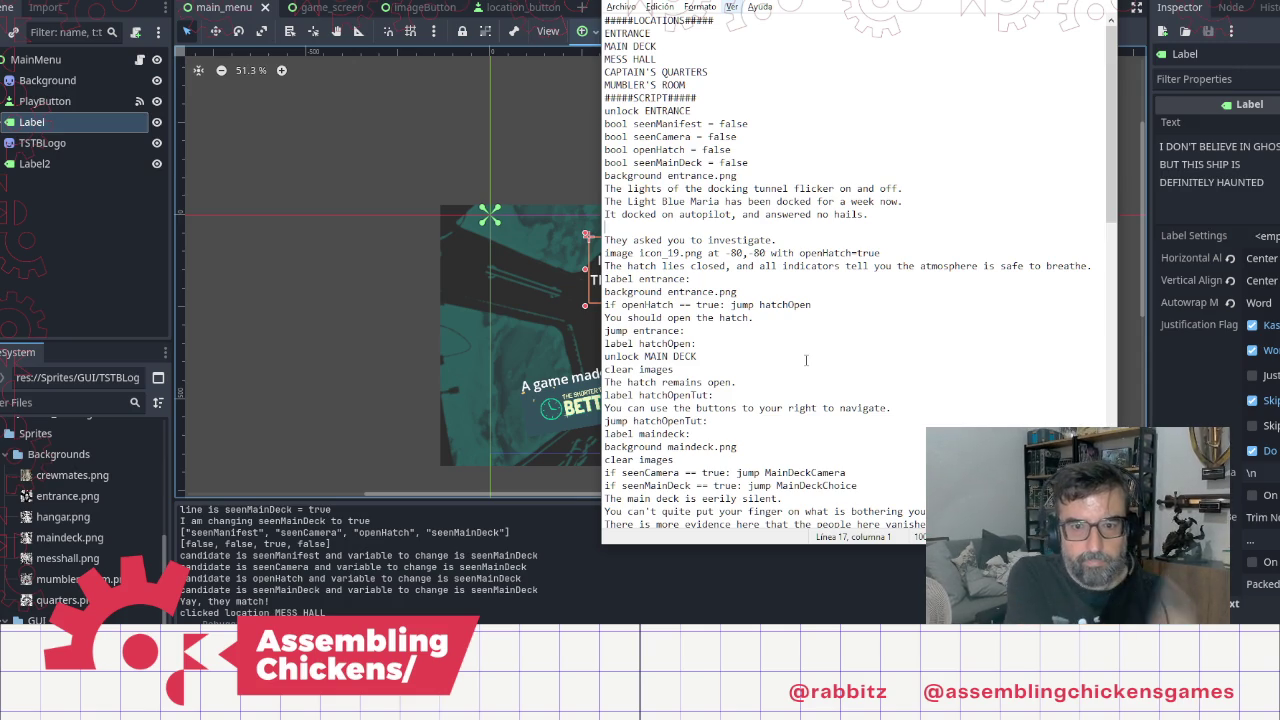
key(Delete)
key(End)
key(Return)
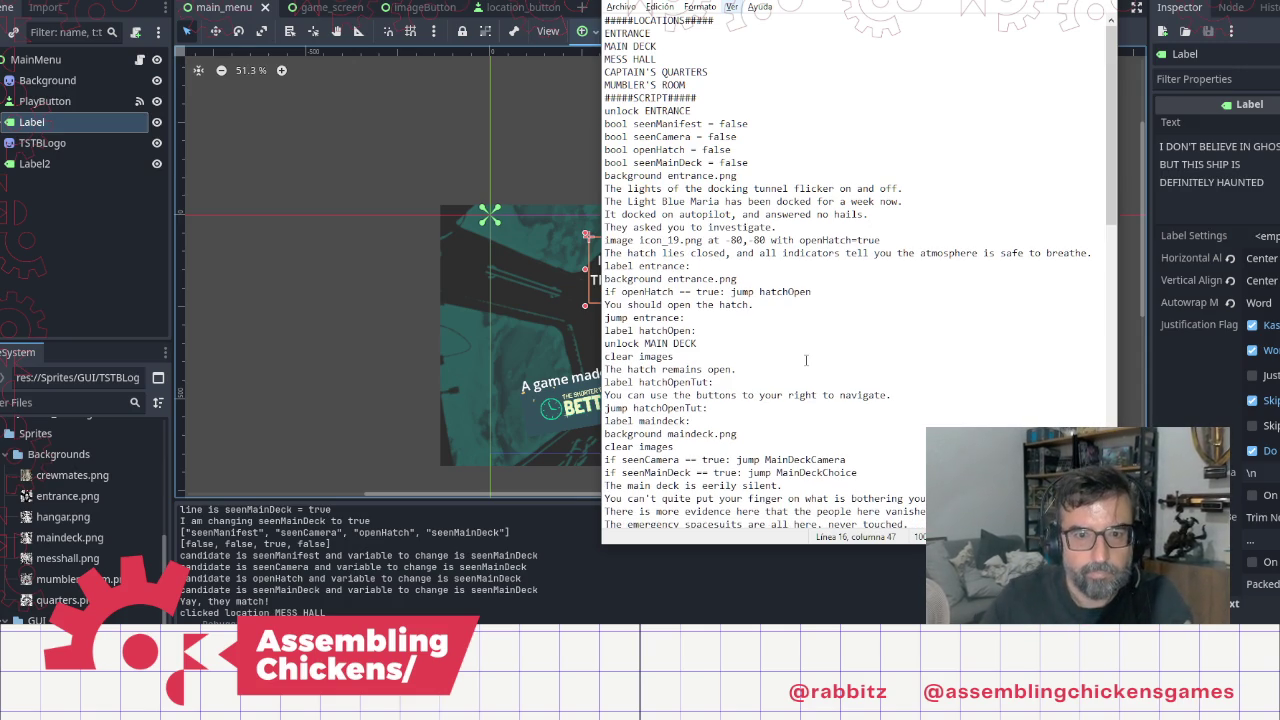
Step: Add the access-hatch sentence ending 'the ship waiting for you to jump into it.'
text(You are now)
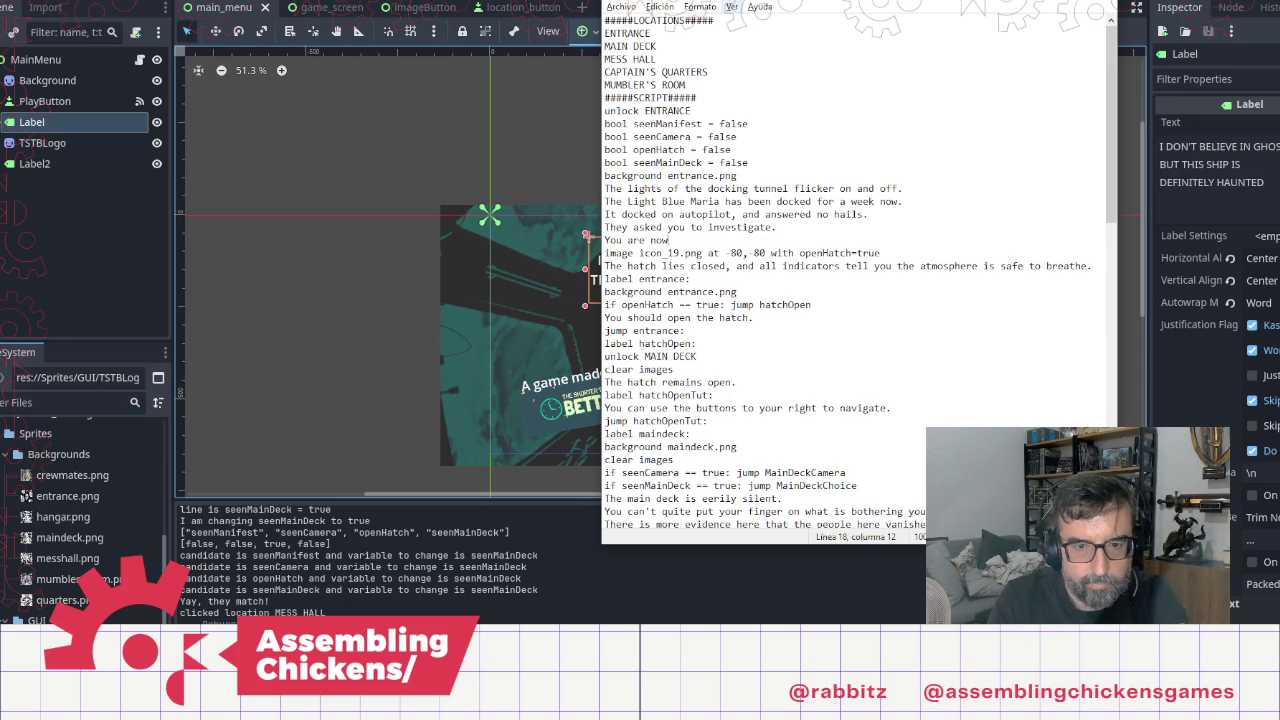
text( in f)
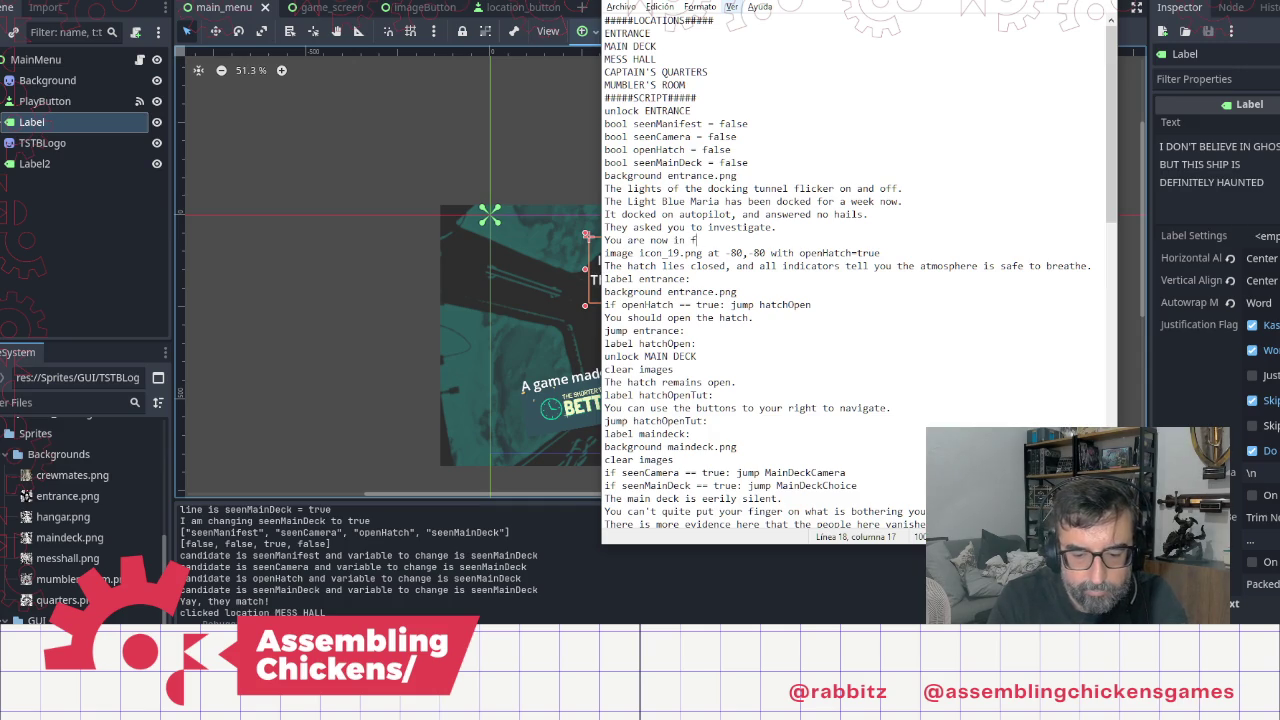
text(rontof the)
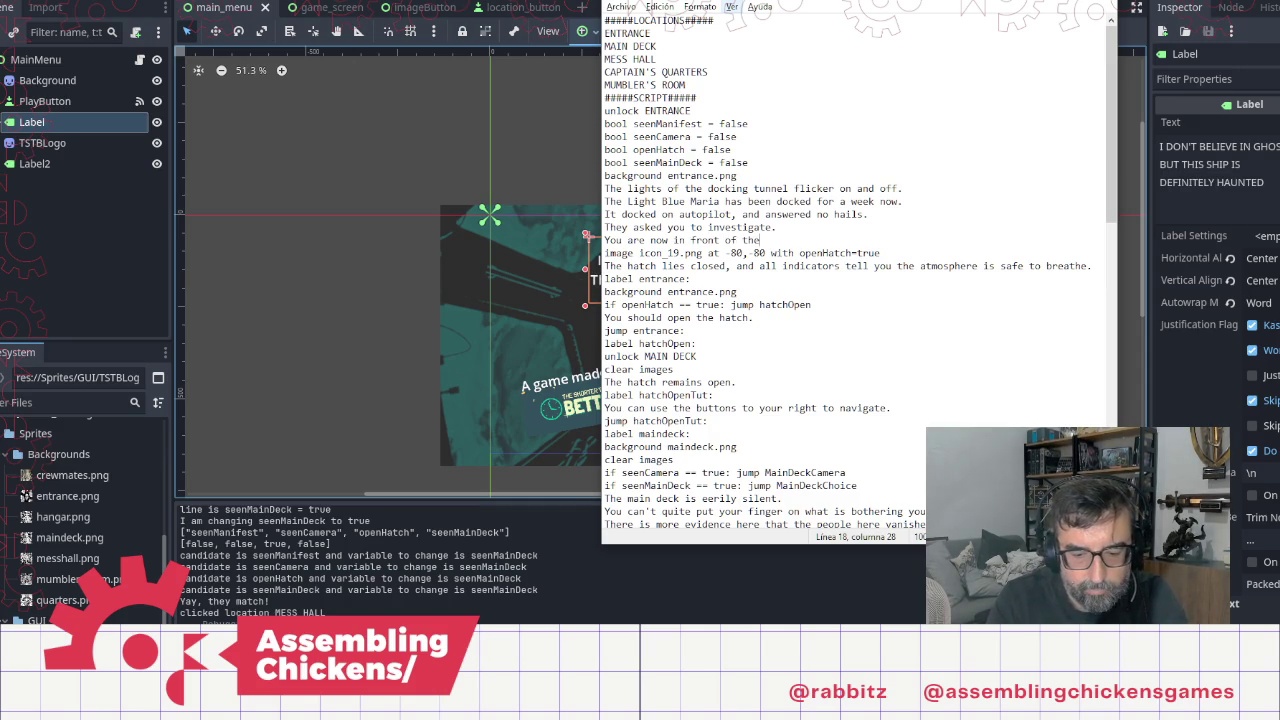
text( access )
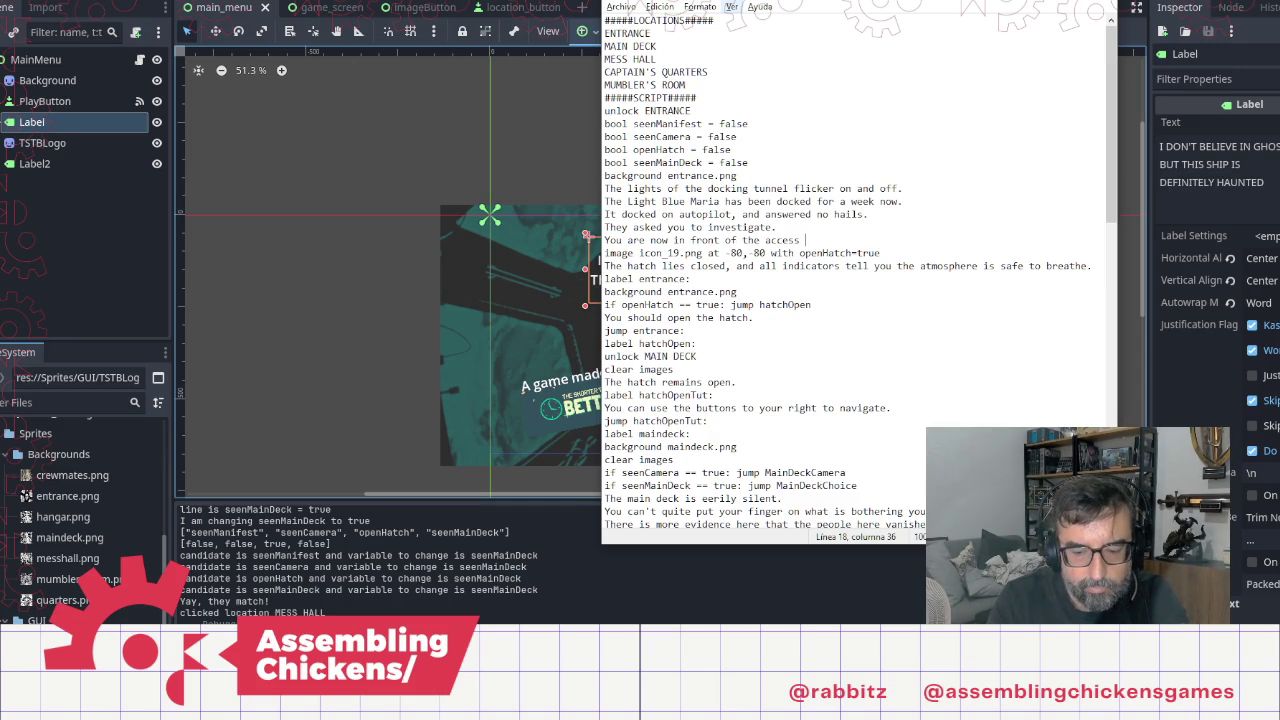
text(hatch. )
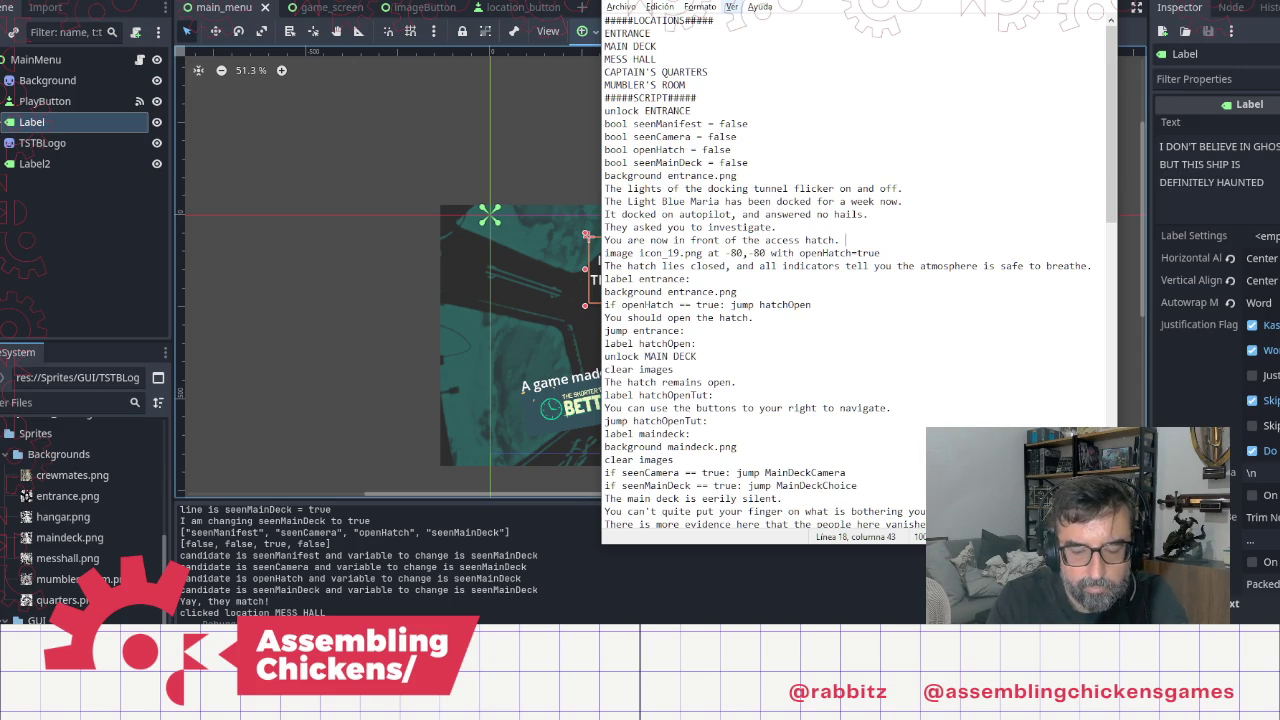
key(BackSpace)
key(BackSpace)
text(, watch)
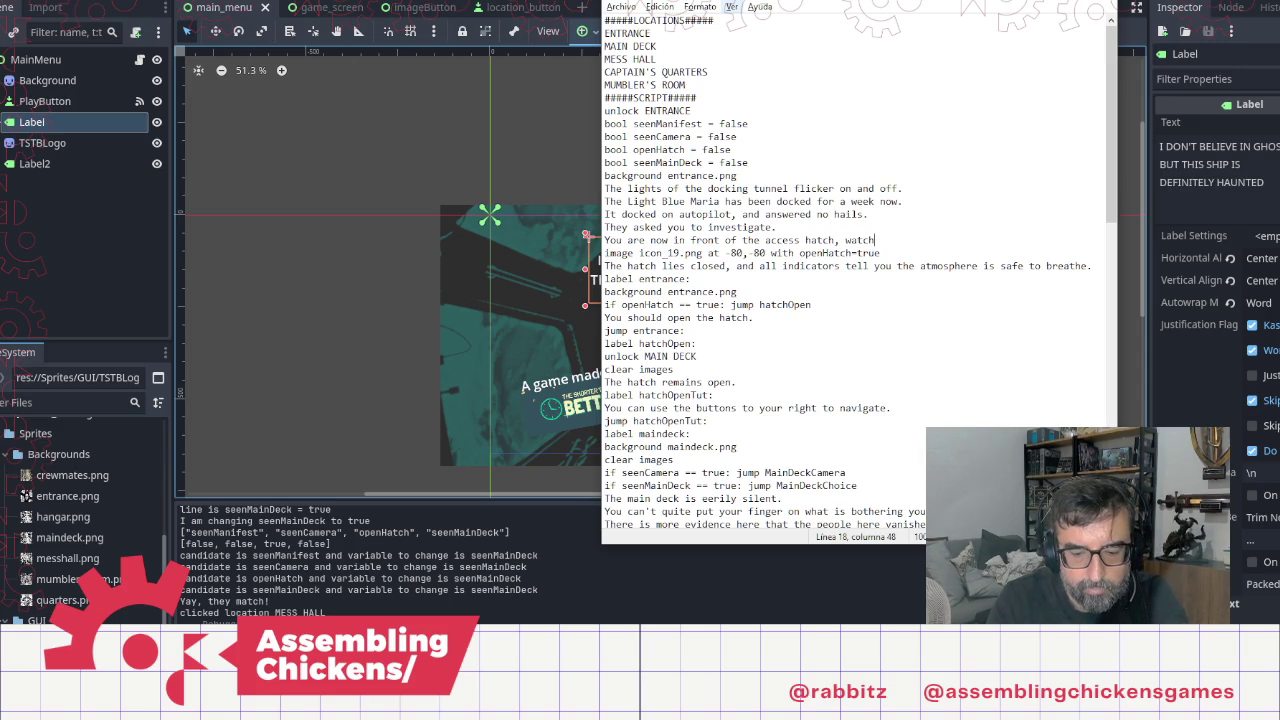
text(ing this)
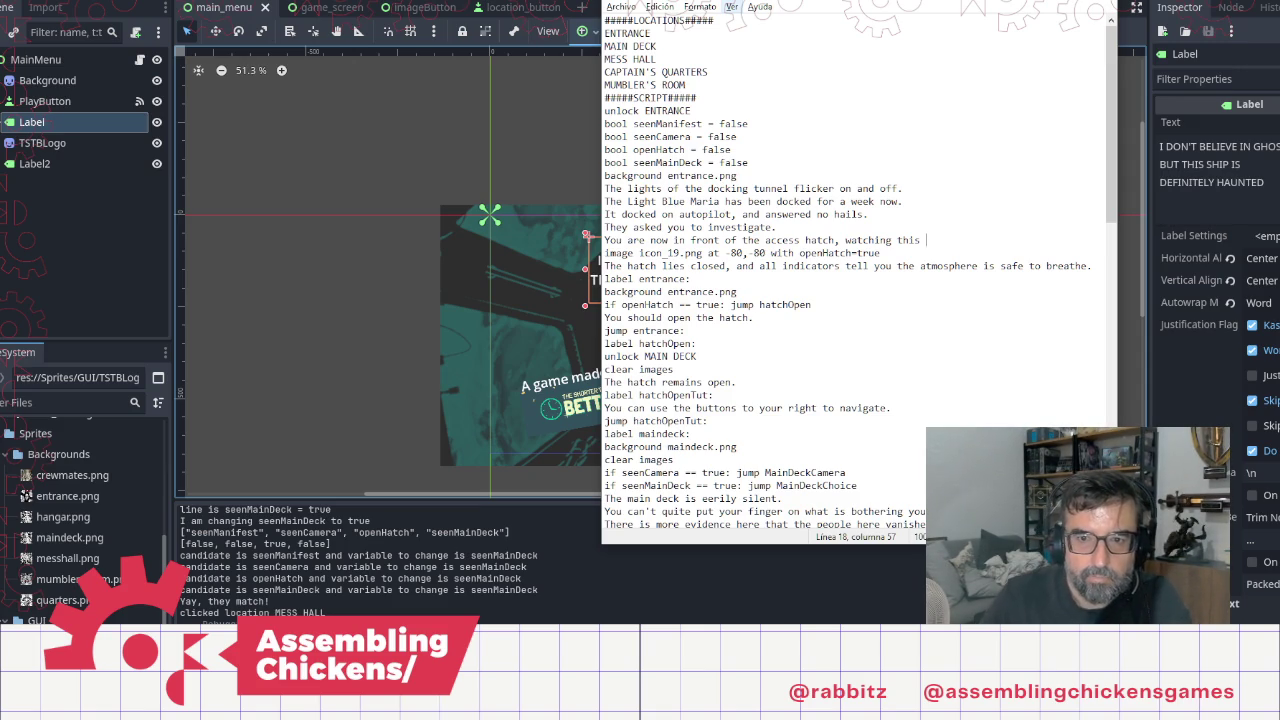
text(ship )
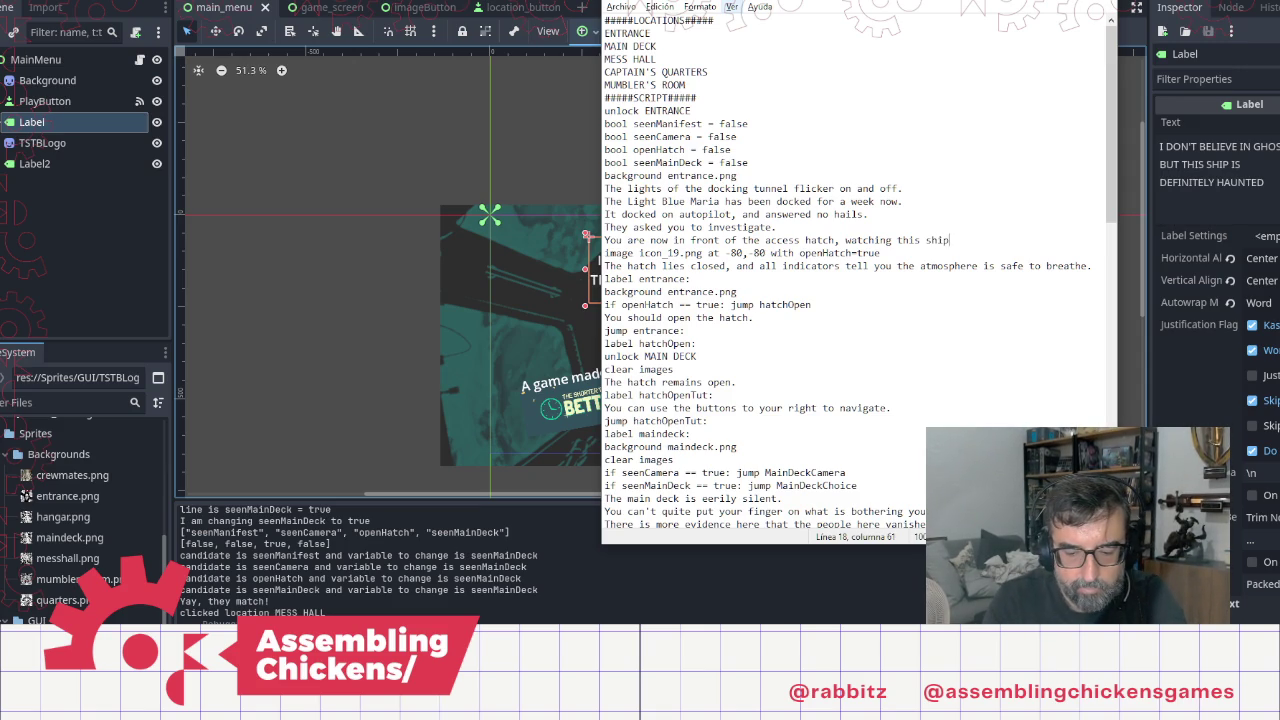
text(like it is a ghost)
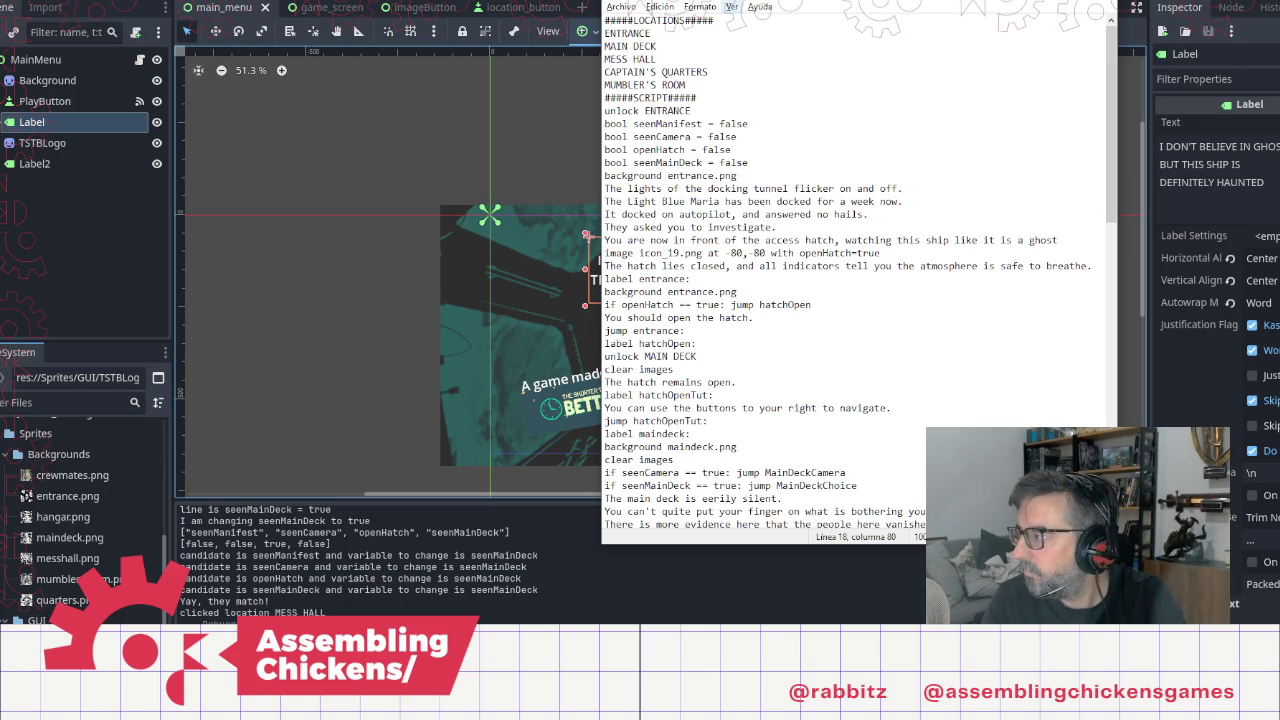
key(ctrl+shift+Left)
key(ctrl+shift+Left)
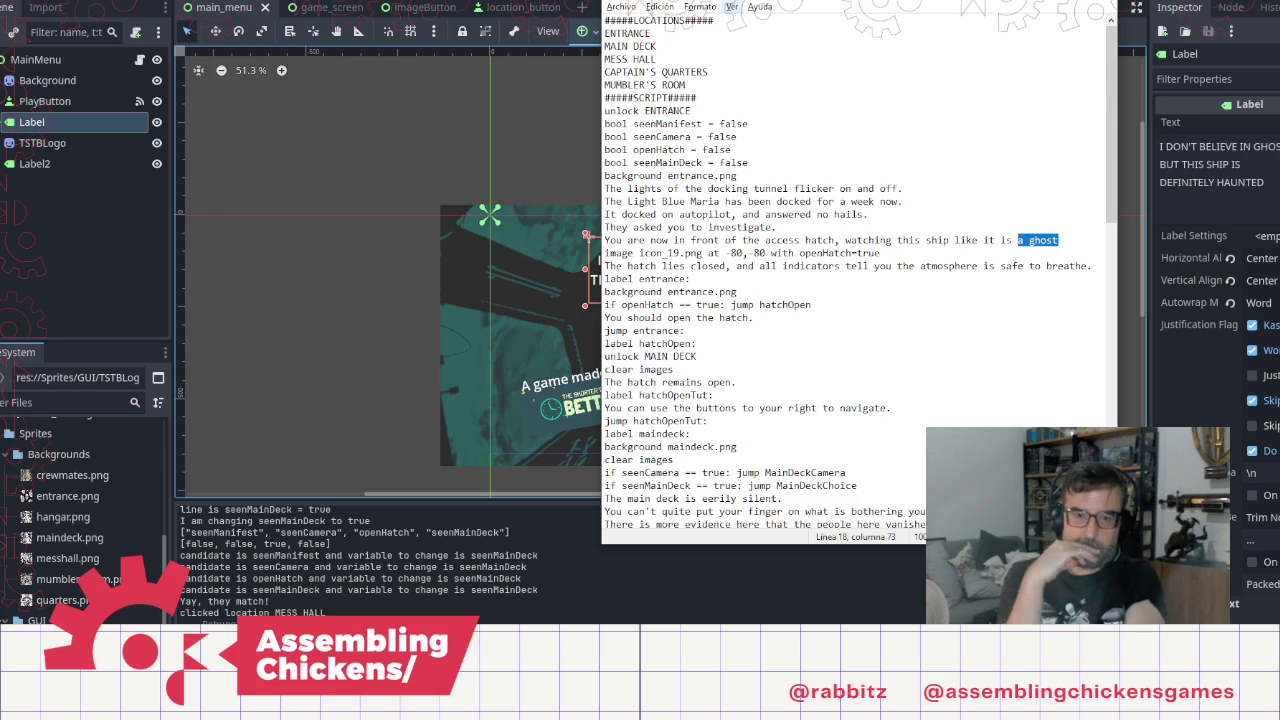
key(shift+Left)
key(shift+Left)
key(shift+Left)
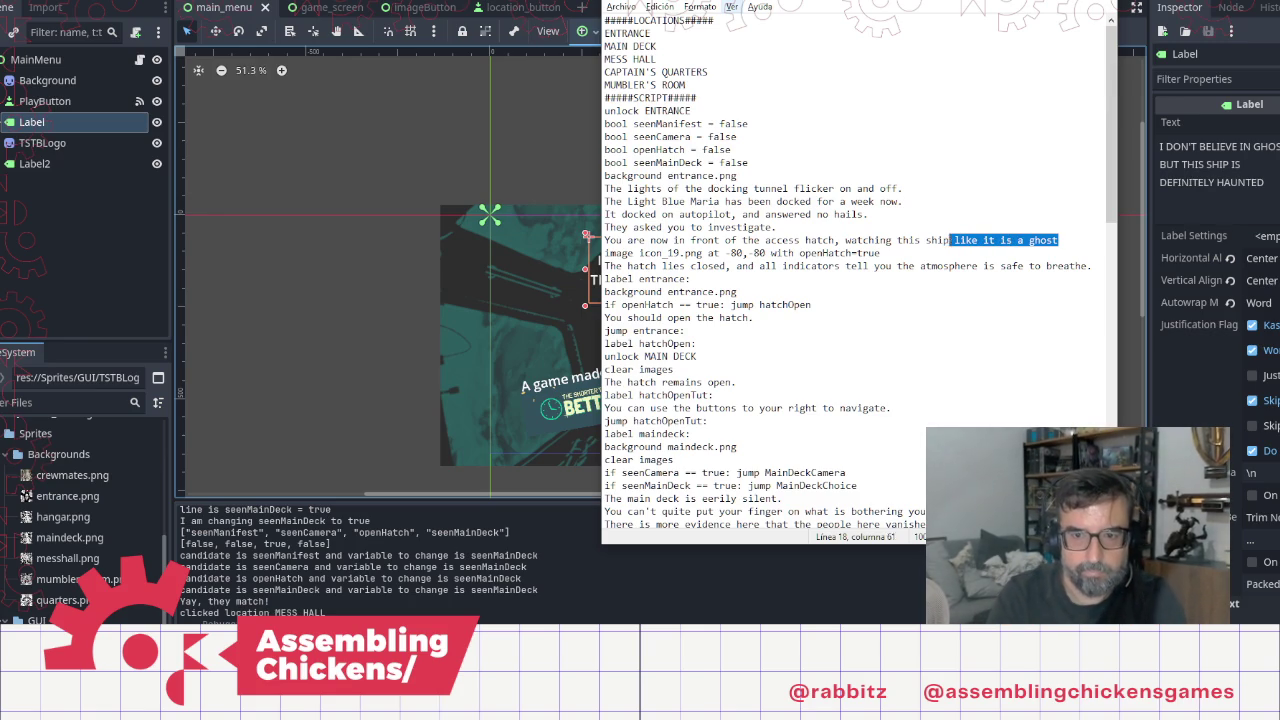
key(shift+Left)
key(shift+Left)
key(shift+Left)
text(the)
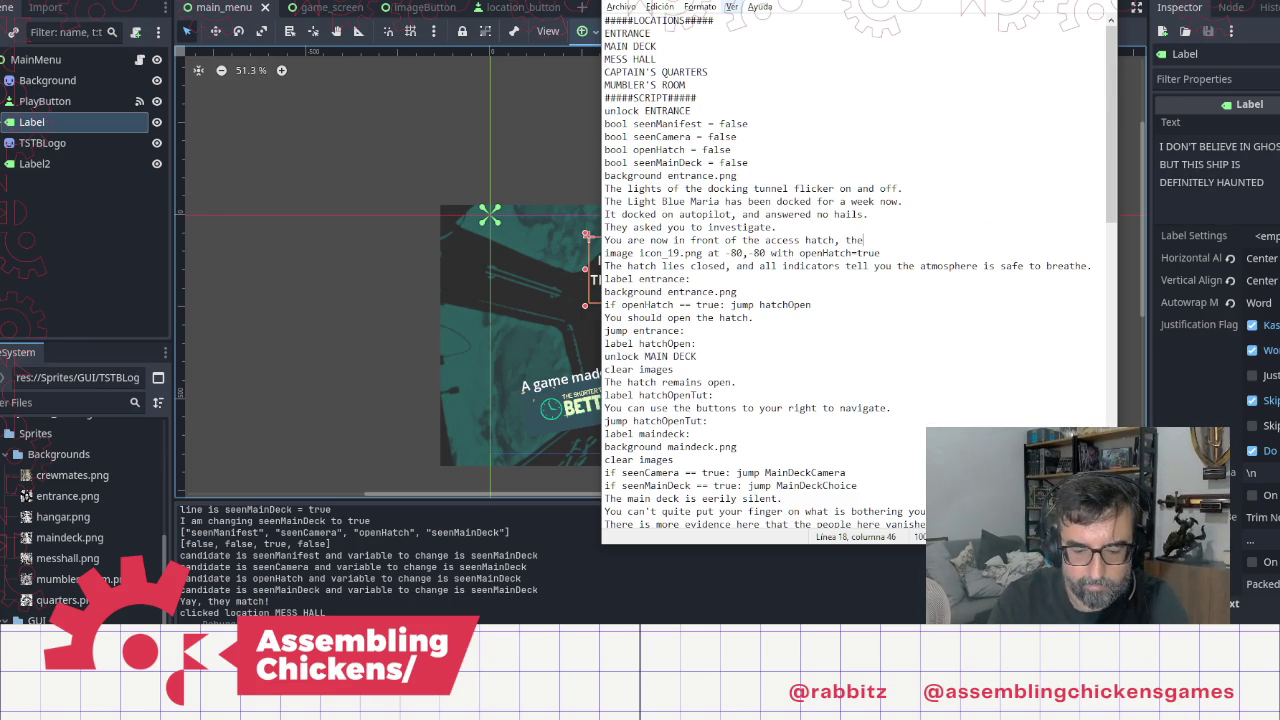
text( ship wait)
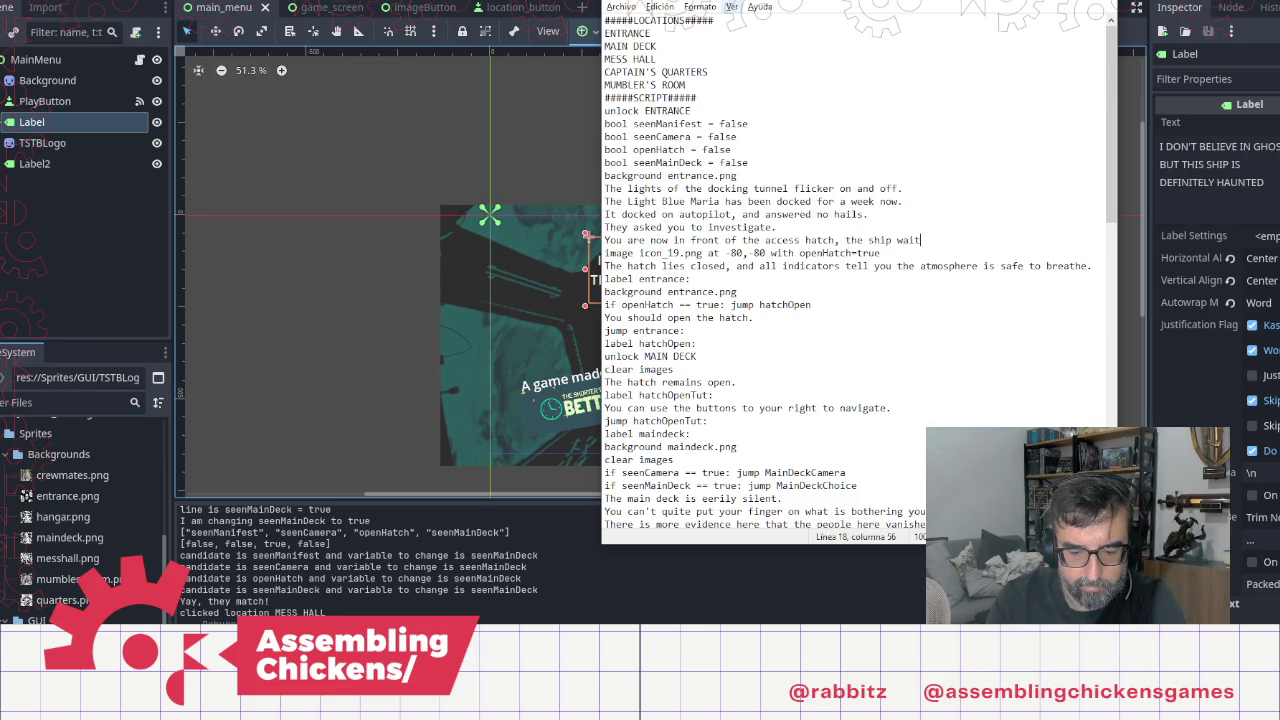
text(ing for you to )
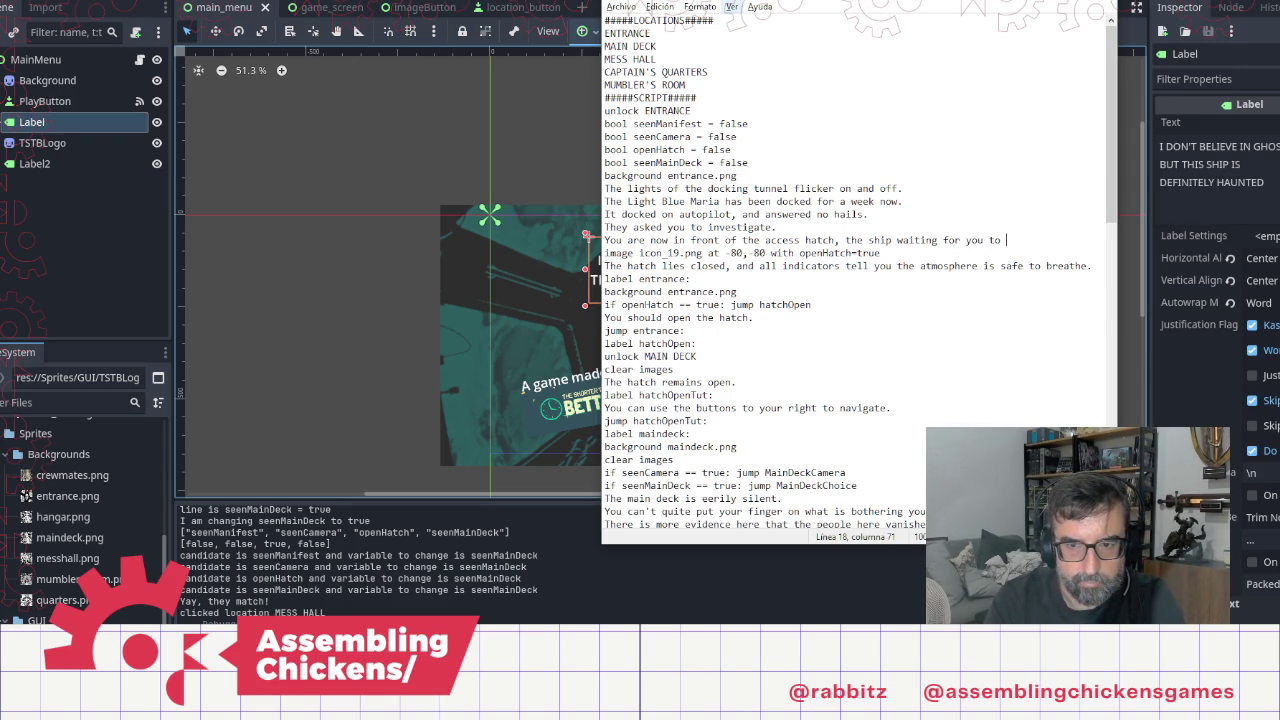
text(jump )
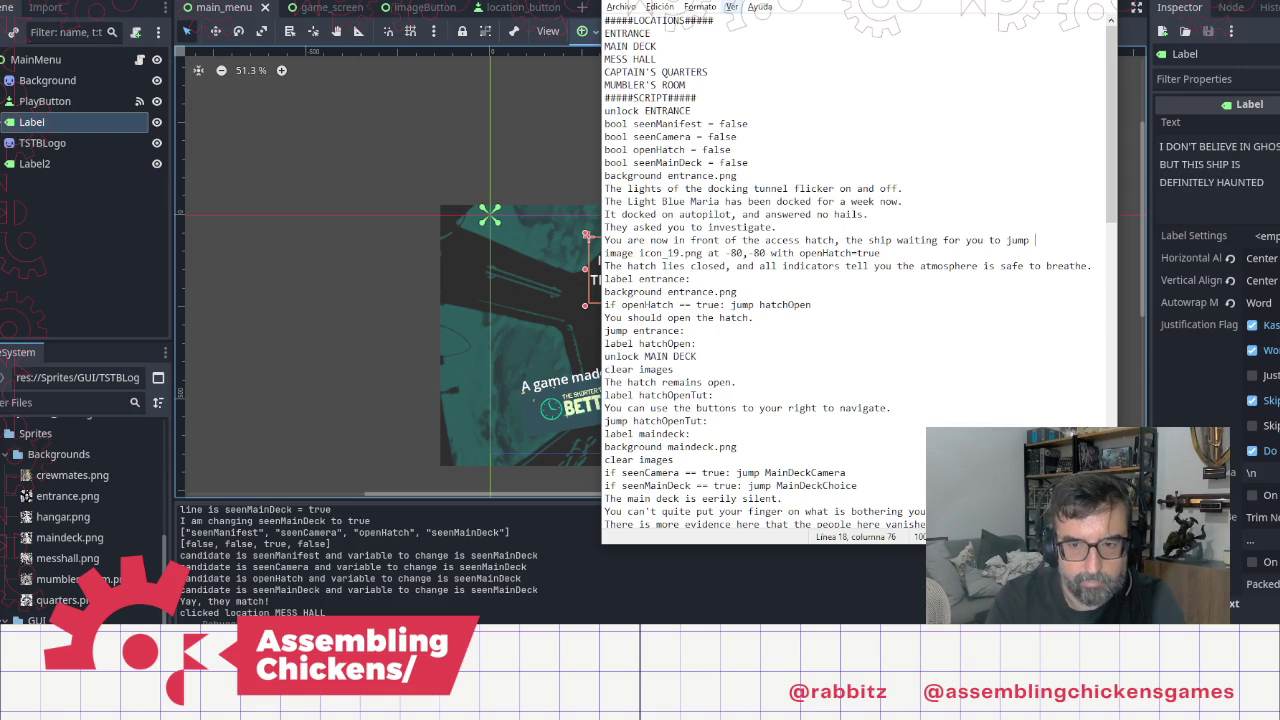
text(into it.)
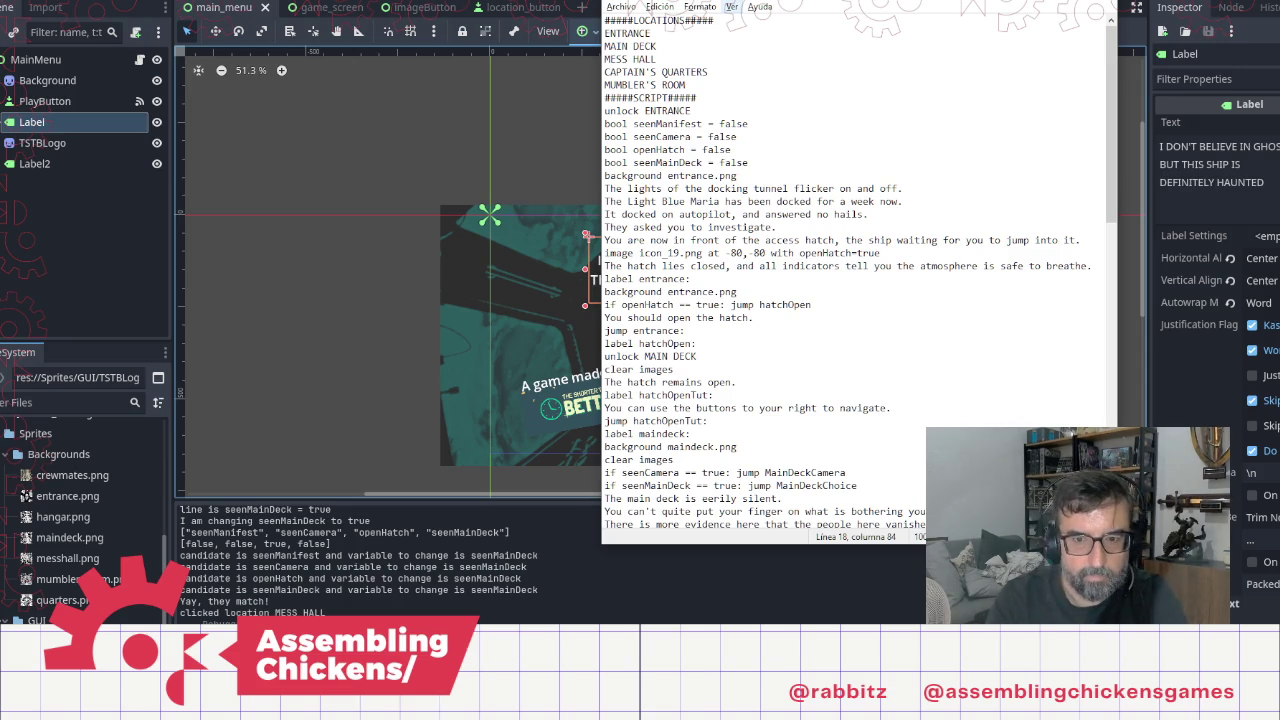
click(903, 357)
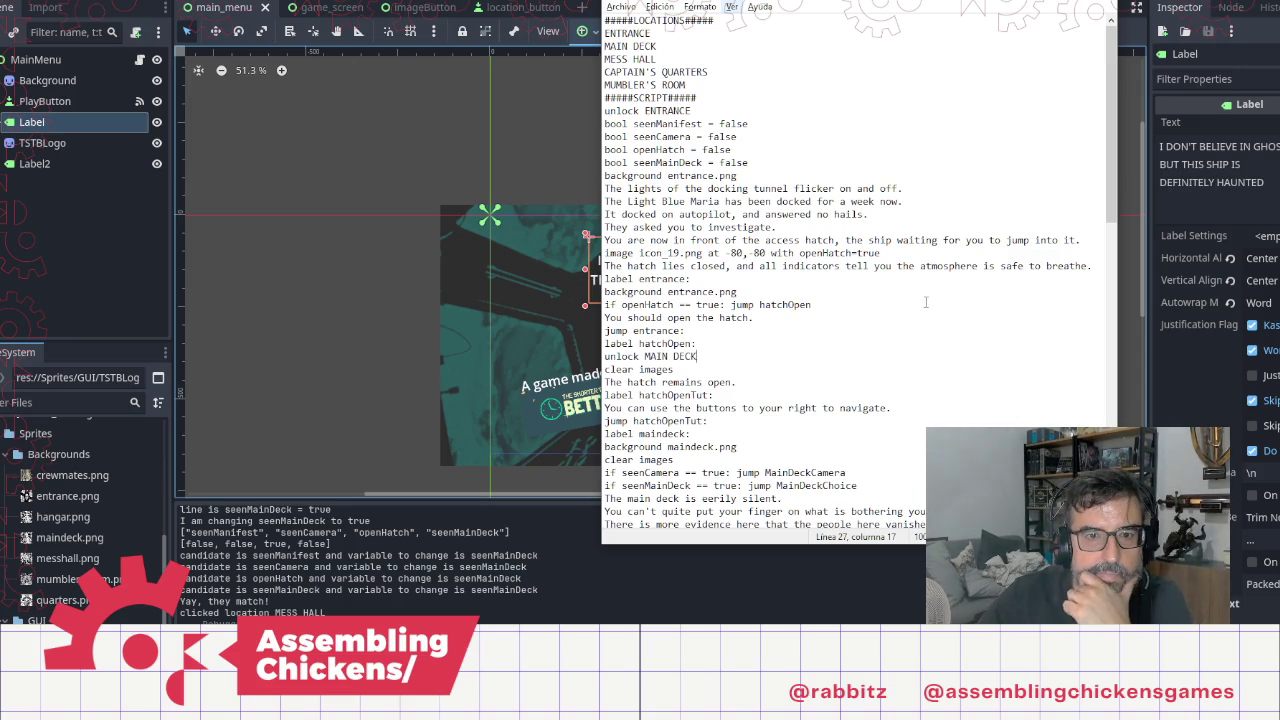
scroll(958, 366, down, 13)
scroll(958, 366, down, 6)
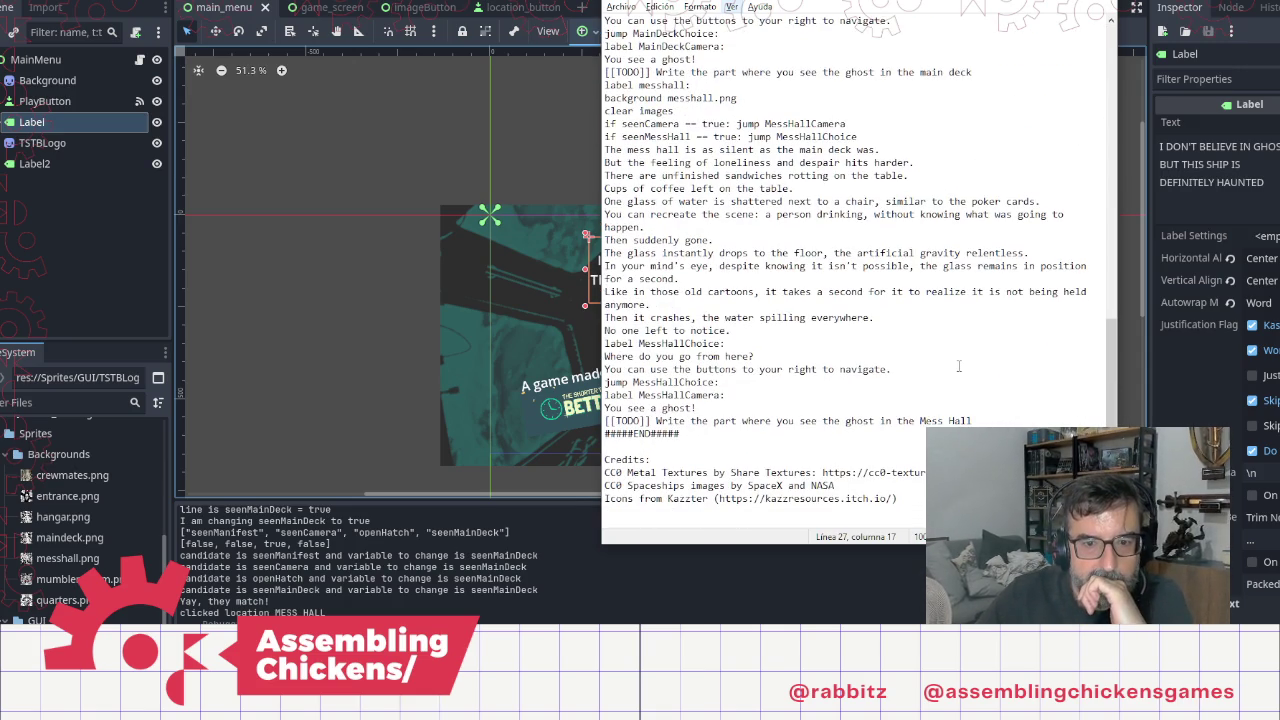
click(299, 138)
Step: Run the project and start a new game from the haunted-ship main menu
key(F5)
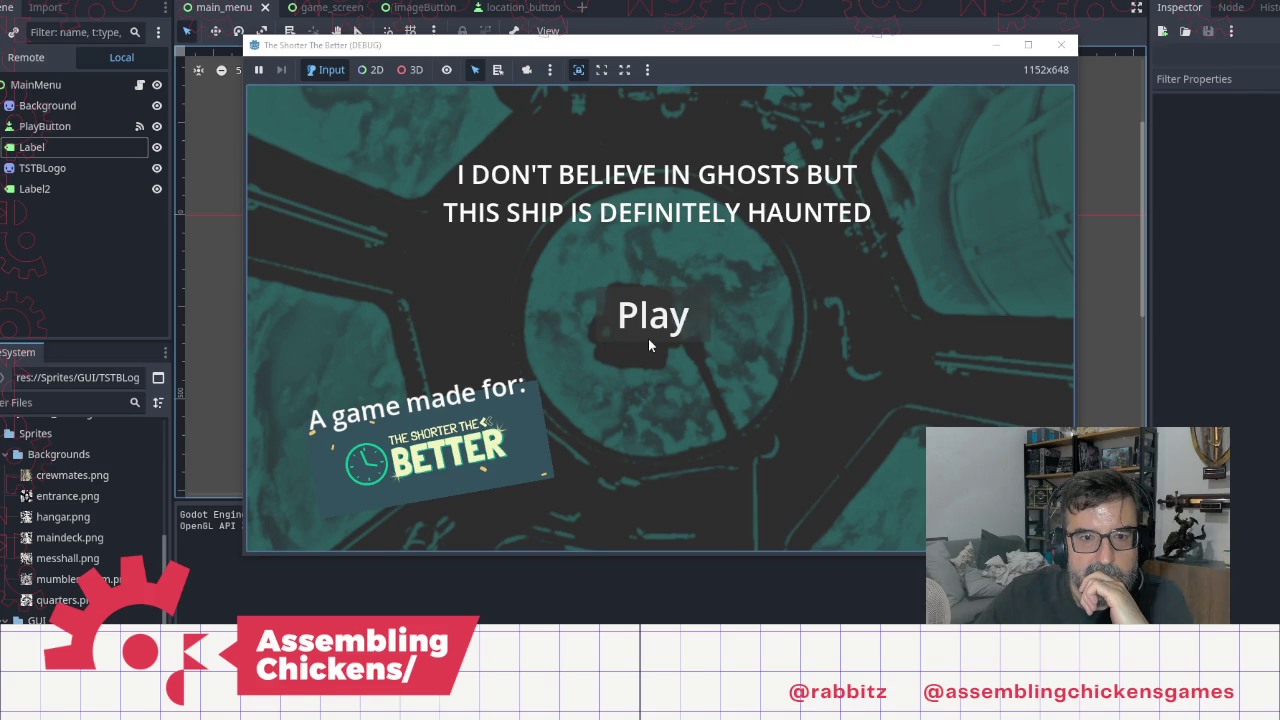
click(650, 345)
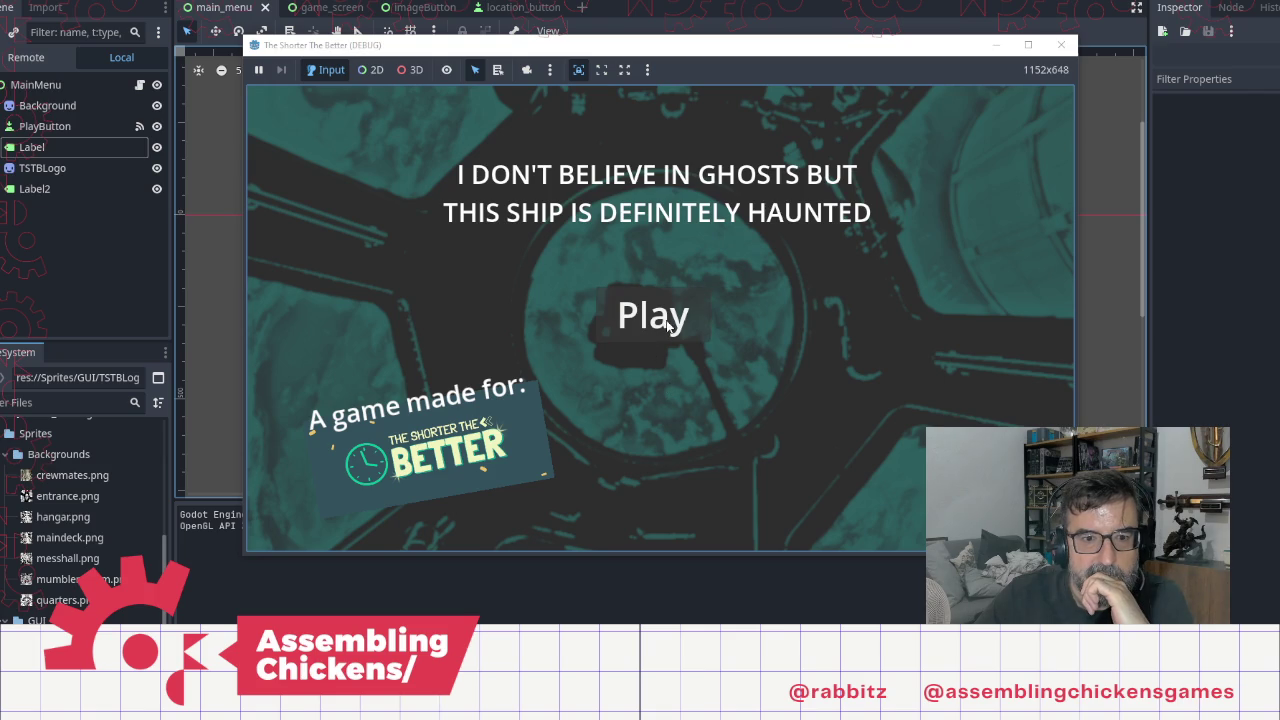
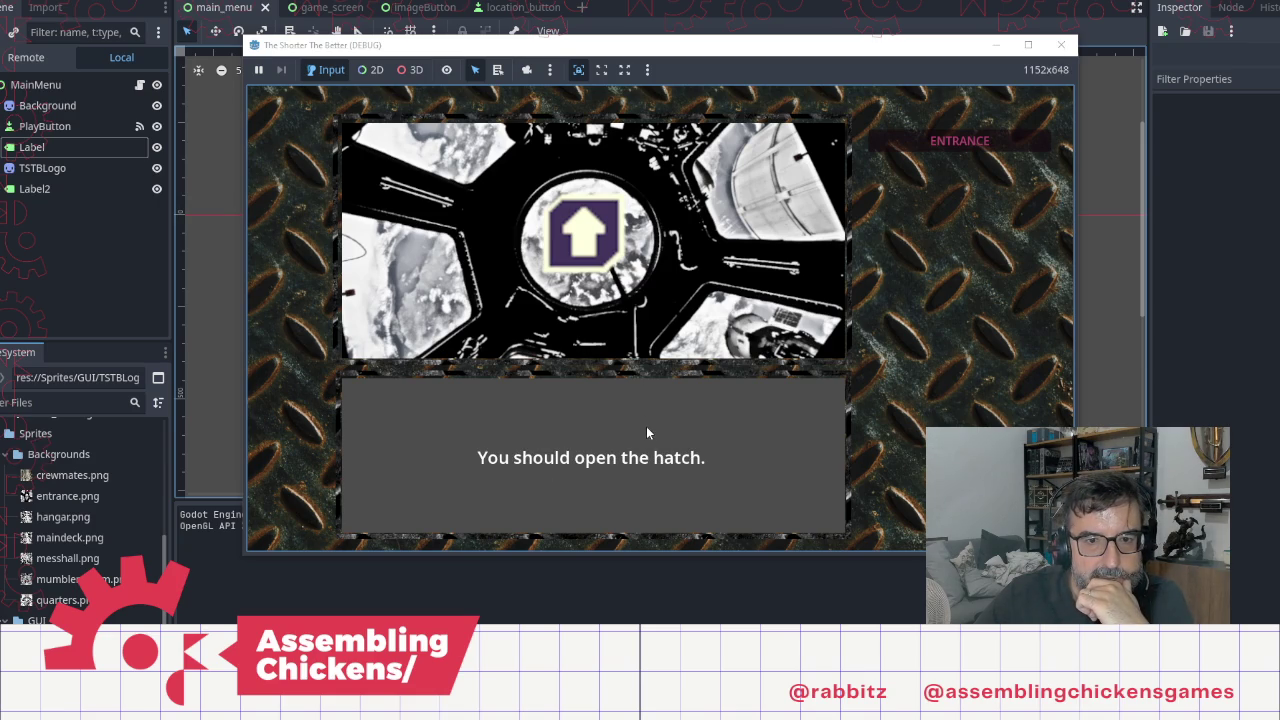
Step: In the running game, open the hatch, travel to MAIN DECK and begin its story
click(578, 240)
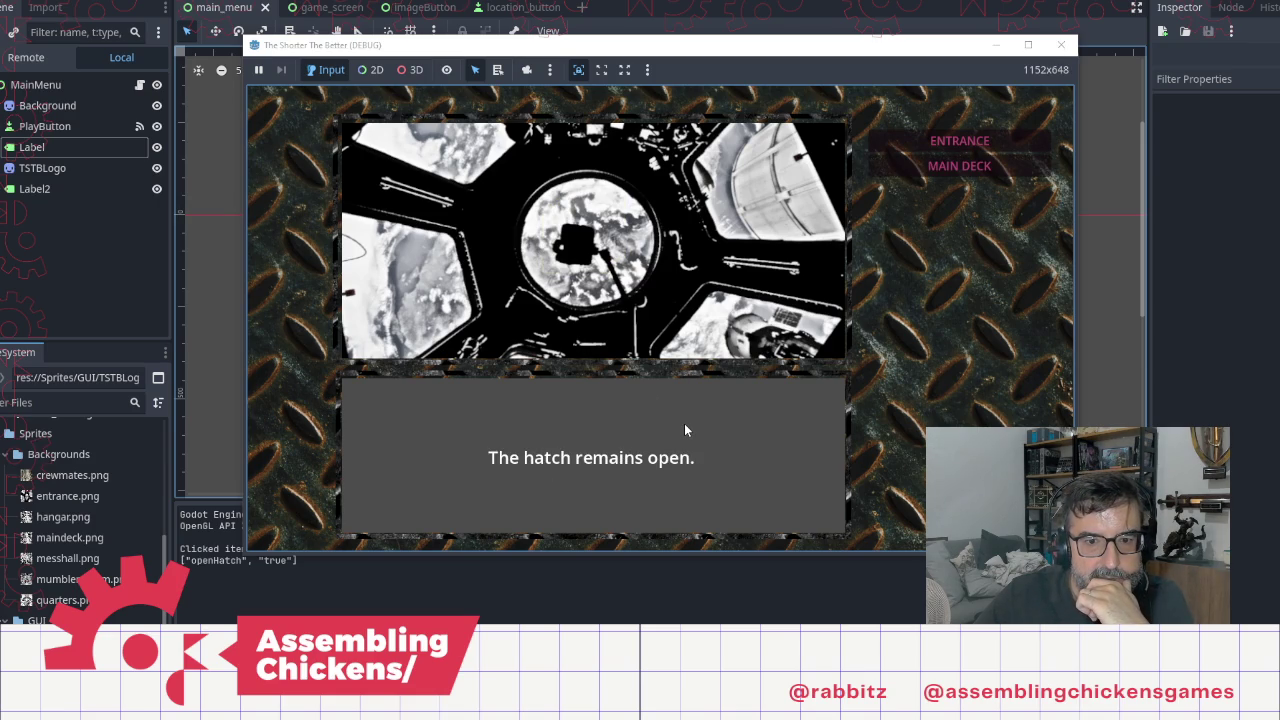
click(993, 165)
click(740, 381)
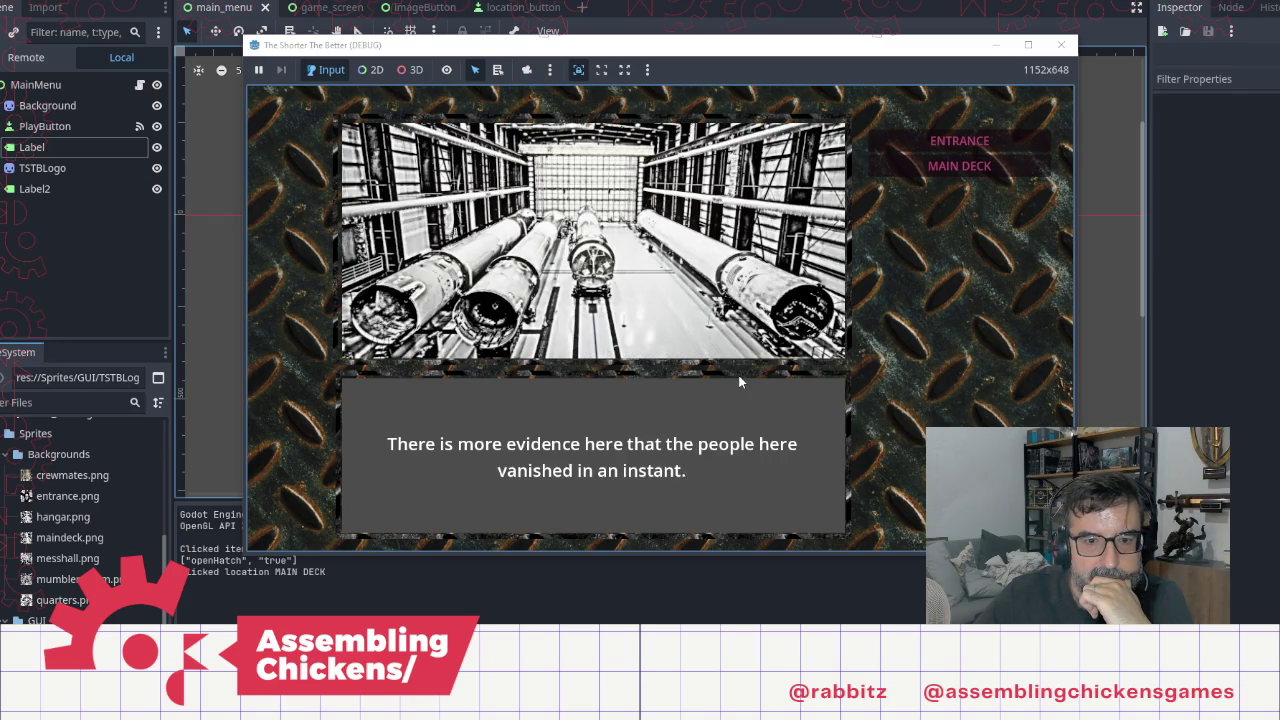
click(740, 381)
click(740, 381)
click(740, 381)
click(740, 381)
click(740, 381)
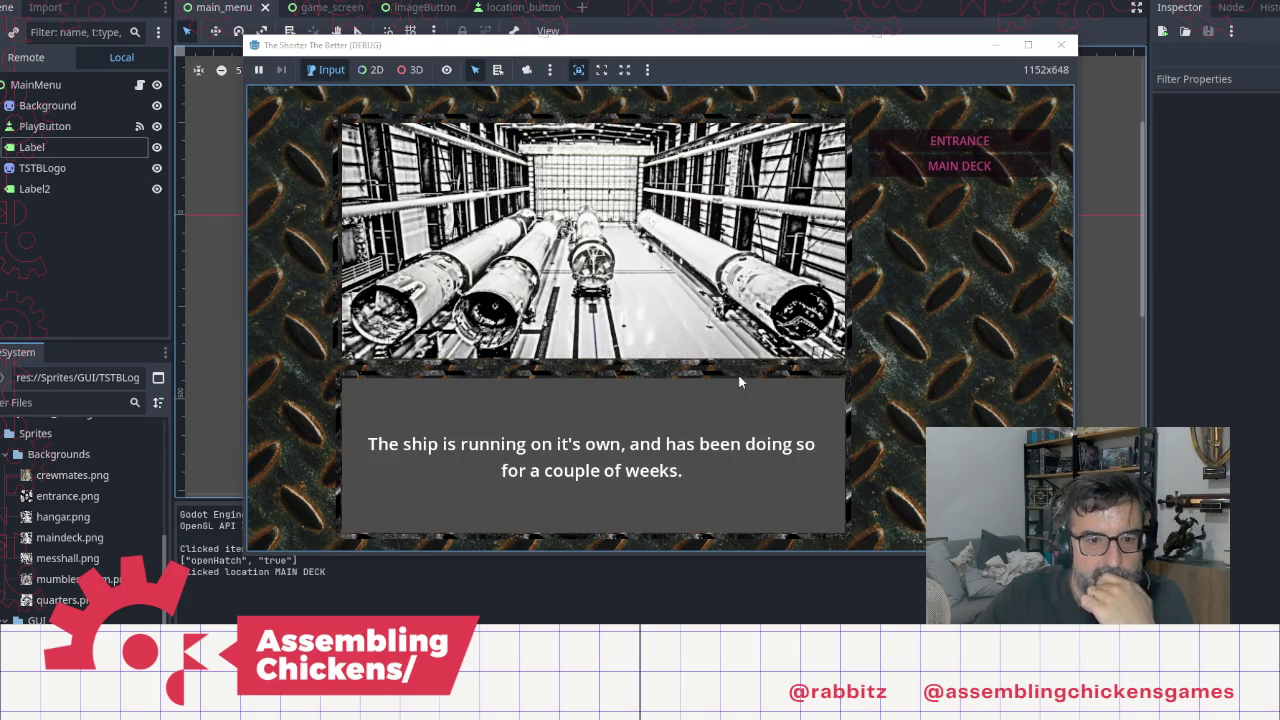
click(740, 381)
Step: Finish the main deck narration up to the where-to-go prompt and choose MESS HALL
click(740, 381)
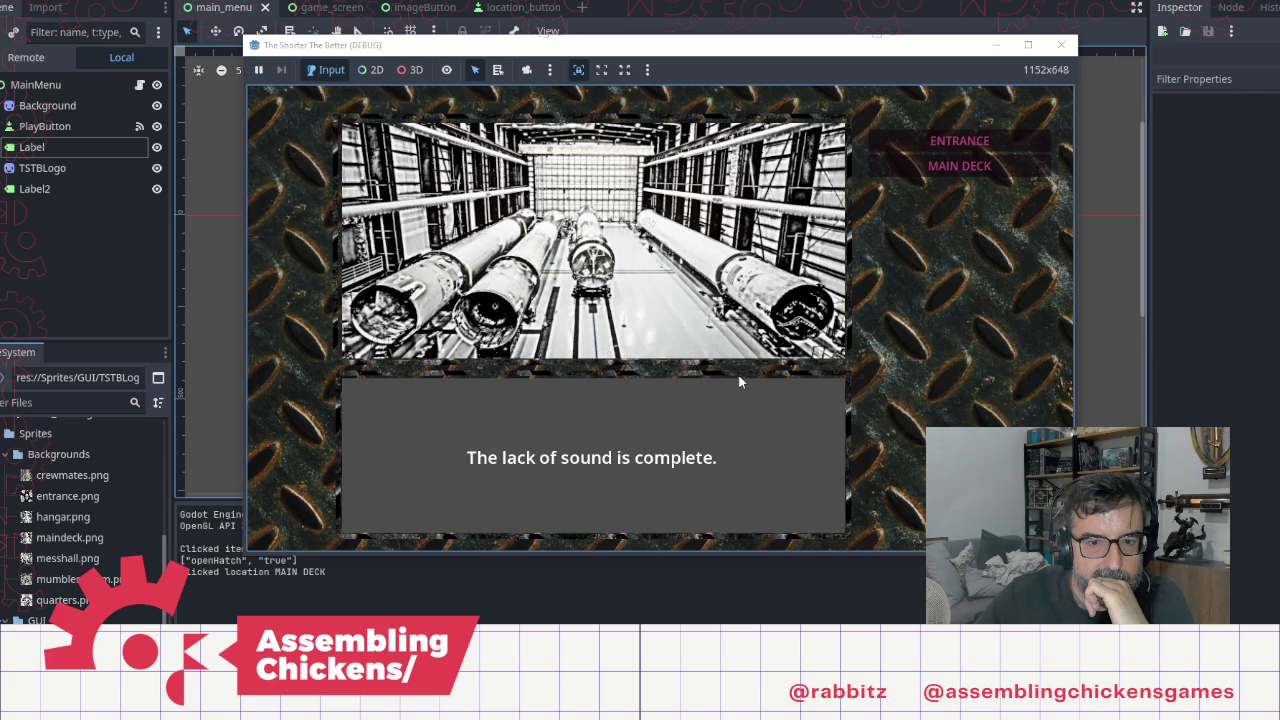
click(740, 381)
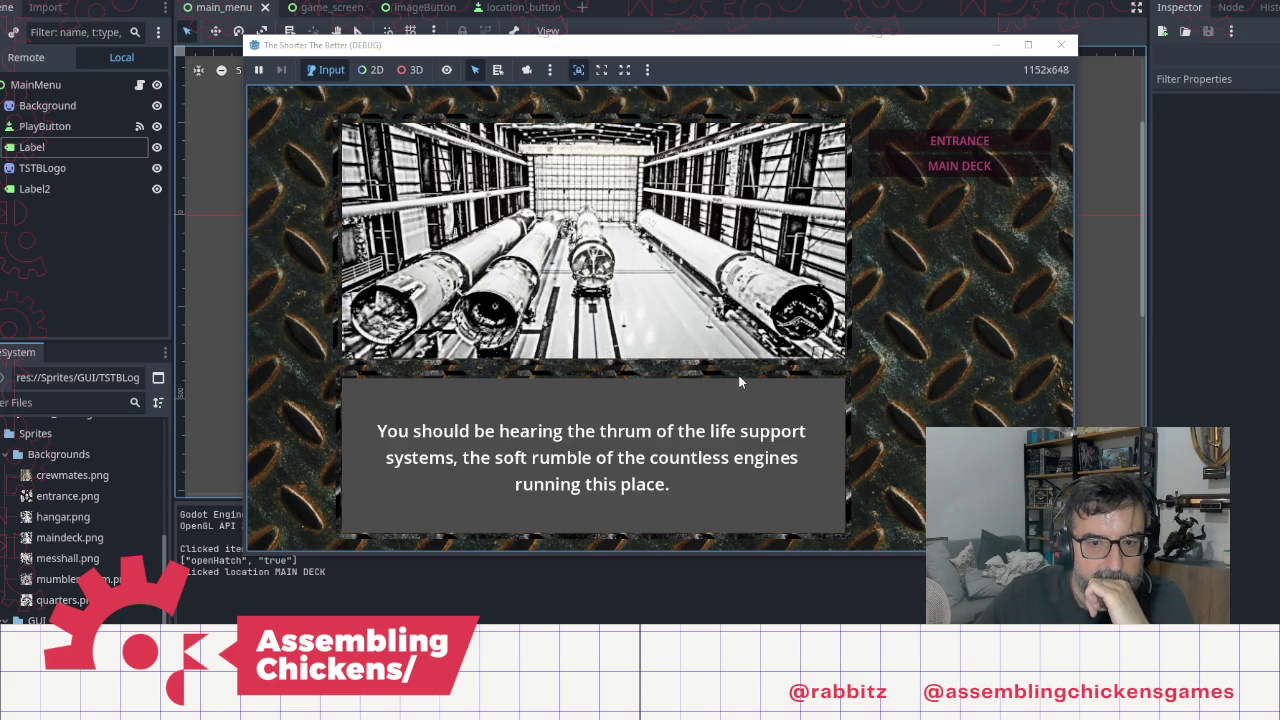
click(740, 381)
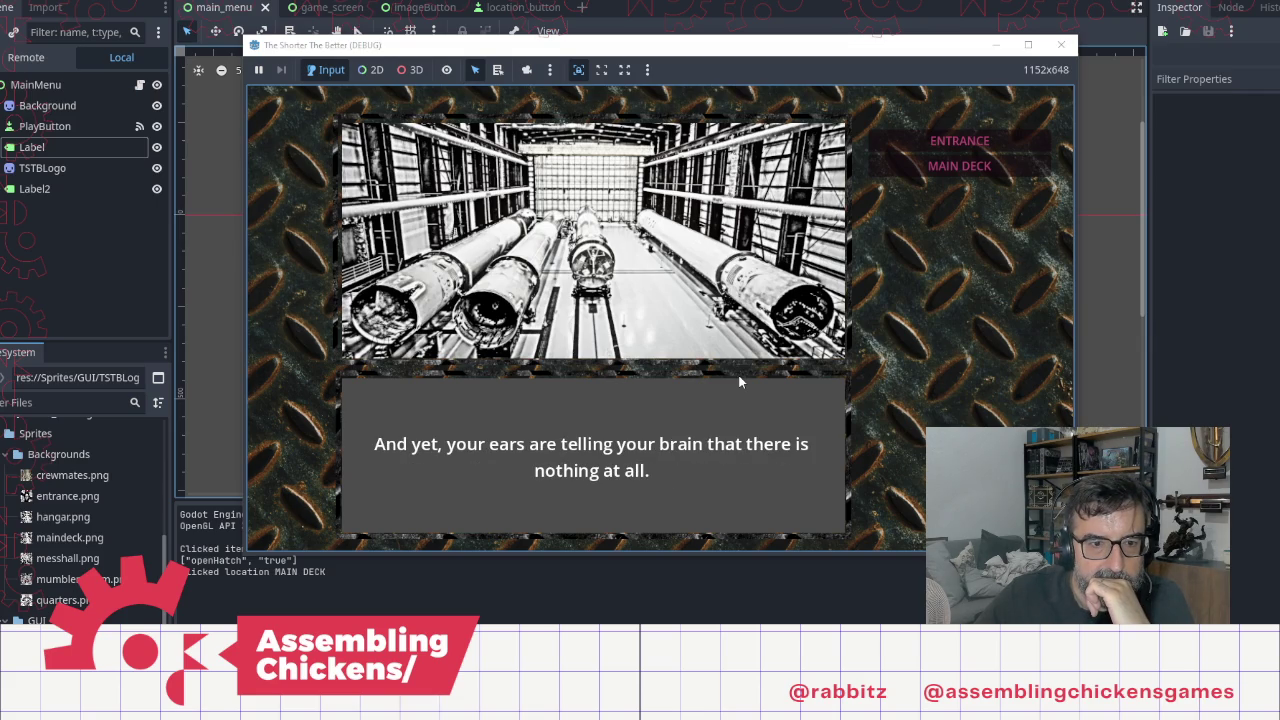
click(740, 381)
click(740, 381)
click(740, 381)
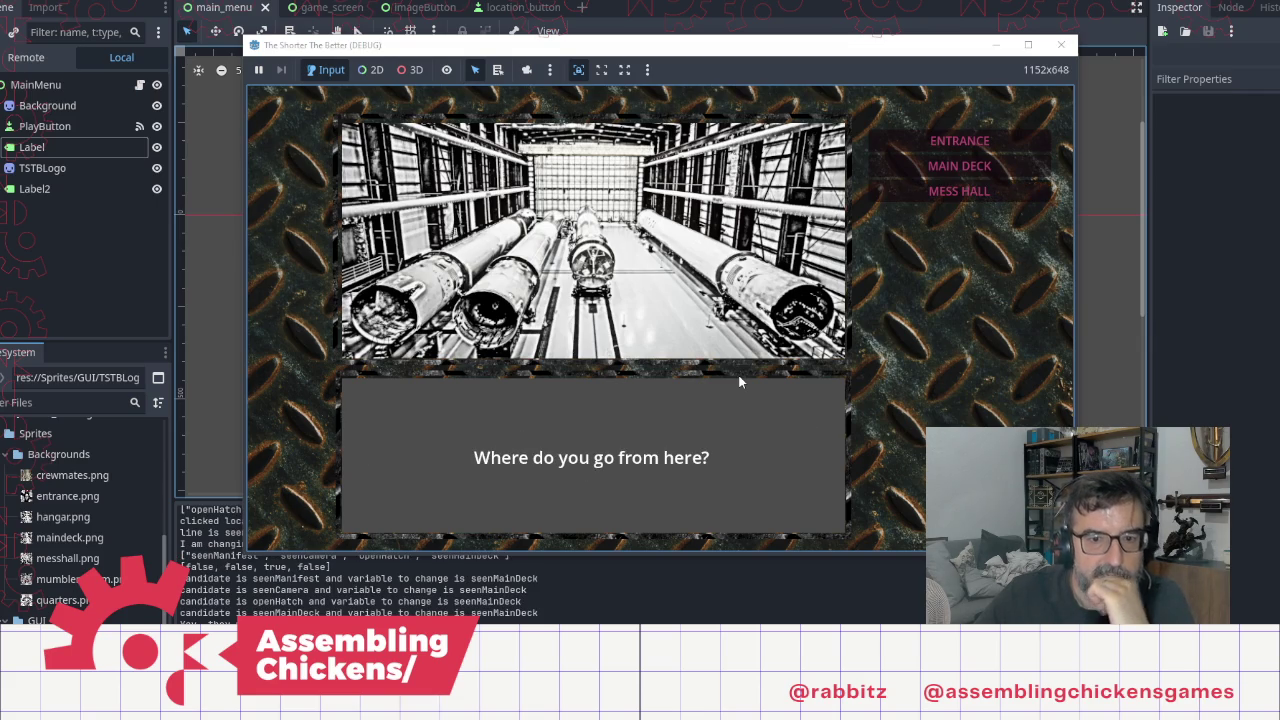
click(740, 381)
click(740, 381)
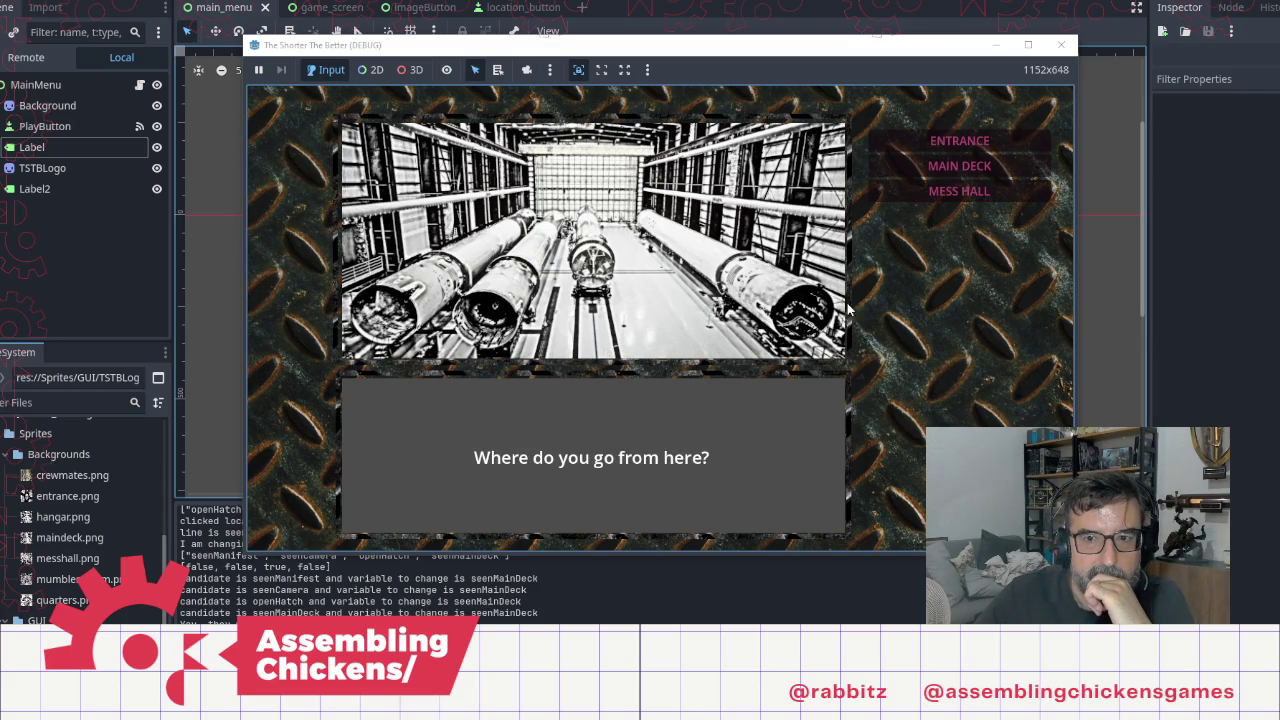
click(949, 192)
Step: Read through the mess hall narration to the where-to-go prompt
click(690, 376)
click(689, 377)
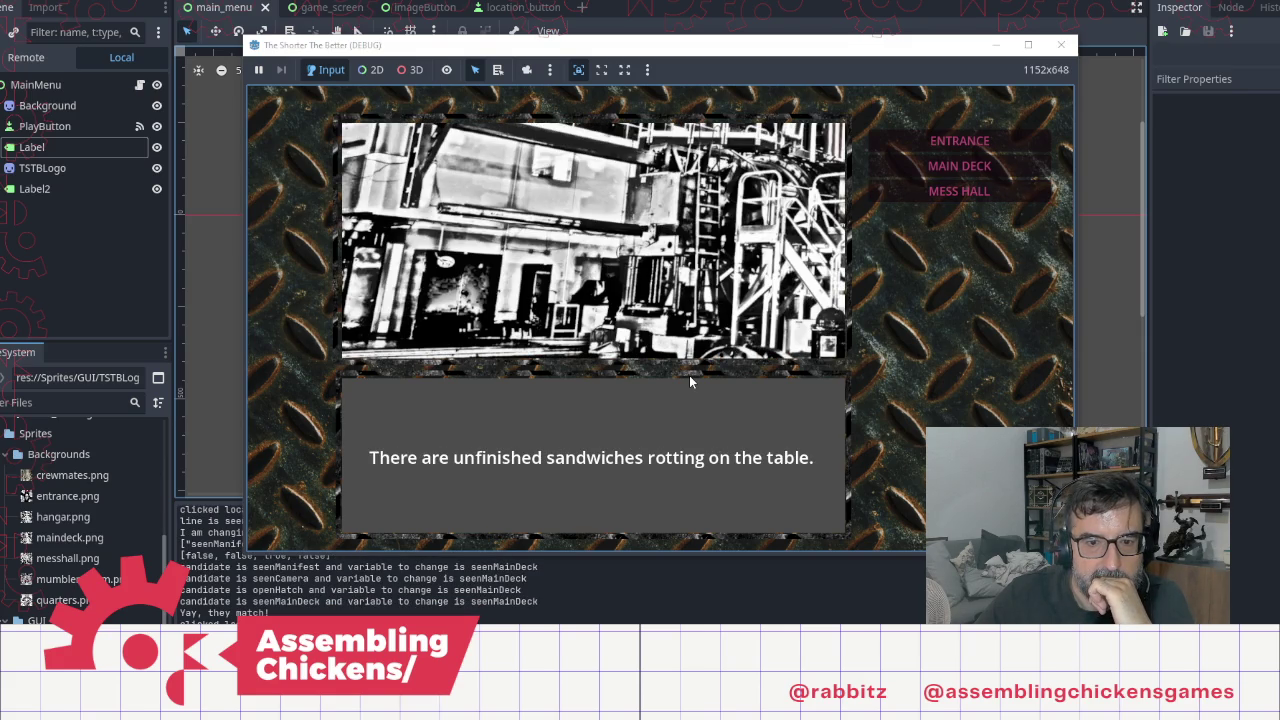
click(689, 377)
click(689, 377)
click(689, 377)
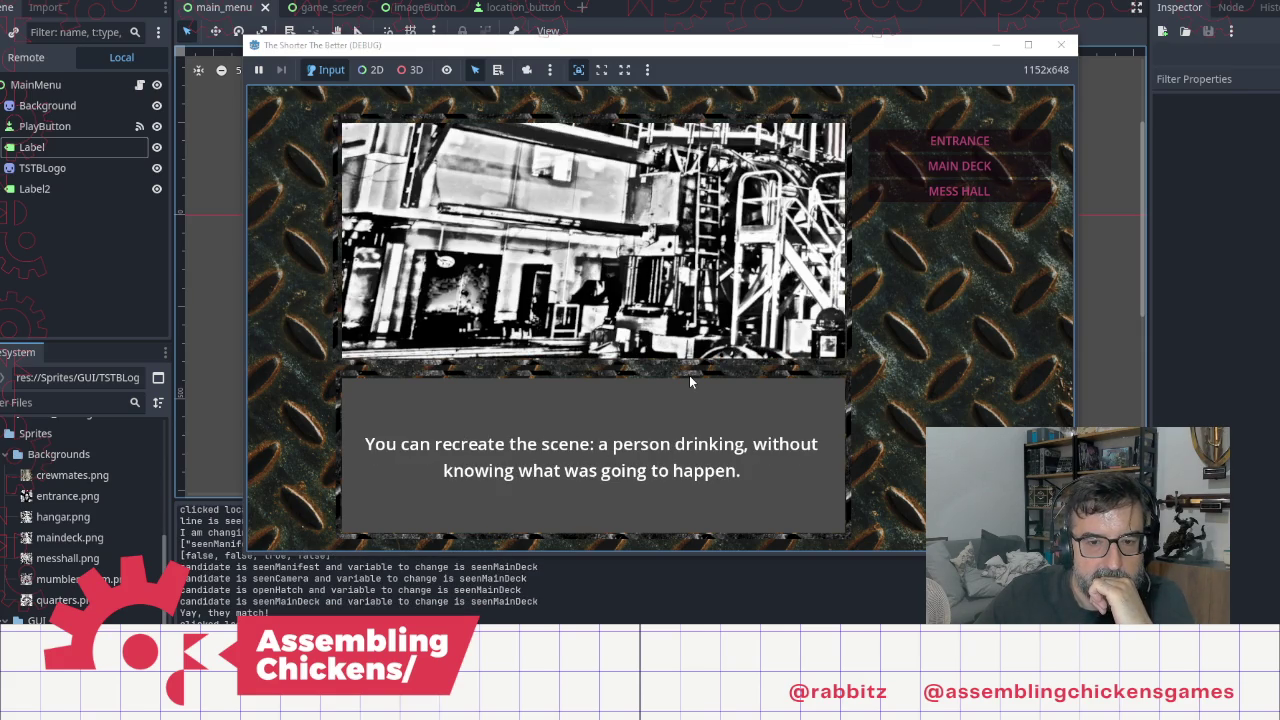
click(689, 377)
click(689, 377)
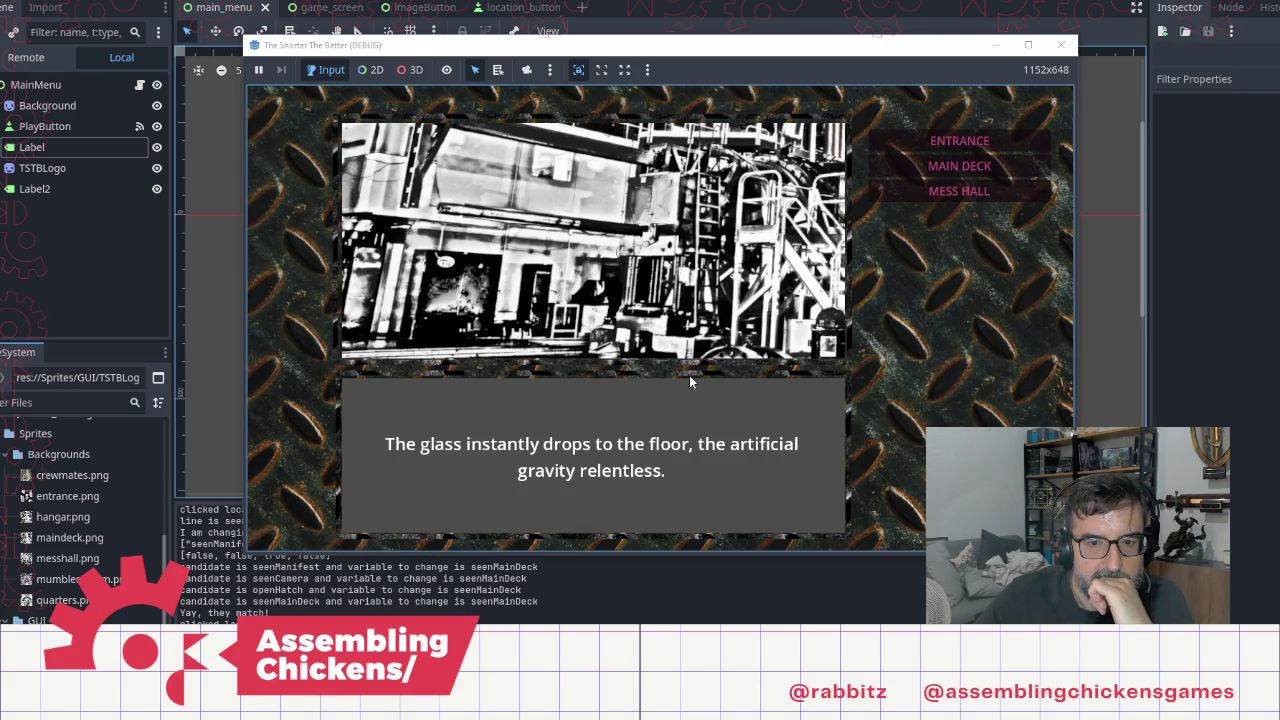
click(689, 380)
click(689, 378)
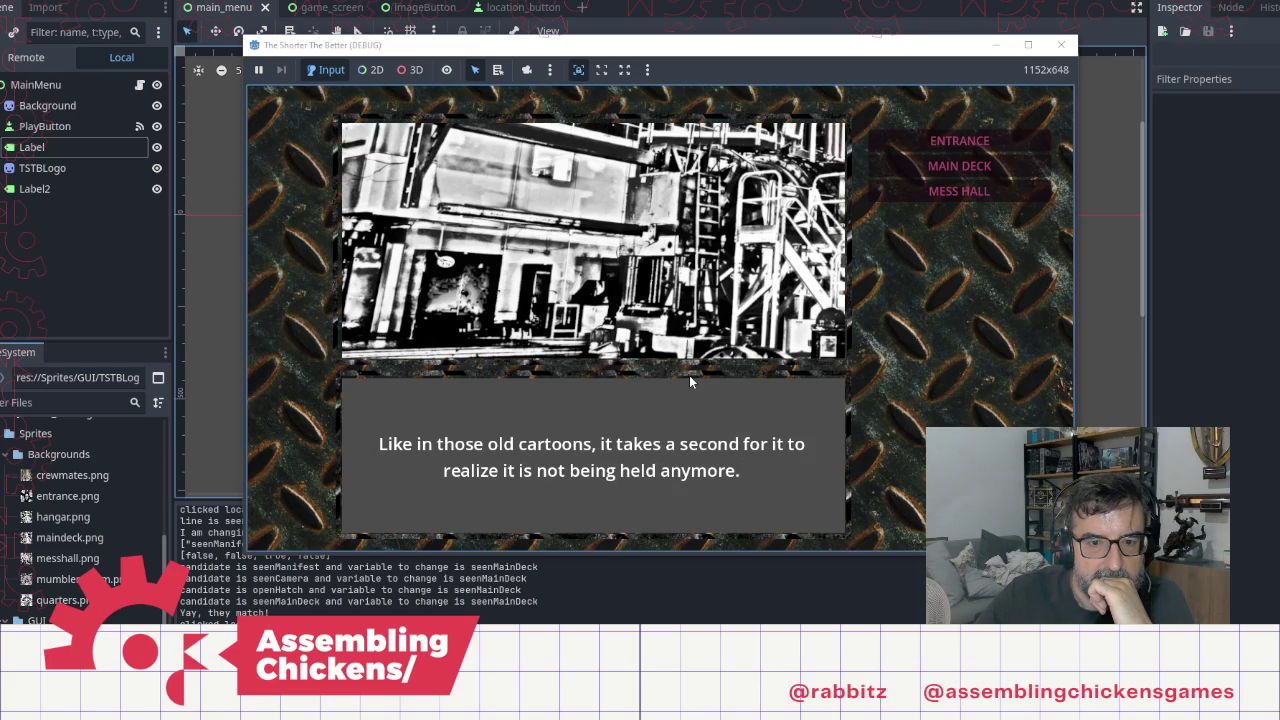
click(689, 378)
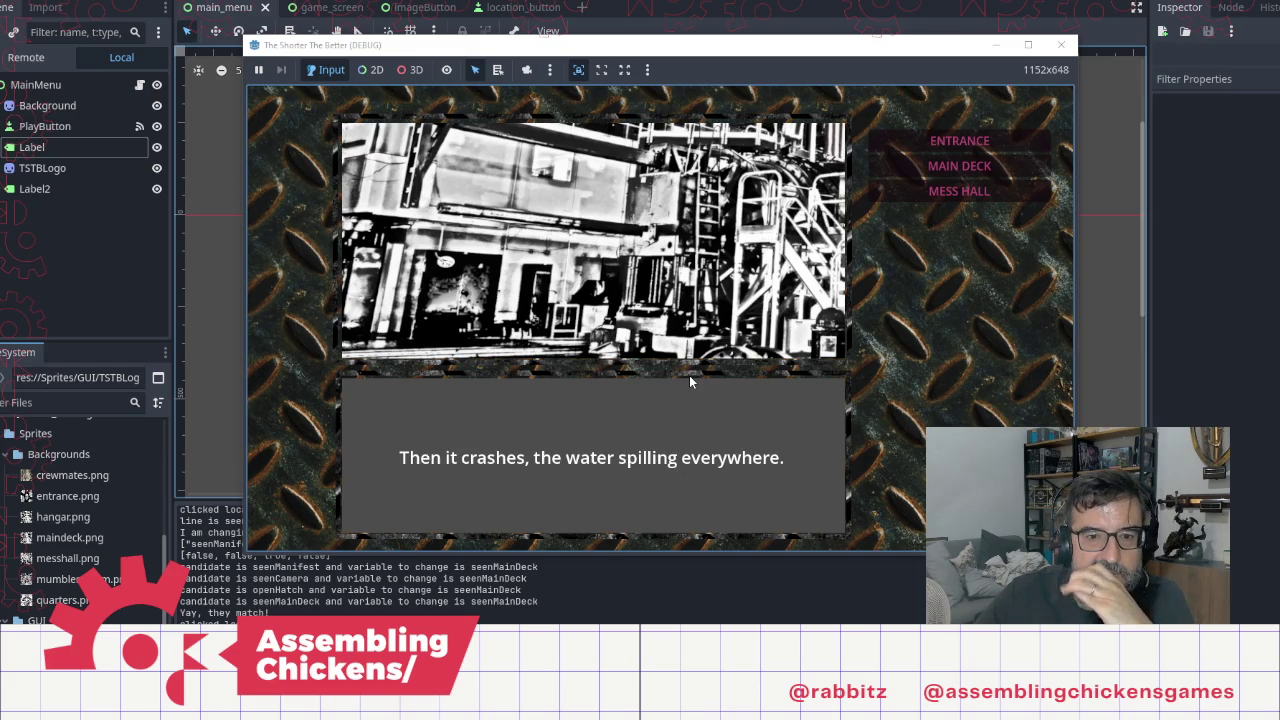
click(689, 378)
click(689, 375)
click(689, 375)
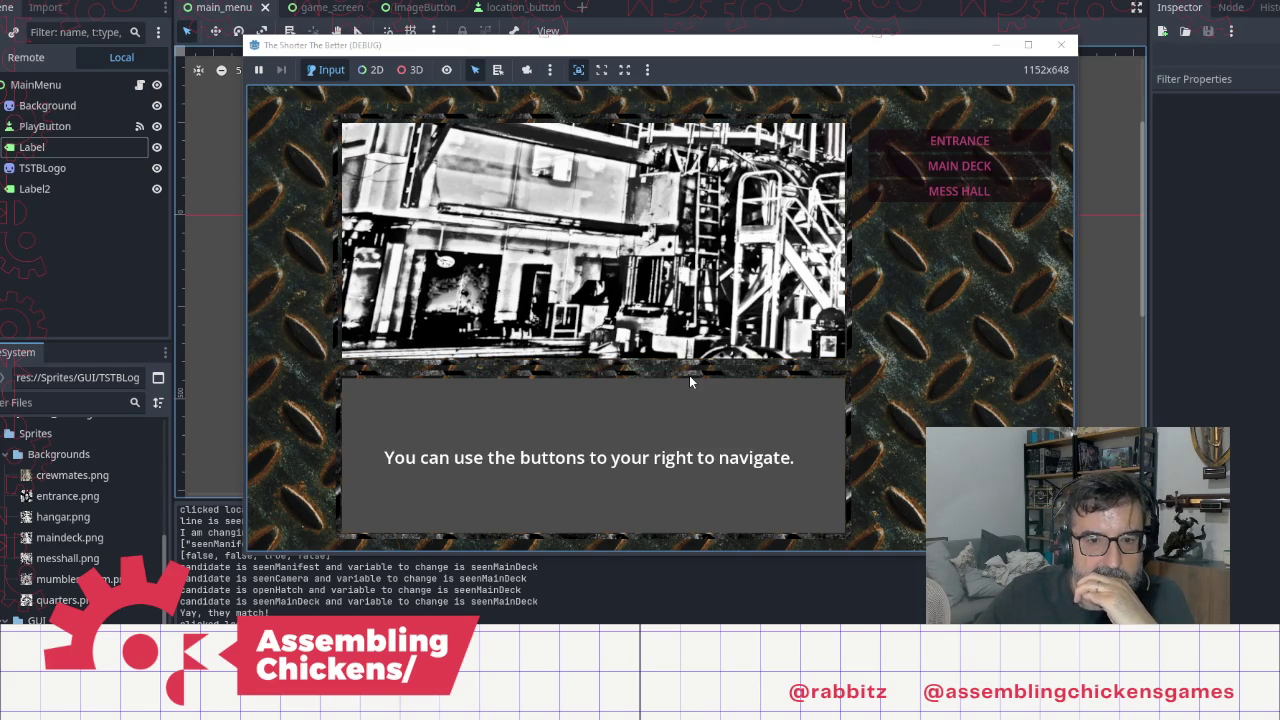
click(689, 375)
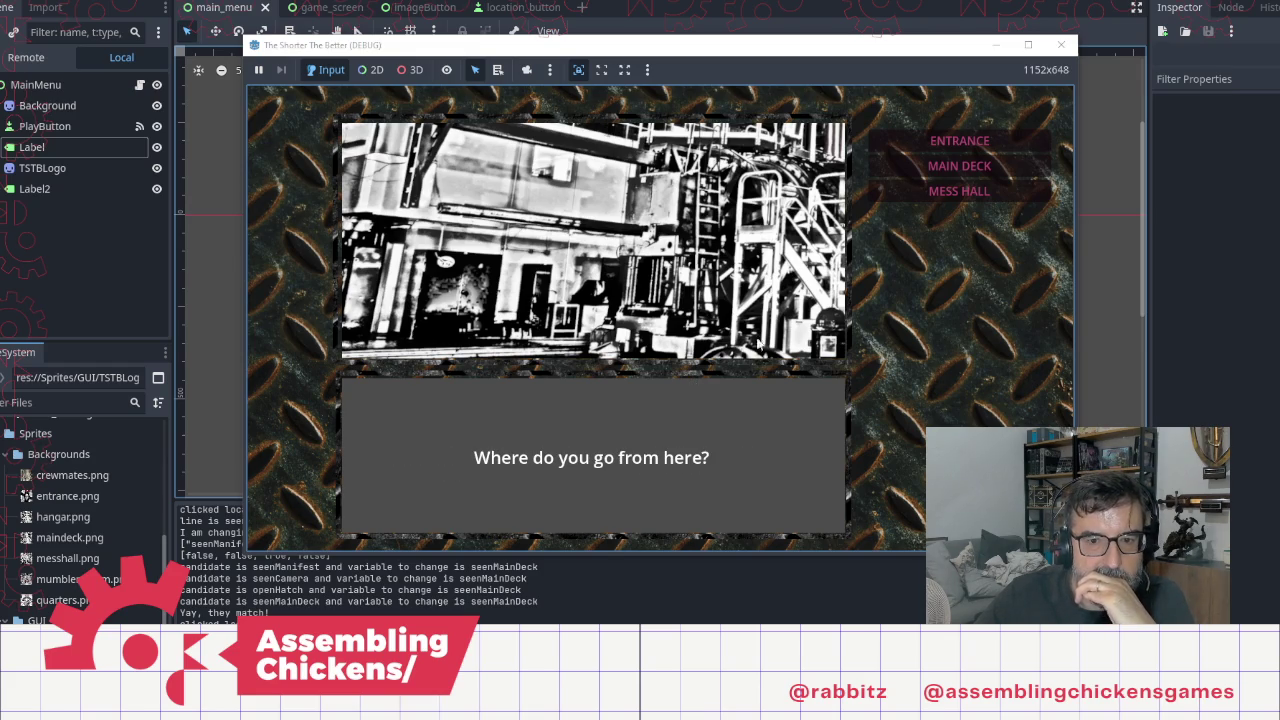
Step: Go back to MAIN DECK, return to MESS HALL, then close the debug game
click(968, 170)
click(970, 193)
click(767, 352)
click(766, 352)
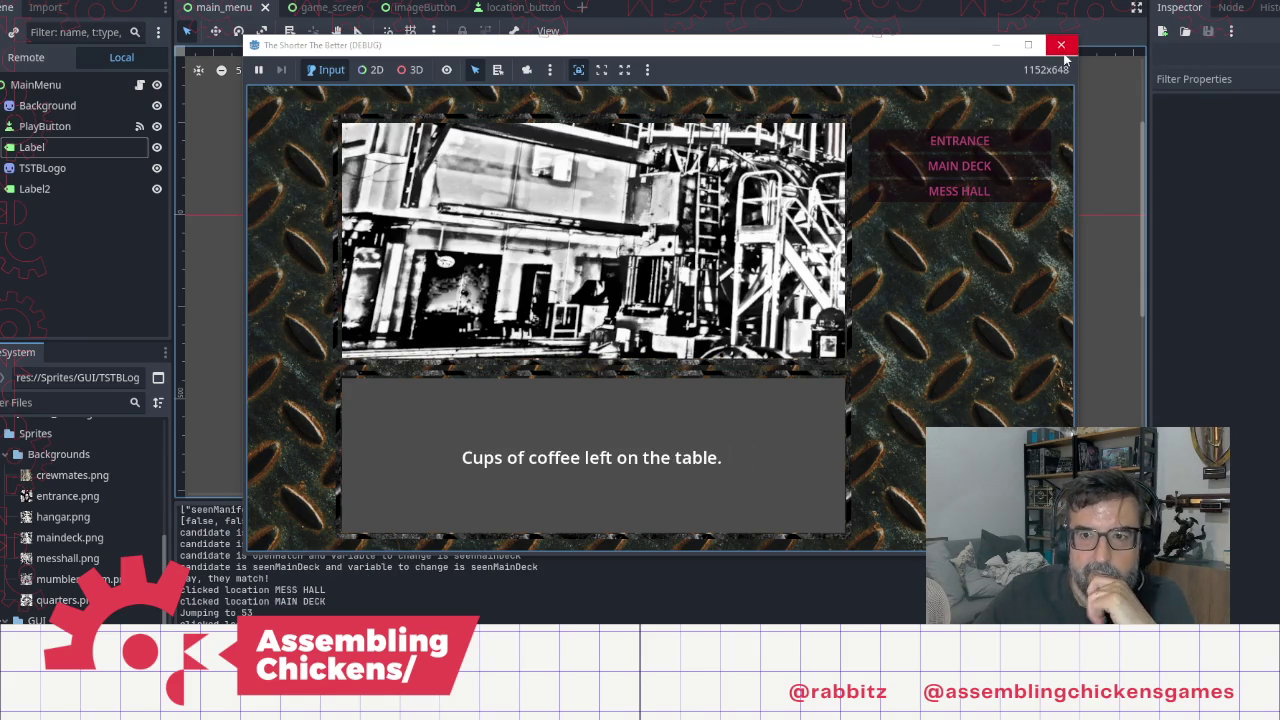
click(1061, 45)
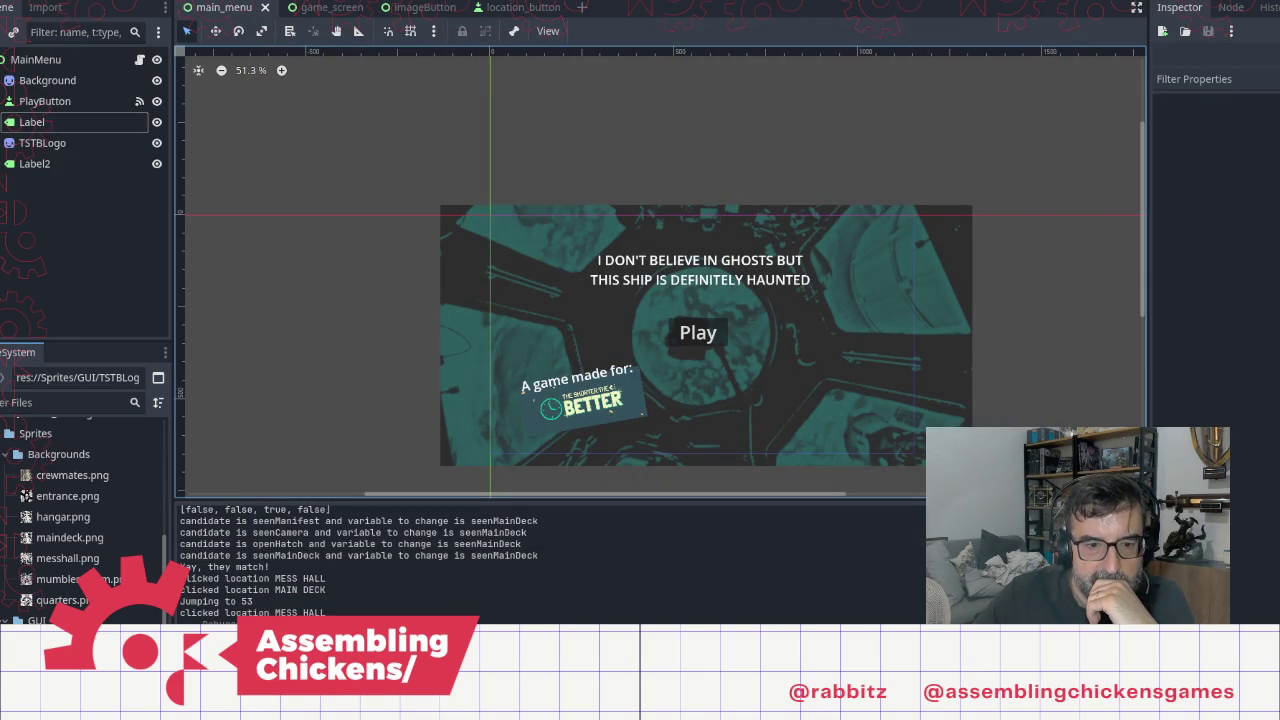
Step: In the Notepad script, add a blank line after 'No one left to notice.'
key(alt+Tab)
click(765, 371)
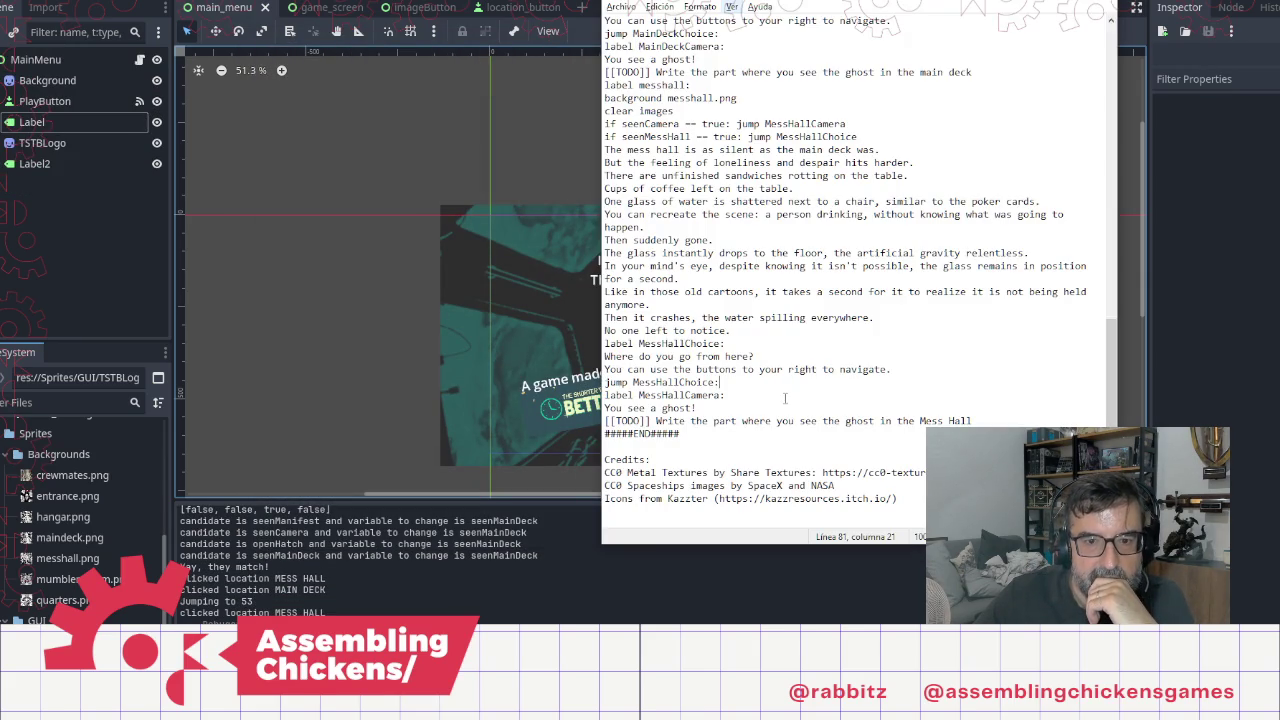
key(Up)
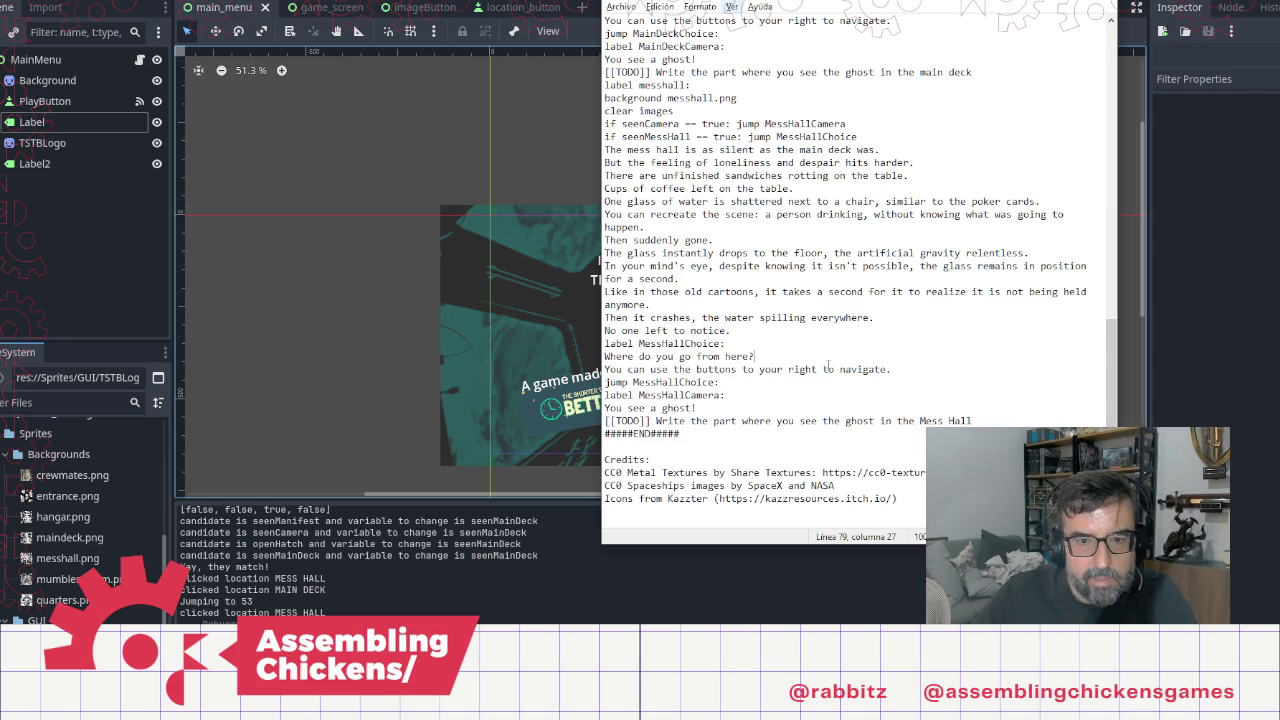
click(743, 335)
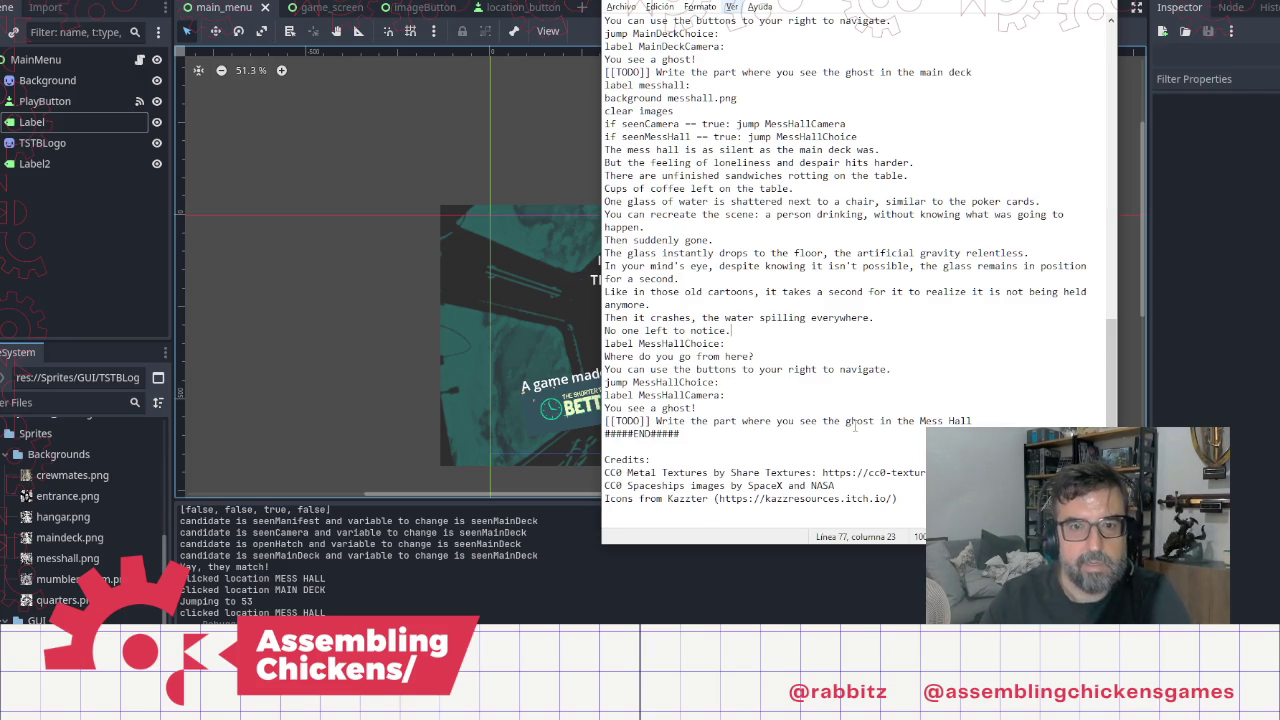
key(Return)
Step: Paste a copy of '+seenMainDeck = true' there and rename it to seenMessHall
scroll(722, 108, up, 4)
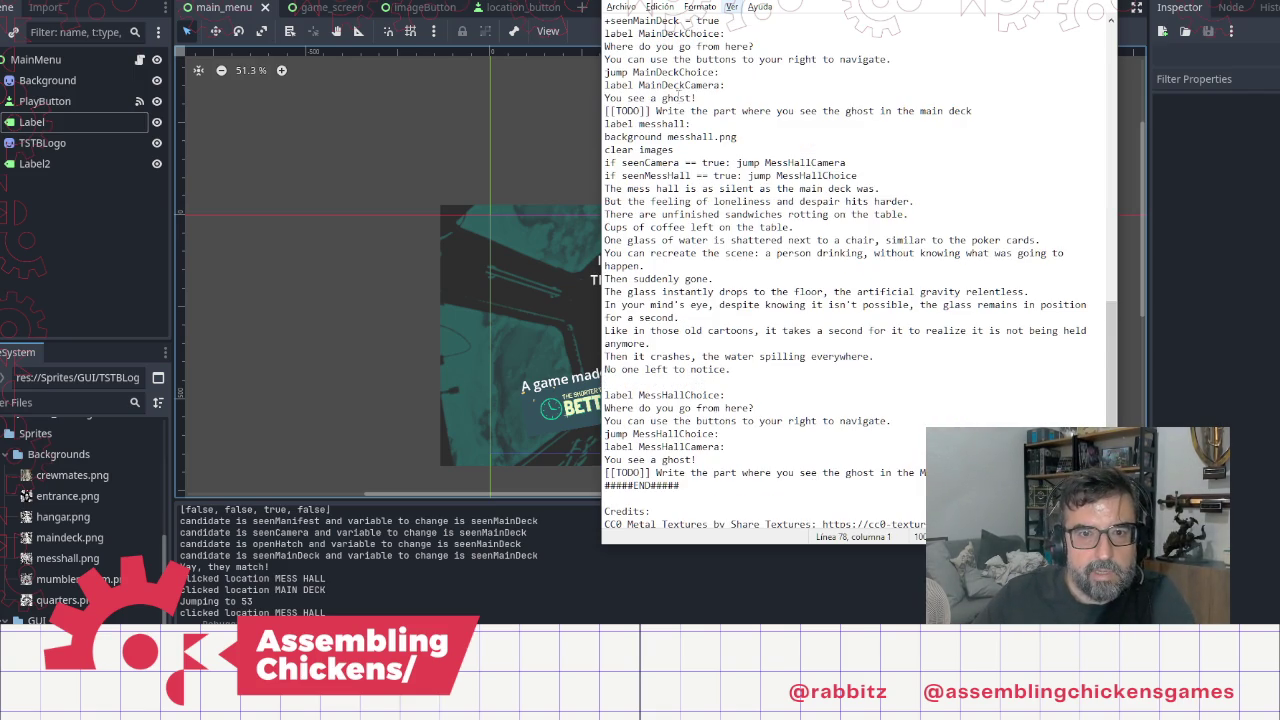
click(718, 137)
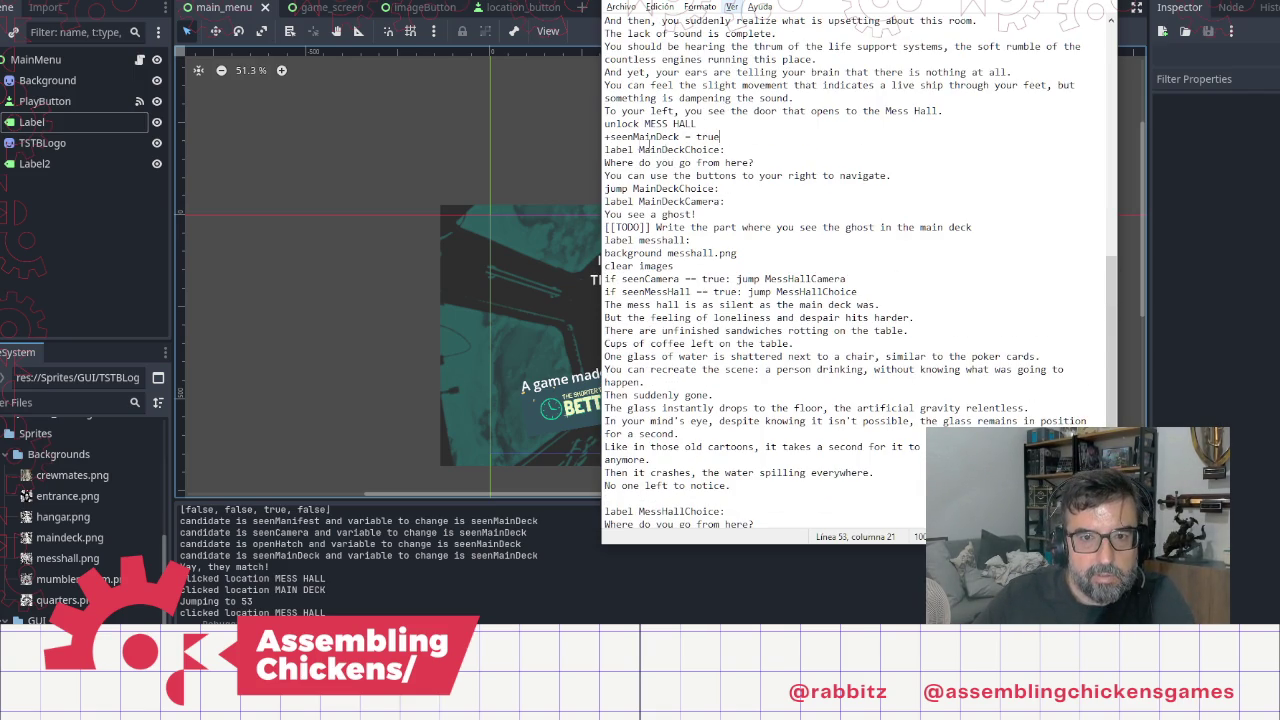
shift+click(606, 138)
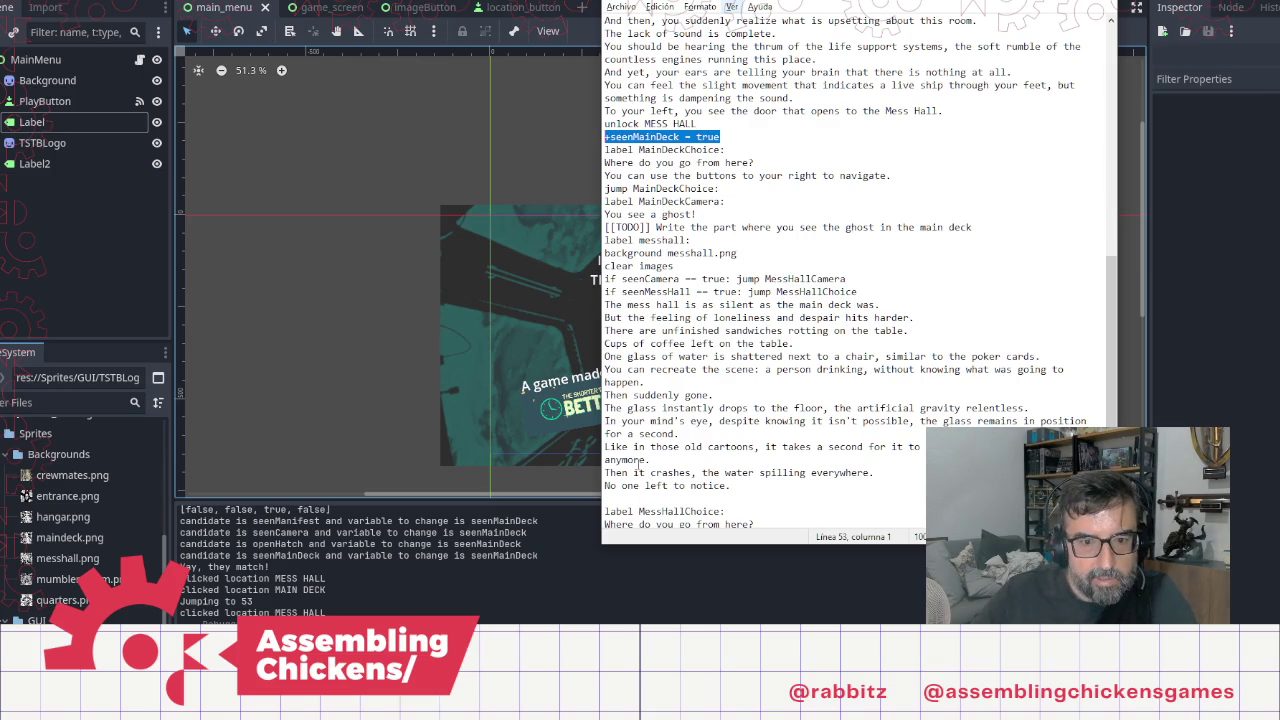
click(630, 498)
text(+seenMainDeck = true)
scroll(630, 497, down, 2)
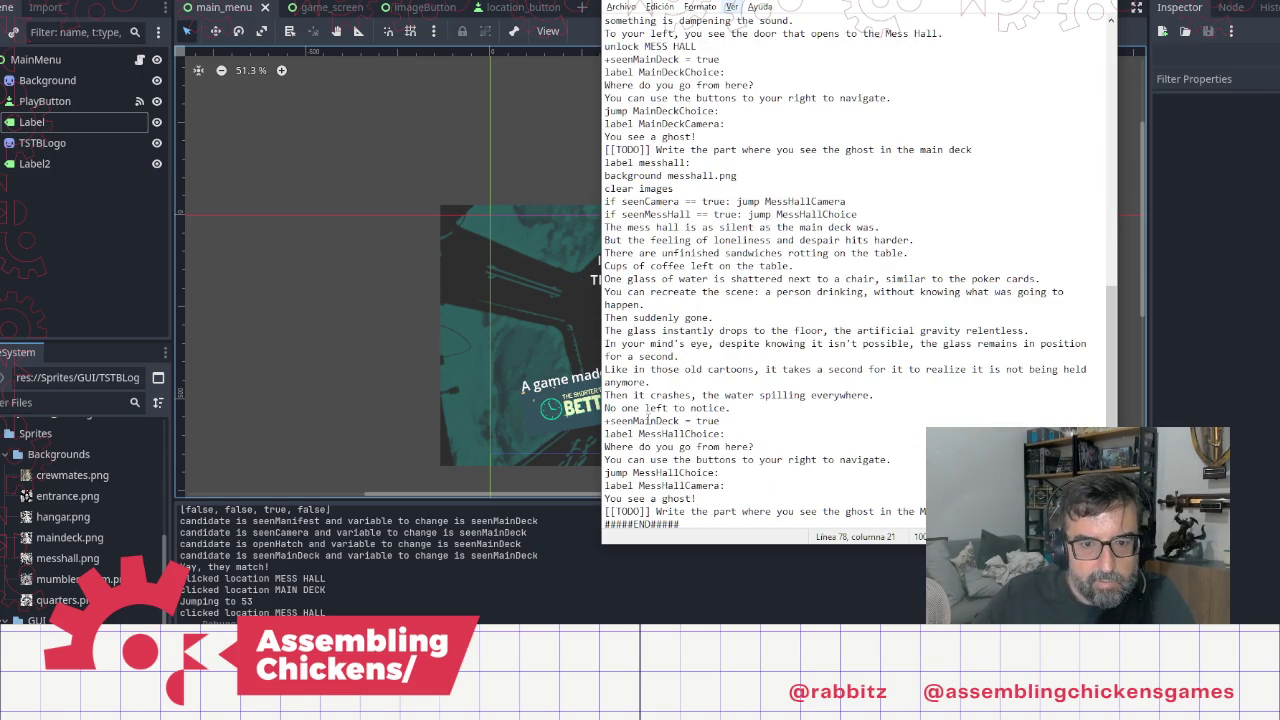
drag(639, 421, 676, 421)
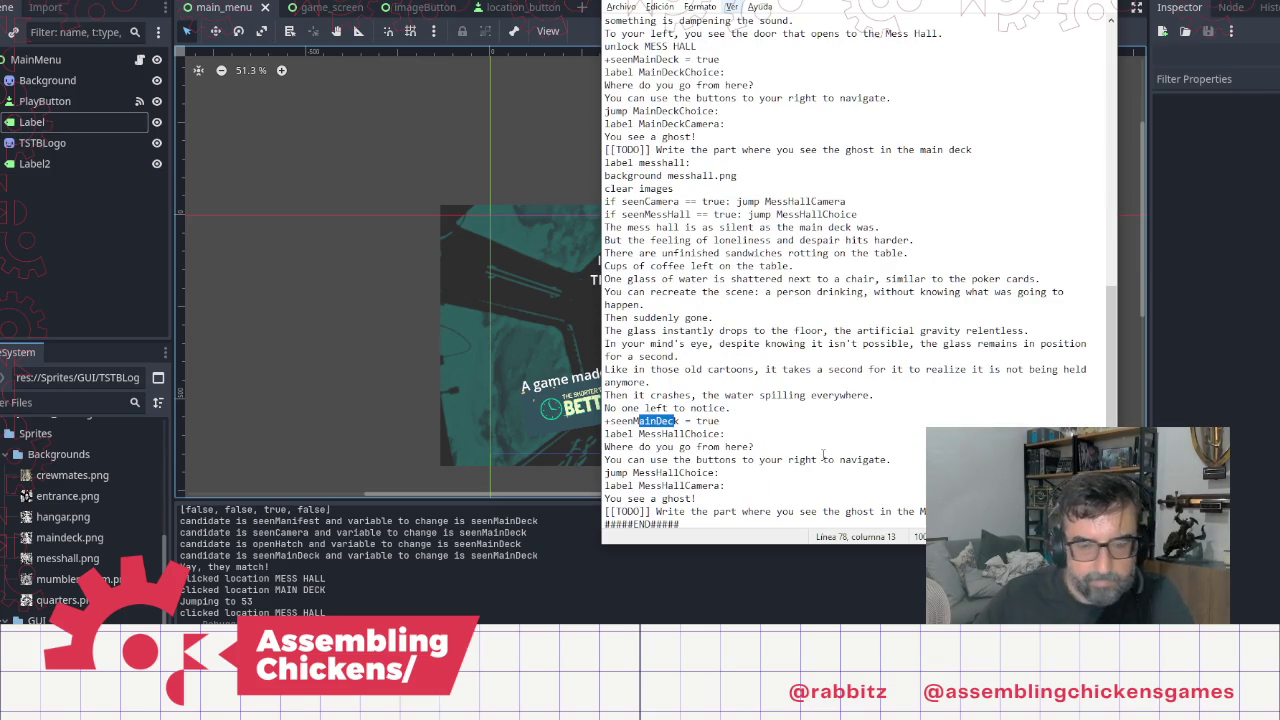
text(MessHall)
text(l)
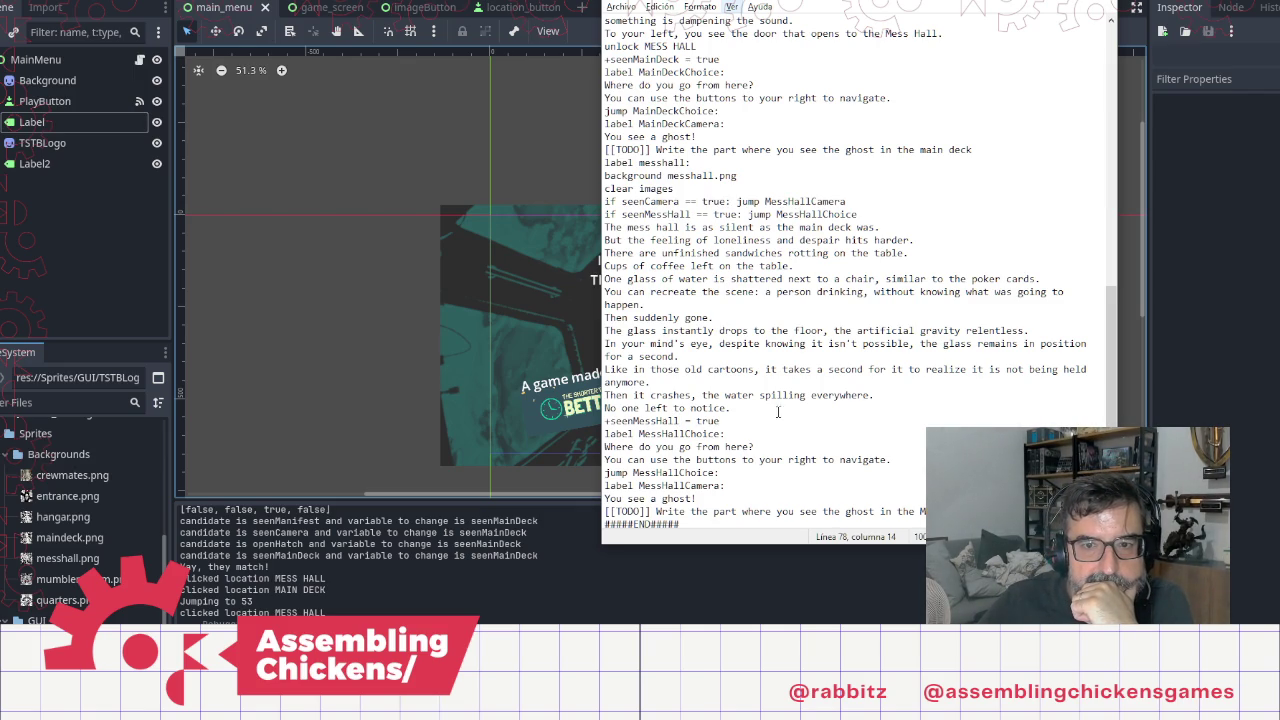
Step: Open a new line above the seenMessHall flag
click(753, 488)
click(920, 459)
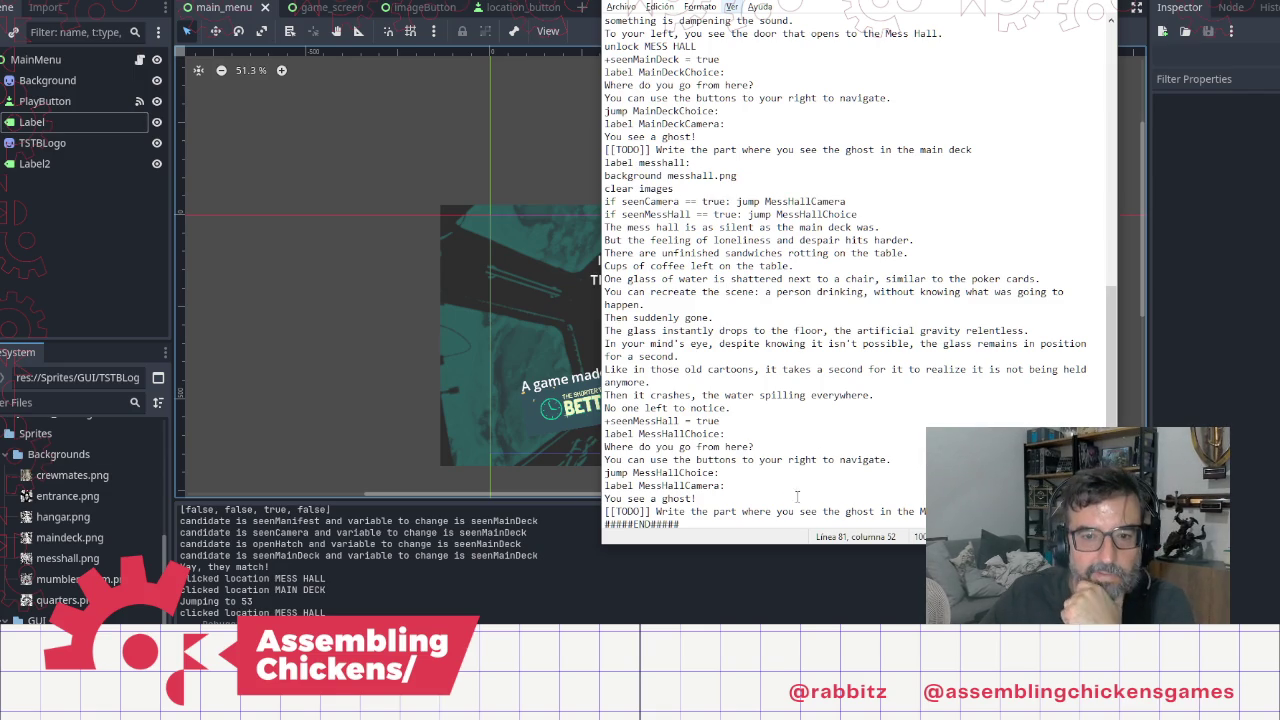
click(825, 418)
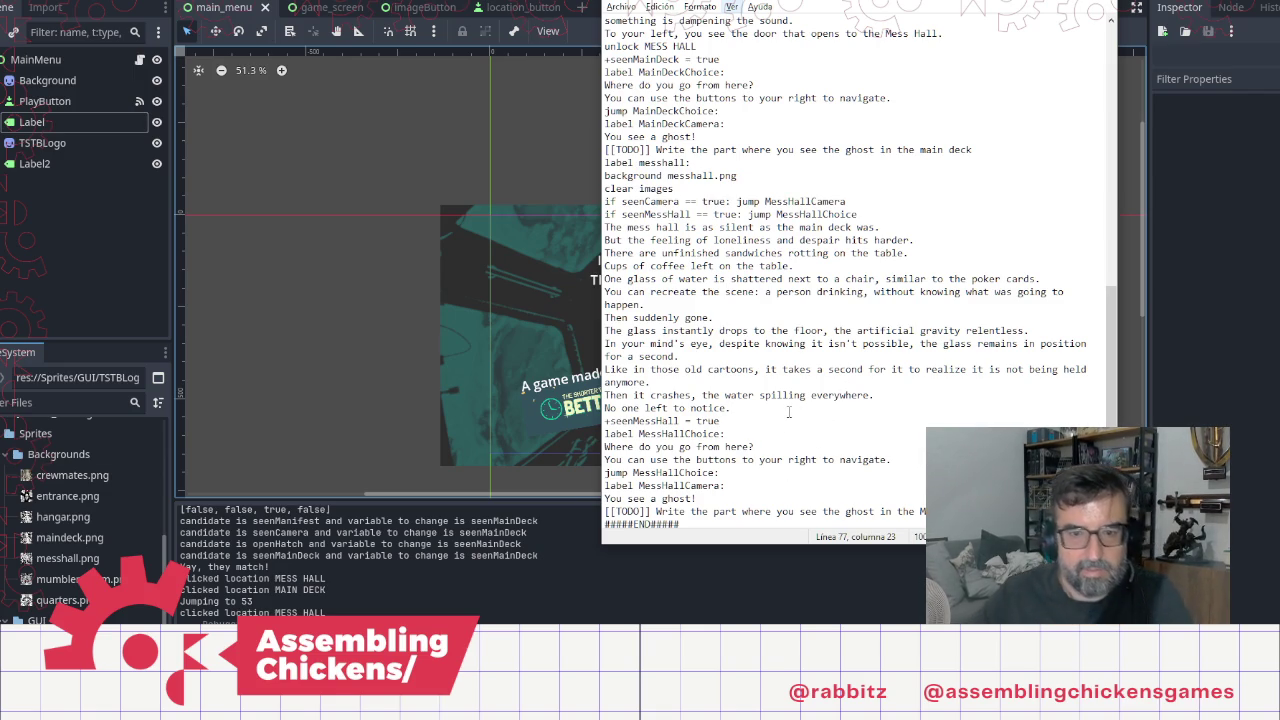
key(Return)
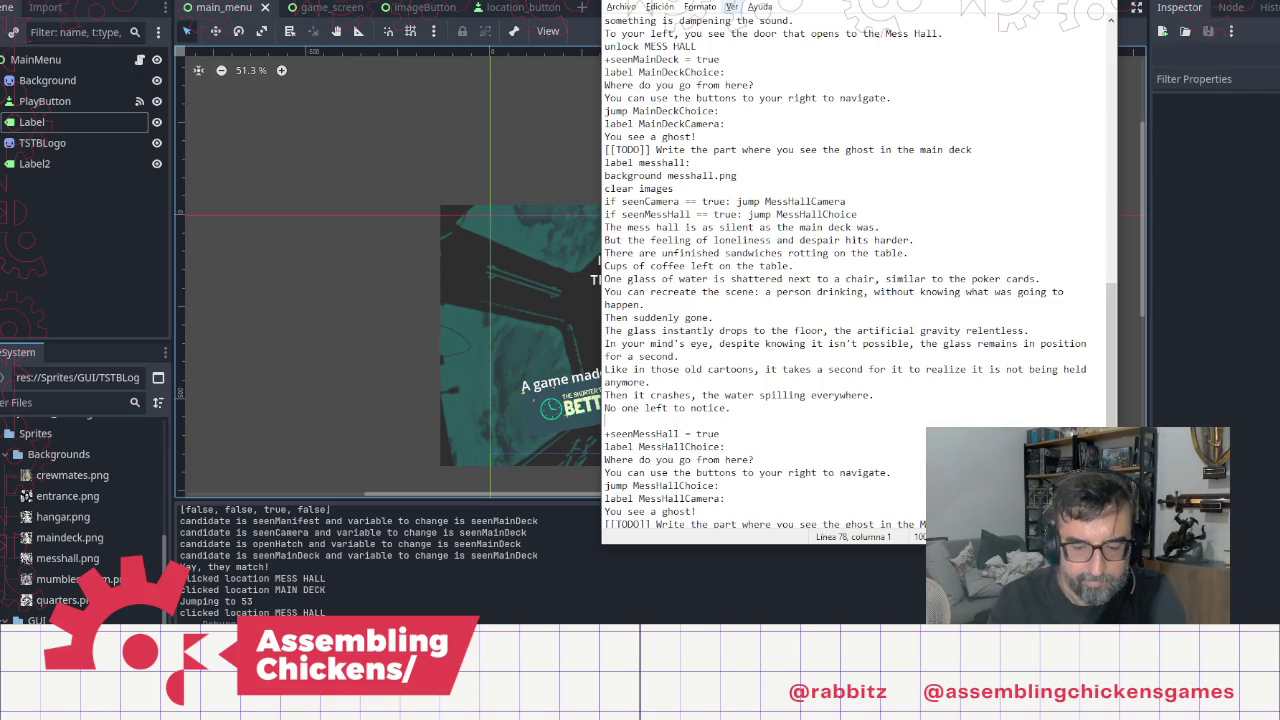
Step: Type 'There is no evidence here of', then erase that unfinished line
text(The)
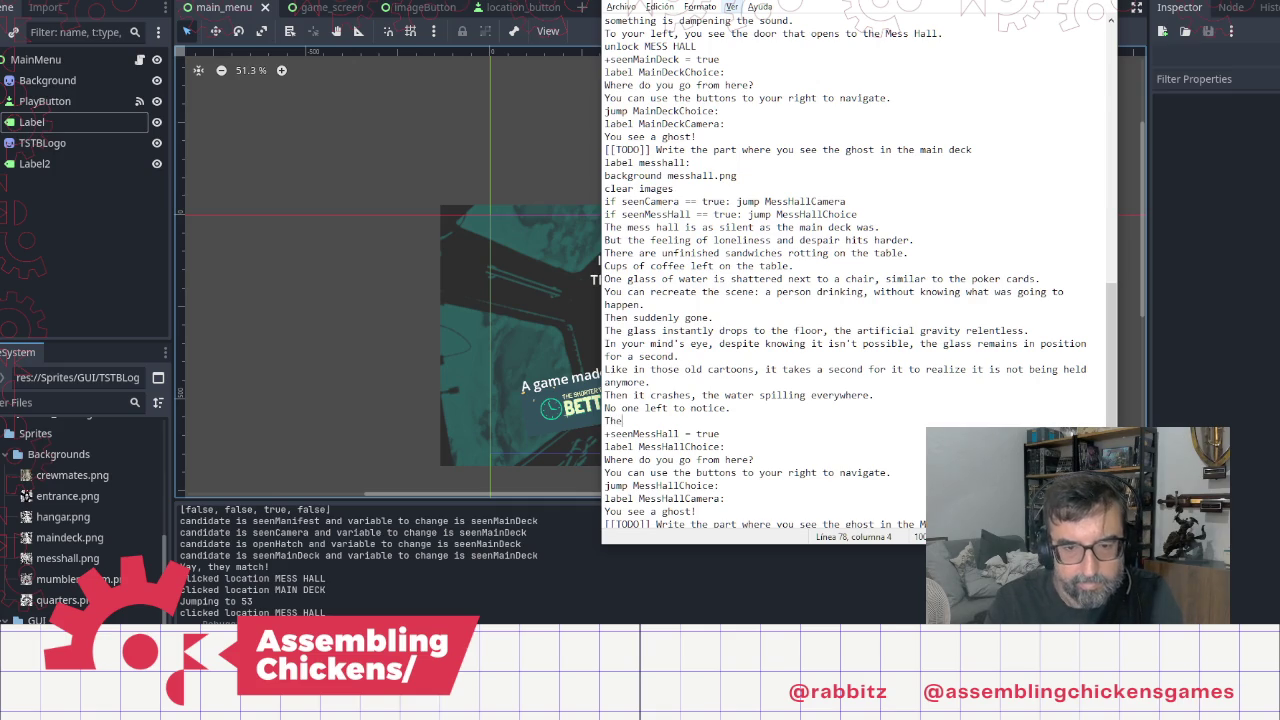
text(re is no e)
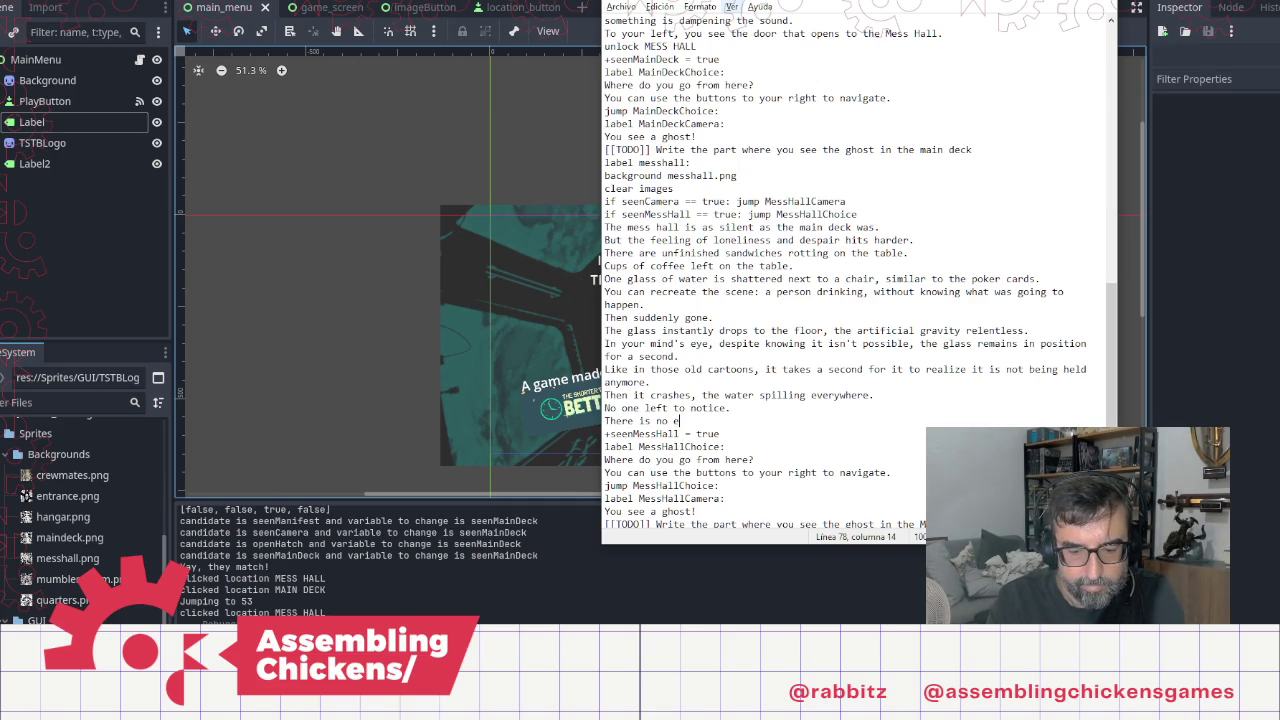
text(vidence here on)
key(BackSpace)
text(f)
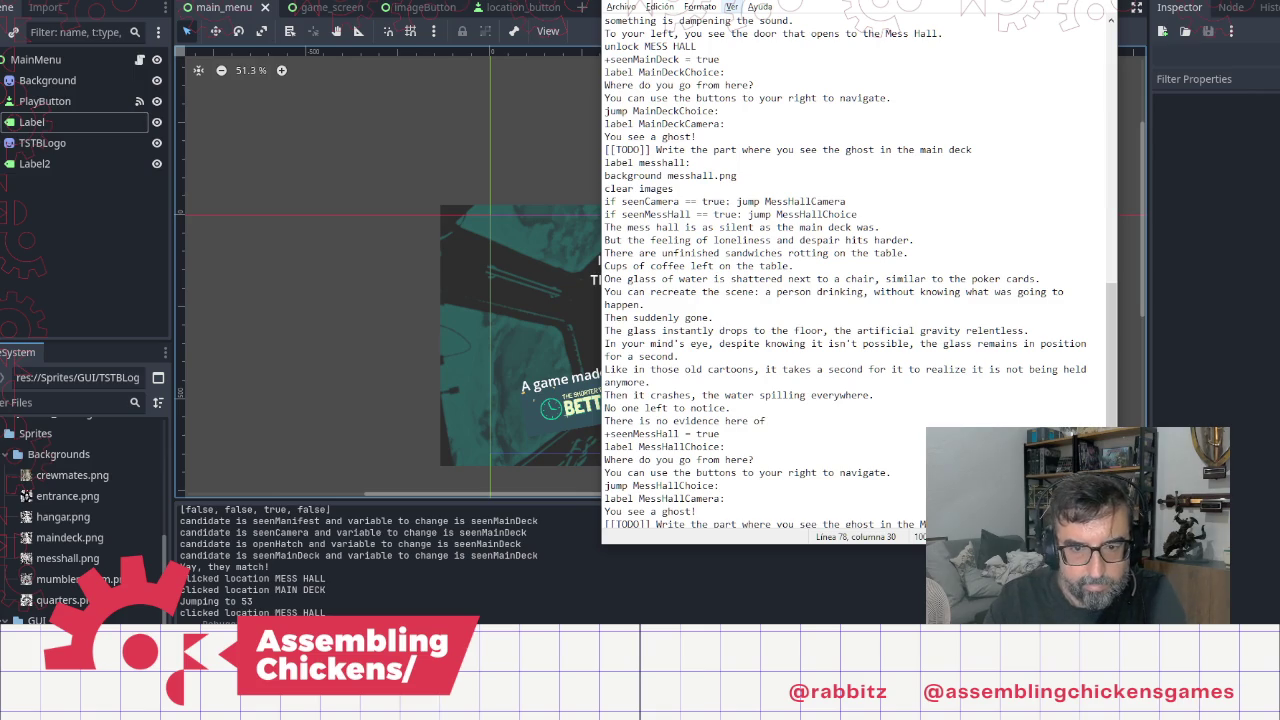
key(shift+Home)
key(BackSpace)
Step: Write the questions 'What happened here?' and 'How did the crew disappear?'
text(What happened here?)
key(Return)
text(How did they disappear.)
key(Return)
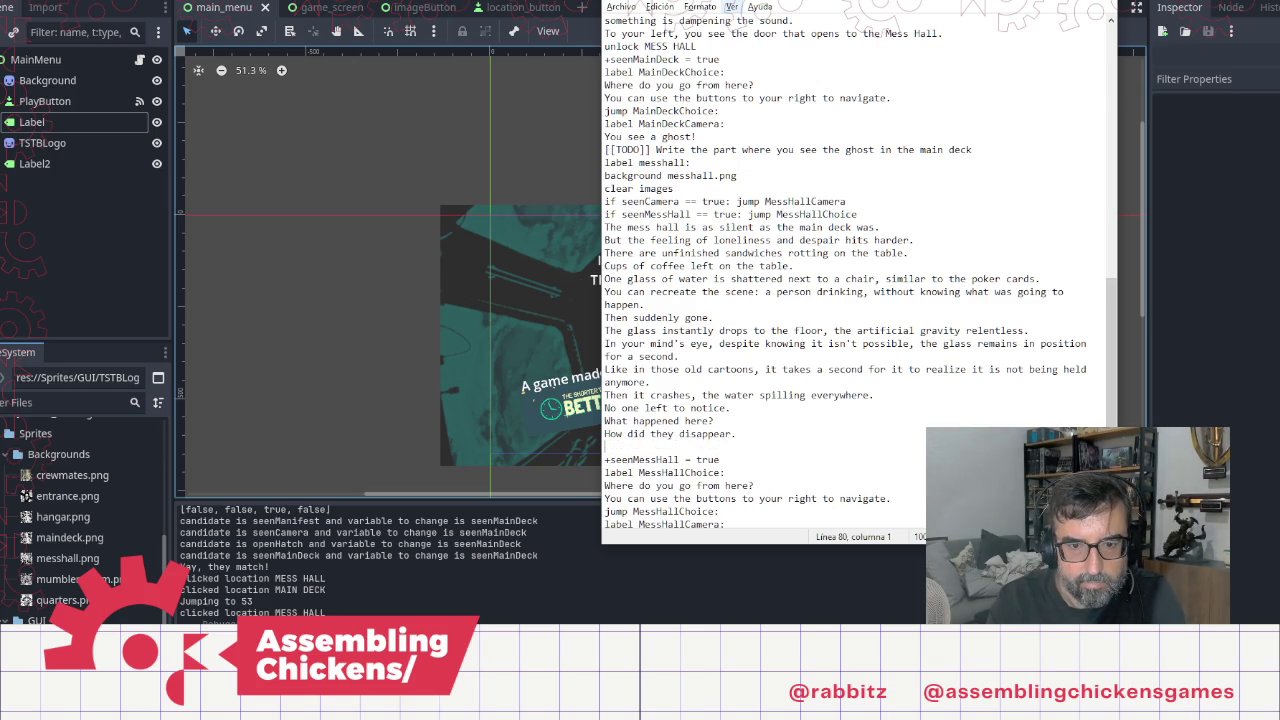
key(BackSpace)
key(BackSpace)
text(?)
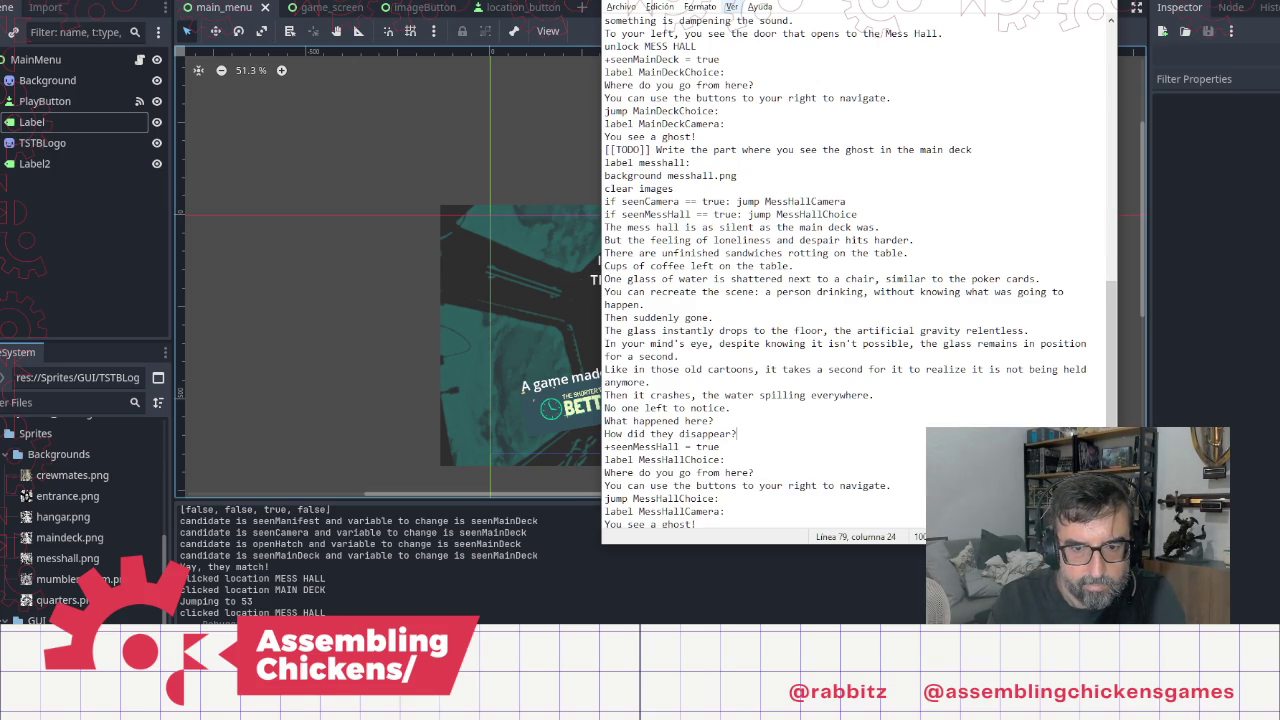
key(Delete)
text(crew)
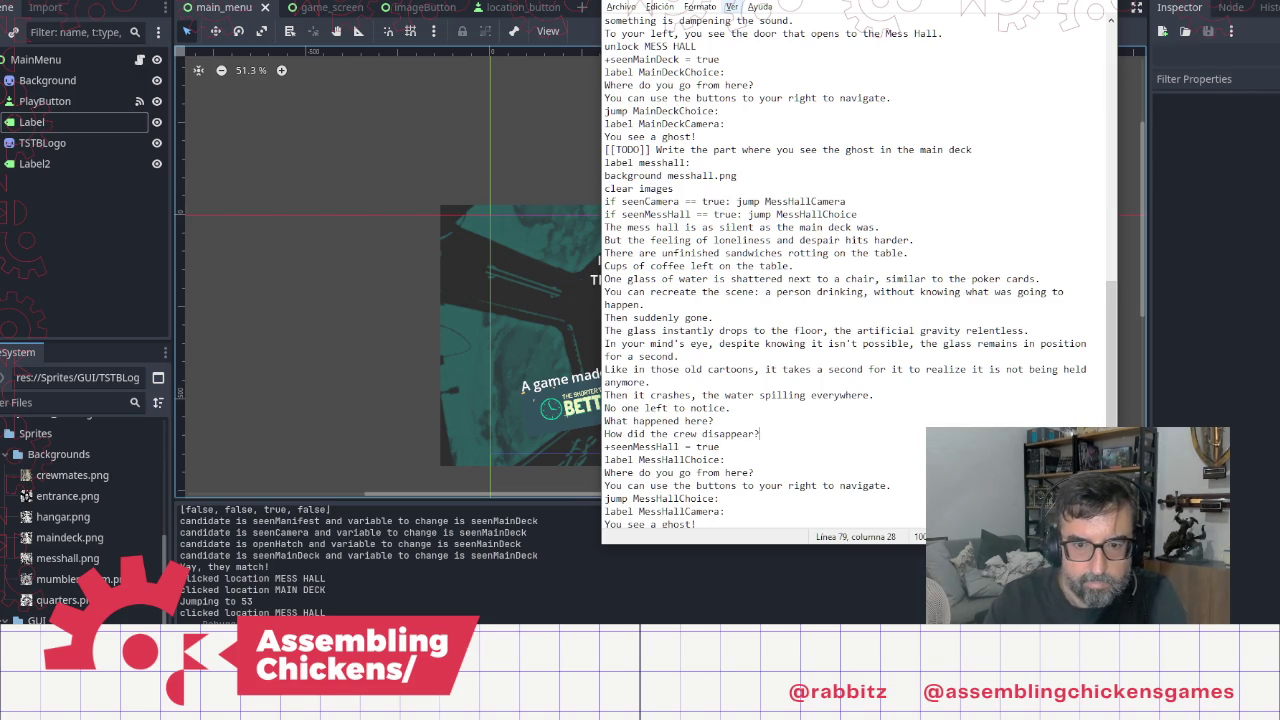
key(End)
key(Return)
Step: Add lines about the crew quarters, crammed and full of random personal items
text(Th)
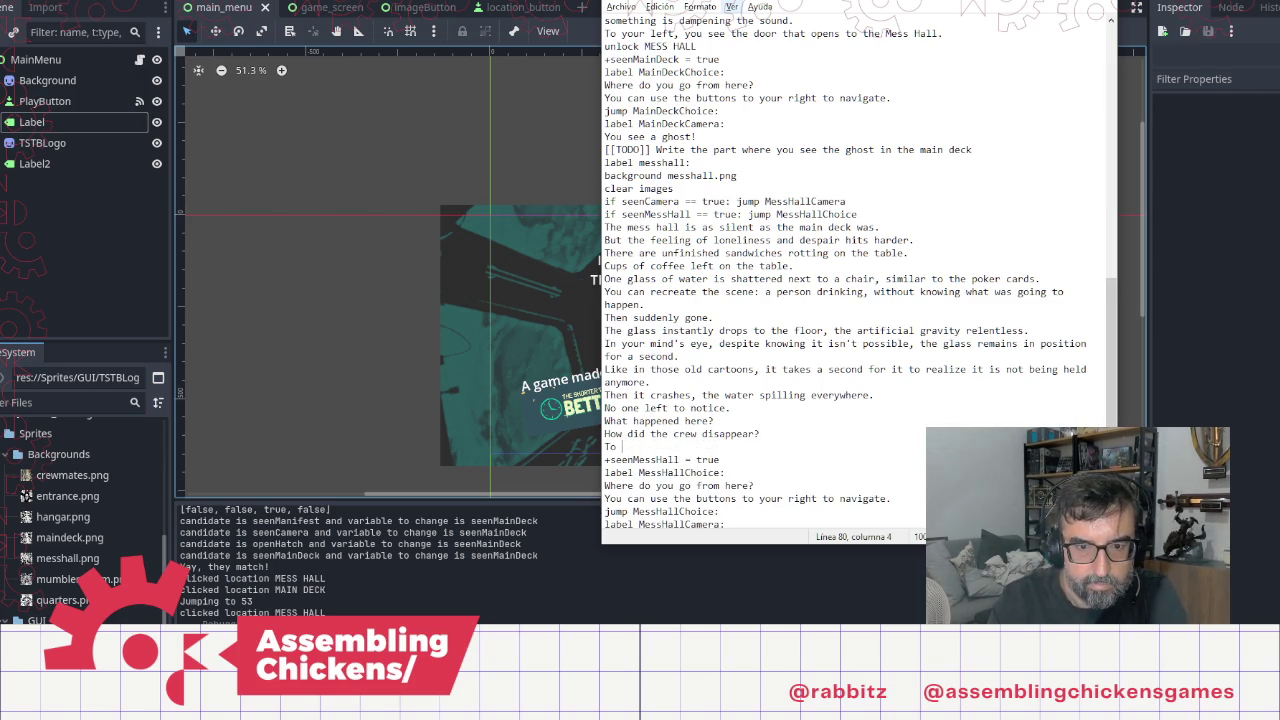
text(your )
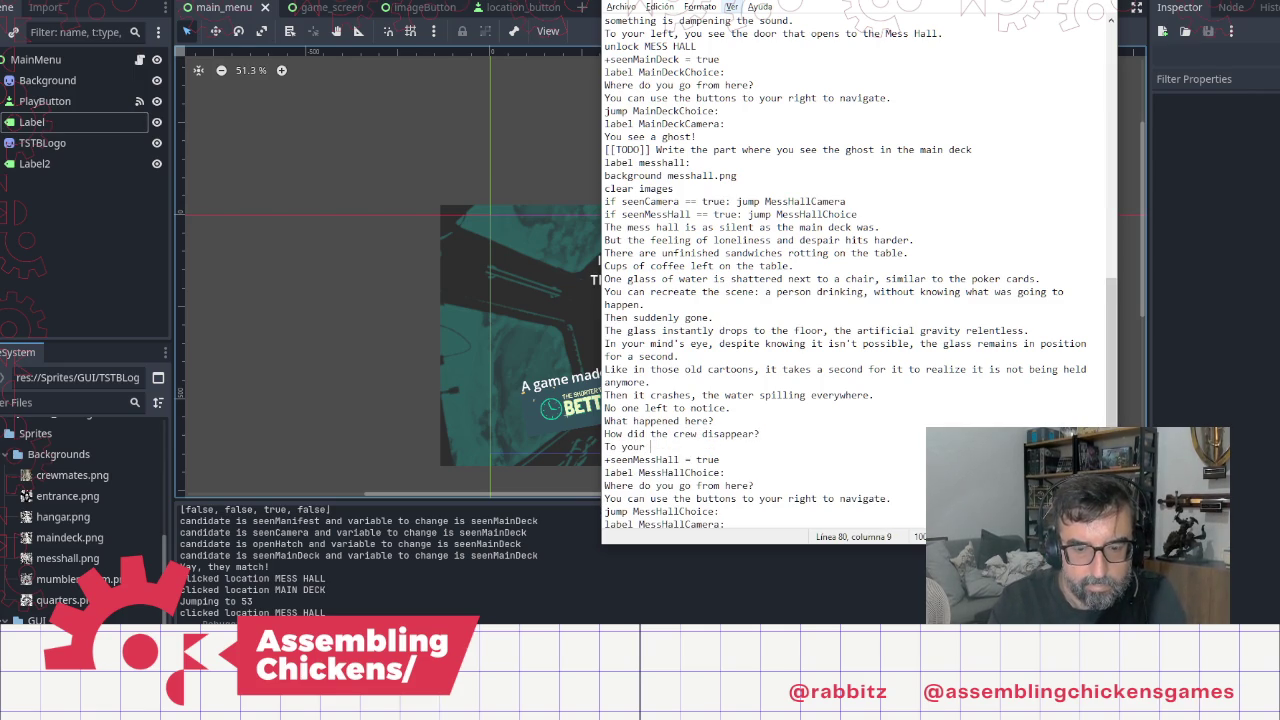
text(right,)
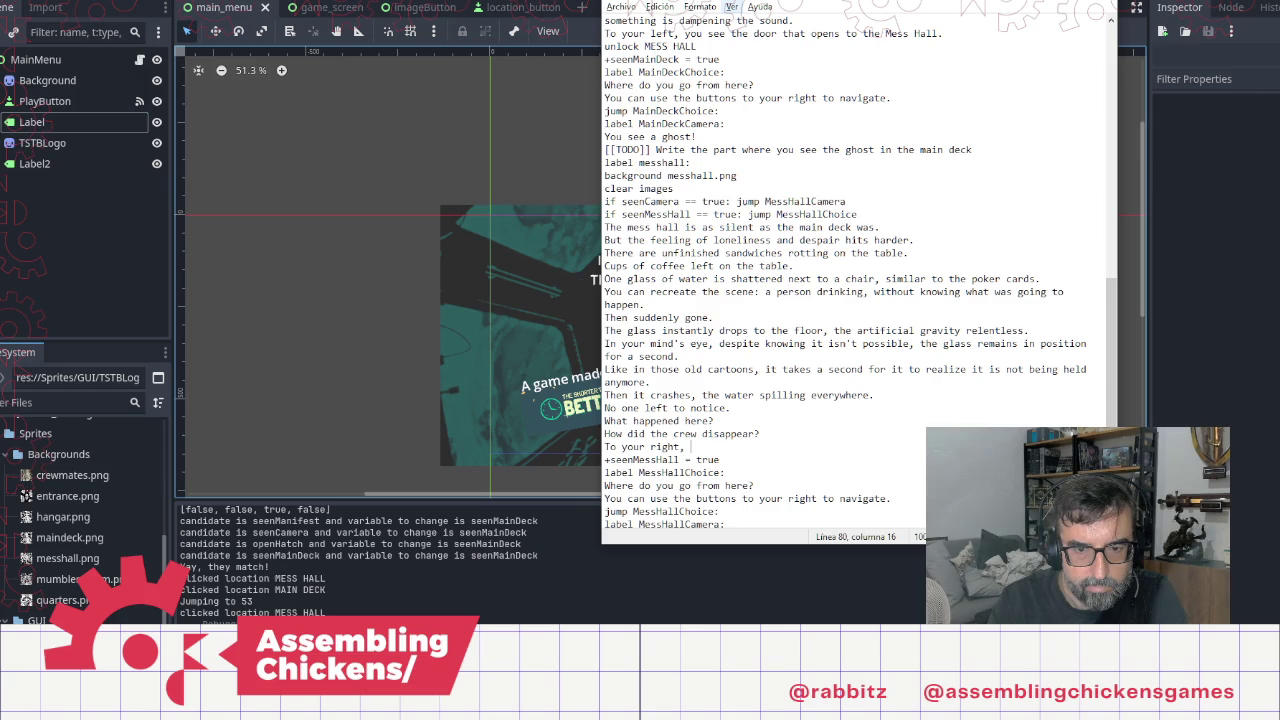
text(you s)
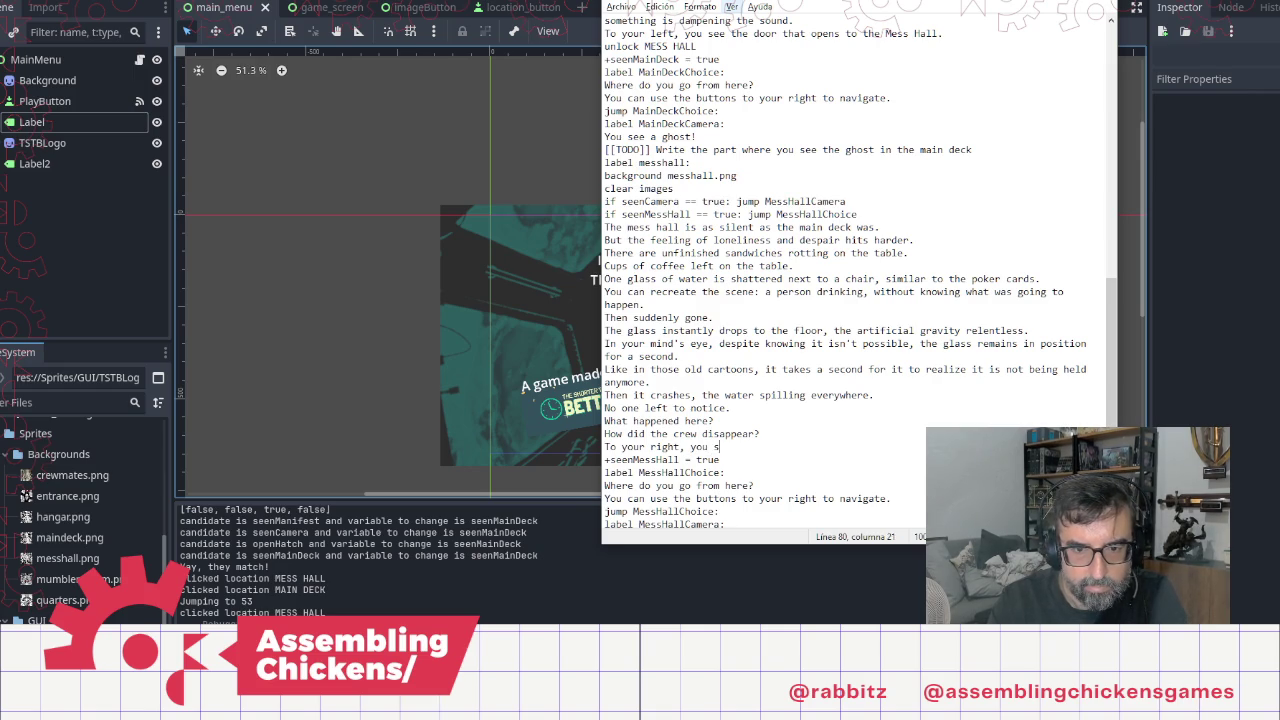
text(ee the main)
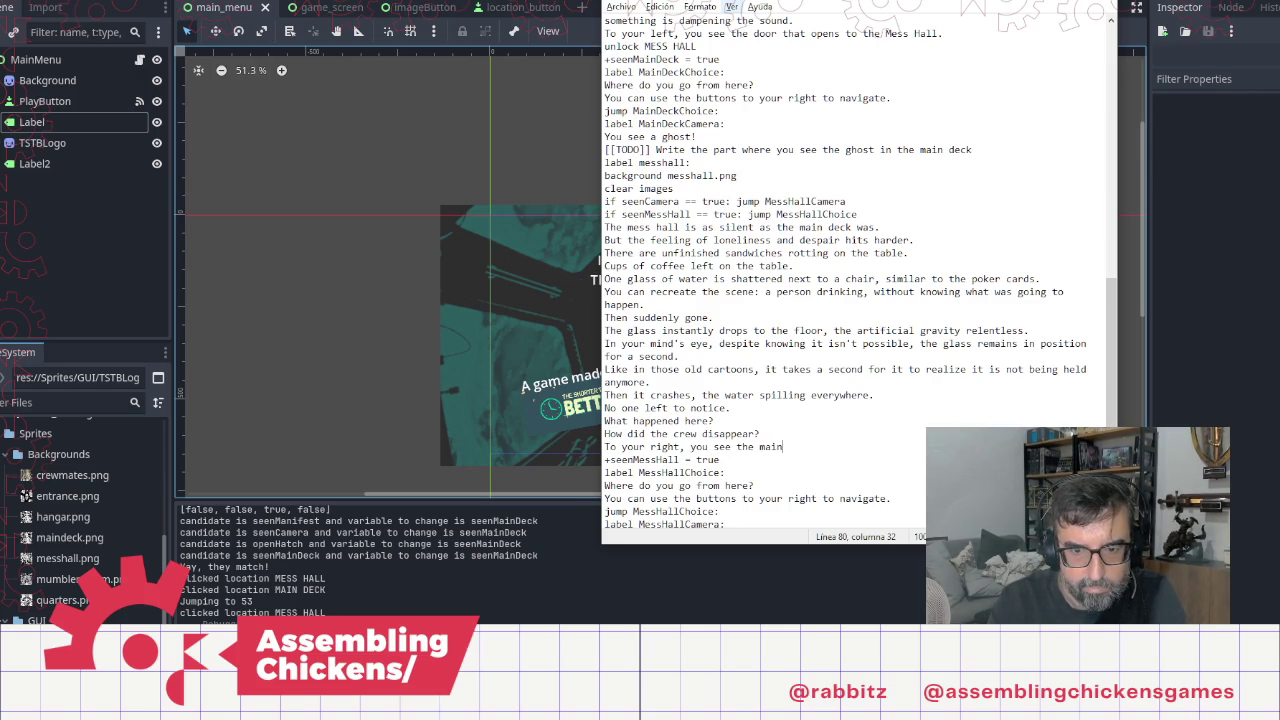
text( quat)
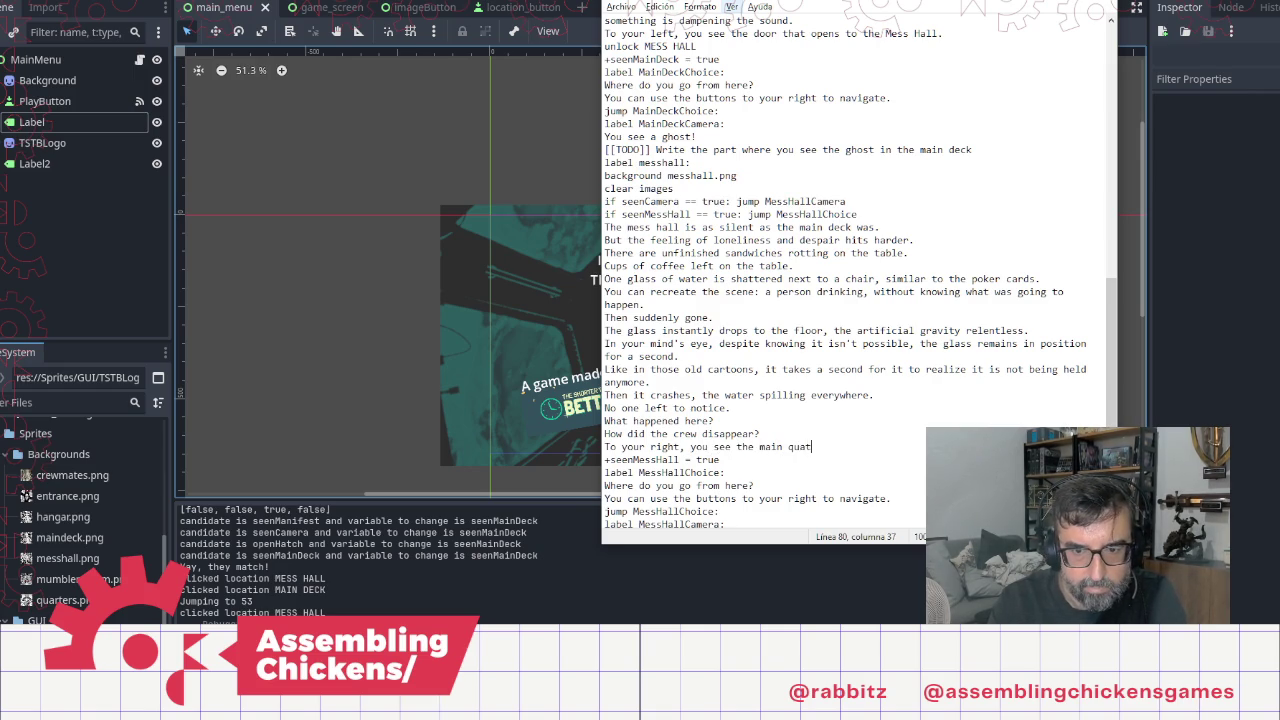
key(BackSpace)
key(BackSpace)
key(BackSpace)
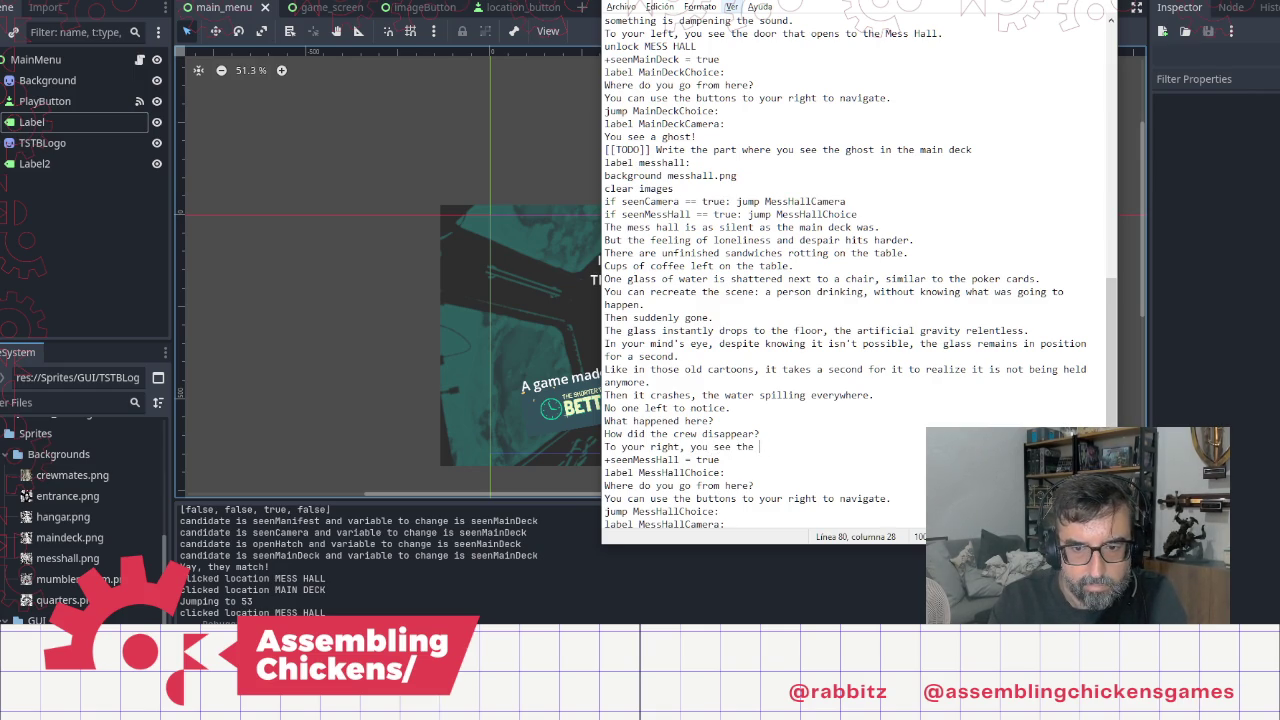
text(cre)
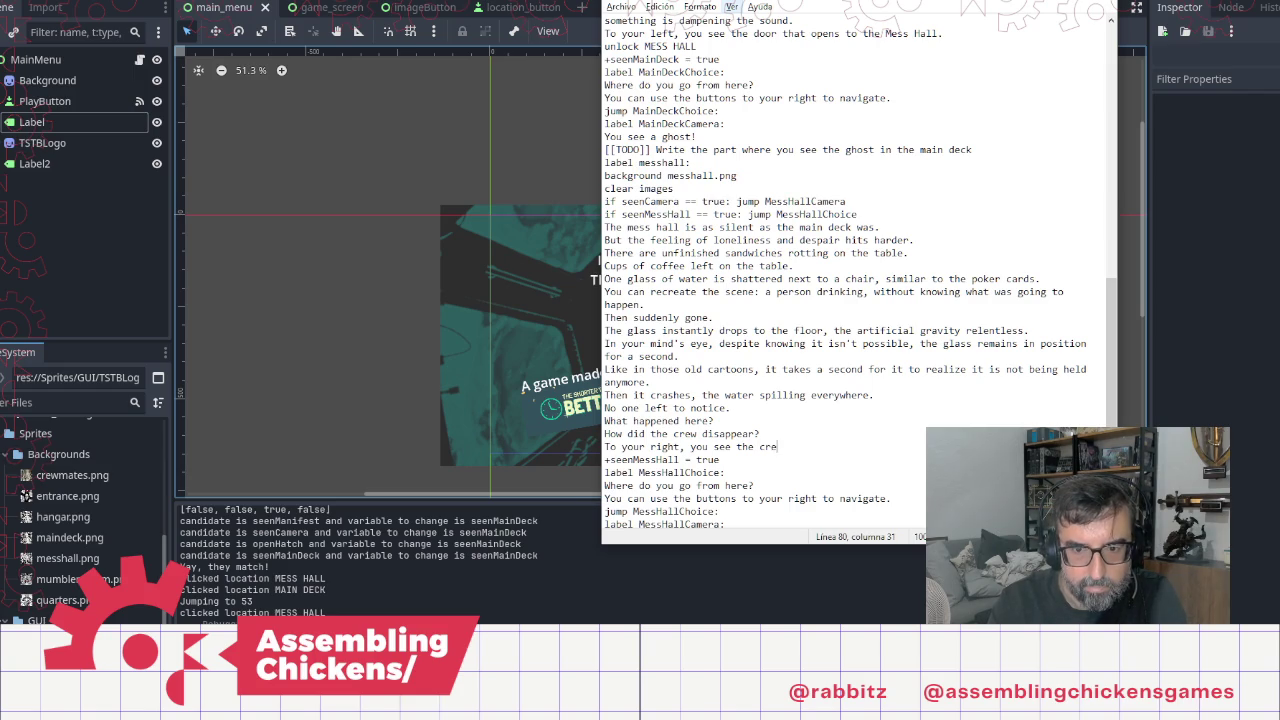
text(wque)
text(rters.)
key(Return)
text(They a)
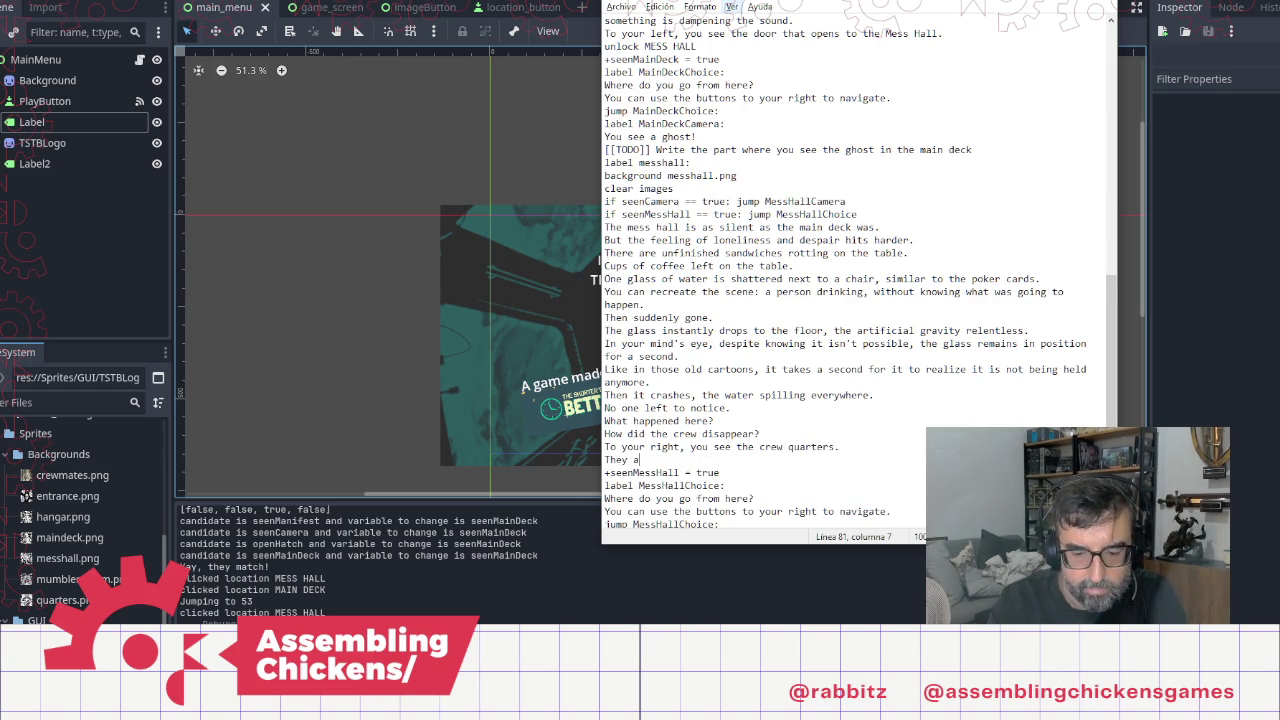
text(re cramm)
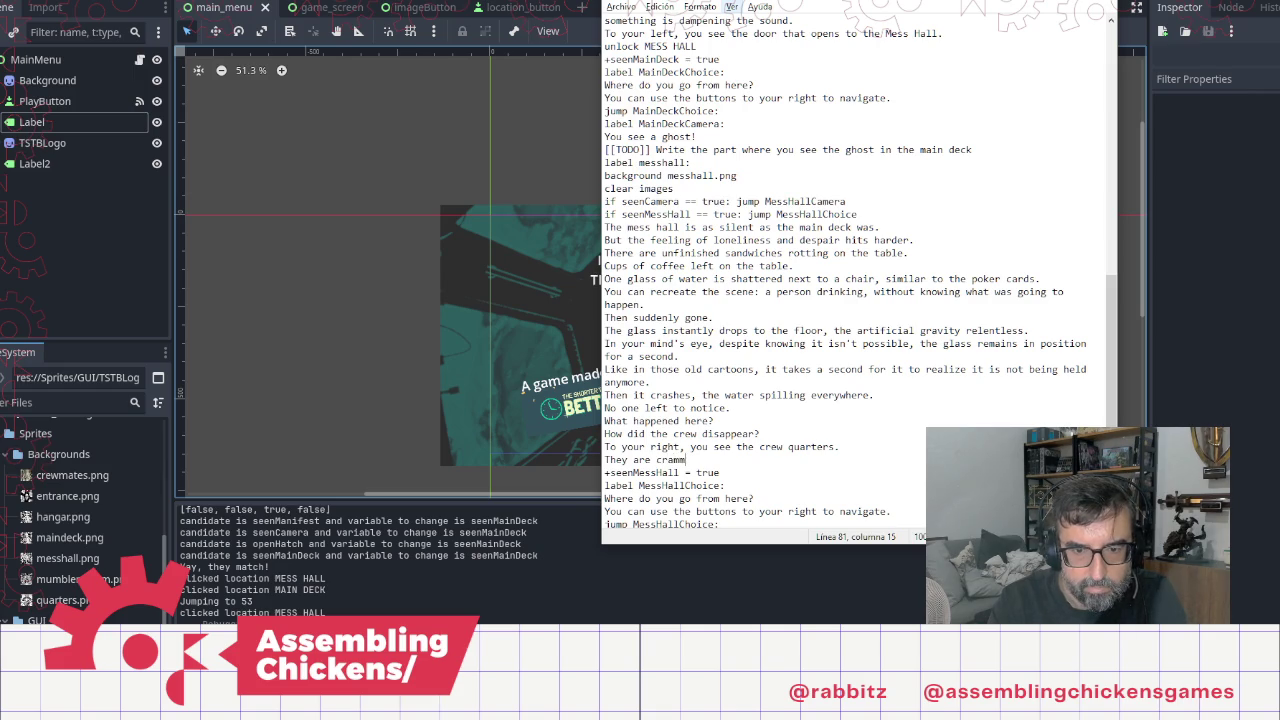
text(ed and full of)
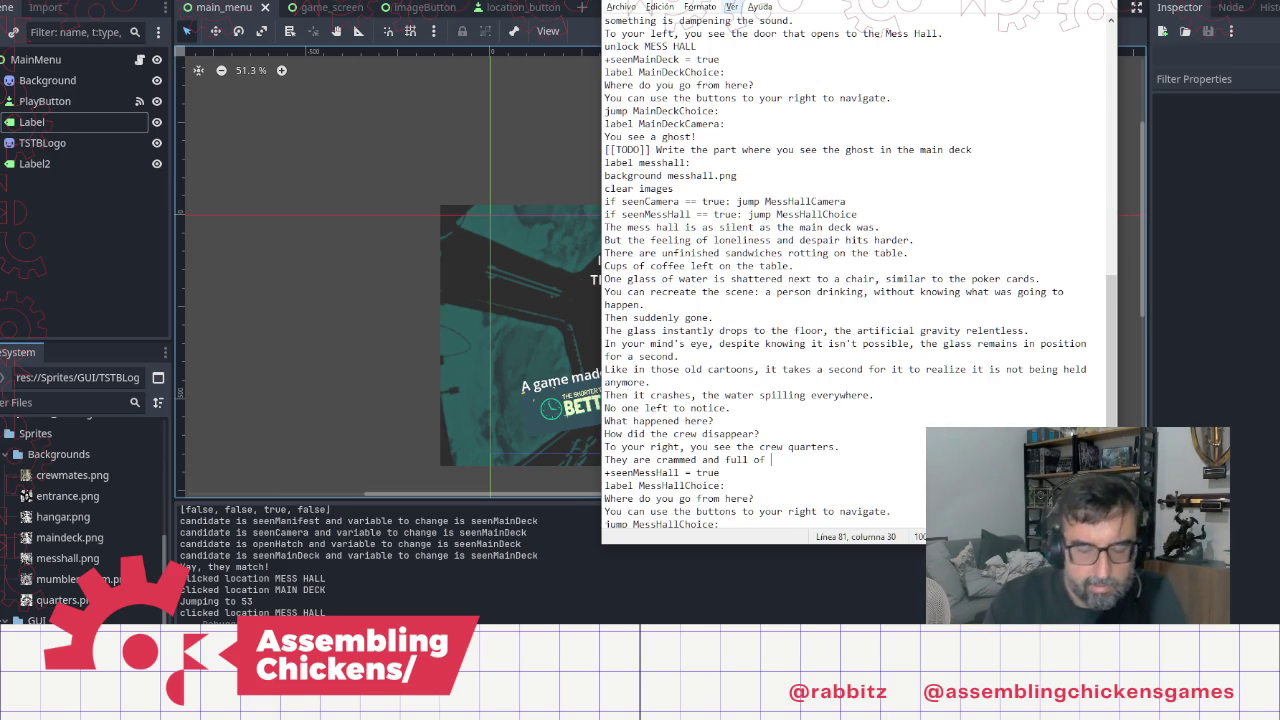
text(details)
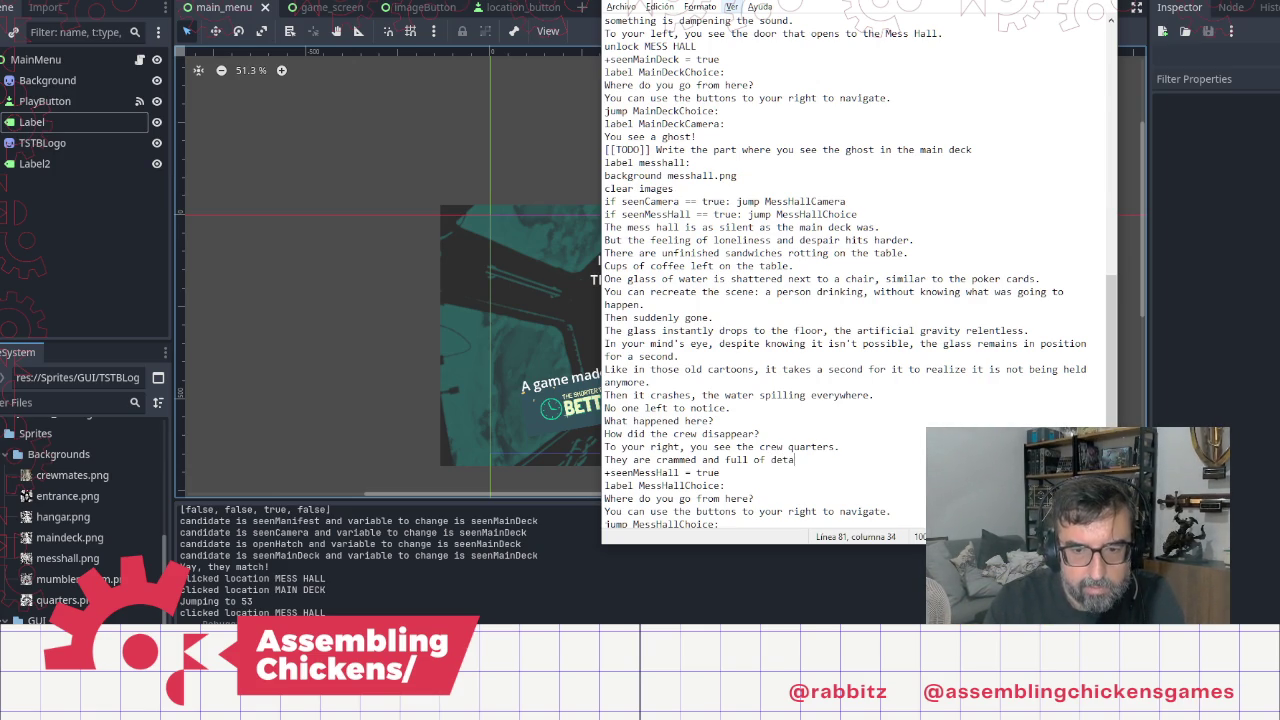
key(BackSpace)
key(BackSpace)
key(BackSpace)
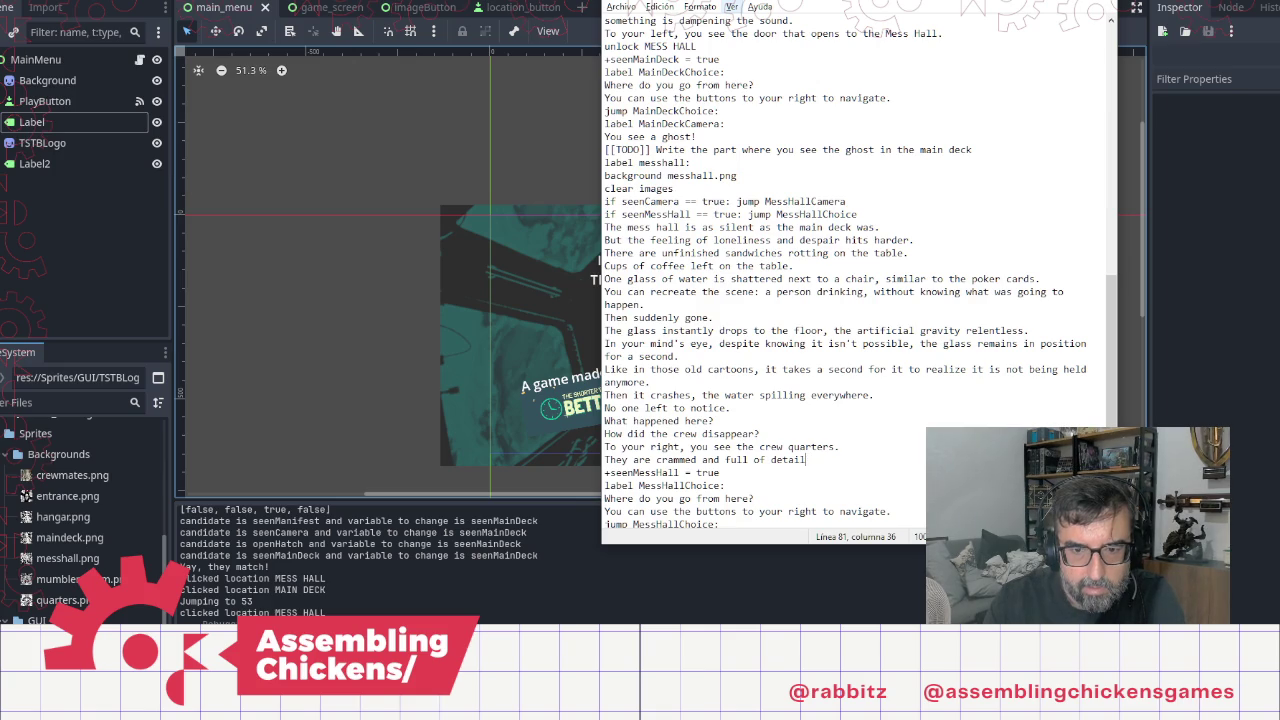
text(random perso)
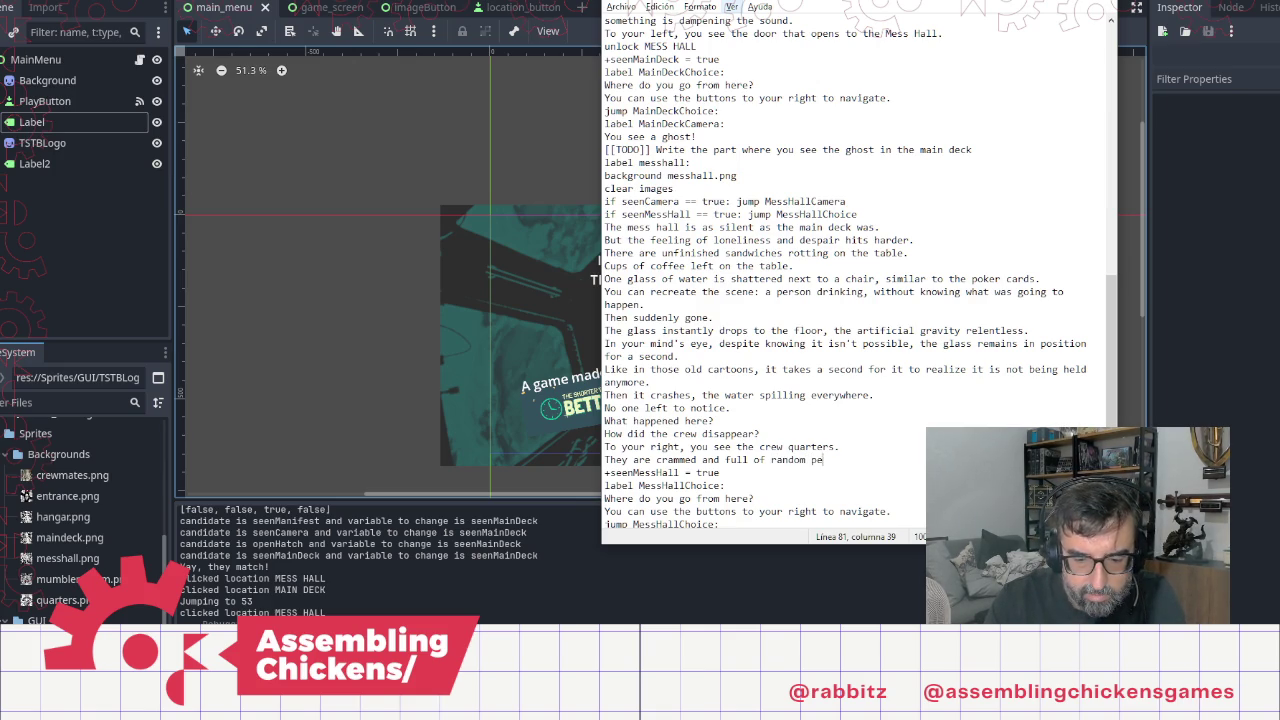
text(nal)
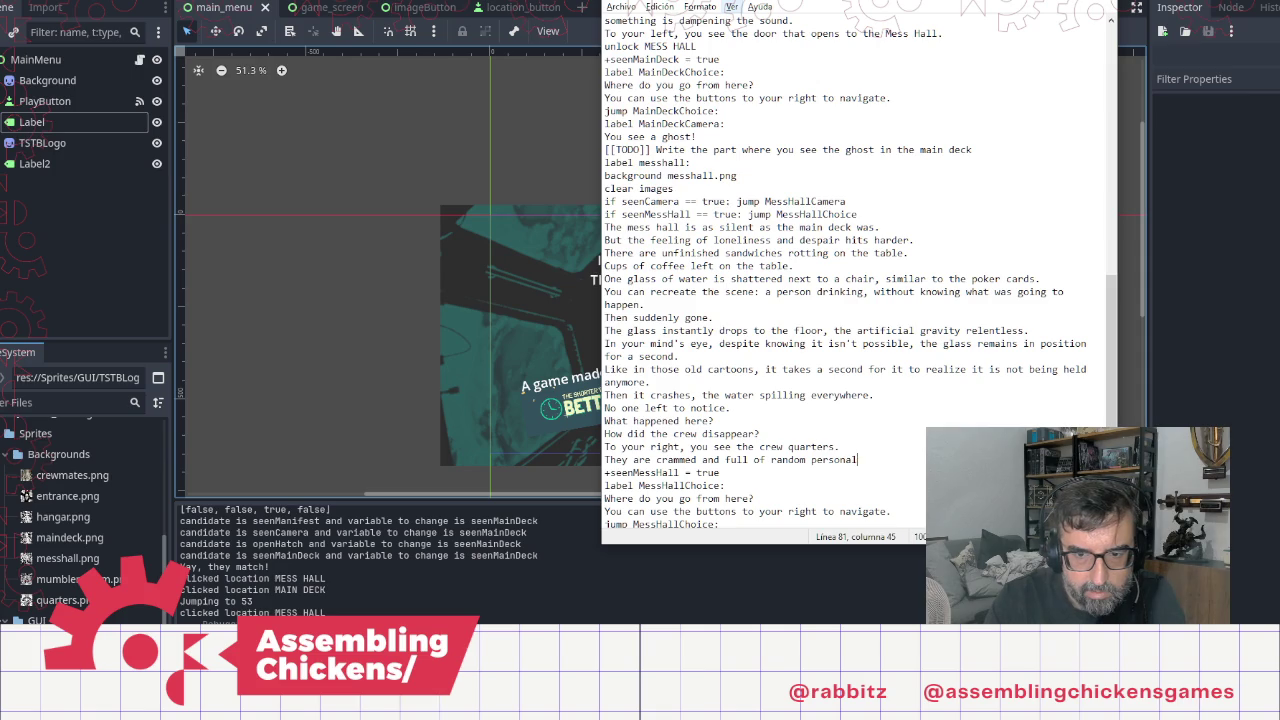
text( items.)
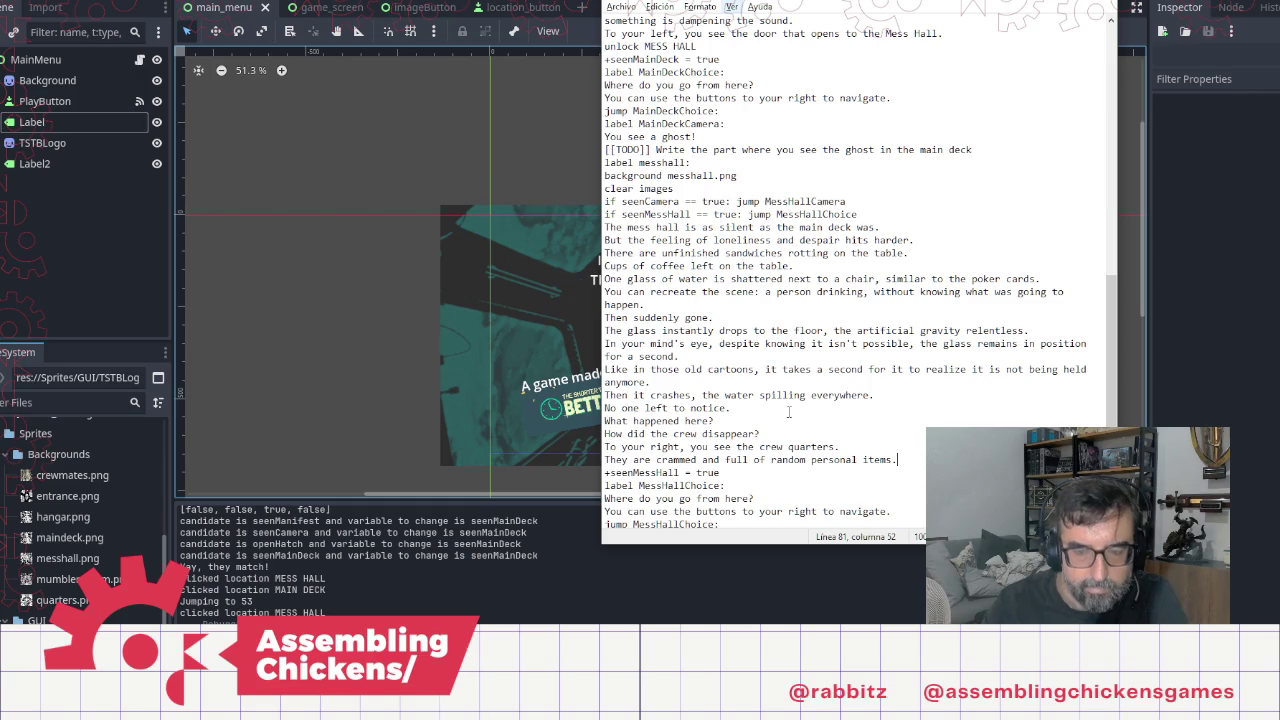
Step: Add the line 'You might find something useful there, but right now it… in a haystack'
key(Return)
text(You might find something )
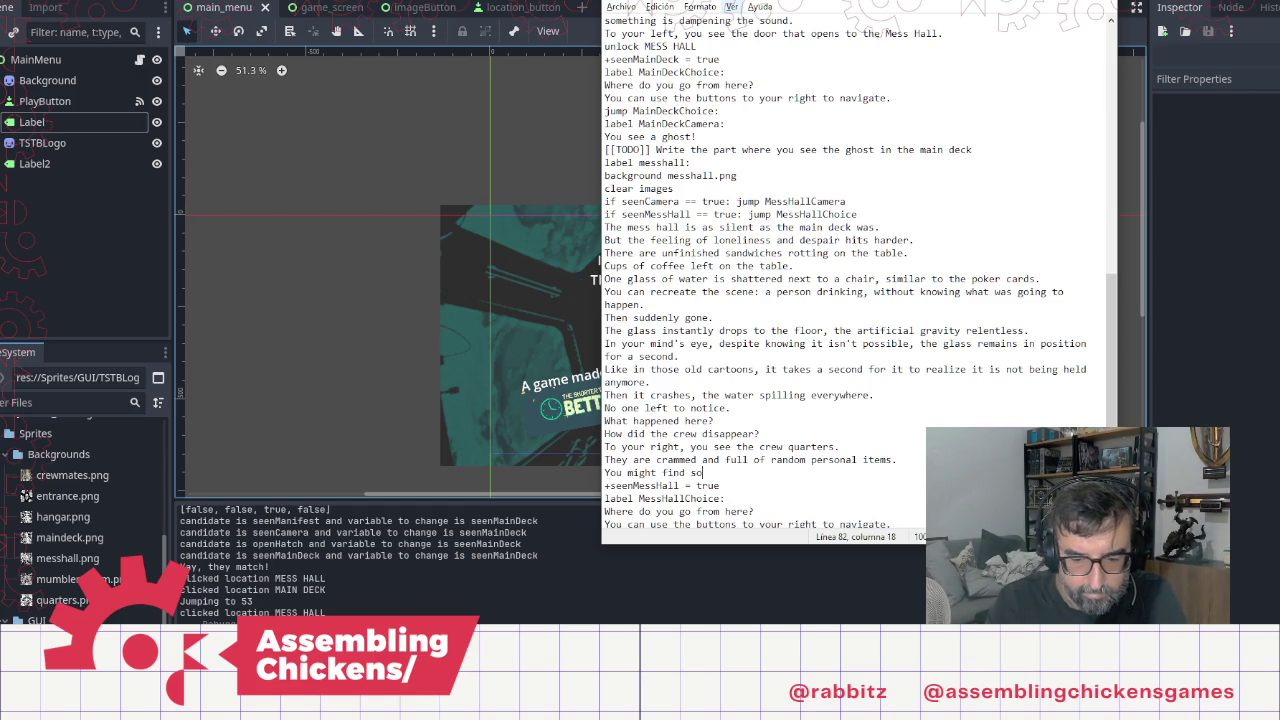
text(use)
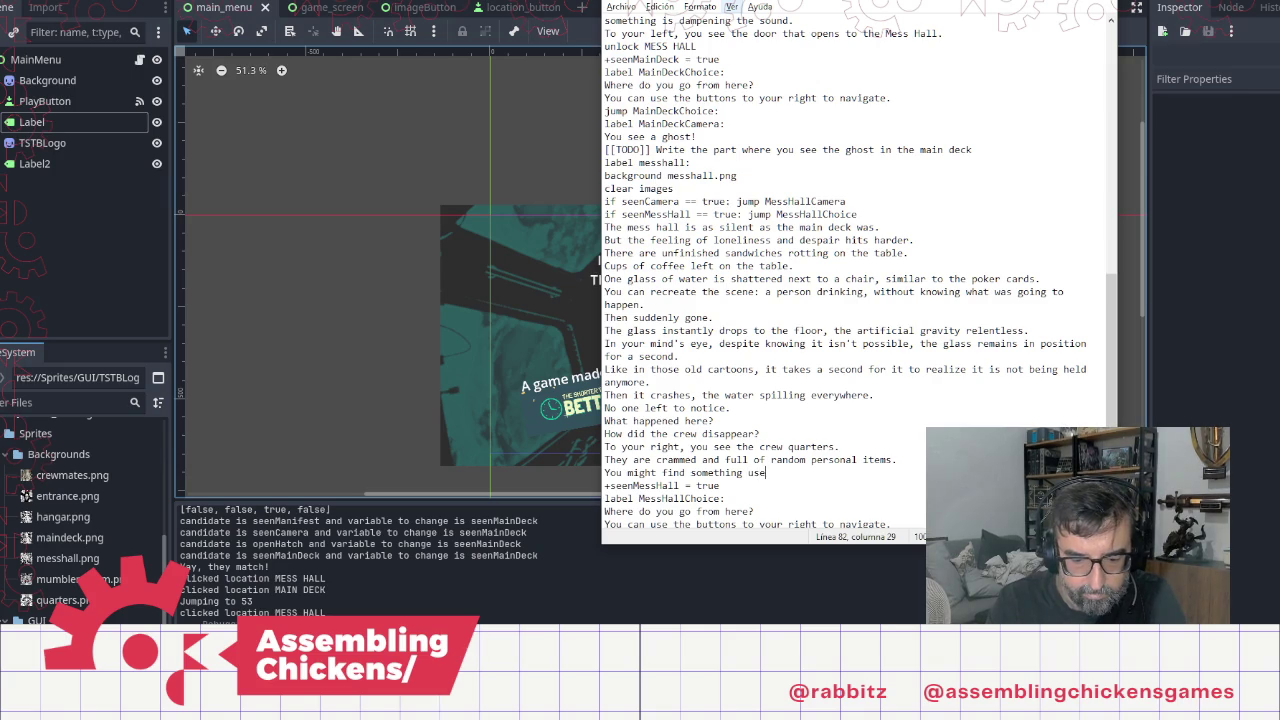
text(ful t)
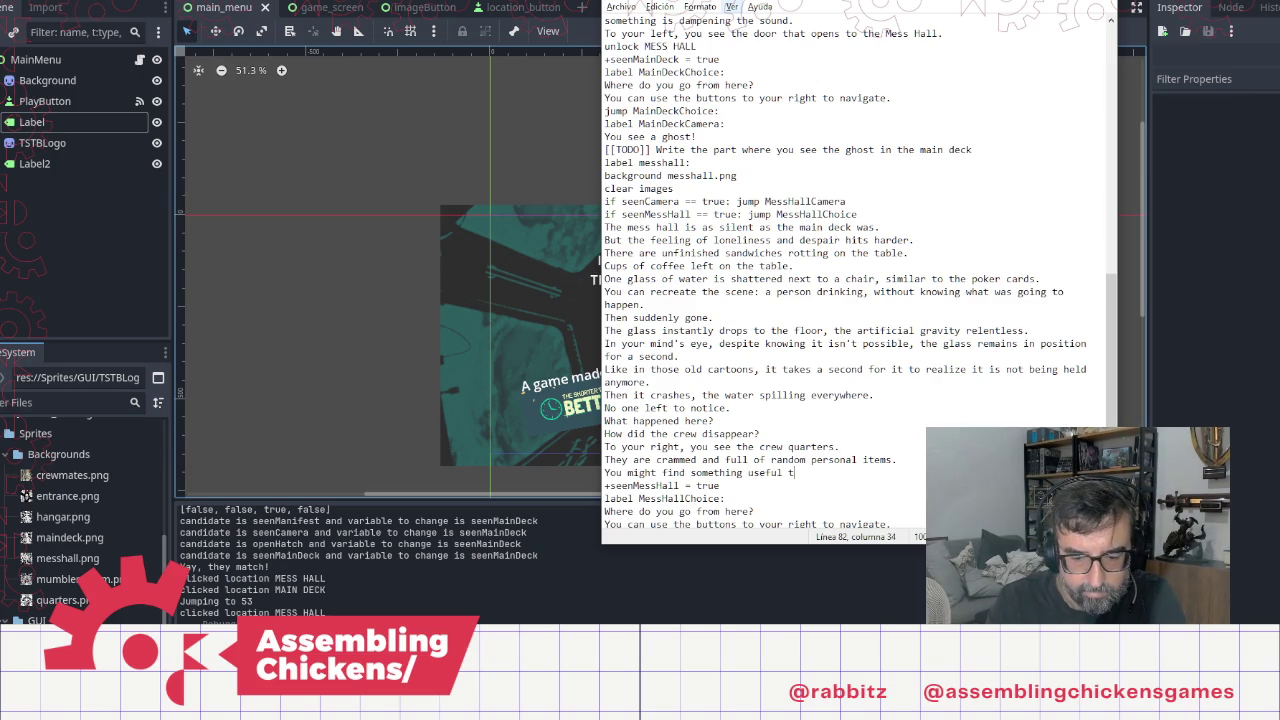
text(here, but )
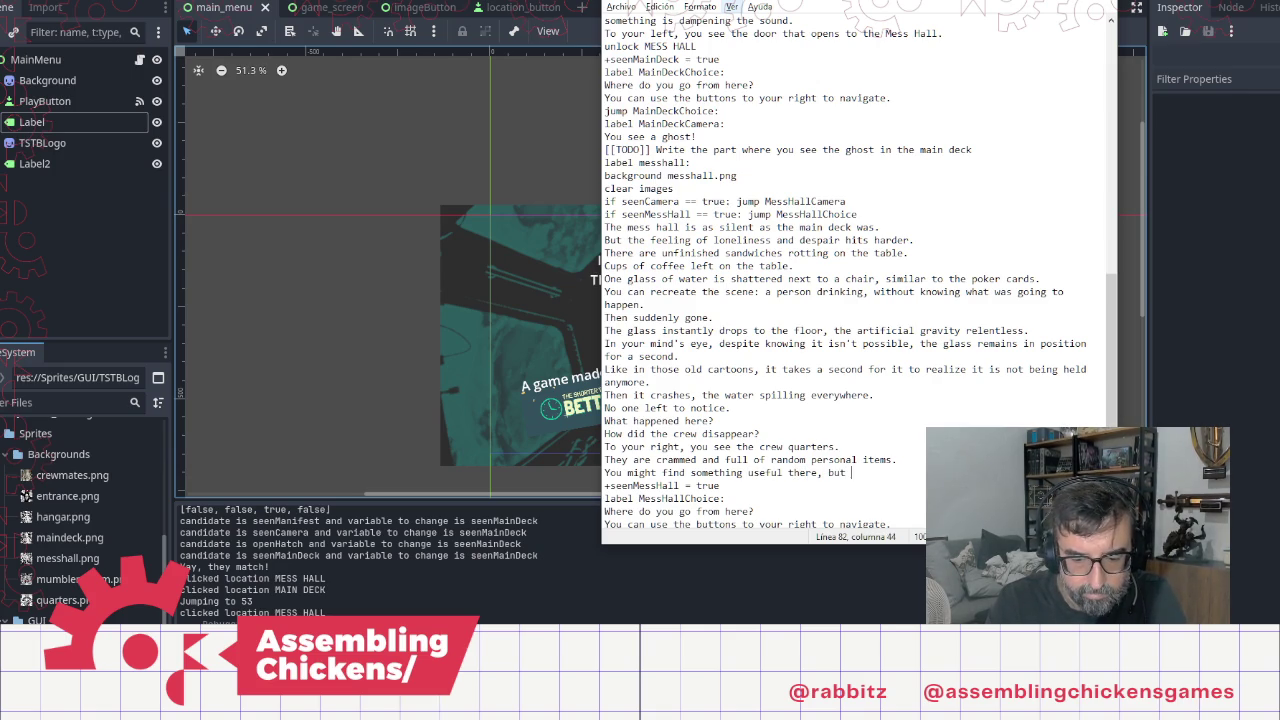
text(right now )
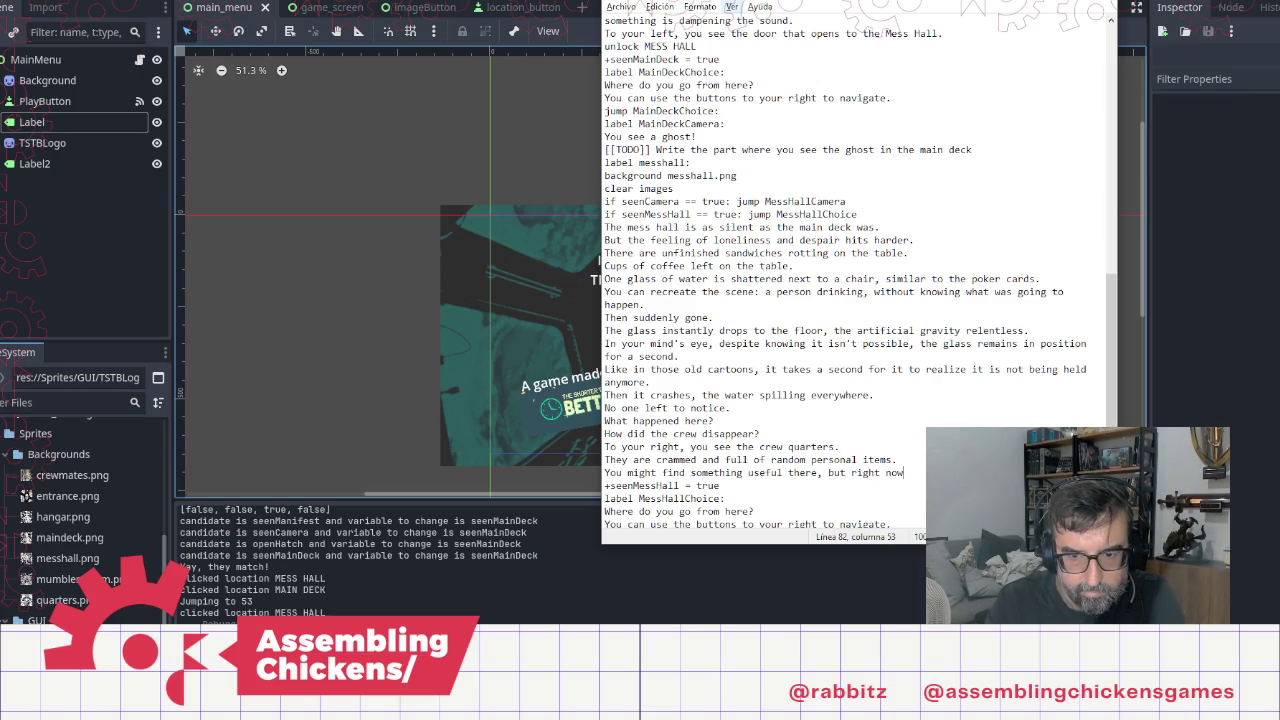
text(i)
key(BackSpace)
key(BackSpace)
text(t)
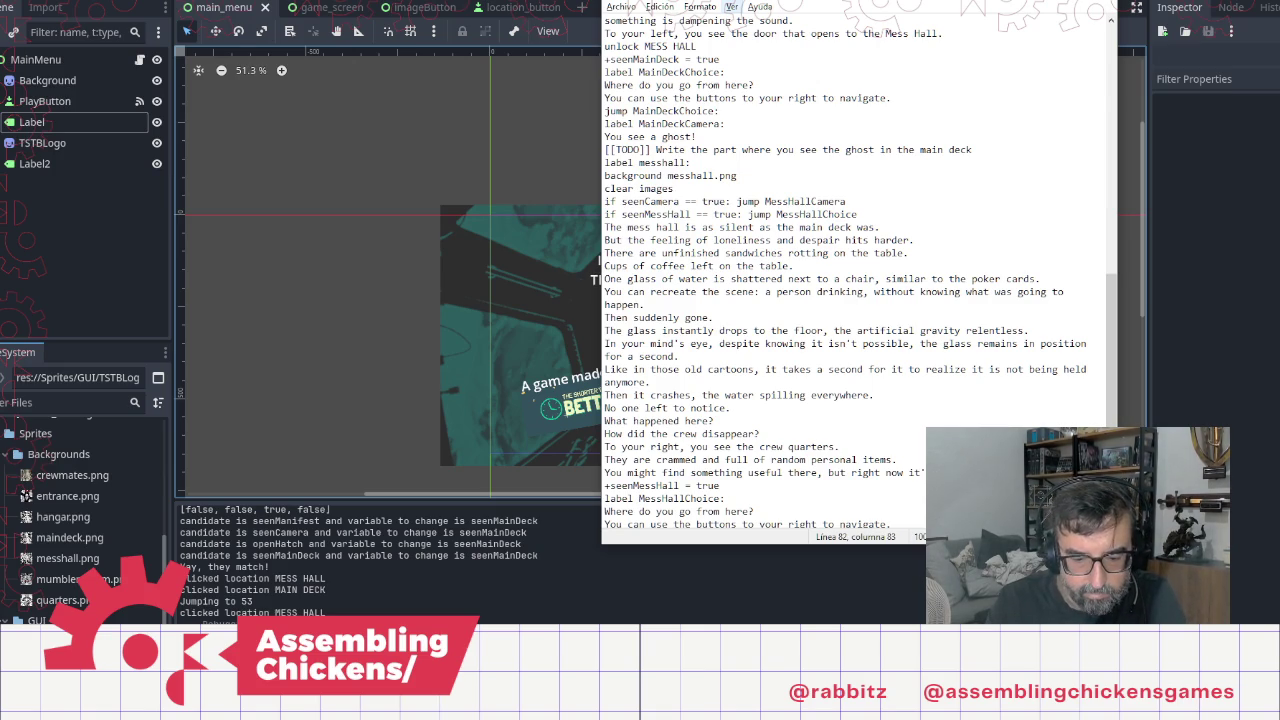
text(in a haystack.)
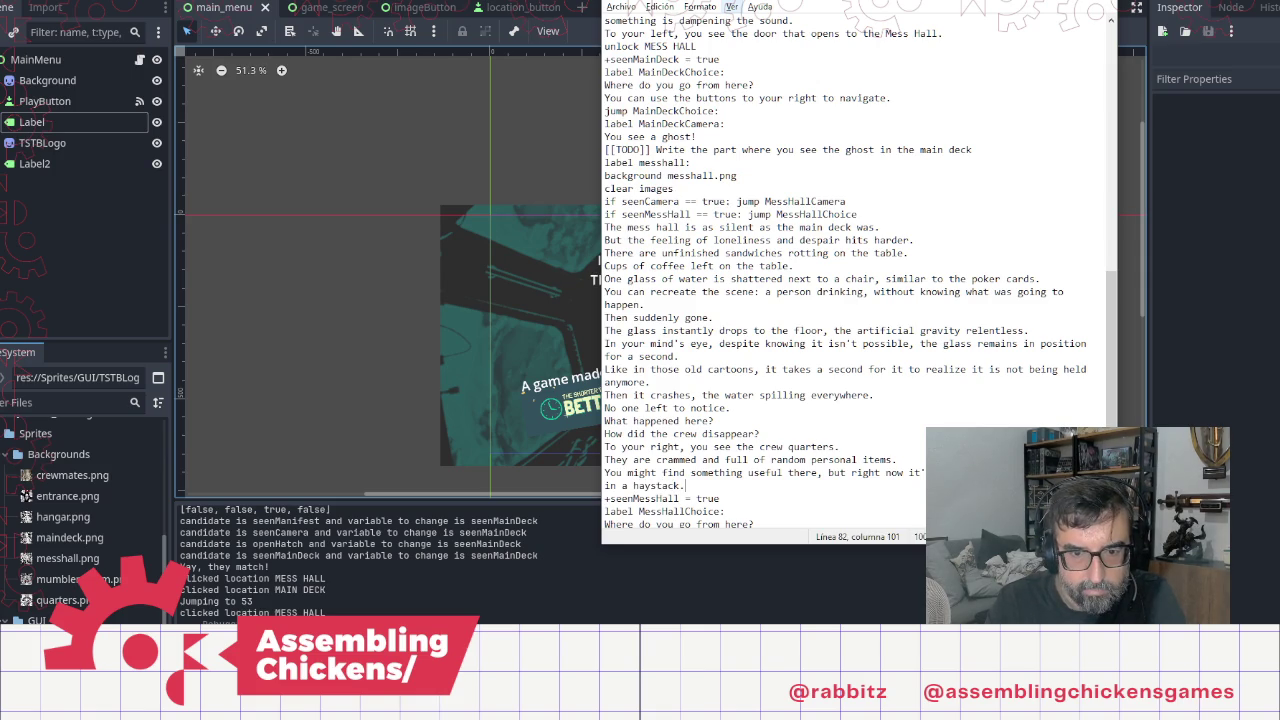
Step: Type 'There were three hundred and sixty two crew member on th' and select it
key(Return)
text(There )
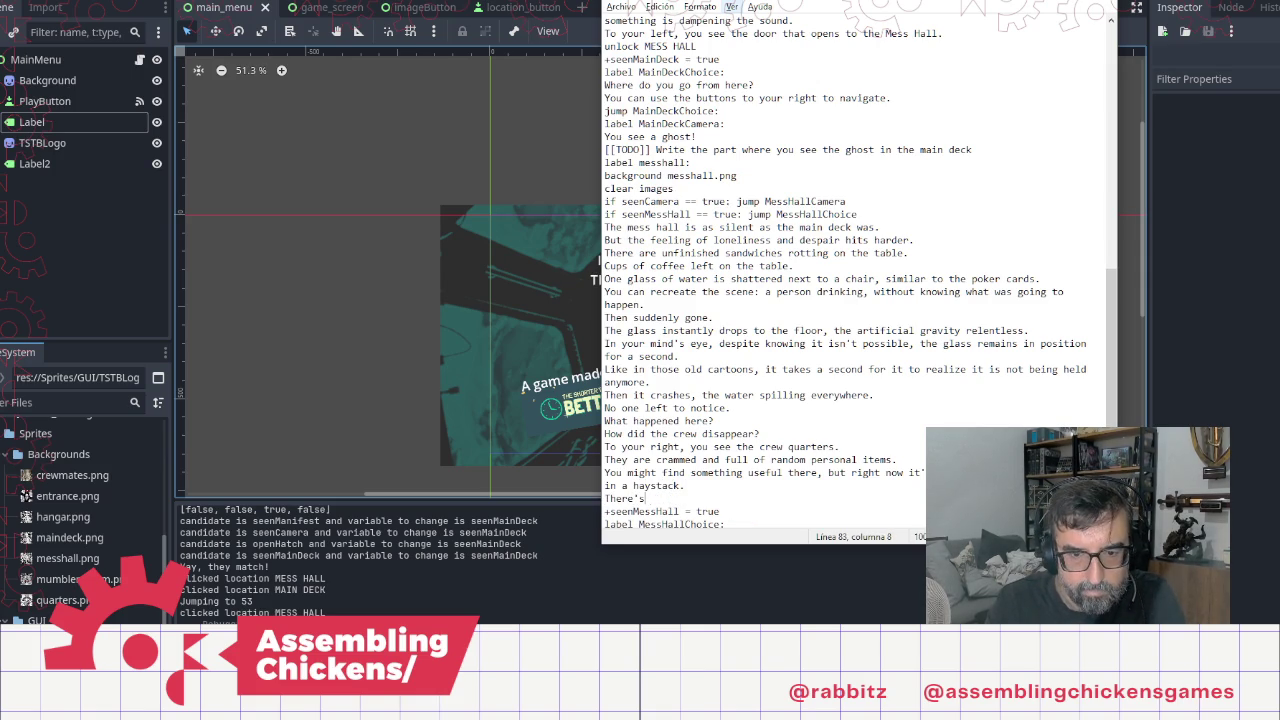
text(were )
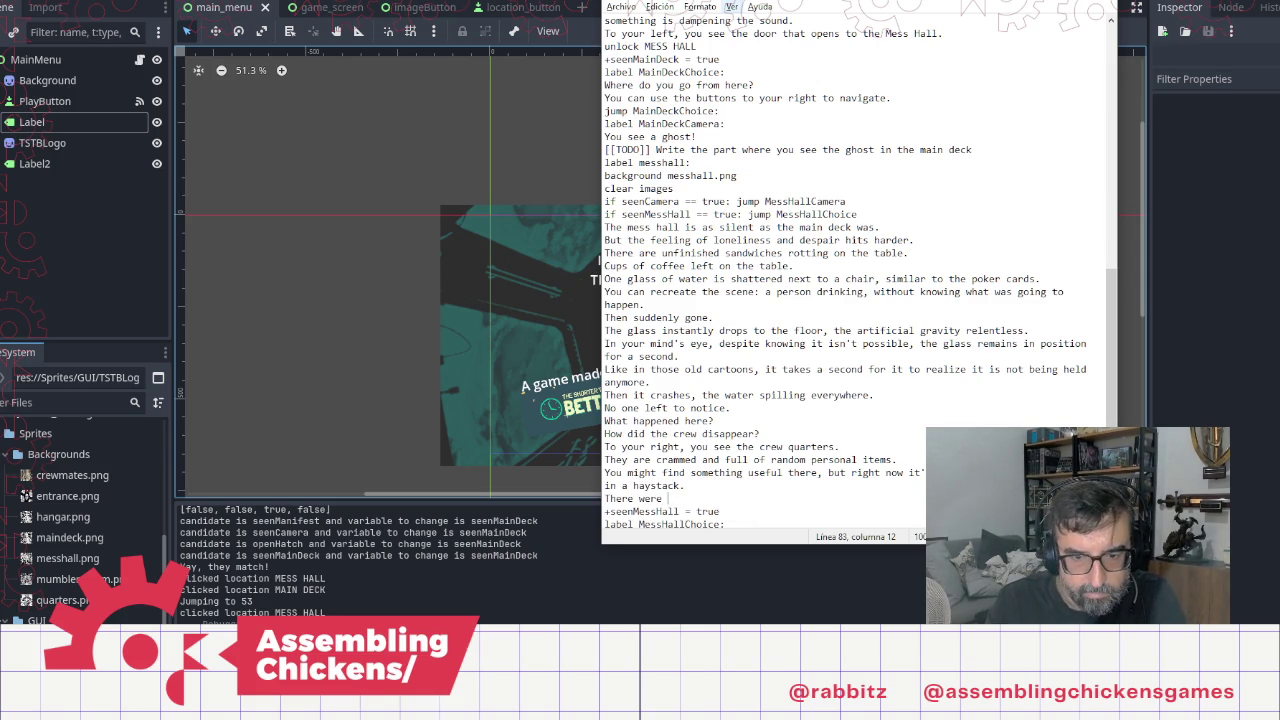
text(three )
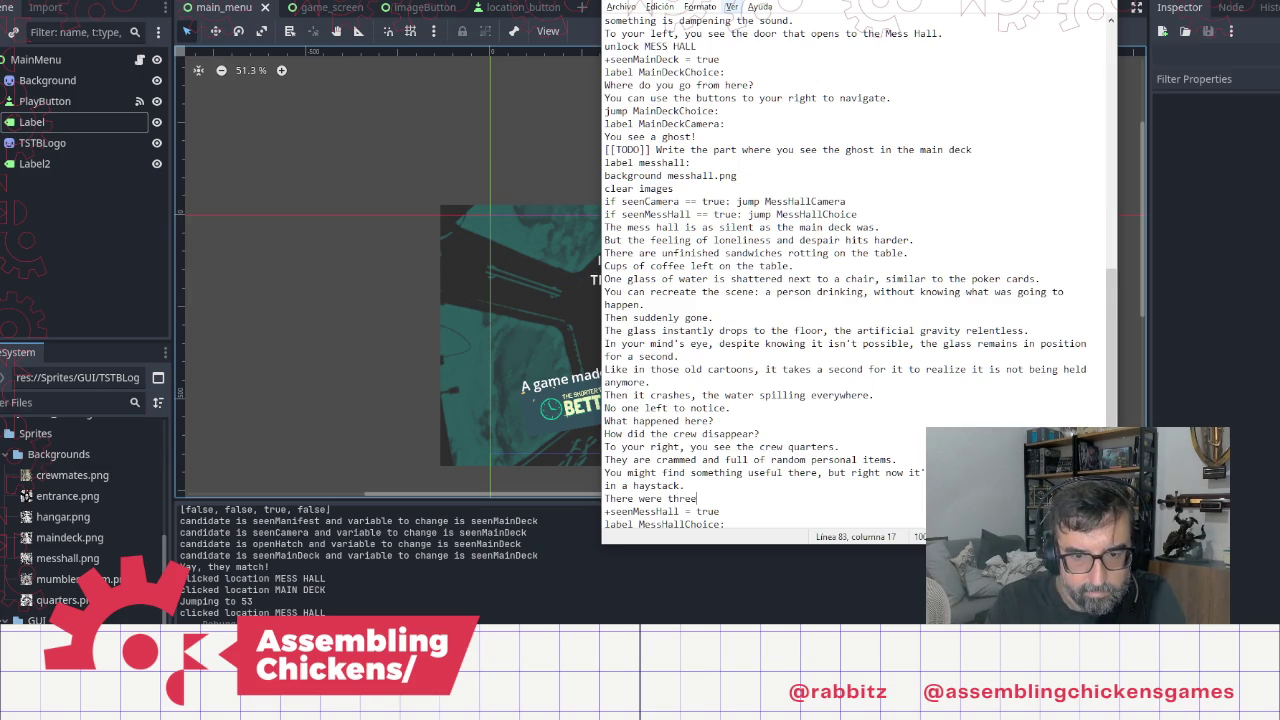
text(hundred)
text( and )
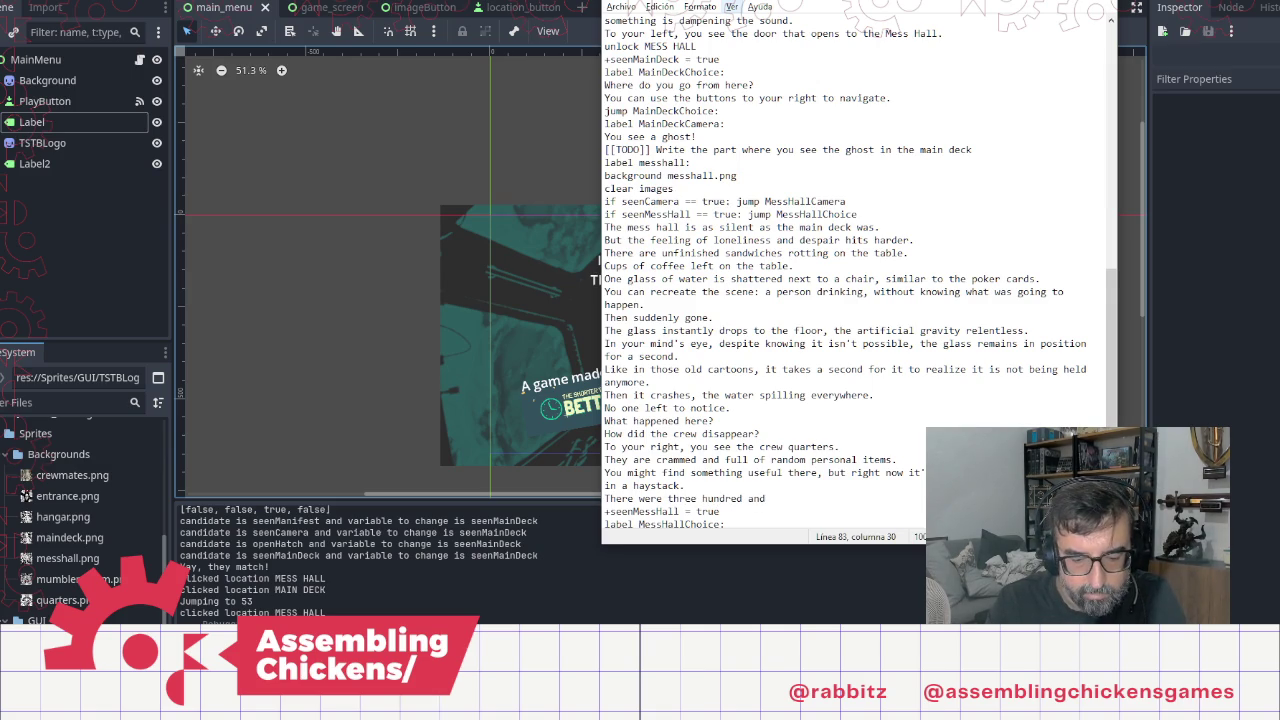
text(si)
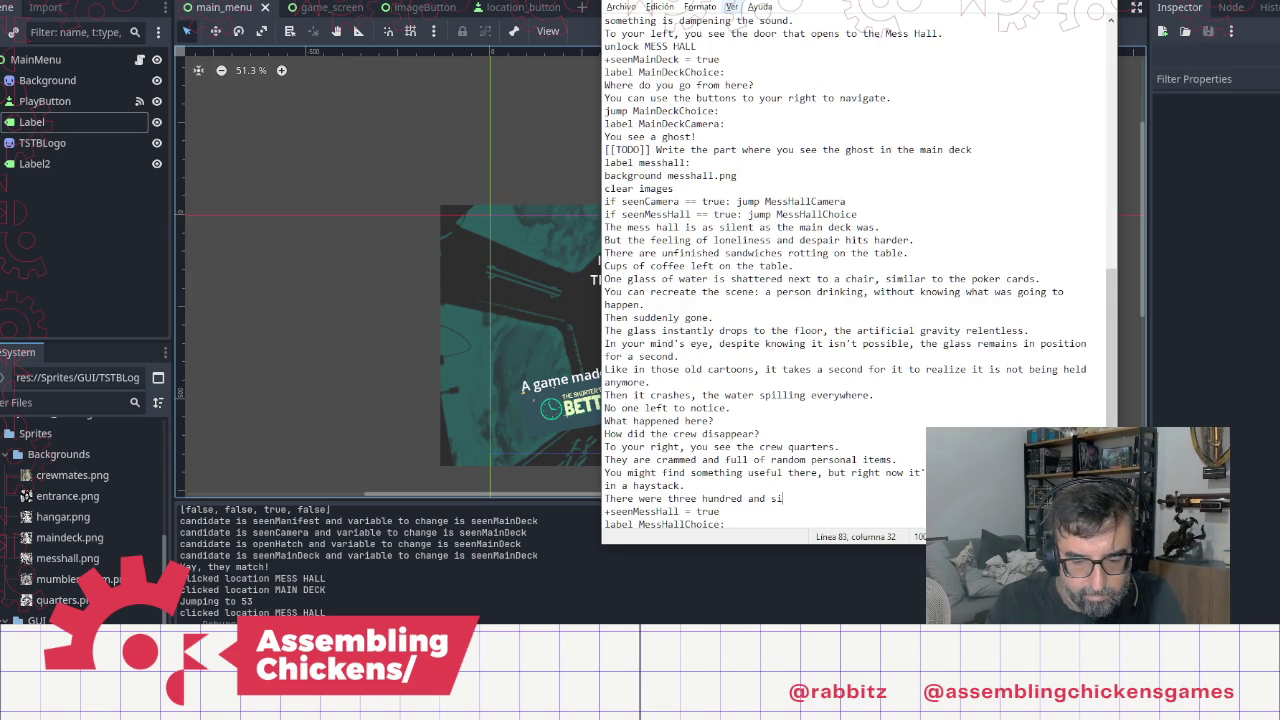
text(xty two crew)
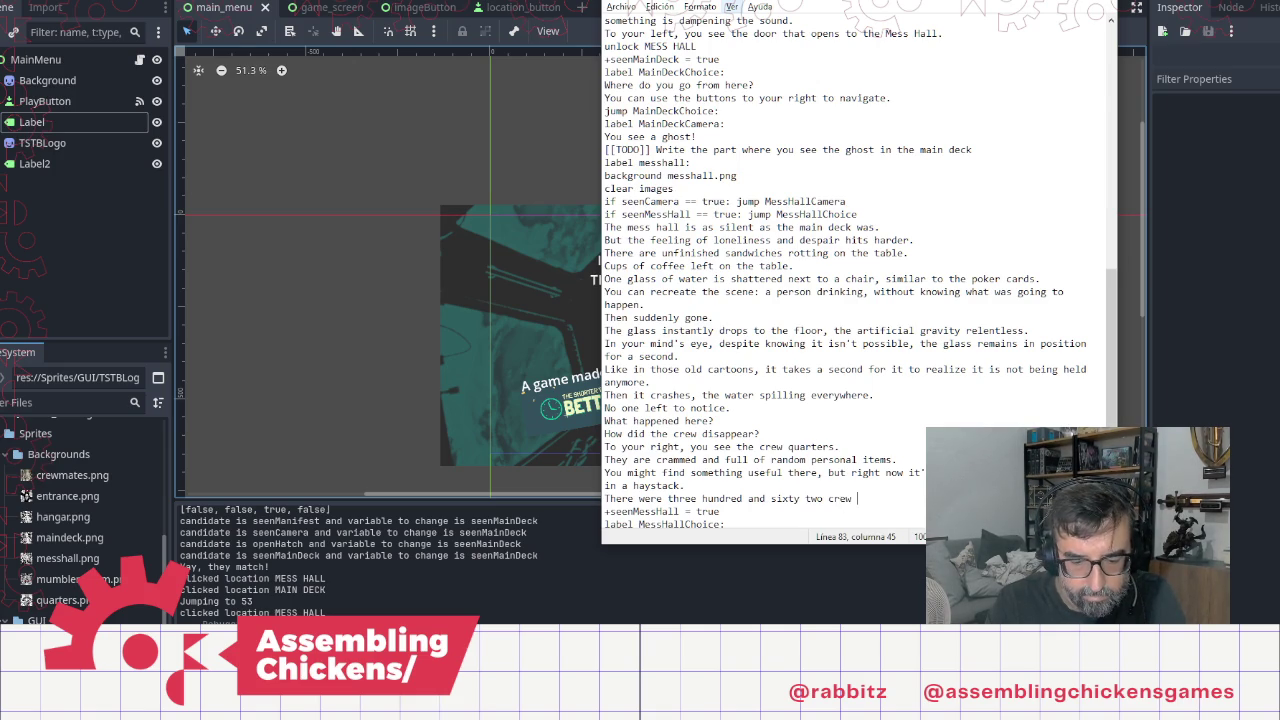
text( member on th)
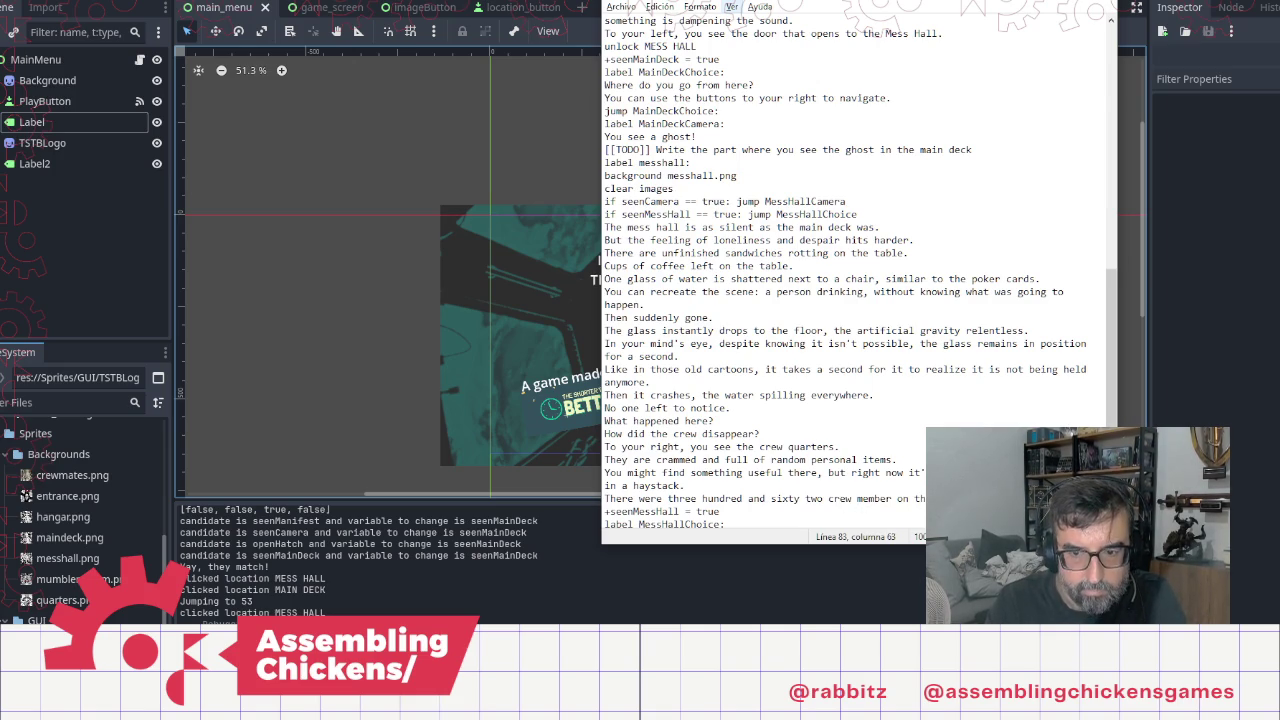
key(shift+Home)
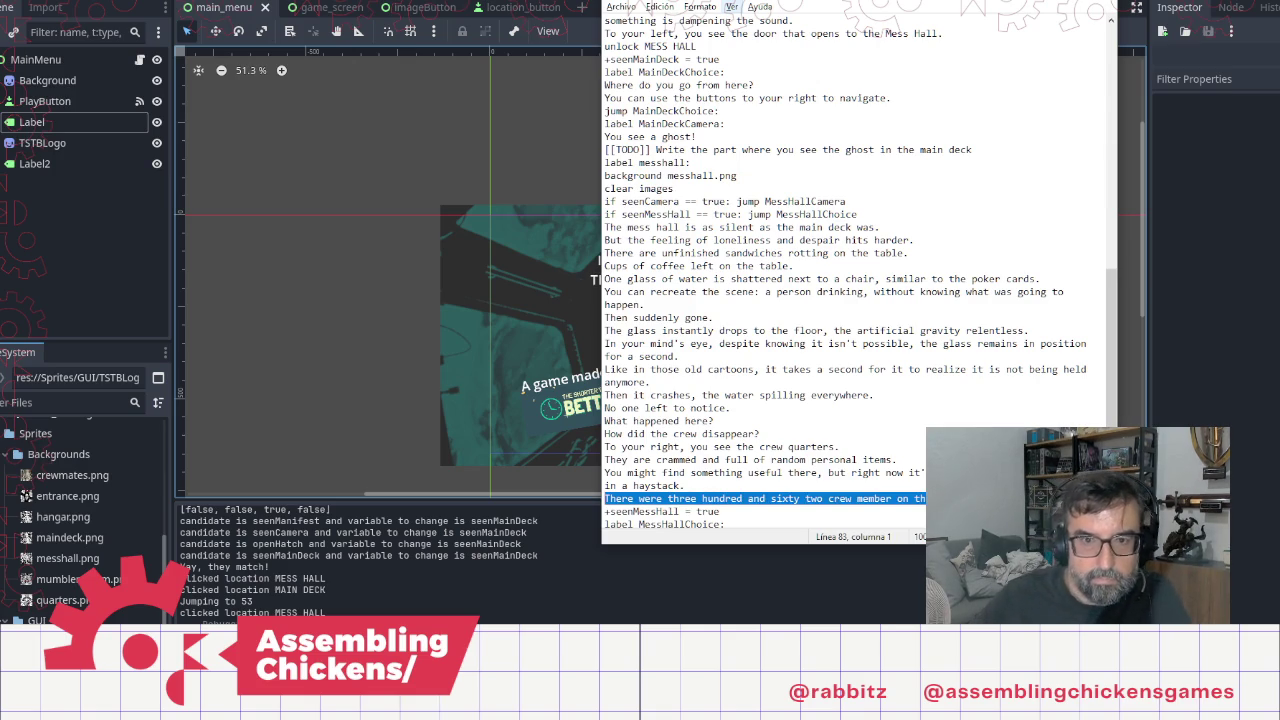
Step: After the no-hails line, add the crew-count sentence and 'Not a single one of them is responding to personal calls.'
scroll(873, 225, up, 20)
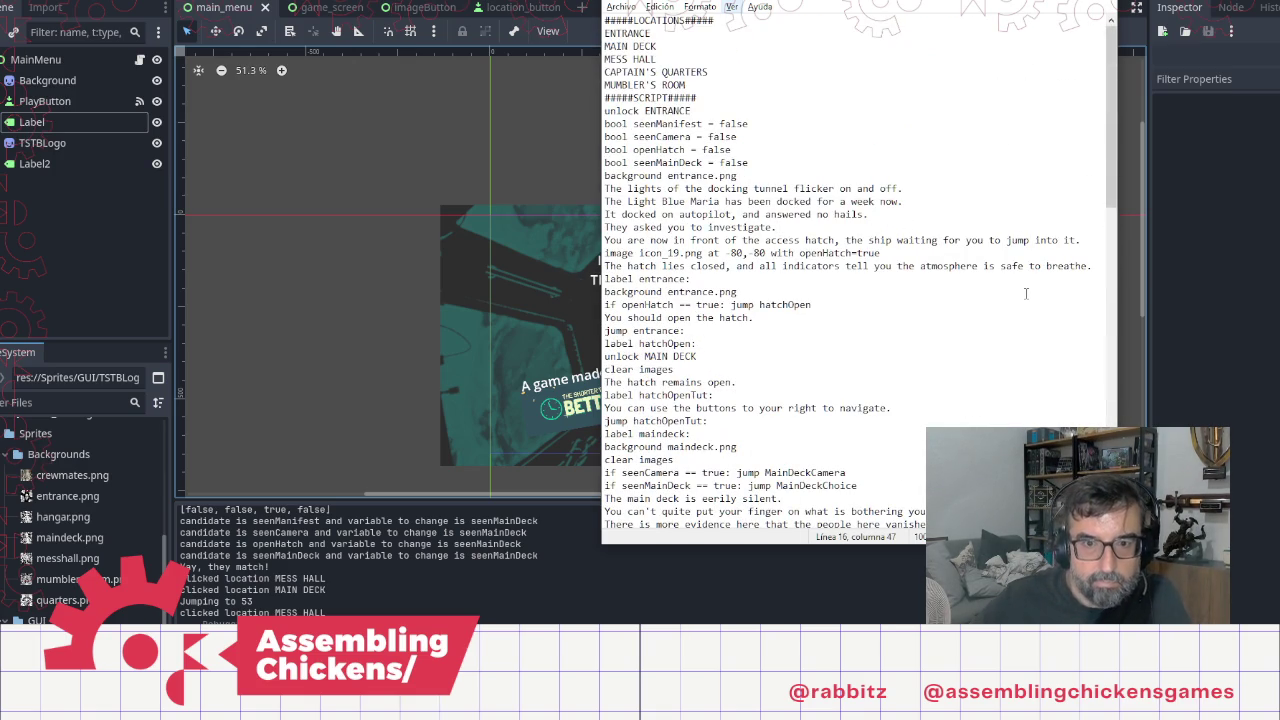
key(Return)
text(There were three hundred and sixty two crew member on the ship.)
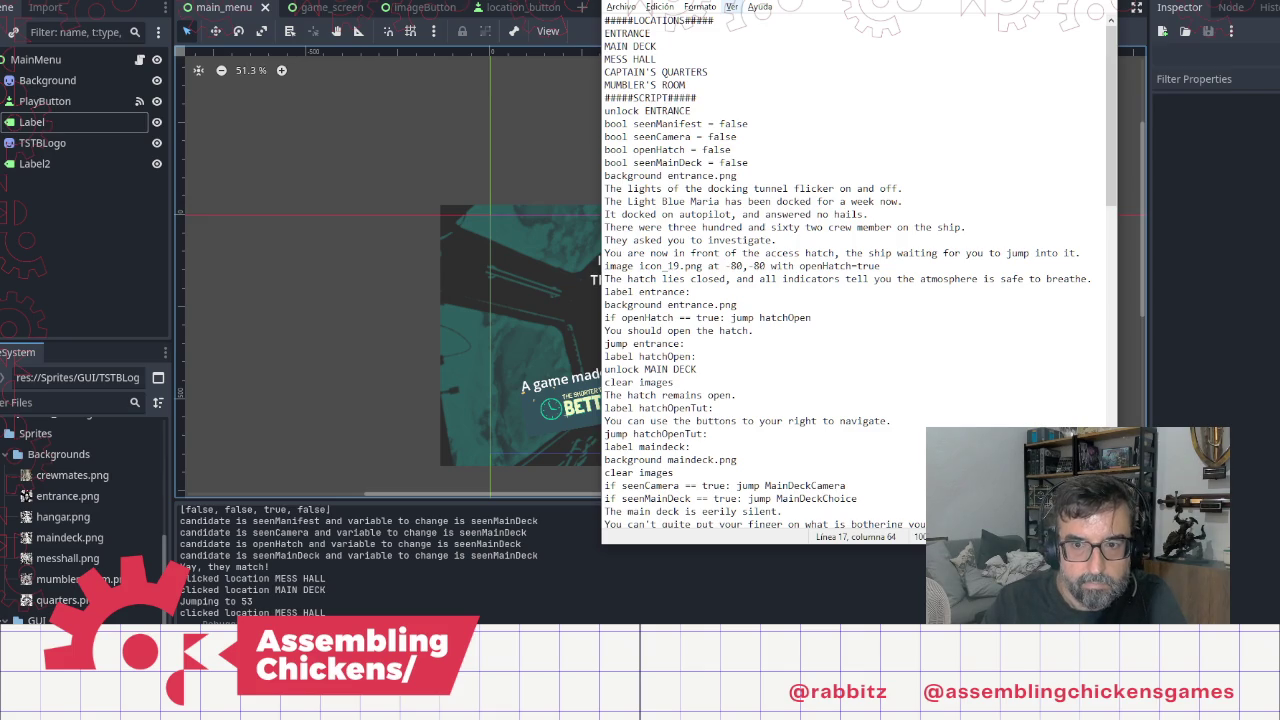
key(Return)
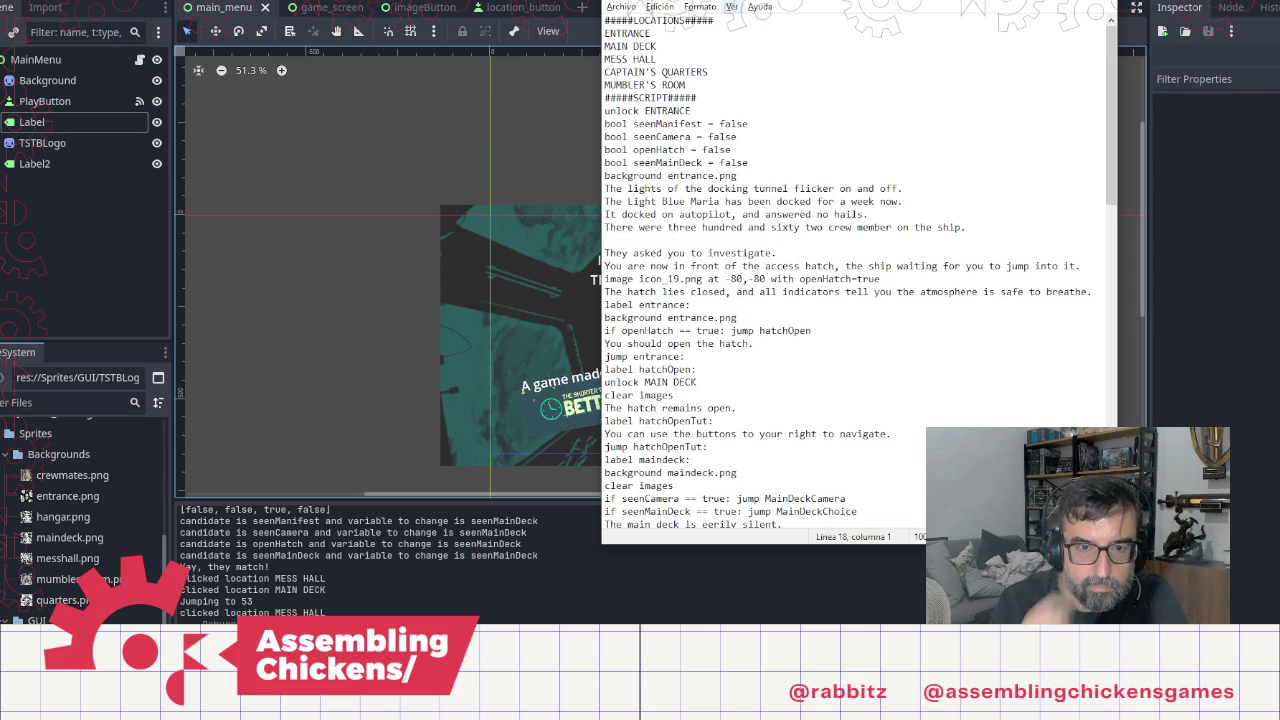
text(No)
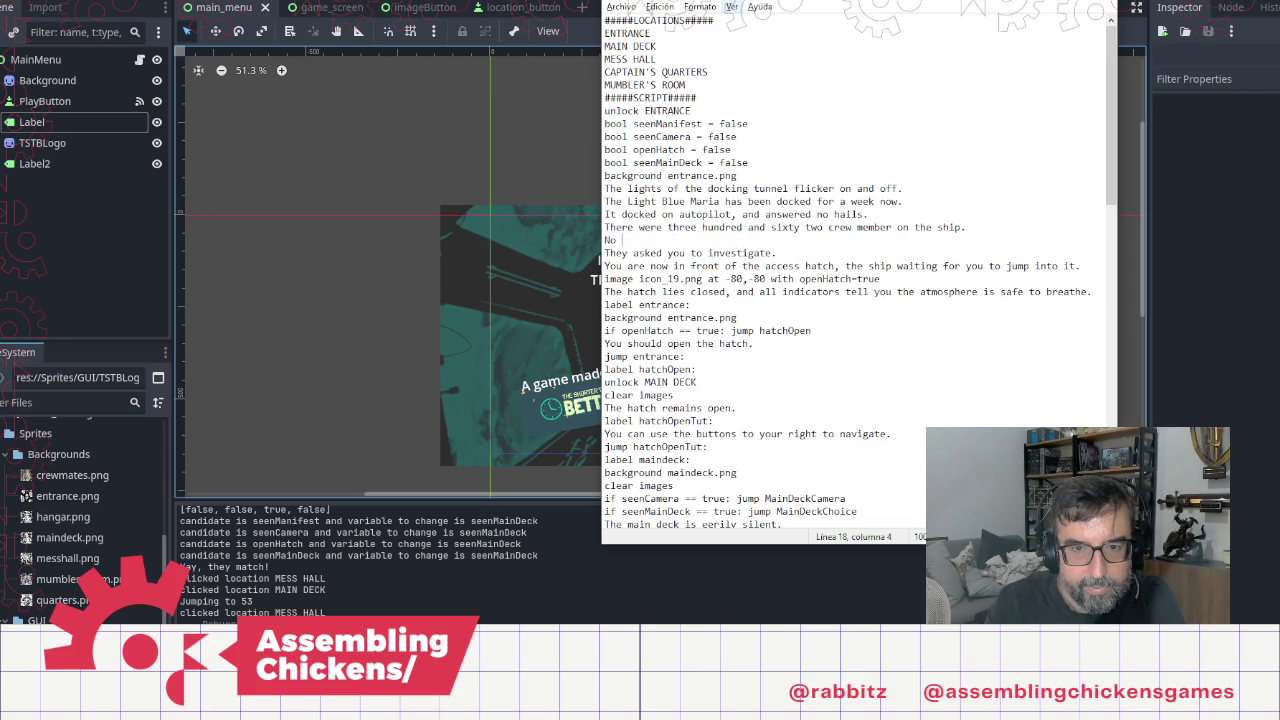
text(t a single)
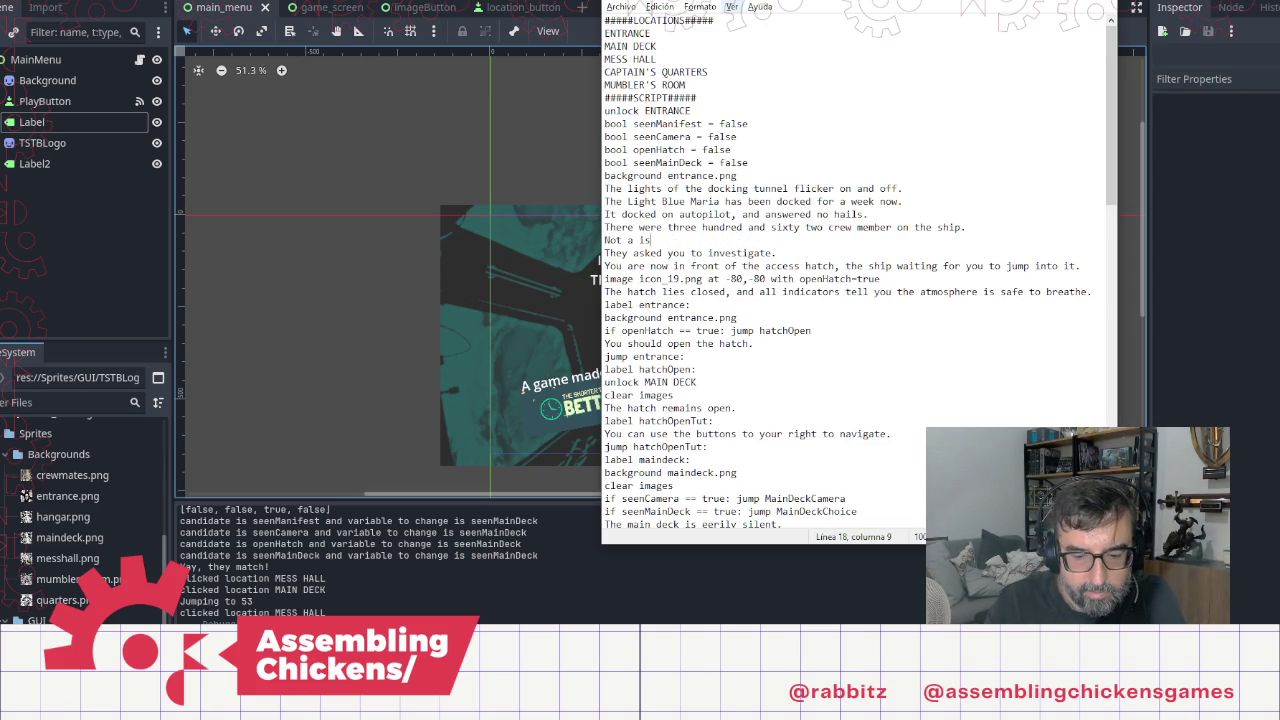
text( o)
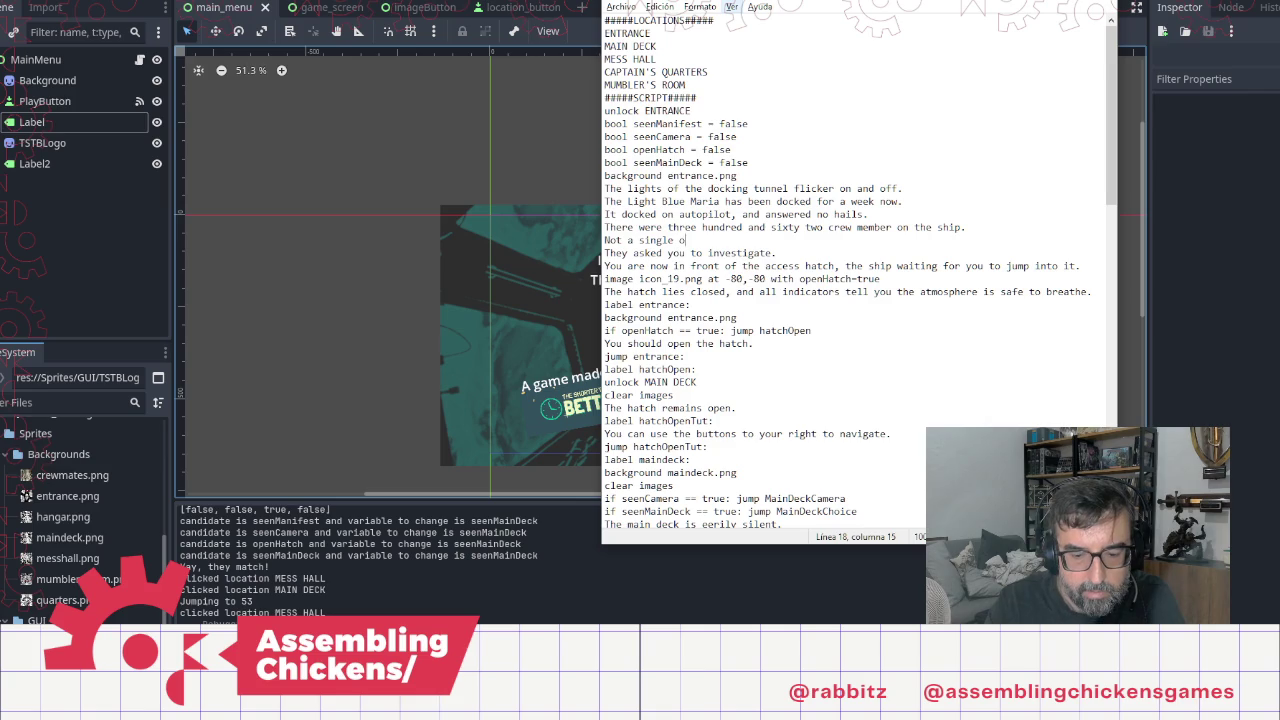
text(ne of them i)
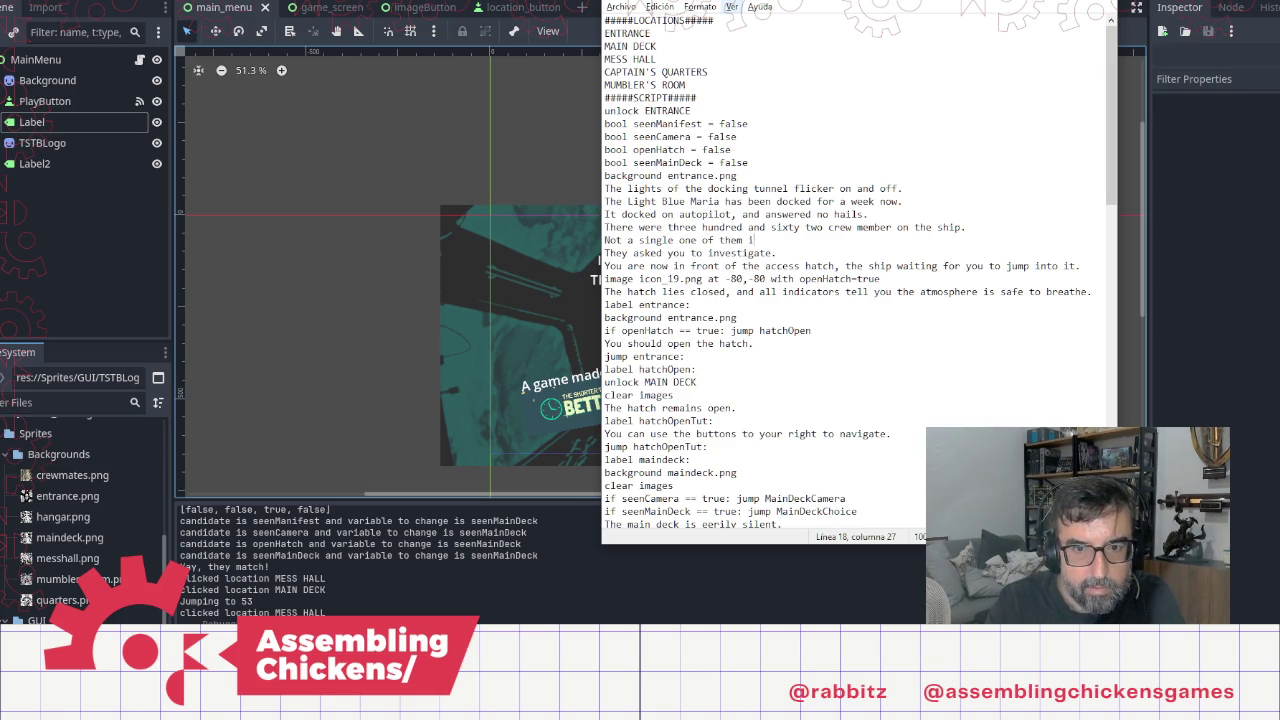
text(s respon)
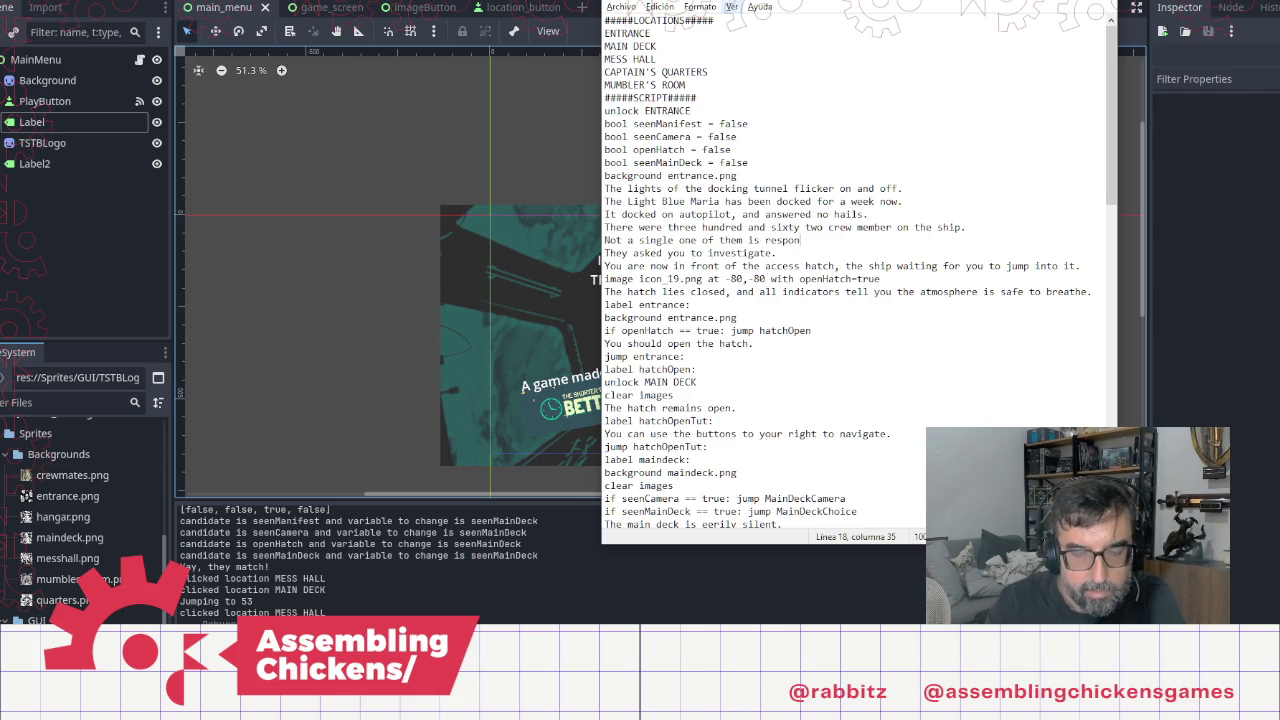
text(ding to personal ca)
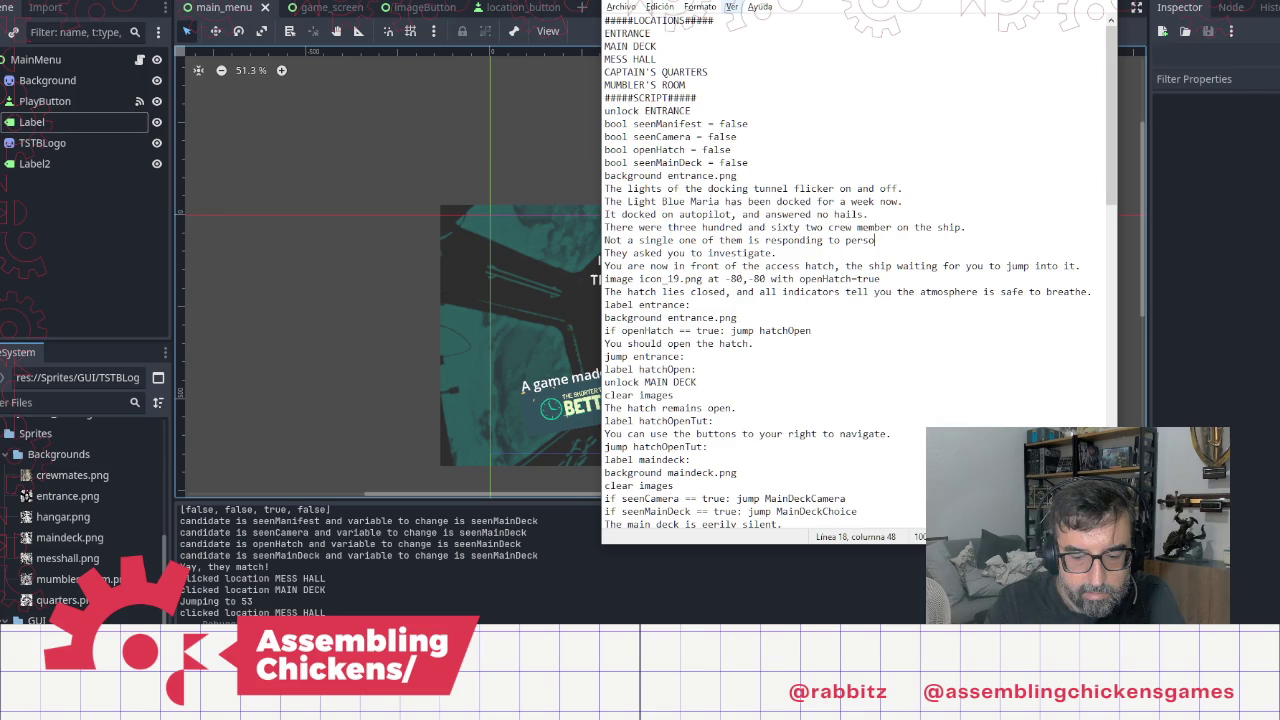
text(lls.)
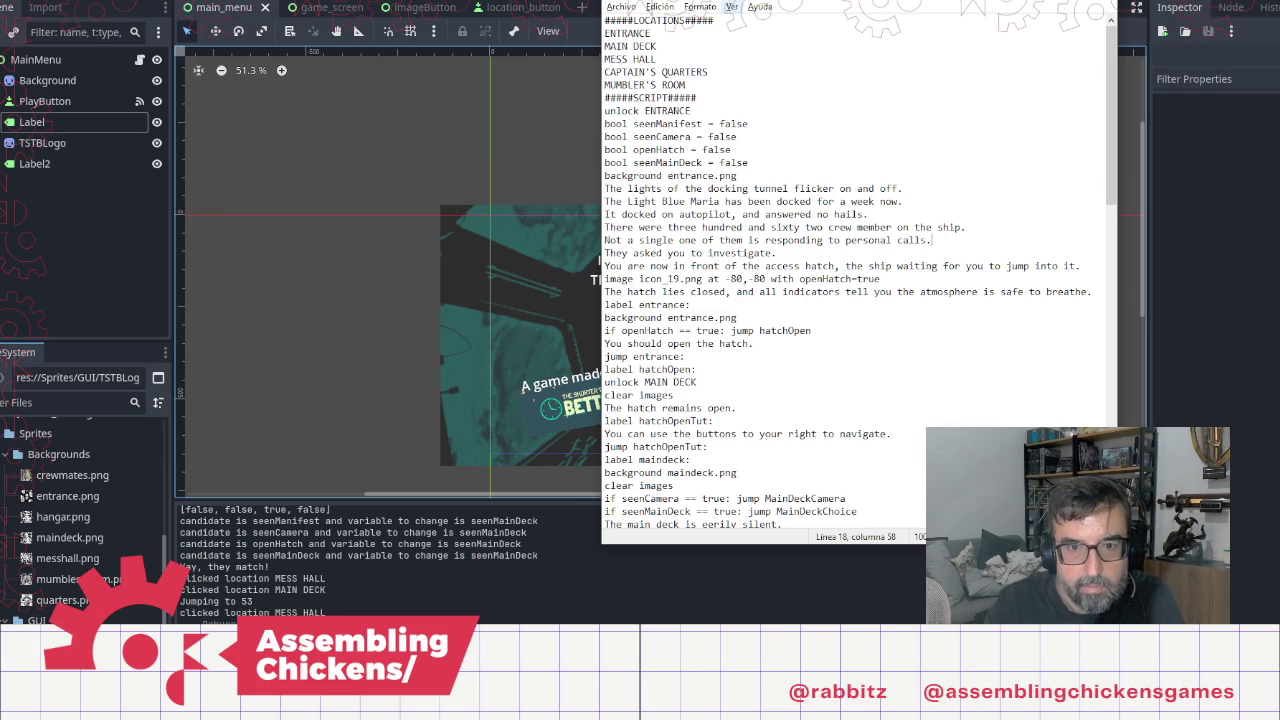
scroll(904, 280, down, 1)
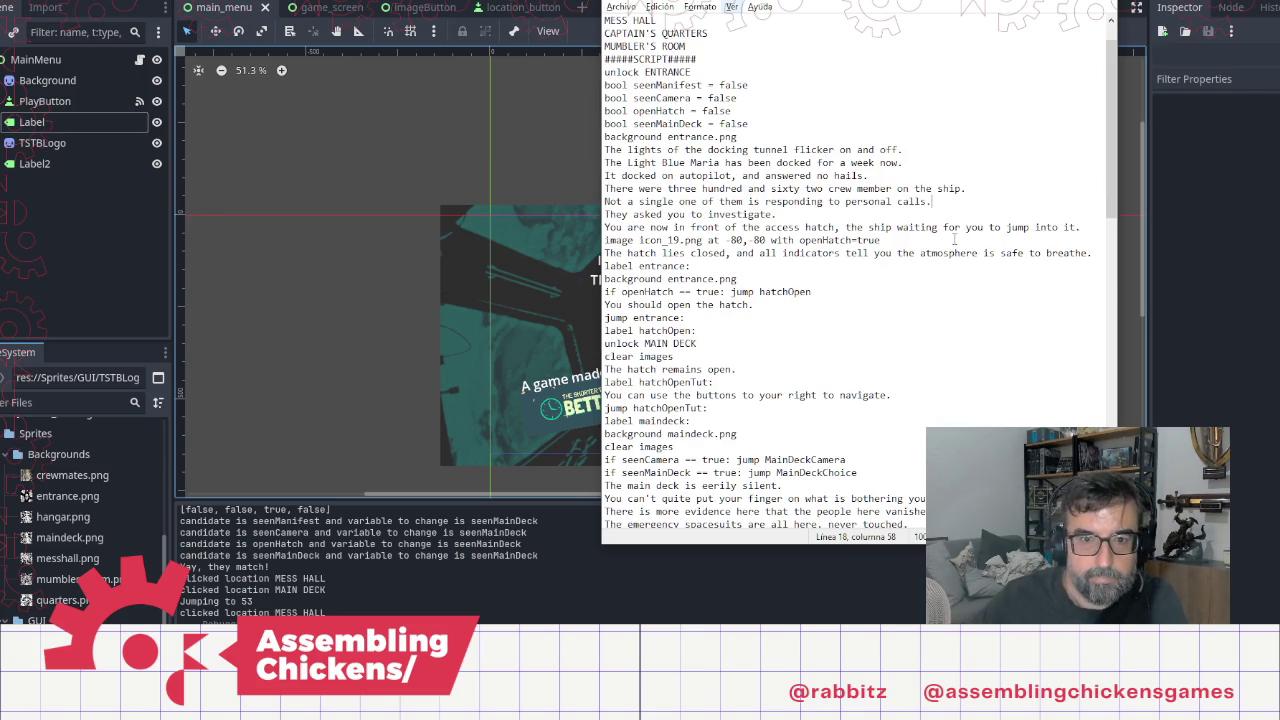
Step: Delete the duplicated crew-count sentence in the Mess Hall section
scroll(953, 385, down, 10)
scroll(953, 385, down, 12)
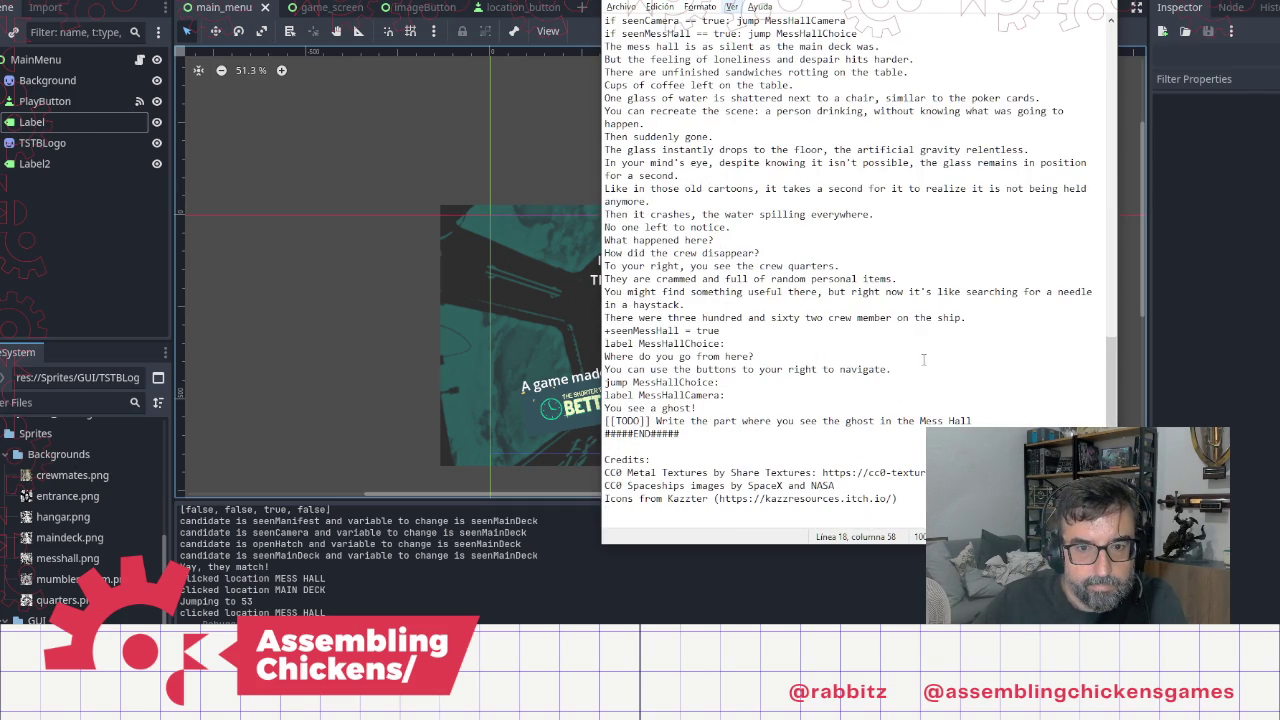
click(1025, 318)
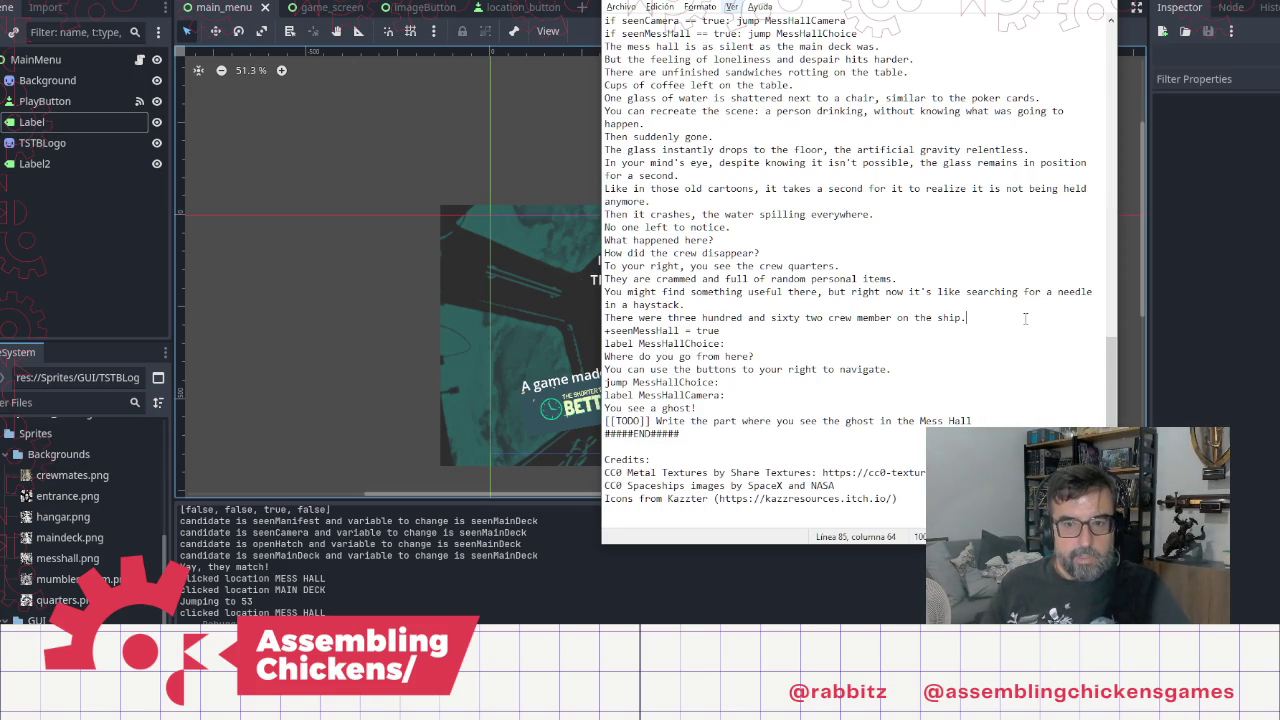
key(shift+Home)
key(BackSpace)
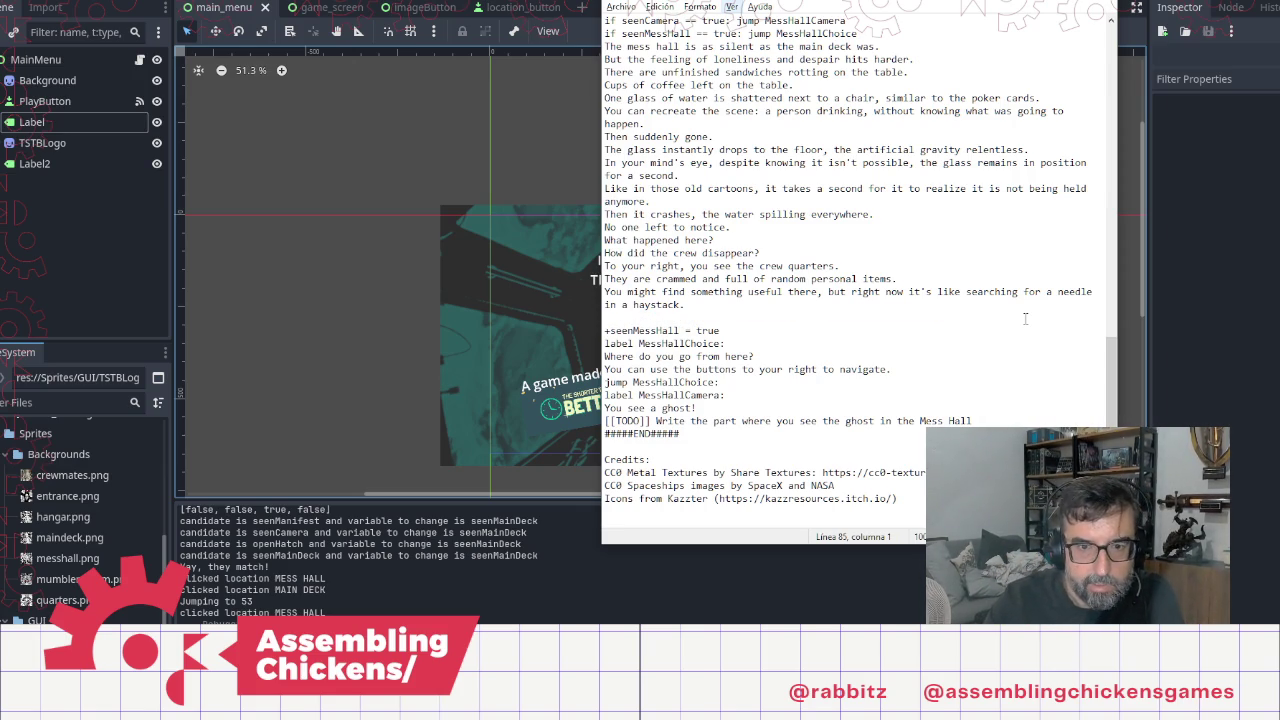
Step: Write 'More than three hundred crew members, … with their own personal lives.'
text(There)
key(BackSpace)
key(BackSpace)
key(BackSpace)
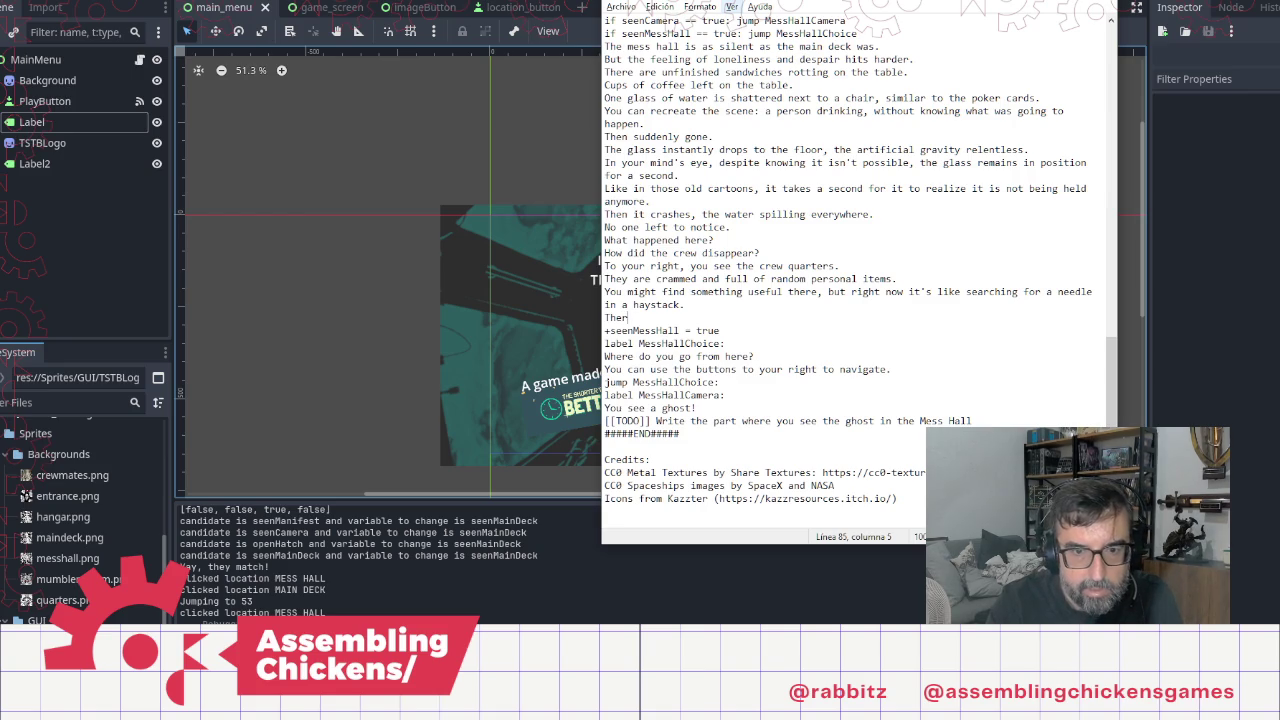
text(More than three hundred crew members, a)
key(BackSpace)
text(of them with there )
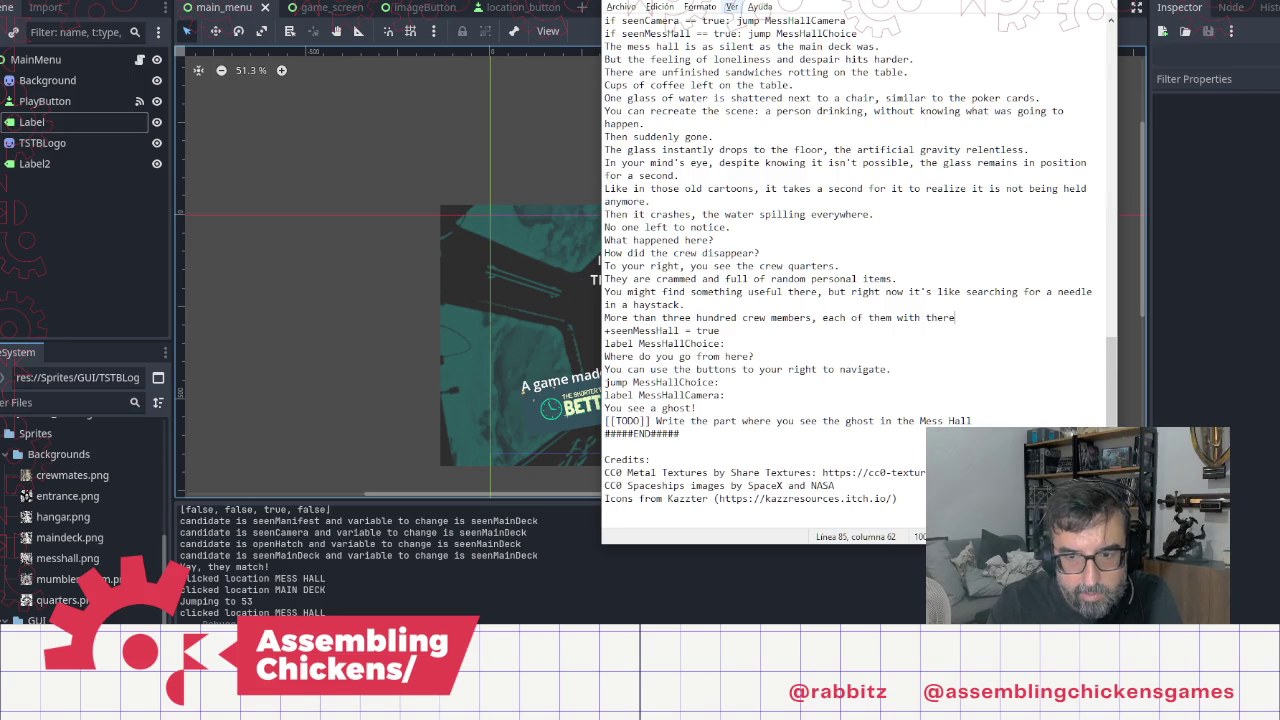
text(own )
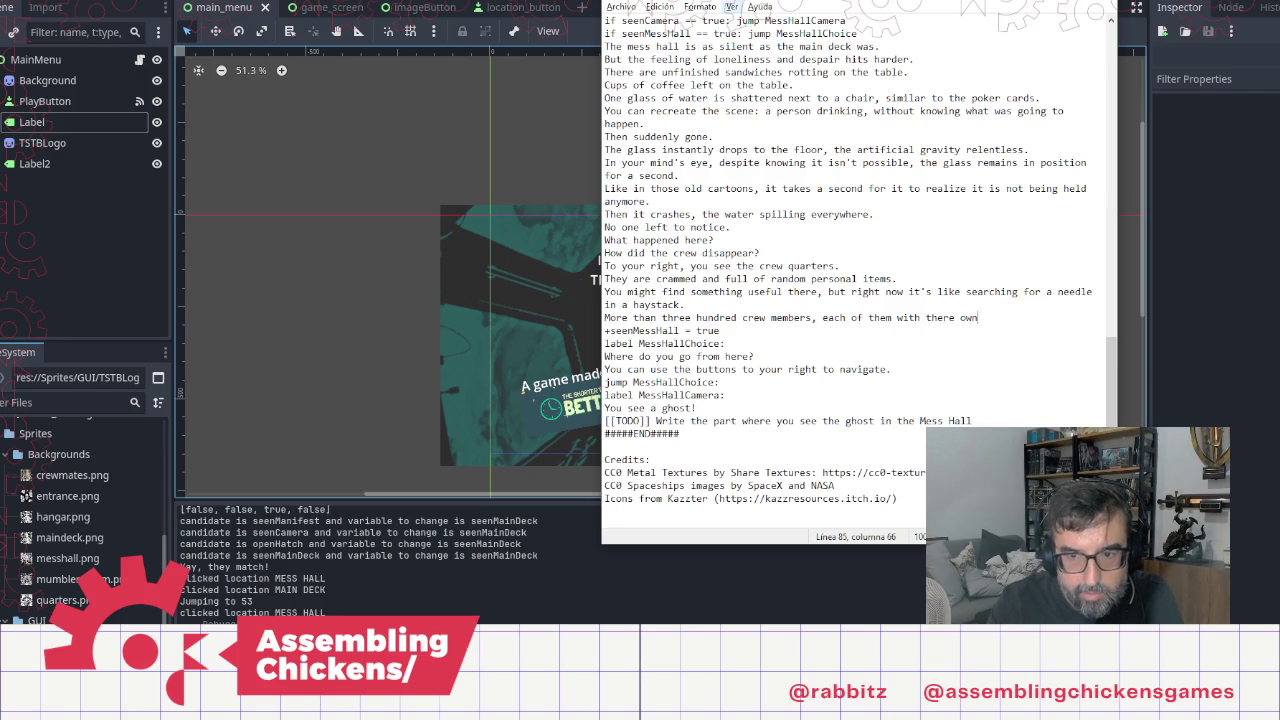
text(personal life)
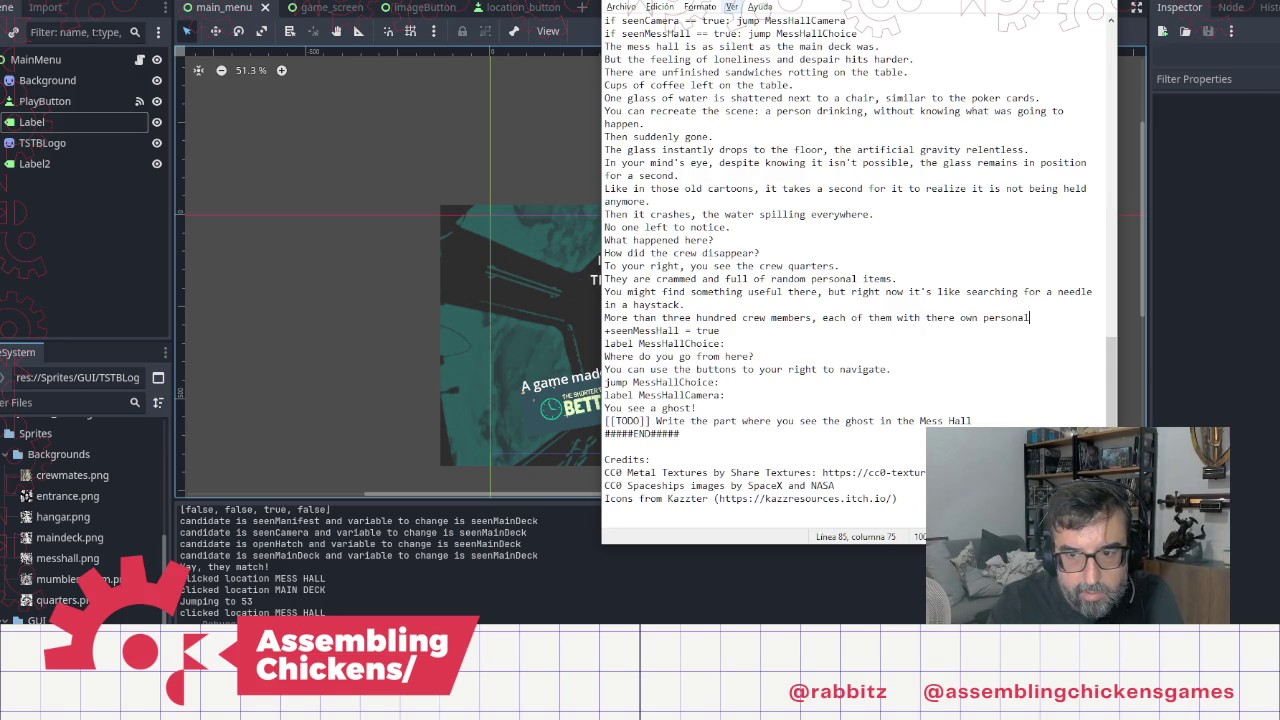
key(BackSpace)
key(BackSpace)
text(ves.)
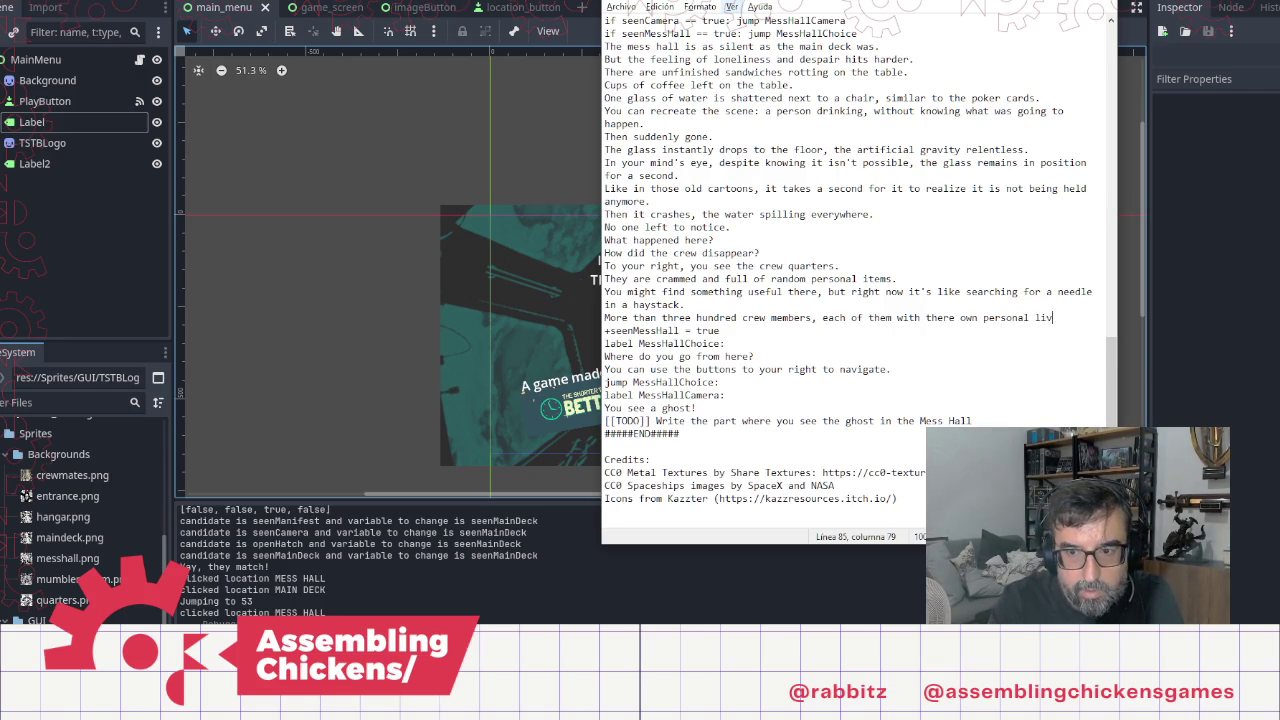
click(1064, 317)
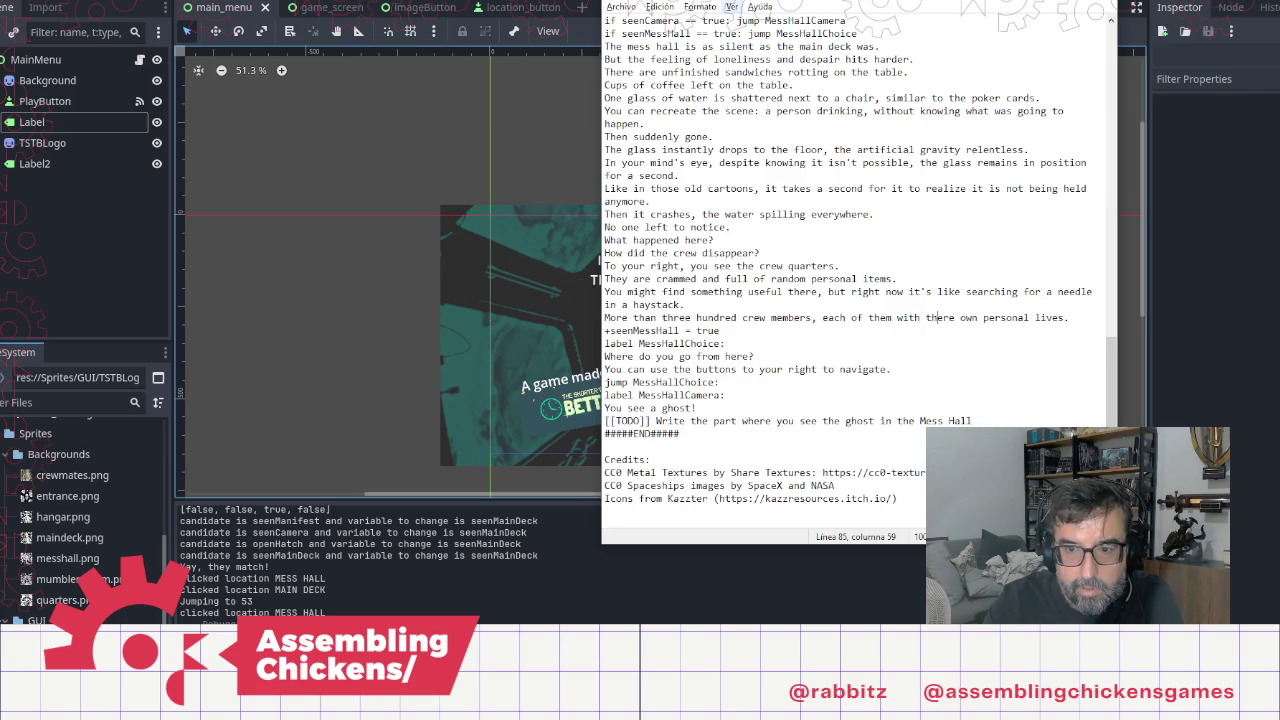
key(Delete)
key(Delete)
text(ir)
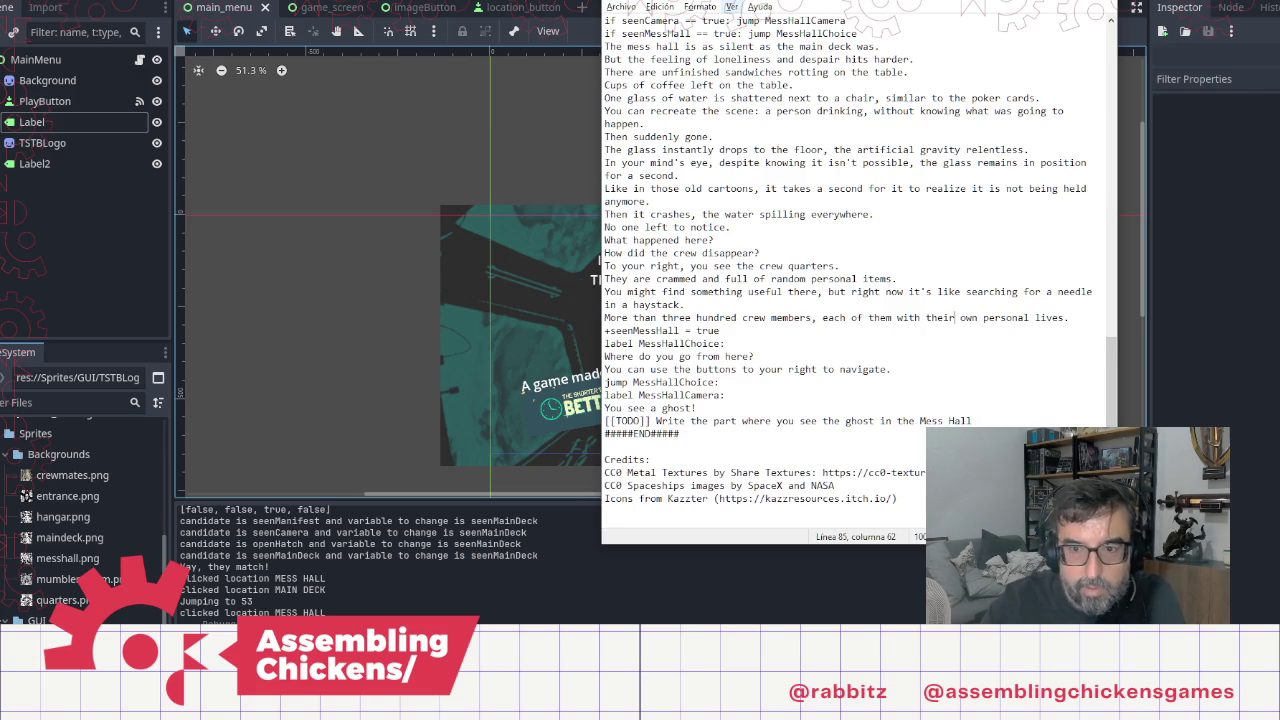
Step: Add 'You need a way to narrow down the list.', the Captain's quarters clue, and 'Unlock'
key(Return)
text(ou need a way to na)
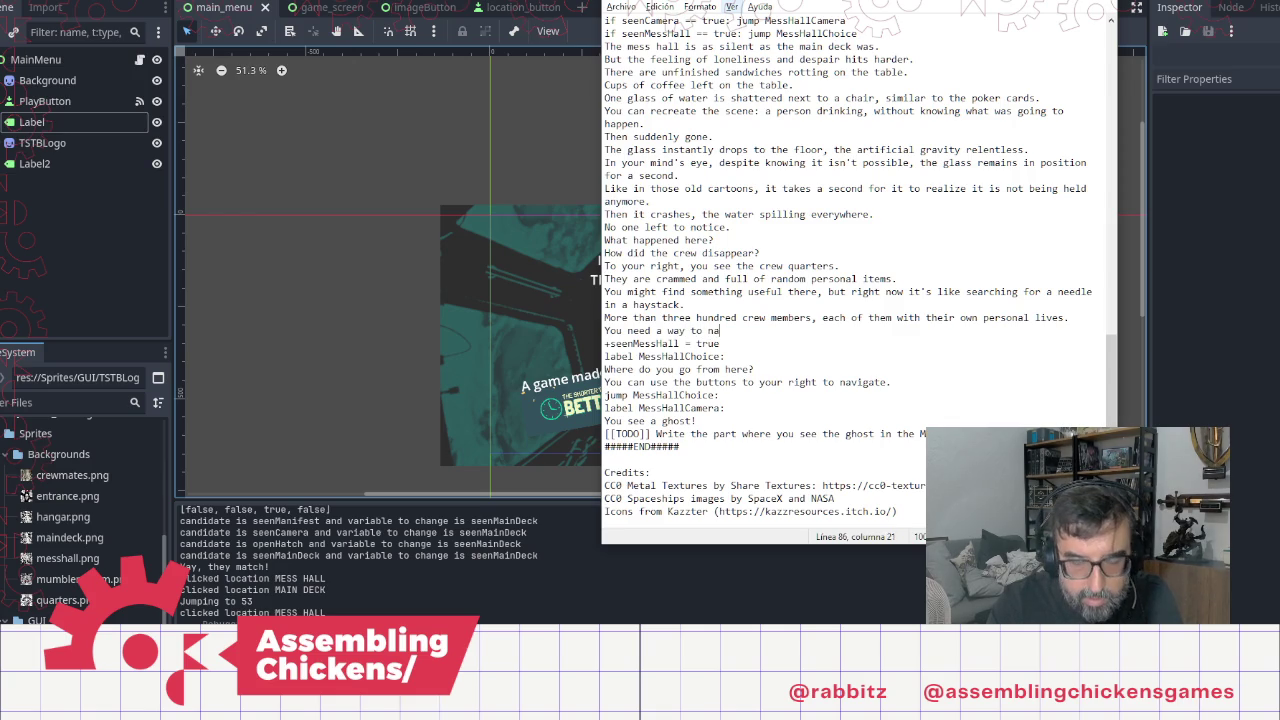
text(rrow)
key(BackSpace)
text(down the list.)
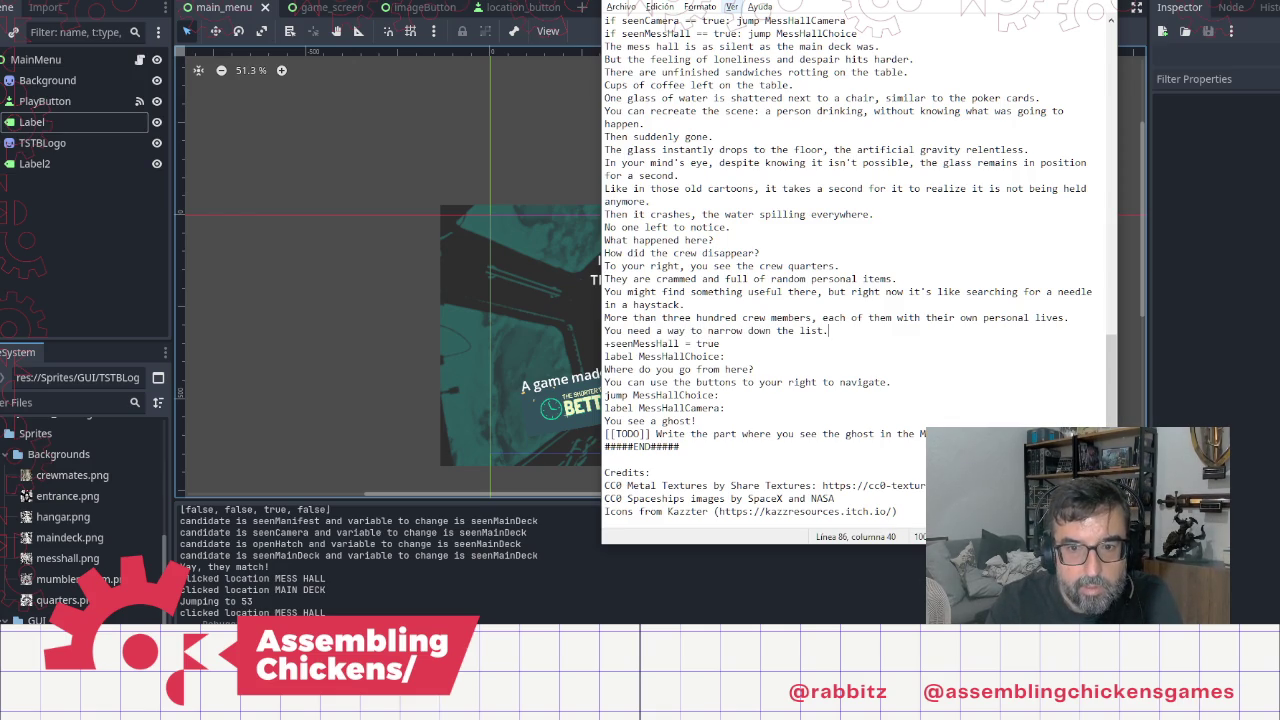
key(Return)
text(Ma)
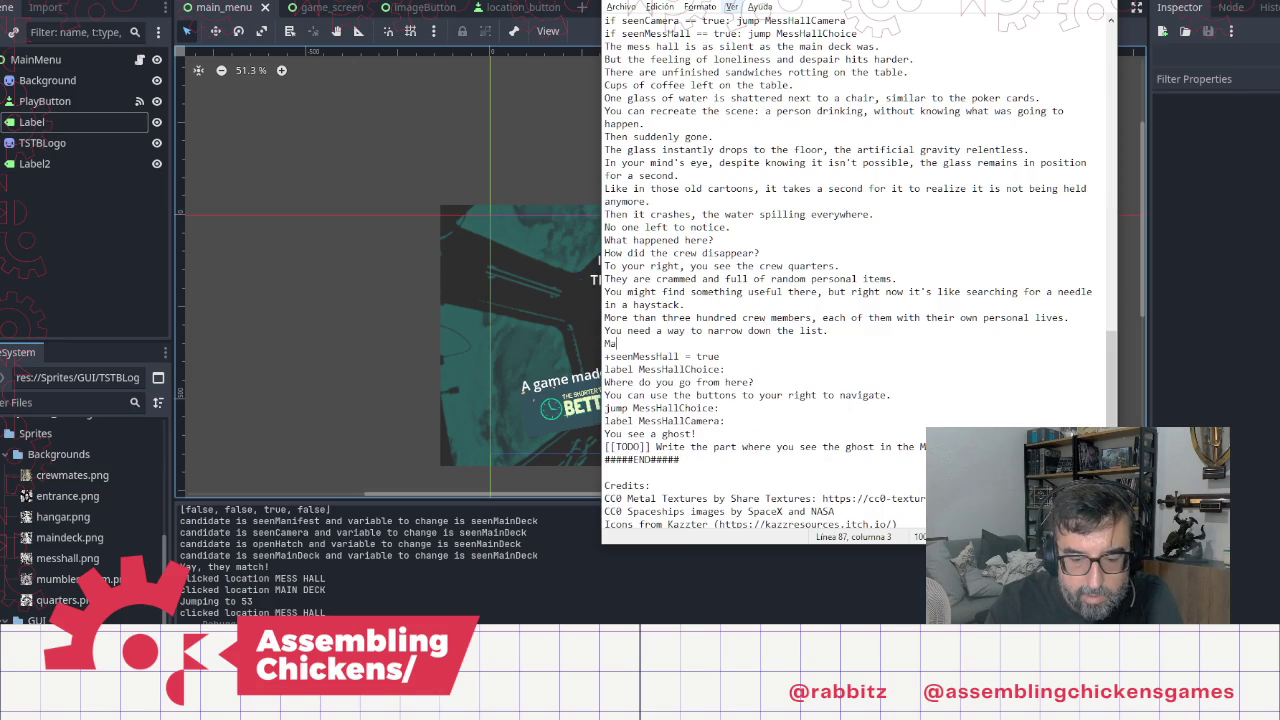
text(ybe there's)
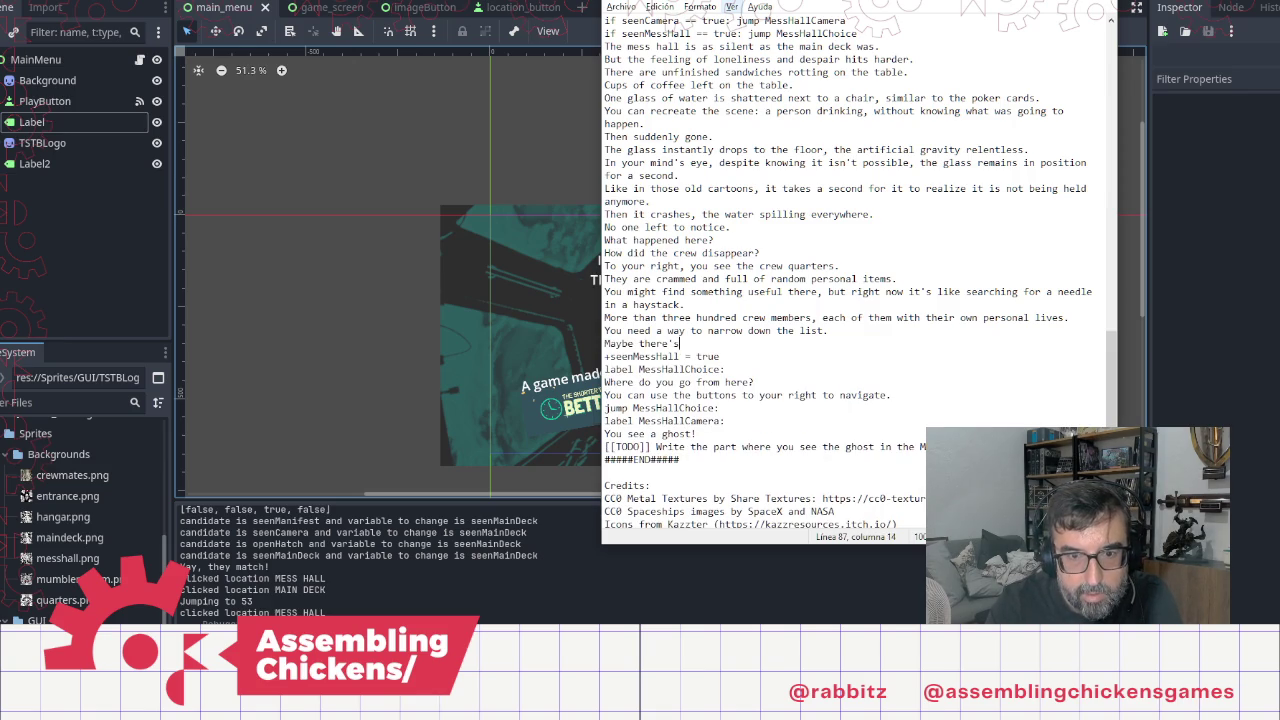
text(some clu)
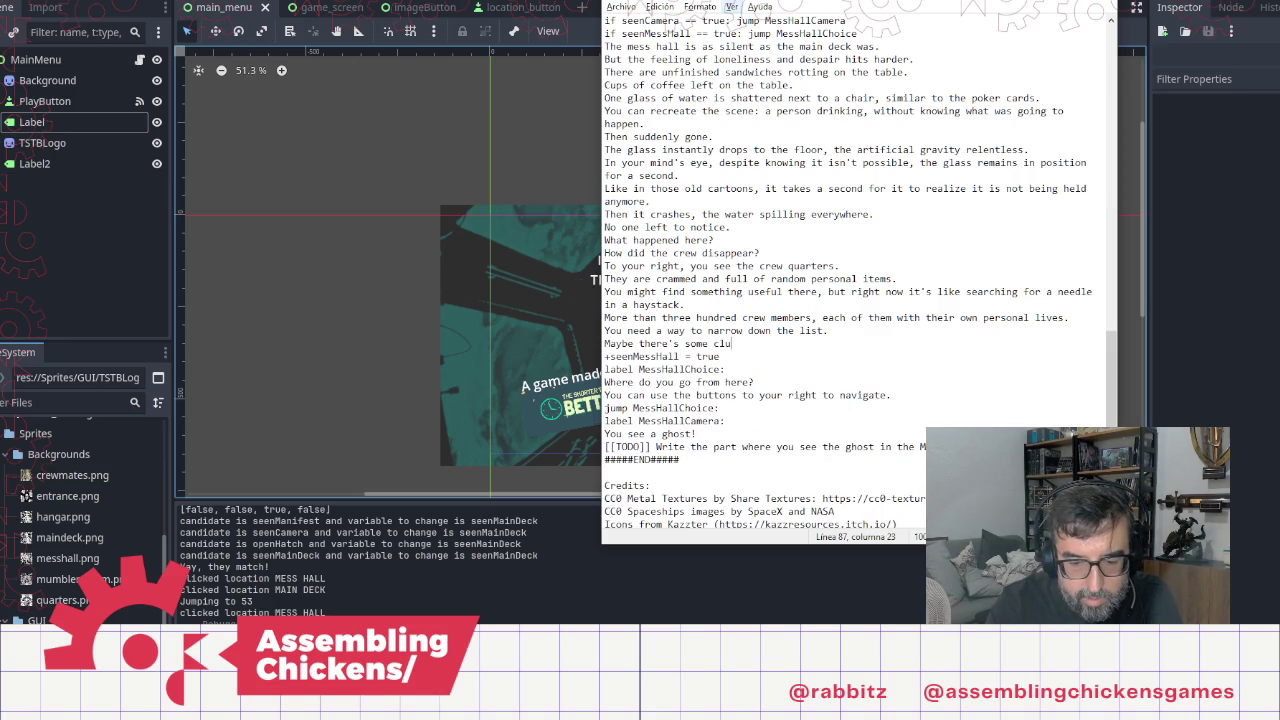
text(in the Cap)
text(tain's )
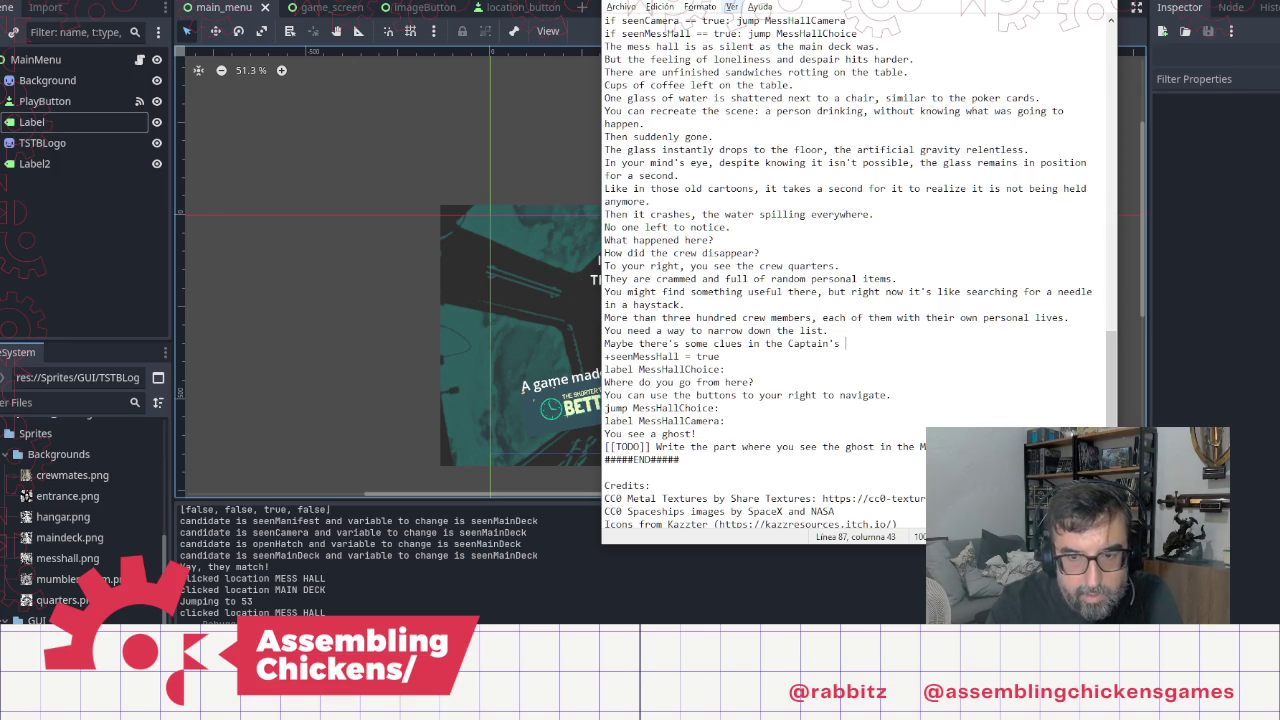
text(i)
text(arters.)
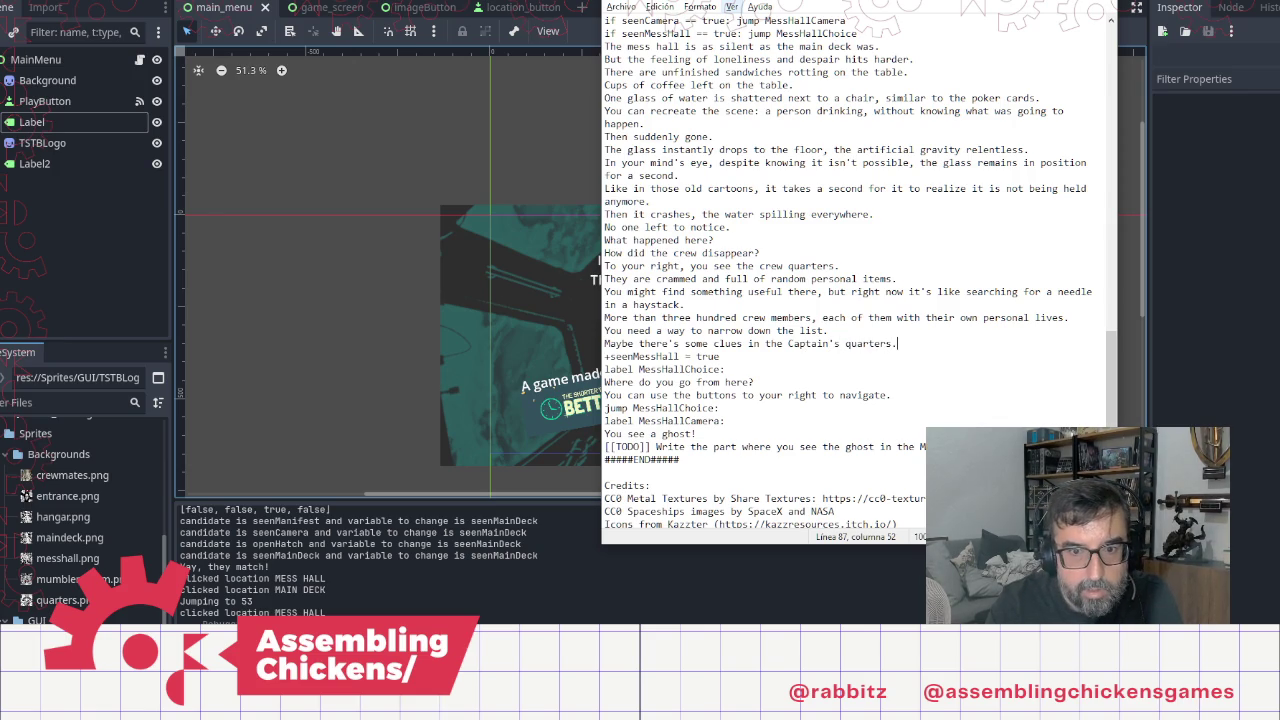
key(Return)
text(lock)
key(BackSpace)
key(BackSpace)
key(BackSpace)
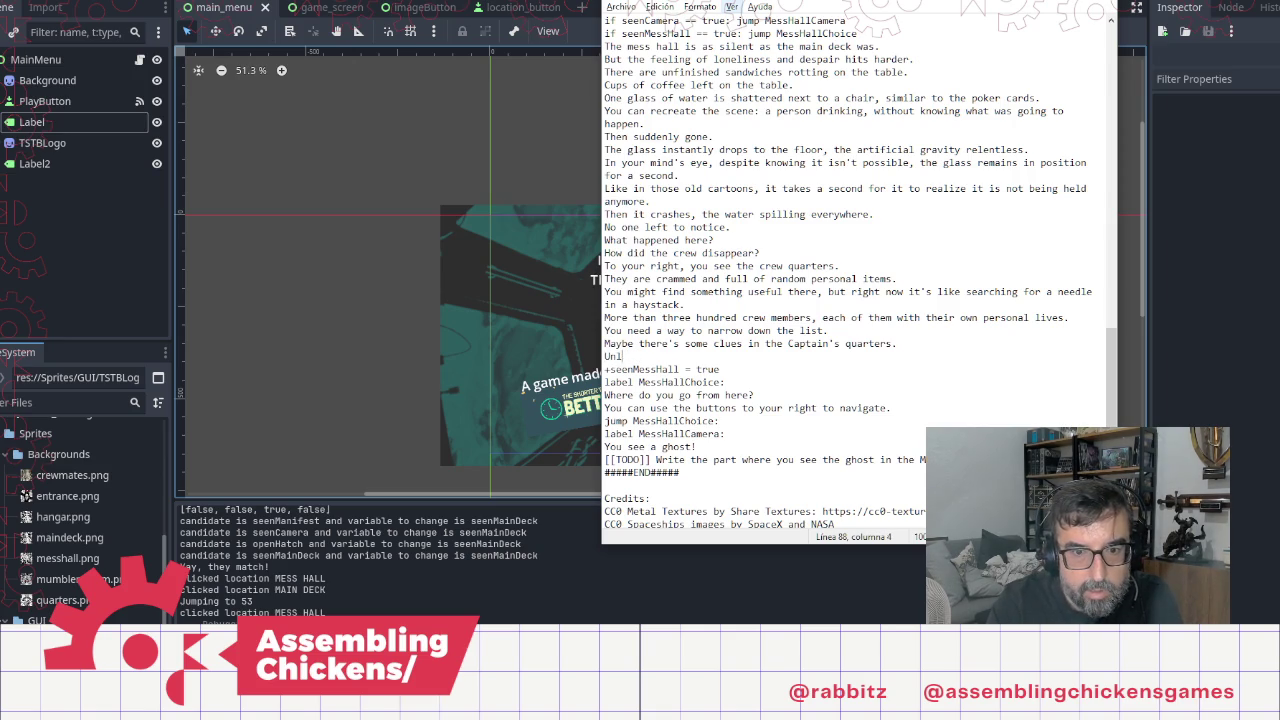
text(unlock)
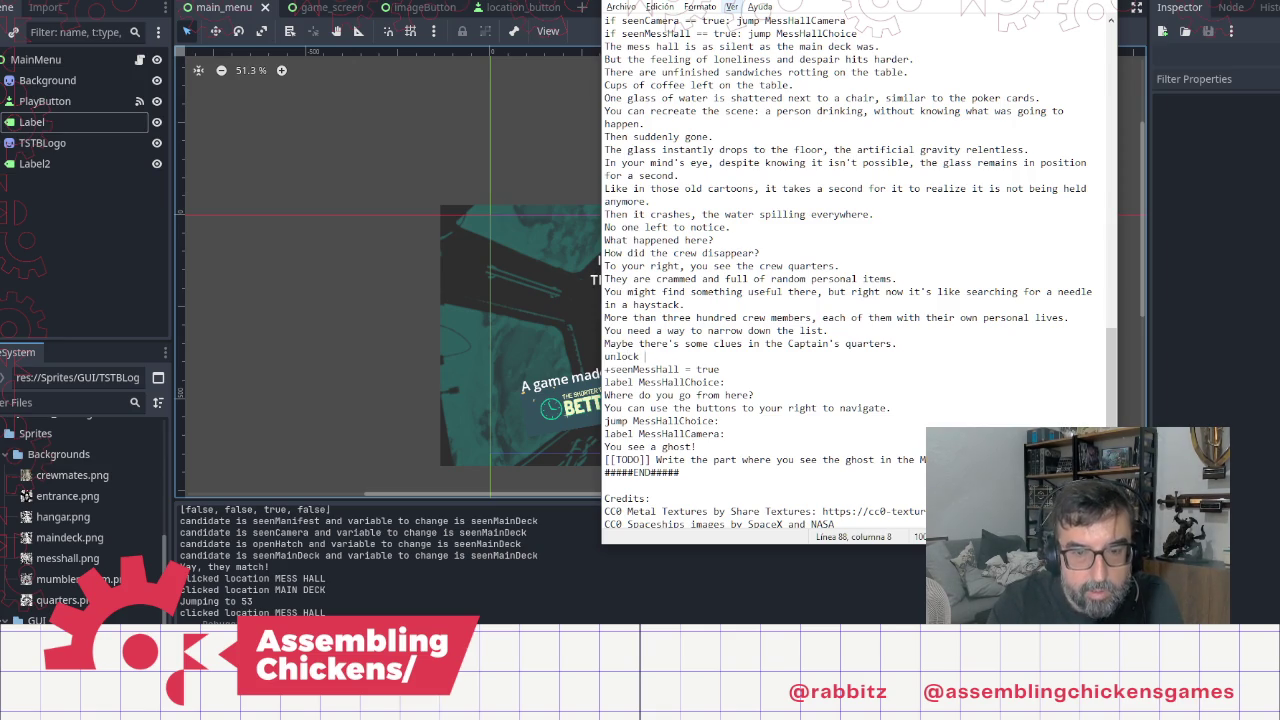
scroll(1006, 212, up, 6)
Step: Copy CAPTAIN'S QUARTERS from the locations list and paste it after unlock
scroll(1006, 212, up, 20)
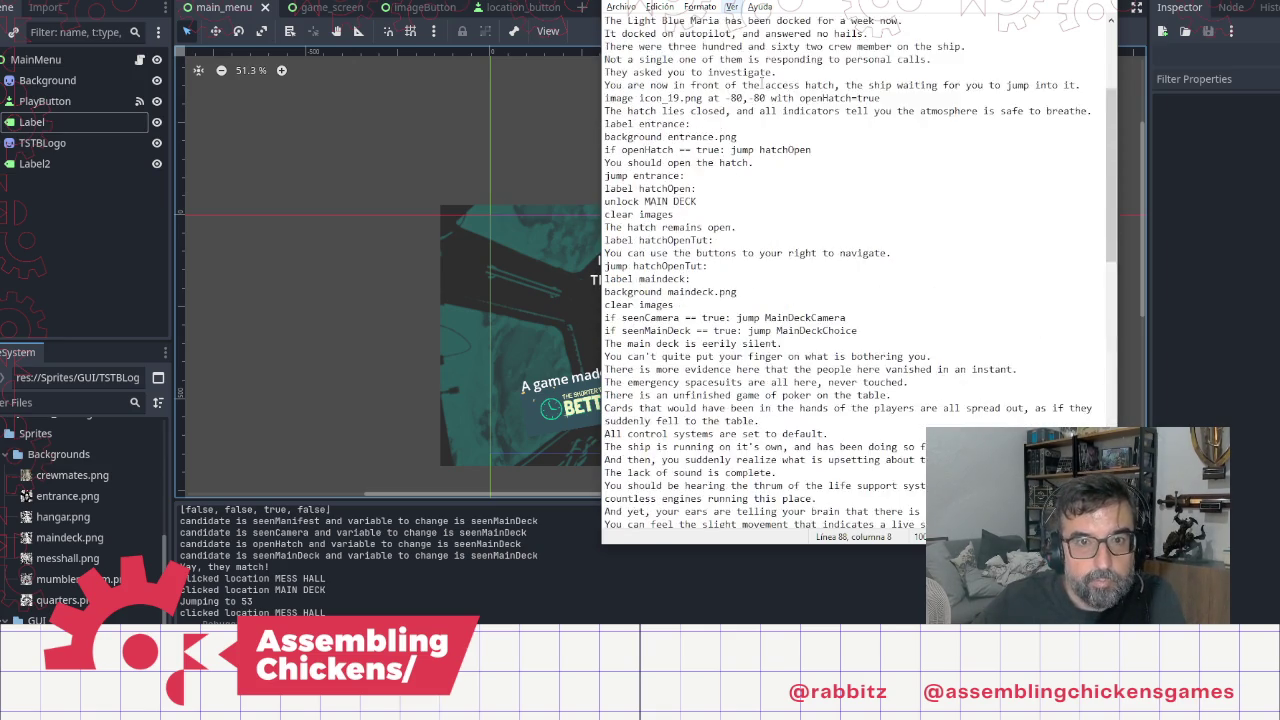
drag(709, 72, 559, 75)
key(ctrl+c)
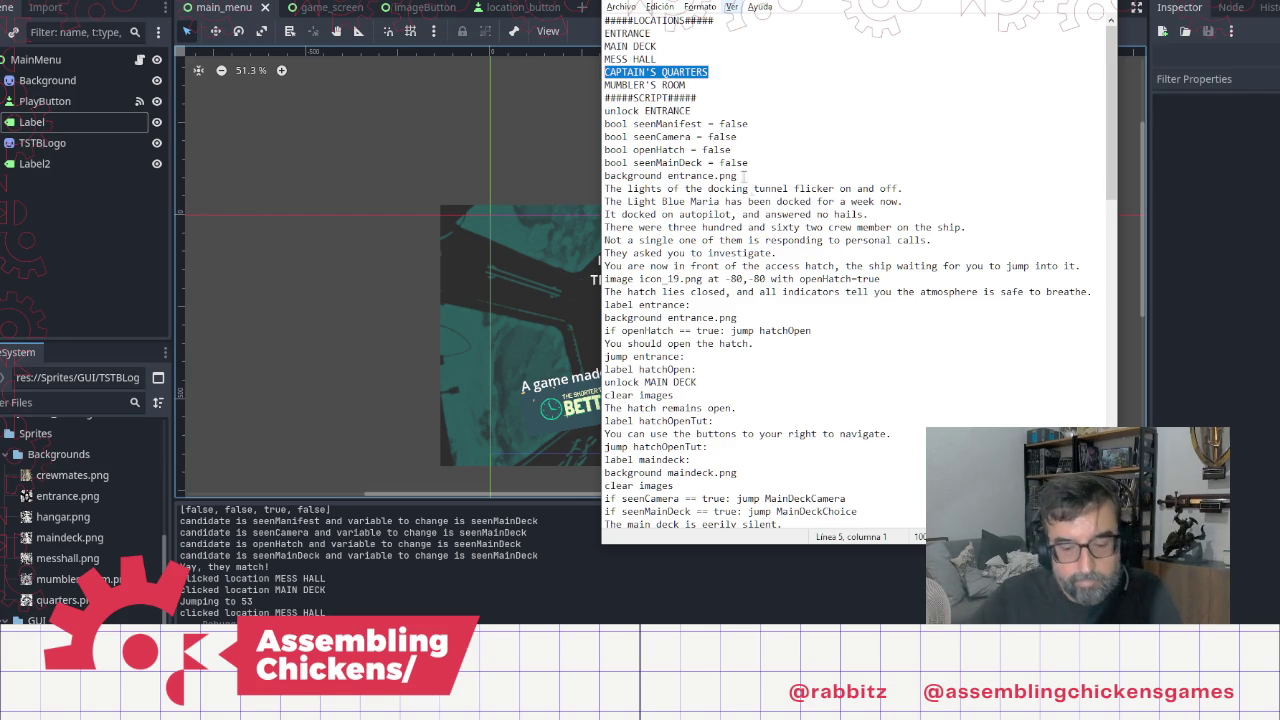
scroll(762, 242, down, 7)
scroll(762, 242, down, 20)
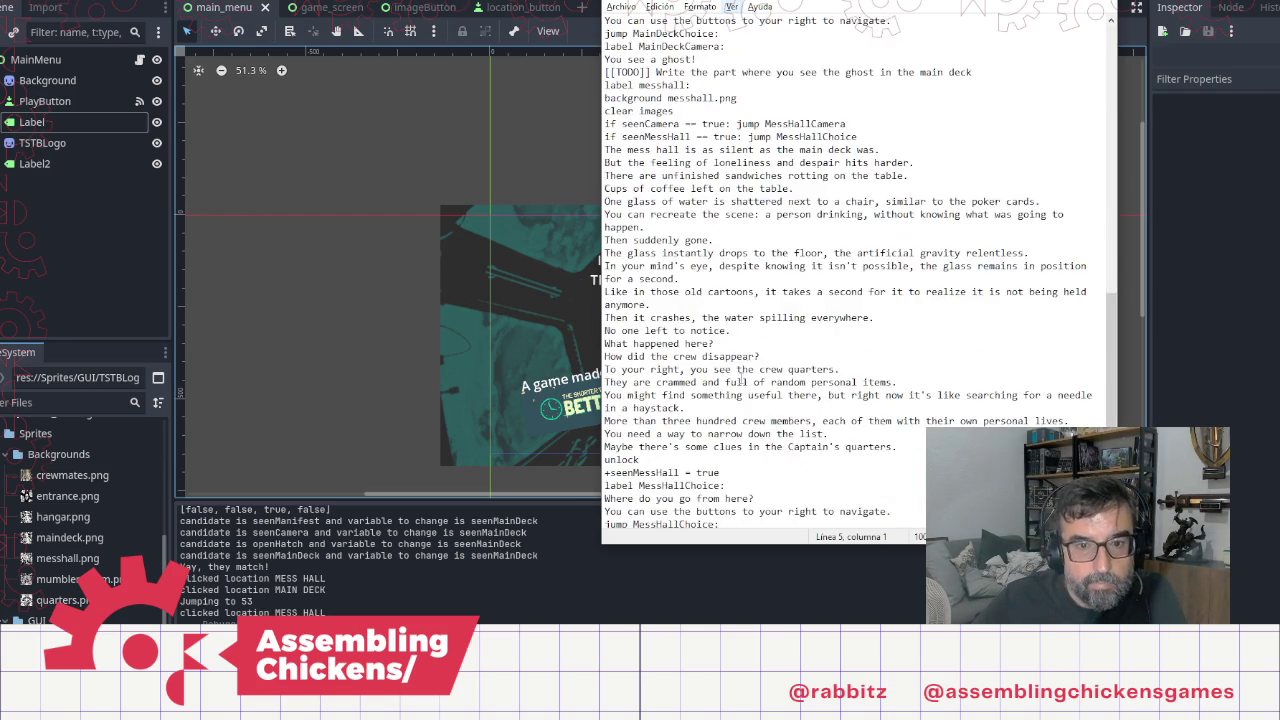
click(708, 318)
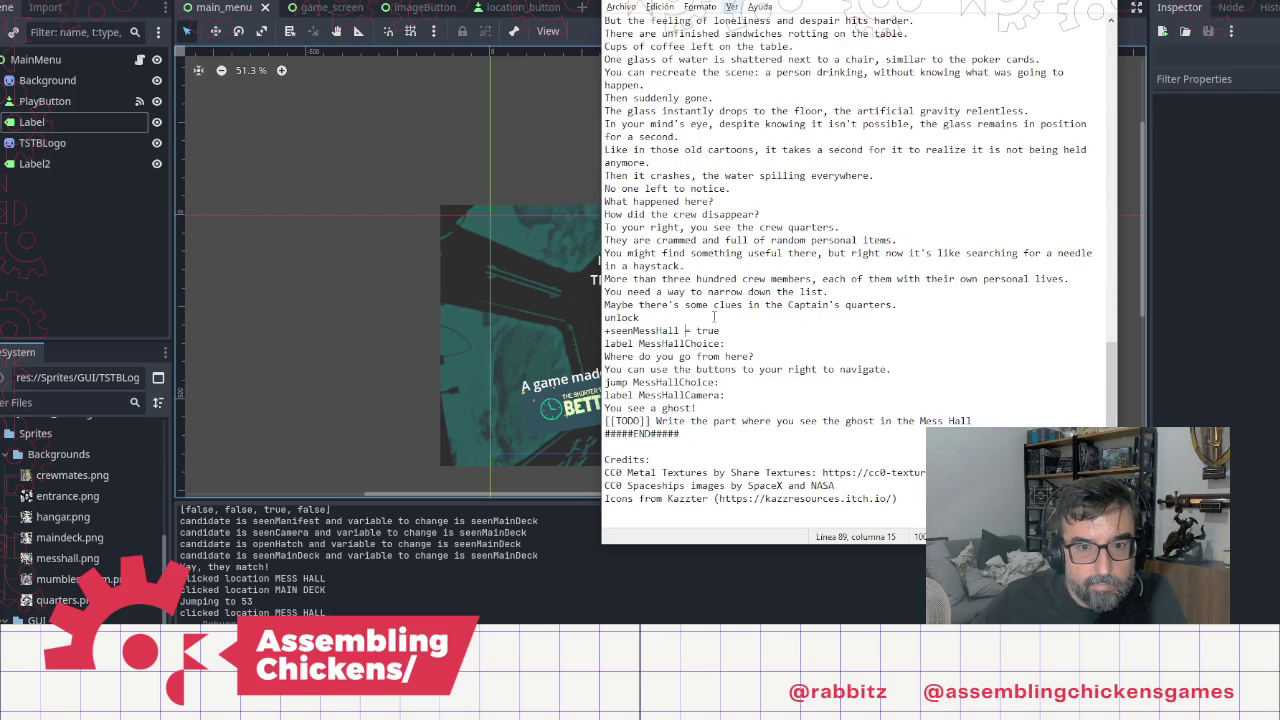
key(ctrl+v)
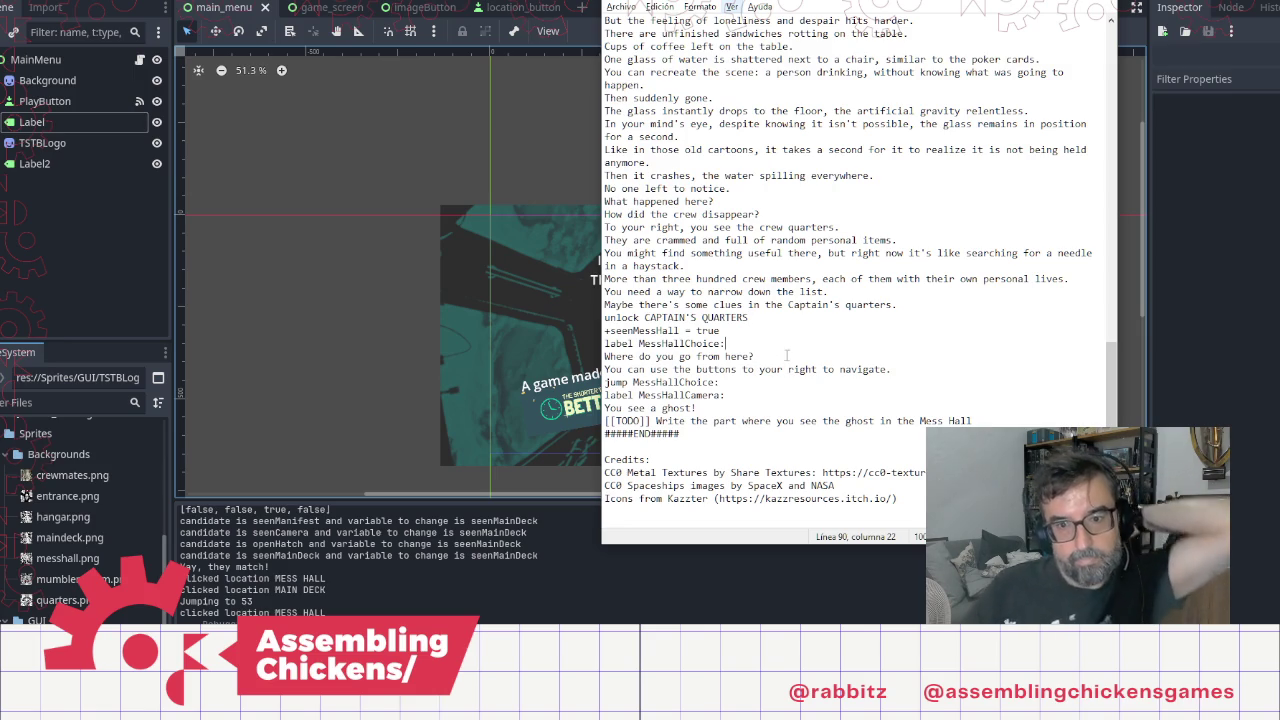
Step: Append '(Use the buttons to your right to navigate' to the prompt and delete the old hint line
click(801, 355)
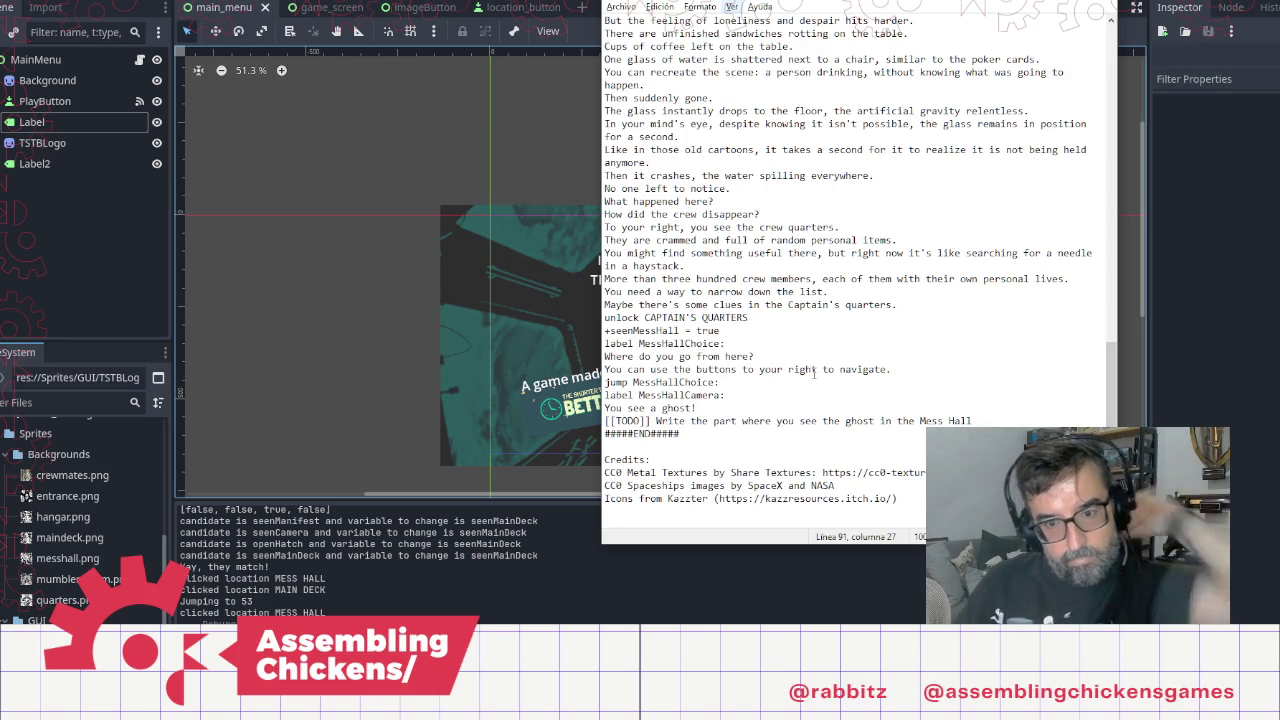
text(()
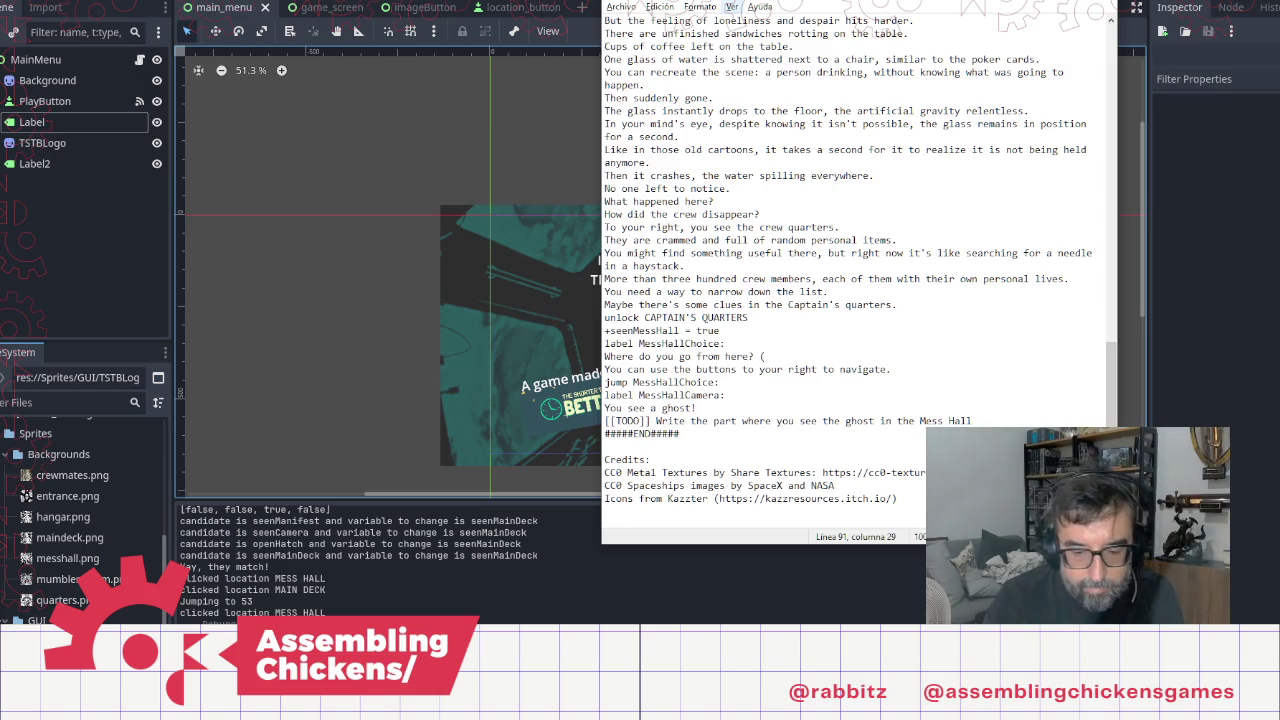
text(Use the b)
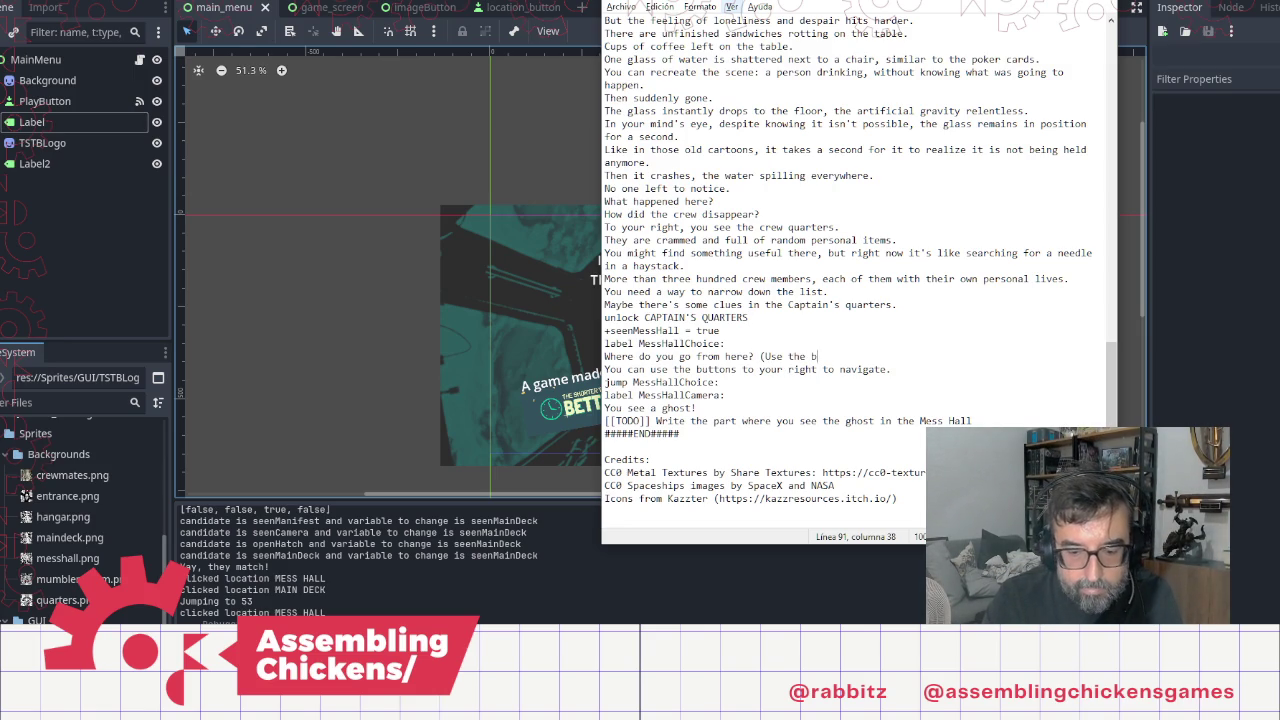
text(uttons to )
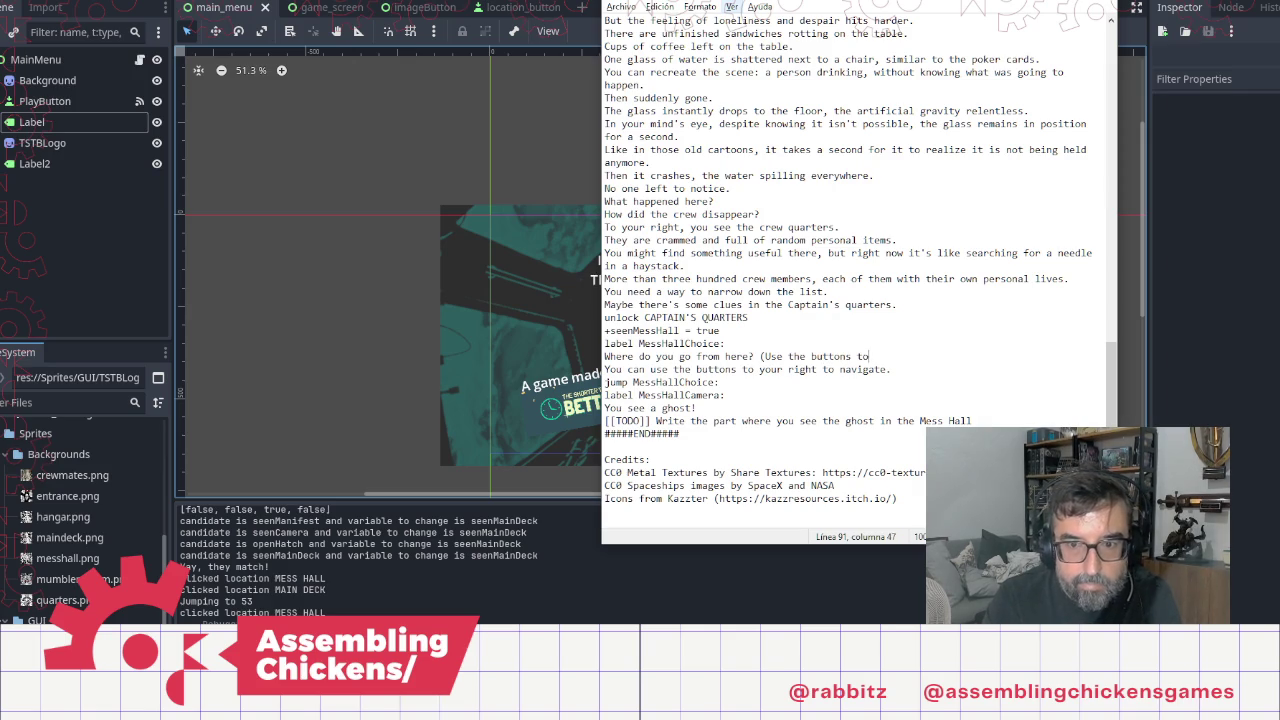
text(your right ty)
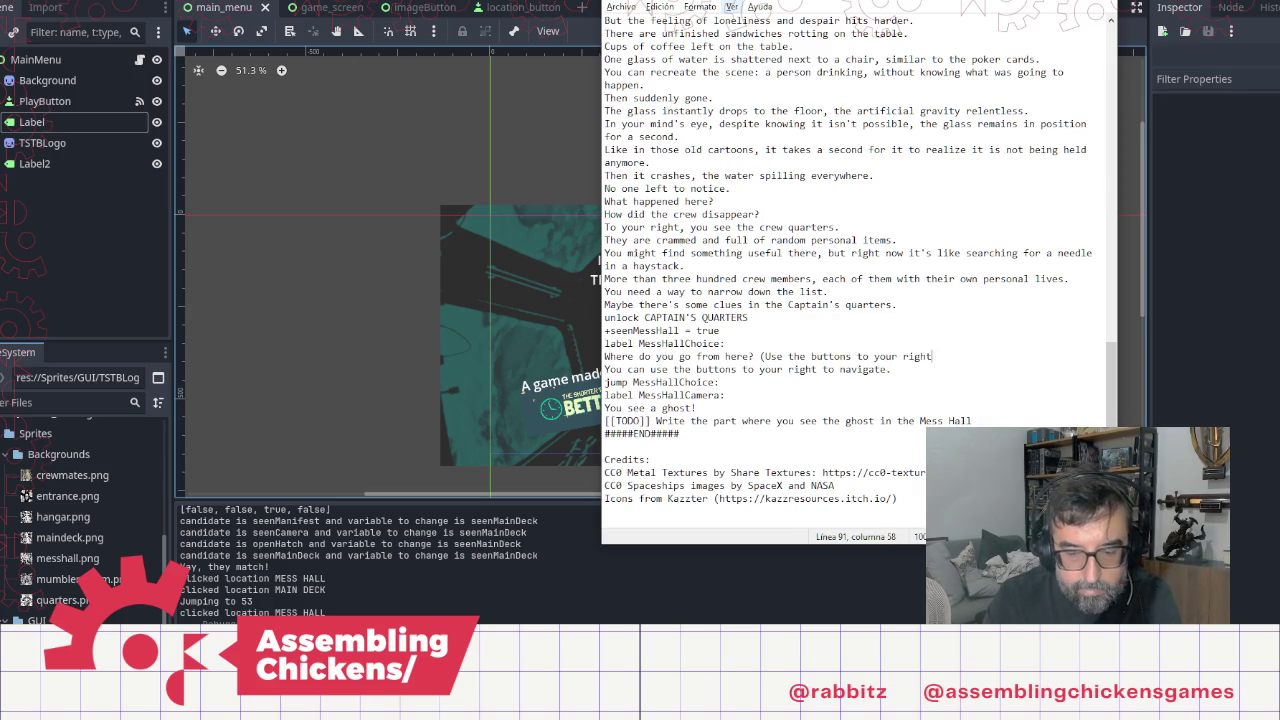
key(BackSpace)
key(BackSpace)
text(o na)
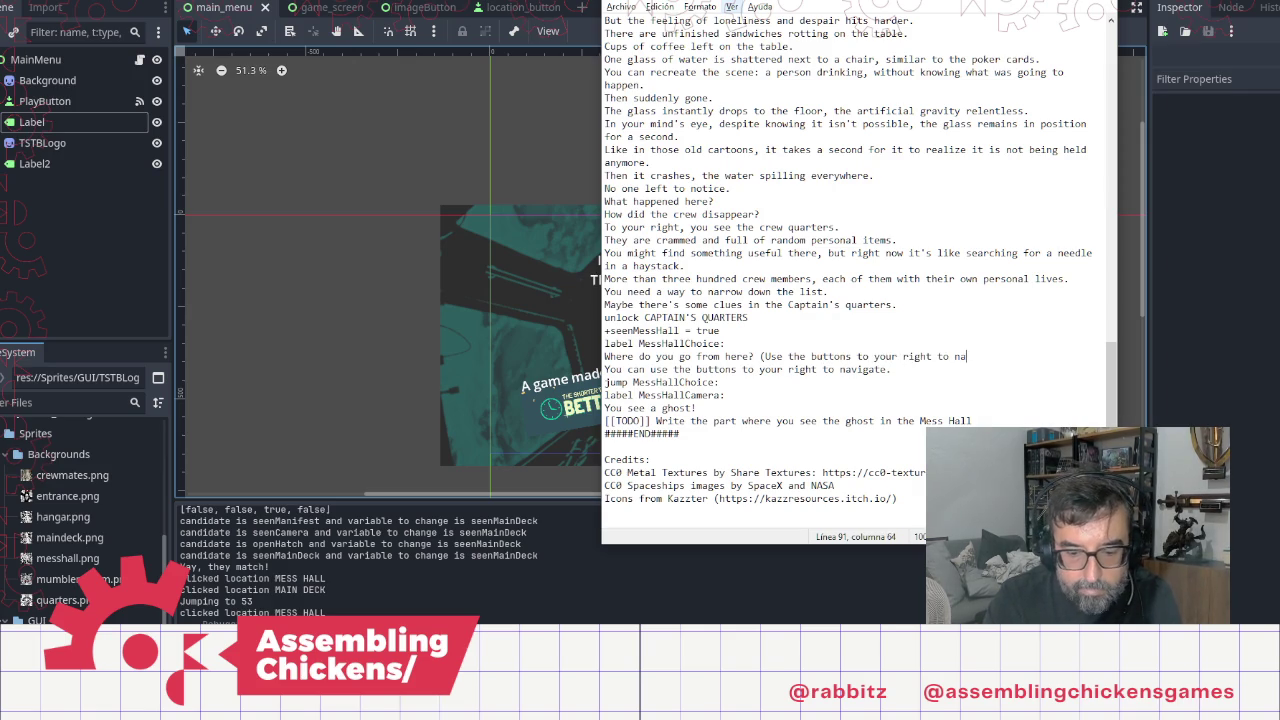
text(vigate)
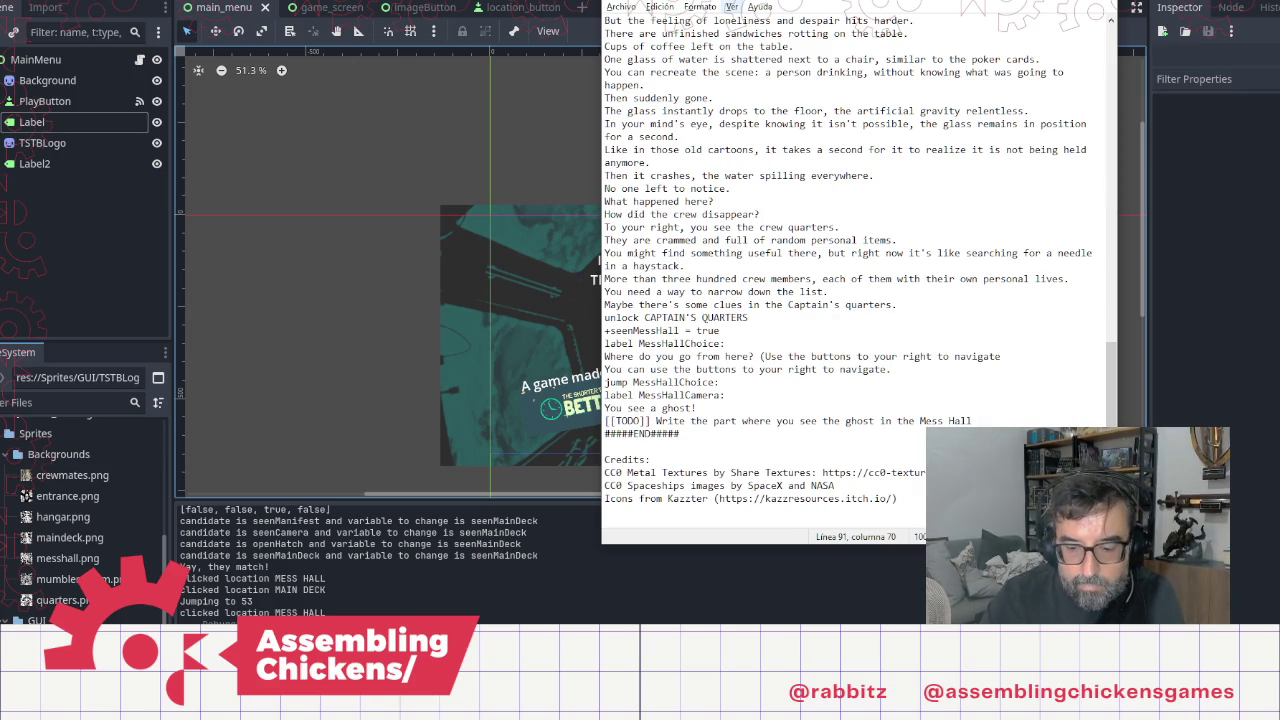
key(shift+Down)
key(Delete)
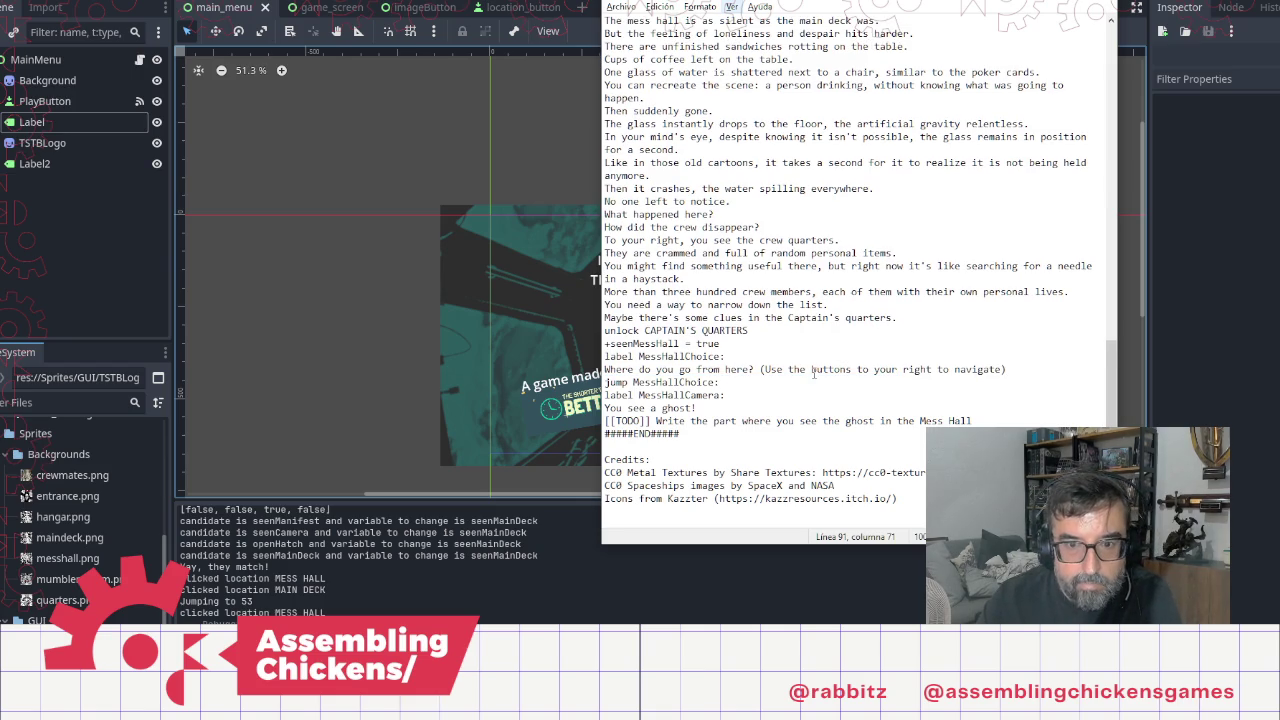
Step: Replace the Main Deck's two prompt lines with the merged prompt line
key(shift+Home)
key(ctrl+c)
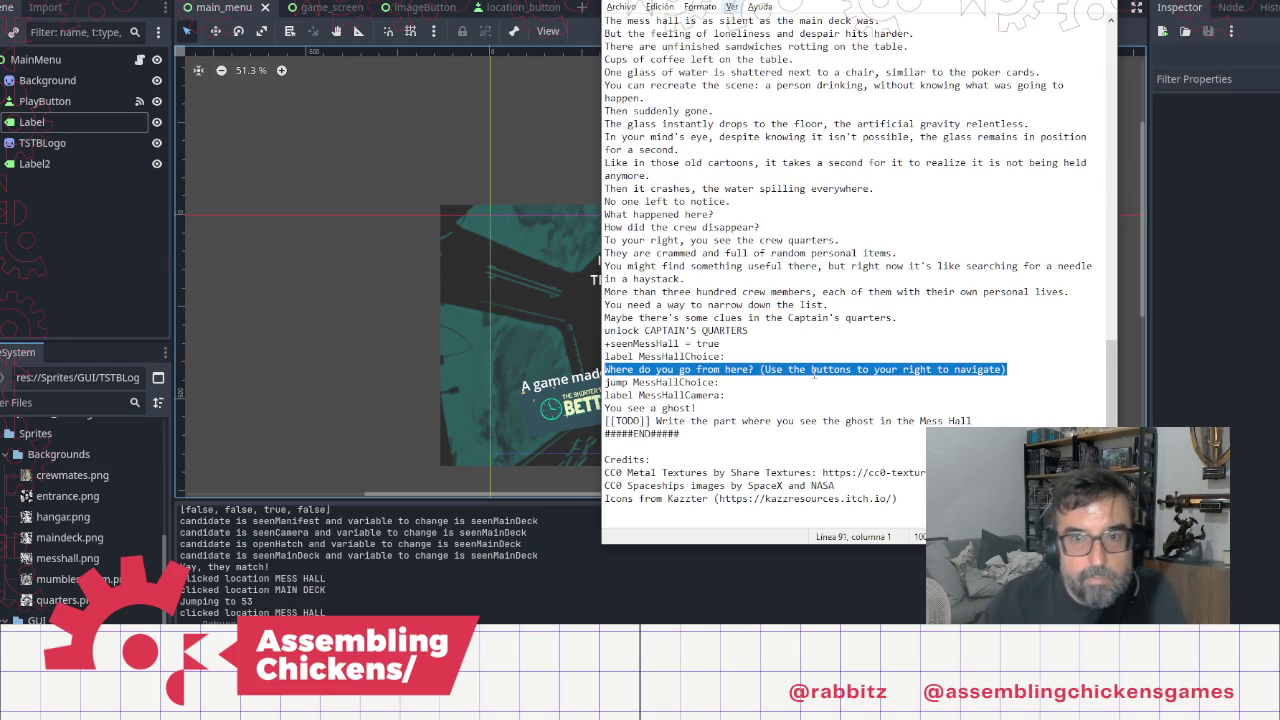
scroll(868, 137, up, 7)
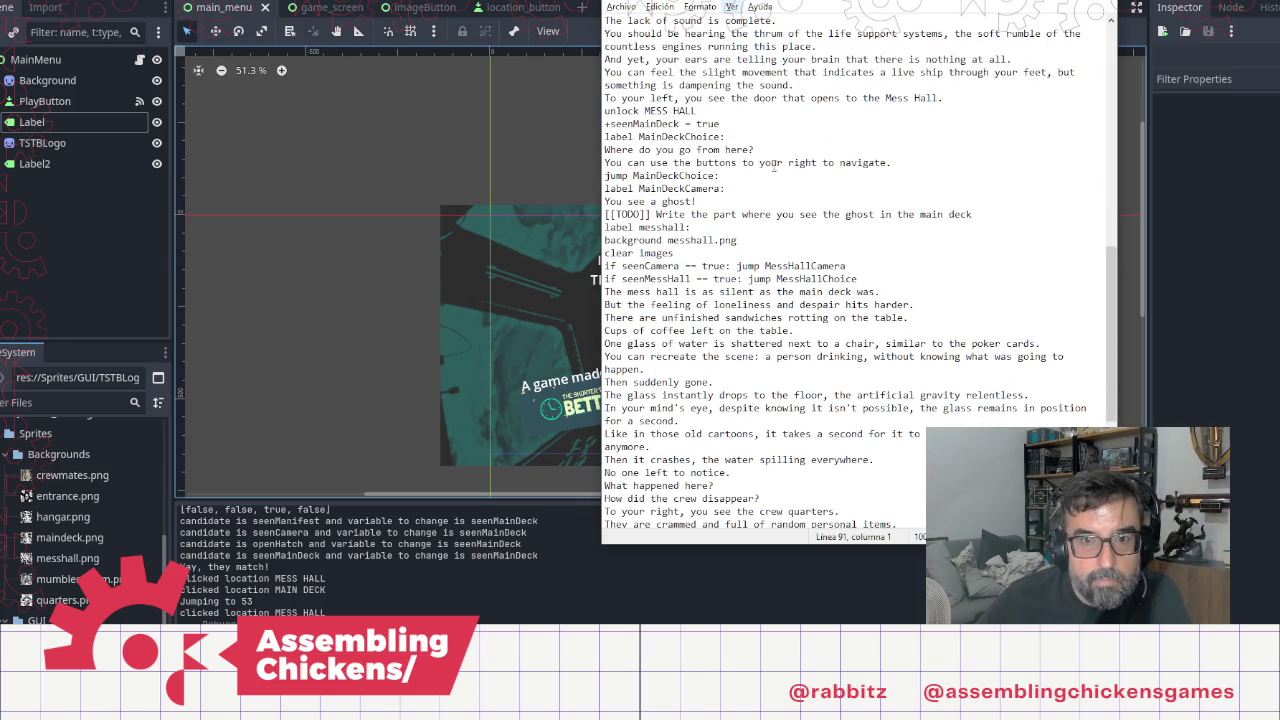
mouse_move(918, 163)
mouse_down()
mouse_move(656, 163)
mouse_move(741, 150)
mouse_move(600, 150)
mouse_up()
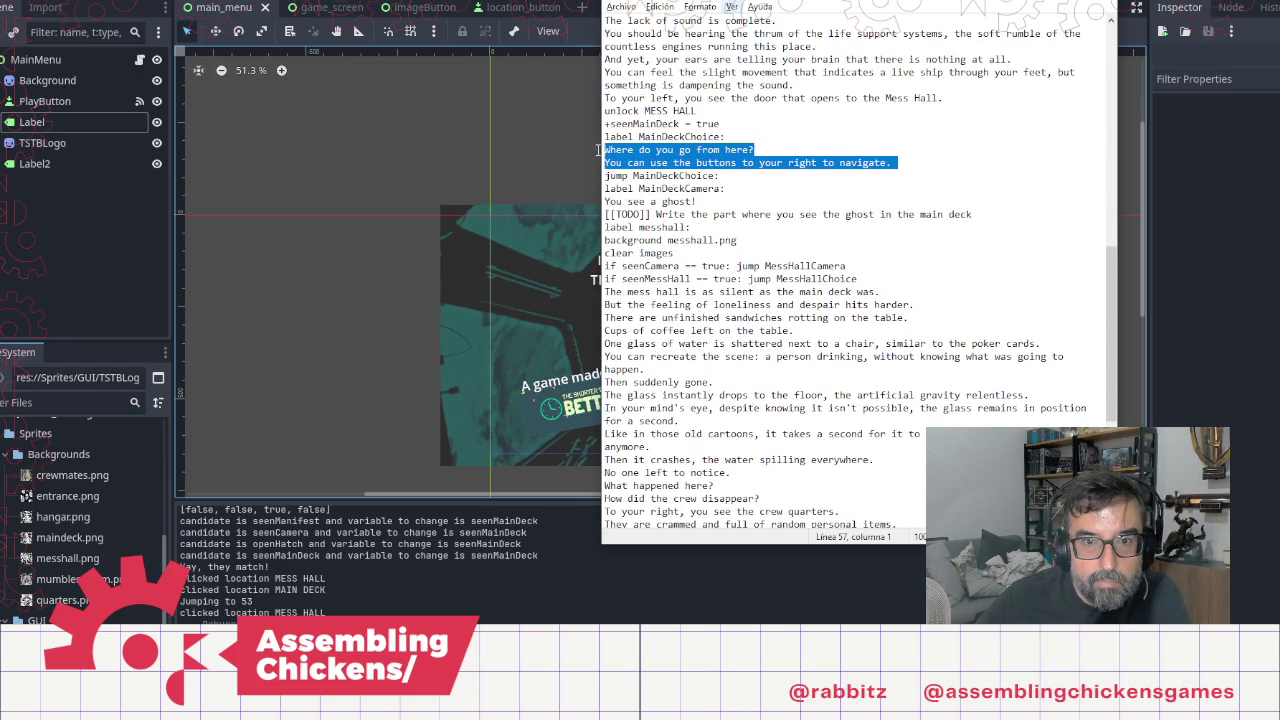
key(ctrl+v)
key(End)
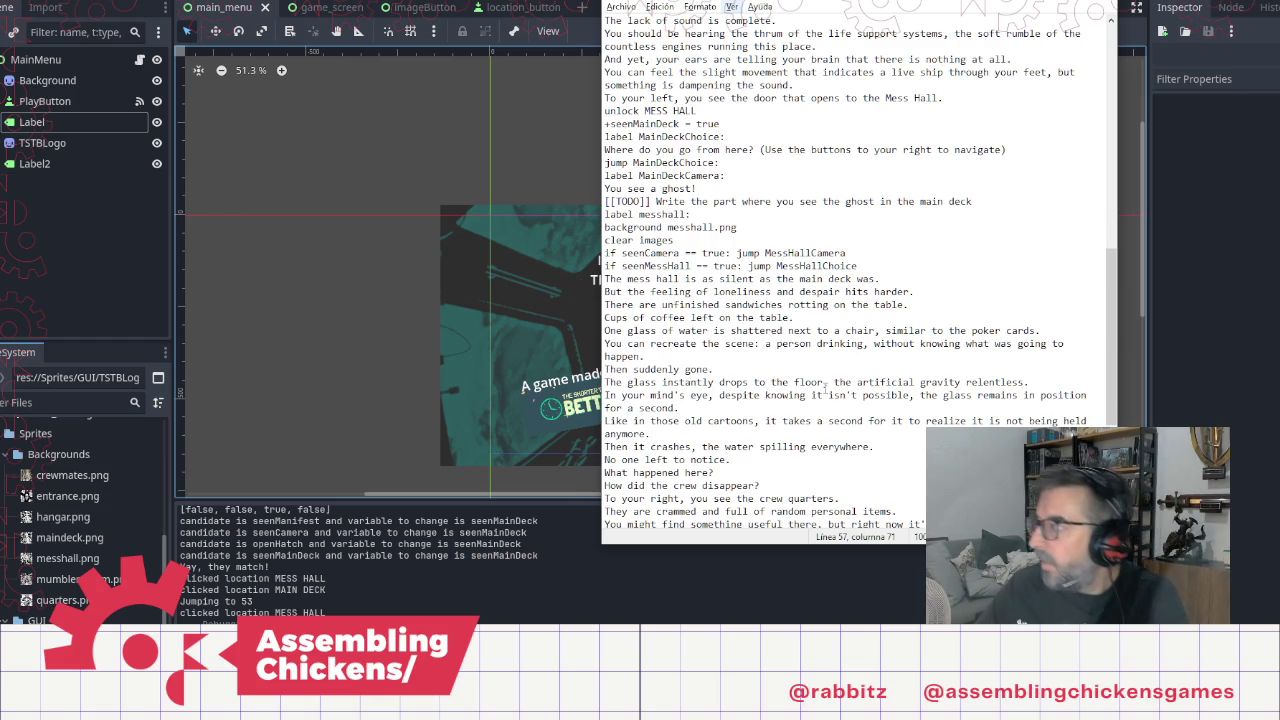
click(562, 336)
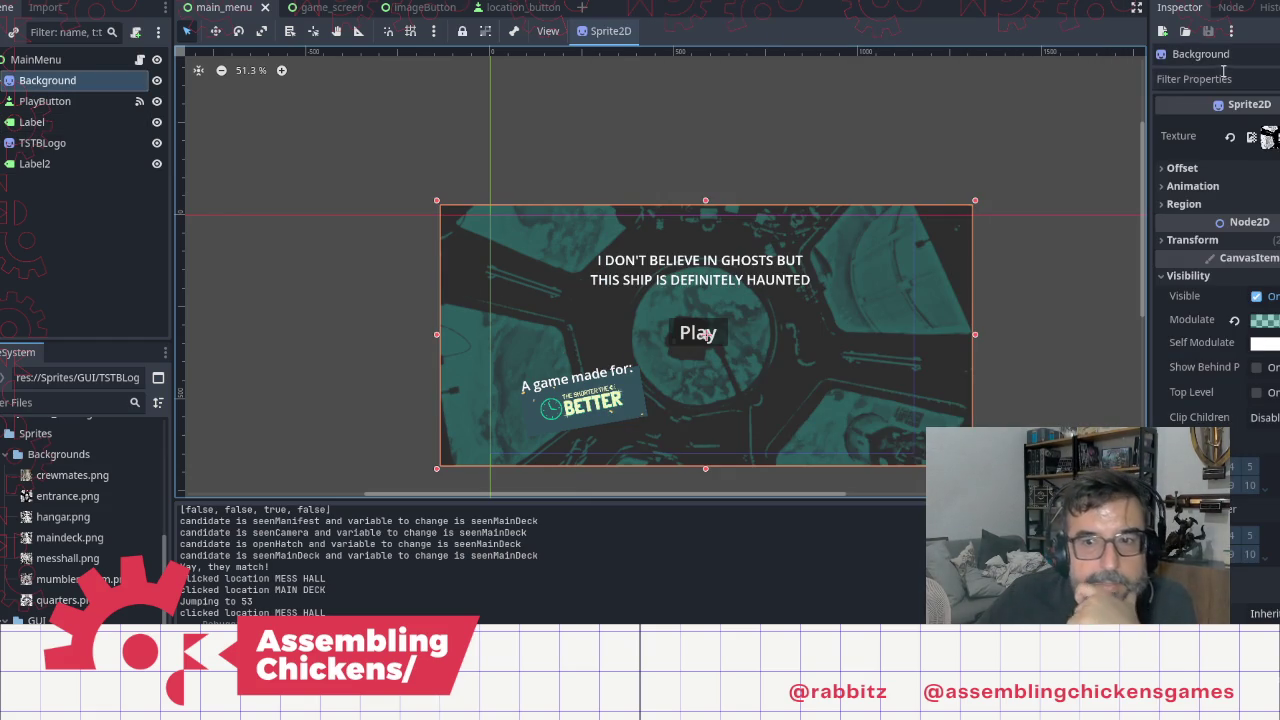
Step: Playtest from the entrance hatch through the main deck to the mess hall, then close the game and return to Notepad
key(F5)
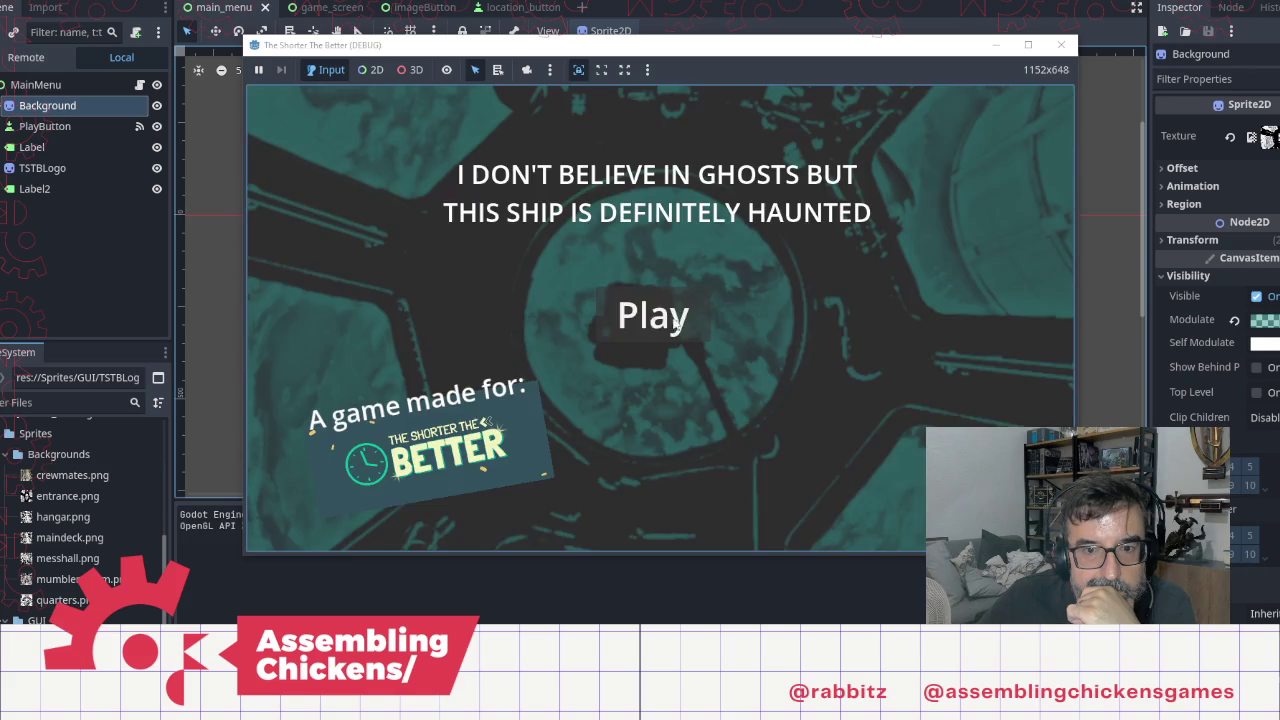
click(642, 308)
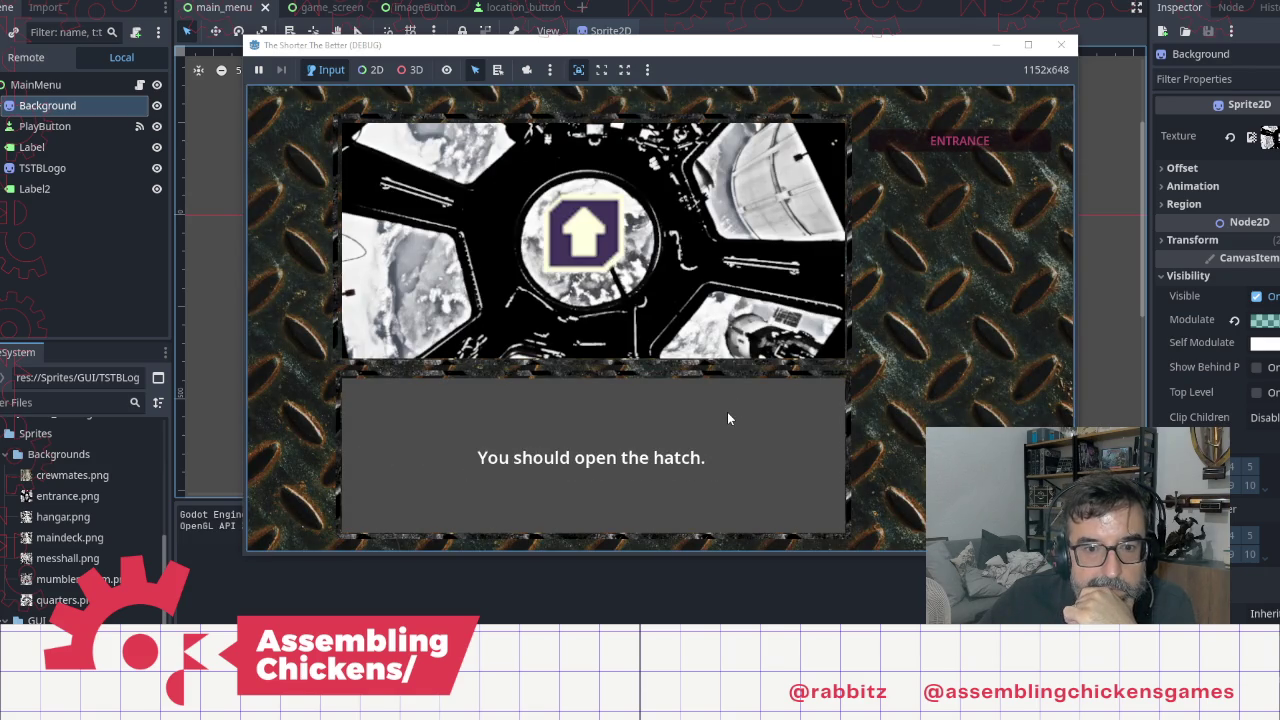
click(588, 242)
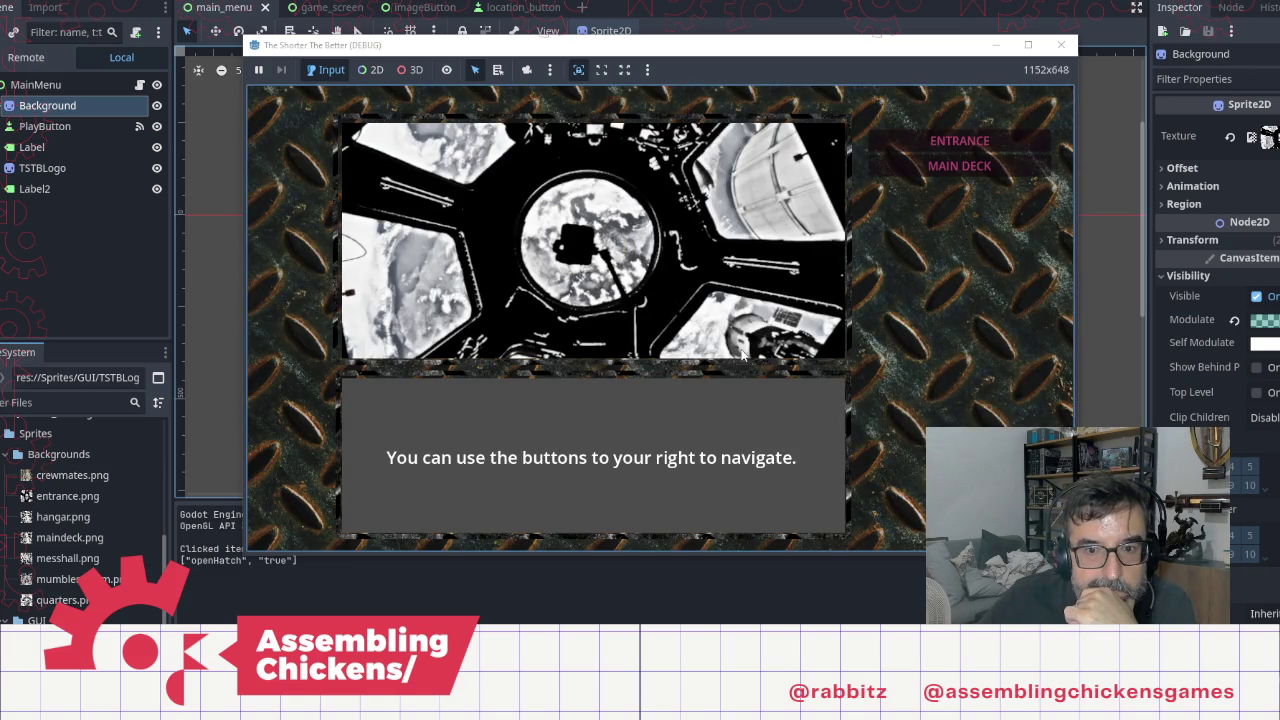
click(951, 175)
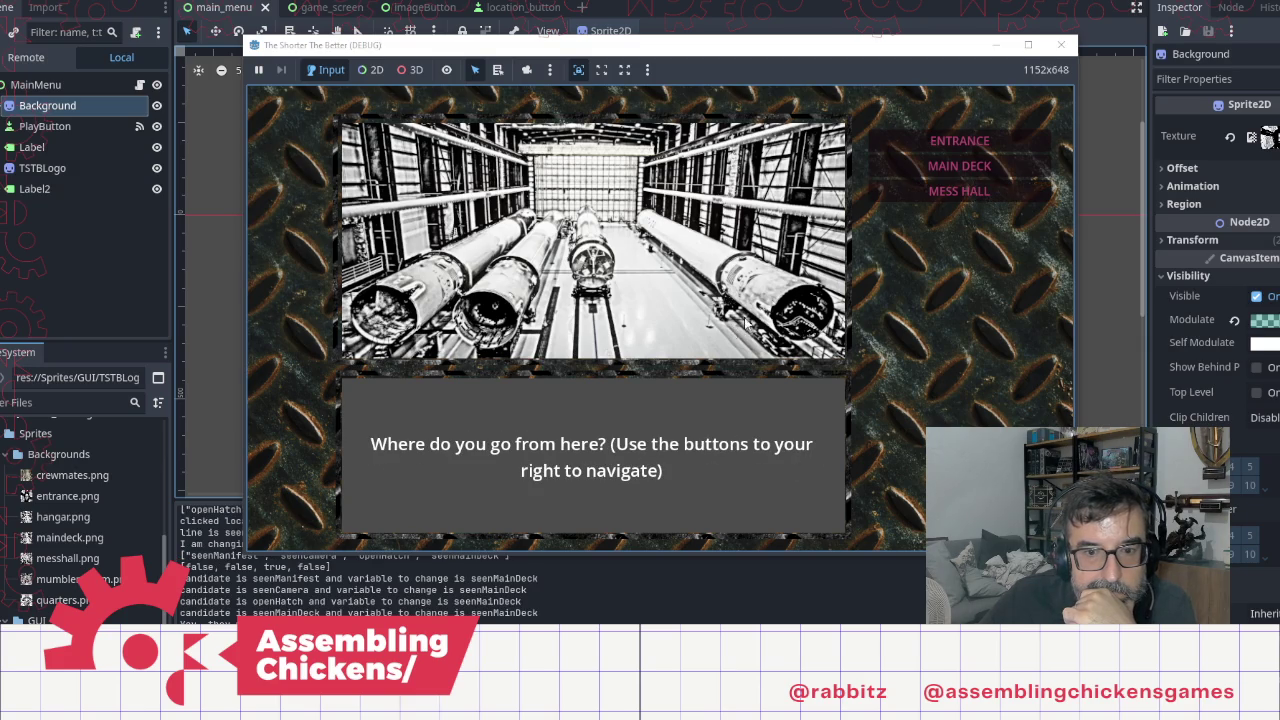
click(940, 192)
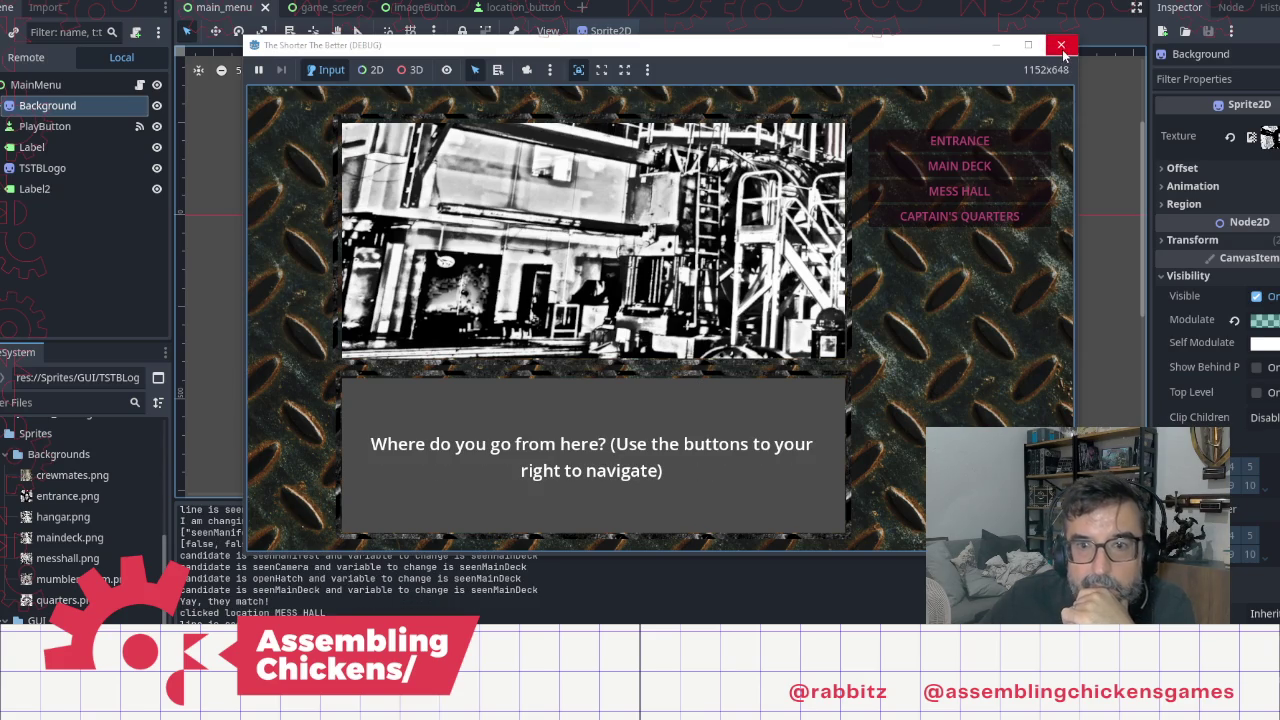
click(1061, 46)
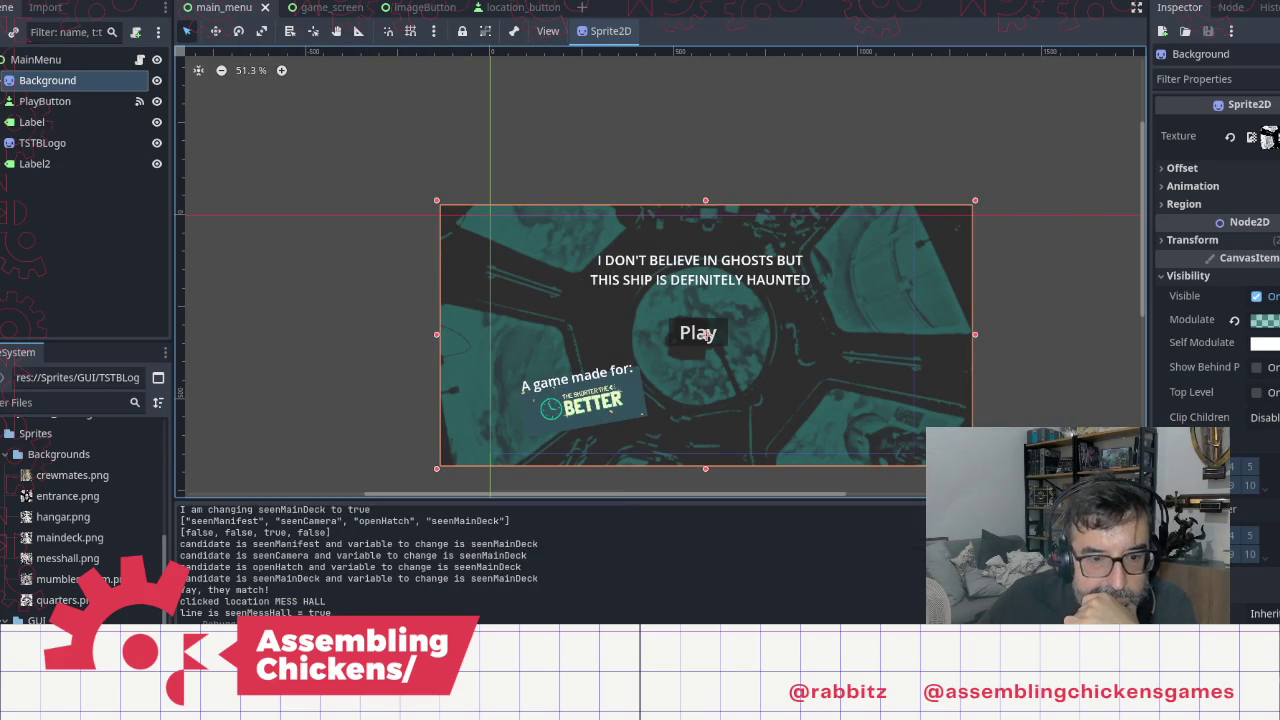
key(alt+Tab)
Step: Insert a 'label captain'squarters:' line above the END marker, followed by an empty line
scroll(789, 459, down, 5)
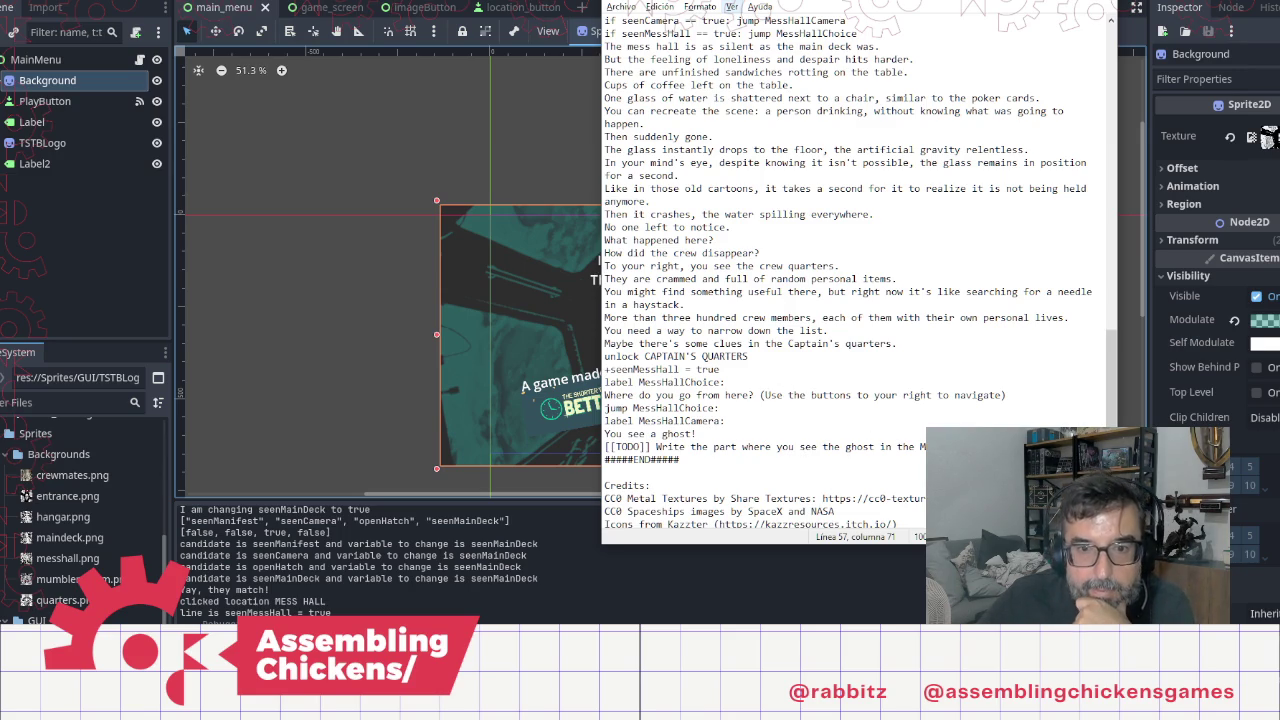
click(605, 459)
key(Return)
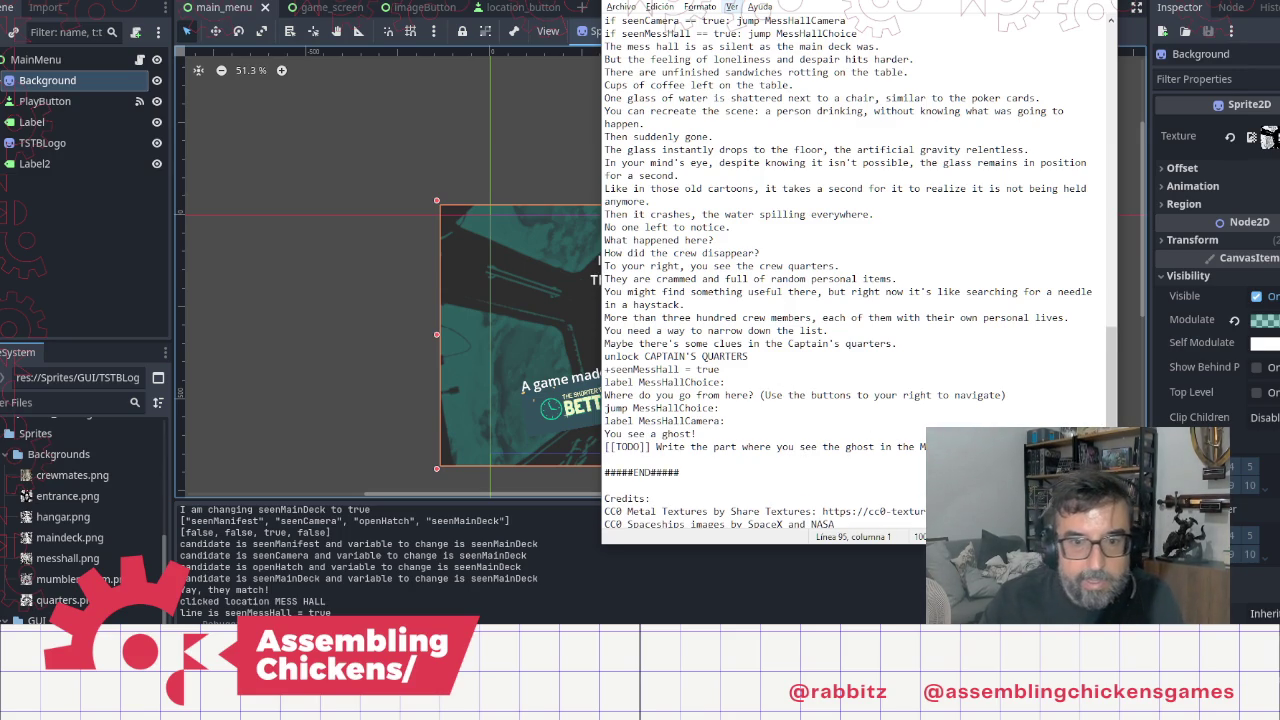
text(label )
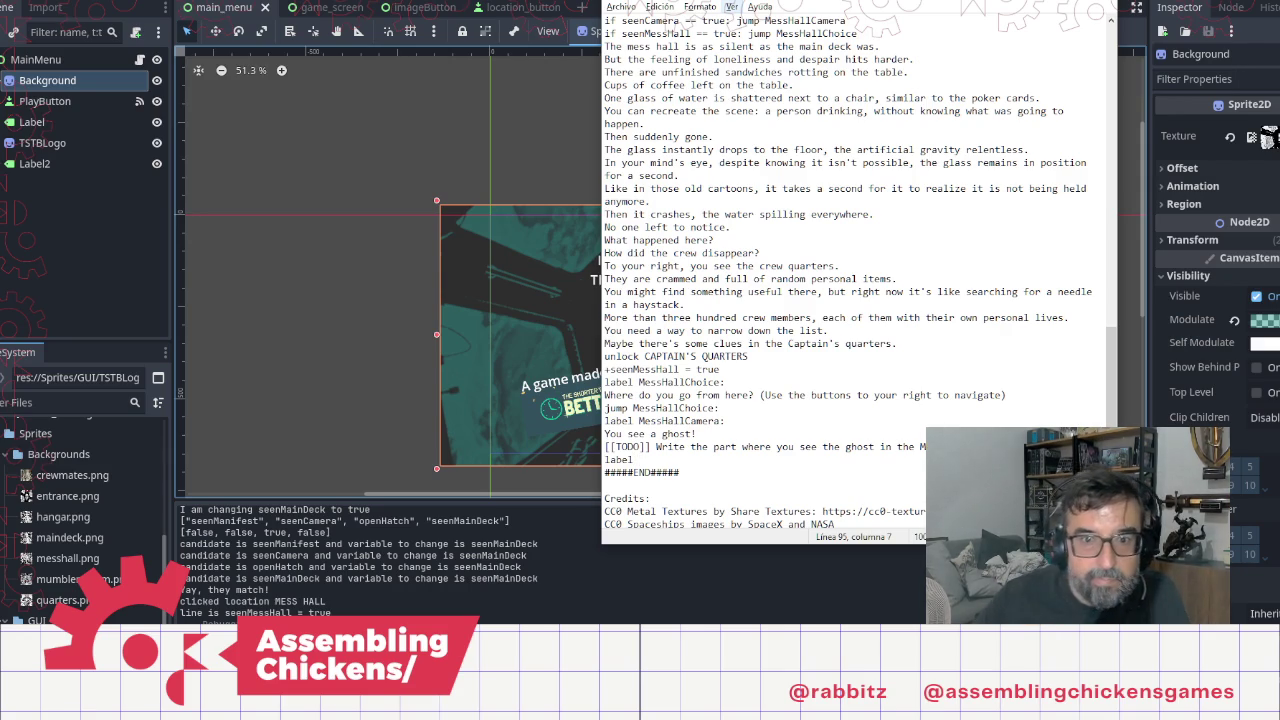
text(capt)
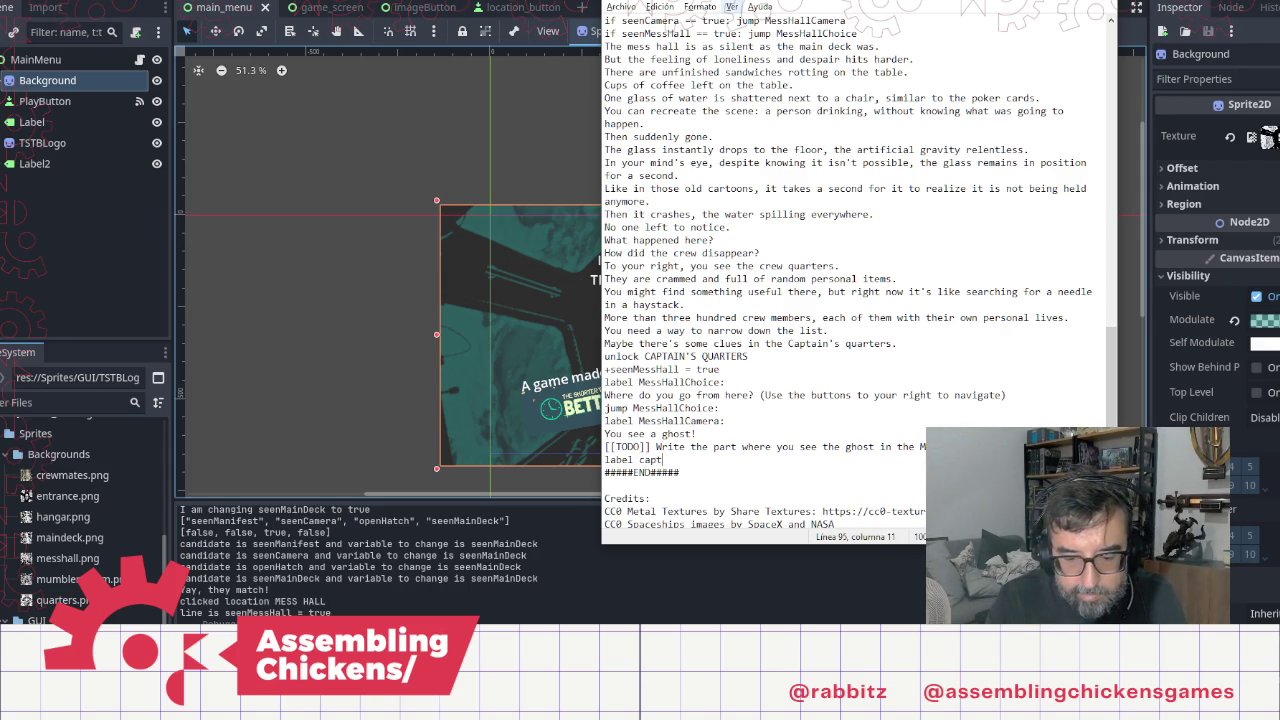
text(ain'sq)
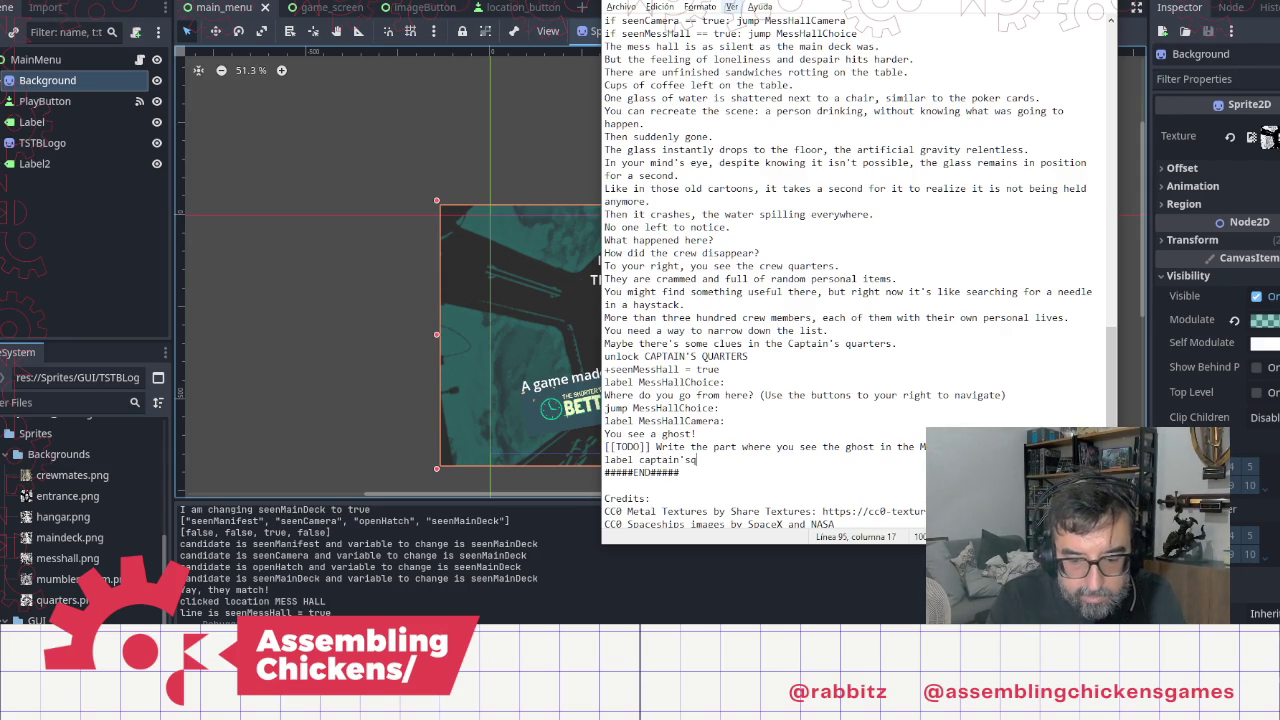
text(uarters)
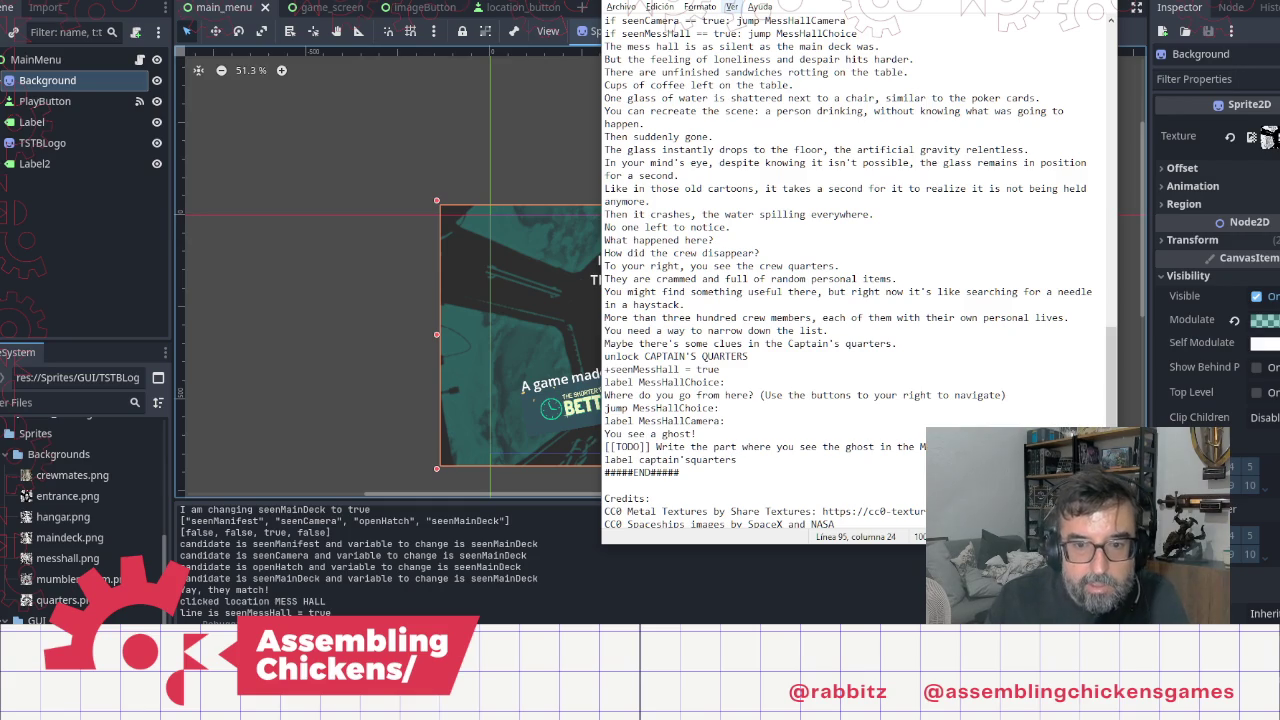
scroll(873, 305, up, 15)
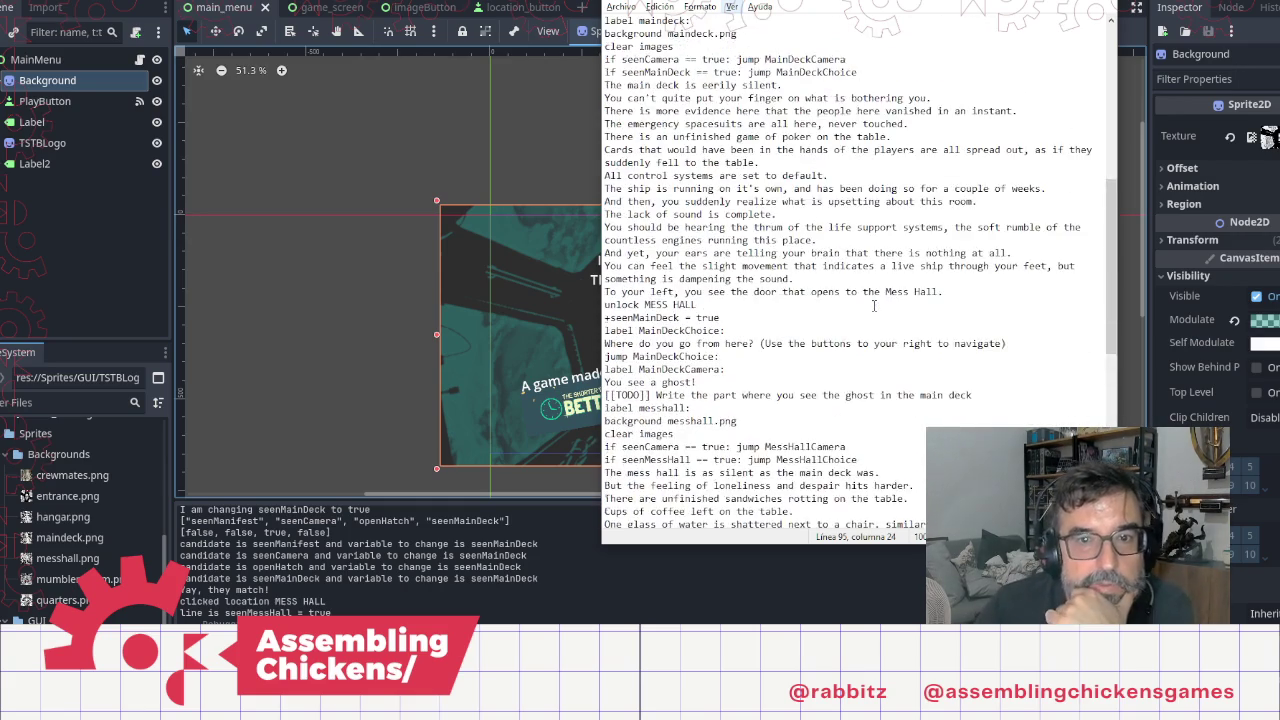
scroll(873, 305, up, 6)
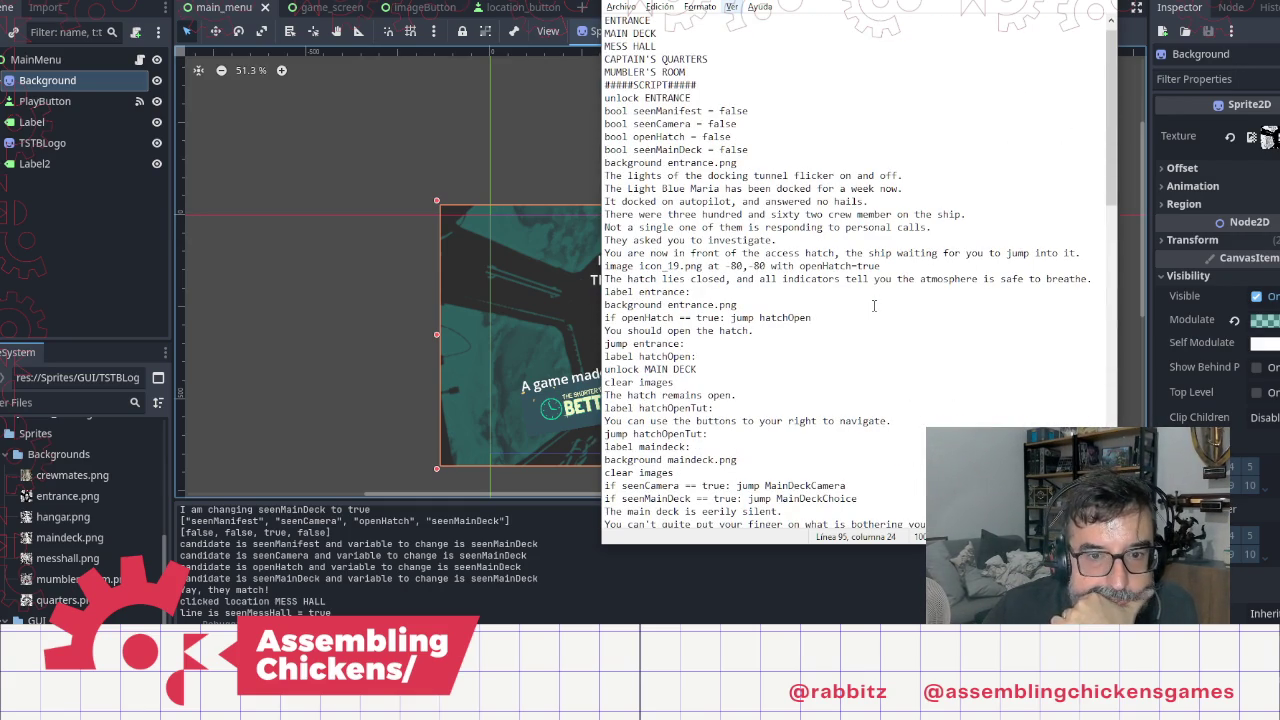
scroll(873, 305, down, 7)
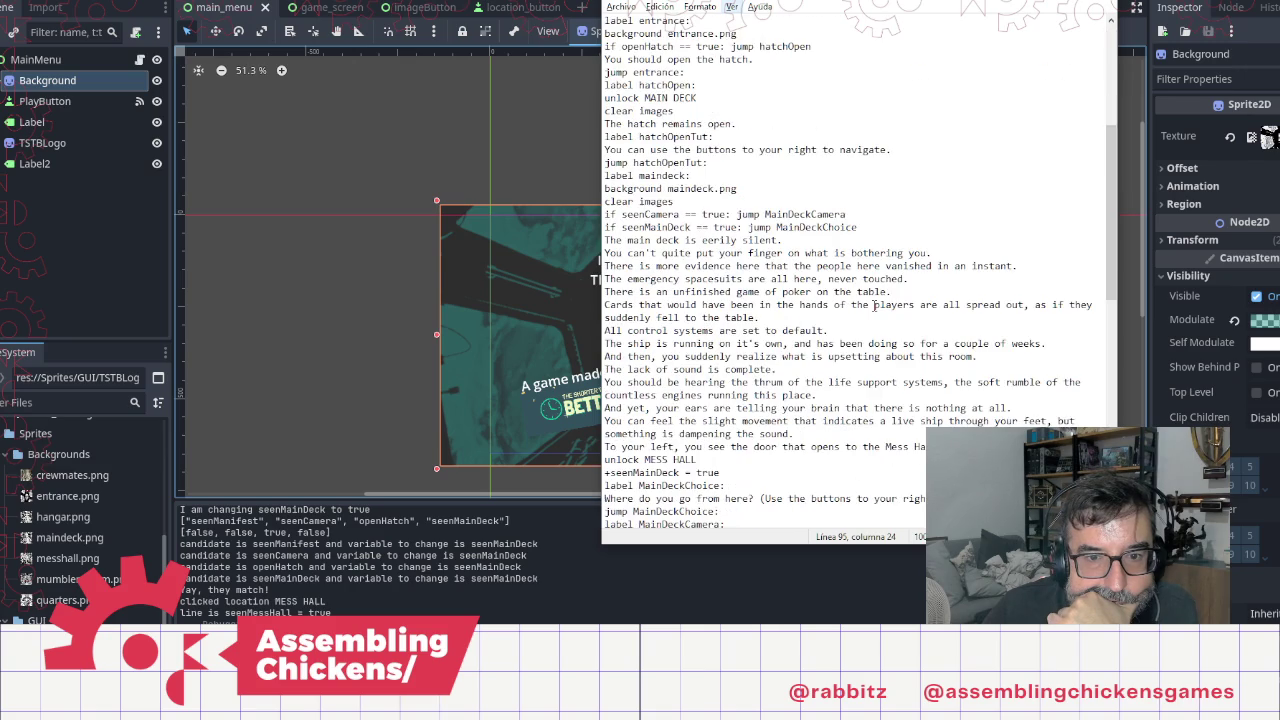
scroll(873, 305, down, 15)
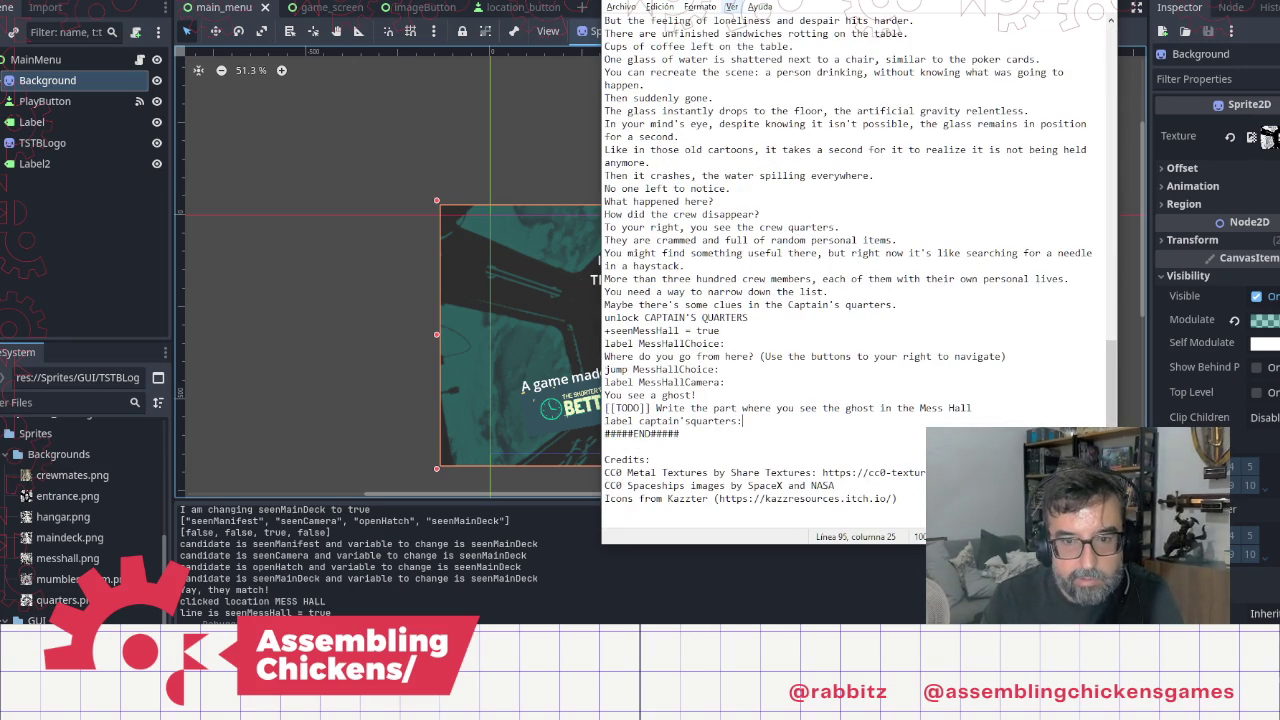
text(:)
key(Return)
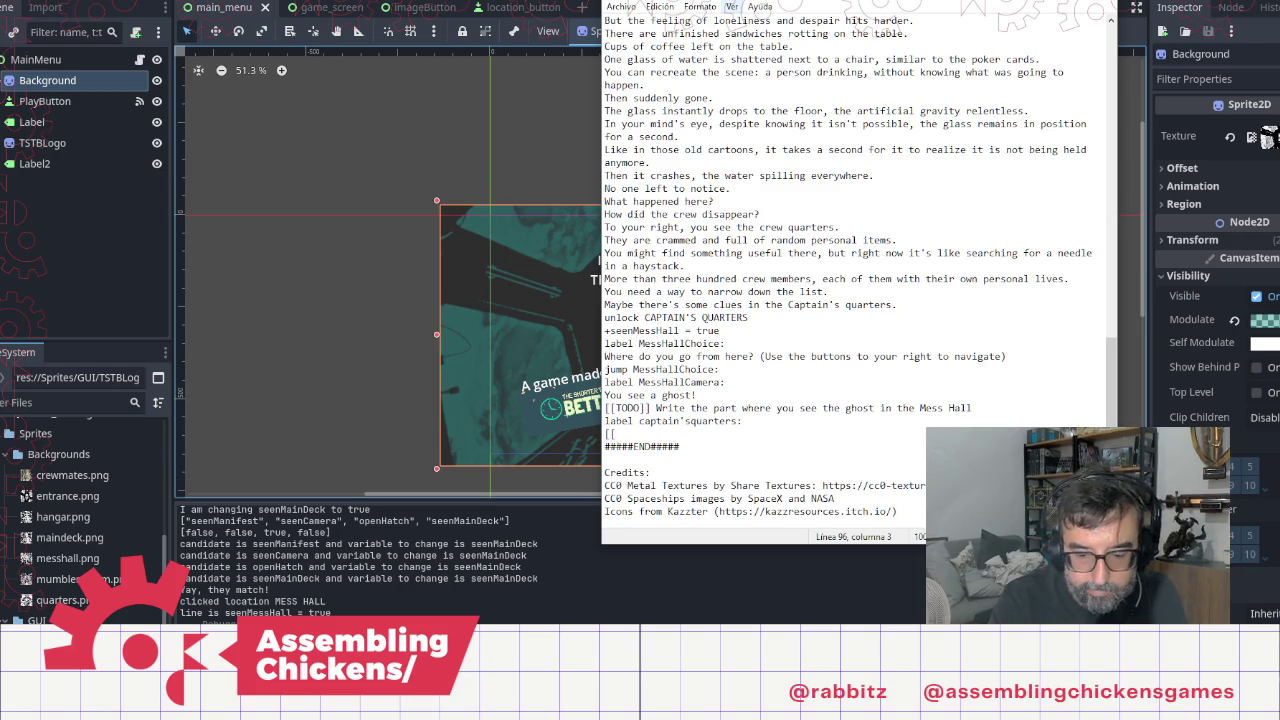
scroll(728, 214, up, 5)
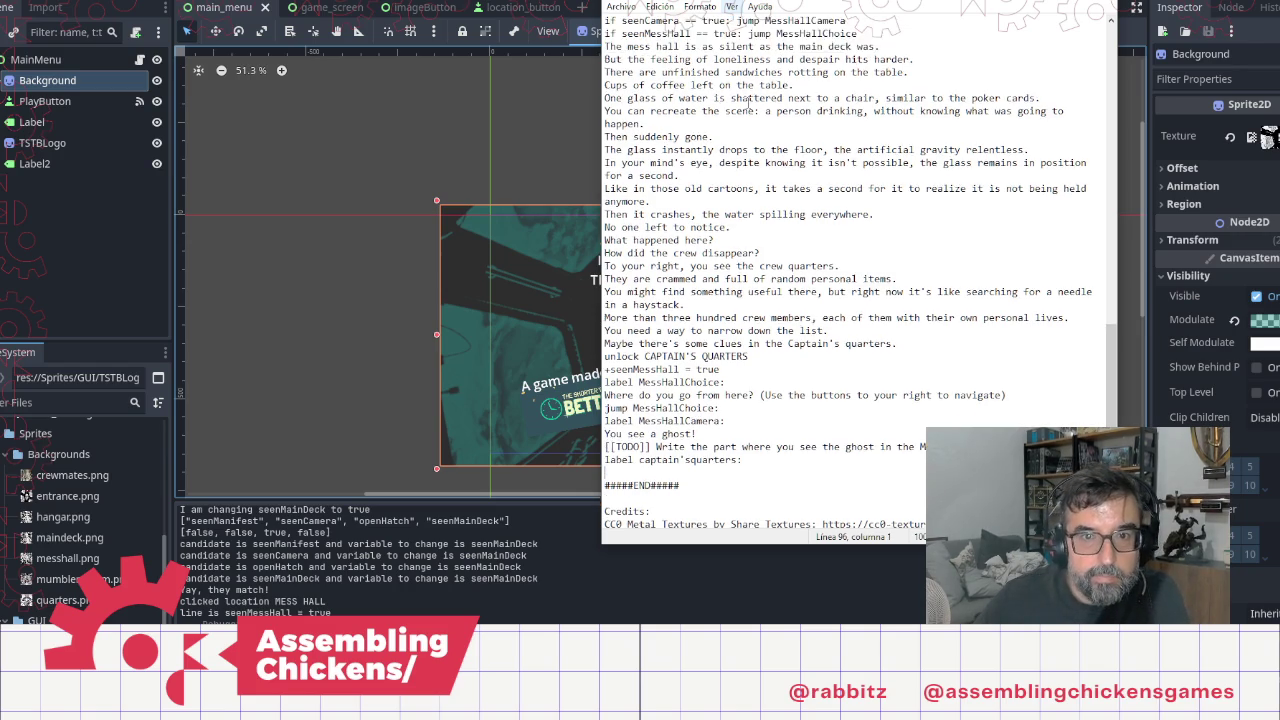
Step: Copy the mess hall setup lines under the captain'squarters label and change the background to quarters.png
mouse_move(604, 149)
mouse_down()
mouse_move(680, 176)
mouse_move(870, 187)
mouse_up()
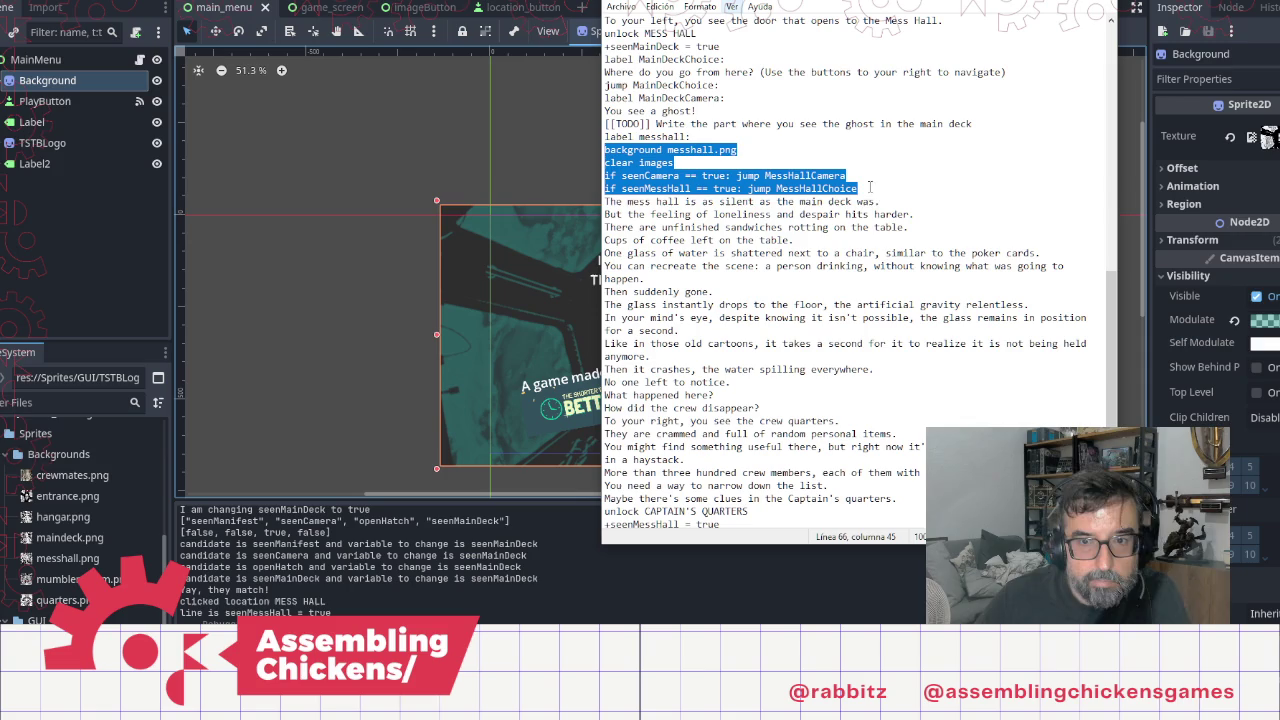
scroll(870, 187, down, 3)
scroll(588, 460, down, 1)
scroll(617, 483, down, 2)
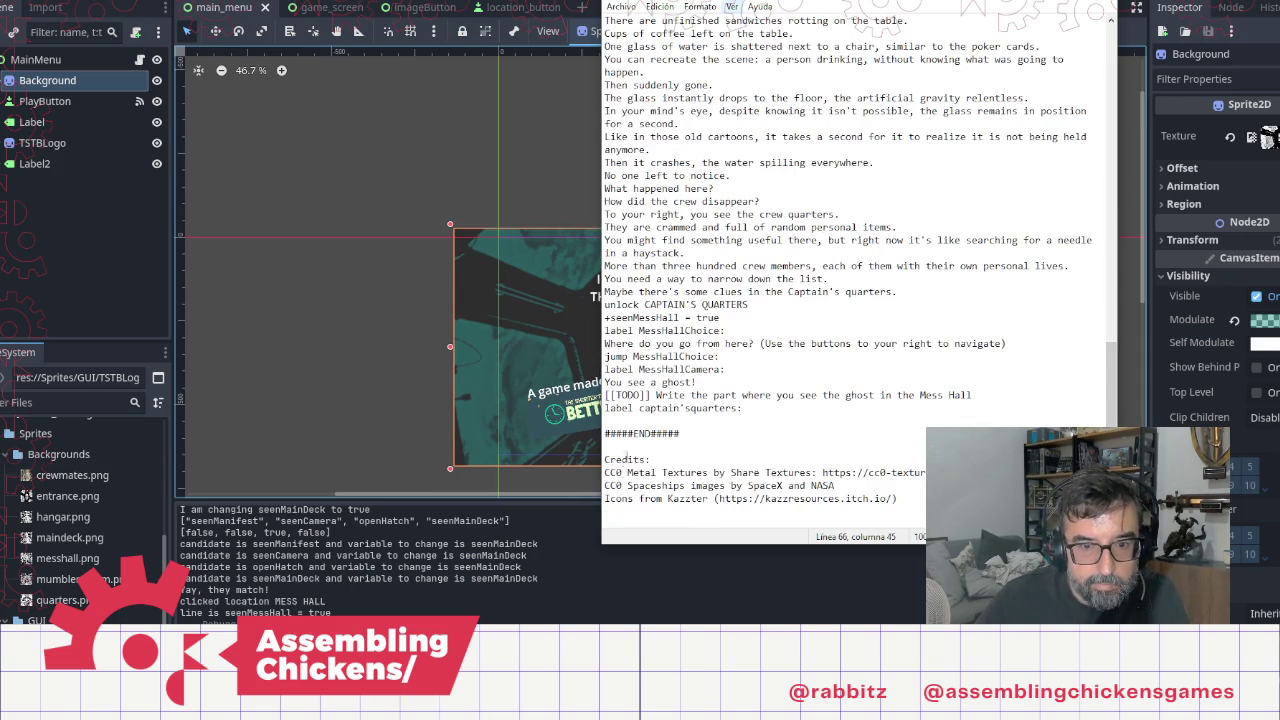
click(620, 421)
text(background messhall.png clear images if seenCamera == true: jump MessHallCamera if seenMessHall == true: jump MessHallChoice)
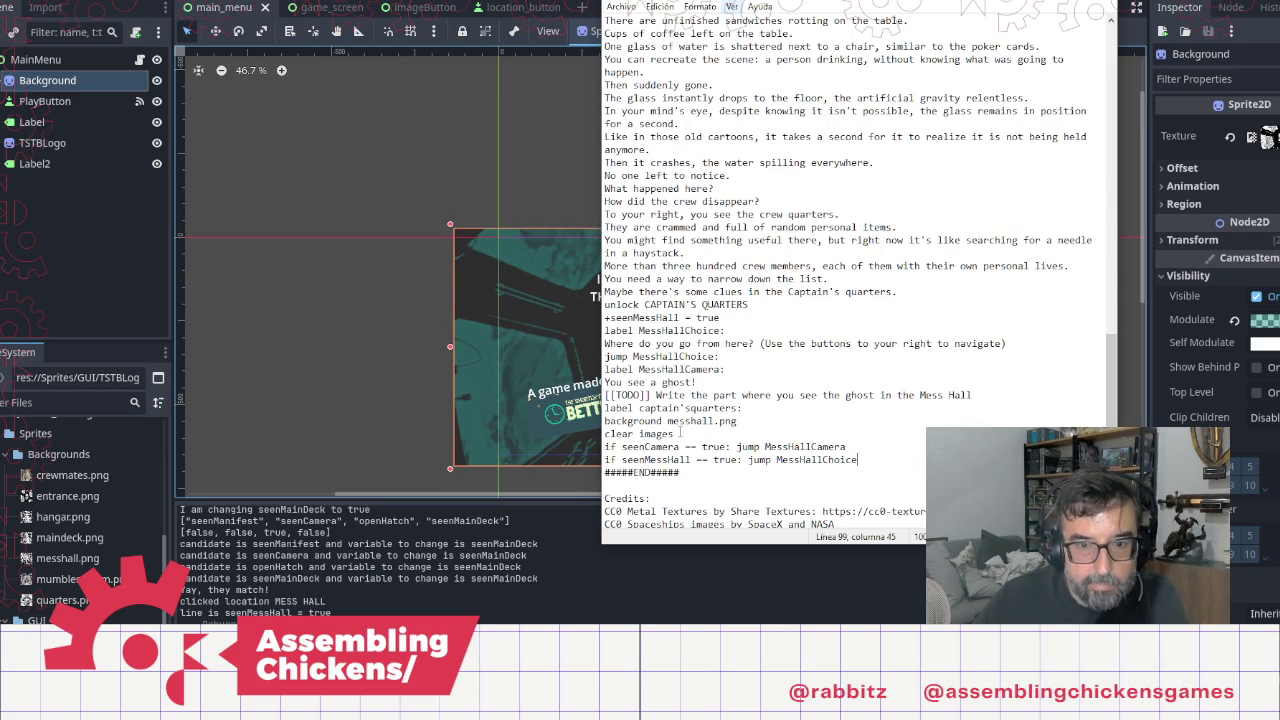
drag(668, 421, 714, 421)
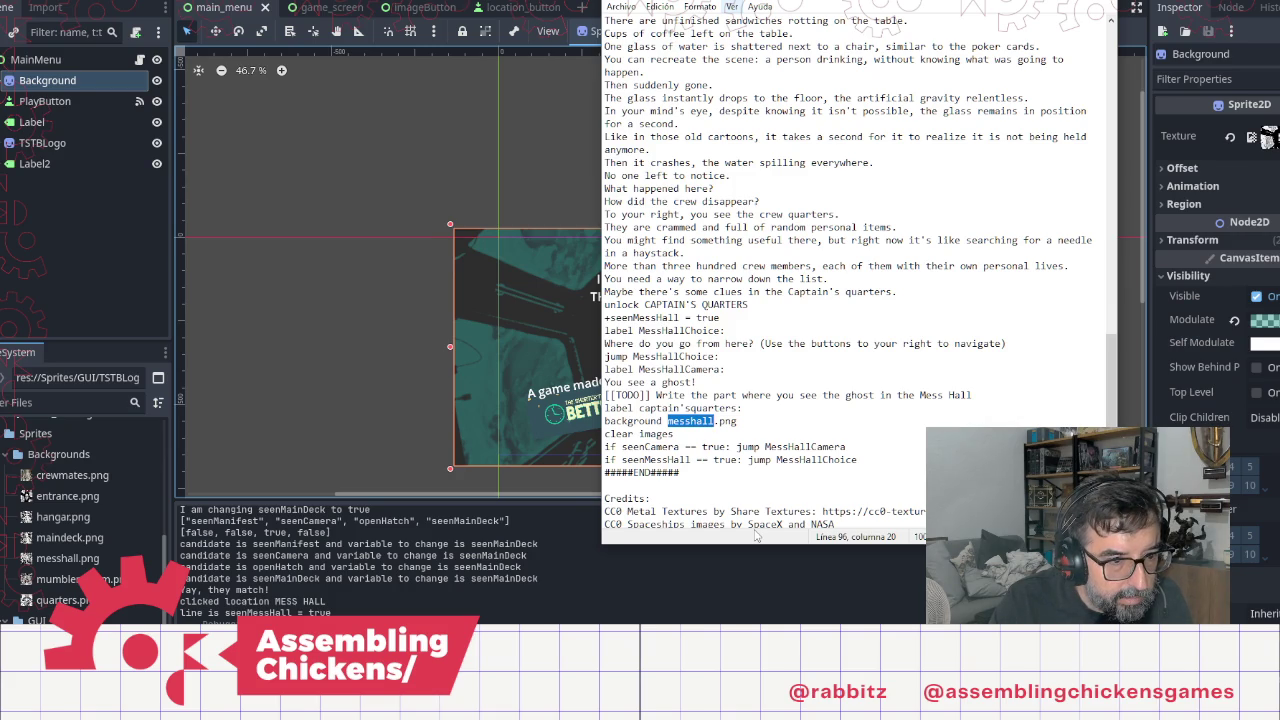
text(quart)
key(BackSpace)
key(BackSpace)
text(rters)
key(End)
Step: Retarget the two jumps to CaptainsCamera and CaptainsChoice, leaving an empty line after them
key(Down)
key(Down)
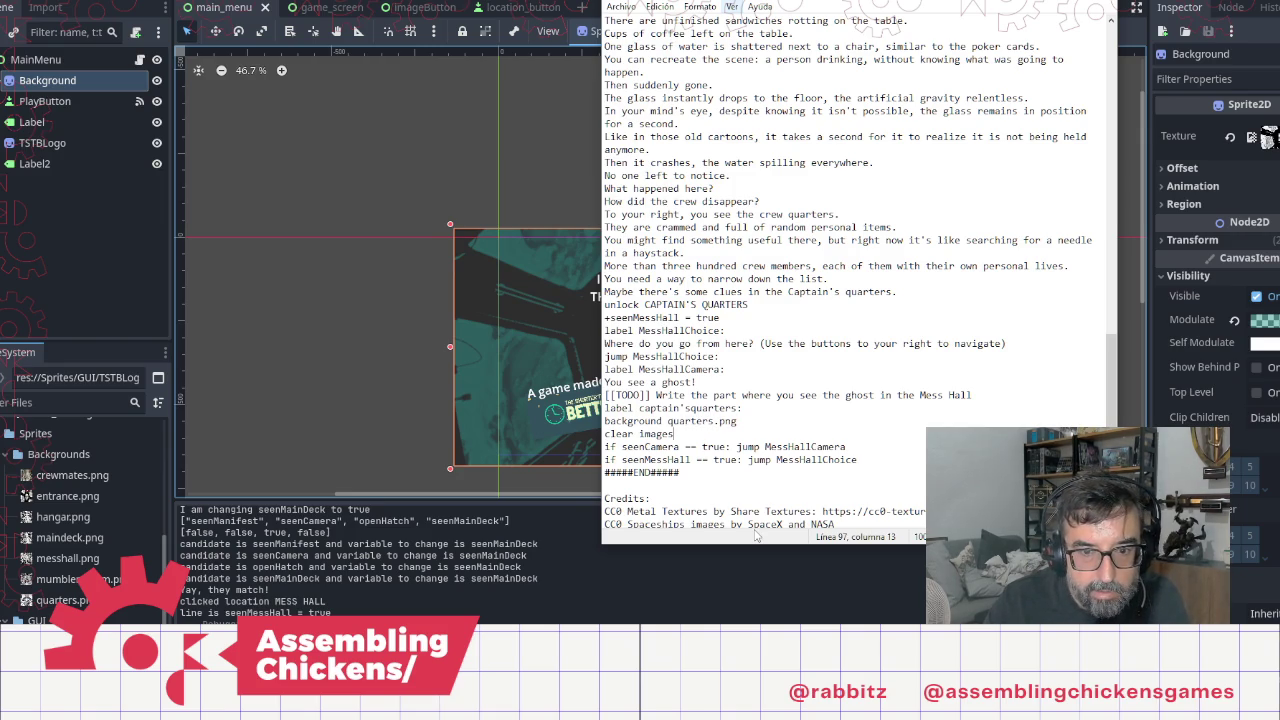
key(Right)
key(Right)
key(Right)
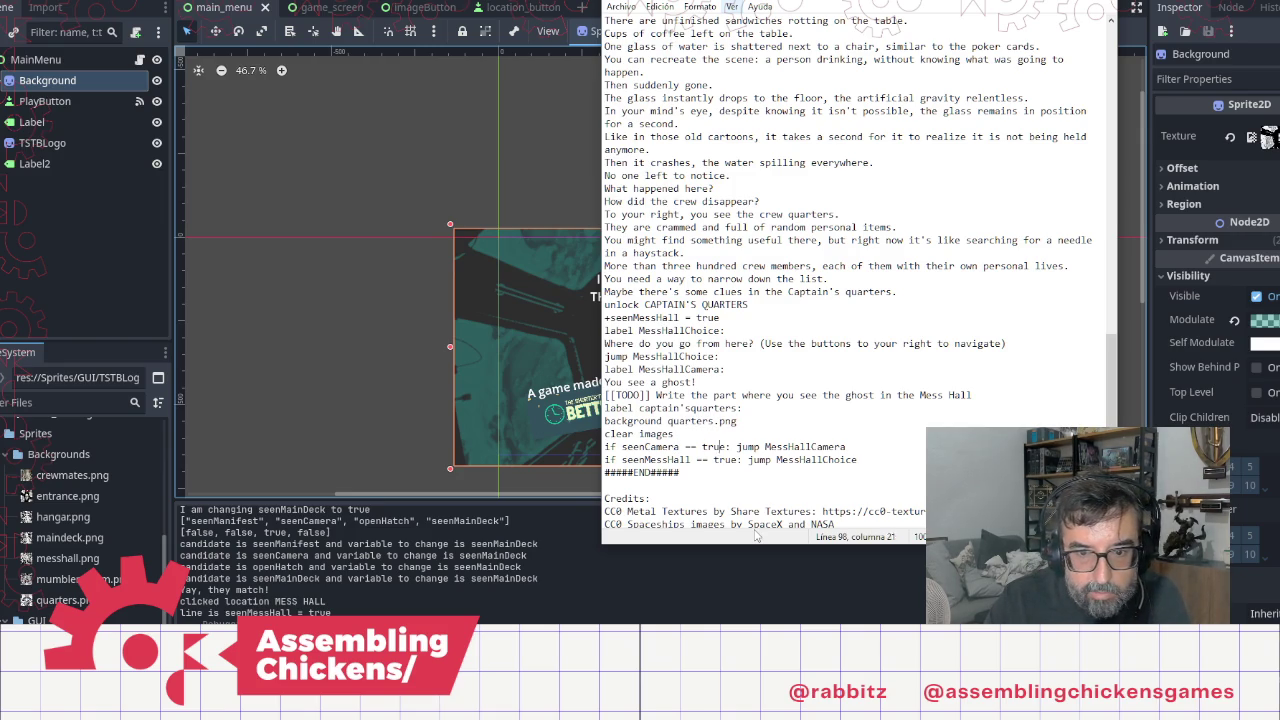
key(shift+Right)
key(shift+Right)
key(shift+Right)
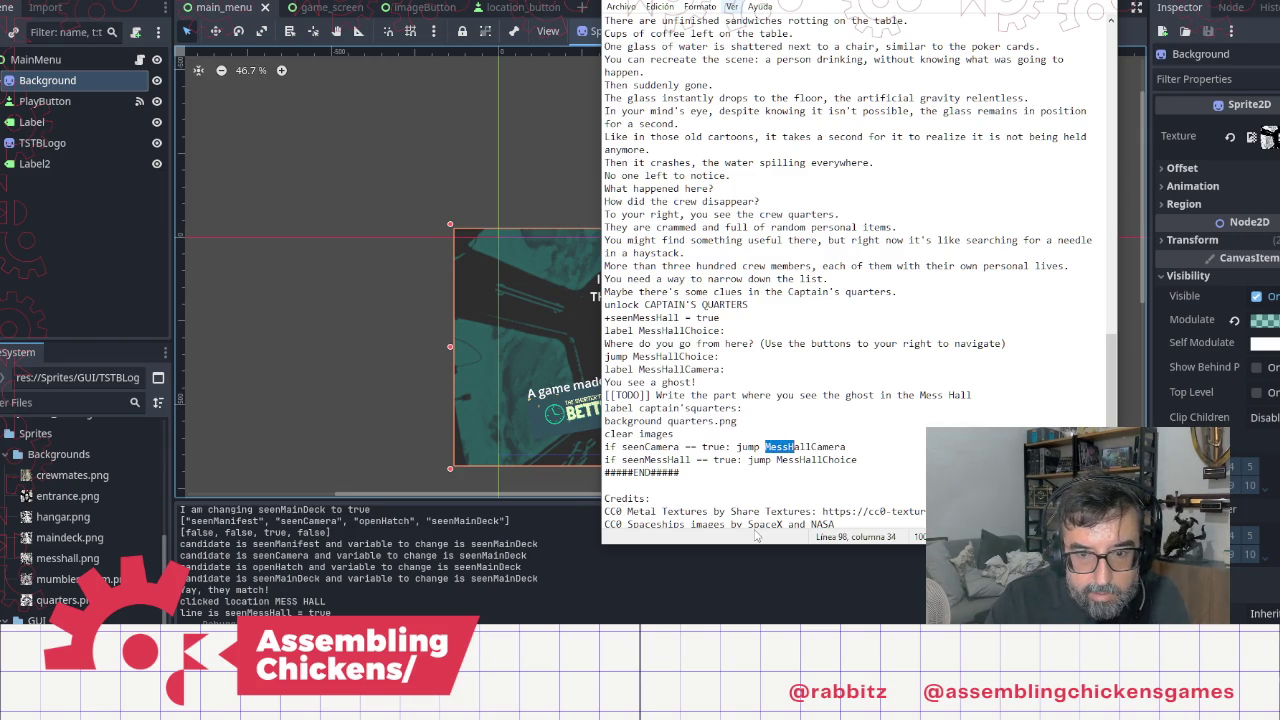
text(captain)
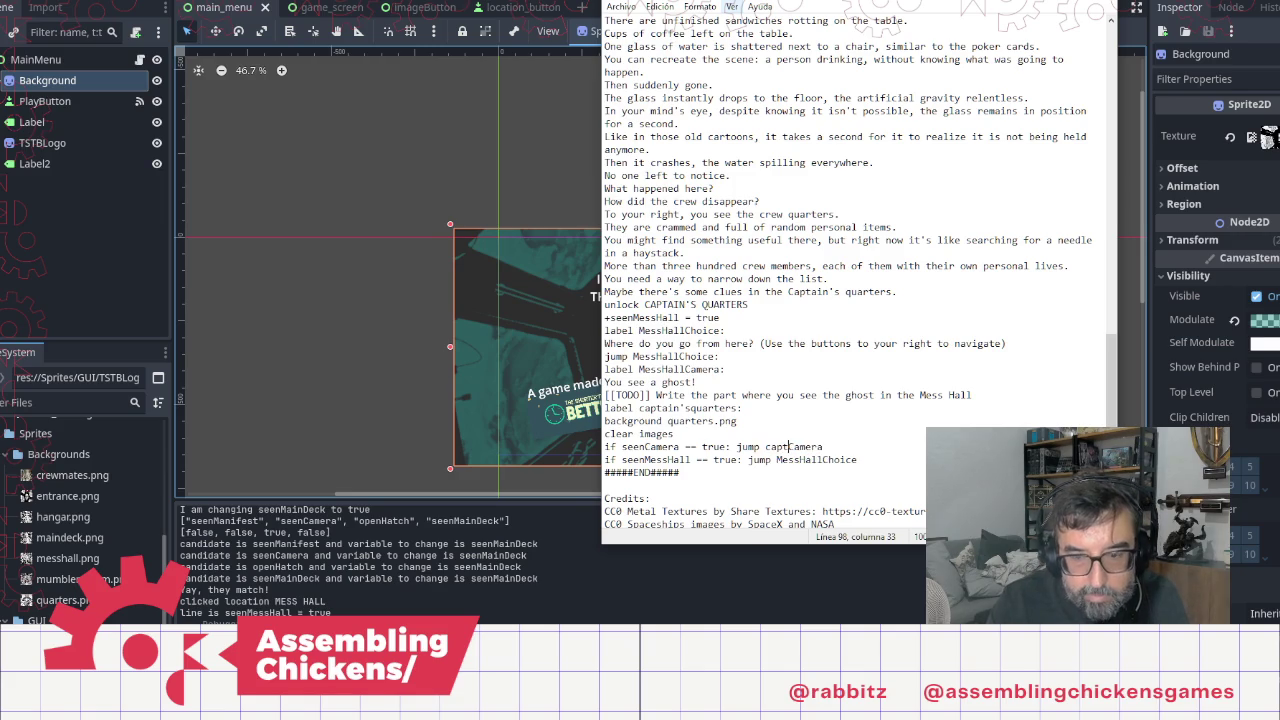
text(s)
key(Down)
key(shift+Left)
key(shift+Left)
key(shift+Left)
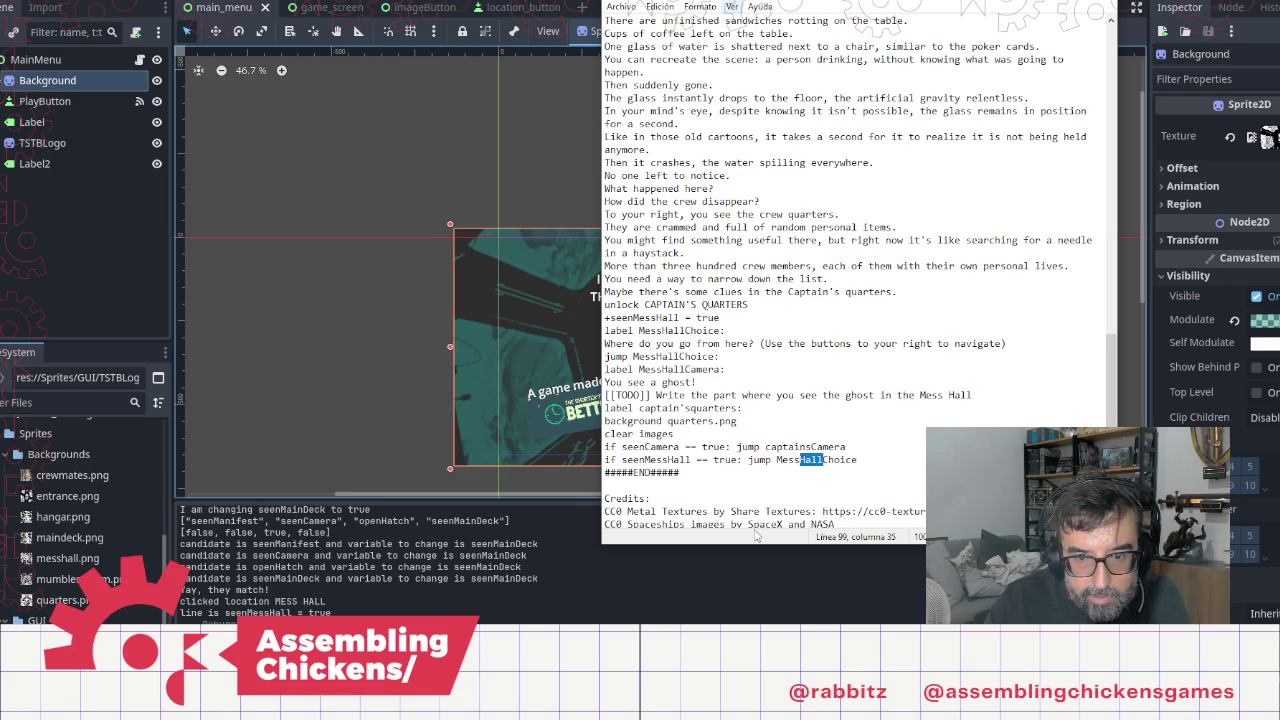
text(captains)
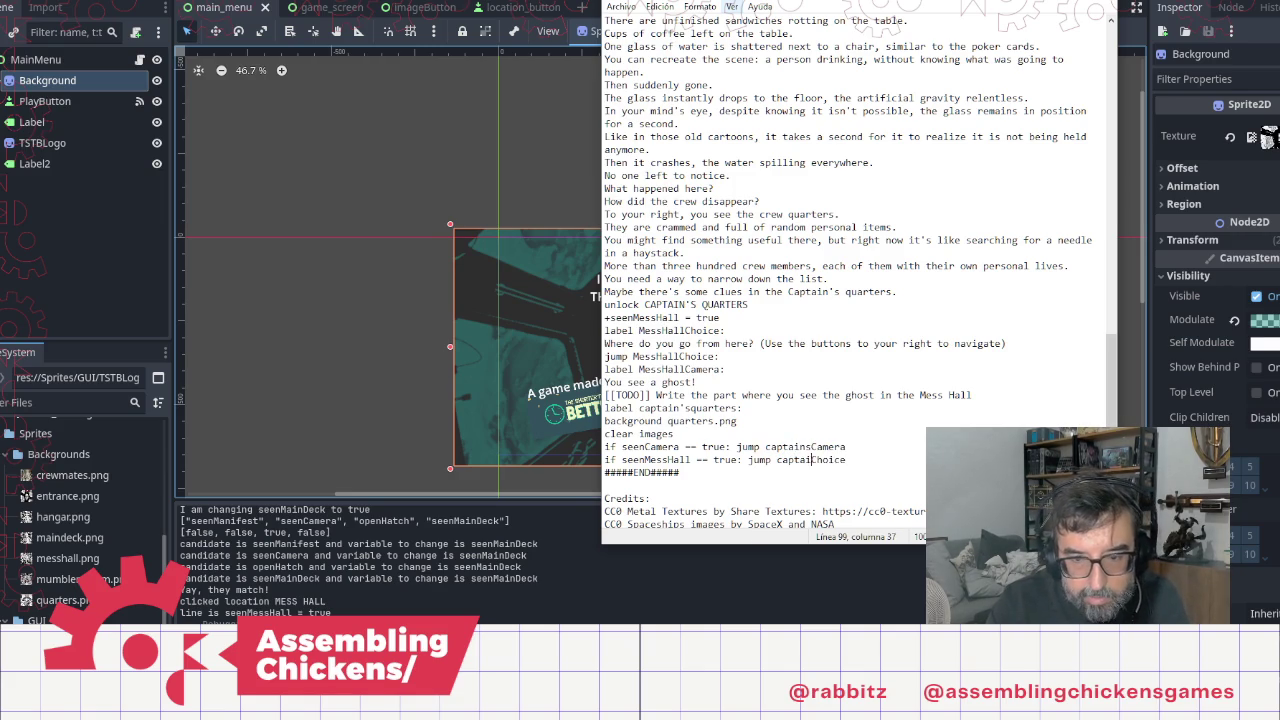
key(Up)
key(Left)
key(BackSpace)
text(C)
key(Down)
key(Delete)
text(C)
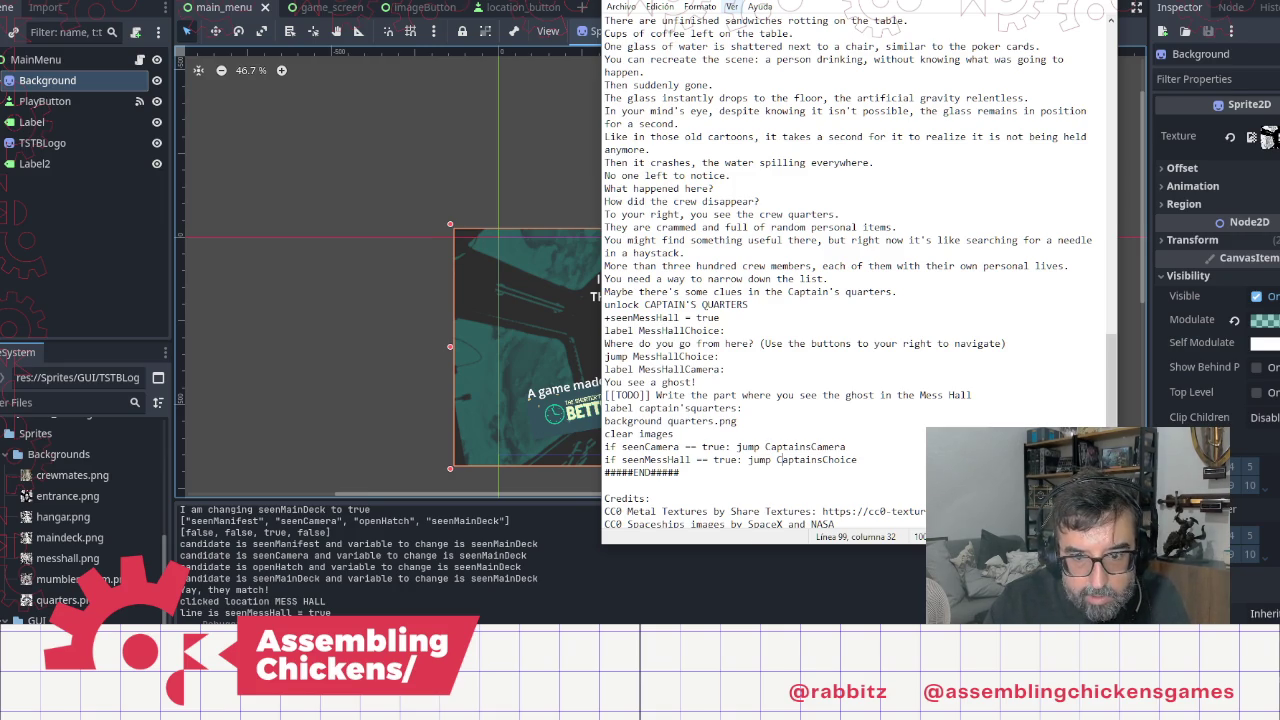
key(Return)
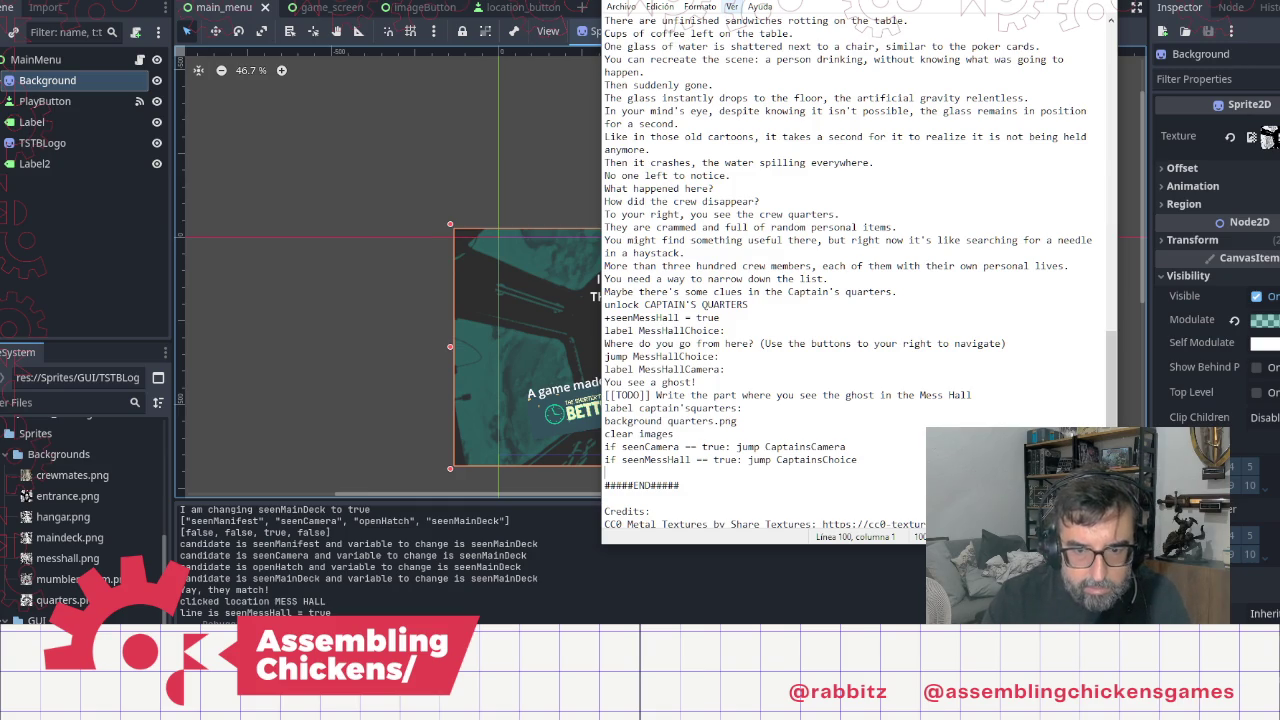
Step: Write 'label CaptainsCamera:' with the note '[[TODO]] Talk to the Captain' beneath it
text(label)
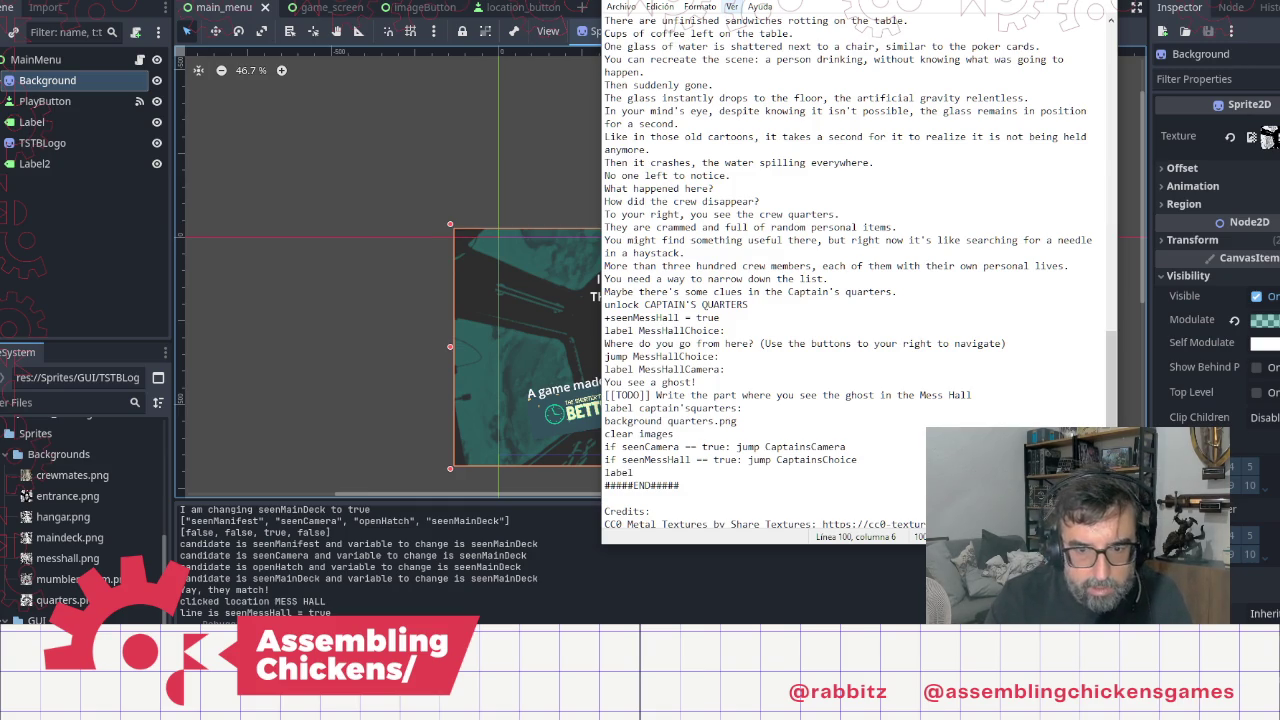
text(:)
key(BackSpace)
text(Cap)
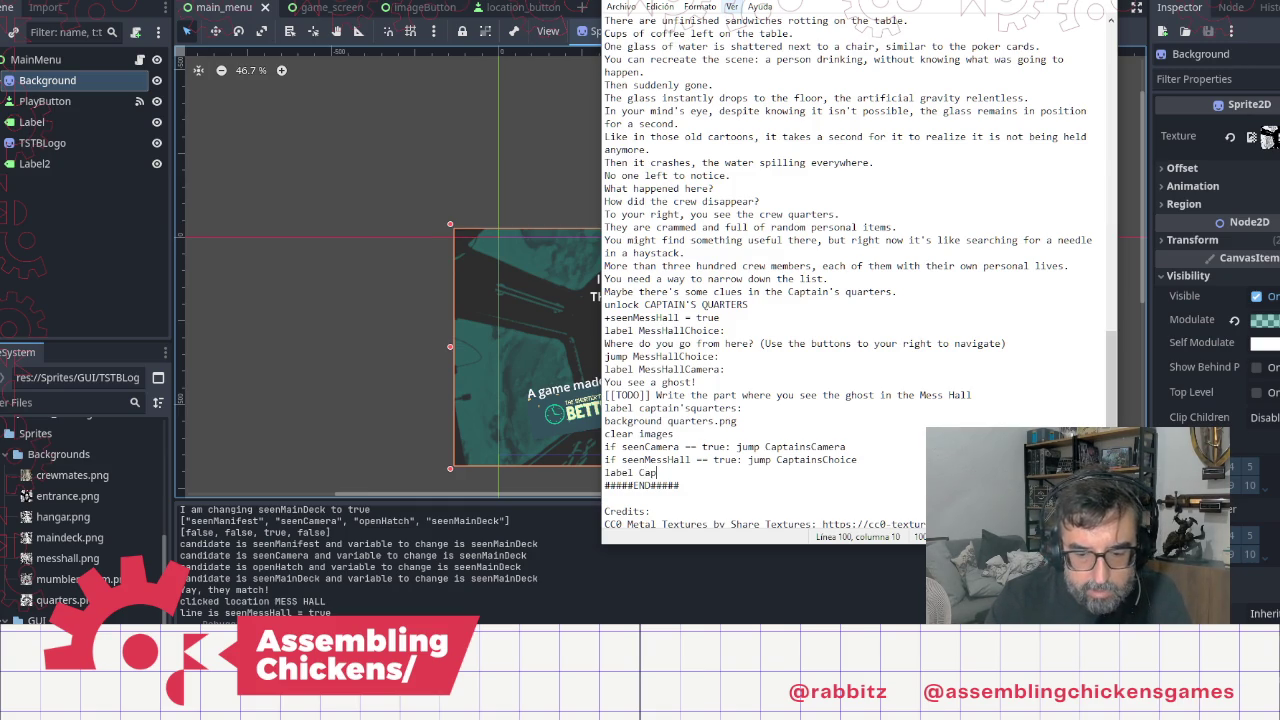
text(tainsCamera)
text(:)
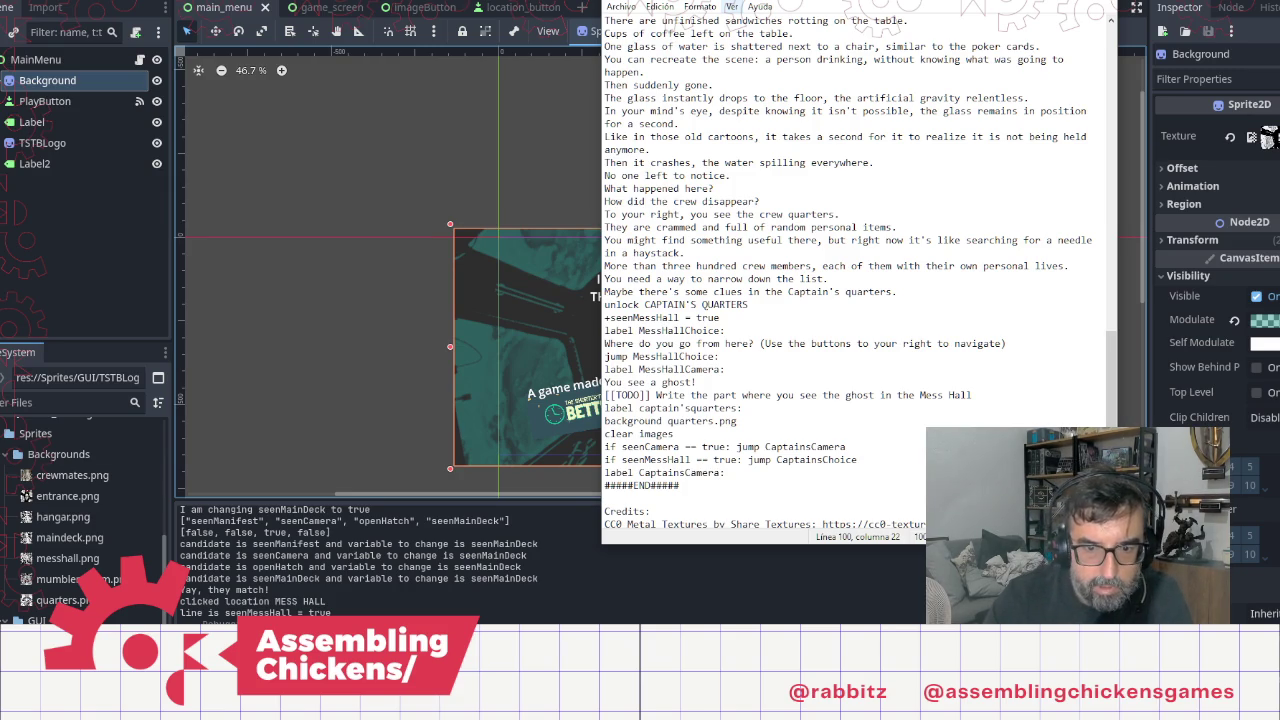
key(Return)
text([[)
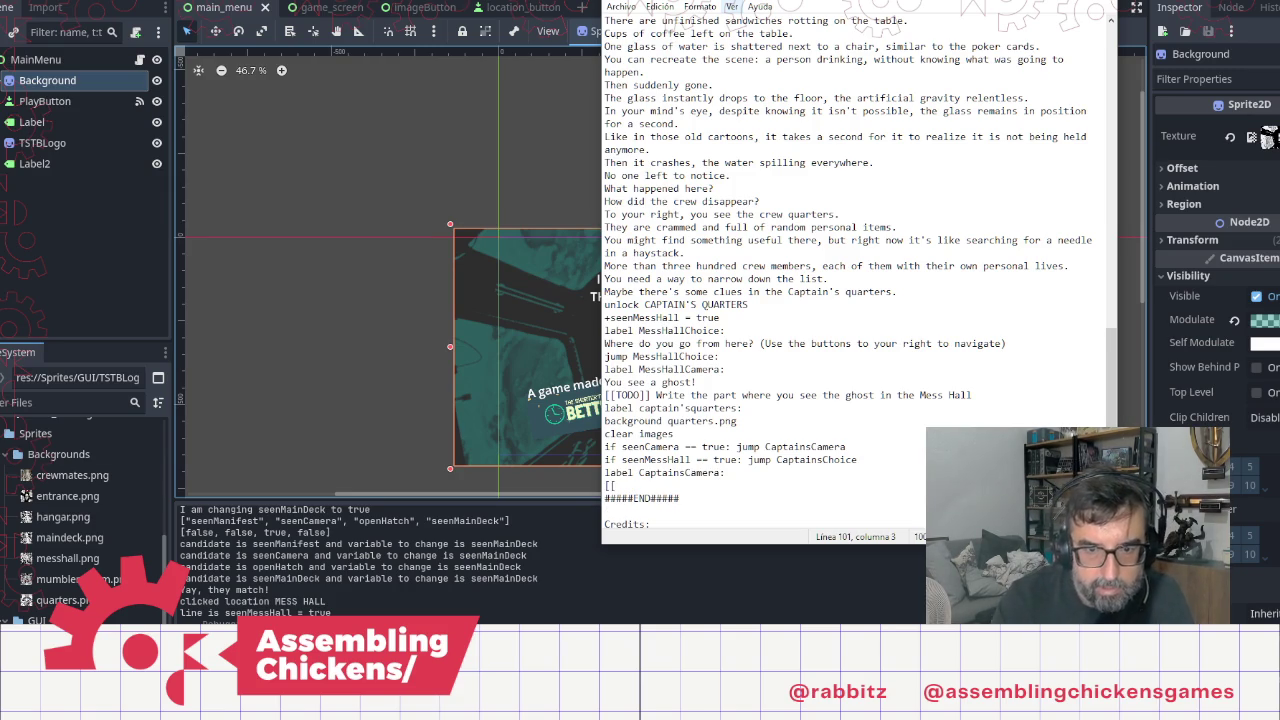
text(TODO]])
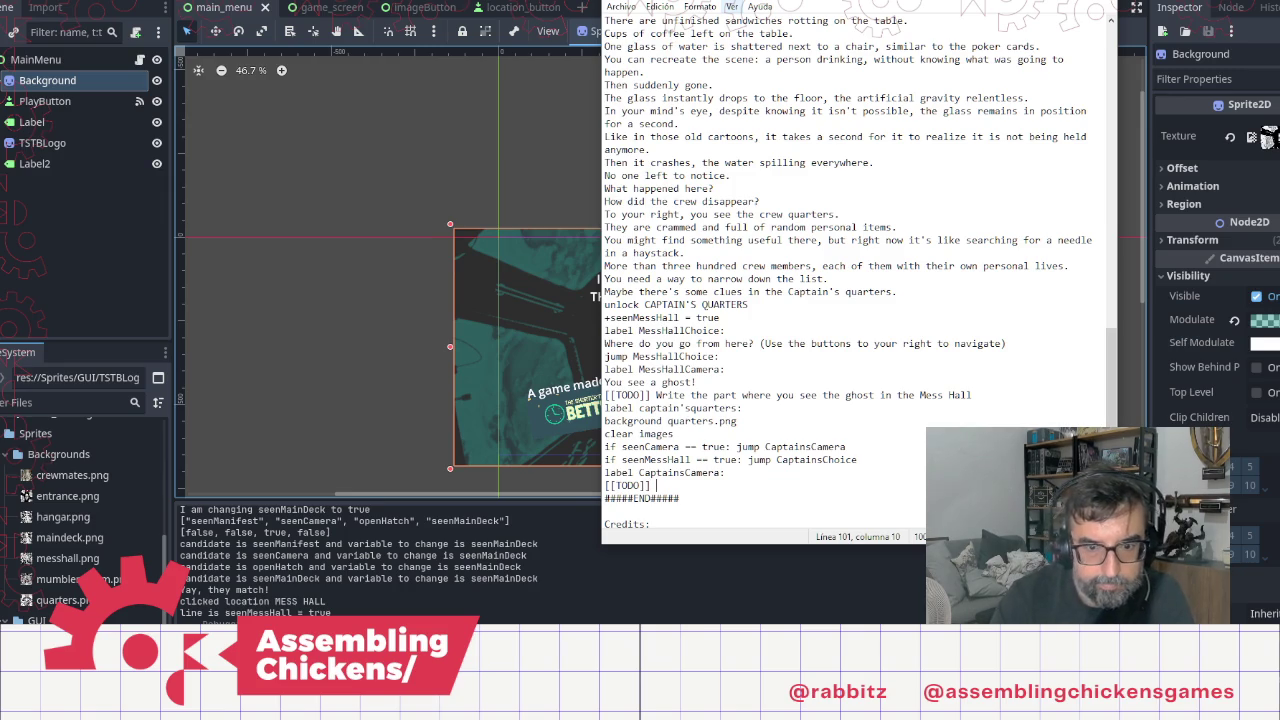
text( Talk )
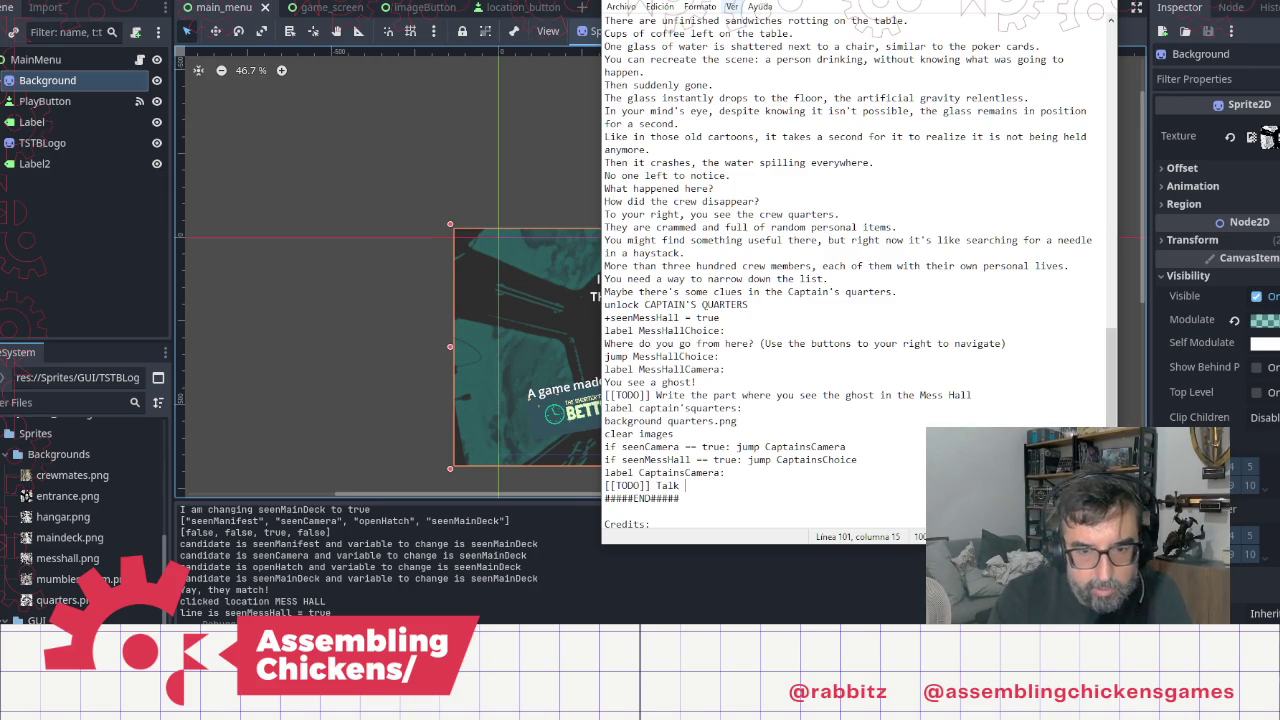
text(to the Captain)
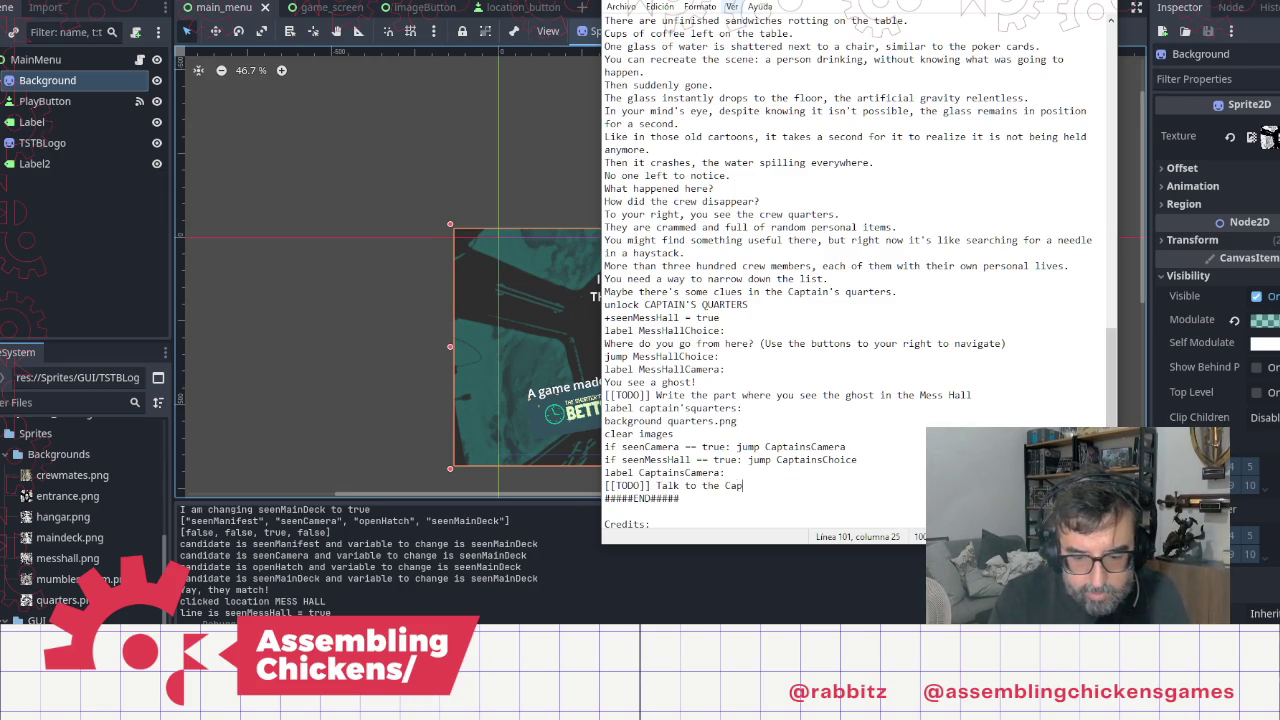
key(Return)
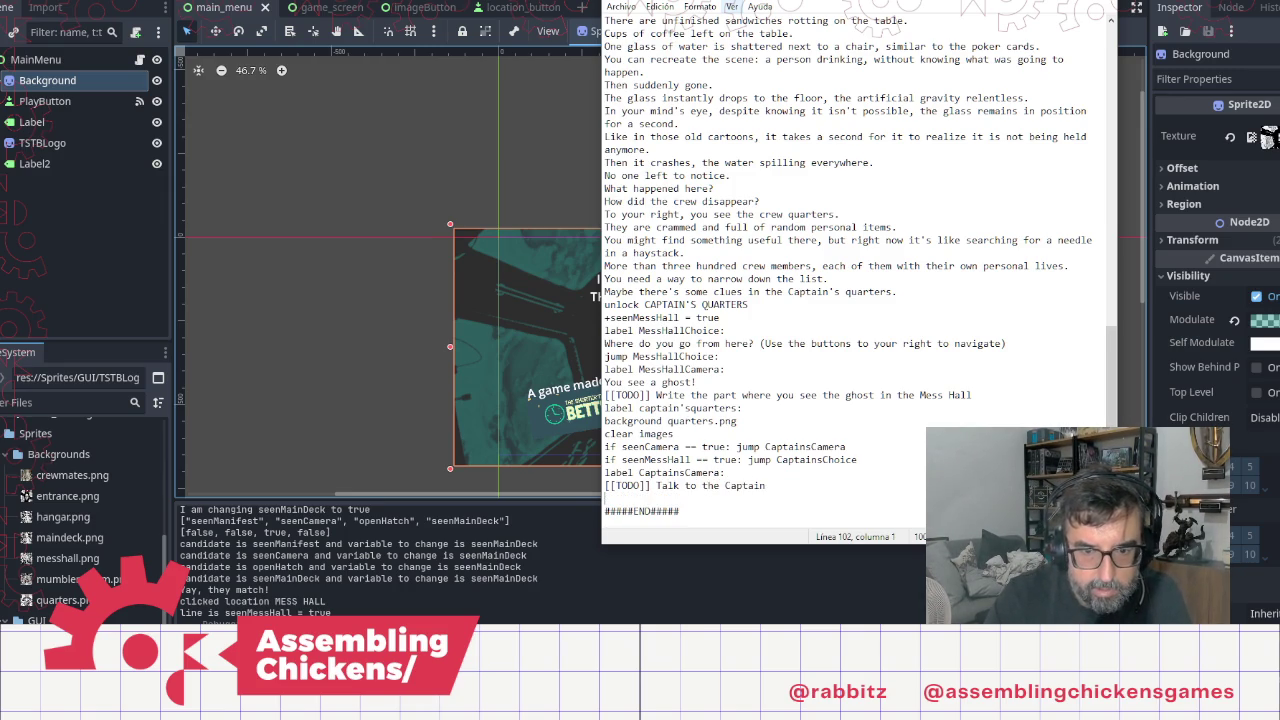
text([[)
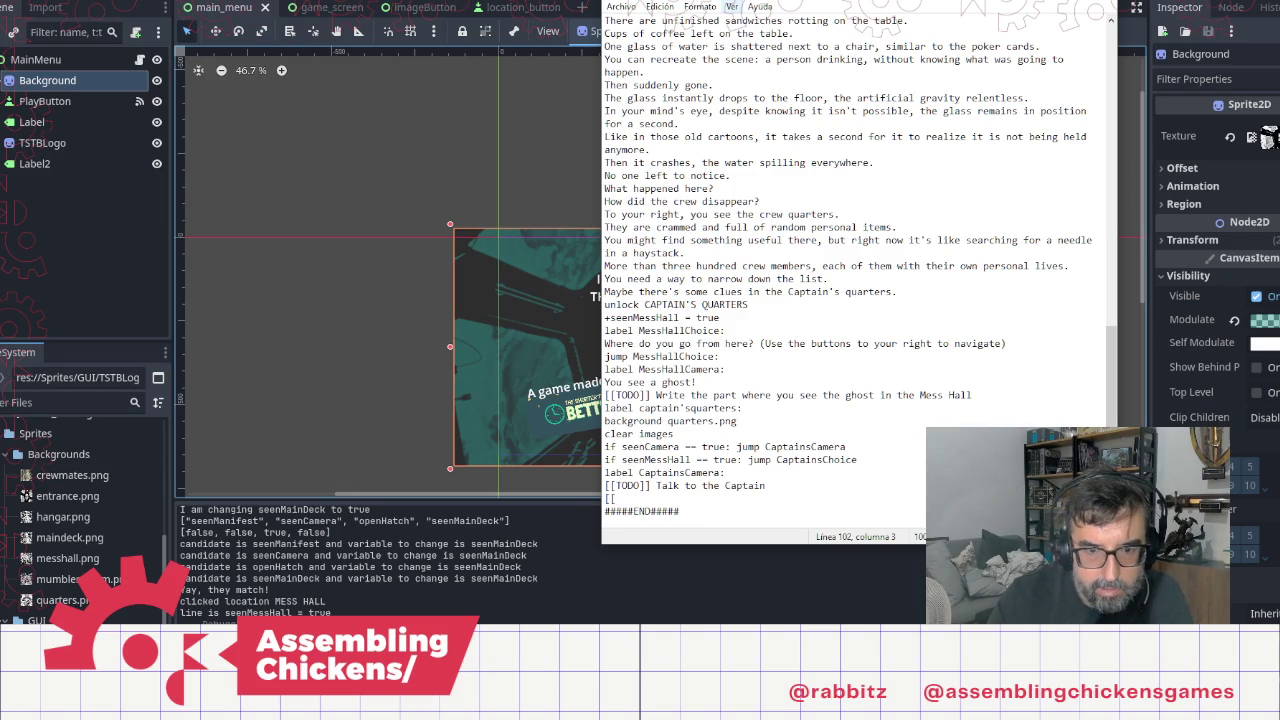
key(BackSpace)
key(BackSpace)
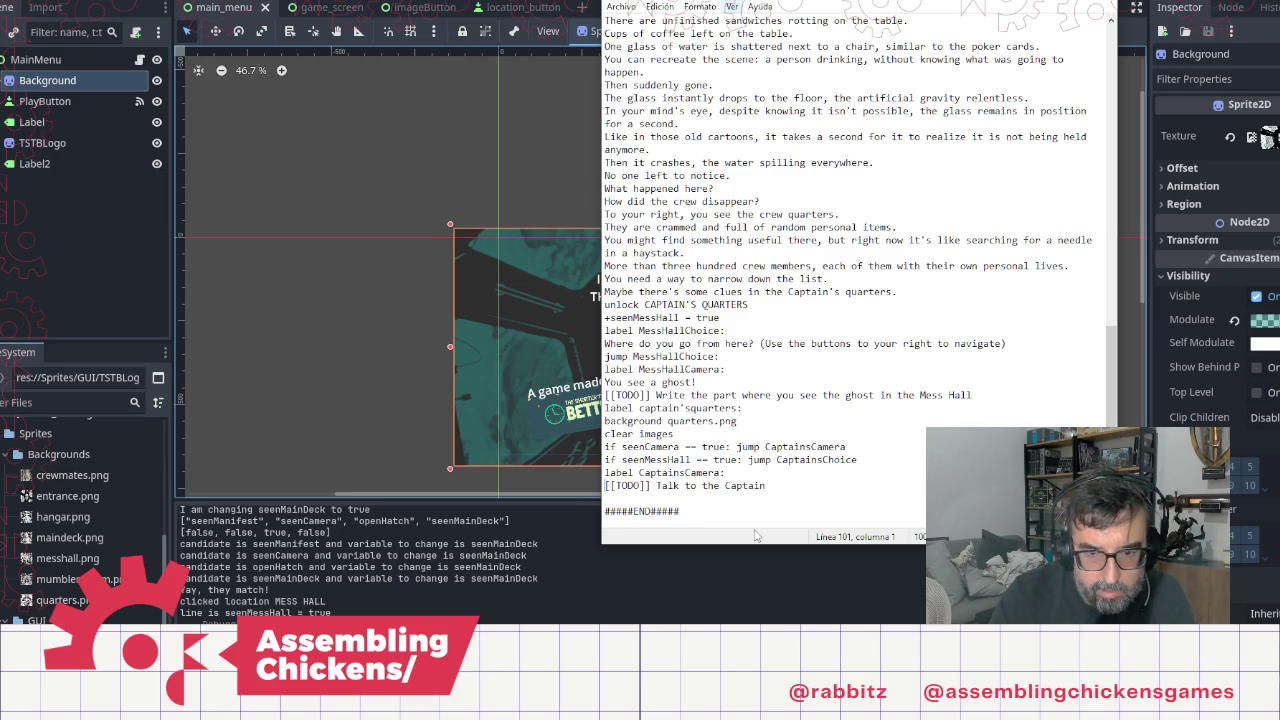
Step: Change the seenMessHall condition flag to seenCaptainsQuarters
key(Up)
key(Right)
key(Right)
key(Right)
key(shift+Right)
key(shift+Right)
key(shift+Right)
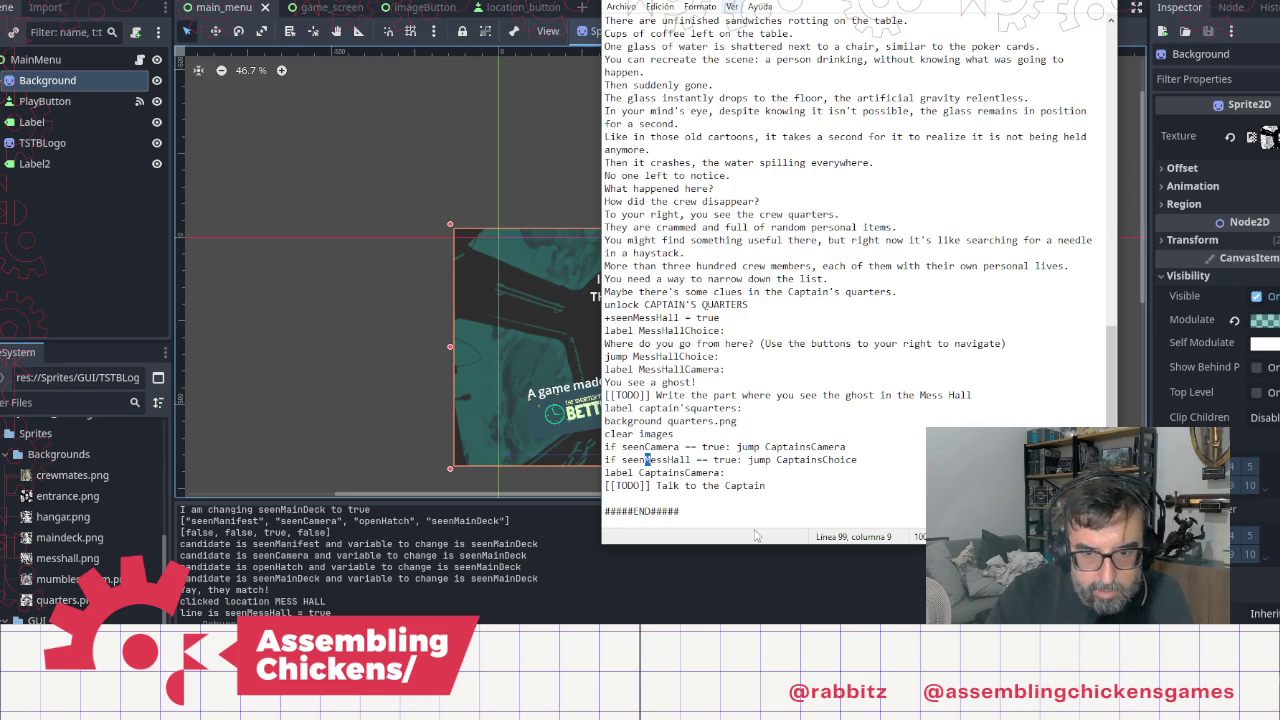
key(shift+Left)
key(shift+Left)
text(Captains)
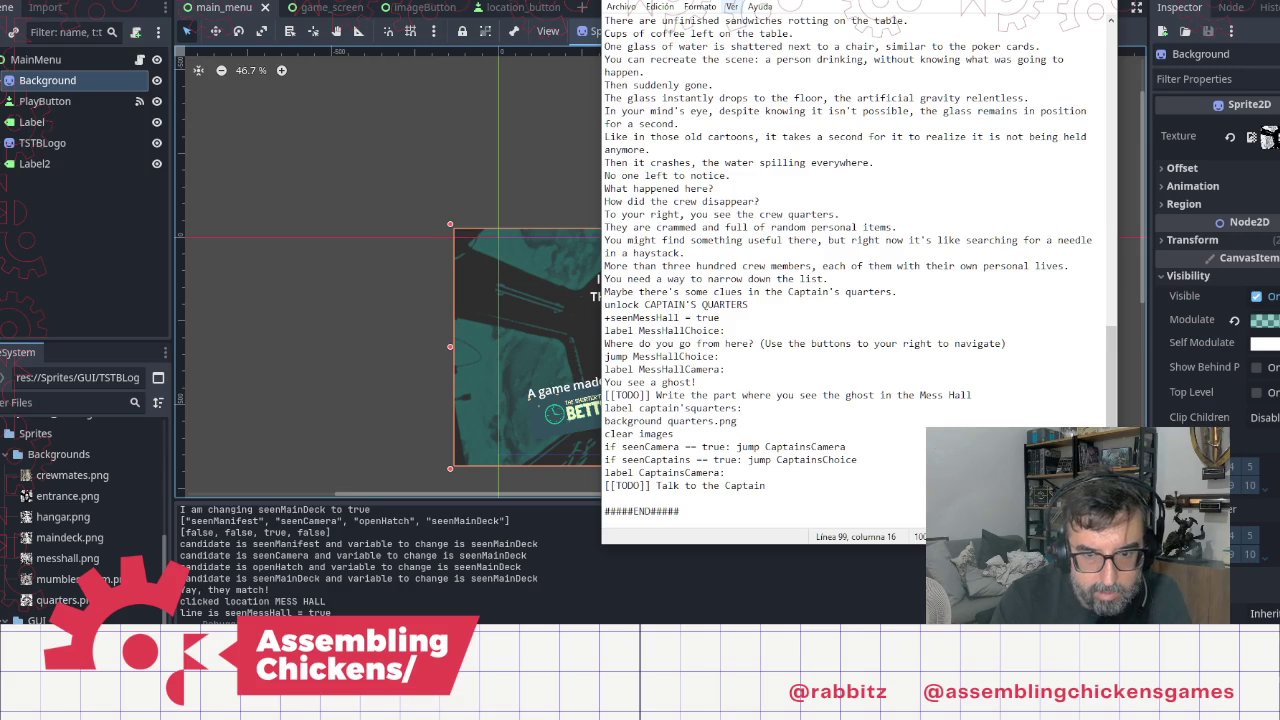
text(Quarters)
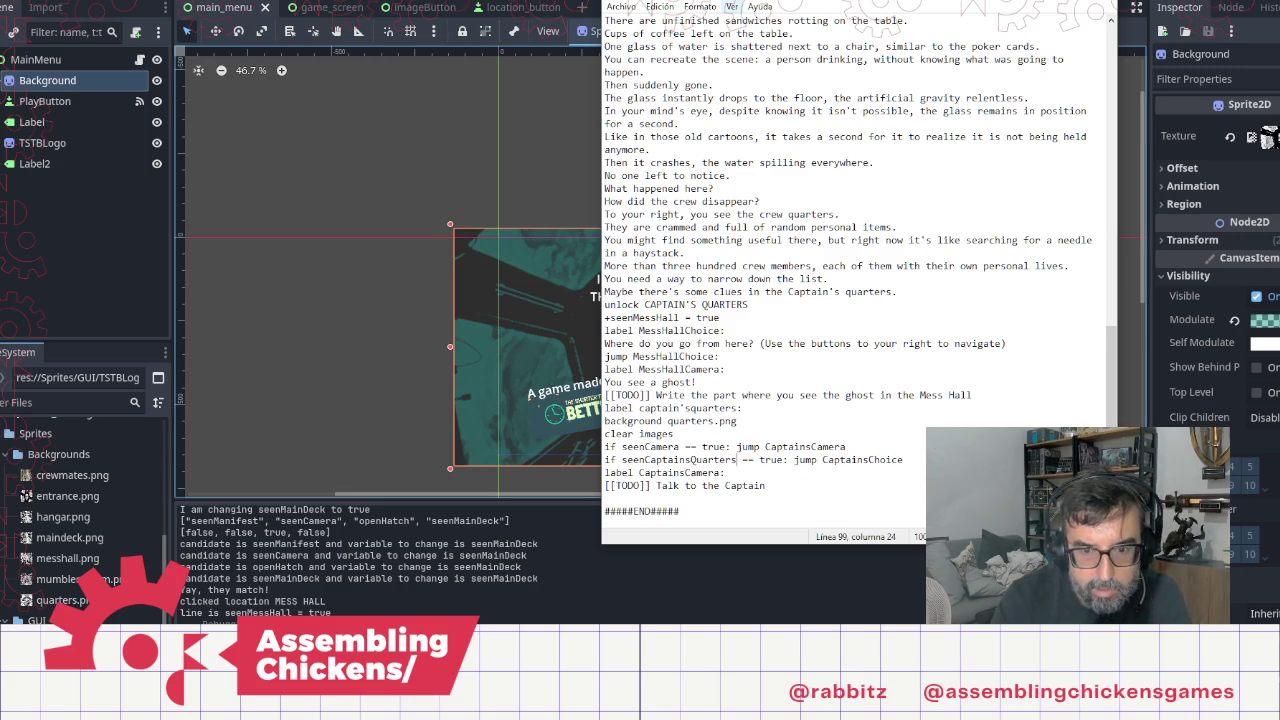
key(shift+Left)
key(shift+Left)
key(shift+Left)
key(shift+Left)
key(ctrl+c)
Step: Add a new label at the end of the section, naming it CaptainsChoice
key(Down)
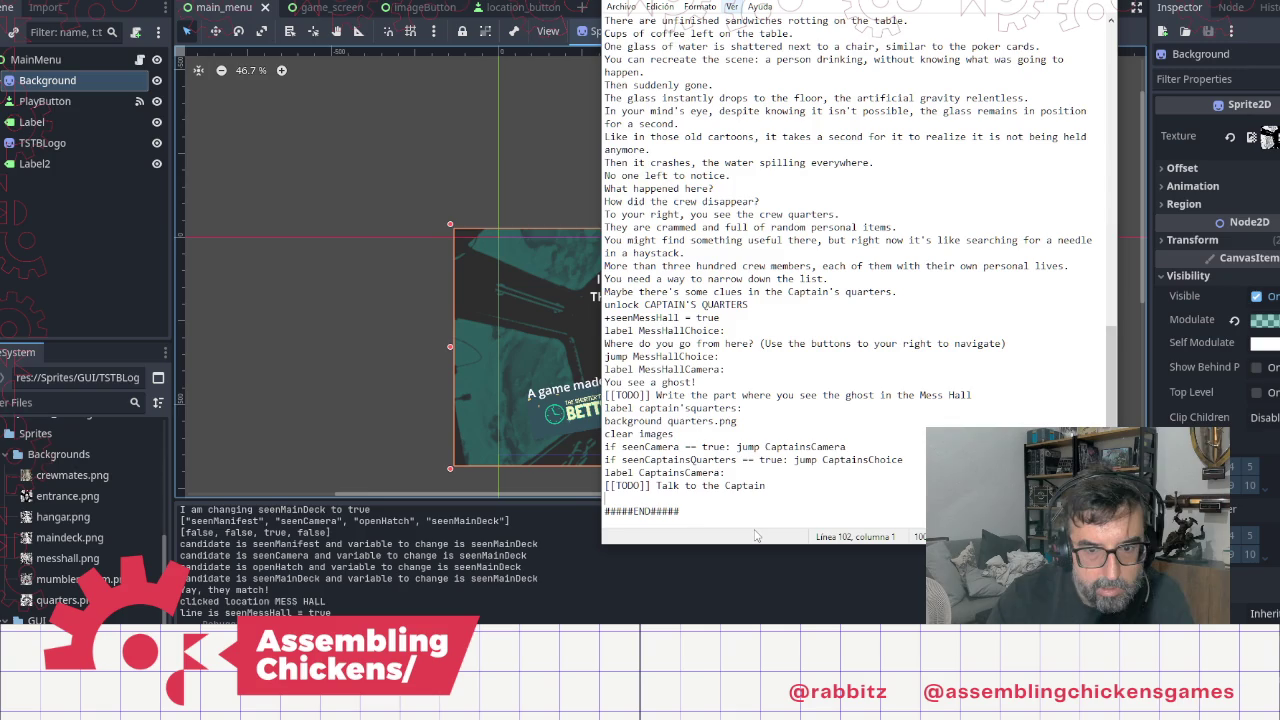
text(label:)
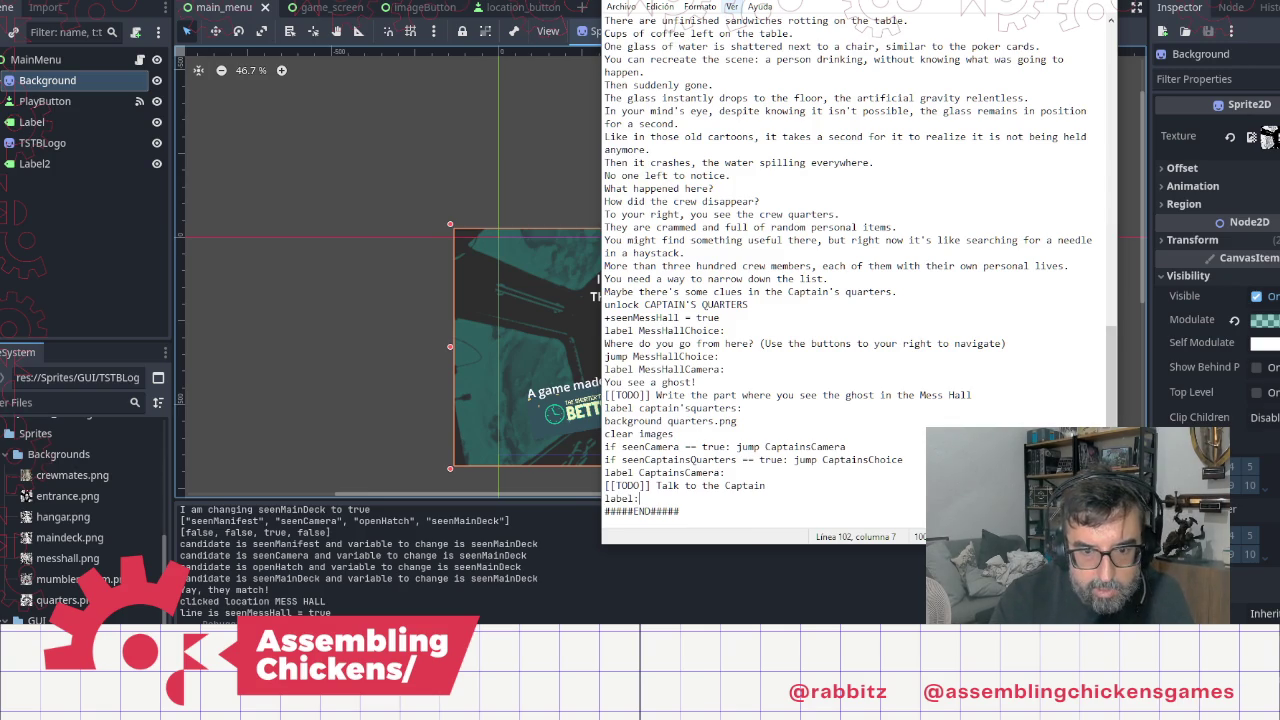
key(ctrl+v)
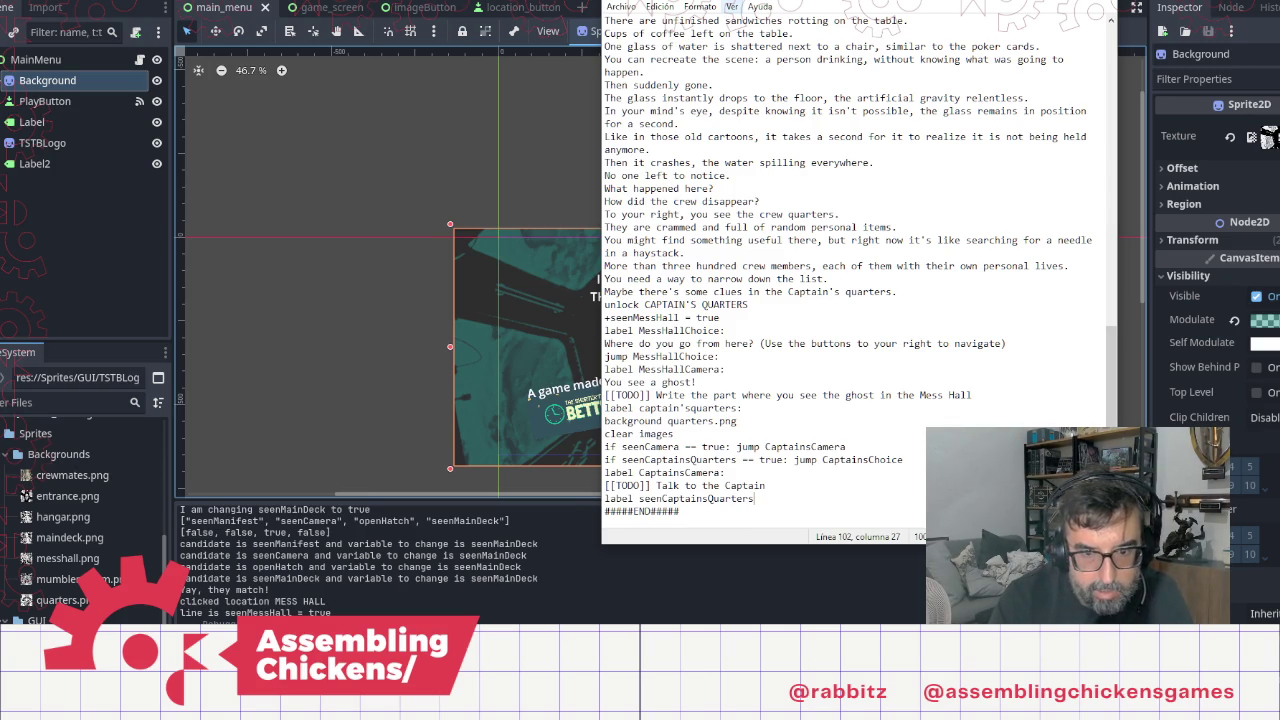
text(:)
key(Return)
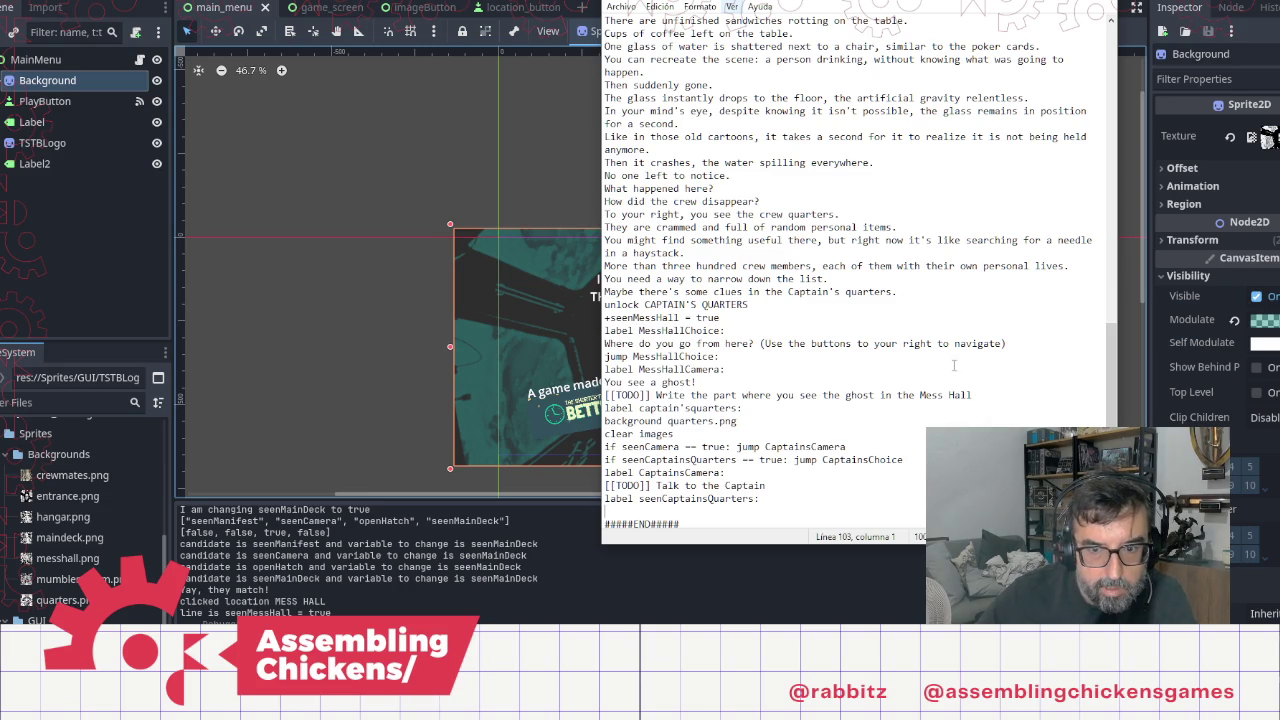
double_click(858, 460)
key(ctrl+c)
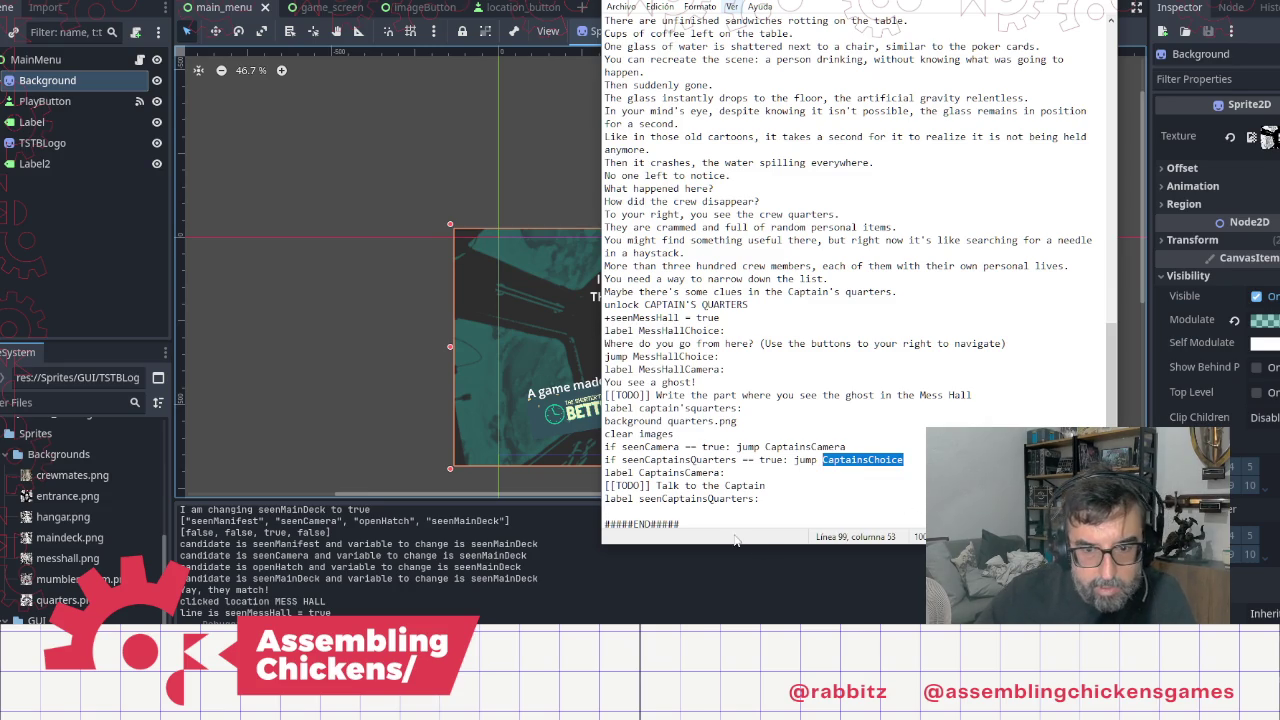
click(697, 498)
double_click(697, 498)
key(ctrl+v)
text(:)
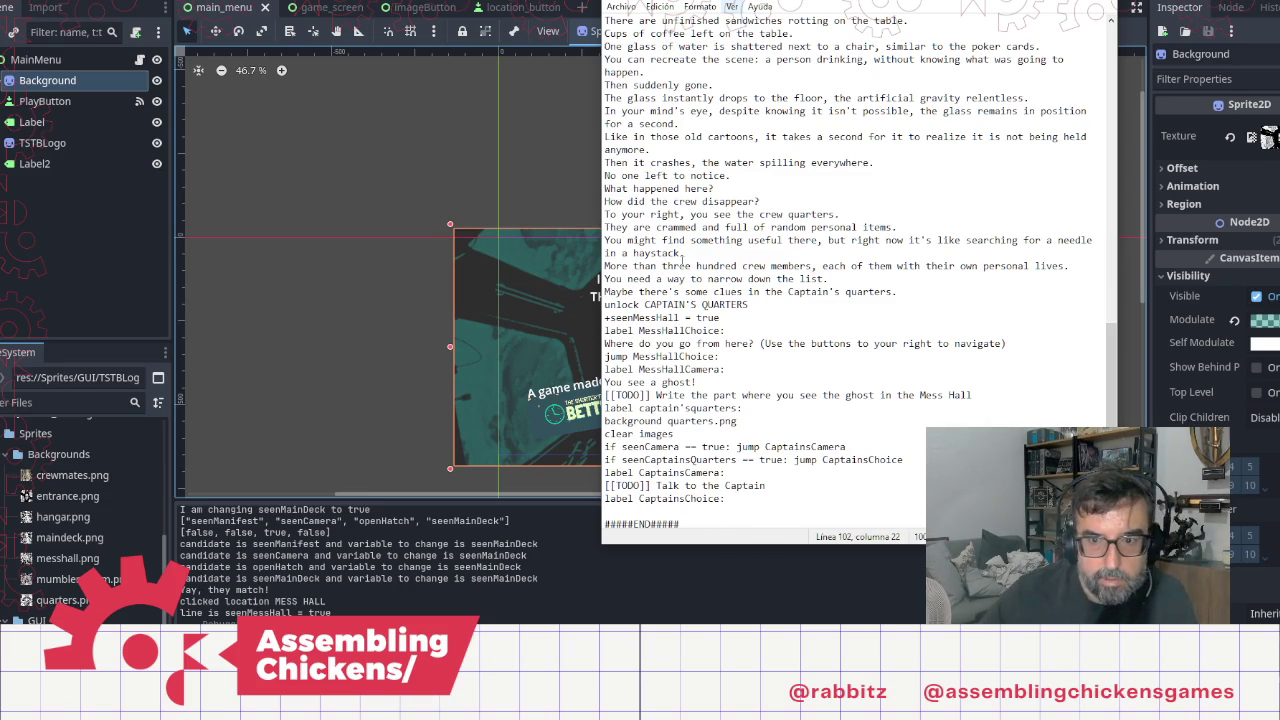
Step: Copy the 'Where do you go from here?' prompt line under the CaptainsChoice label
click(605, 343)
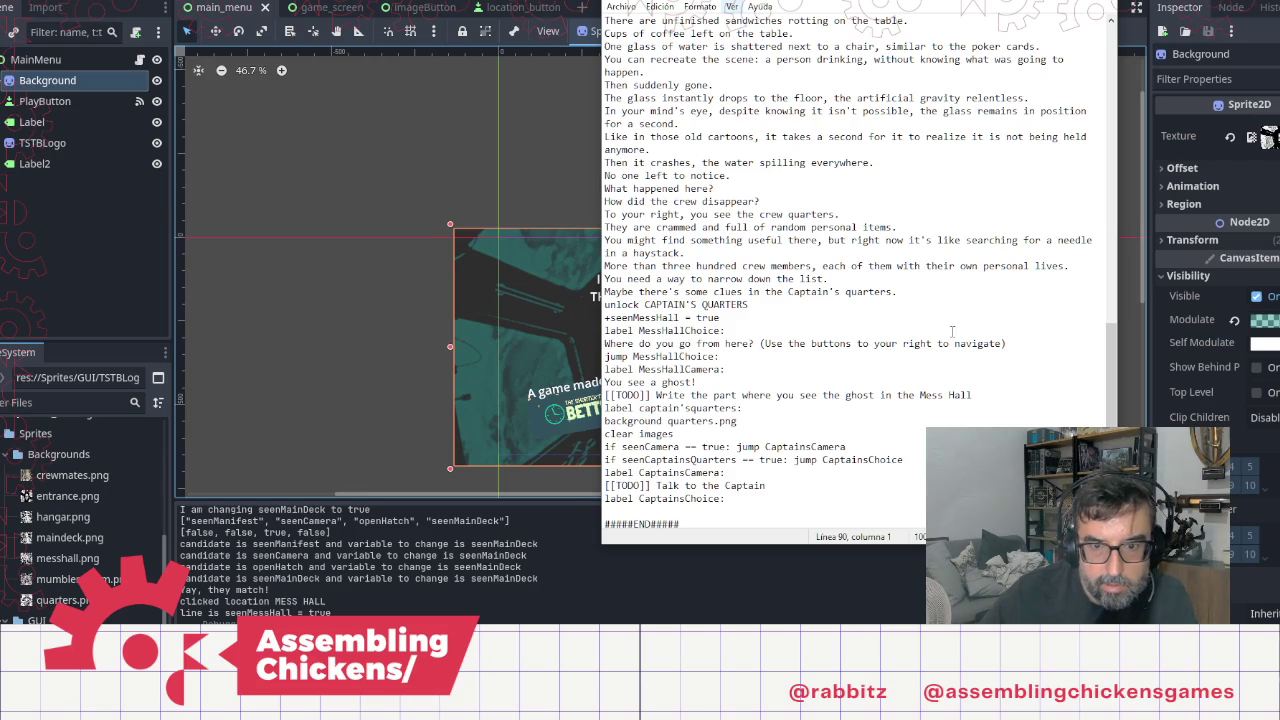
shift+click(1021, 348)
click(780, 497)
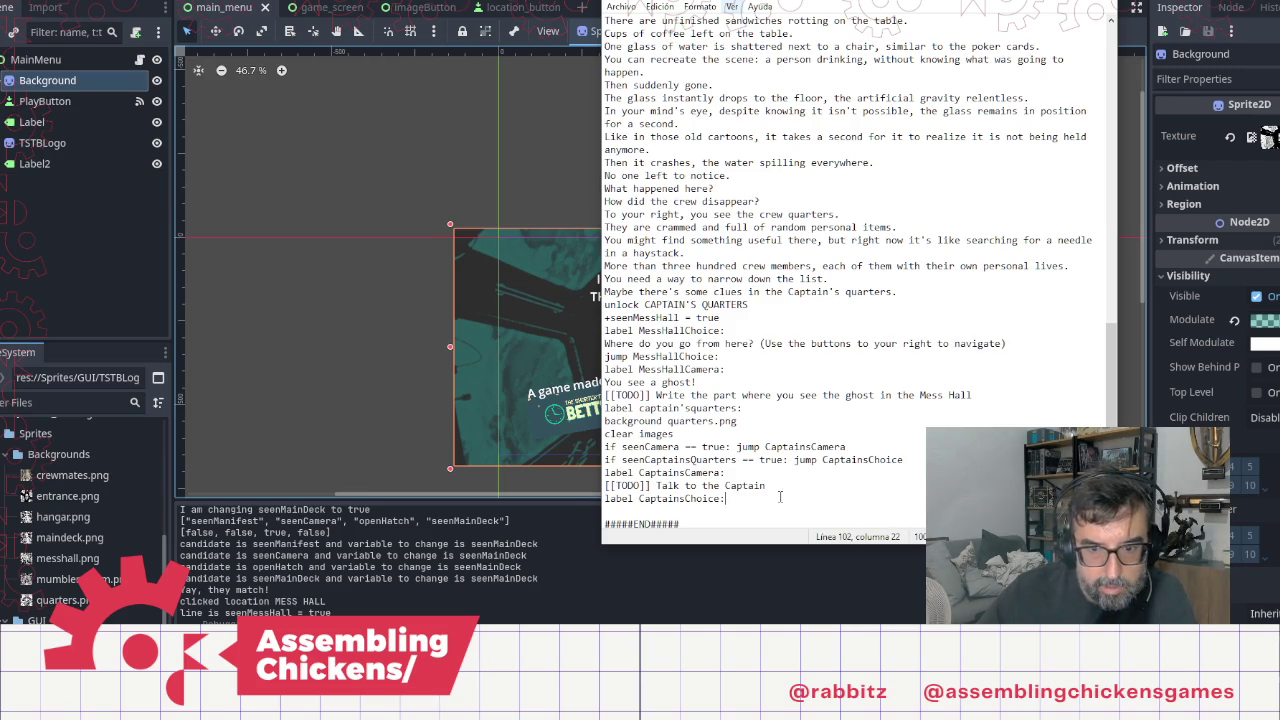
key(Return)
key(ctrl+v)
key(Delete)
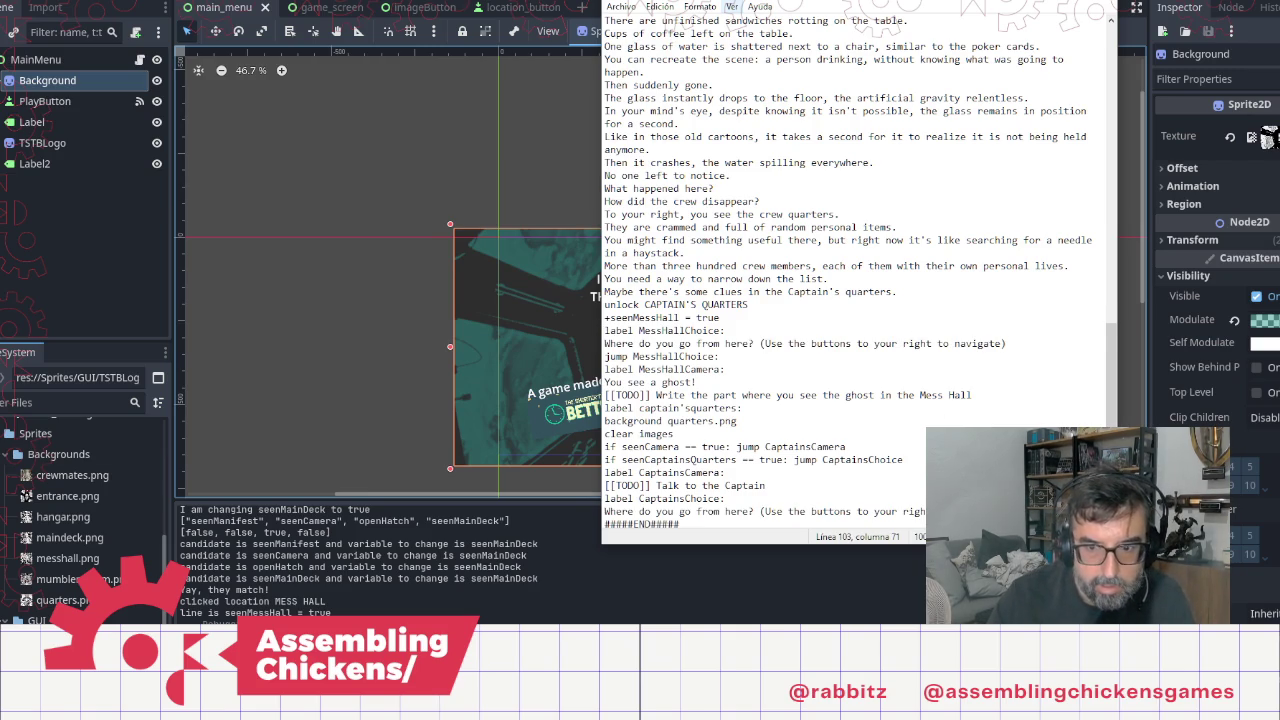
Step: Add a note after the jump line: '[[TODO]] Describe the Captains Quarter and show the mani…'
click(873, 503)
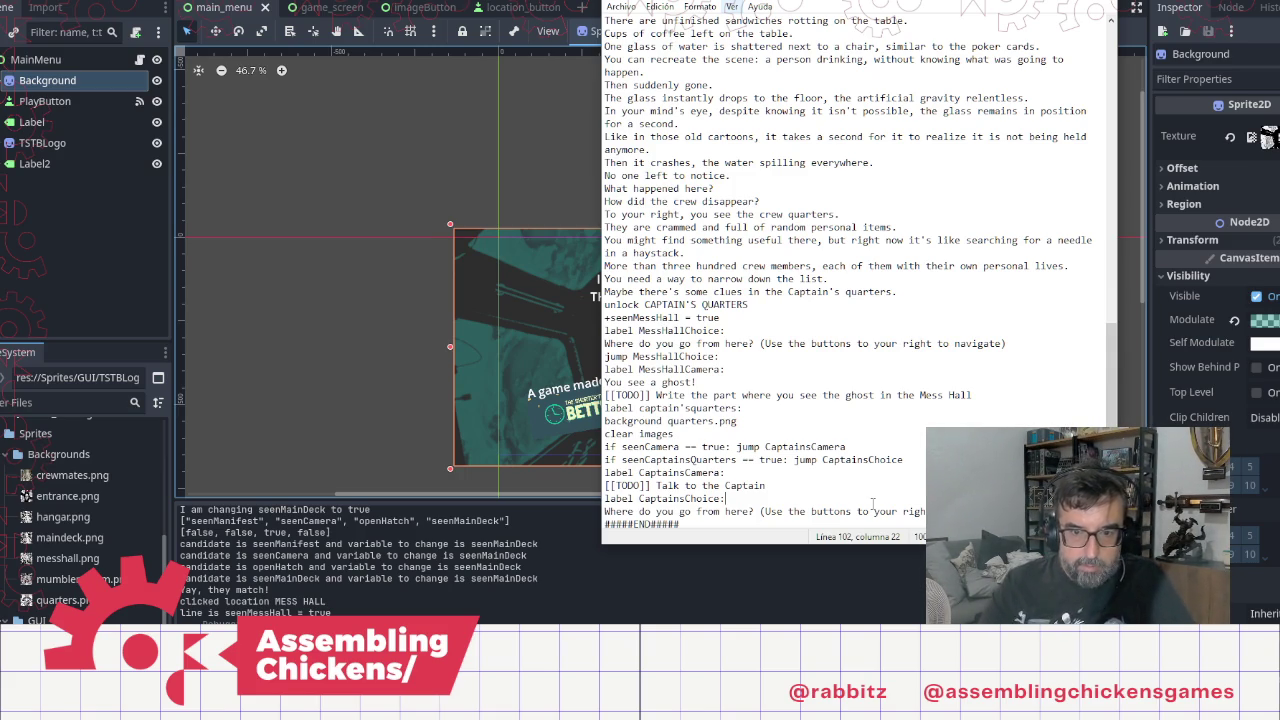
key(Up)
key(Up)
key(Up)
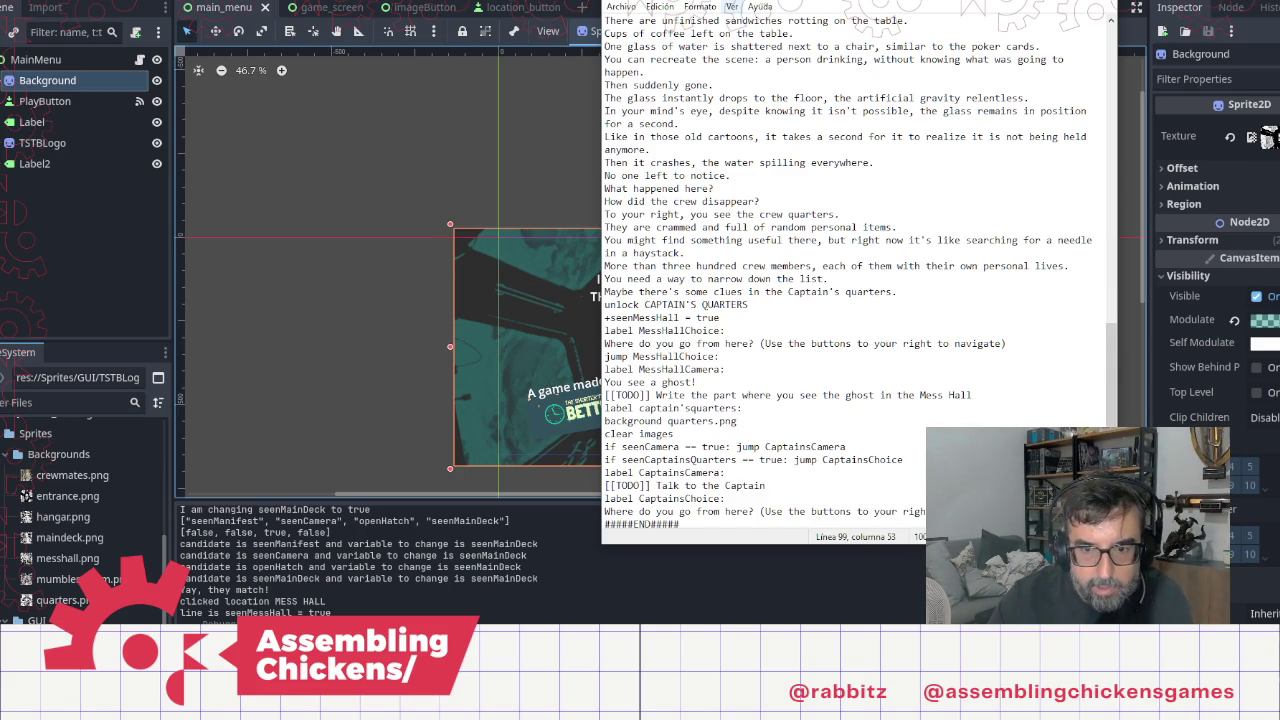
key(Return)
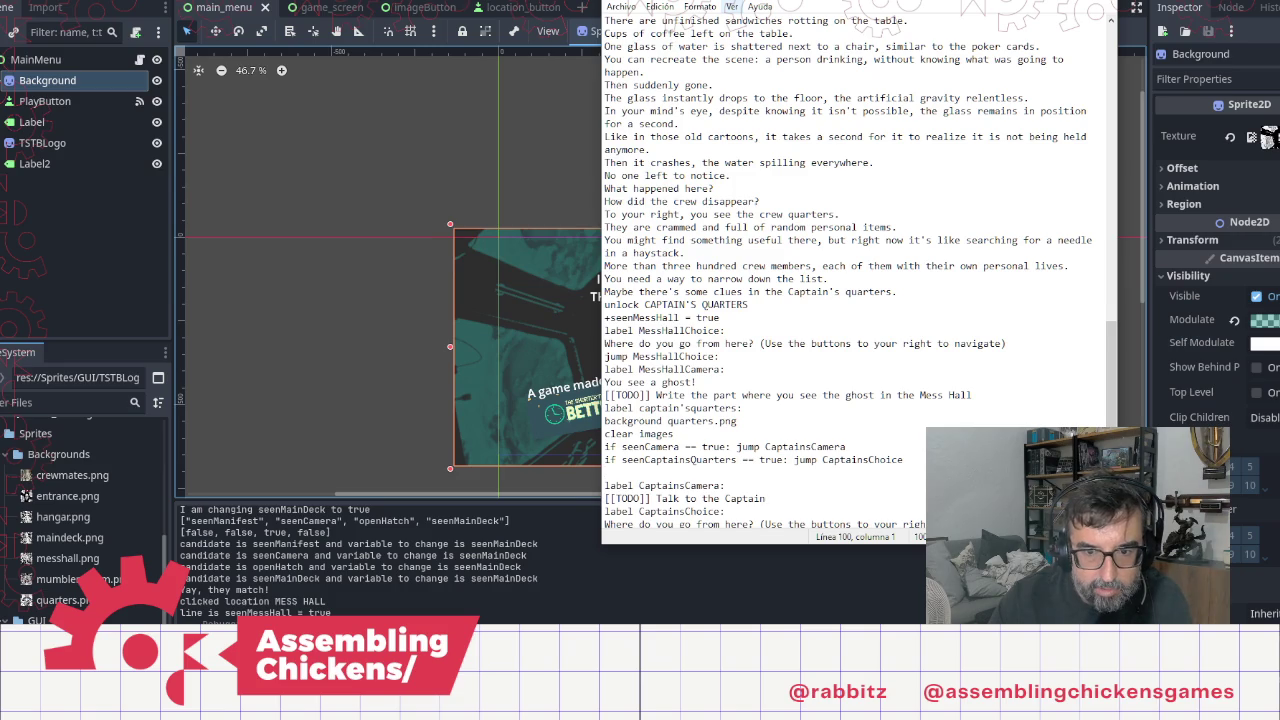
key(BackSpace)
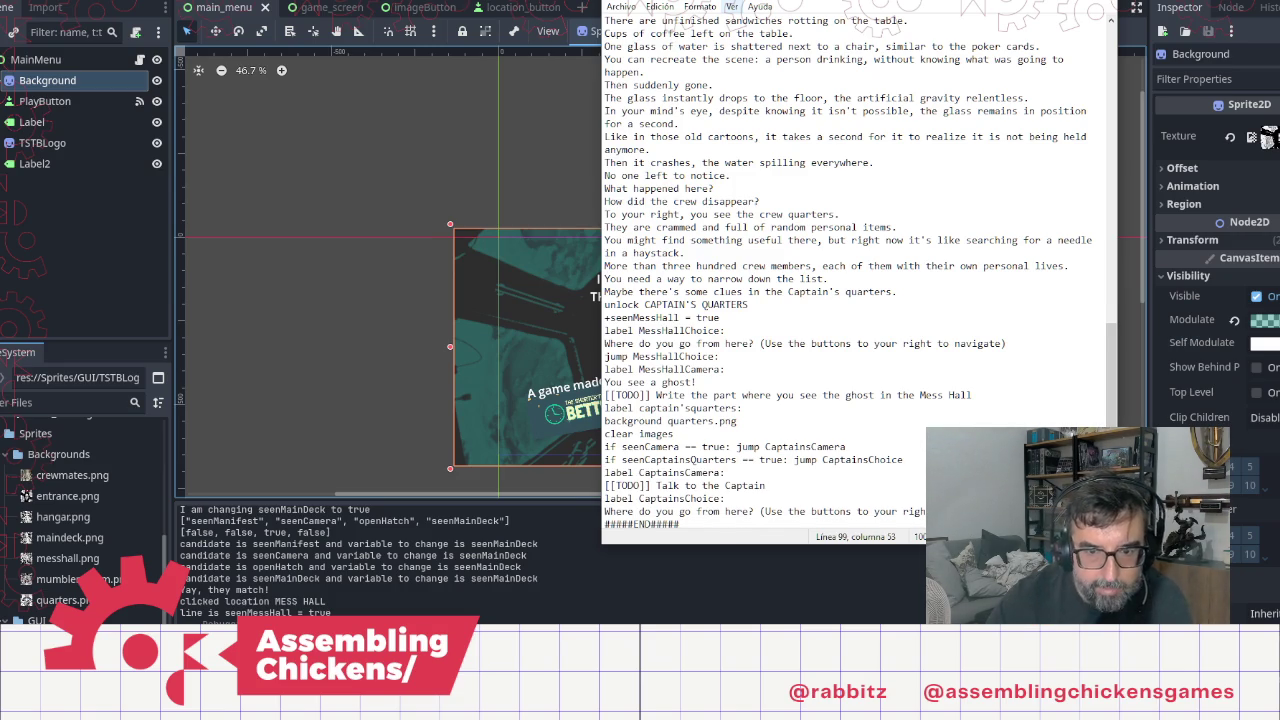
key(Return)
text([[TODO]])
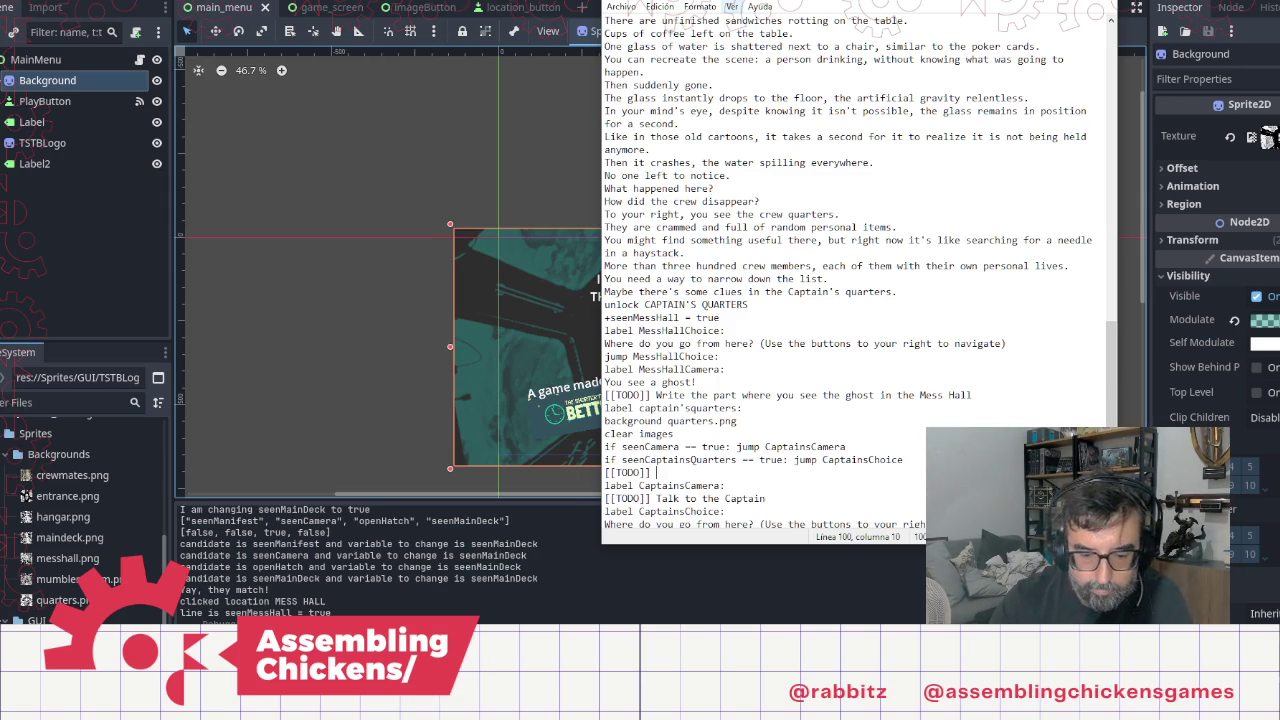
text(Describe the Captains )
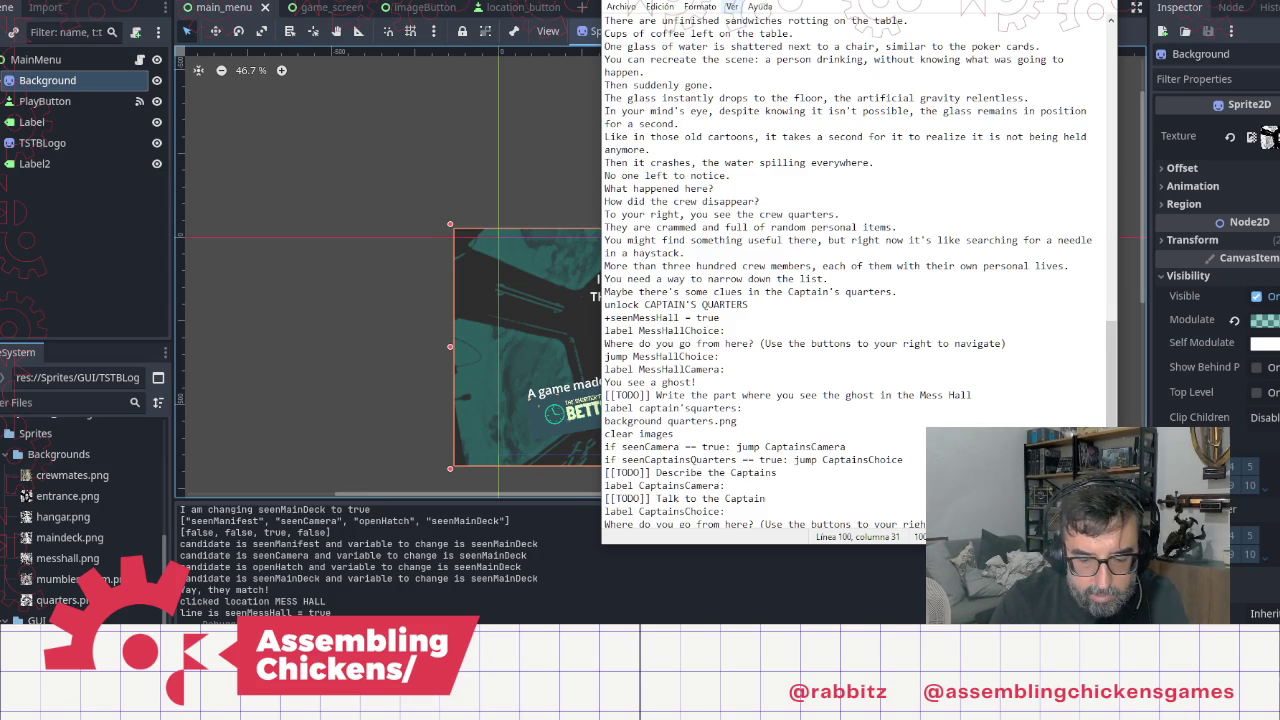
text(Quarte)
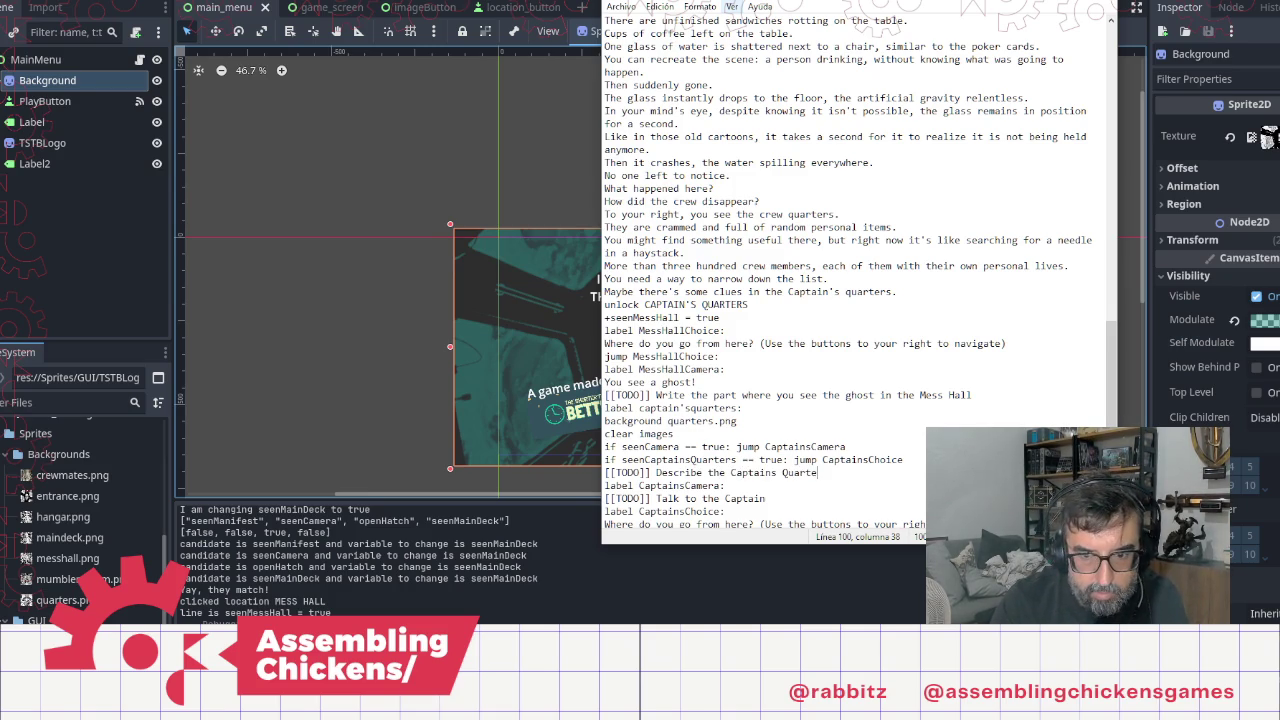
text(r and )
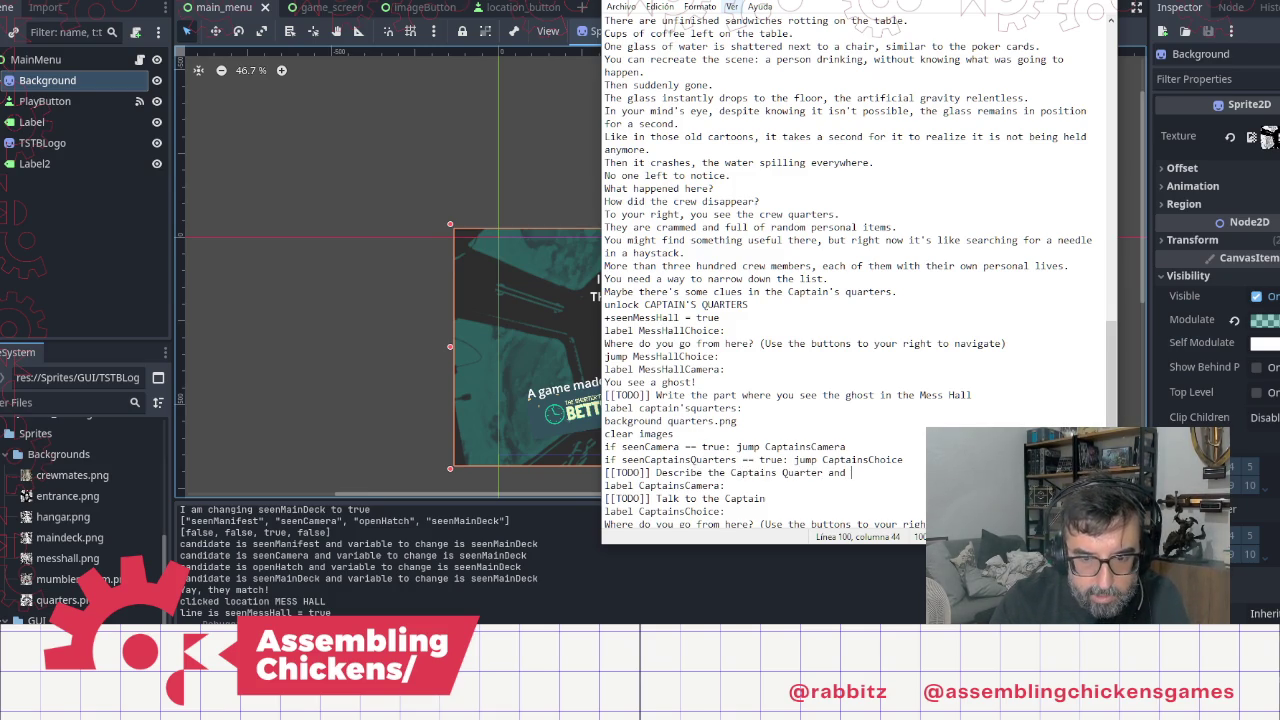
text(show the mani)
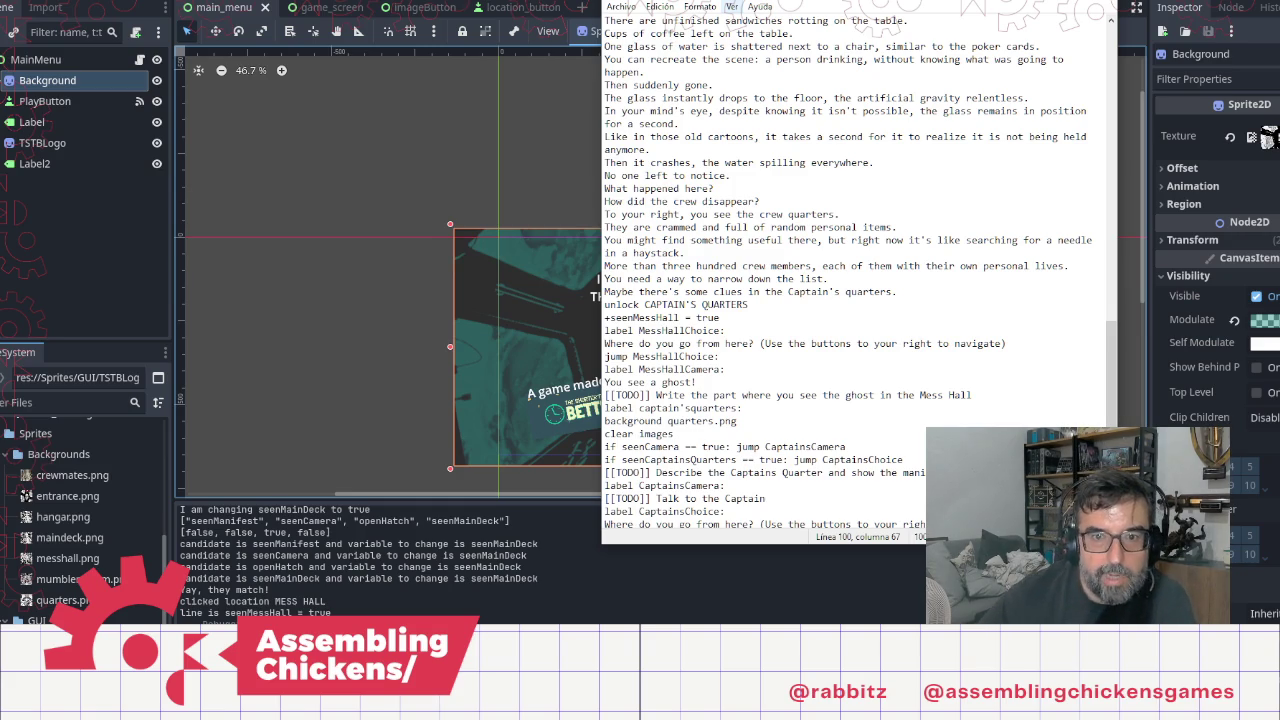
scroll(941, 293, up, 20)
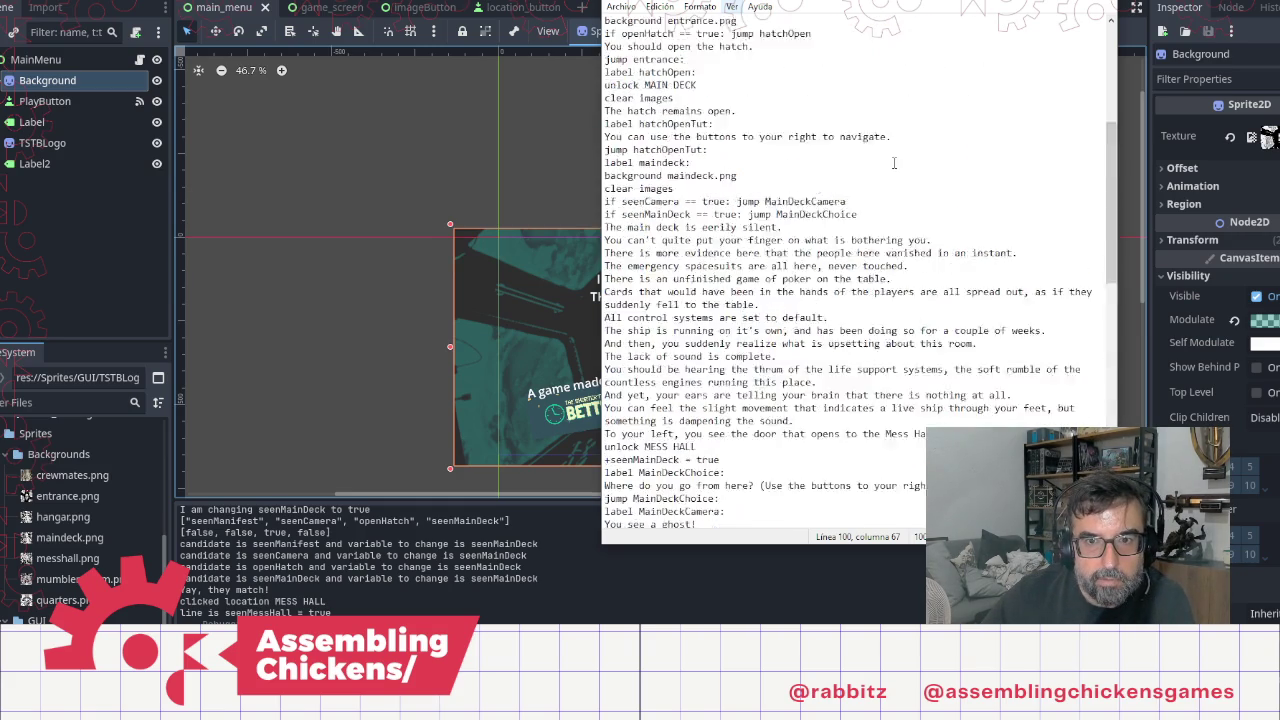
Step: Check the icon line and CaptainsChoice section, then run the project from Godot to reach the title menu
click(882, 278)
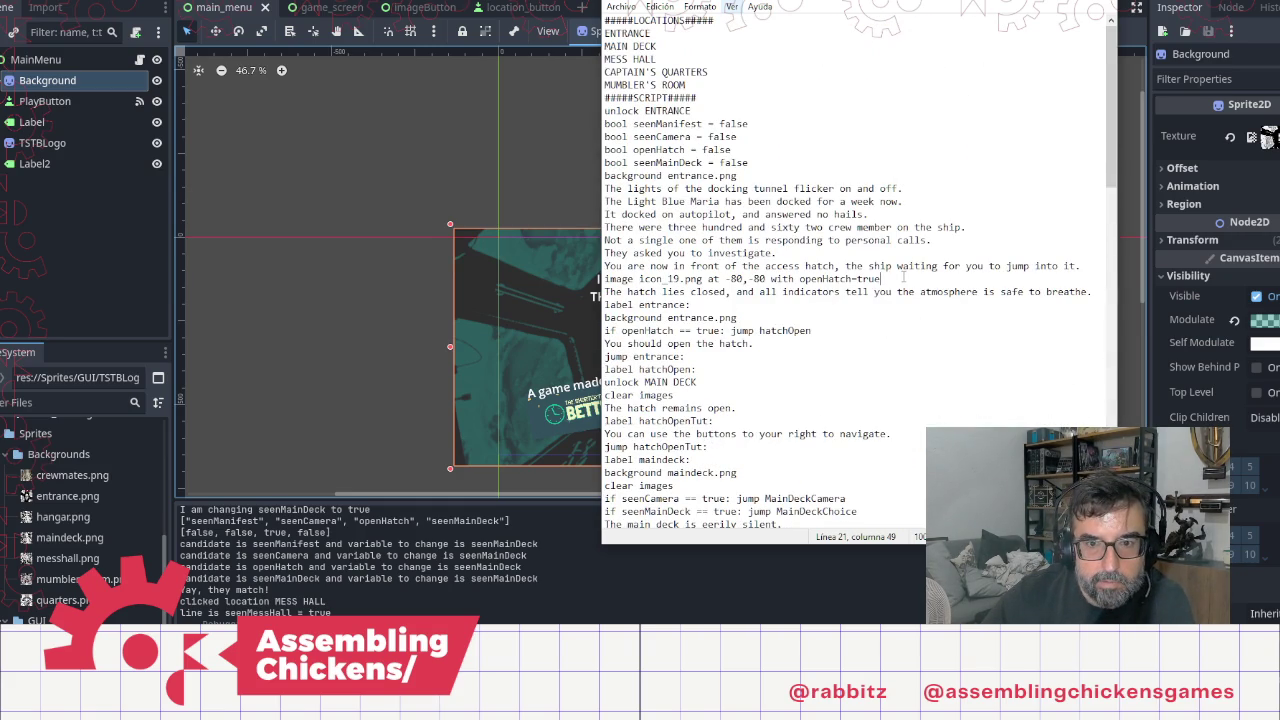
shift+click(606, 280)
scroll(749, 341, down, 20)
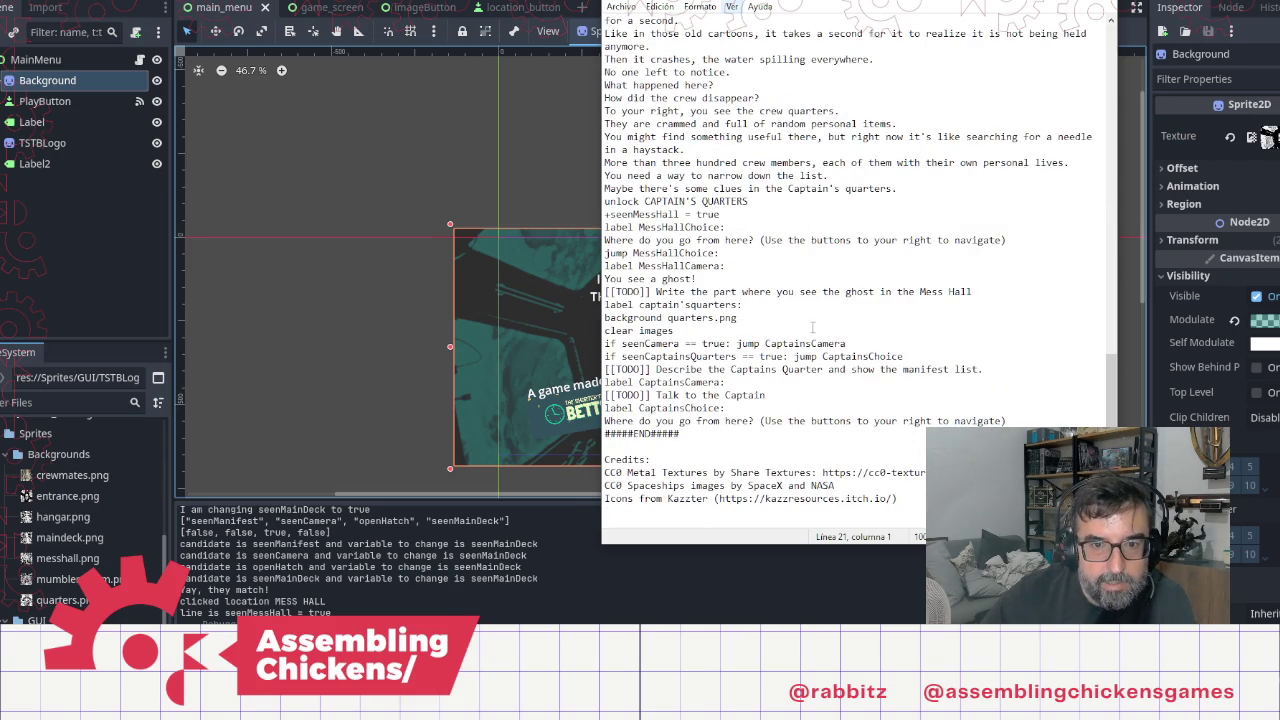
click(908, 356)
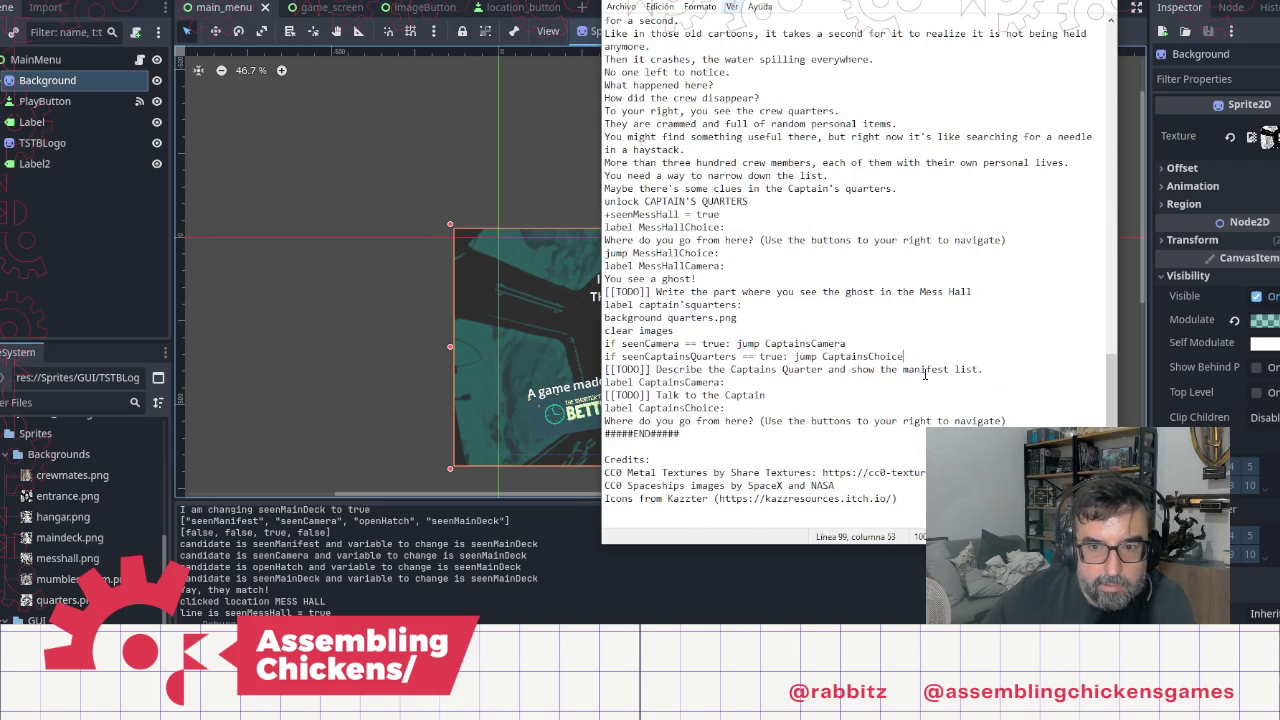
click(808, 408)
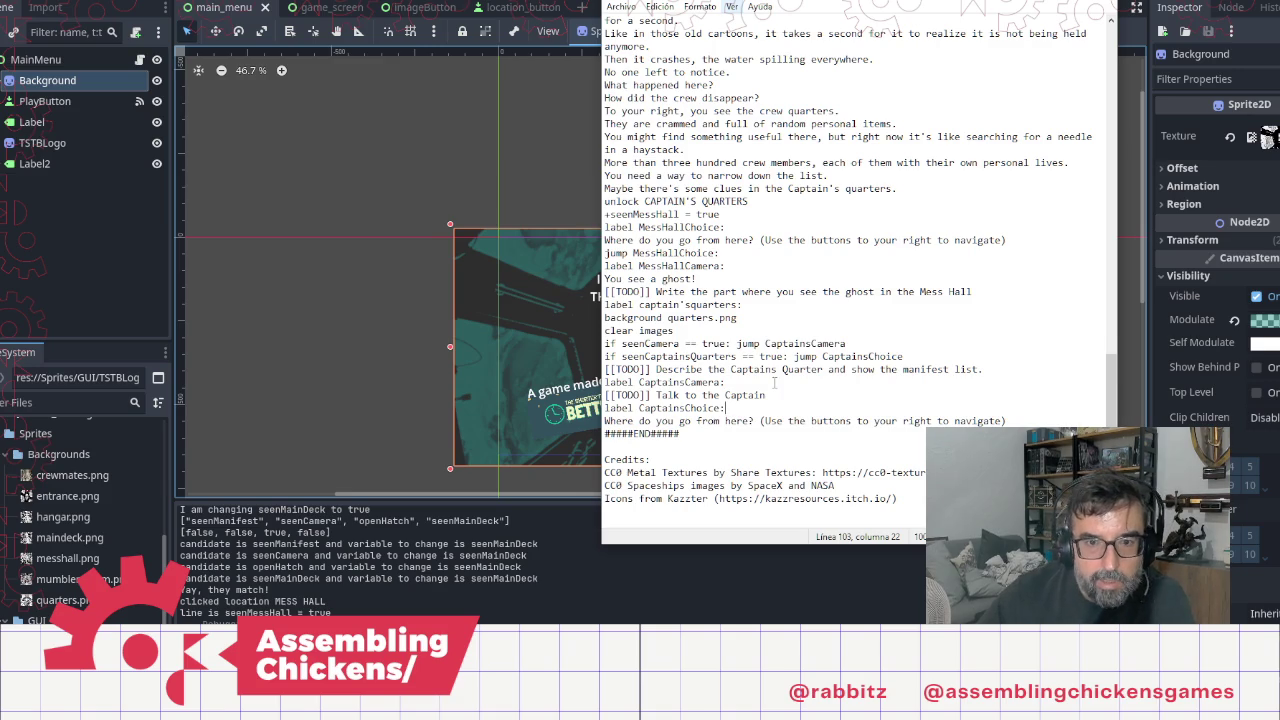
click(371, 284)
key(F5)
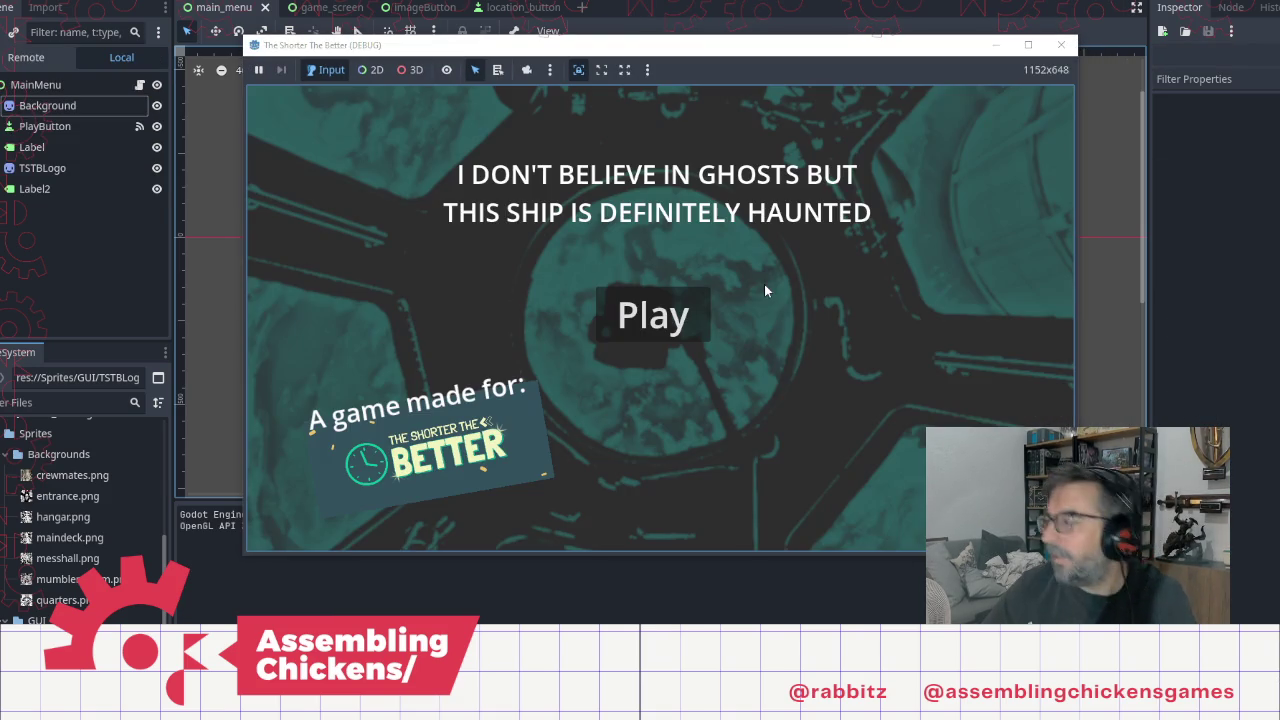
Step: Play through the hatch and main deck to the mess hall, revisit it, then return to Notepad
click(688, 318)
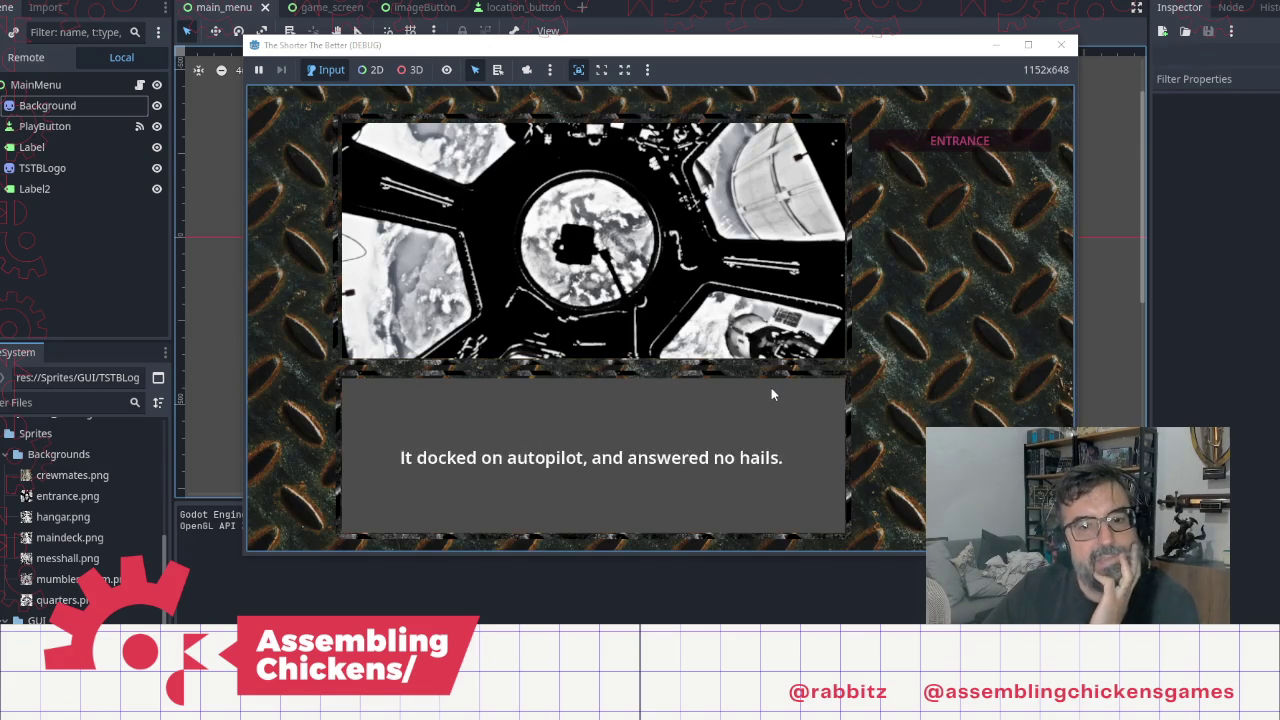
click(555, 192)
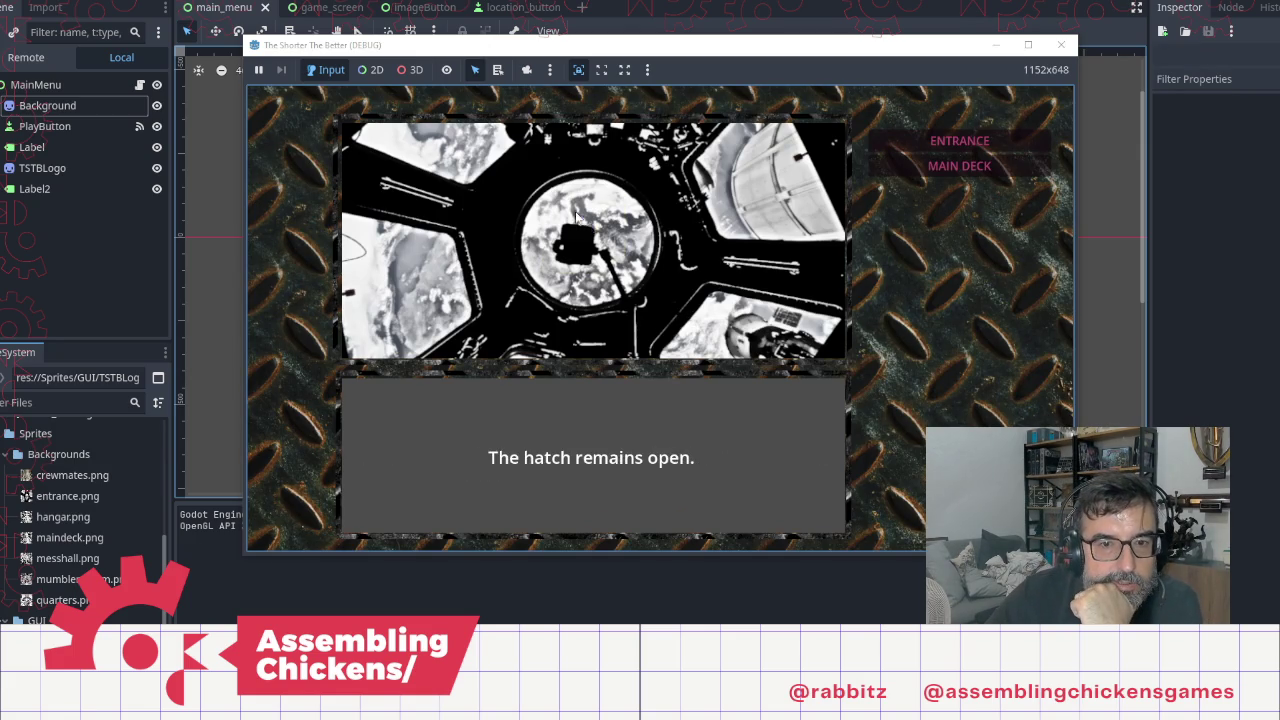
click(934, 173)
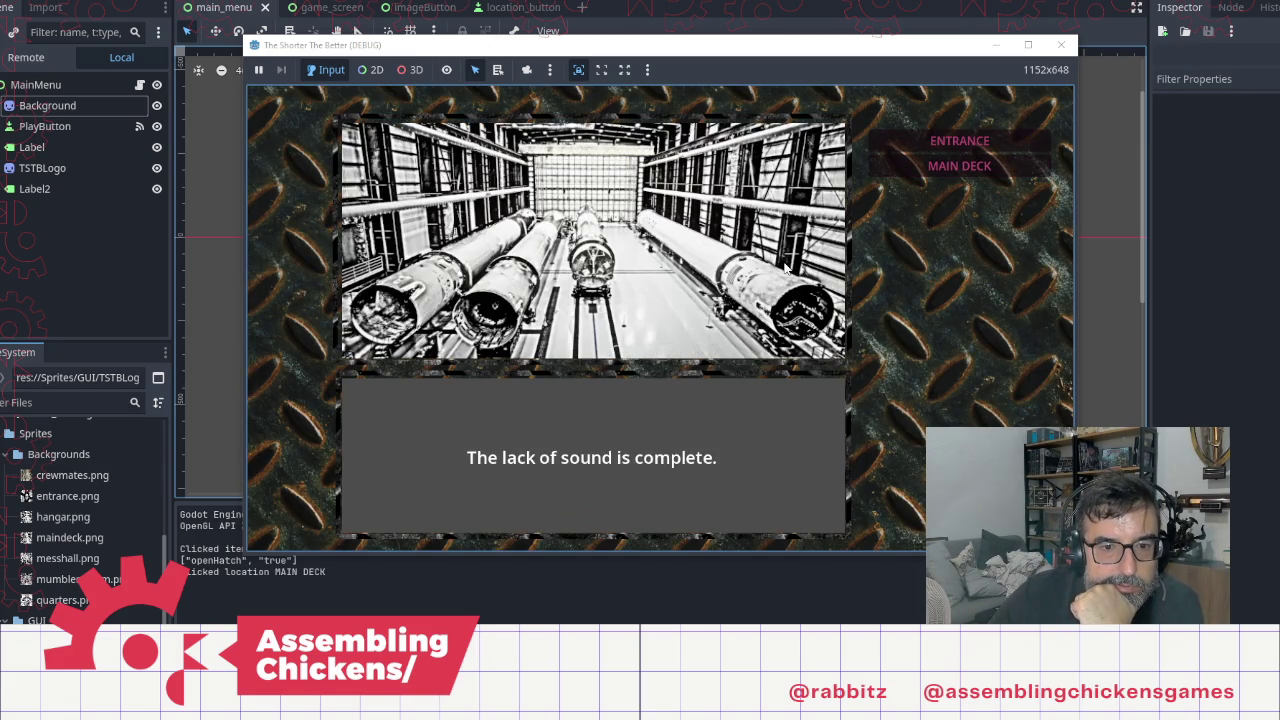
click(965, 195)
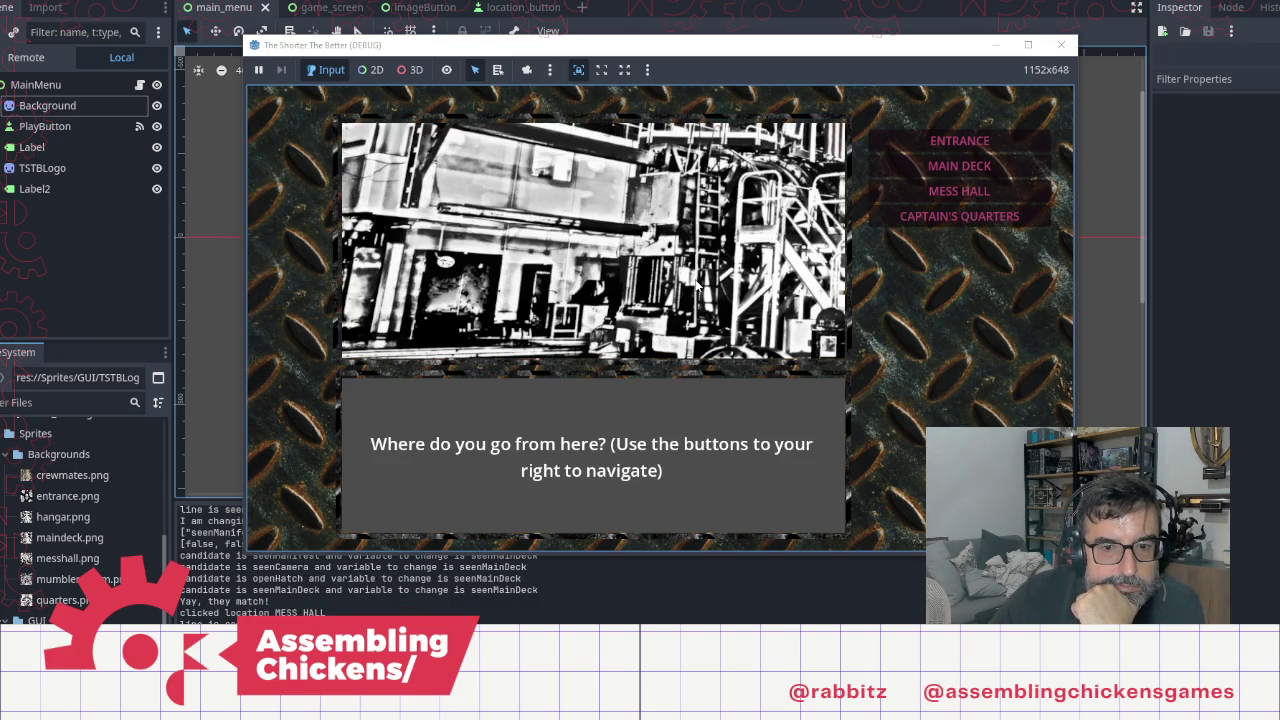
click(960, 165)
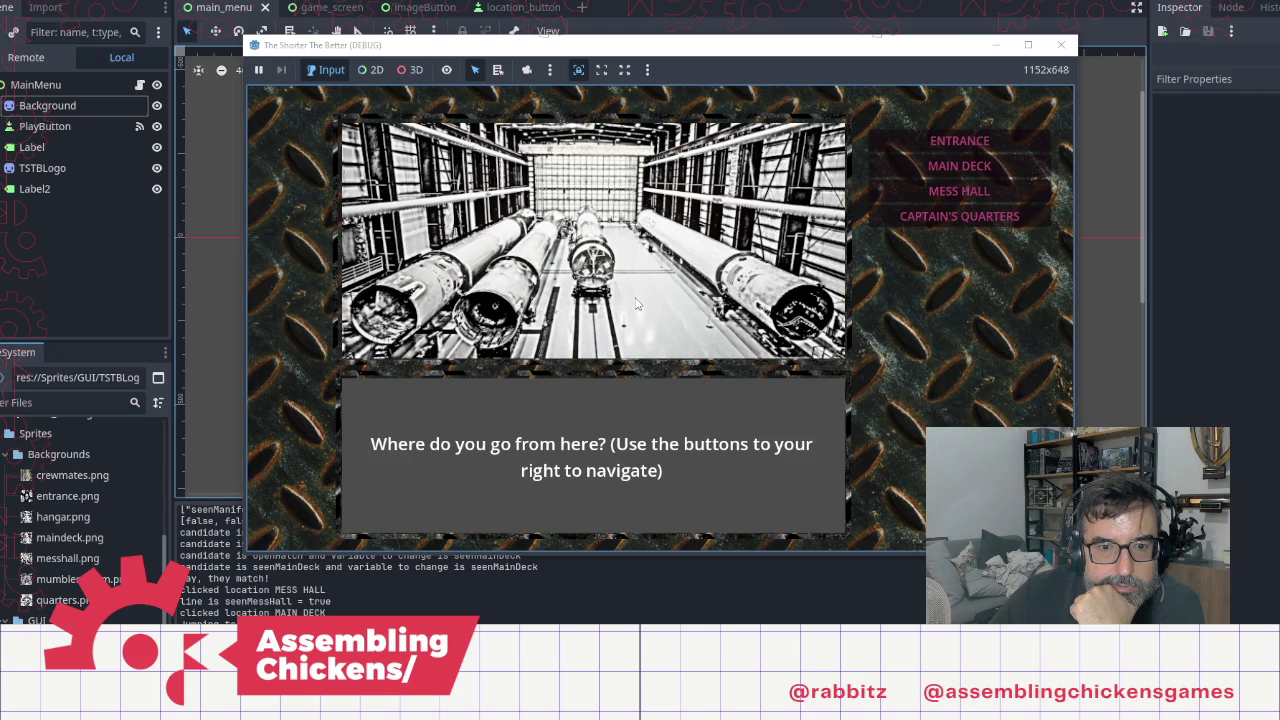
click(959, 191)
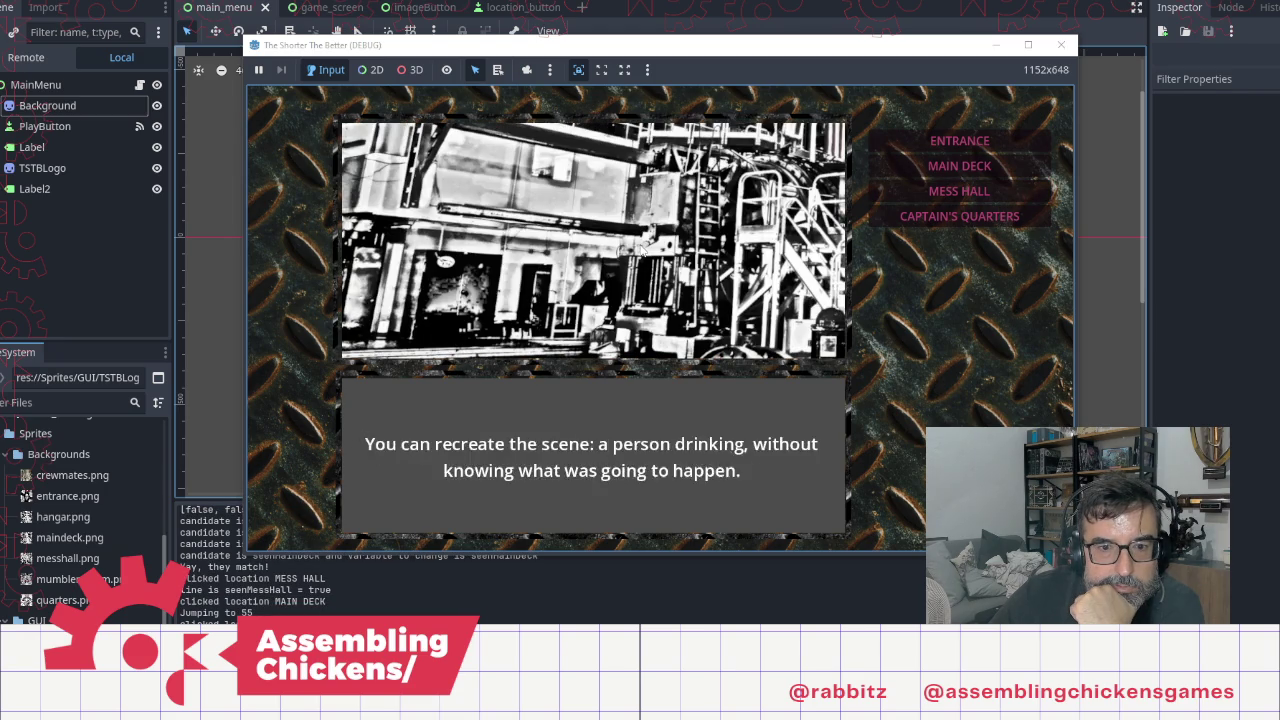
click(949, 192)
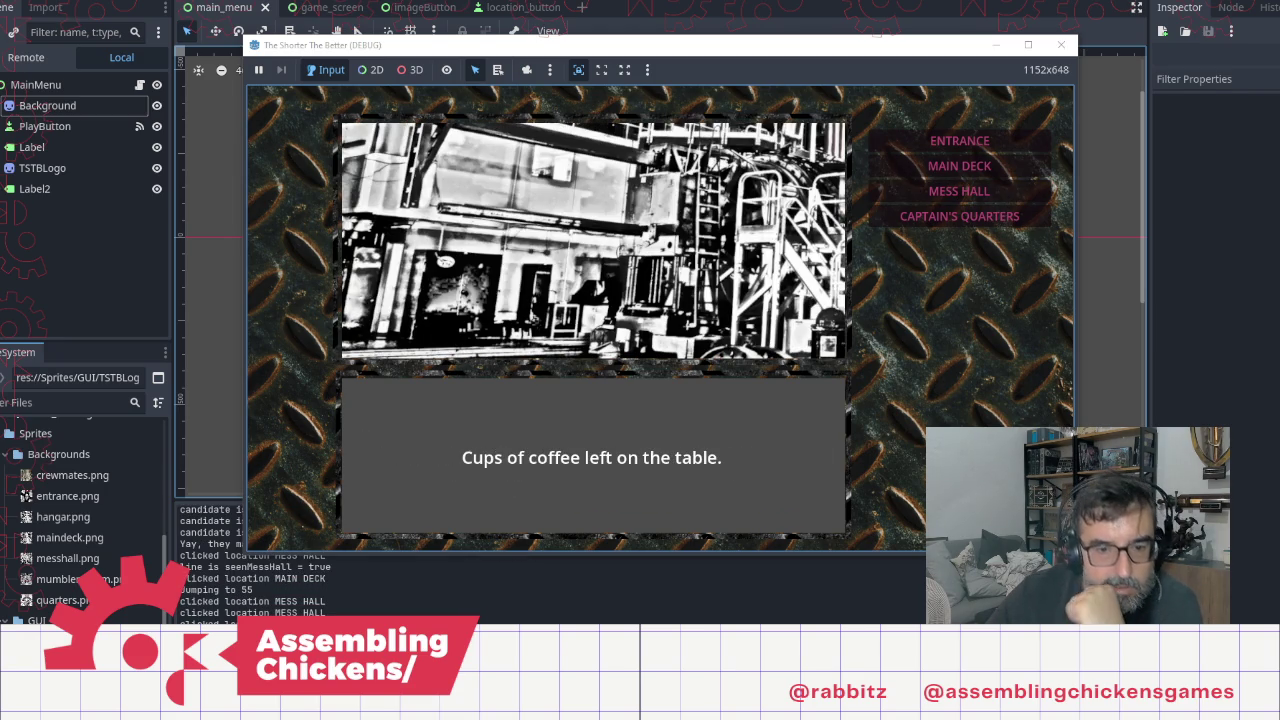
key(alt+Tab)
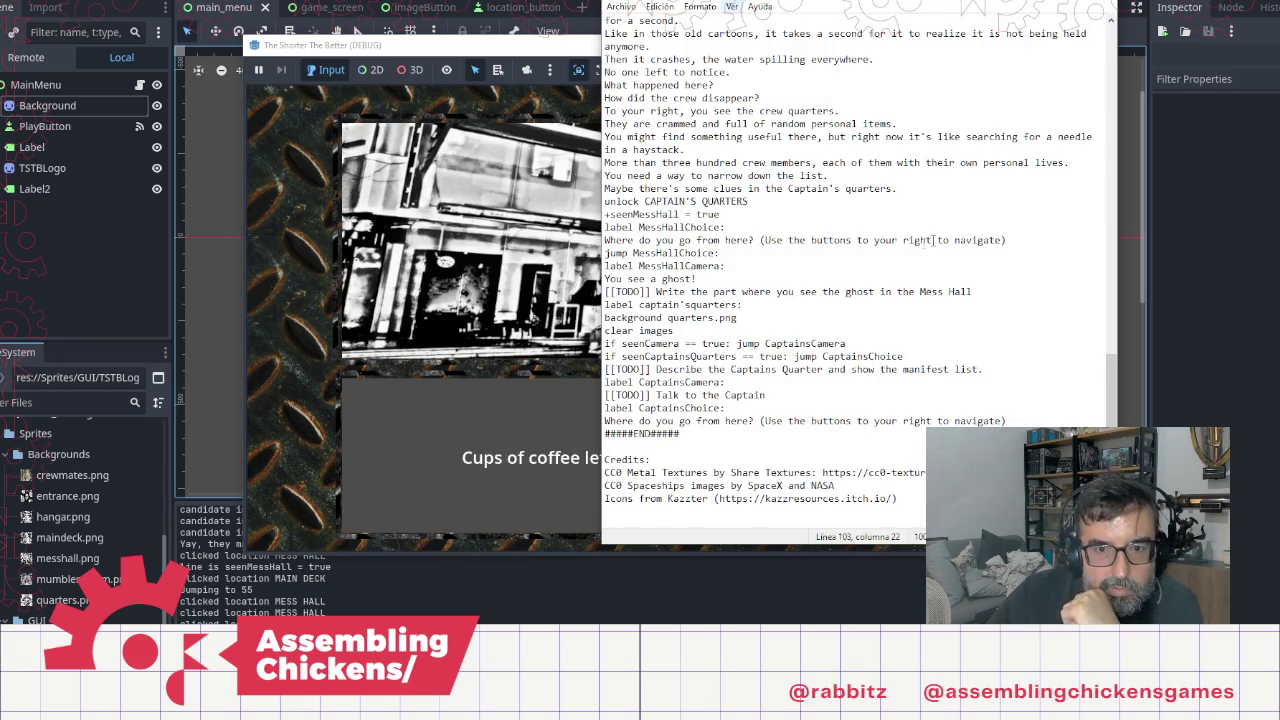
click(709, 369)
click(733, 229)
click(724, 214)
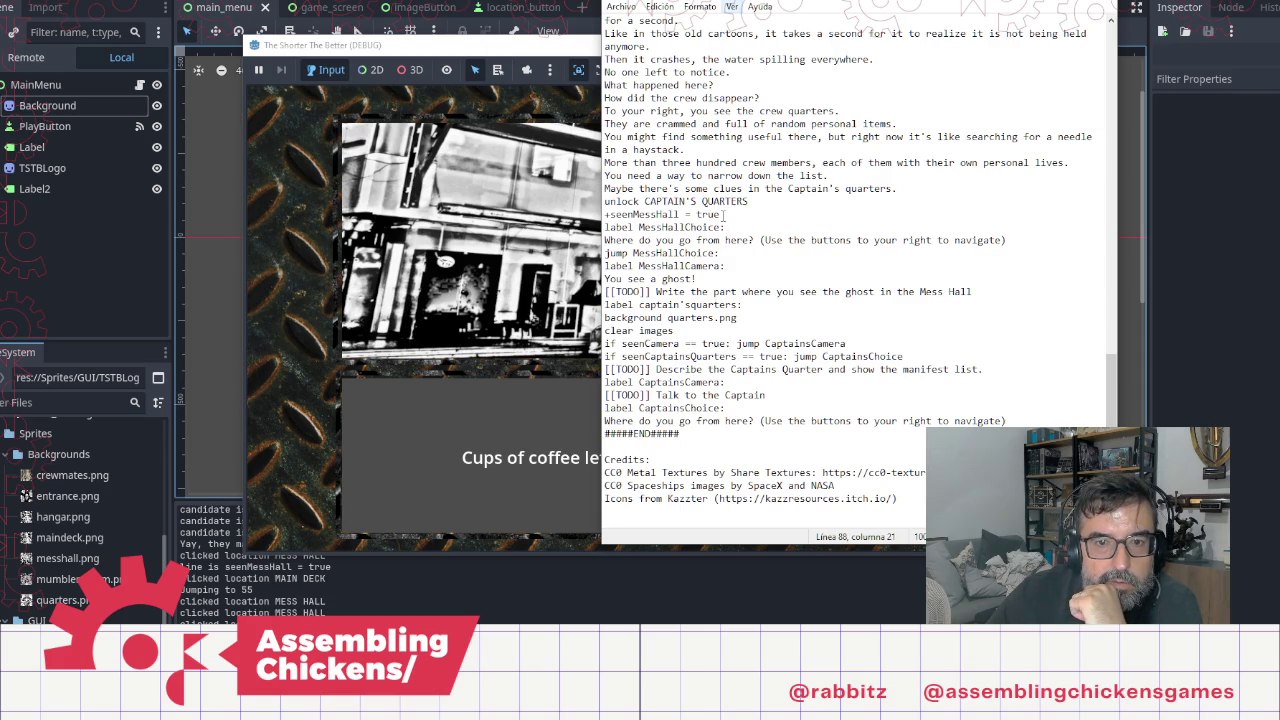
scroll(766, 277, up, 2)
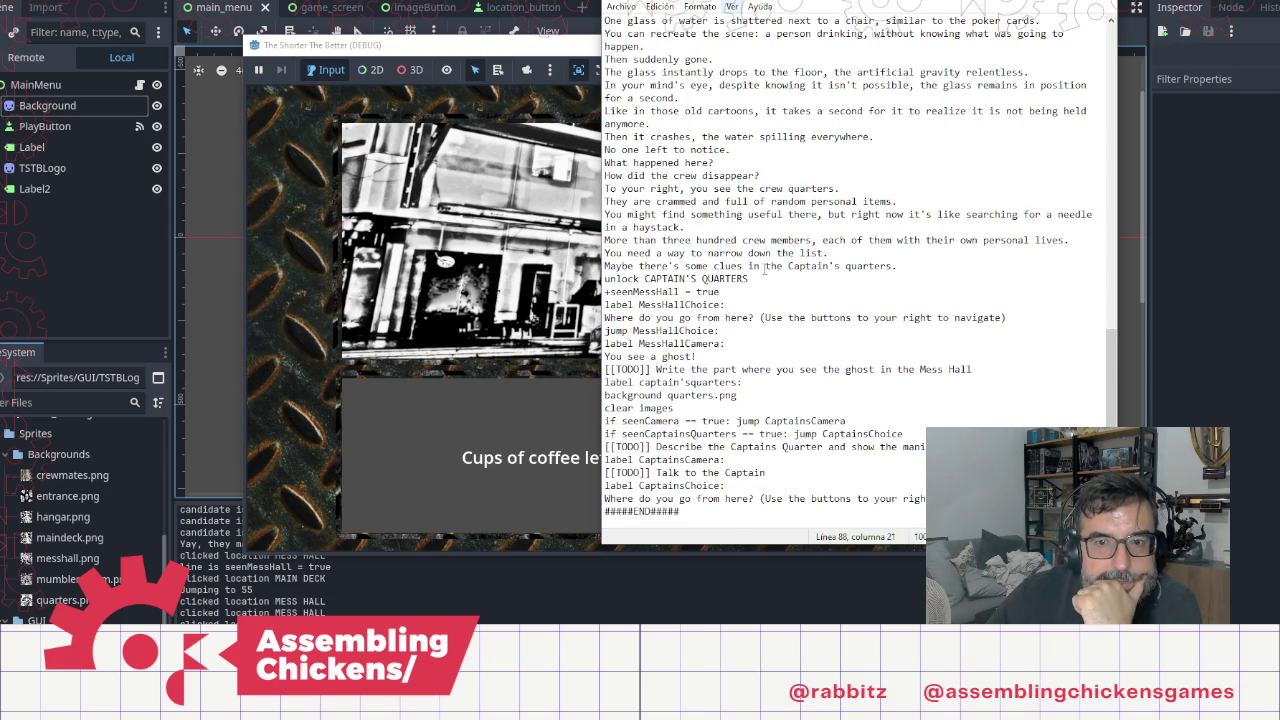
scroll(740, 238, up, 2)
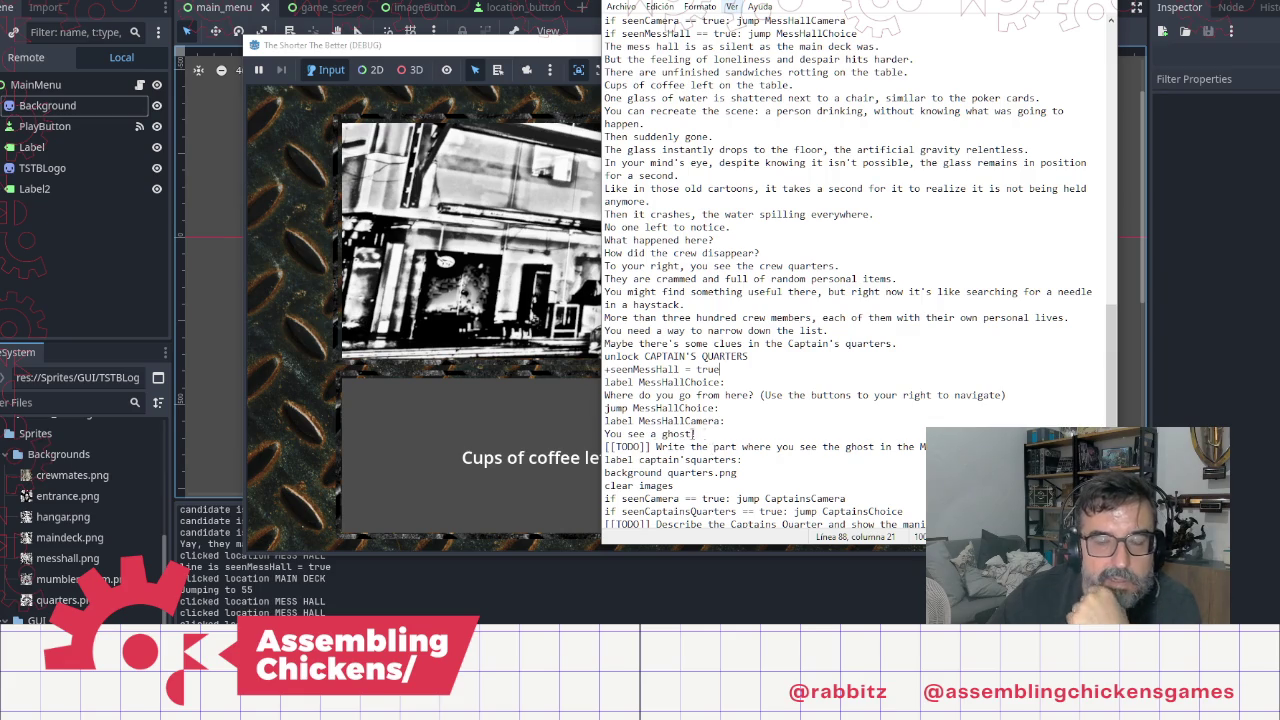
Step: Click through the mess hall narration to the 'Where do you go from here?' prompt
click(478, 404)
click(500, 401)
click(517, 399)
click(520, 398)
click(522, 397)
click(522, 397)
click(522, 397)
click(522, 397)
click(564, 392)
click(632, 375)
click(684, 369)
click(688, 368)
click(691, 367)
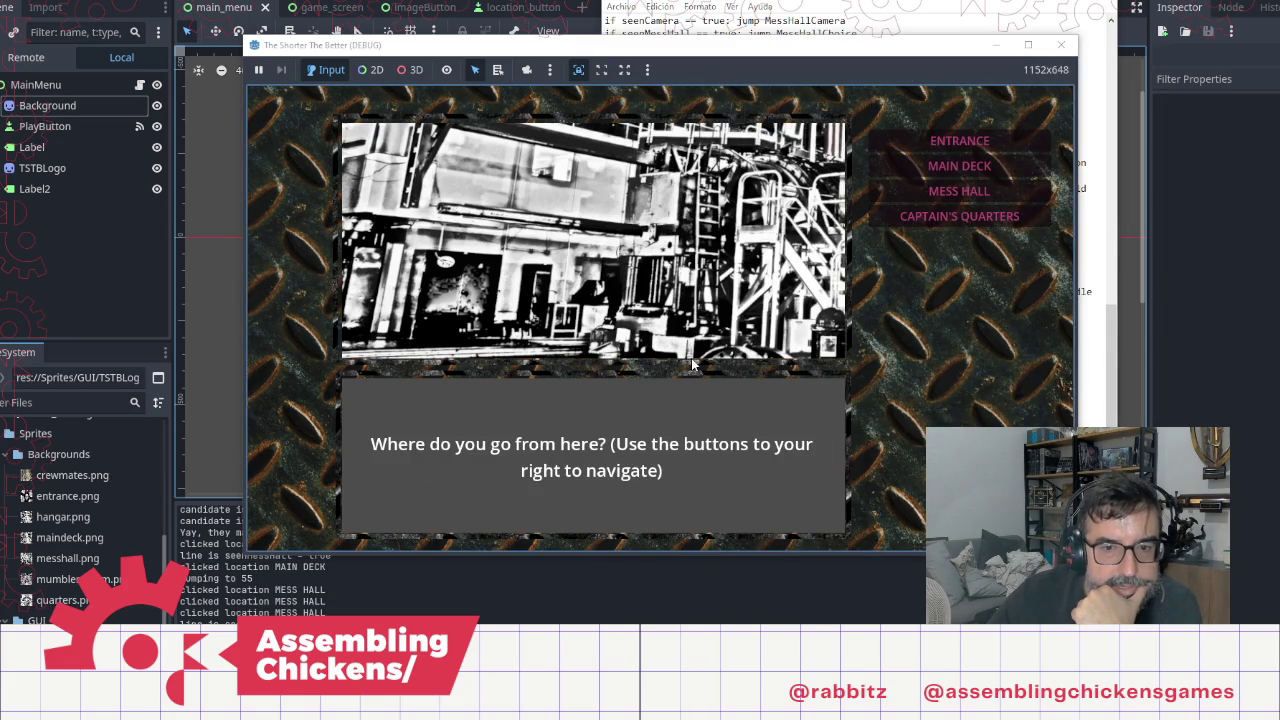
Step: Travel between MAIN DECK, MESS HALL and ENTRANCE, then stop the game with F8
click(956, 166)
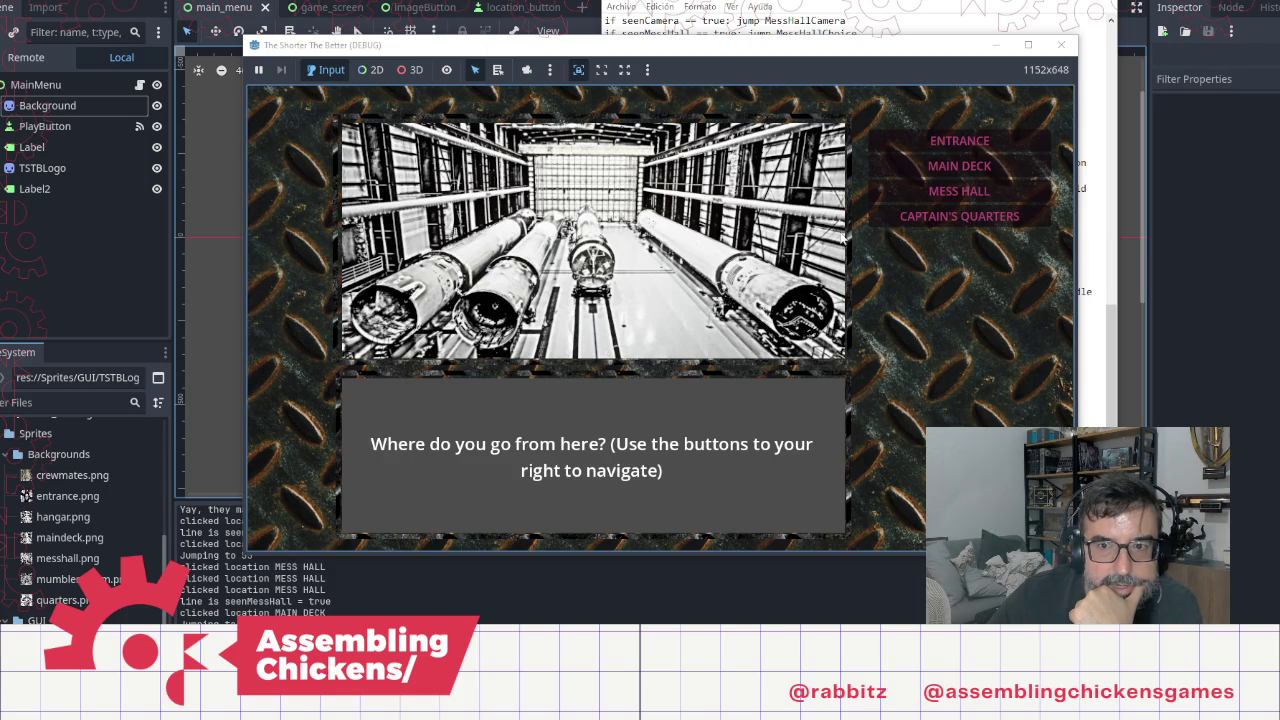
click(928, 190)
click(928, 190)
click(928, 190)
click(959, 141)
click(772, 253)
click(955, 166)
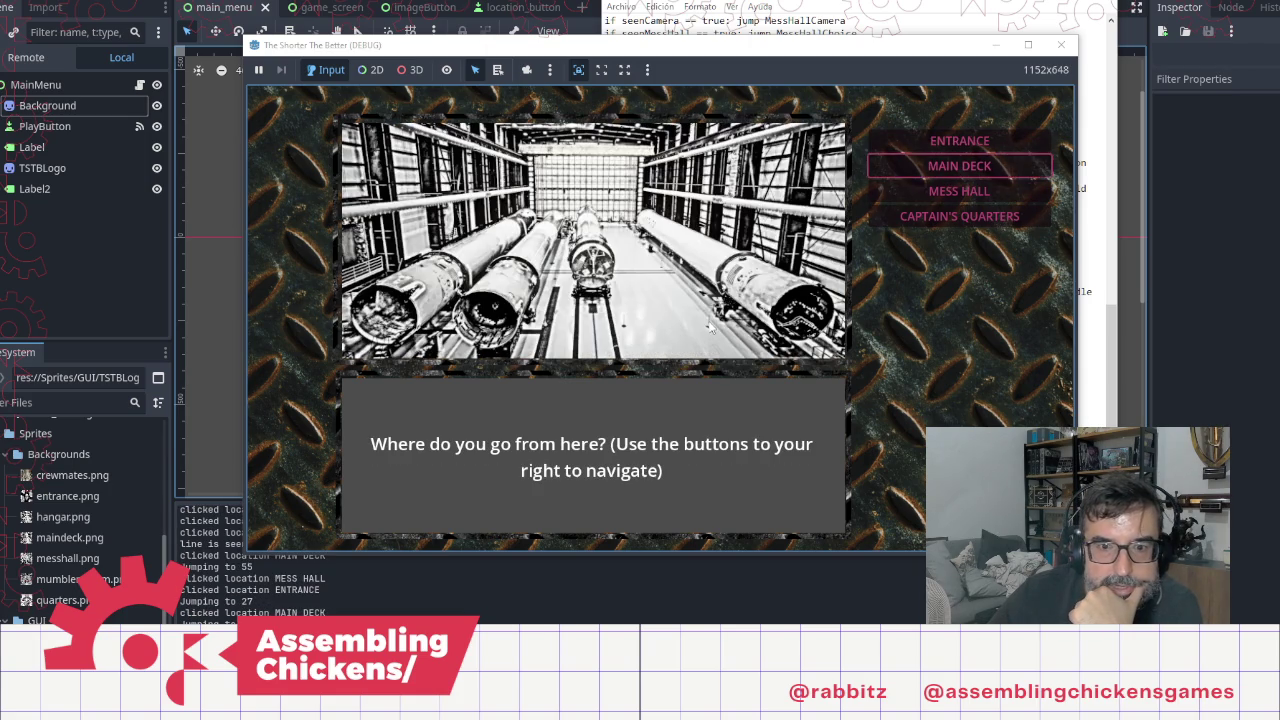
click(930, 191)
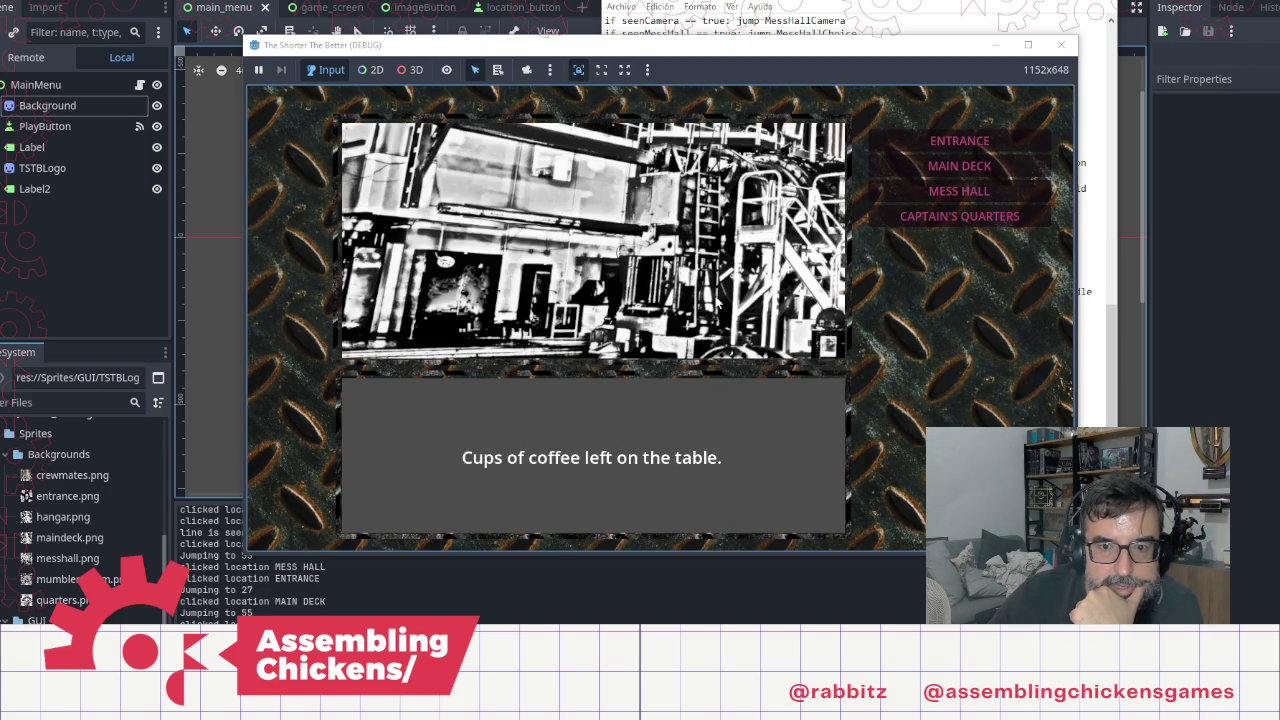
click(668, 392)
key(F8)
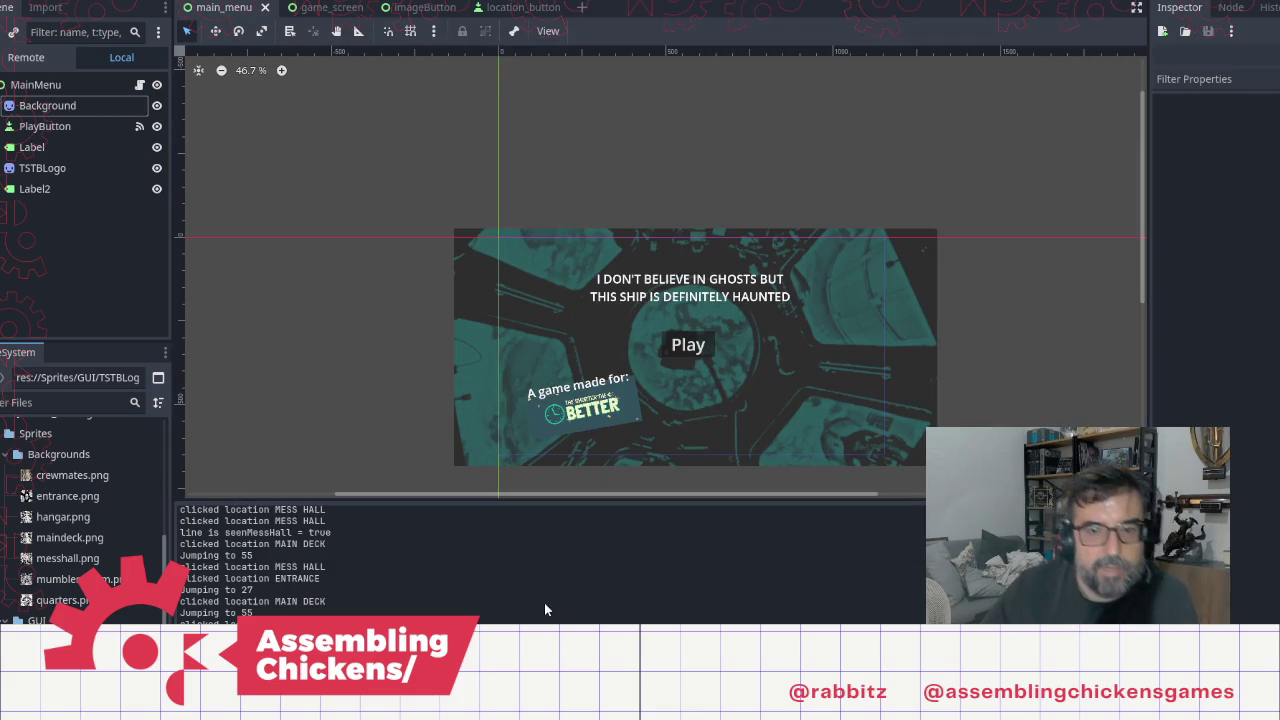
Step: Inspect the +seenMessHall line, MessHallChoice label and seenMessHall condition, then scroll up to the flag declarations
key(alt+Tab)
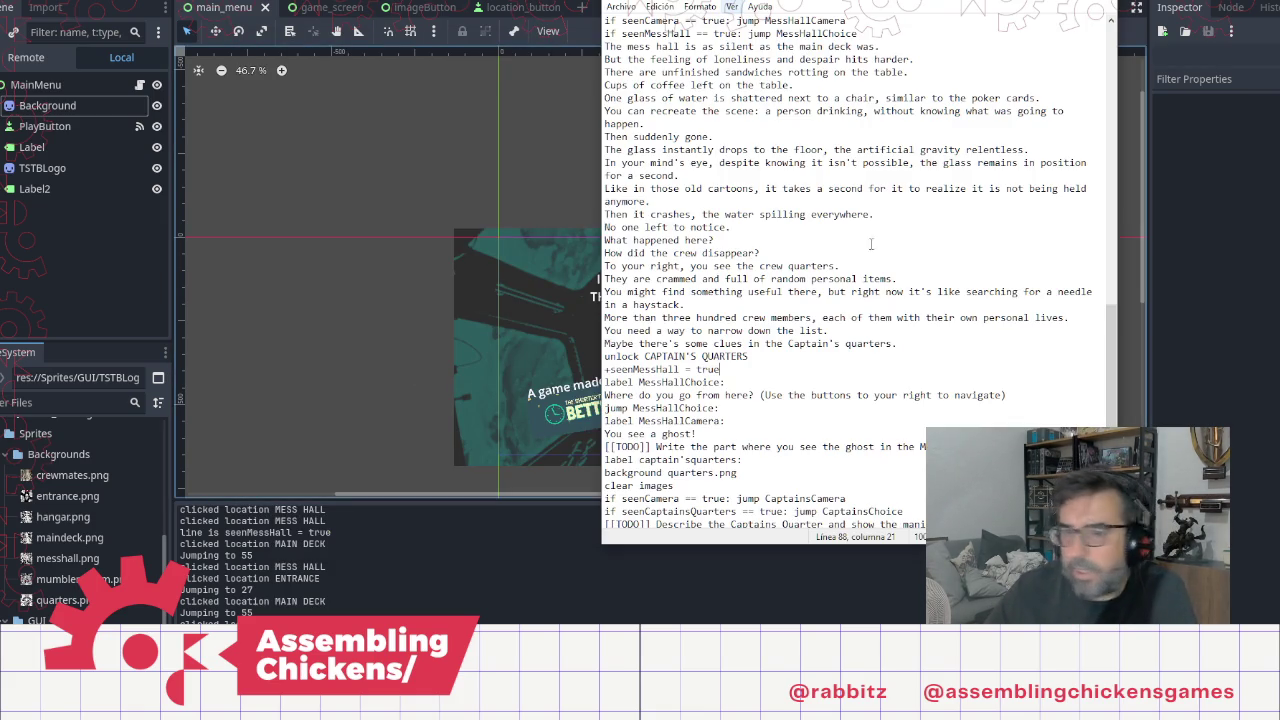
click(676, 369)
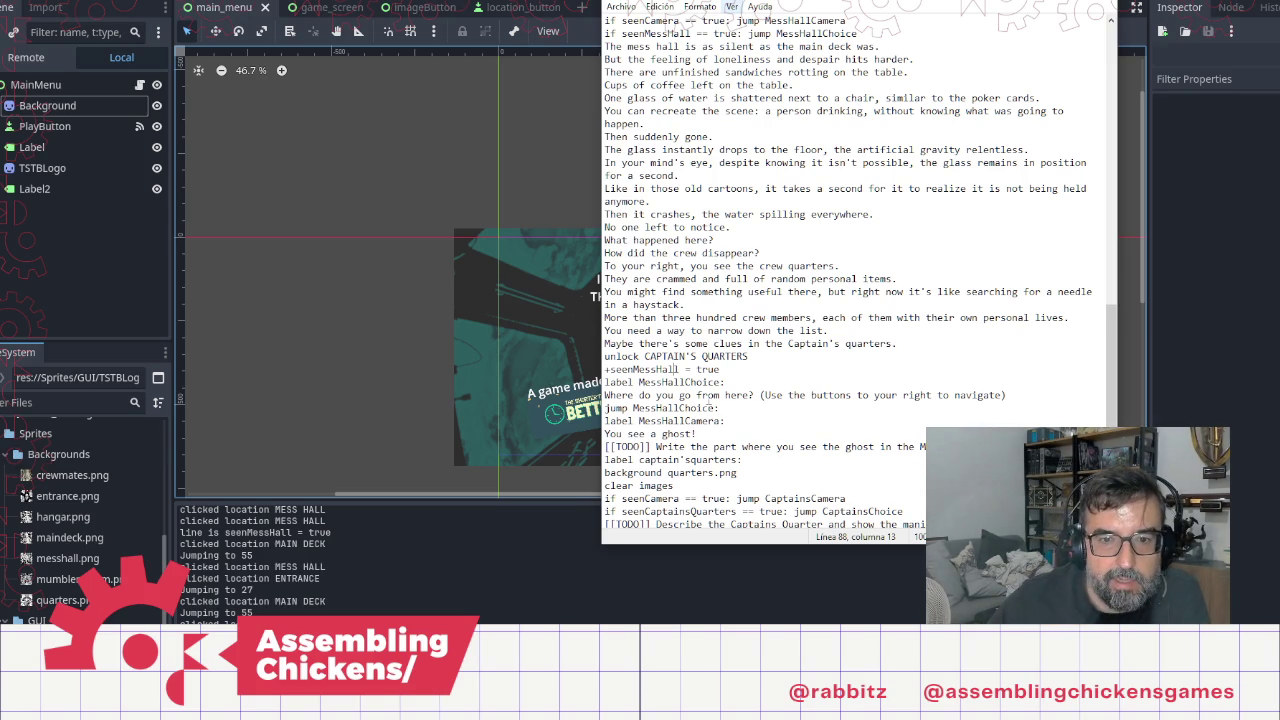
click(721, 408)
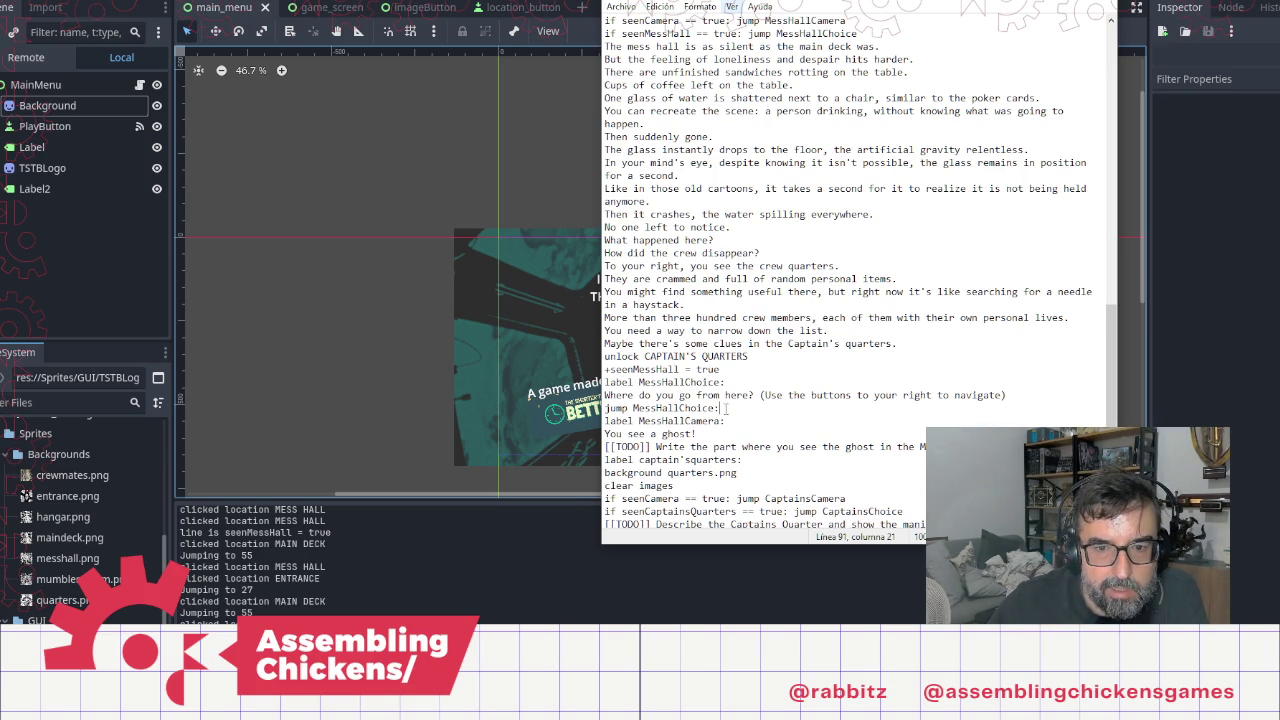
click(678, 381)
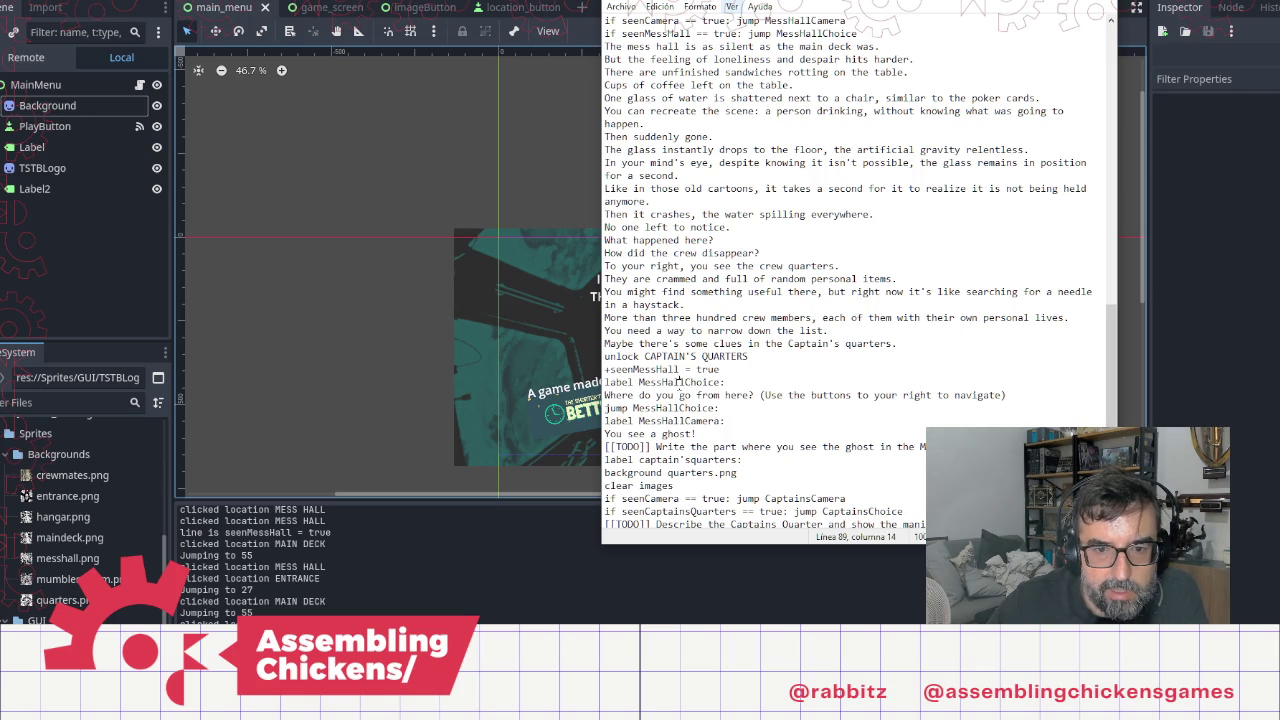
double_click(679, 383)
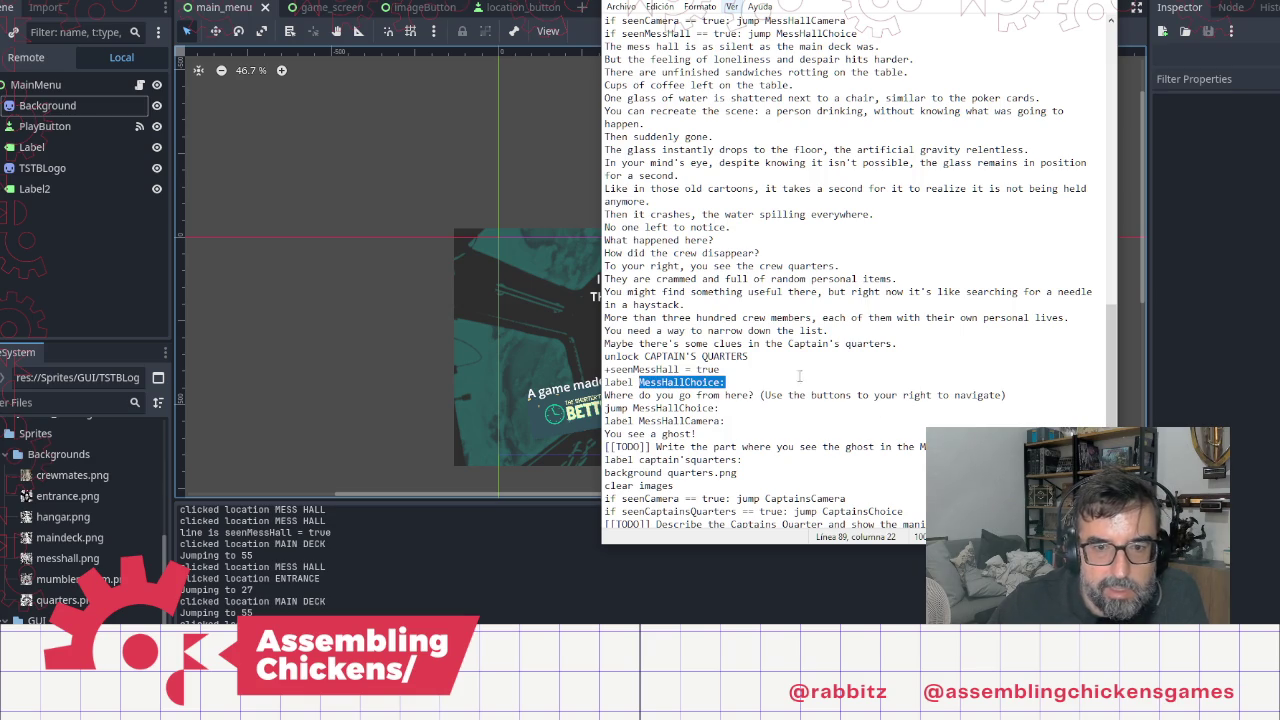
click(672, 369)
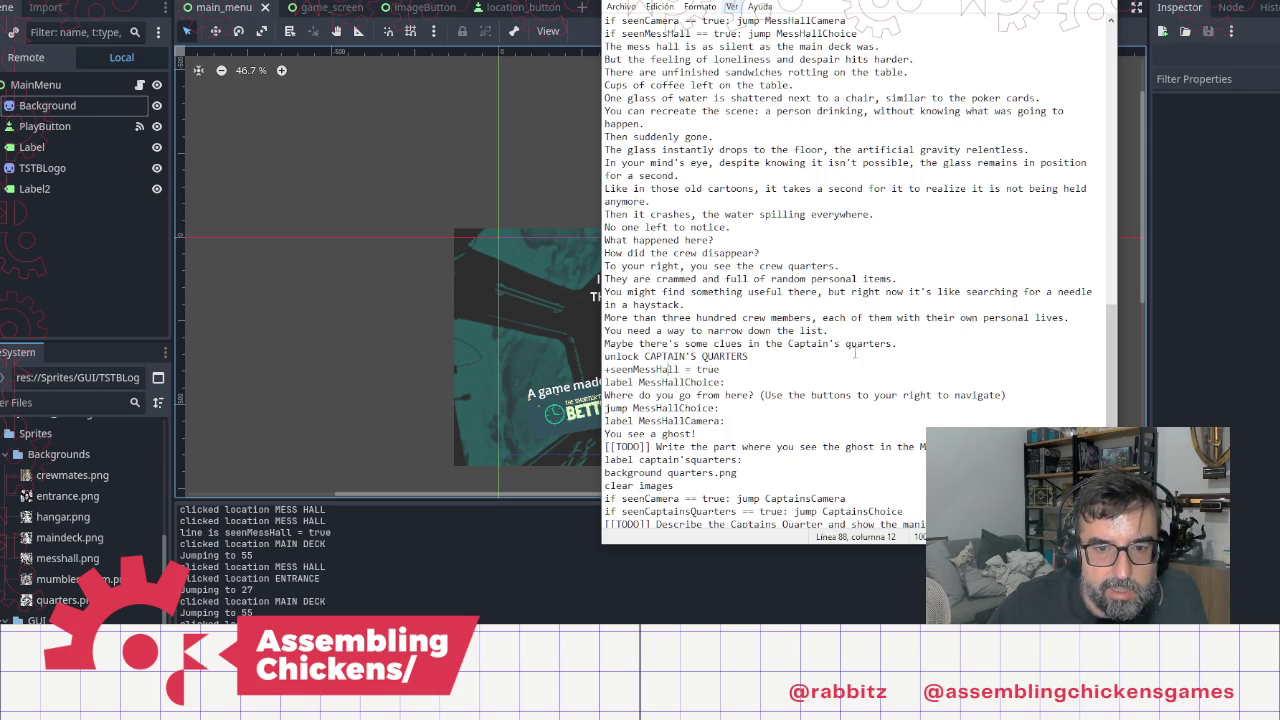
scroll(809, 333, up, 2)
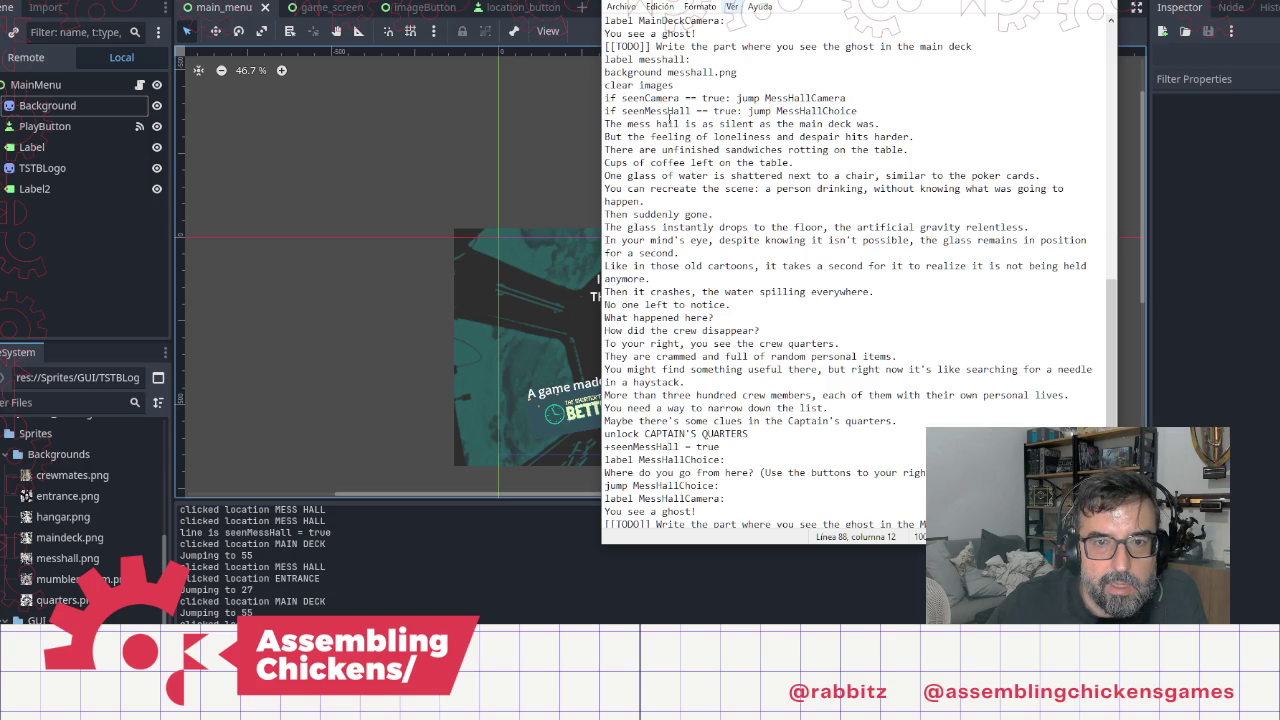
double_click(667, 113)
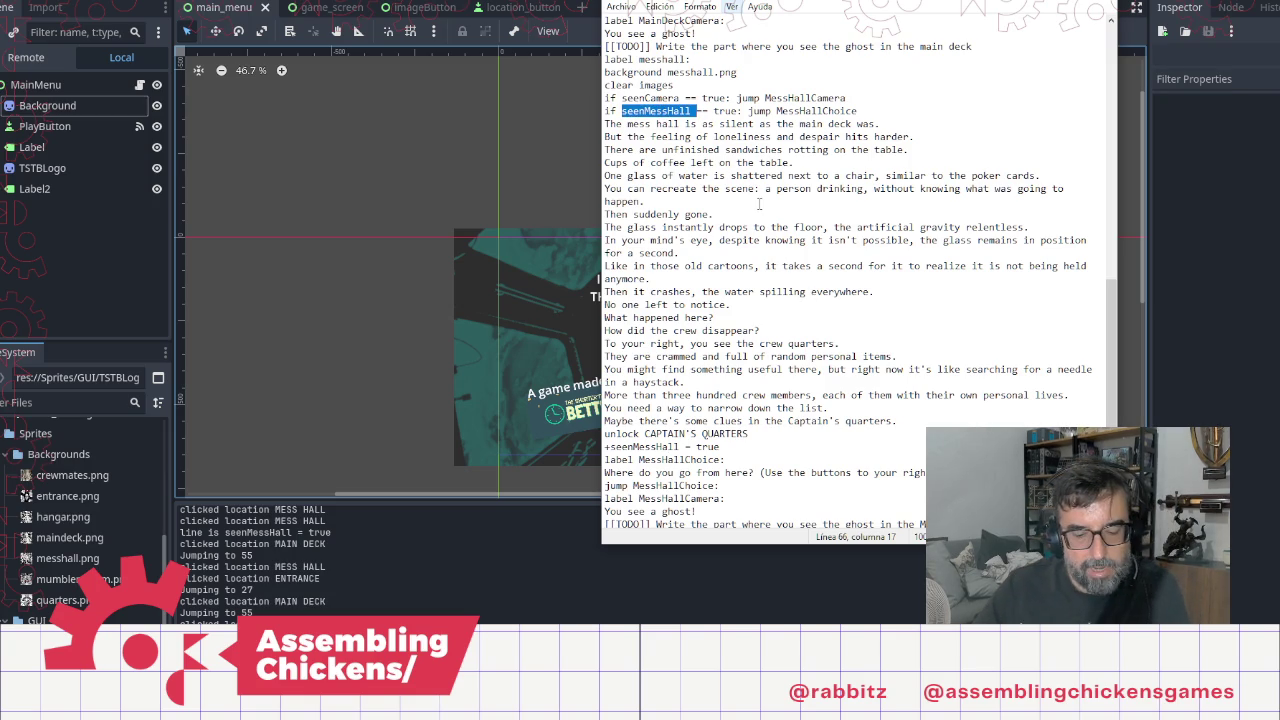
scroll(760, 200, up, 12)
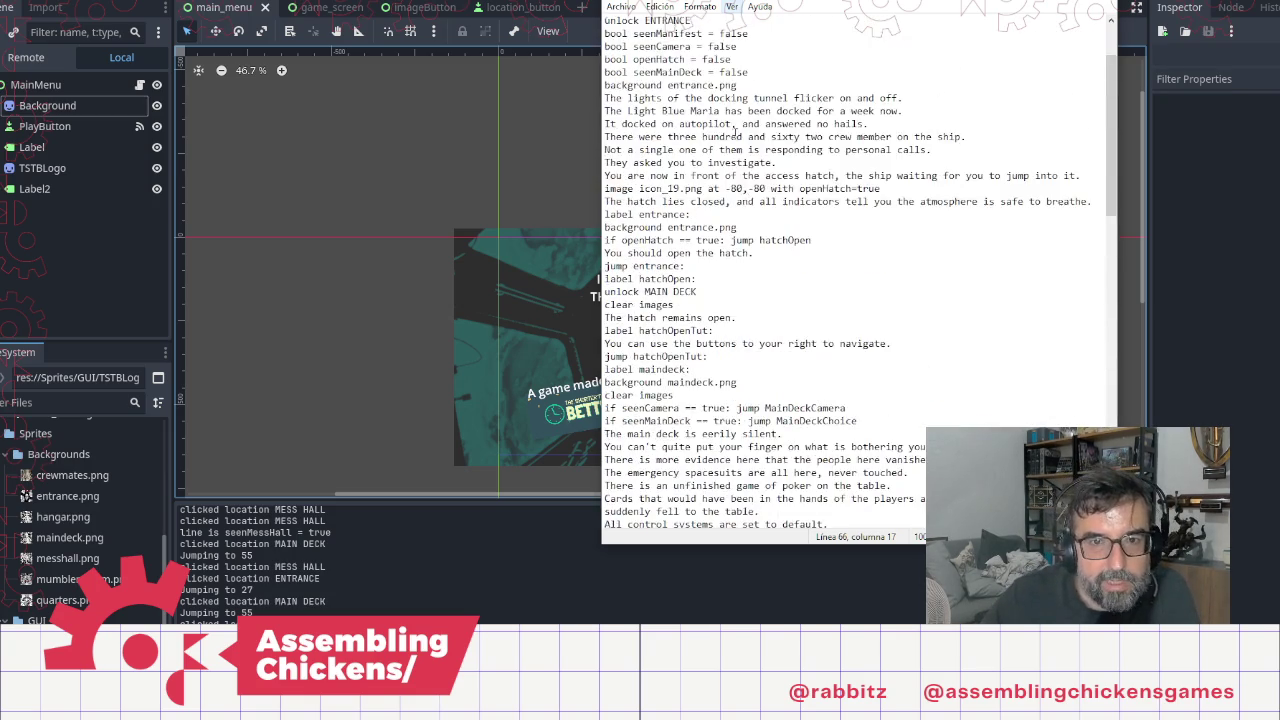
Step: Declare 'bool seenMessHall = false' and 'bool seenCaptainsQuarters = false' after seenMainDeck, then return to Godot
click(768, 152)
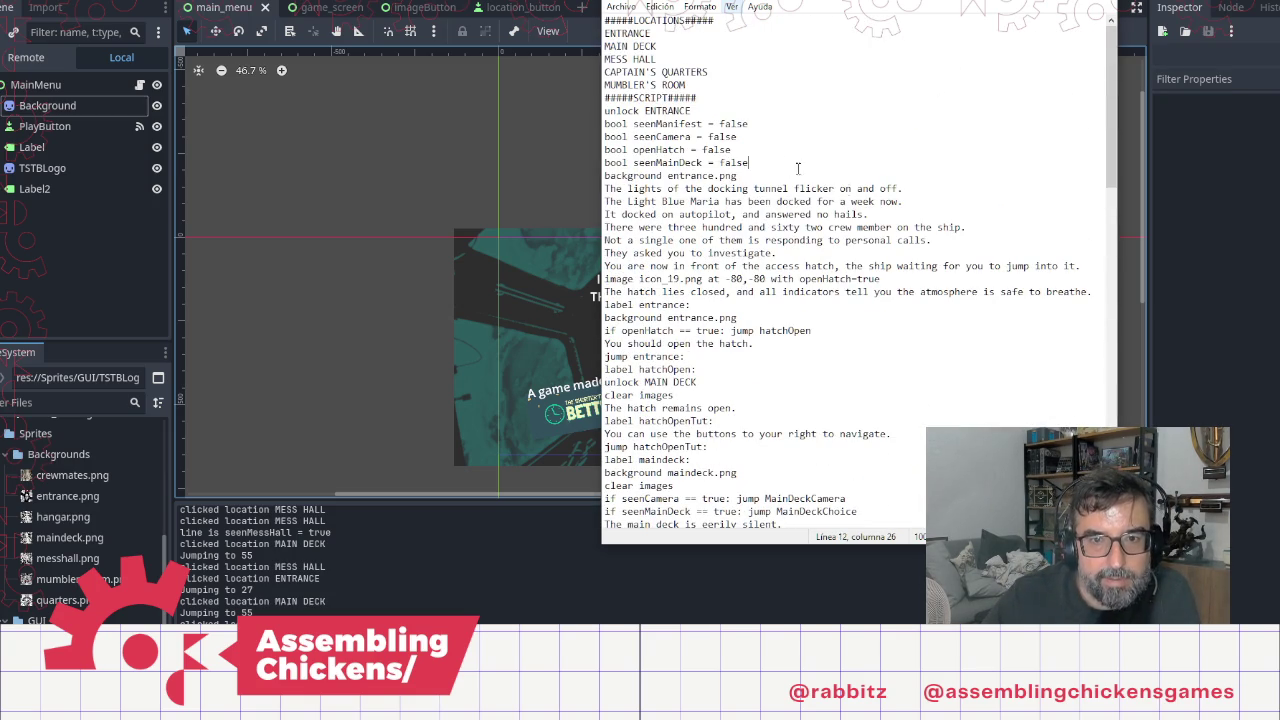
key(Return)
text(bo)
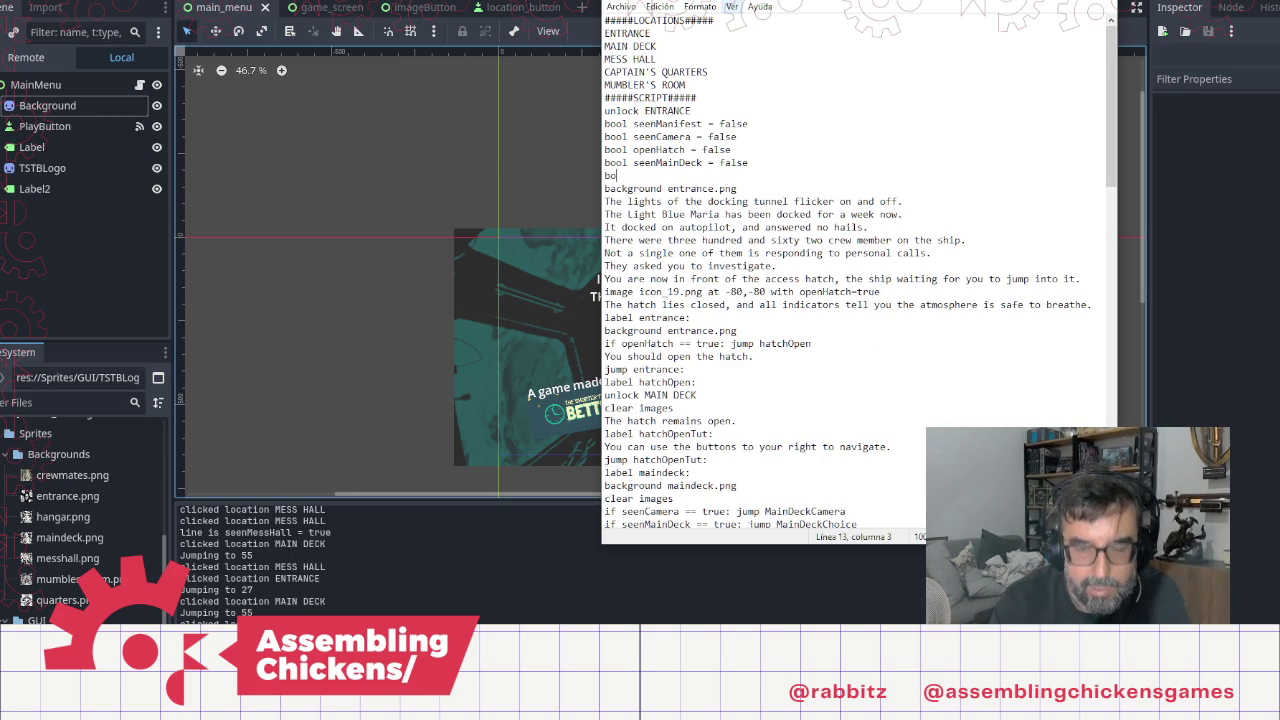
text(ol seenMessHall = )
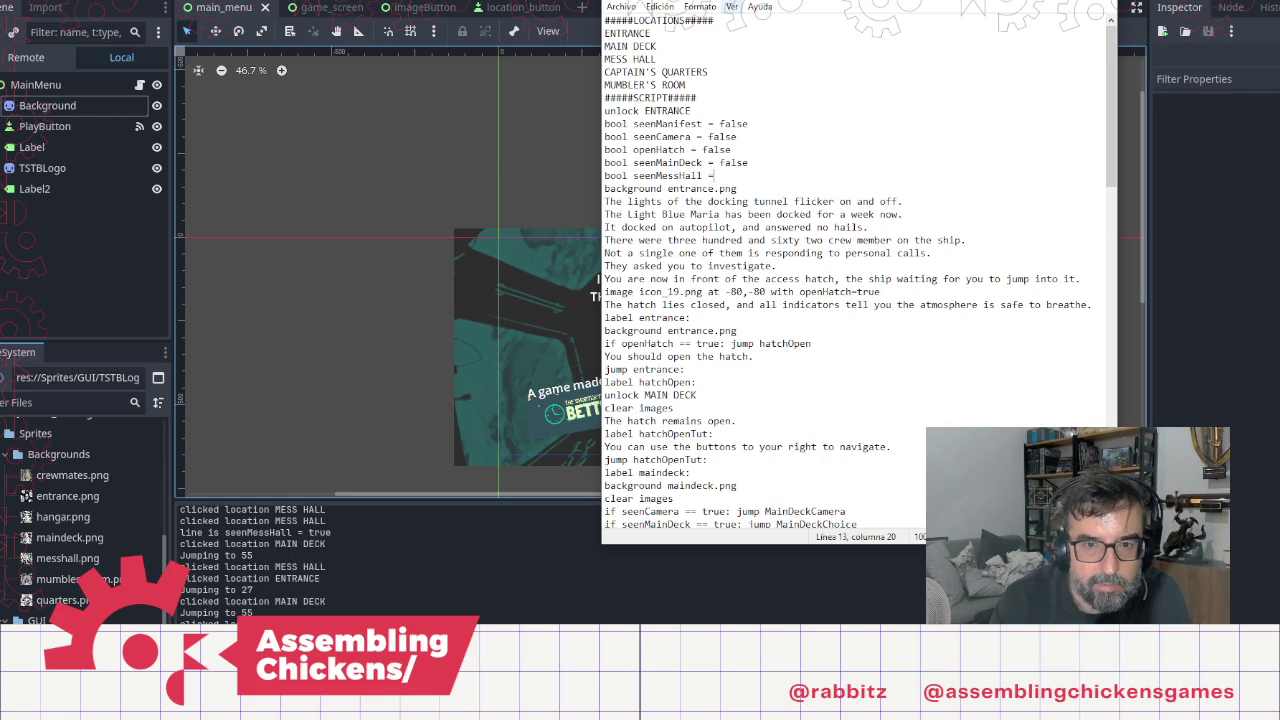
text(false)
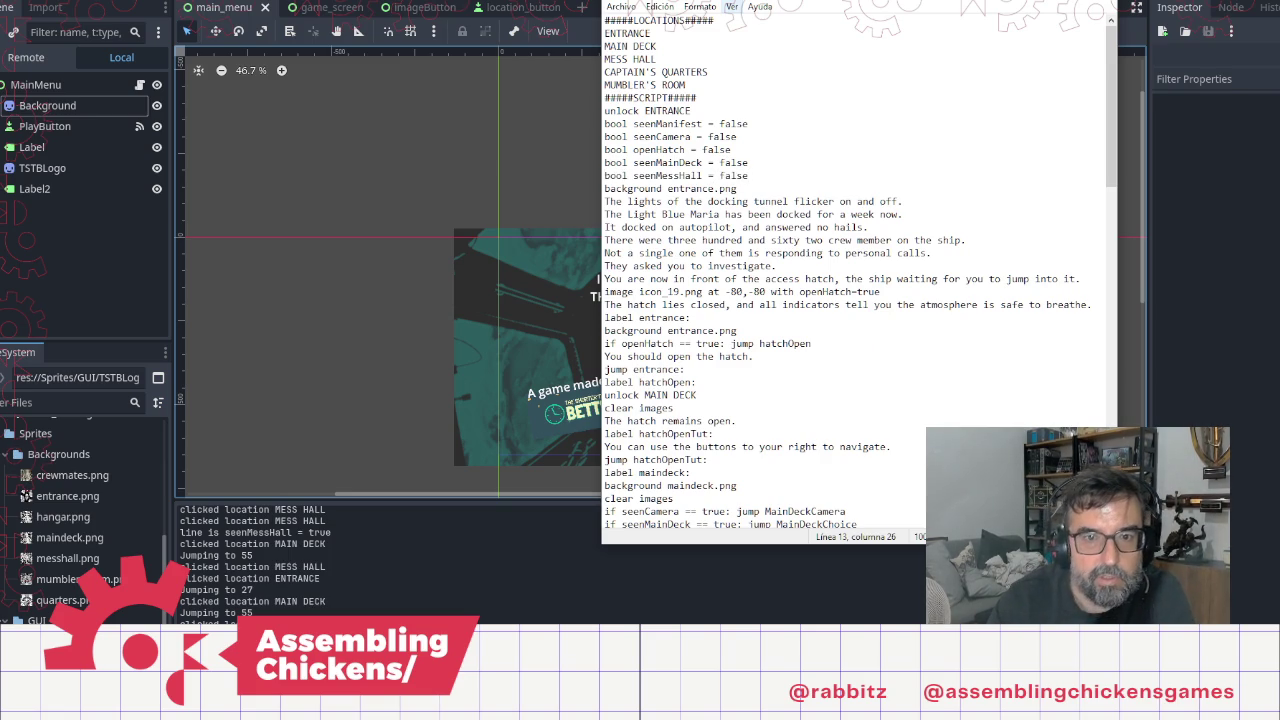
key(Return)
text(boo)
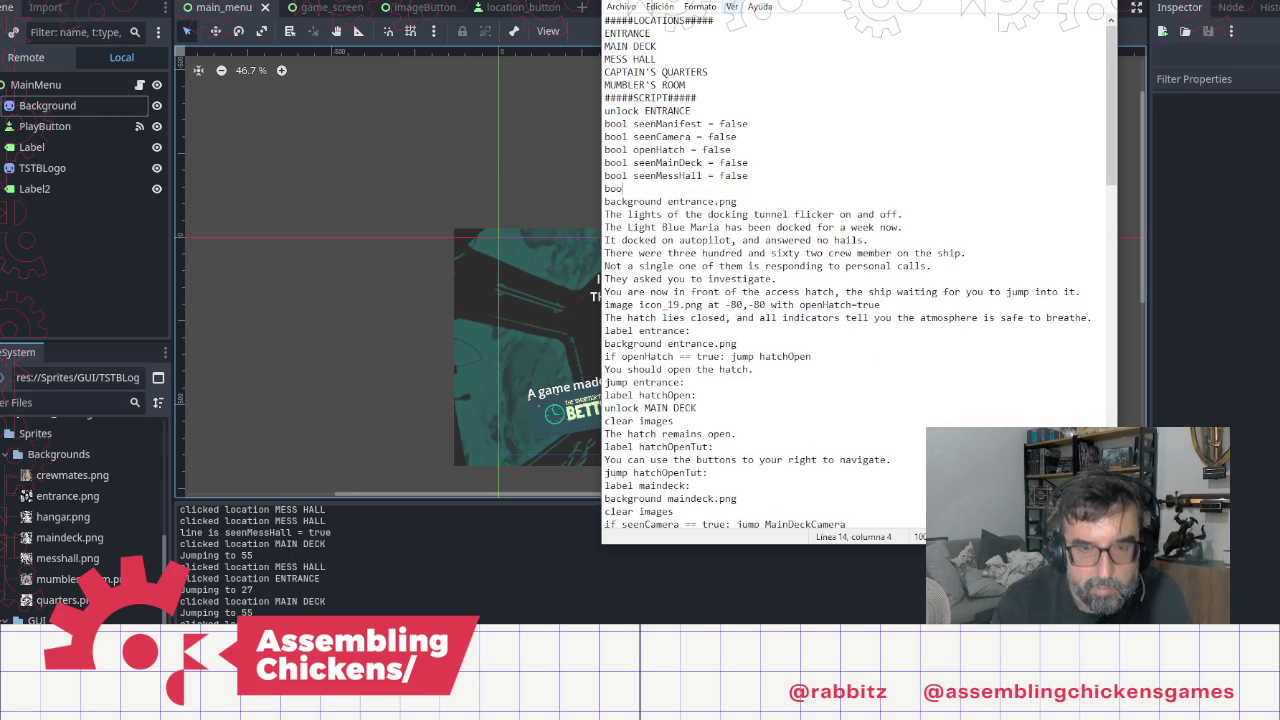
text(l seen)
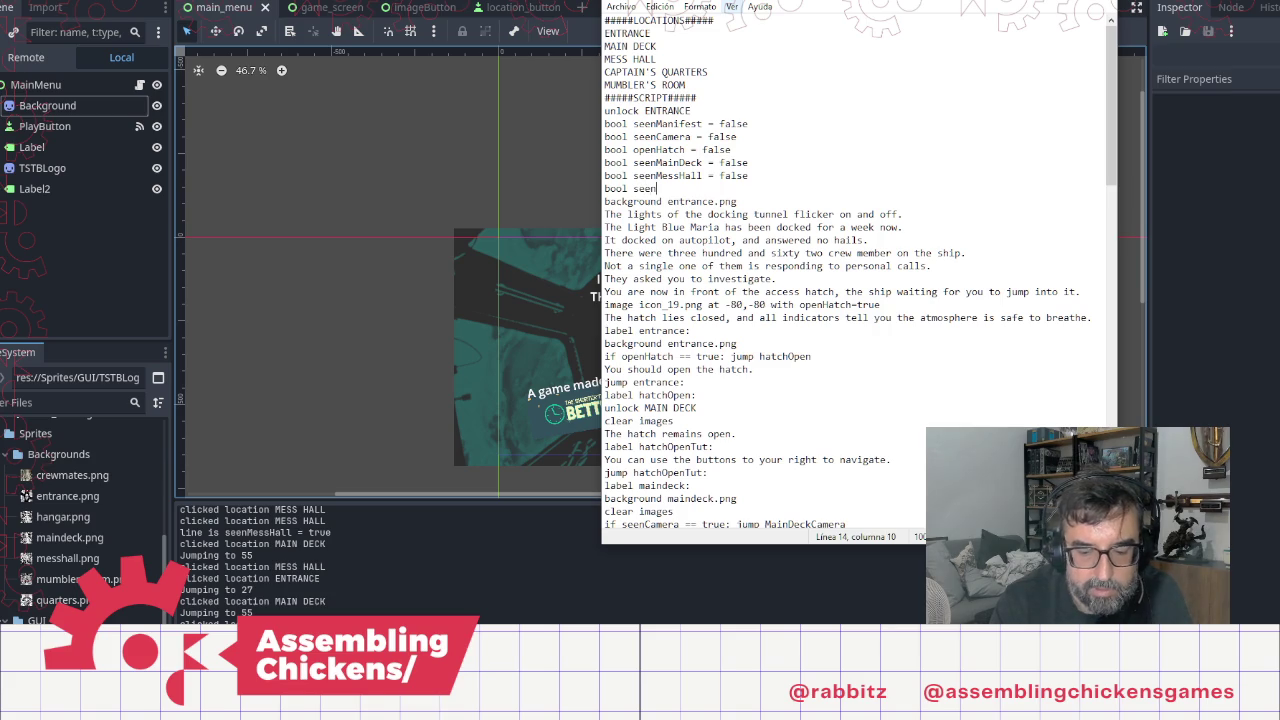
scroll(855, 270, down, 20)
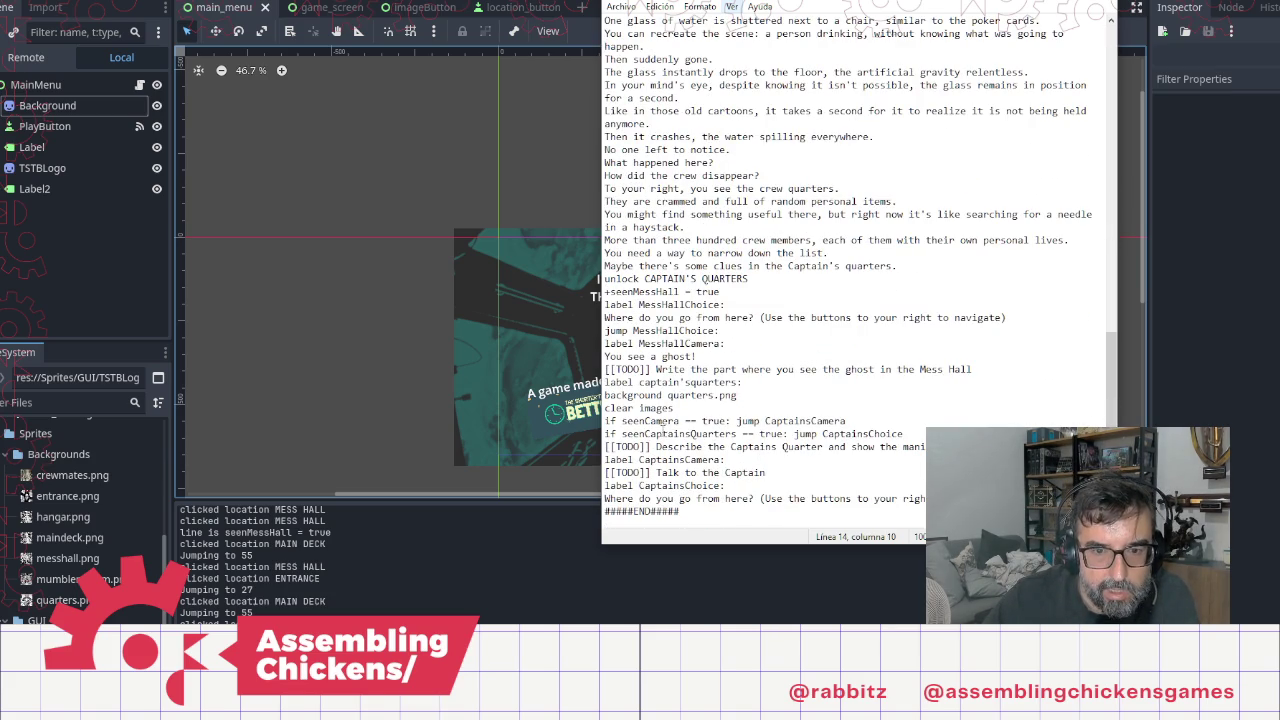
double_click(675, 434)
key(ctrl+c)
scroll(805, 379, up, 20)
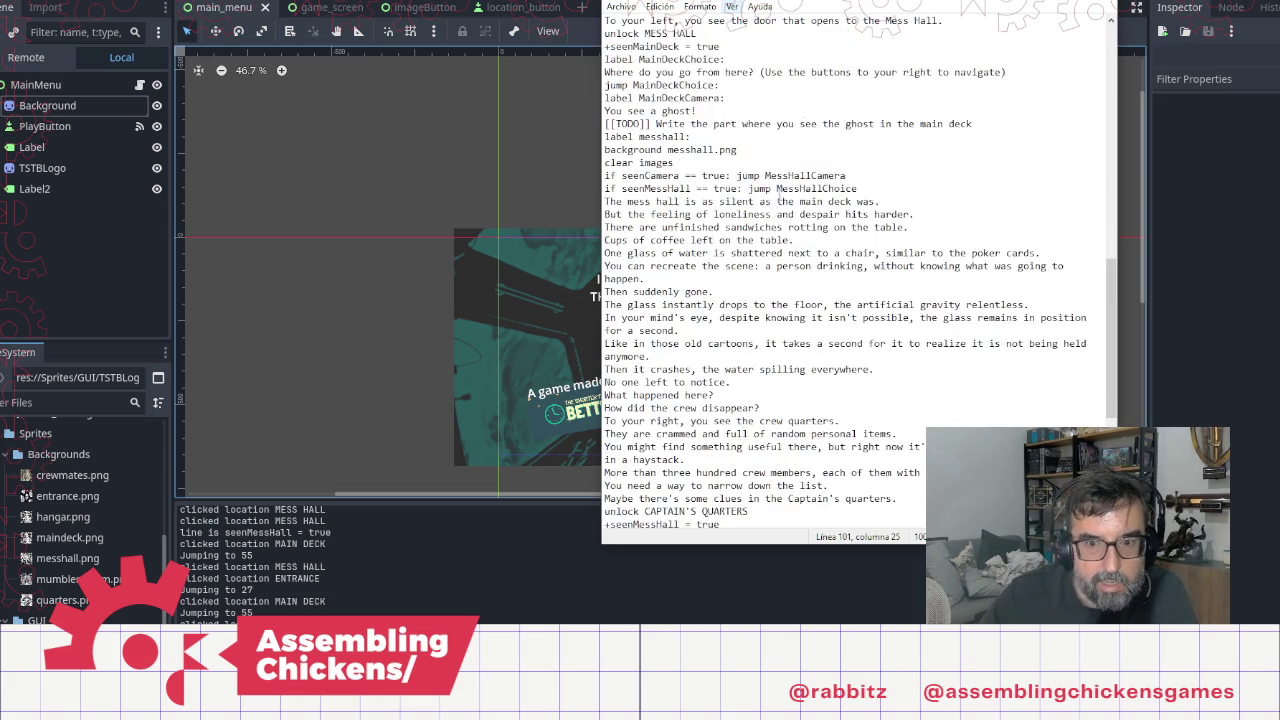
double_click(645, 188)
key(ctrl+v)
text(= false)
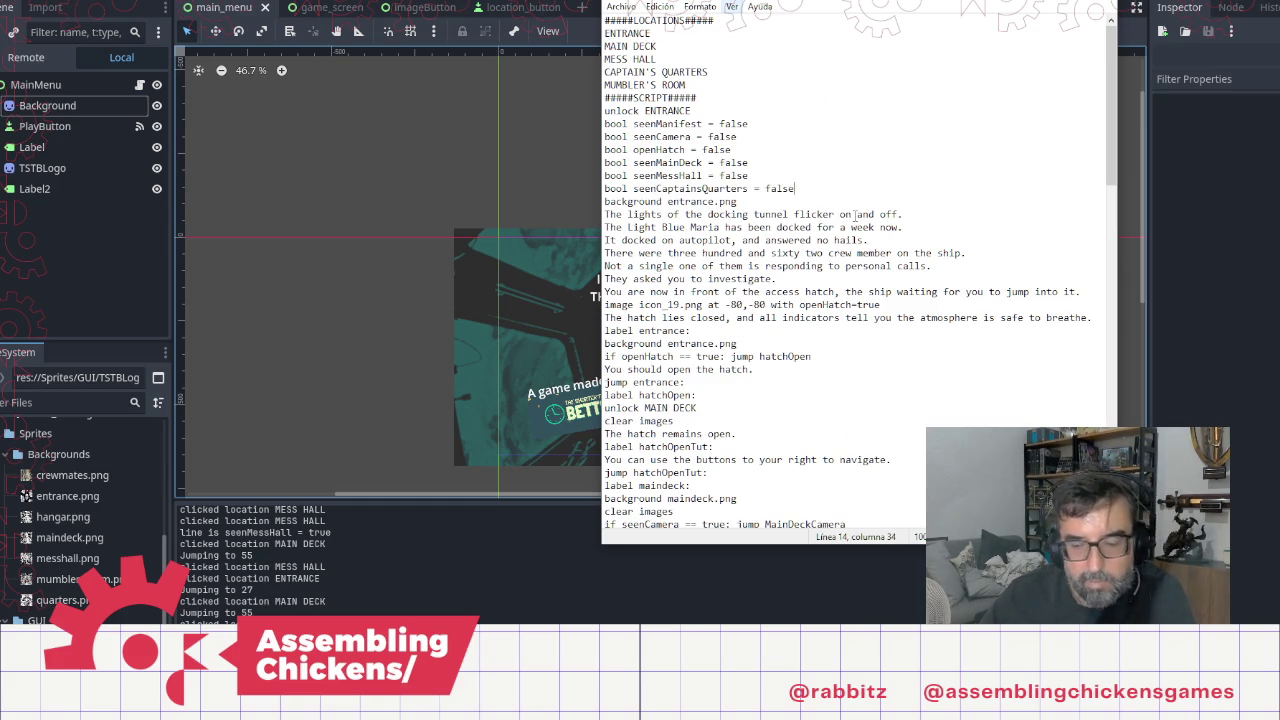
click(433, 446)
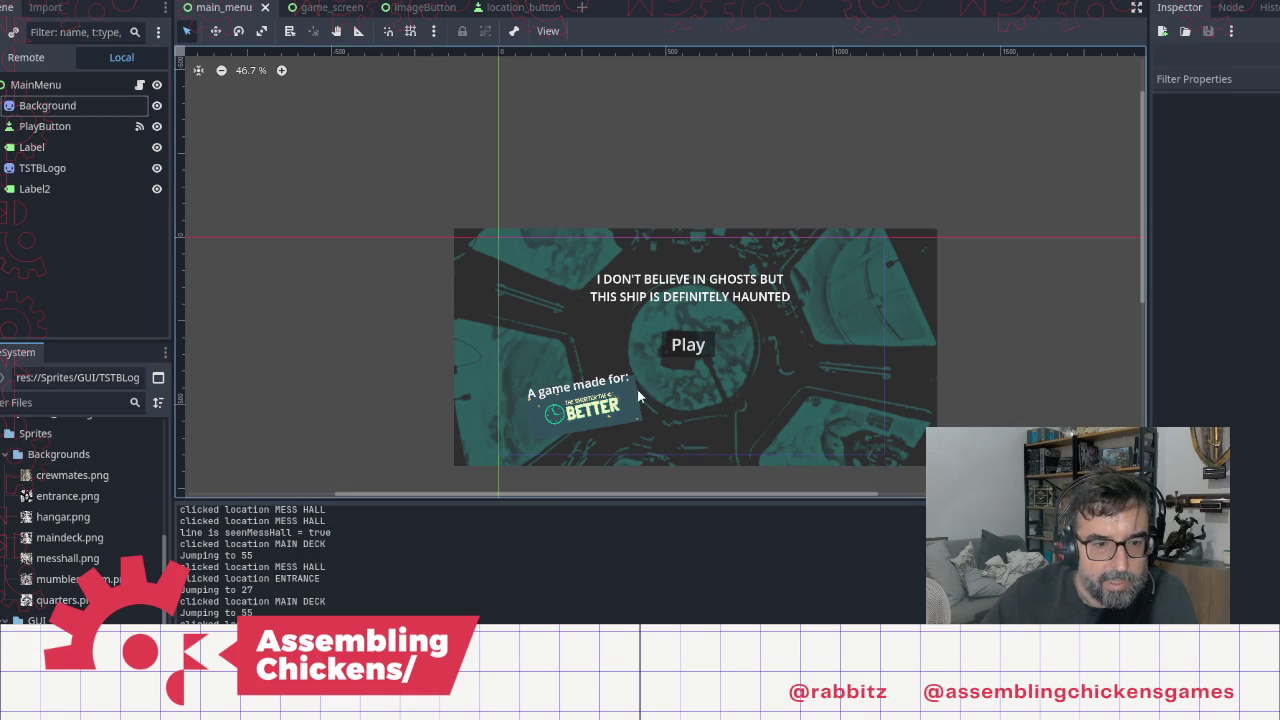
Step: Run the game and play through the intro, the access hatch and the Main Deck dialogue
key(F5)
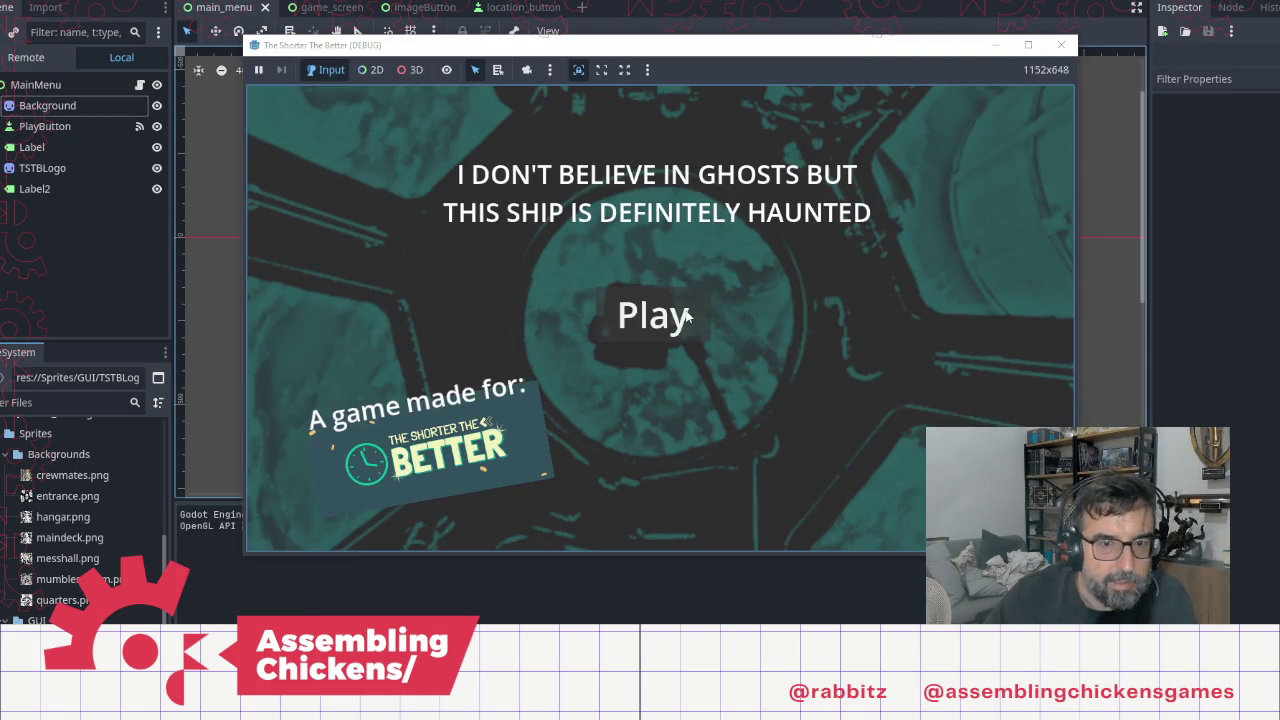
click(663, 314)
click(809, 386)
click(797, 386)
click(790, 380)
click(782, 371)
click(618, 252)
click(769, 322)
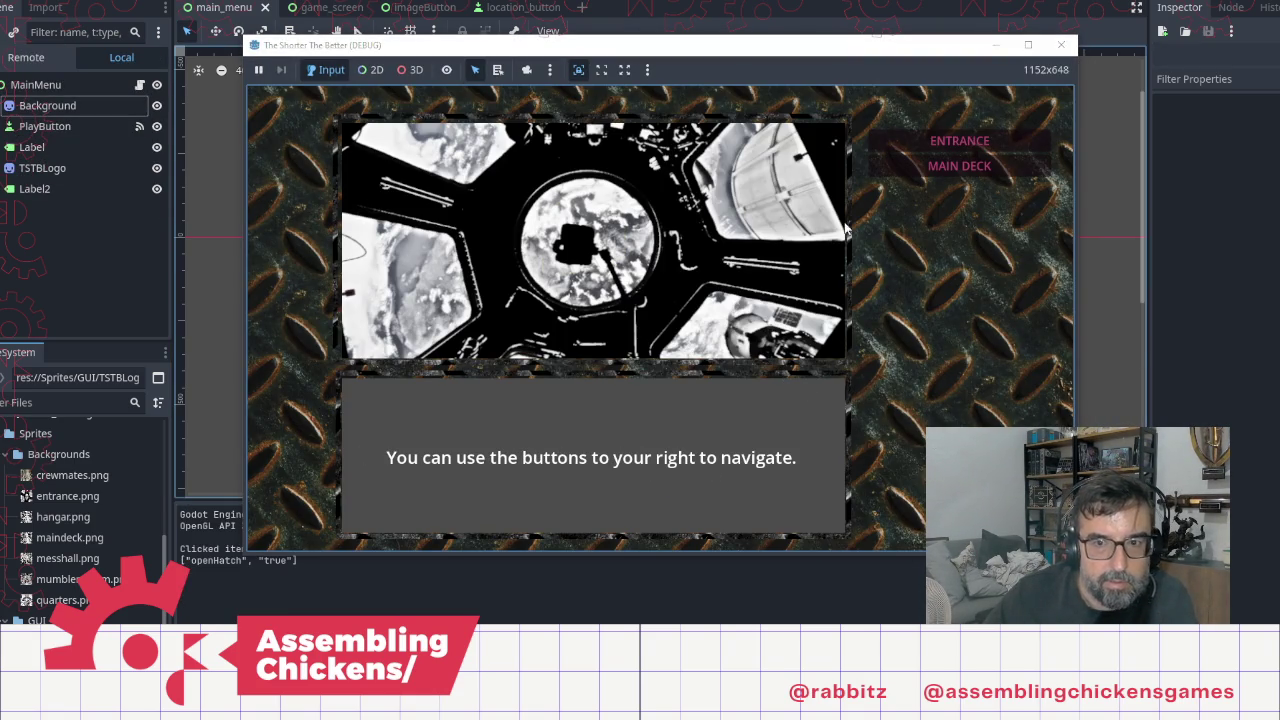
click(949, 167)
click(733, 296)
click(733, 296)
click(733, 292)
click(733, 292)
click(733, 292)
click(735, 295)
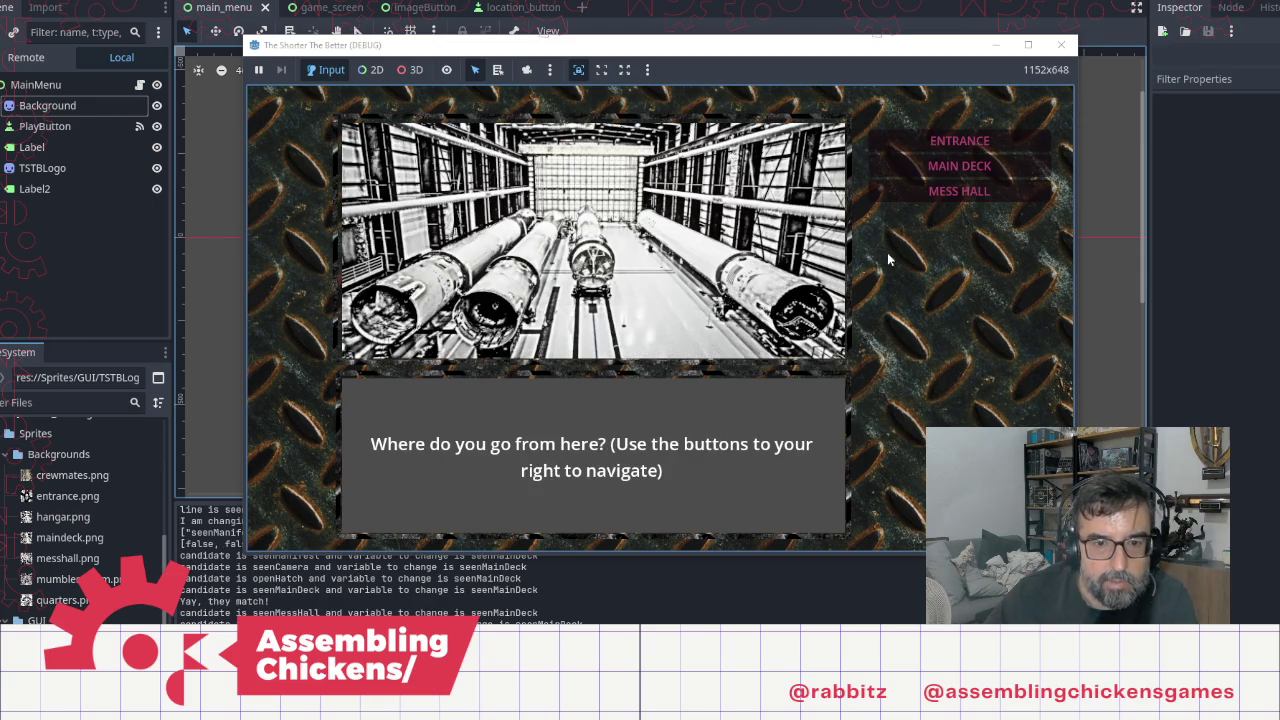
Step: Travel to the Mess Hall and play its dialogue until Captain's Quarters unlocks
click(981, 188)
click(752, 268)
click(752, 268)
click(752, 268)
click(752, 268)
click(752, 268)
click(752, 268)
click(752, 268)
click(744, 274)
click(744, 274)
click(744, 274)
click(744, 274)
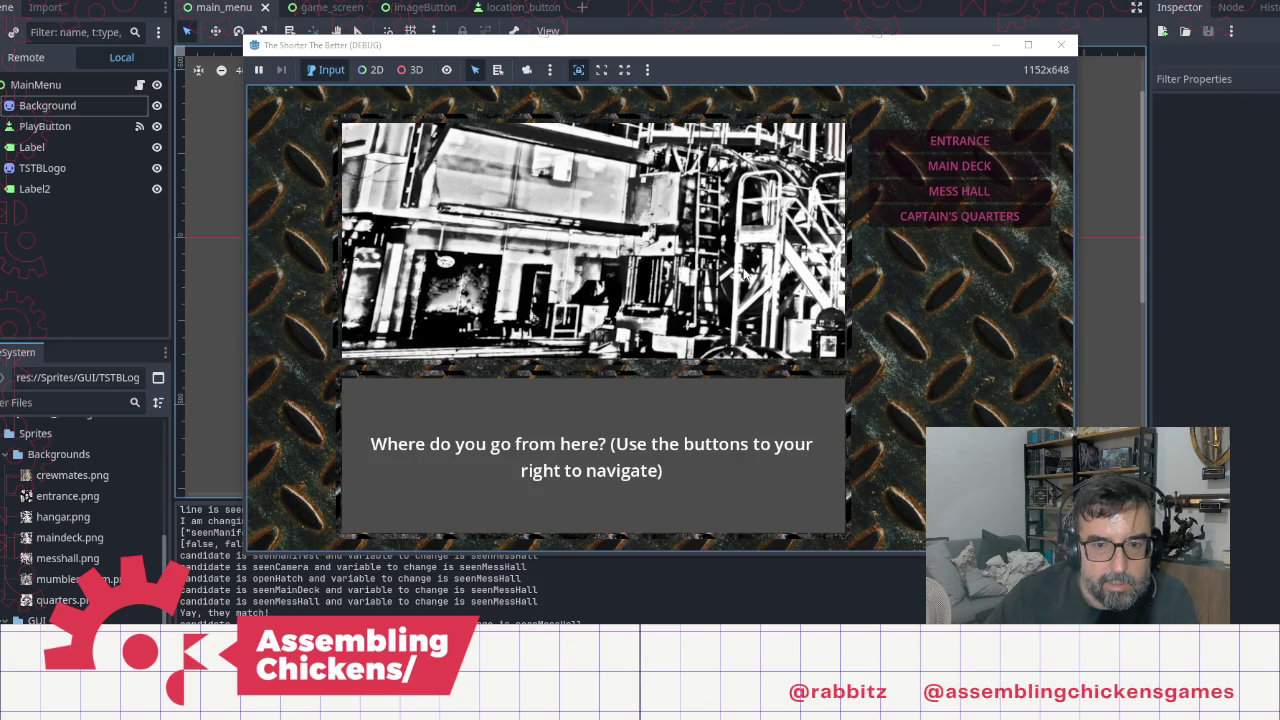
Step: Finish the Captain's Quarters dialogue, stop the game with F8 and return to the game_screen scene
click(959, 166)
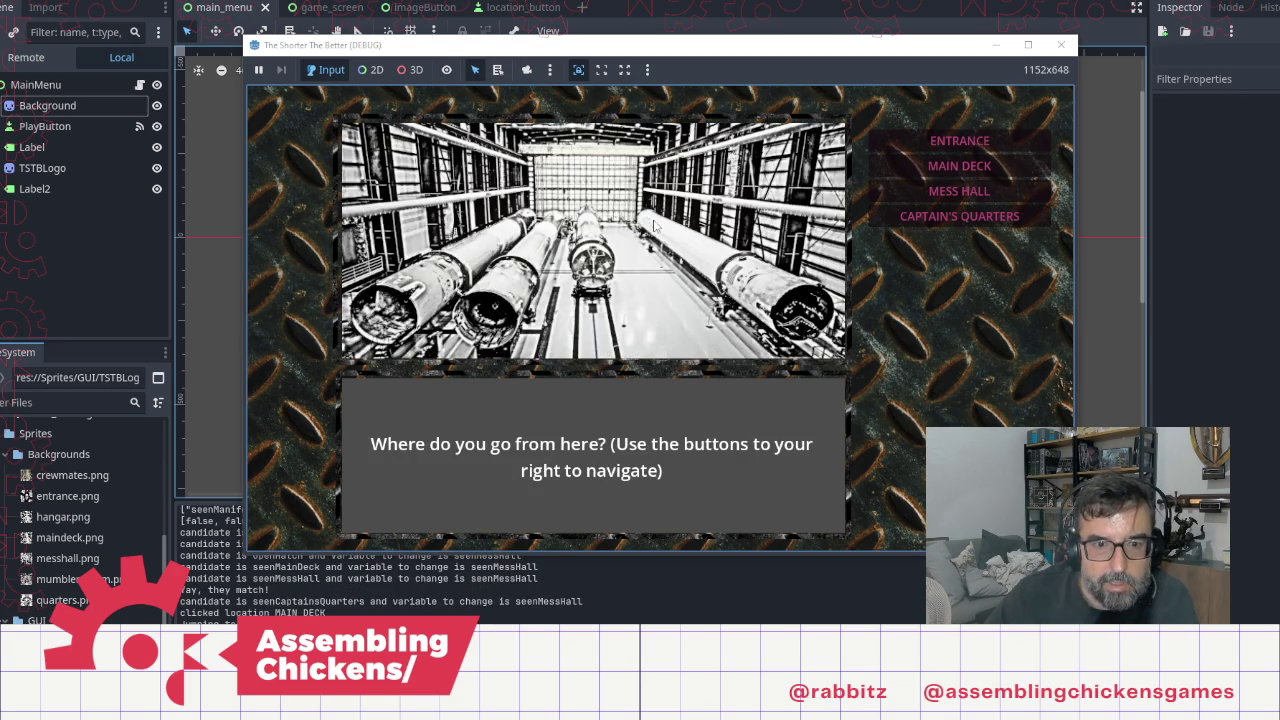
click(959, 191)
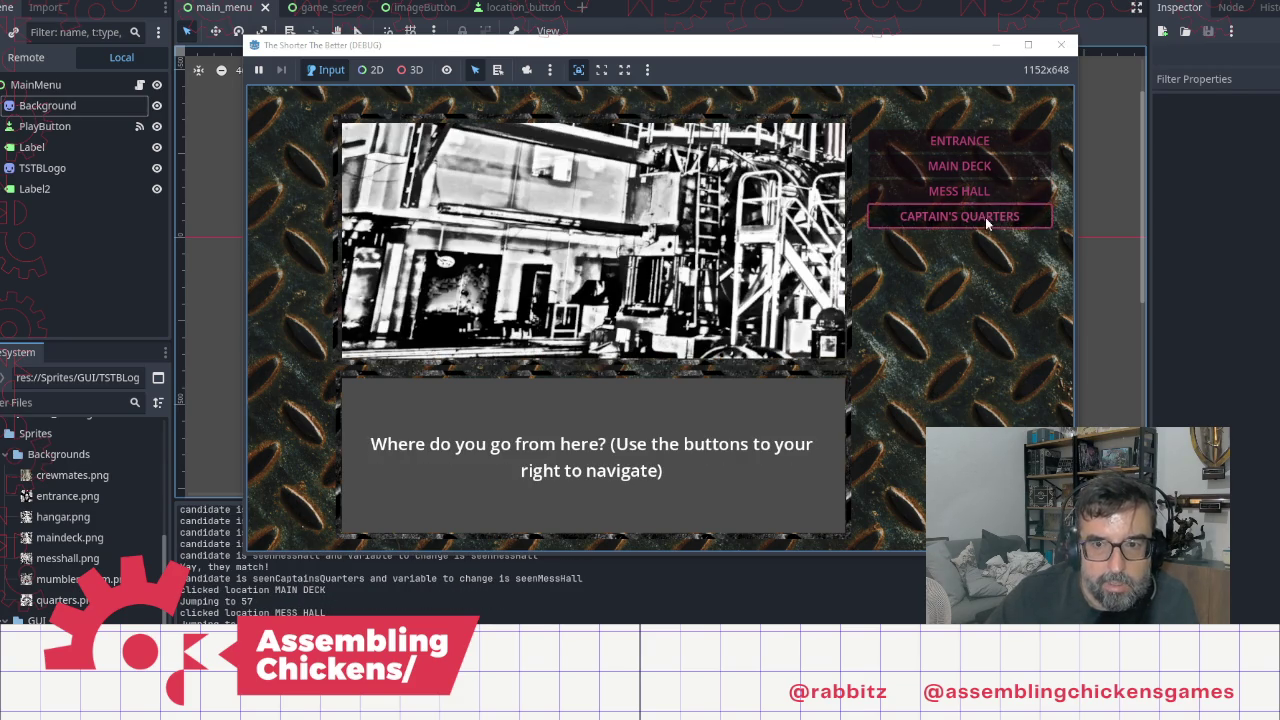
click(985, 217)
click(640, 318)
click(609, 327)
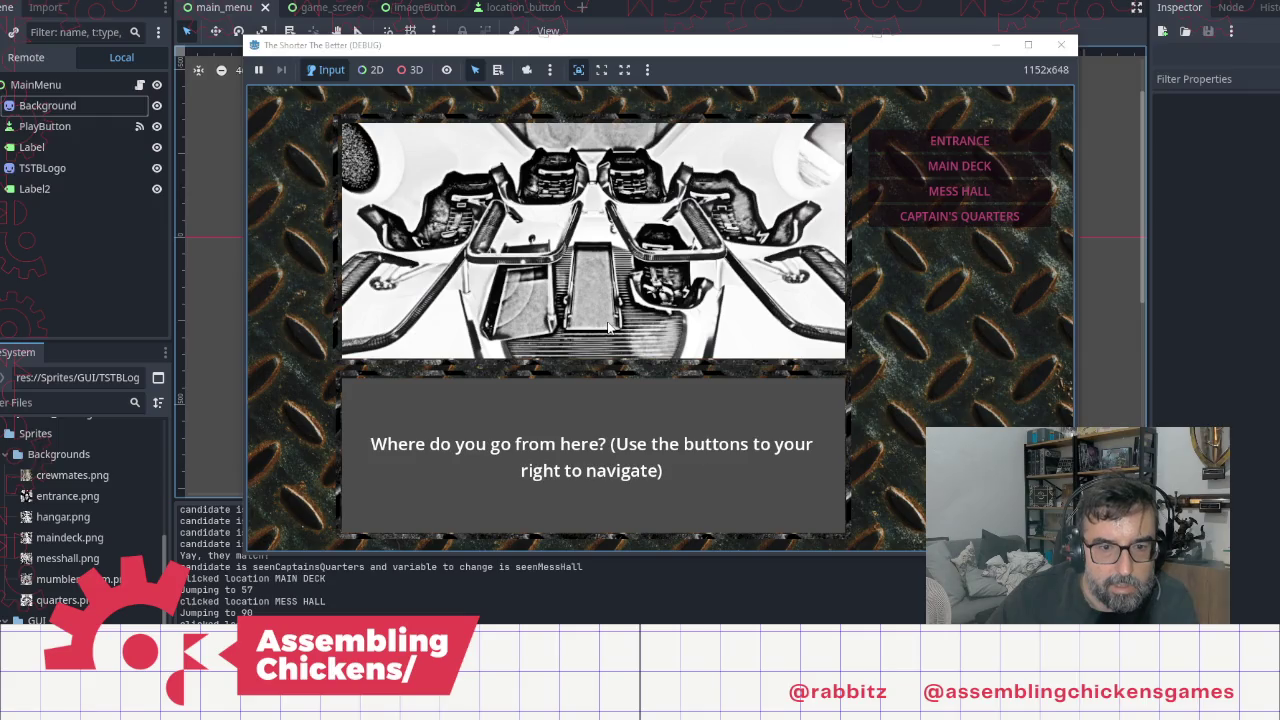
click(609, 327)
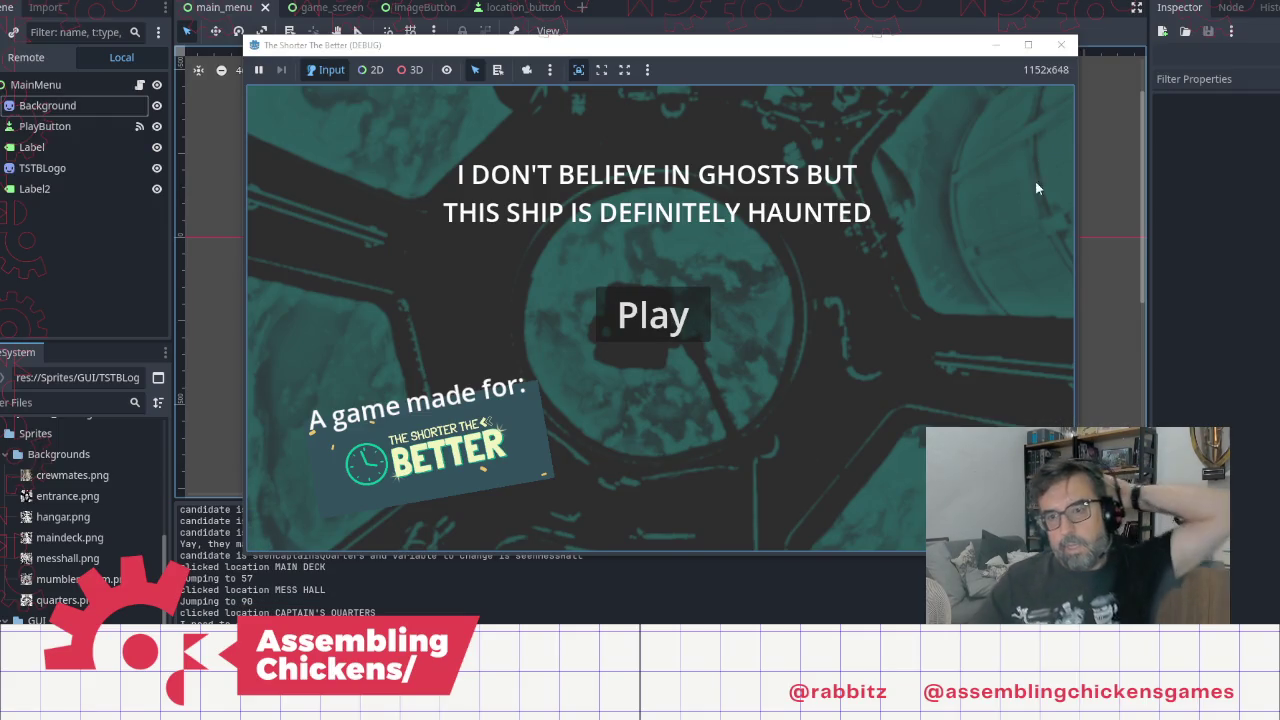
key(F8)
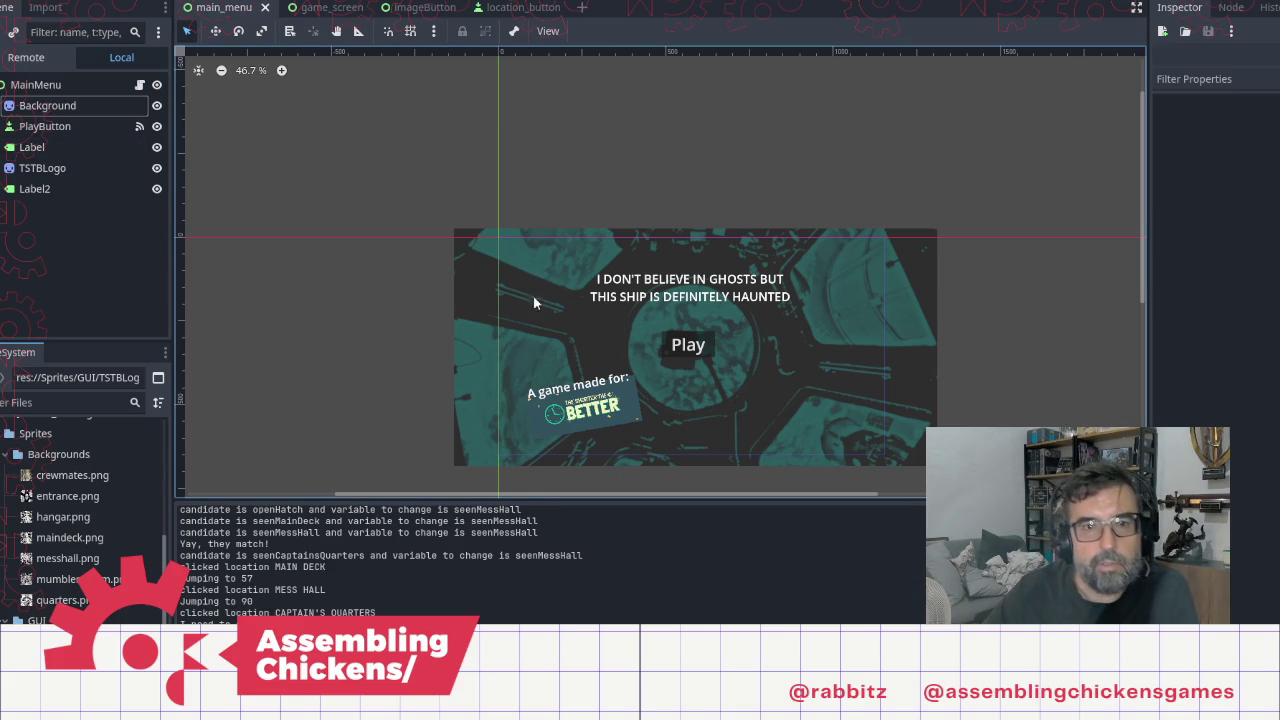
click(302, 8)
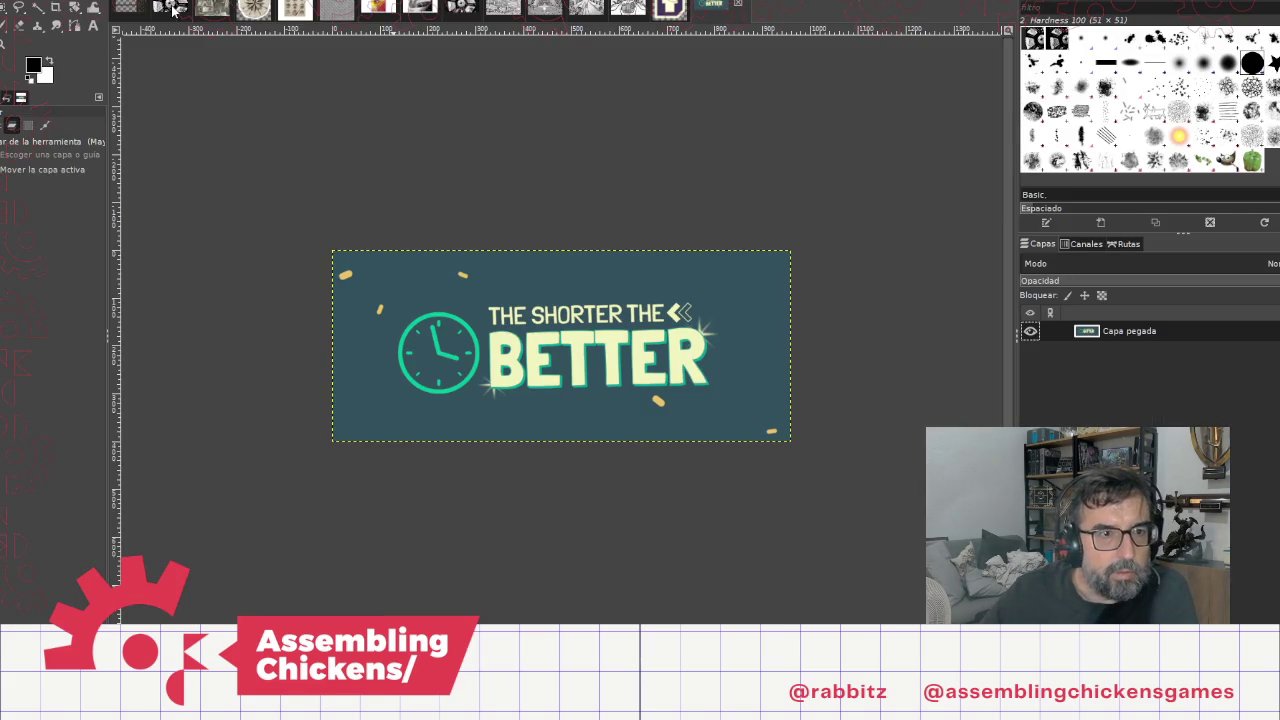
Step: Select the 4K-metal_6-diffuse.jpg layer and try a Colour Balance tint, then cancel it
click(130, 10)
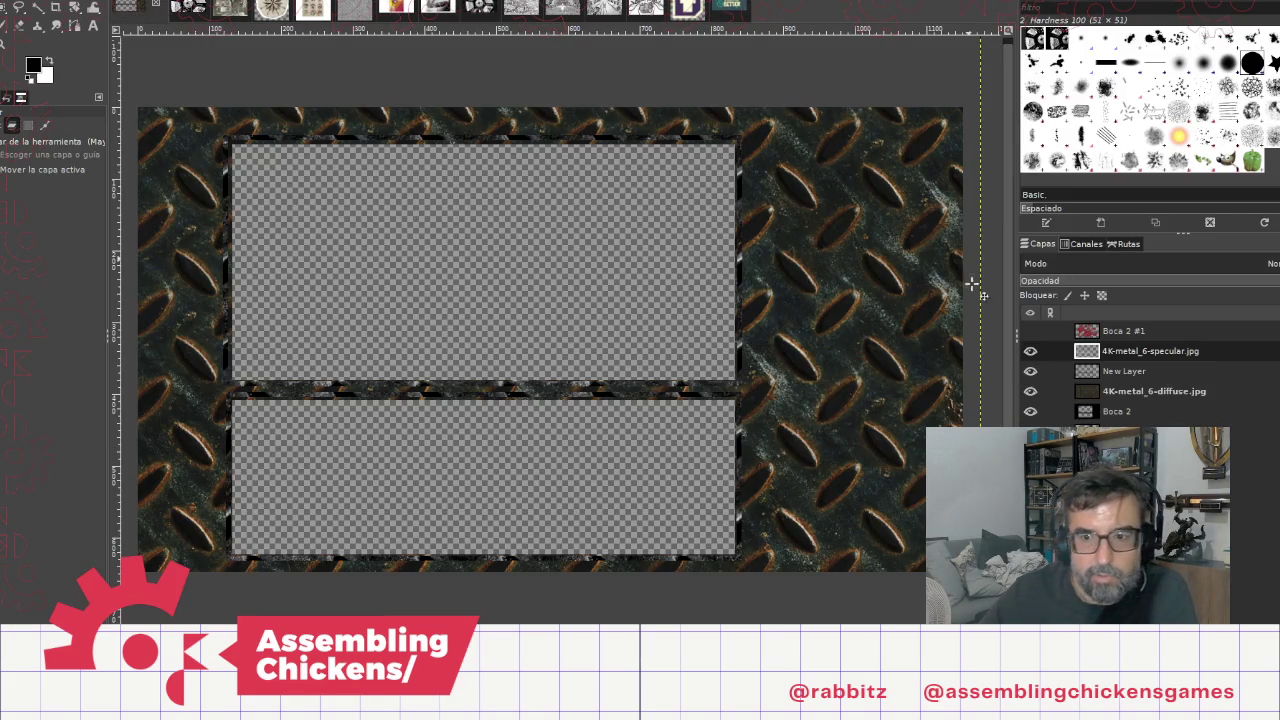
click(1160, 393)
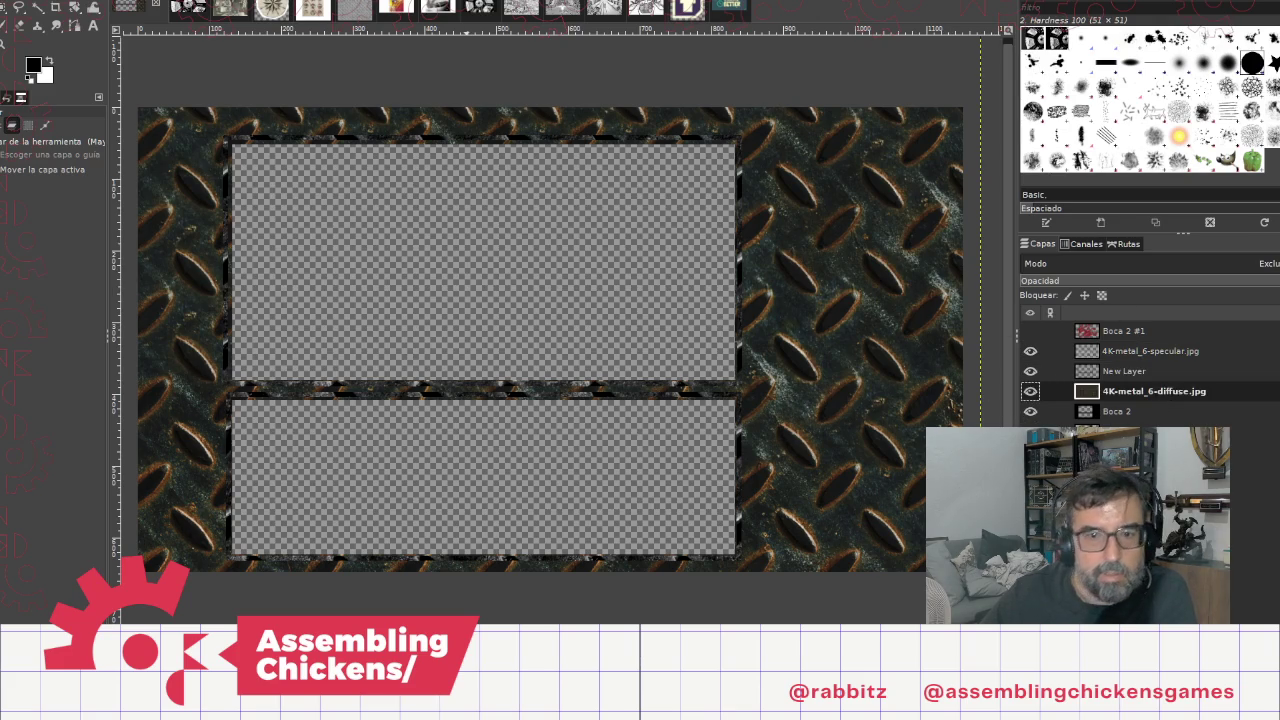
click(165, 0)
mouse_move(200, 0)
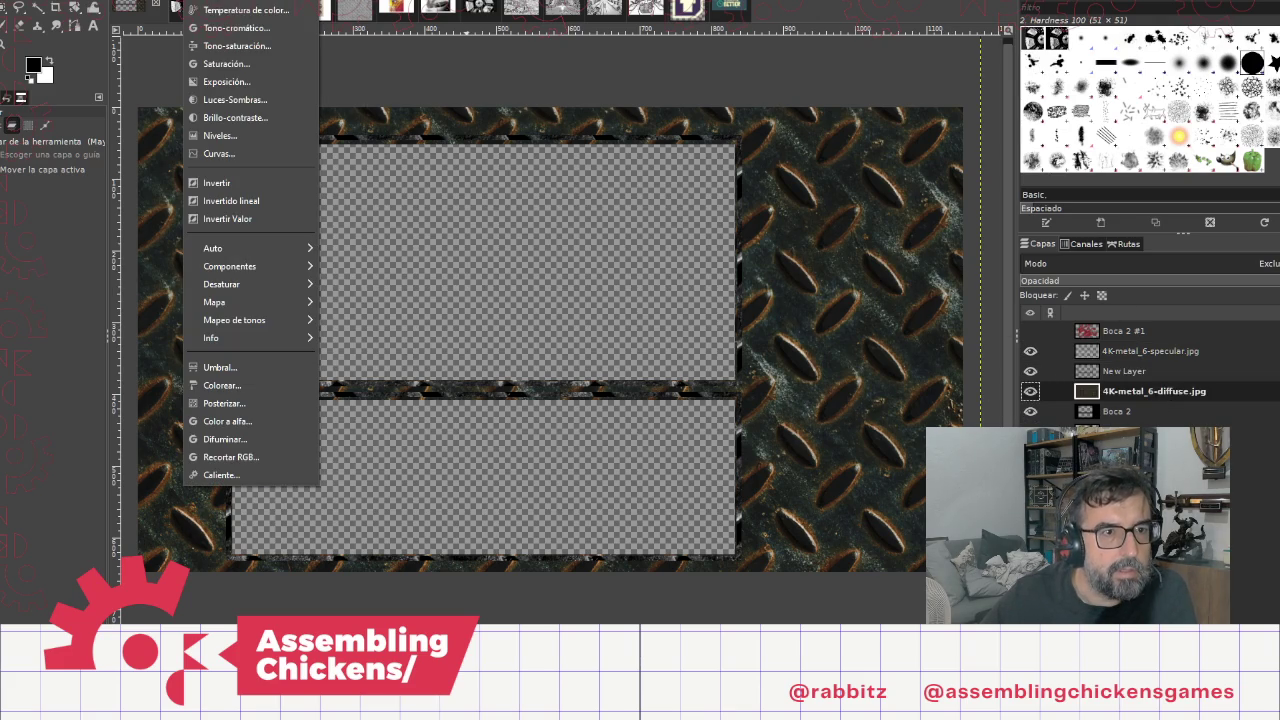
click(226, 5)
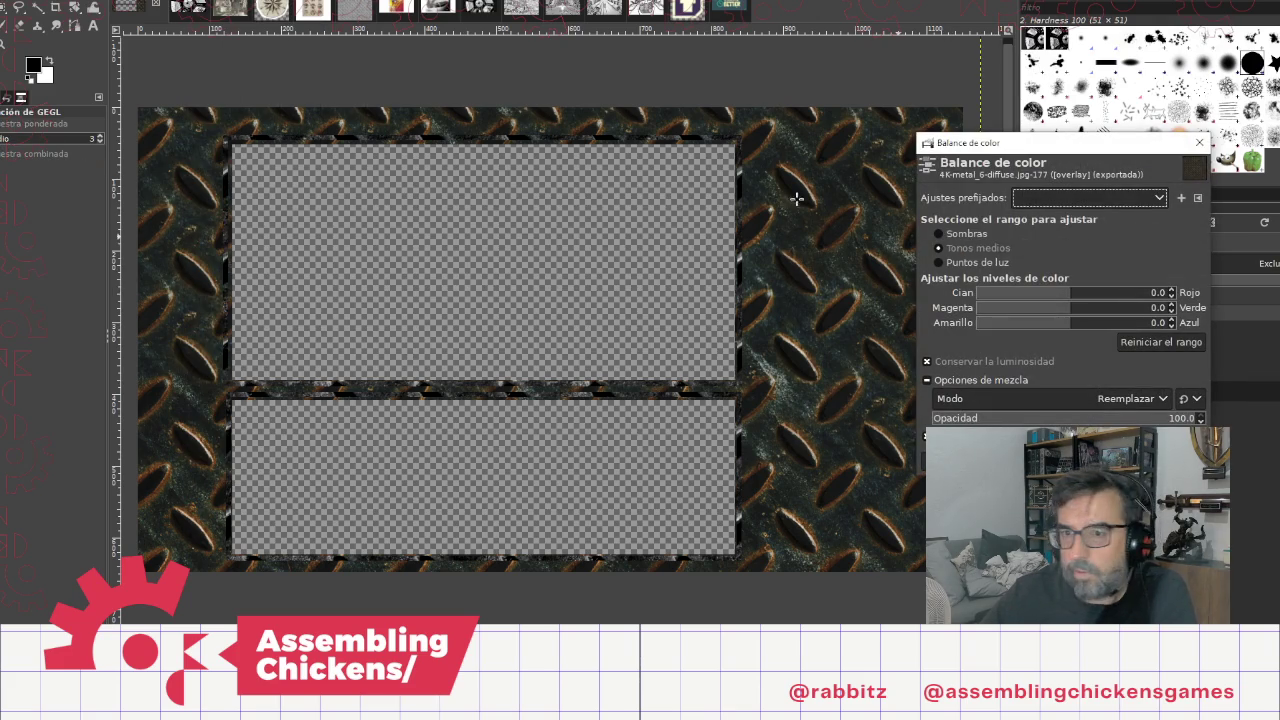
mouse_move(1029, 300)
mouse_down()
mouse_move(1008, 302)
mouse_move(1001, 317)
mouse_move(1020, 315)
mouse_move(1003, 330)
mouse_move(1090, 308)
mouse_move(1066, 300)
mouse_move(1100, 302)
mouse_up()
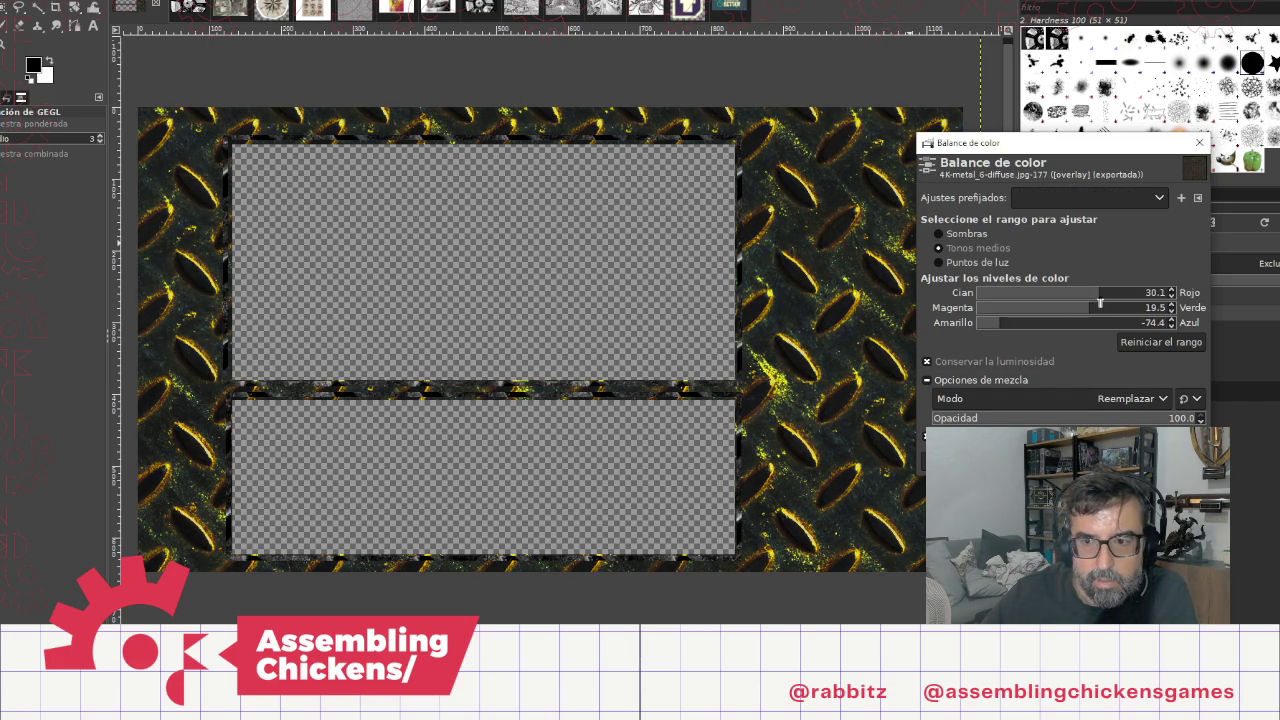
click(1199, 142)
click(205, 0)
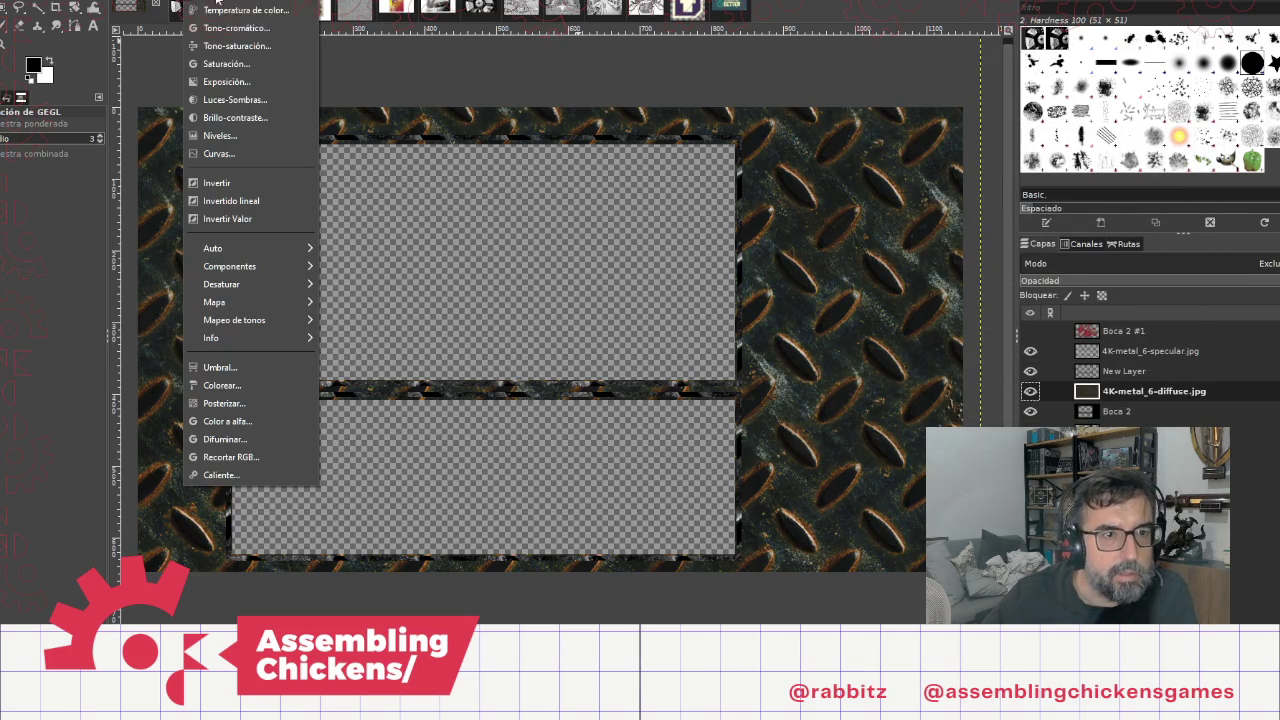
Step: Apply Hue-Saturation to the diffuse layer with saturation −71.7 and lightness 41.8
click(237, 46)
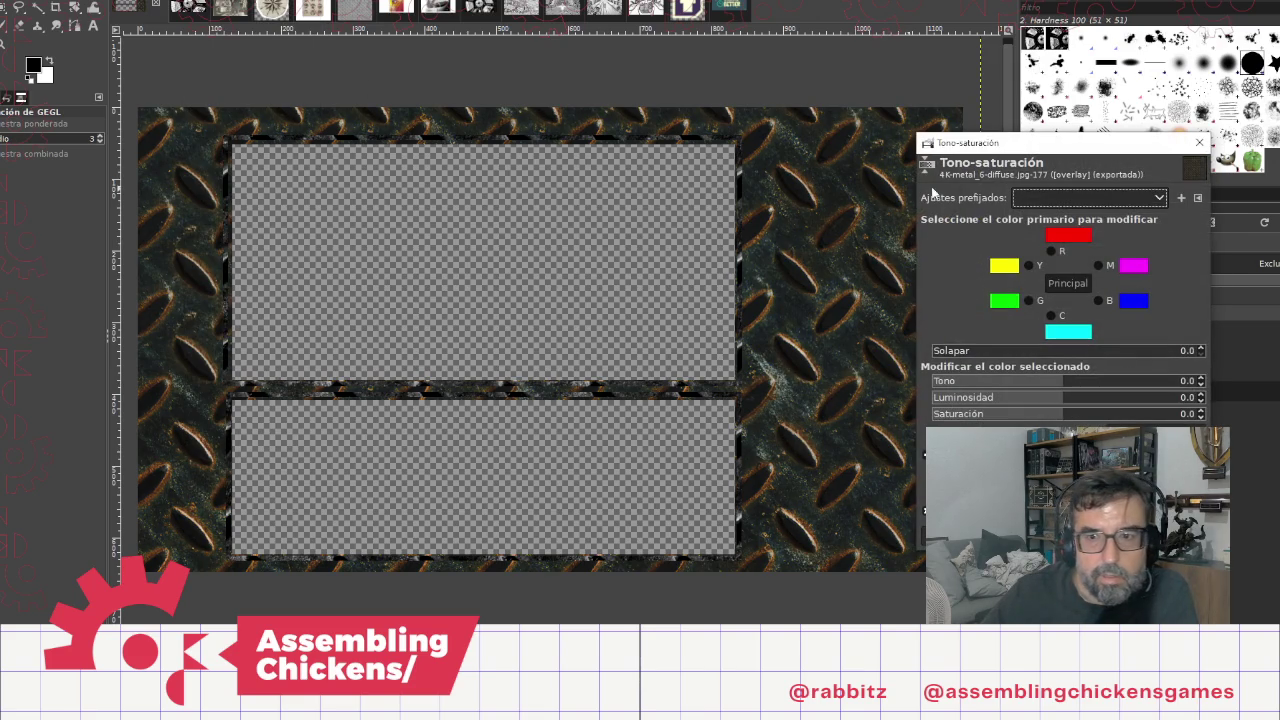
drag(1029, 420, 968, 416)
drag(1051, 397, 1111, 401)
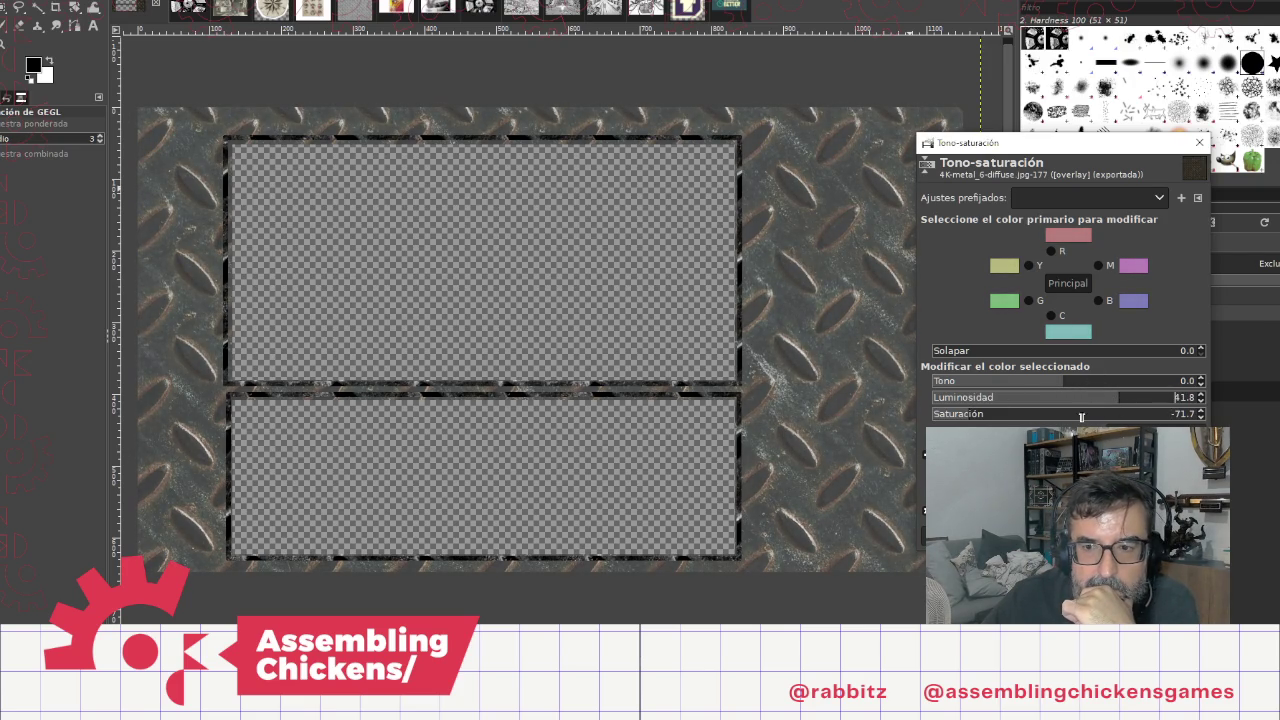
key(Return)
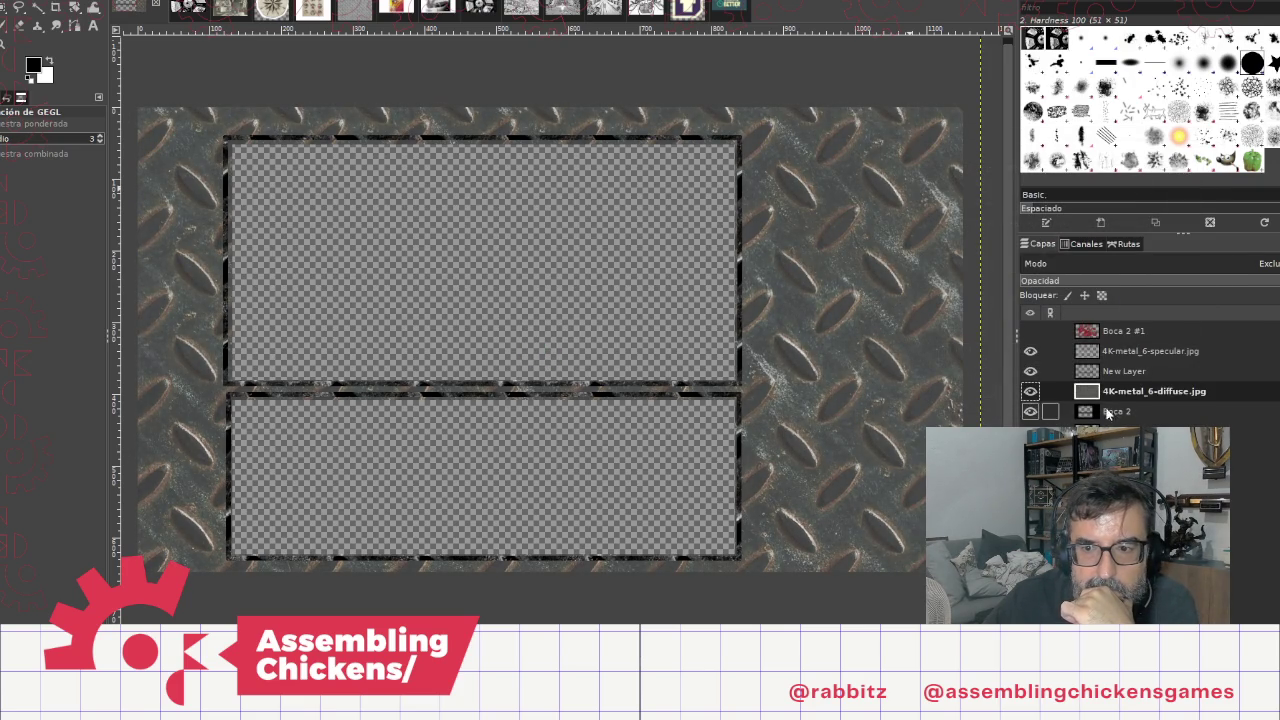
click(1120, 372)
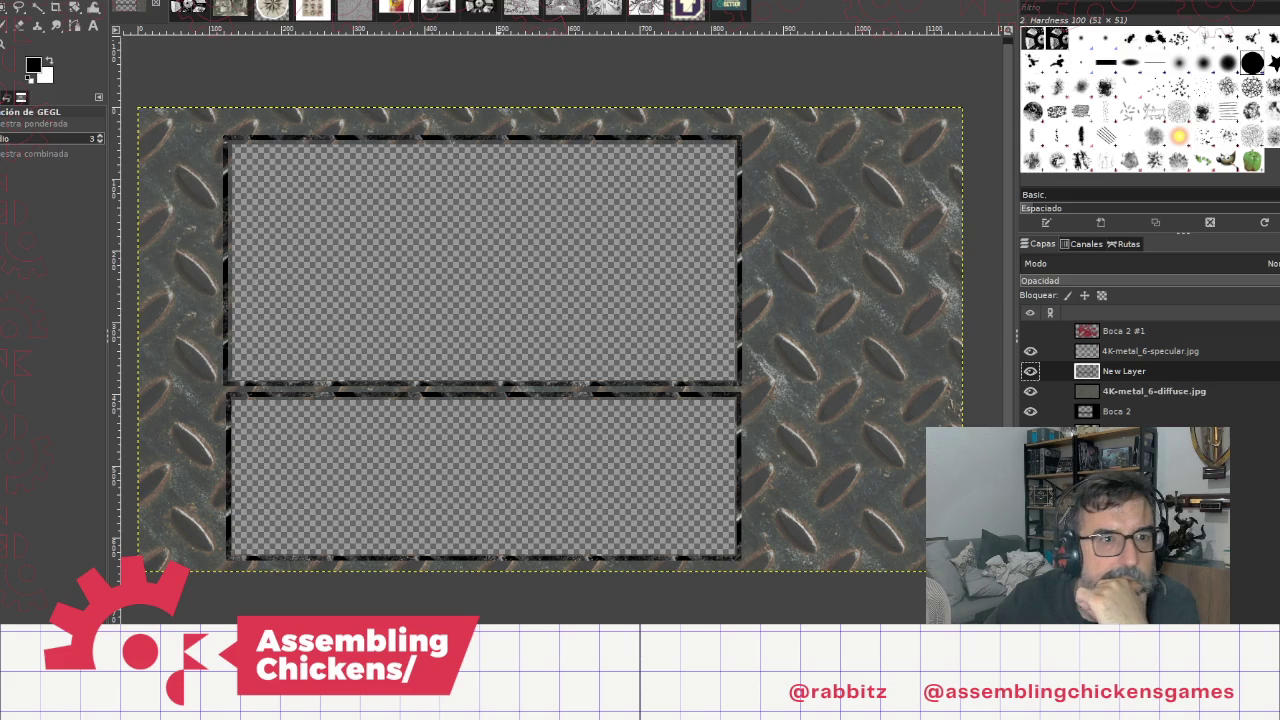
Step: Apply Hue-Saturation to New Layer with hue −86.1, saturation −75 and lightness 19.6
click(195, 1)
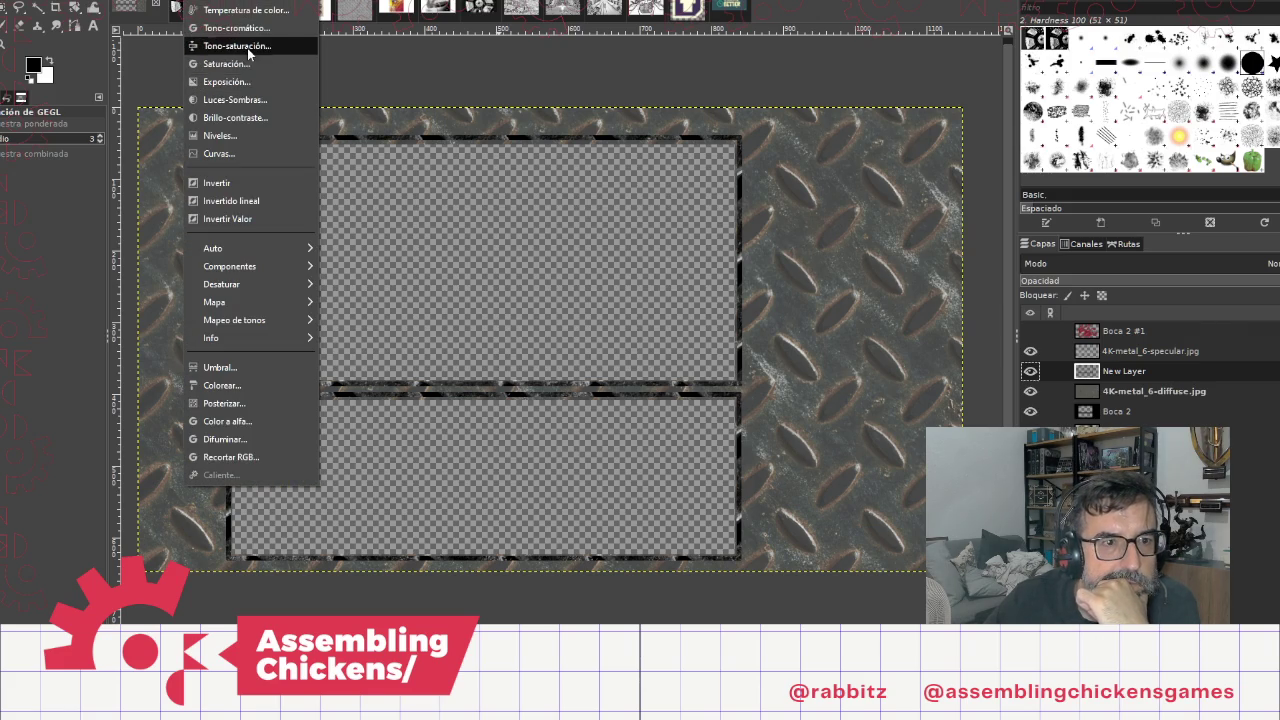
click(247, 46)
click(990, 381)
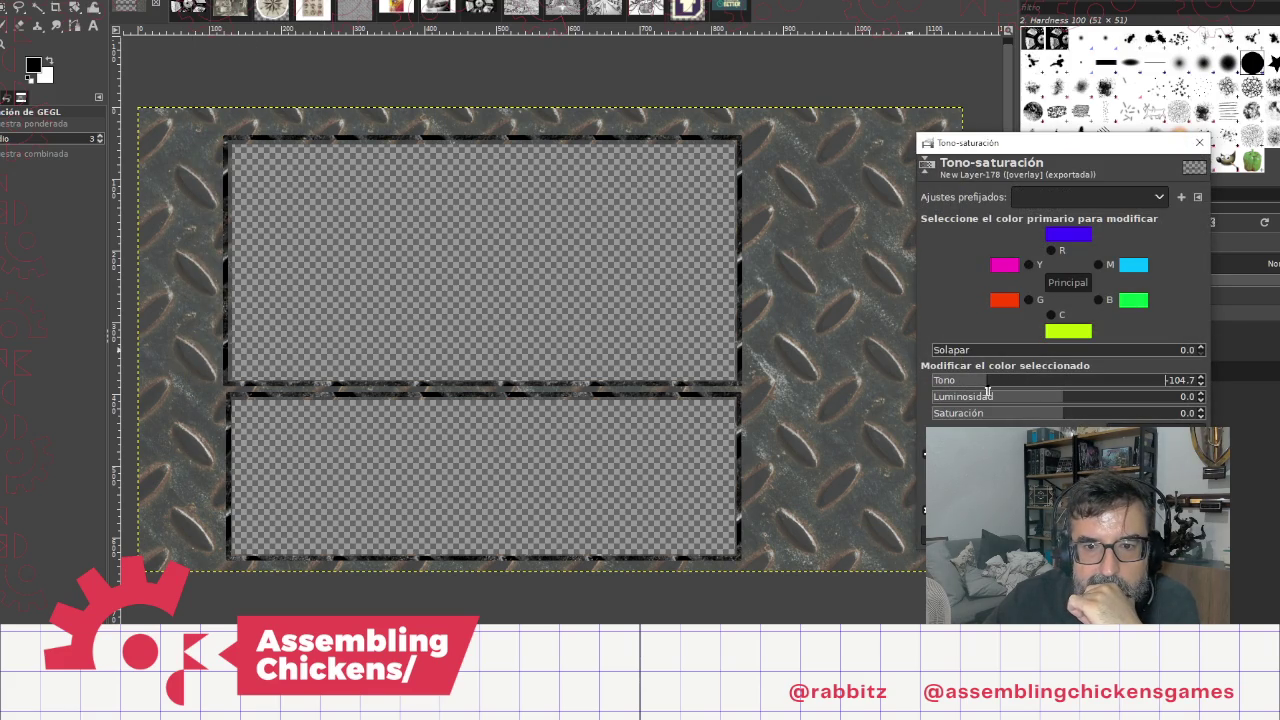
drag(1002, 383, 983, 390)
mouse_move(1059, 418)
mouse_down()
mouse_move(966, 417)
mouse_move(1030, 397)
mouse_move(1136, 397)
mouse_move(1097, 399)
mouse_up()
drag(1020, 381, 1012, 393)
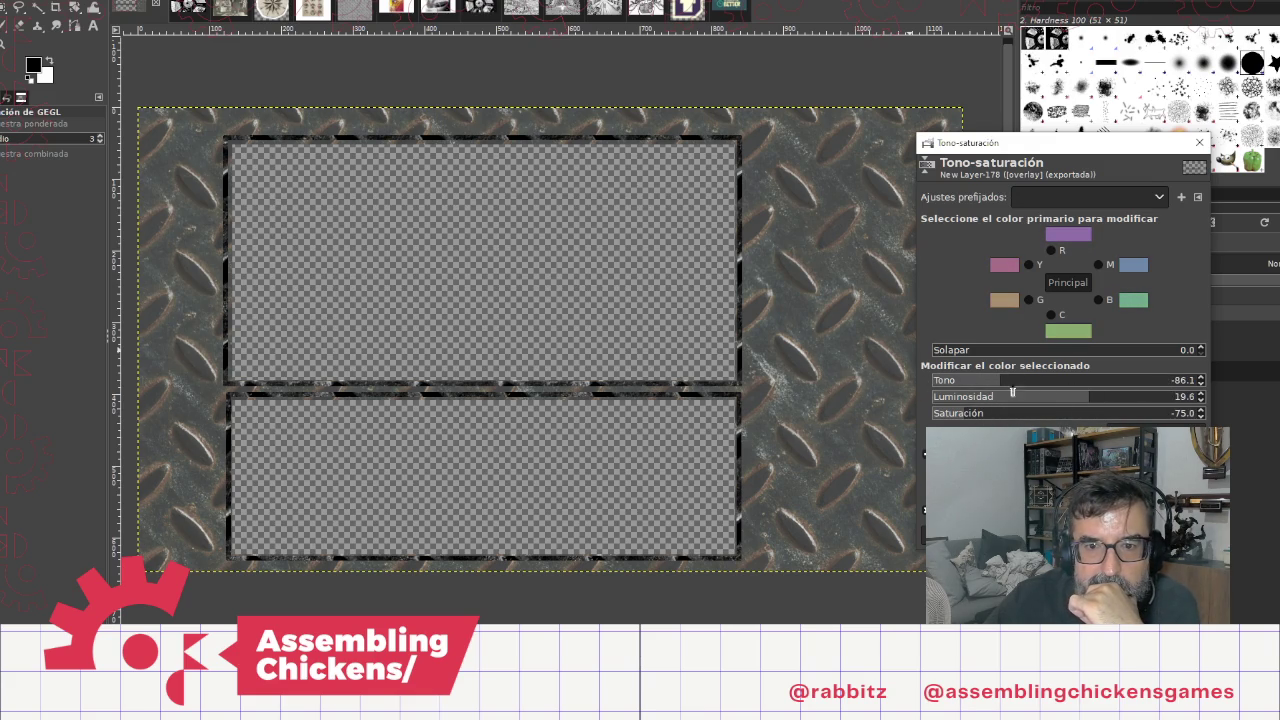
click(1100, 520)
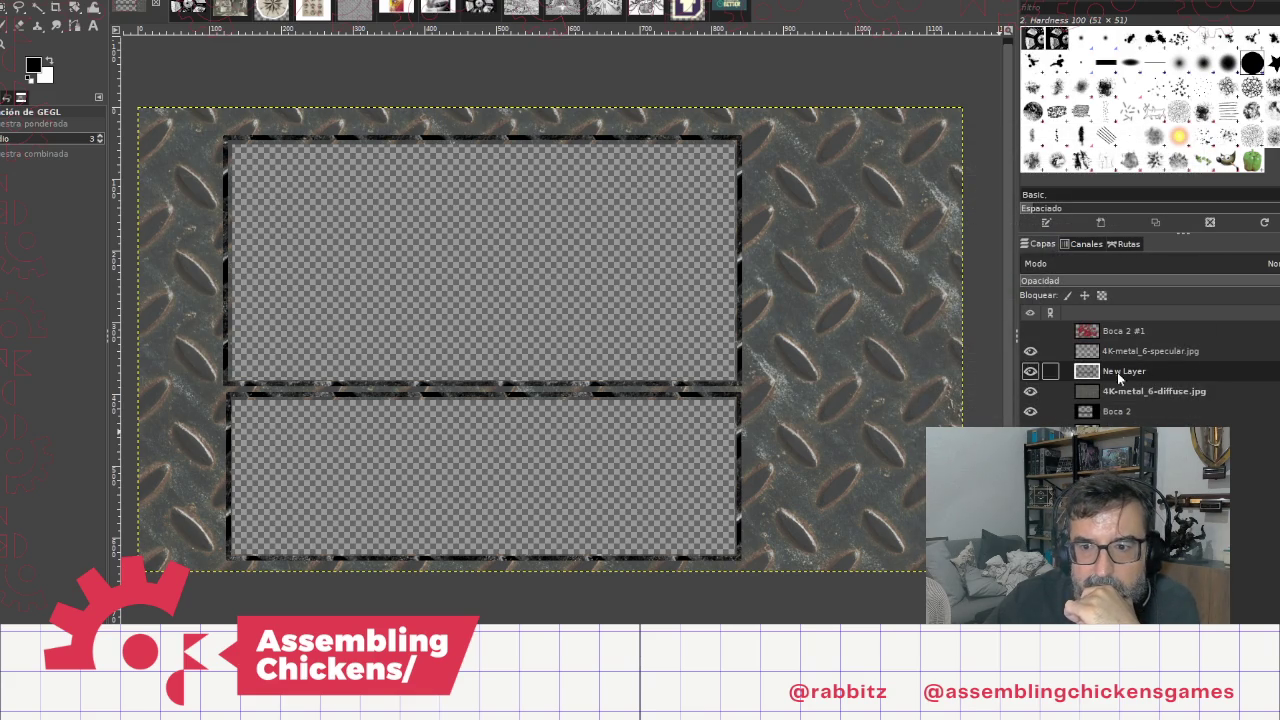
Step: Toggle New Layer and specular layer visibility to compare, then select the specular layer
click(1030, 371)
click(1030, 351)
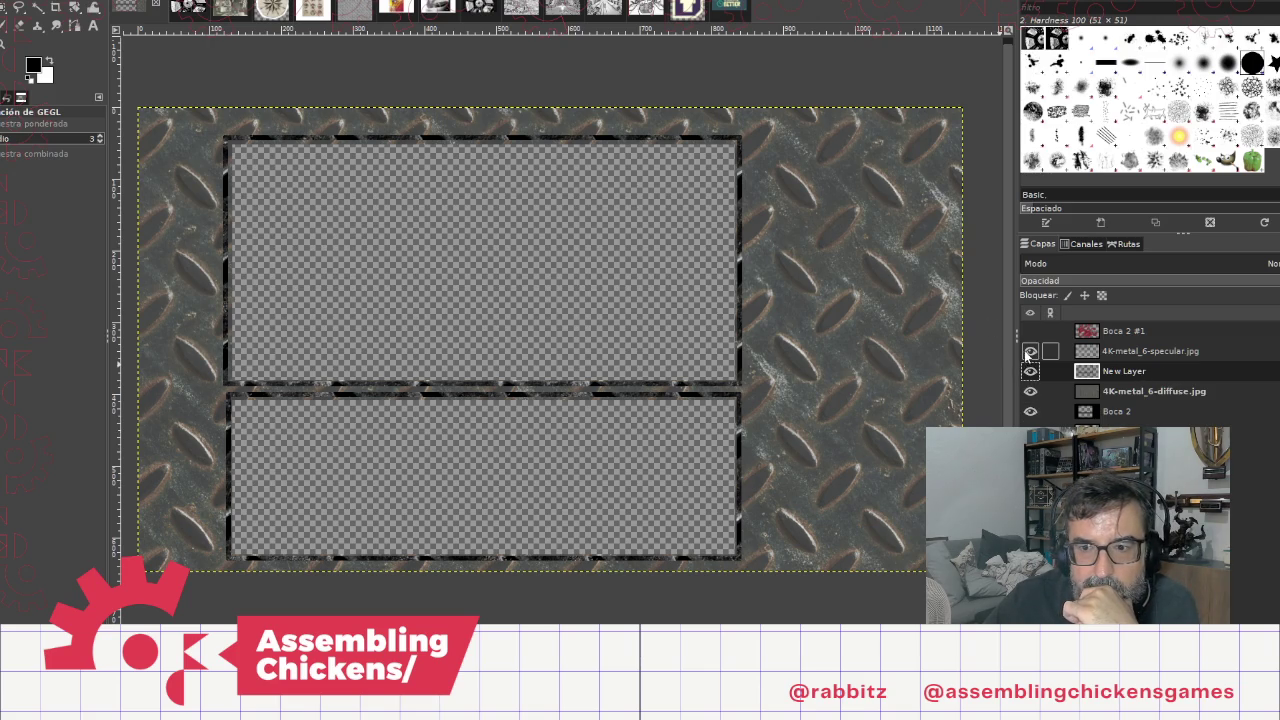
click(1030, 351)
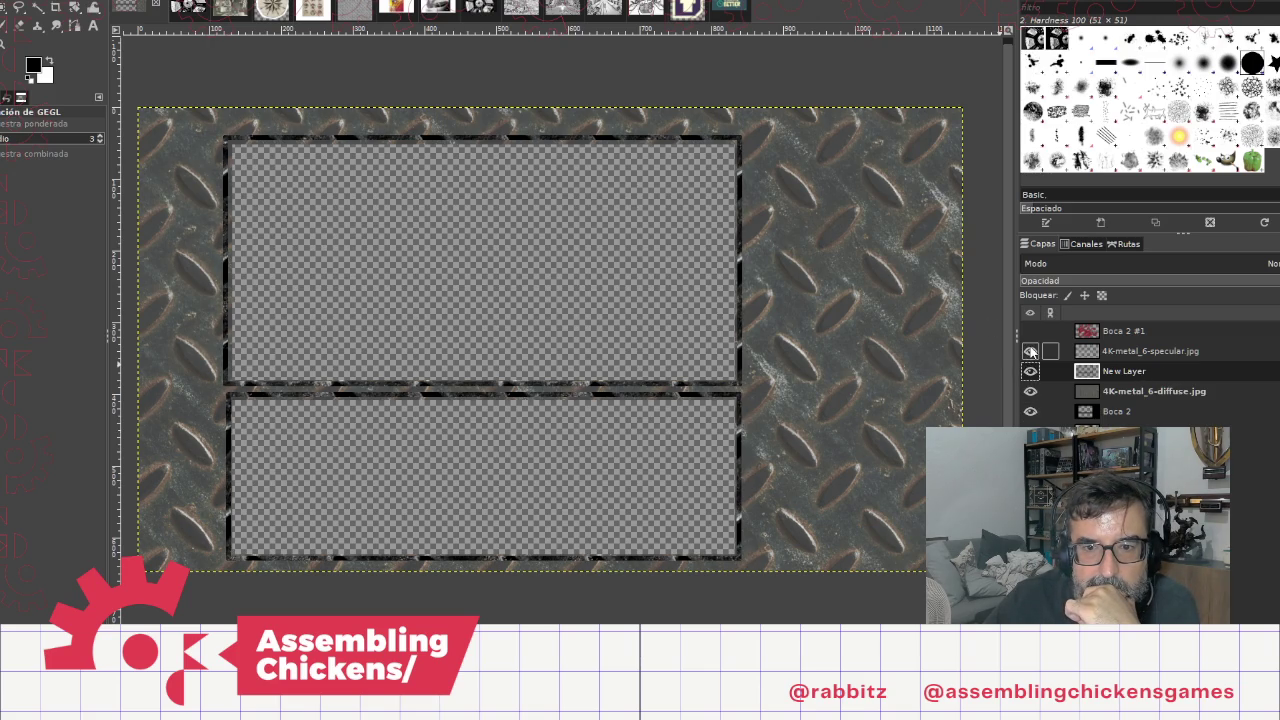
click(1165, 348)
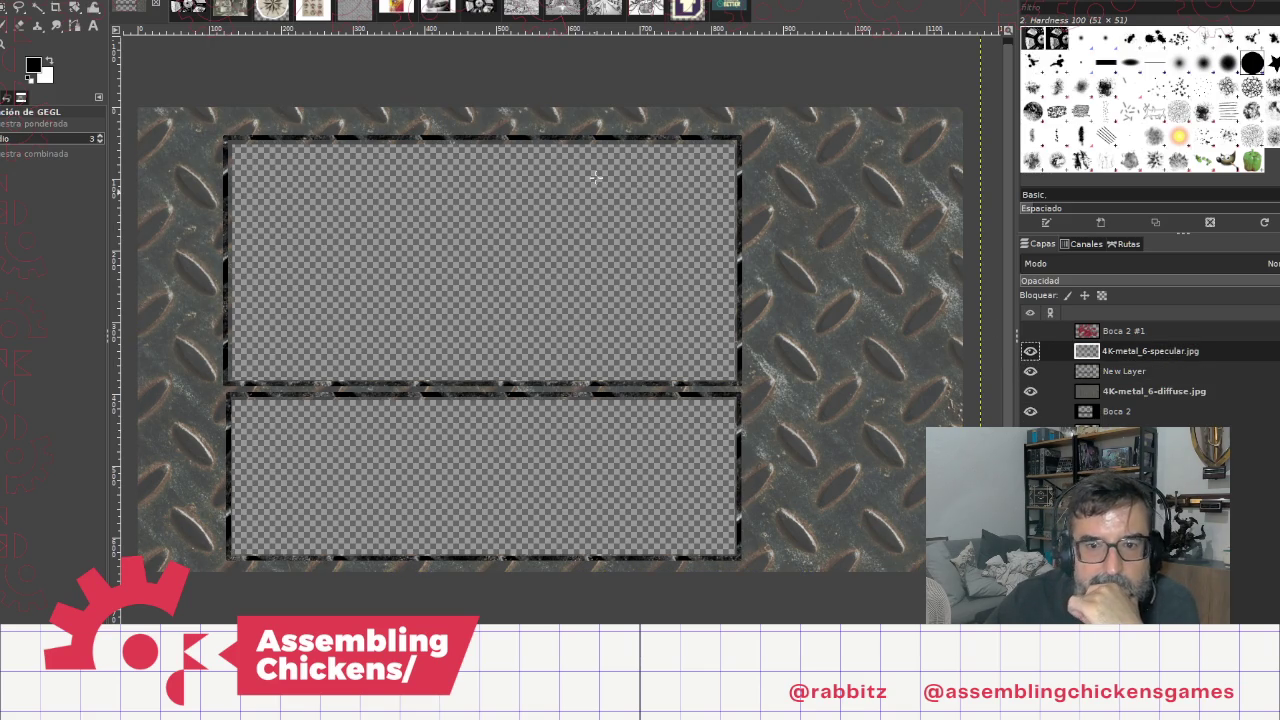
Step: In Hue-Saturation, shift the specular layer's hue and raise its lightness
click(205, 0)
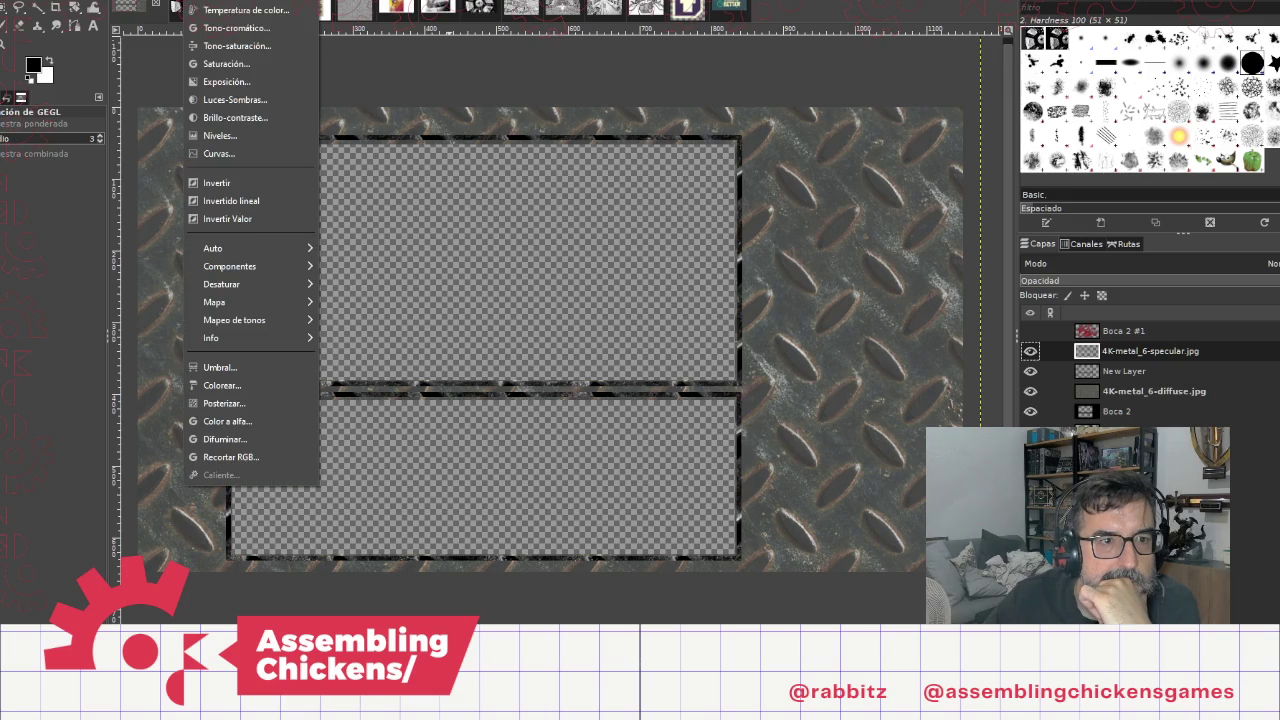
click(255, 46)
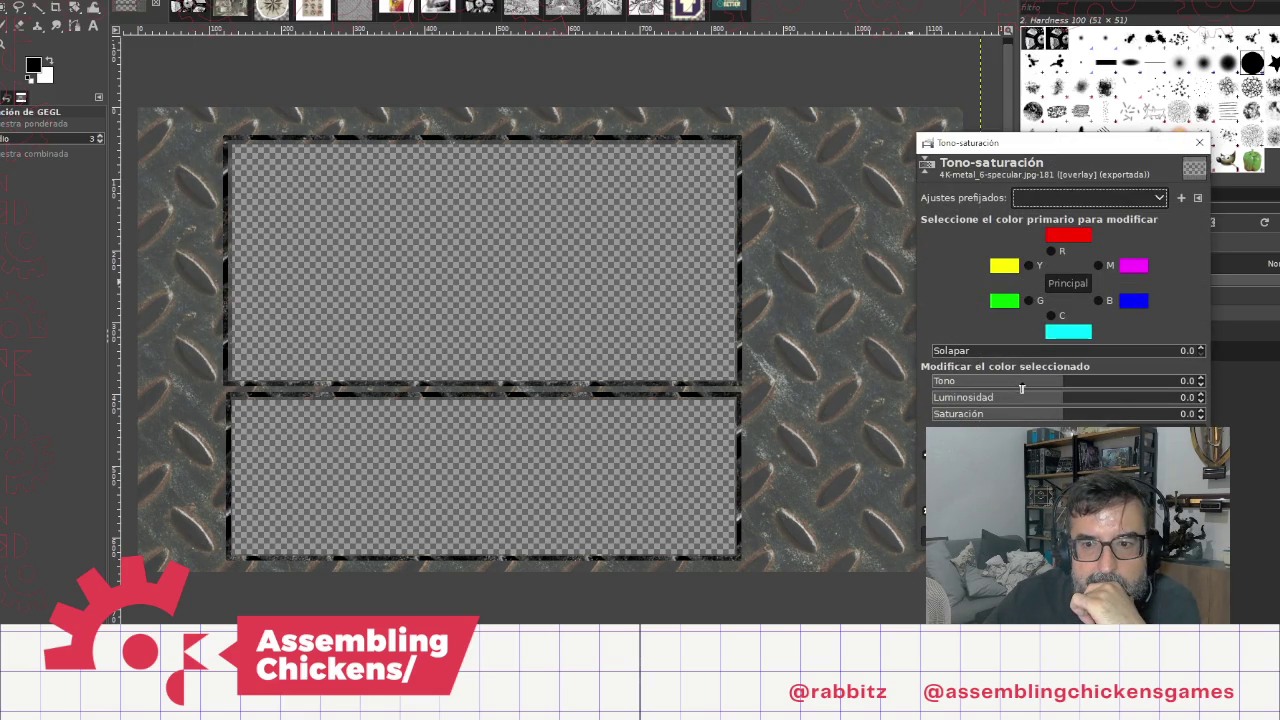
mouse_move(1021, 384)
mouse_down()
mouse_move(1094, 380)
mouse_move(954, 381)
mouse_move(998, 382)
mouse_up()
click(1072, 398)
mouse_move(1072, 398)
mouse_down()
mouse_move(930, 398)
mouse_move(1140, 402)
mouse_up()
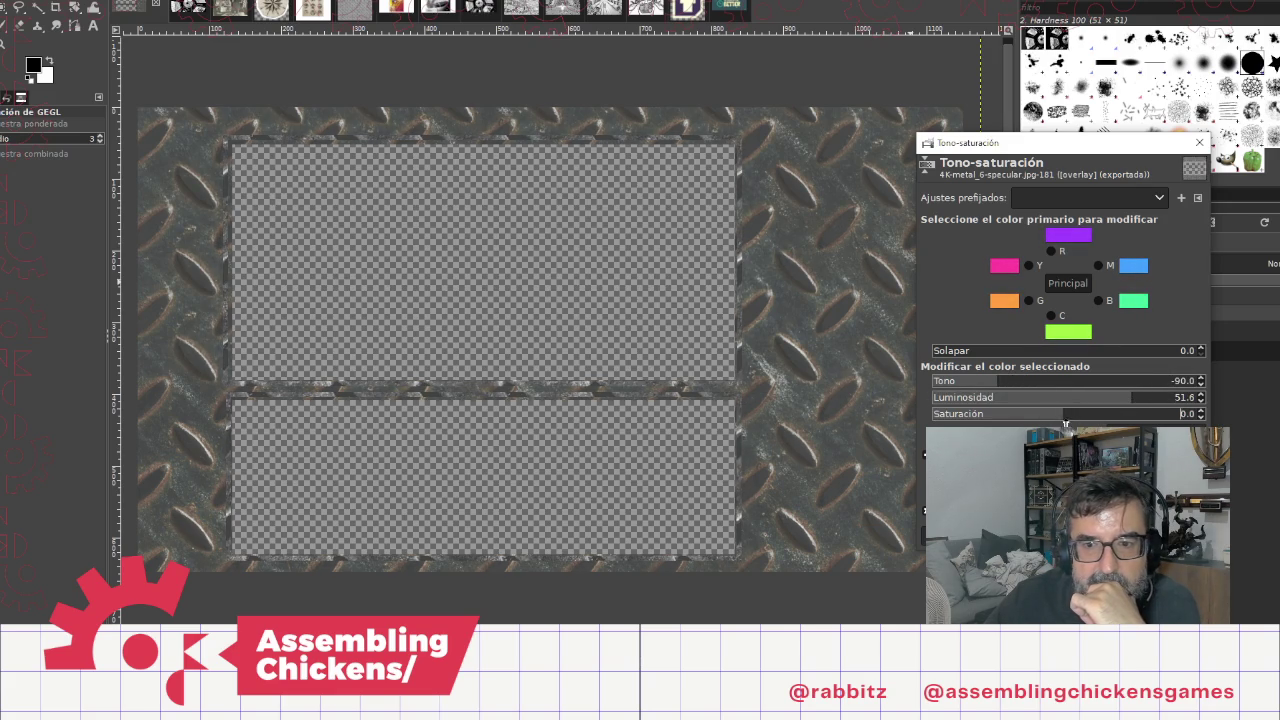
mouse_move(1068, 415)
mouse_down()
mouse_move(935, 416)
mouse_move(1060, 424)
mouse_up()
mouse_move(1128, 400)
mouse_down()
mouse_move(1010, 400)
mouse_move(1182, 397)
mouse_up()
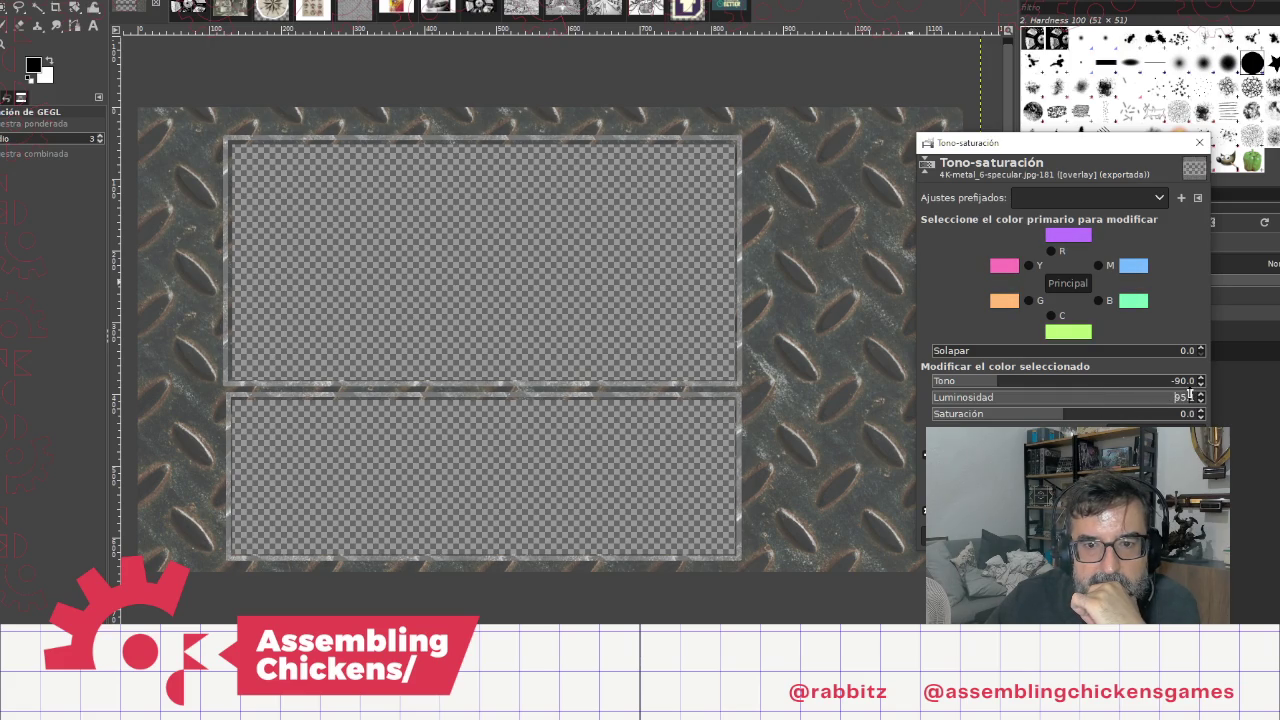
Step: Apply hue −110.5 and lightness 76.6 to the specular layer, then export to overlay.png
mouse_move(990, 388)
mouse_down()
mouse_move(1105, 410)
mouse_move(1163, 400)
mouse_up()
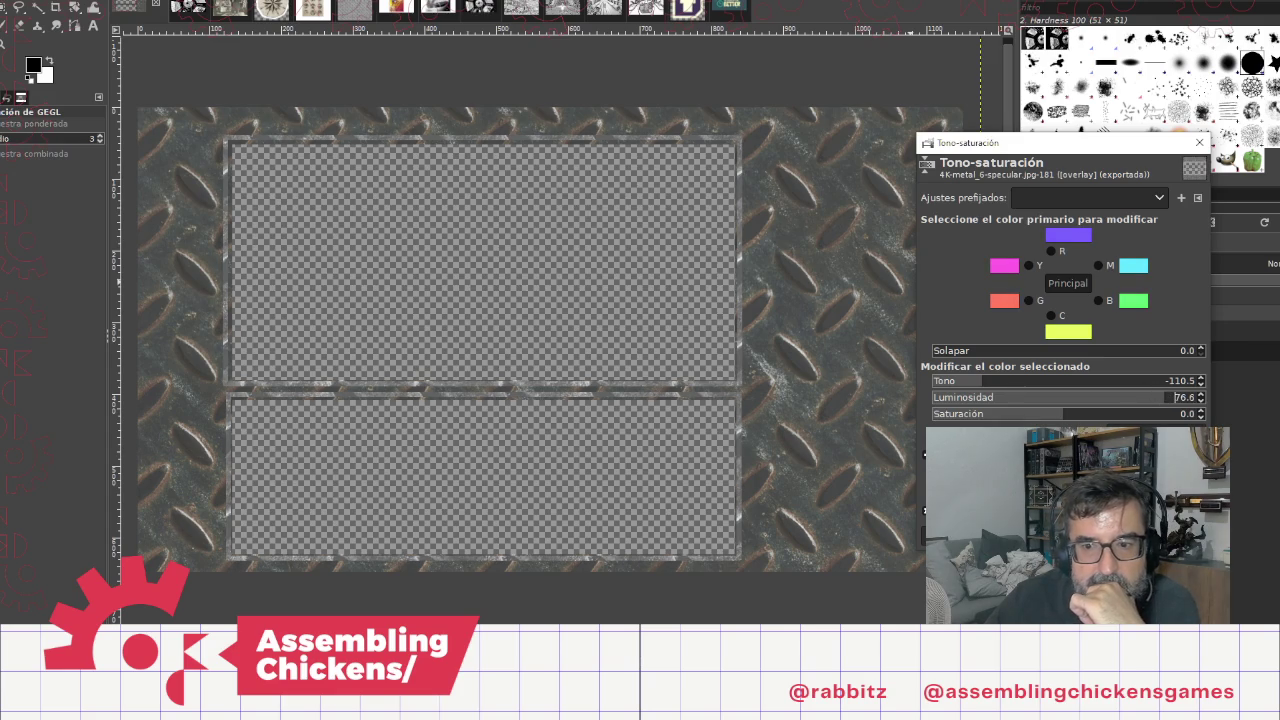
click(1100, 535)
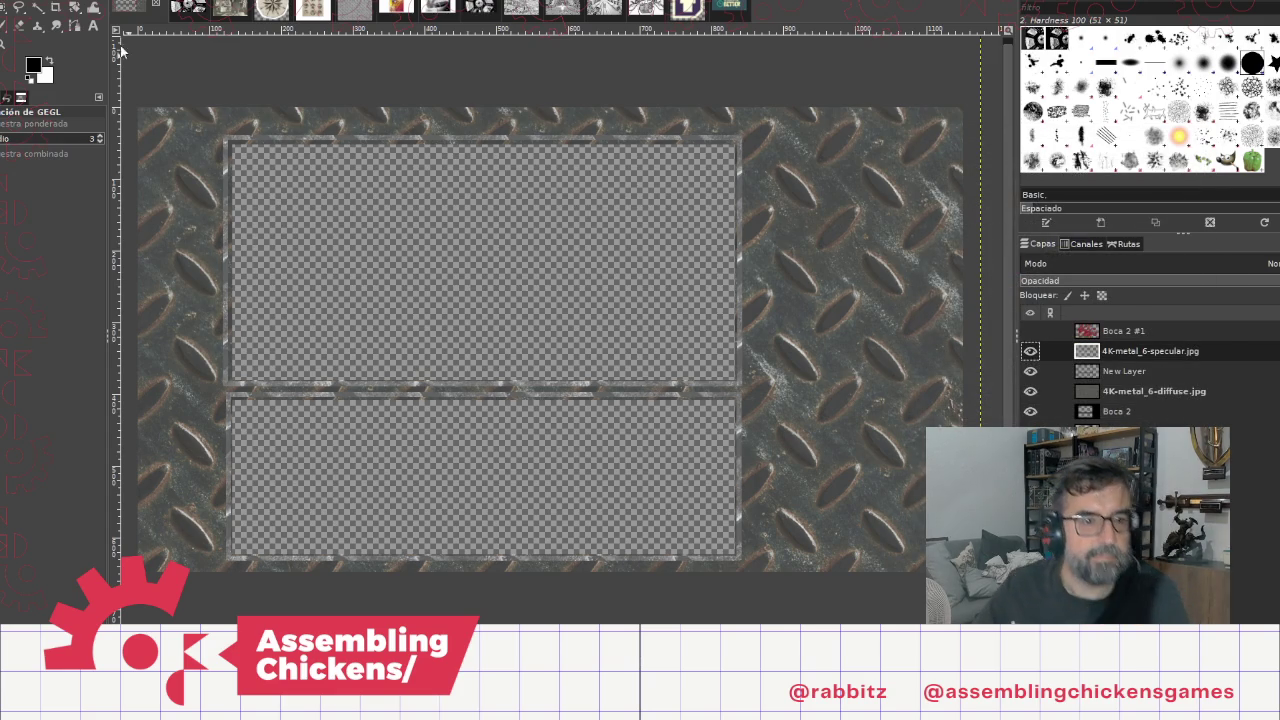
click(15, 1)
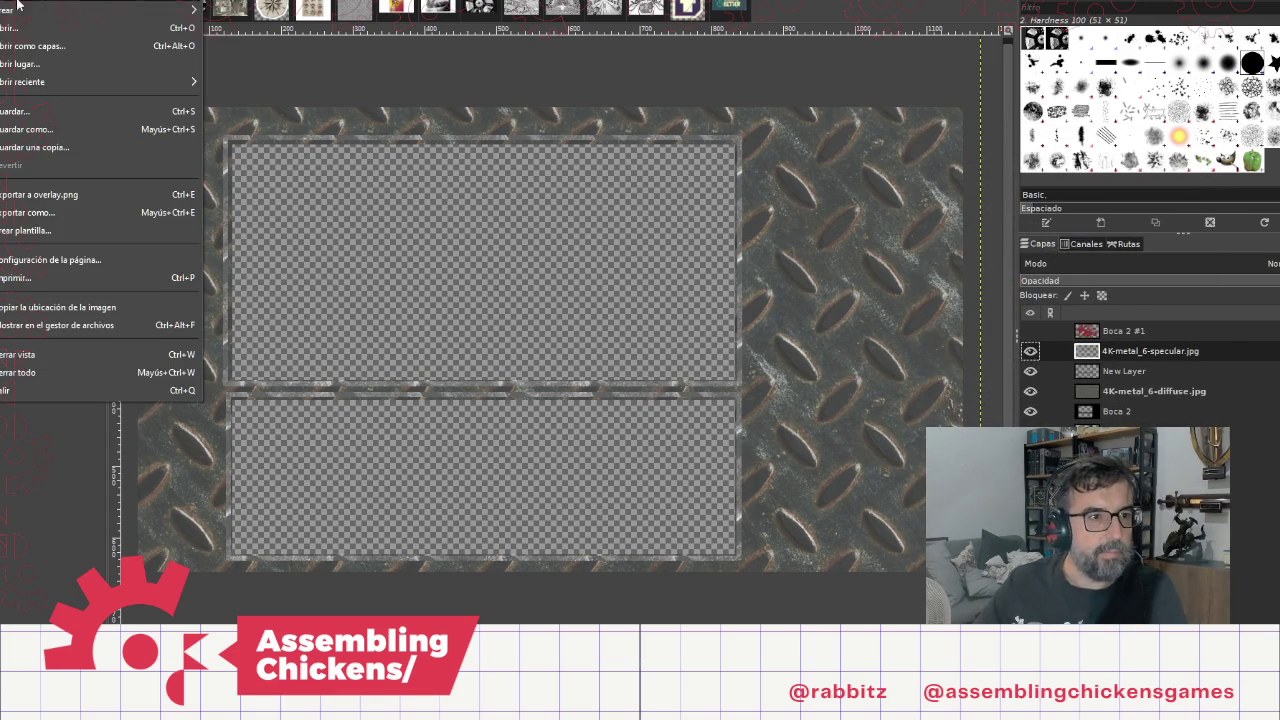
click(71, 194)
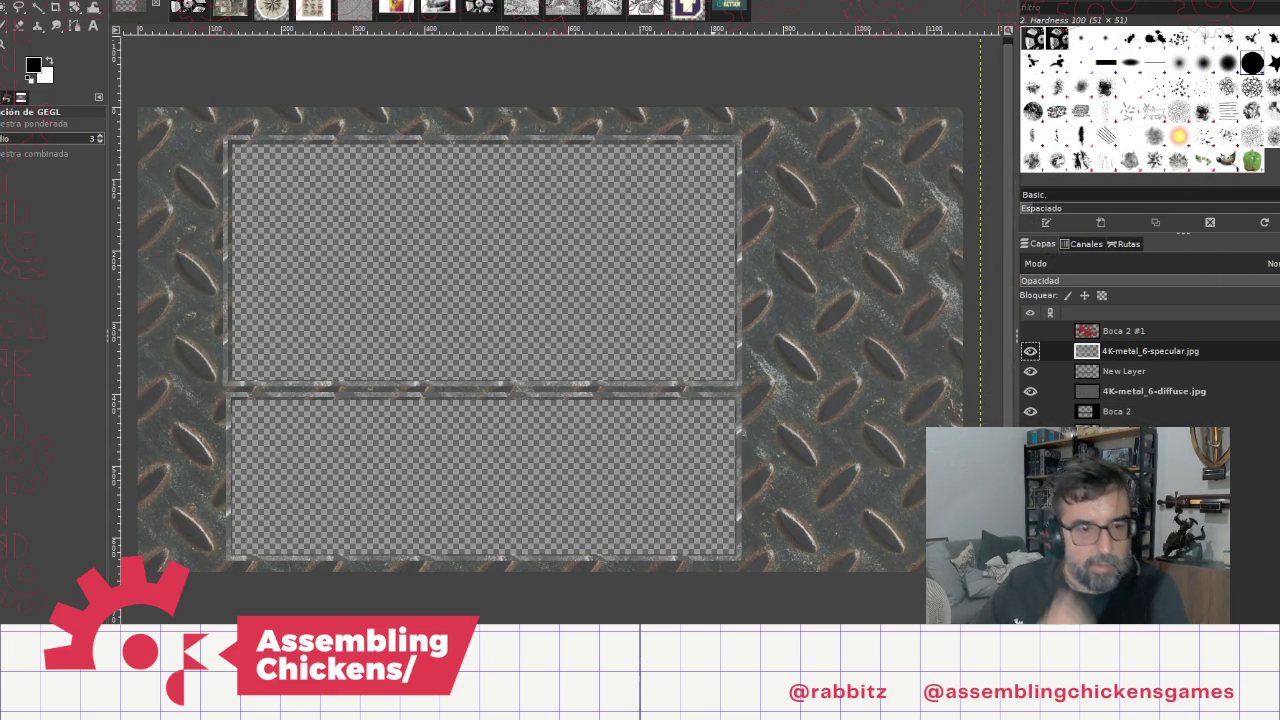
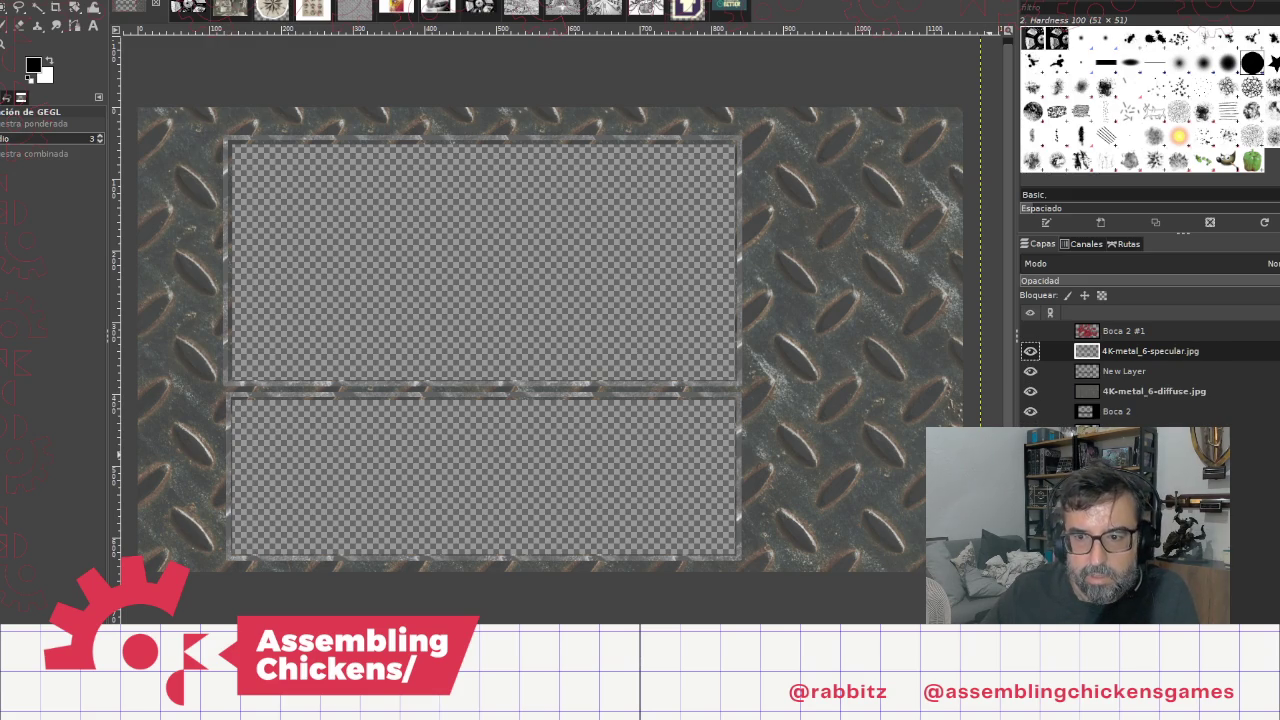
Step: Add New Layer #1 to the metal-frame image after checking the specular texture image
key(shift+ctrl+n)
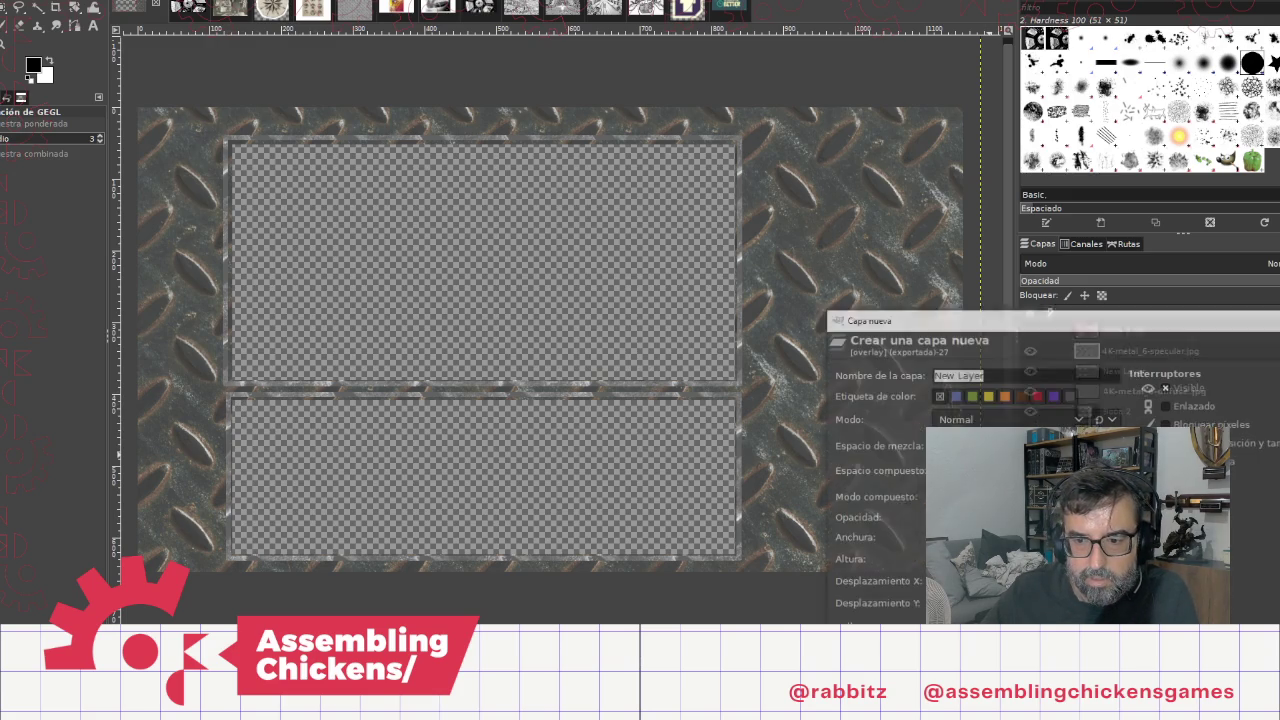
key(Return)
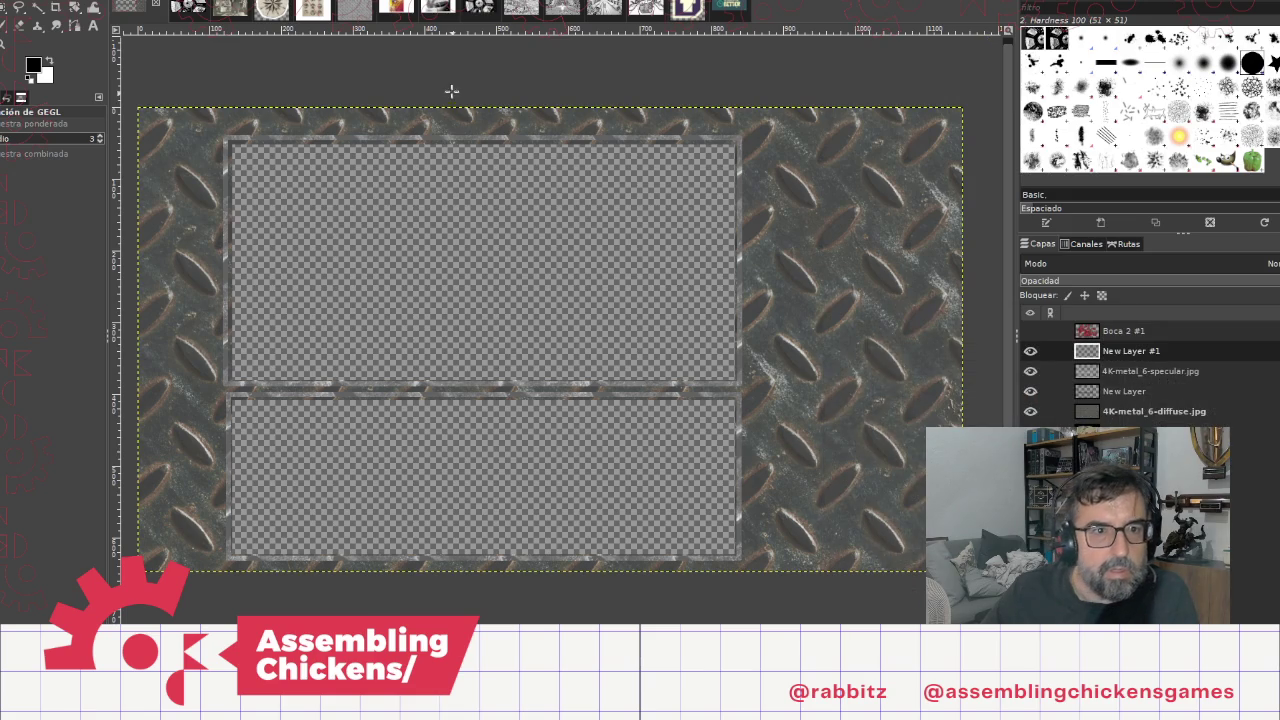
click(359, 13)
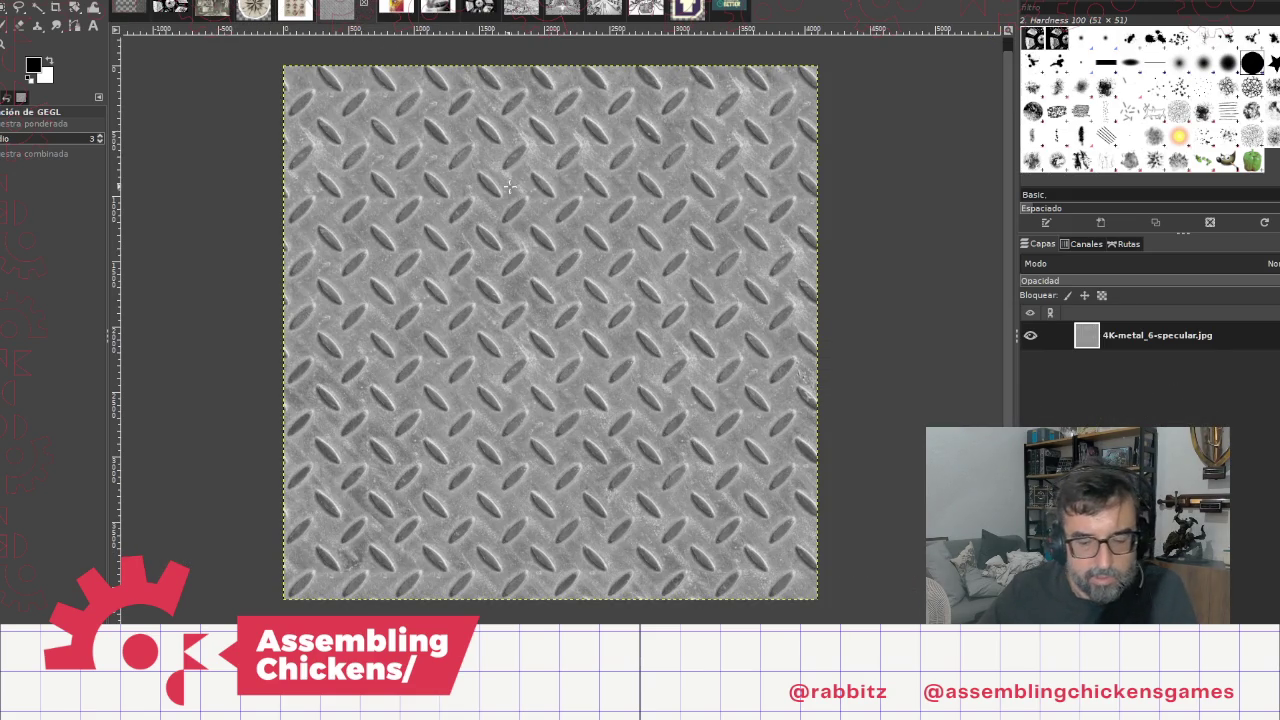
click(129, 8)
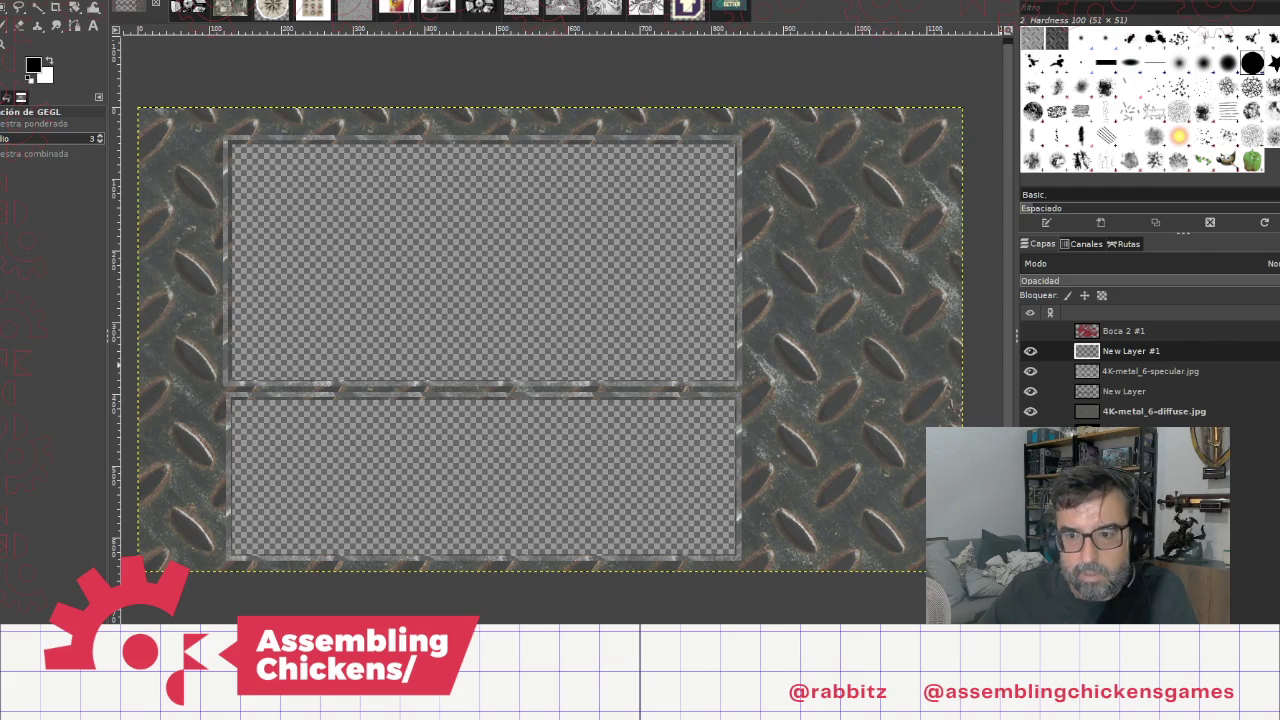
Step: Select New Layer #1 and paste the copied specular texture onto it
click(1130, 472)
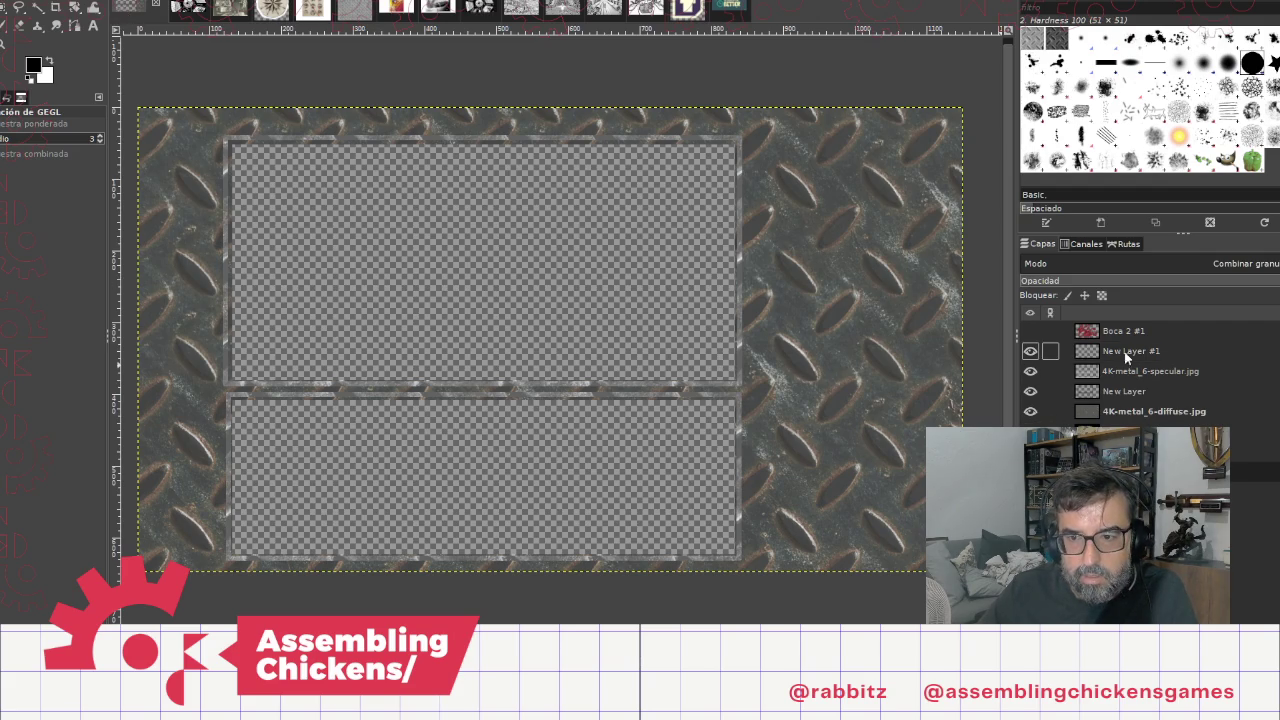
click(1045, 353)
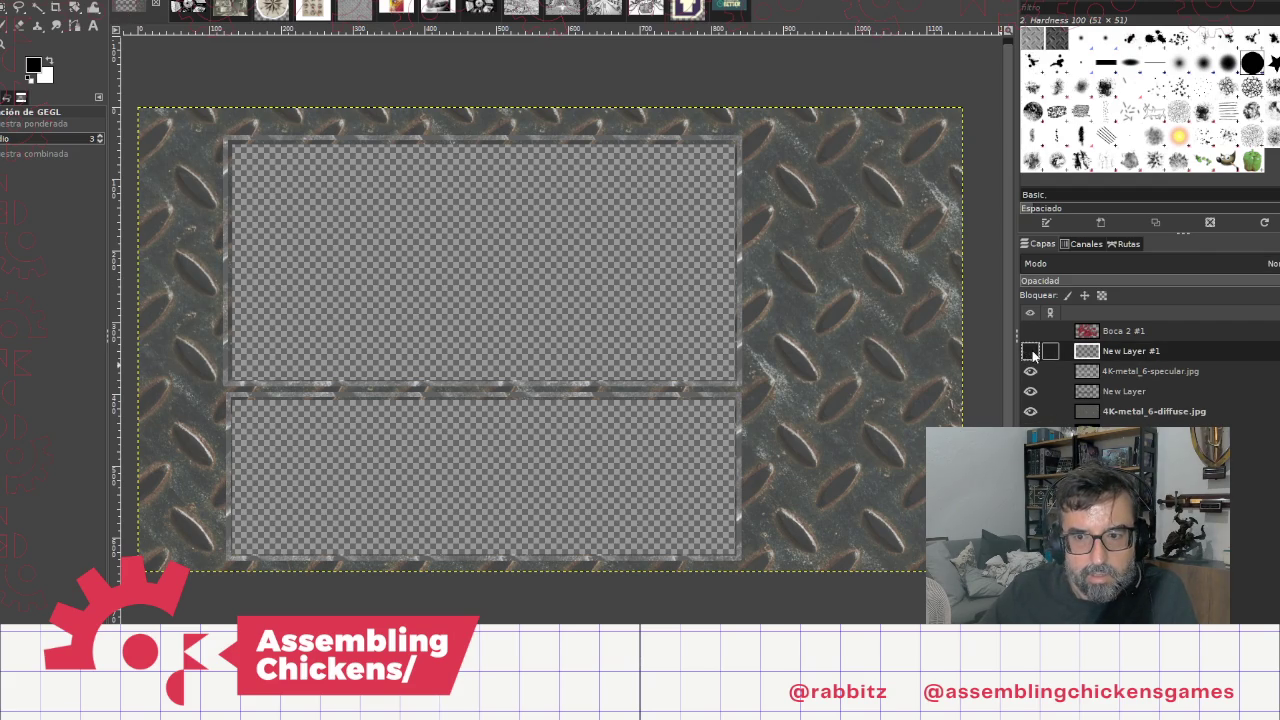
key(ctrl+v)
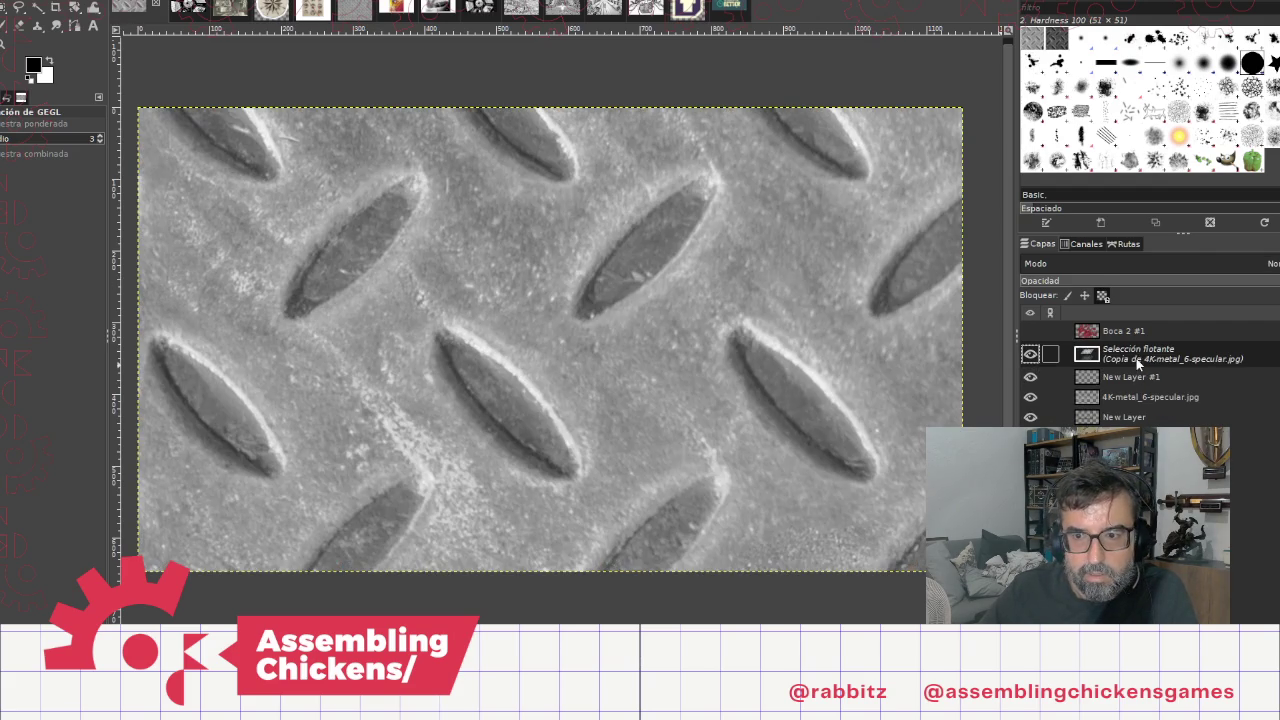
Step: Turn the pasted texture into its own layer and scale it to 500 × 500 px
right_click(1134, 358)
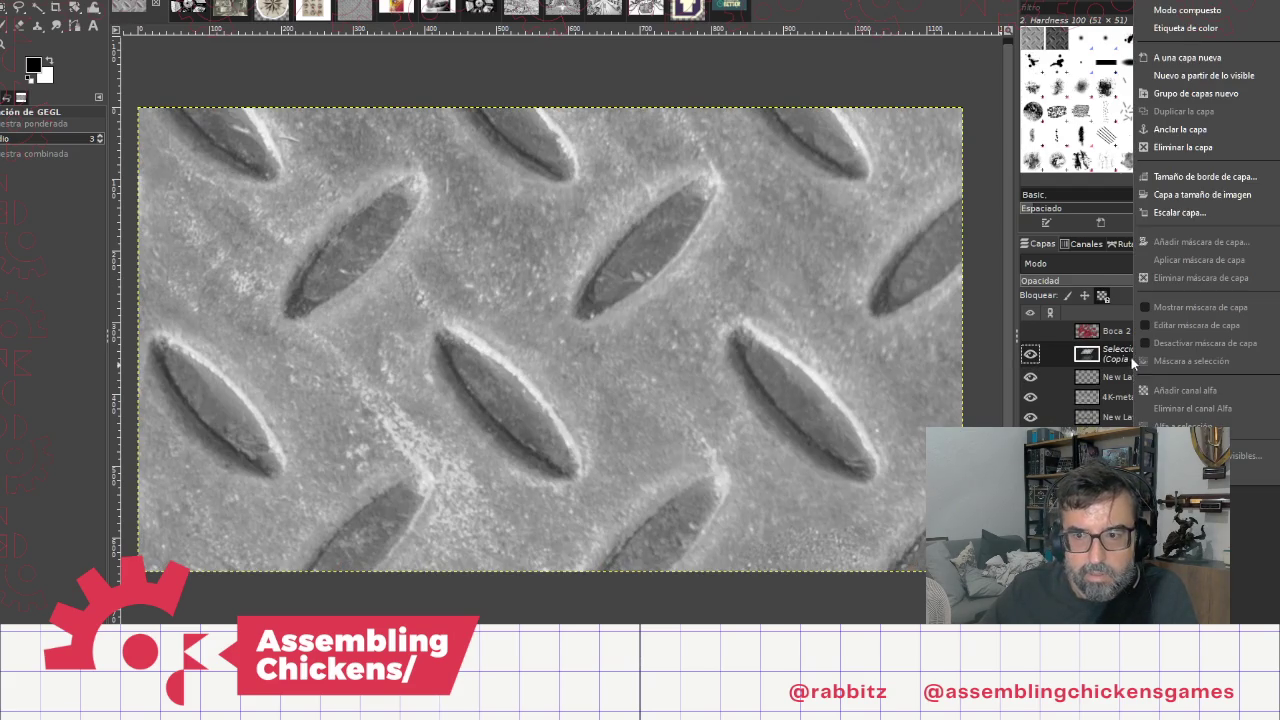
click(1217, 59)
click(190, 2)
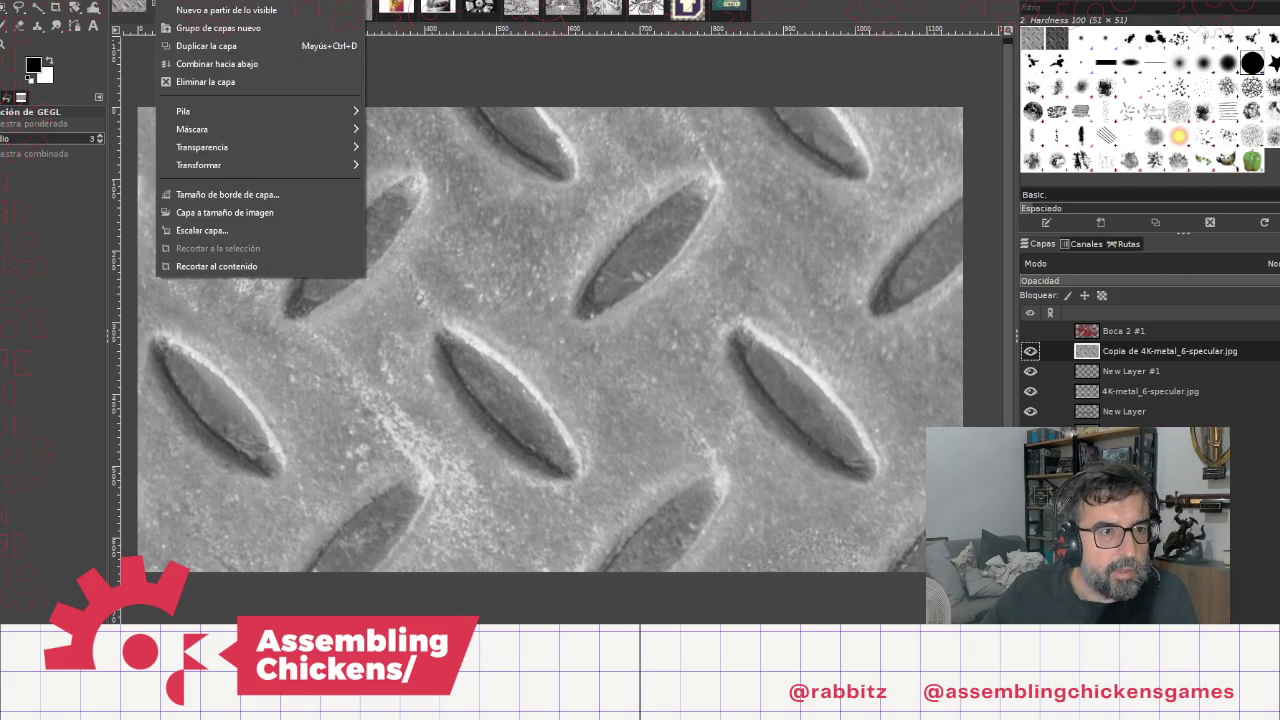
click(222, 230)
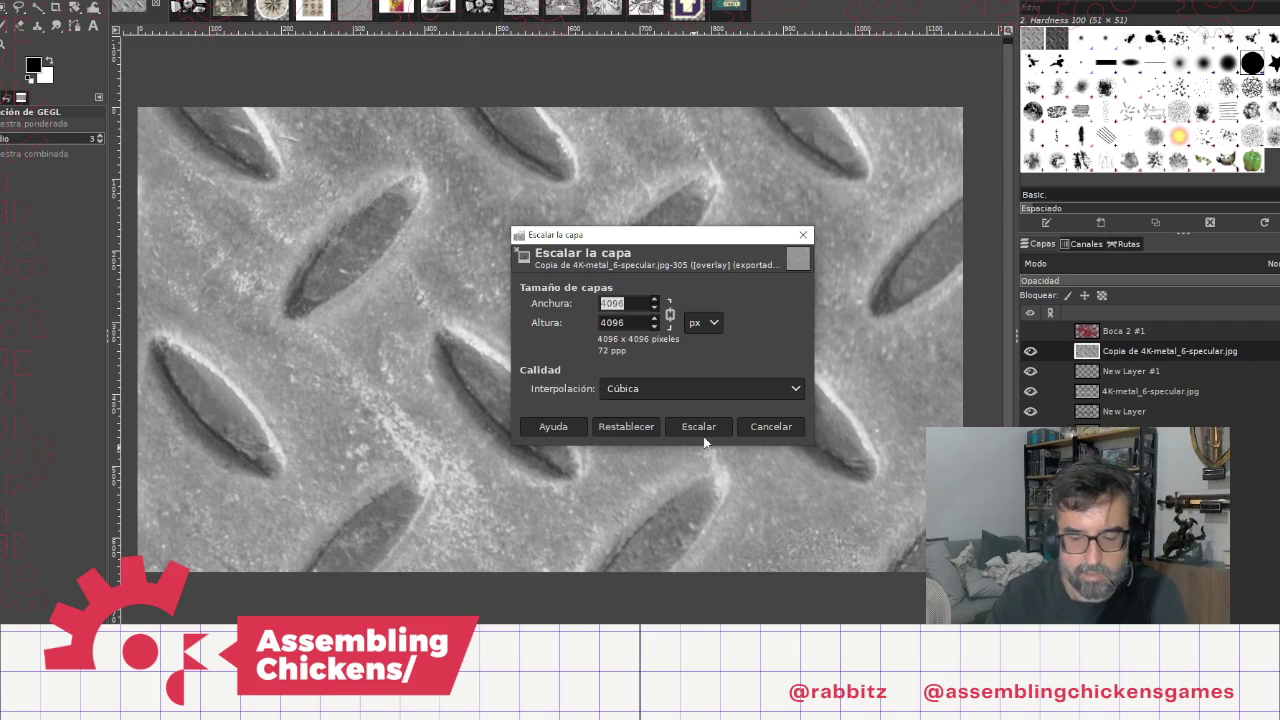
key(Tab)
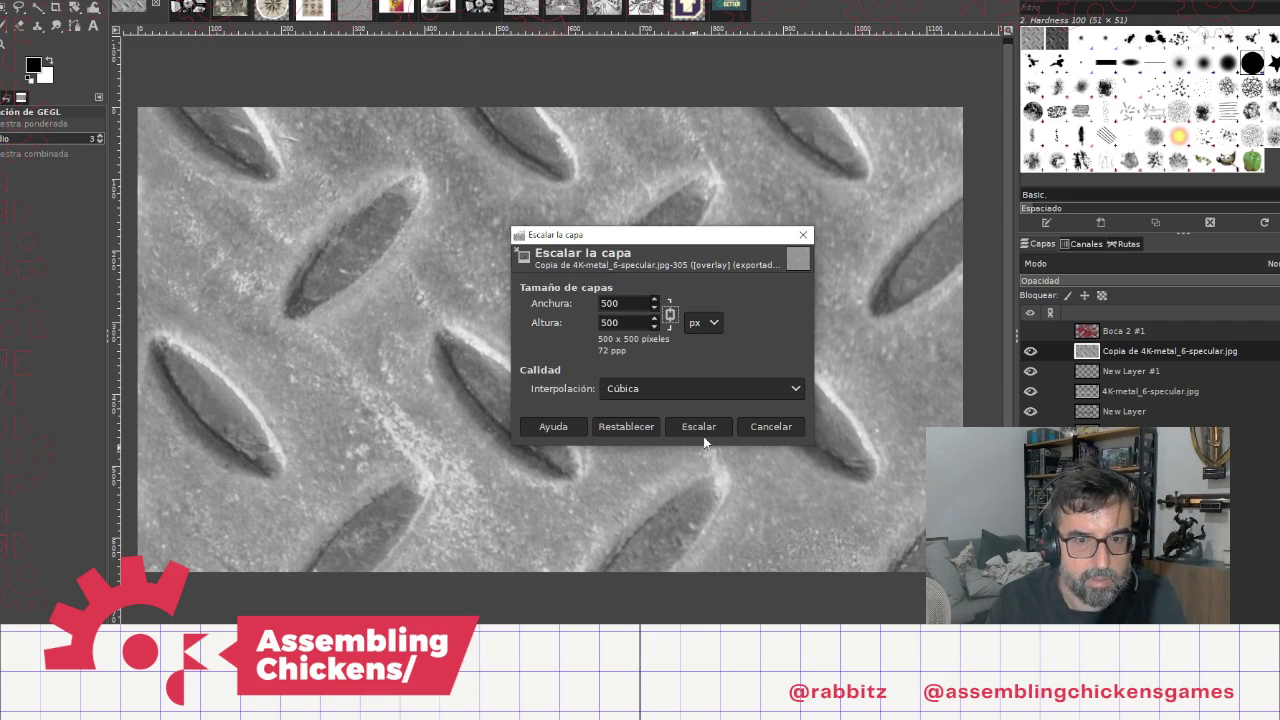
click(705, 426)
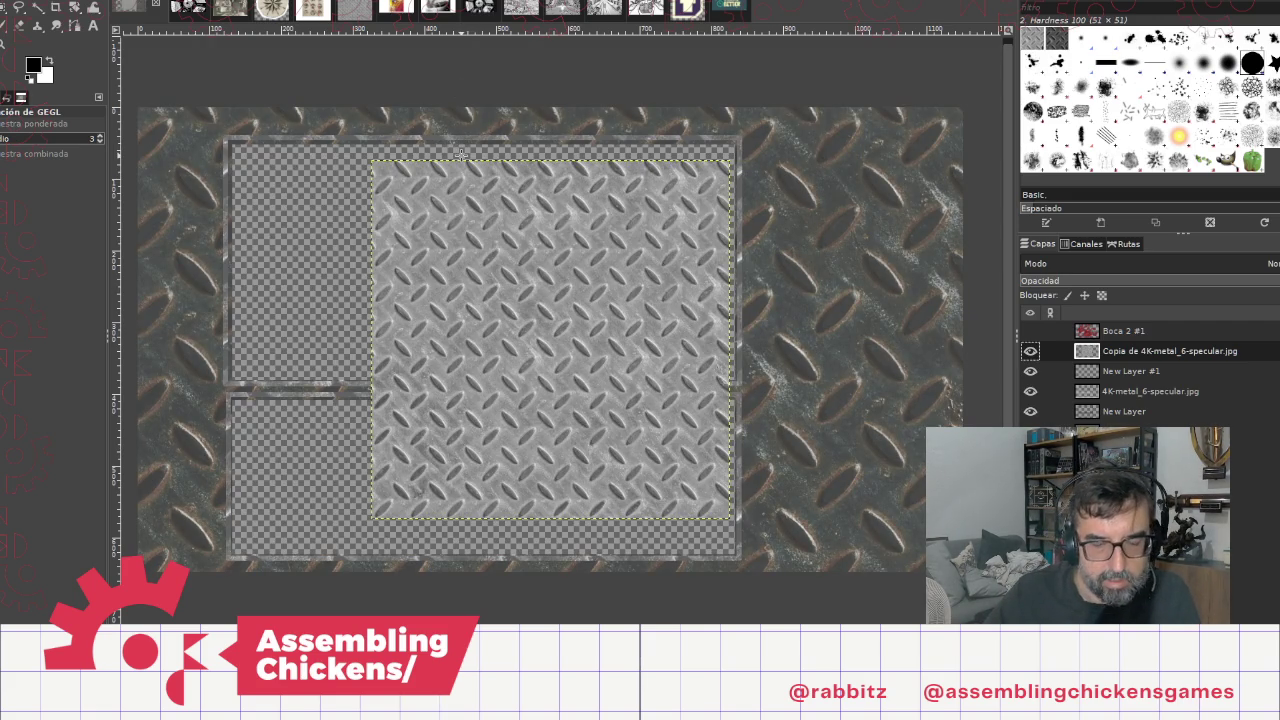
Step: Undo that scaling and rescale the texture layer to 500 × 500 px again
key(ctrl+z)
click(175, 0)
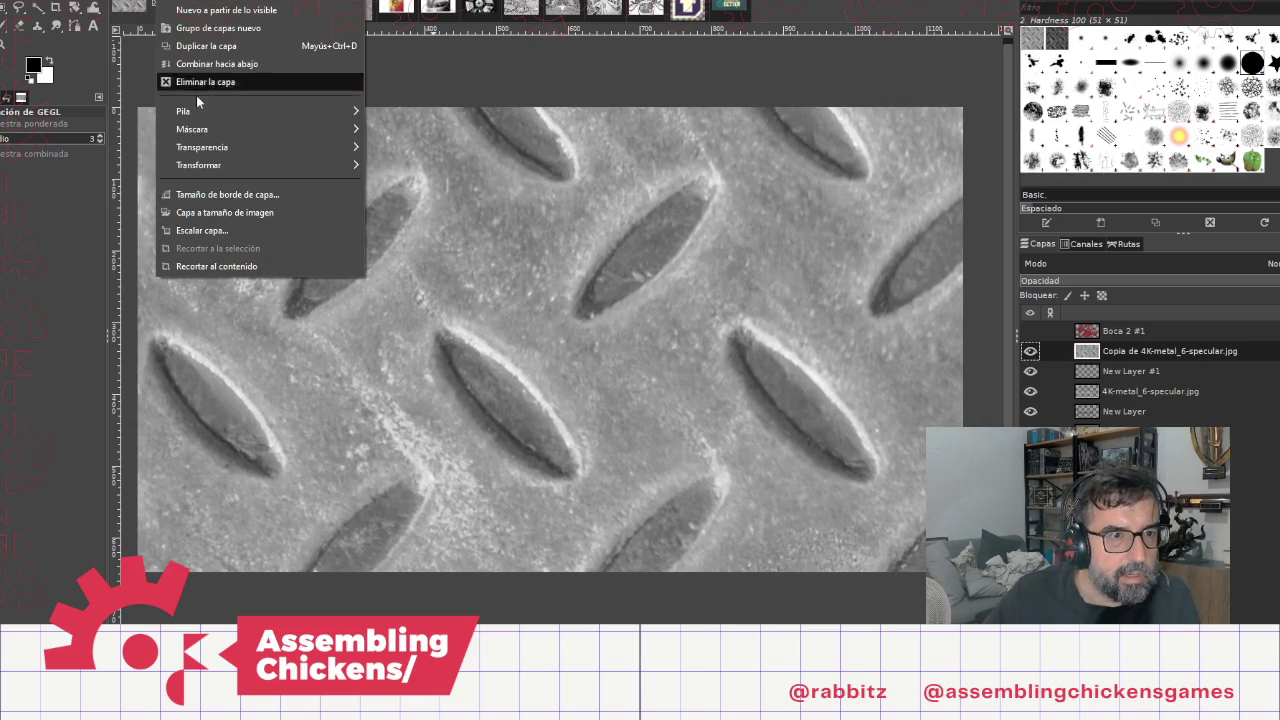
click(270, 232)
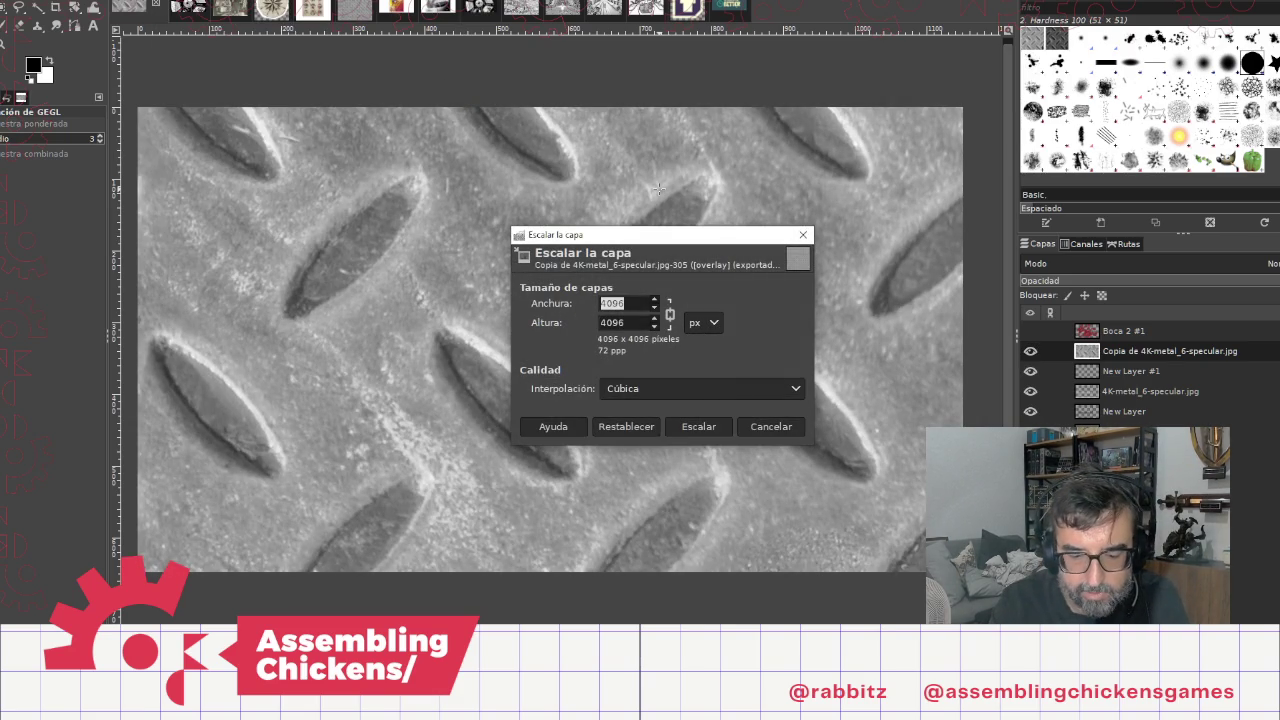
text(500)
key(Tab)
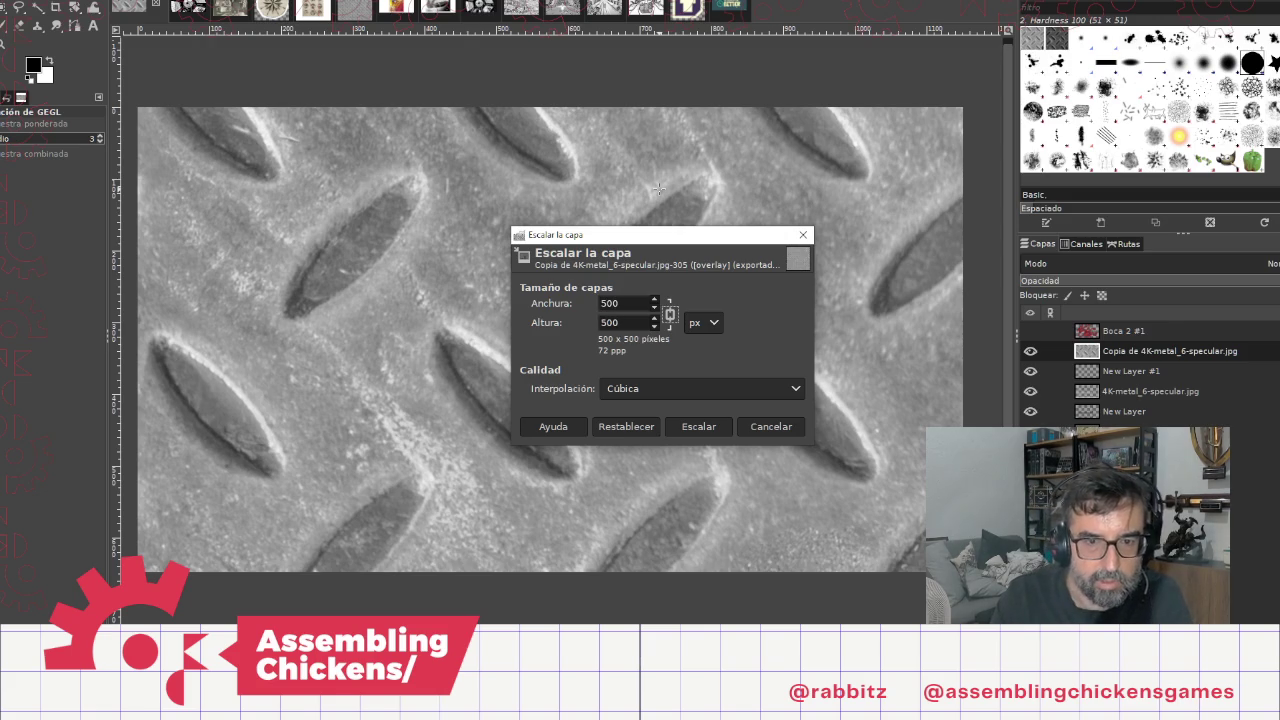
click(698, 426)
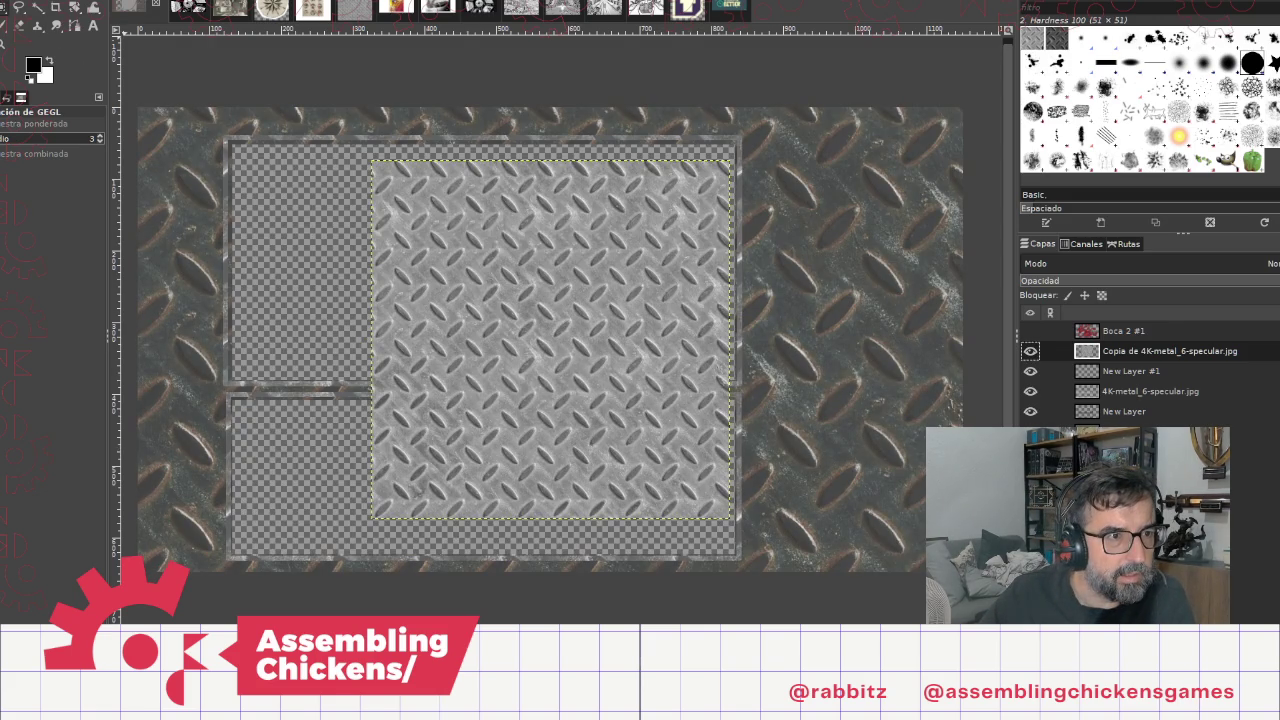
Step: Move the texture tile to the frame's lower left and toggle its visibility to compare
click(6, 8)
mouse_move(528, 357)
mouse_down()
mouse_move(480, 360)
mouse_move(358, 425)
mouse_move(350, 460)
mouse_up()
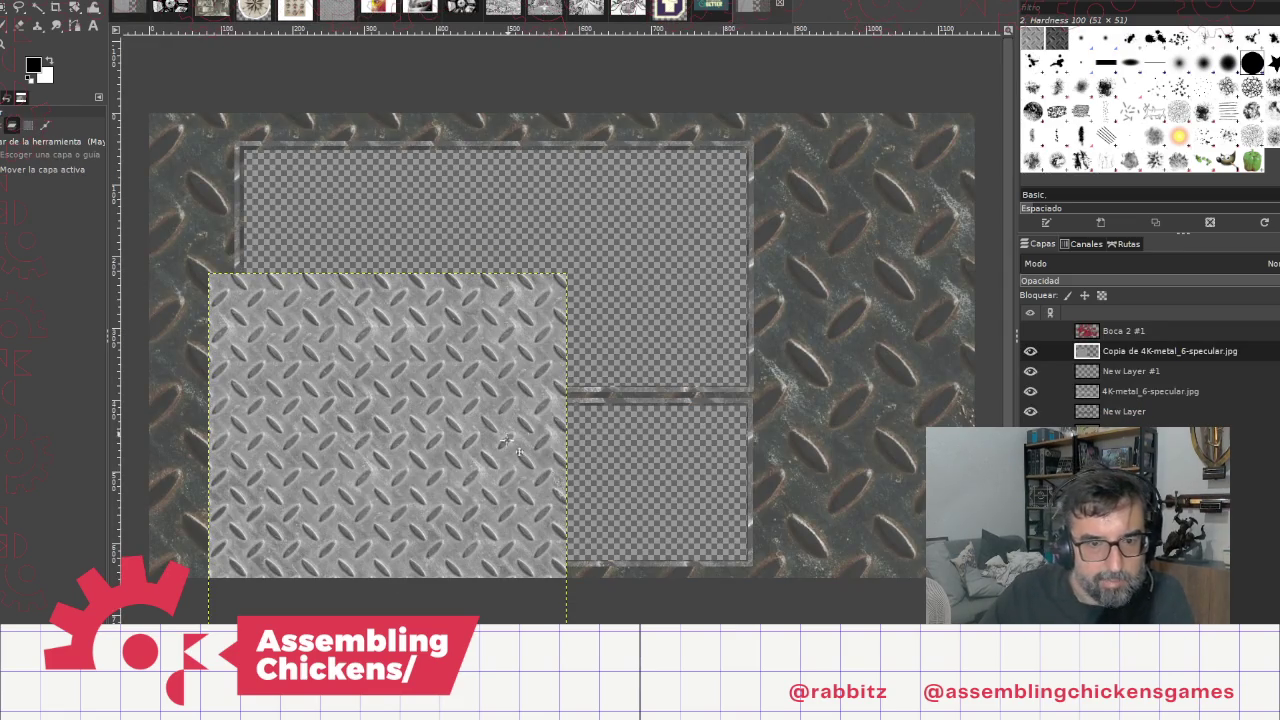
right_click(1160, 350)
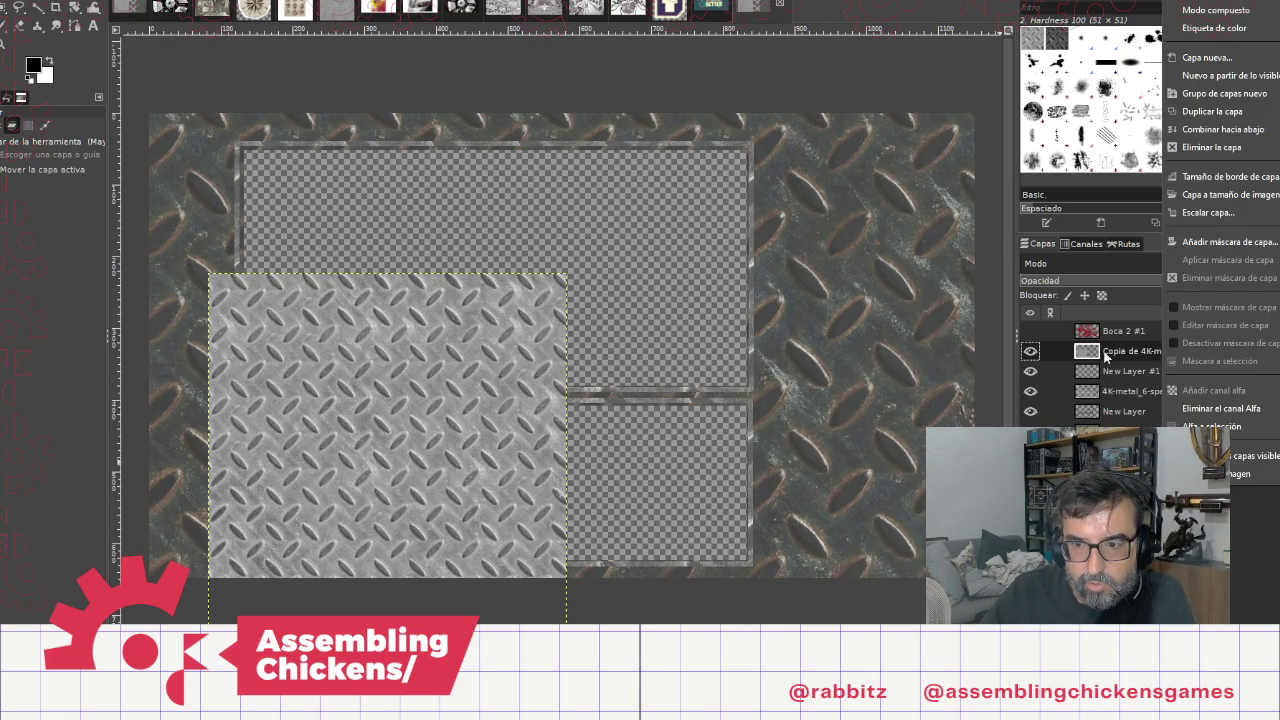
click(1138, 349)
click(1031, 371)
click(1031, 352)
click(1031, 352)
click(1031, 352)
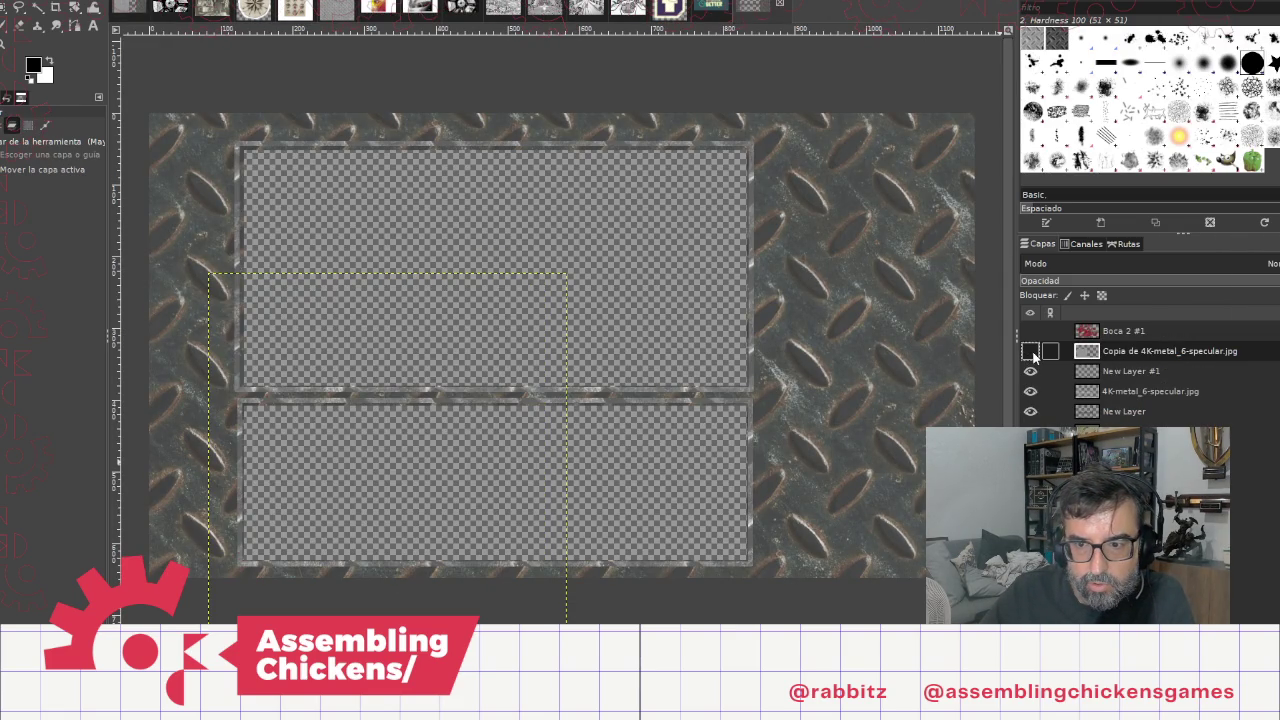
click(1031, 352)
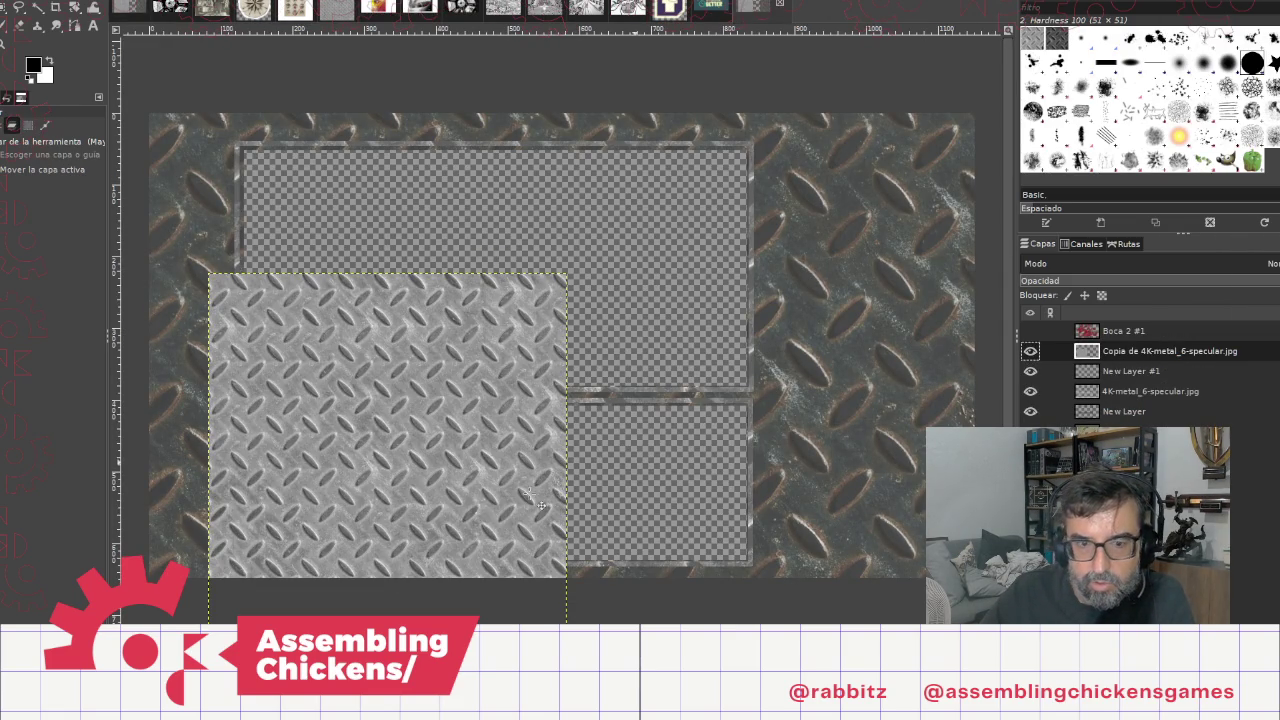
Step: Duplicate the tile, shift the copy to the right, and place it below the frame layers
right_click(1163, 355)
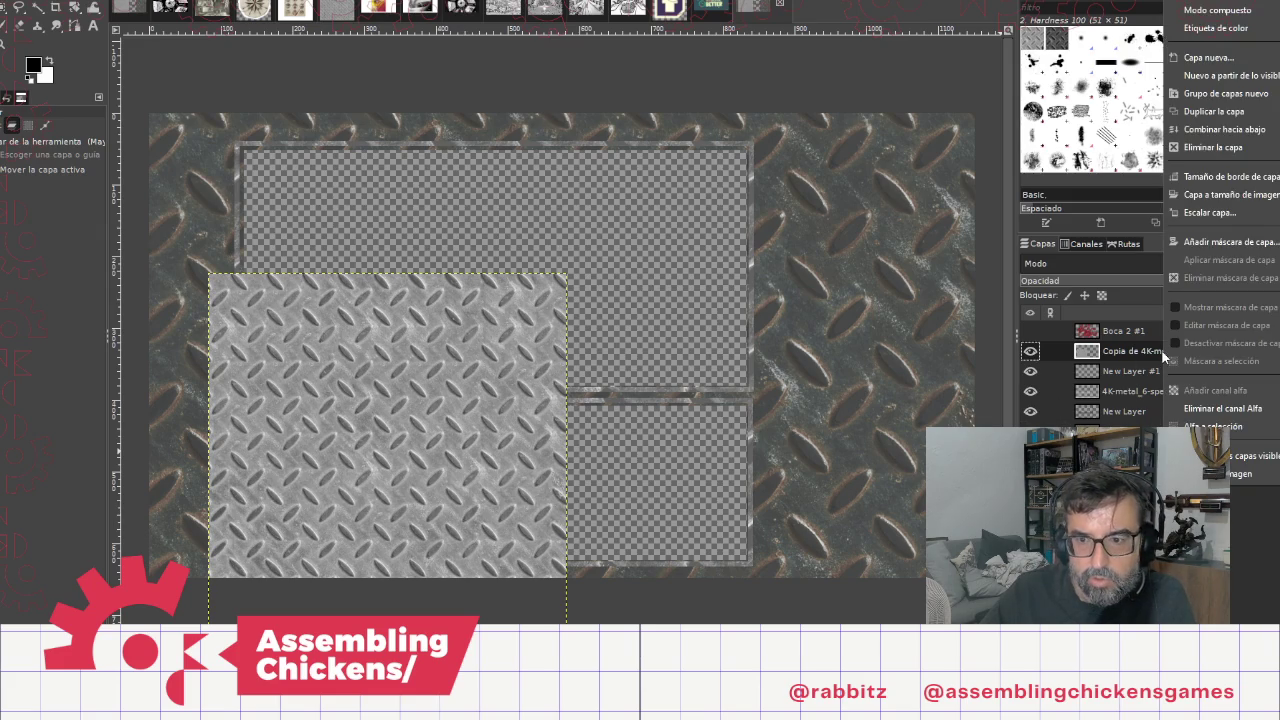
click(1195, 112)
drag(453, 405, 728, 412)
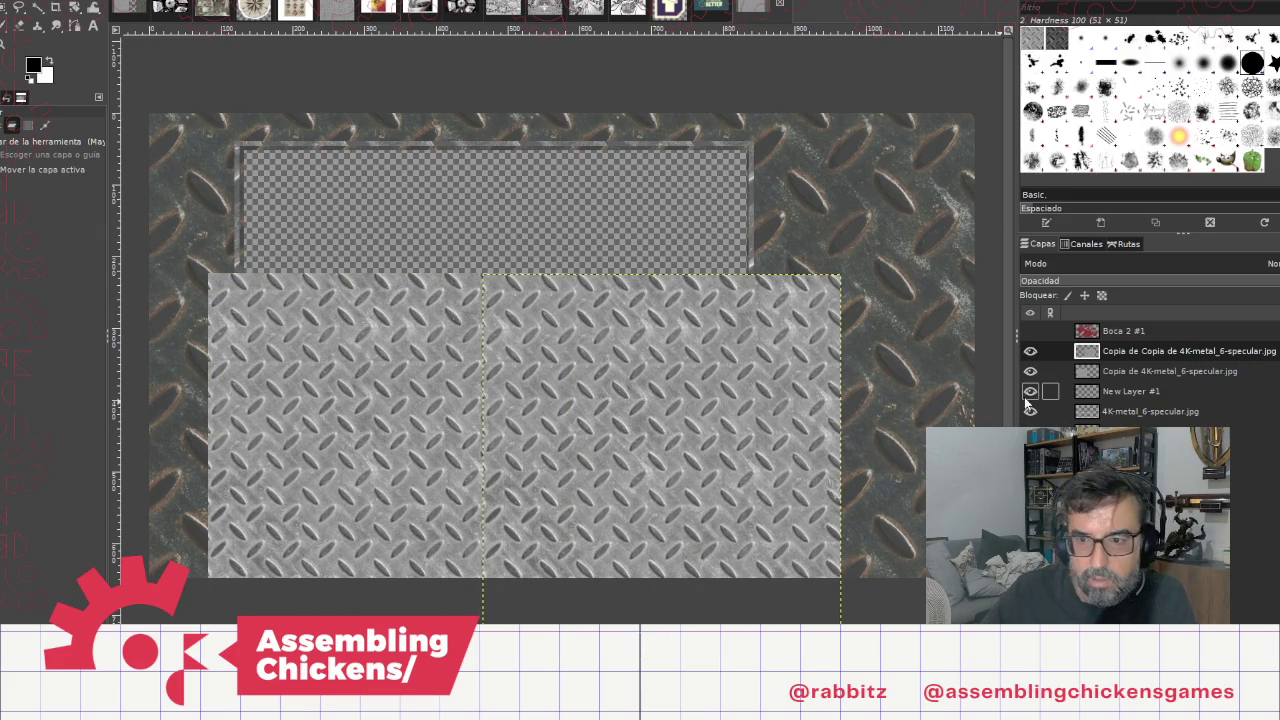
mouse_move(1155, 350)
mouse_down()
mouse_move(1175, 396)
mouse_move(1180, 485)
mouse_move(1178, 440)
mouse_move(1240, 468)
mouse_move(1168, 418)
mouse_up()
click(1160, 351)
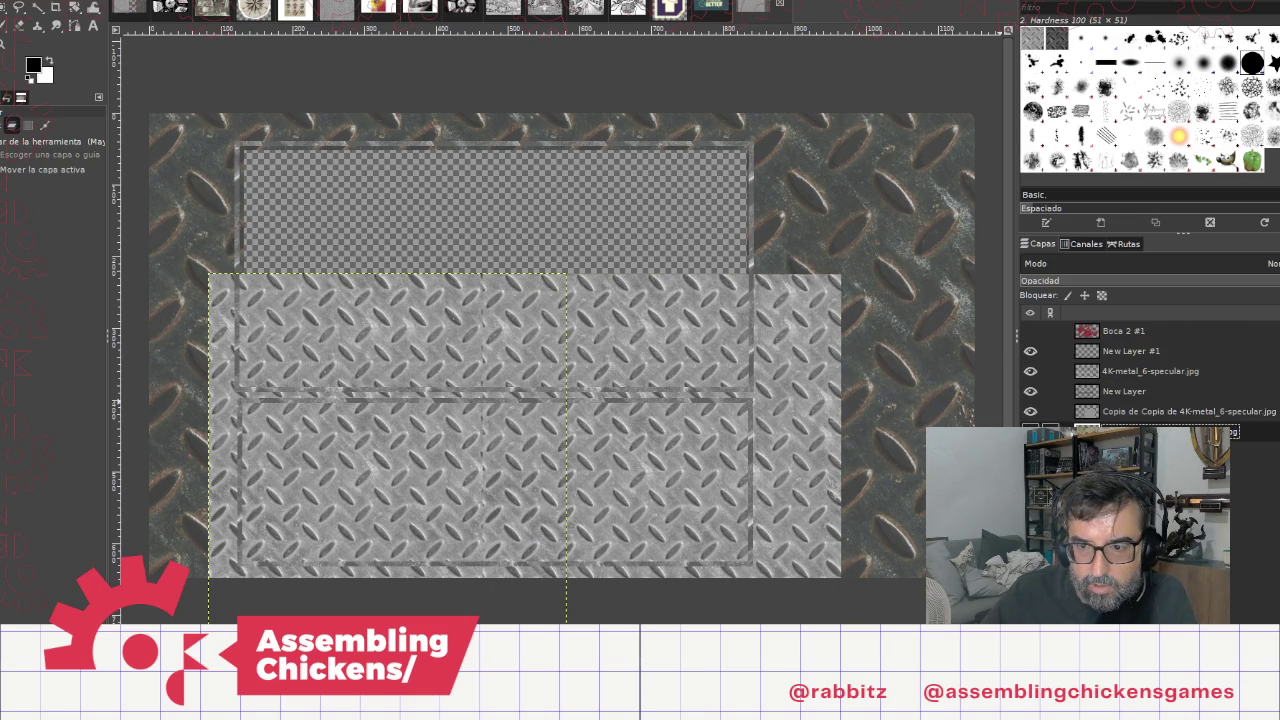
click(1148, 411)
mouse_move(1170, 420)
mouse_down()
mouse_move(1250, 515)
mouse_move(1240, 460)
mouse_move(1250, 505)
mouse_move(1234, 470)
mouse_up()
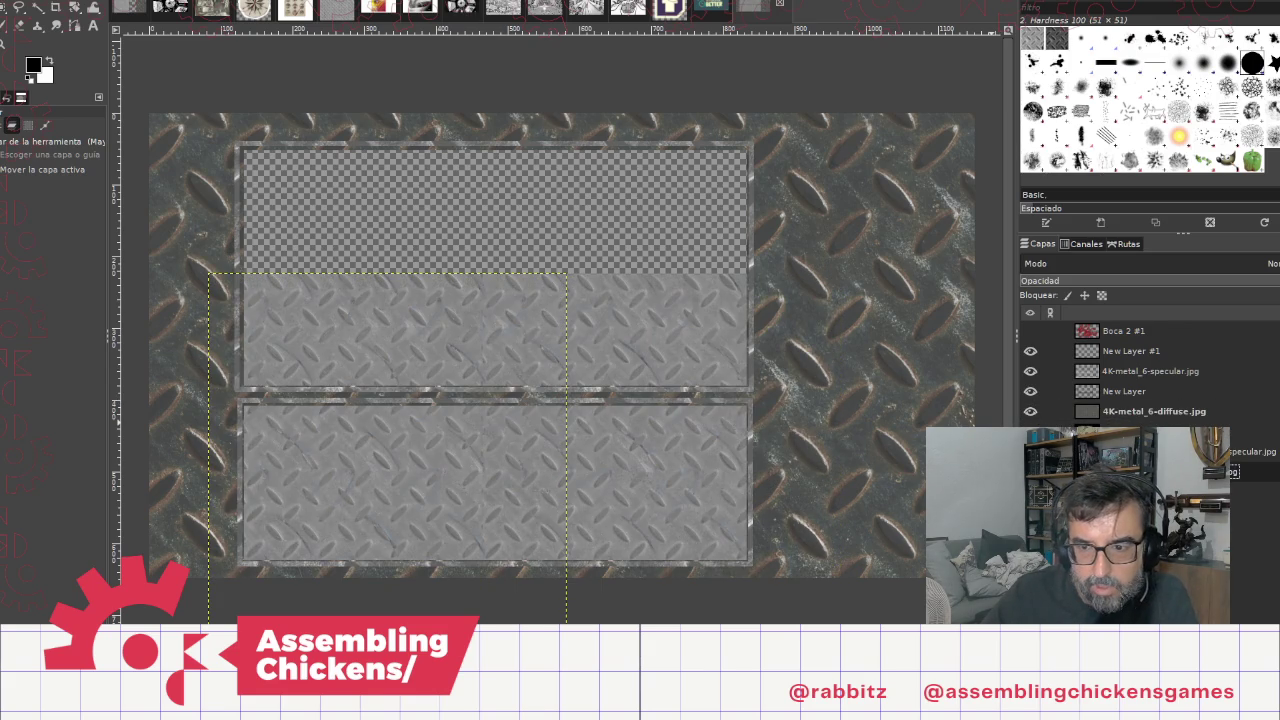
Step: Merge the right-hand tile layer down into the layer beneath it
click(1245, 452)
right_click(1245, 452)
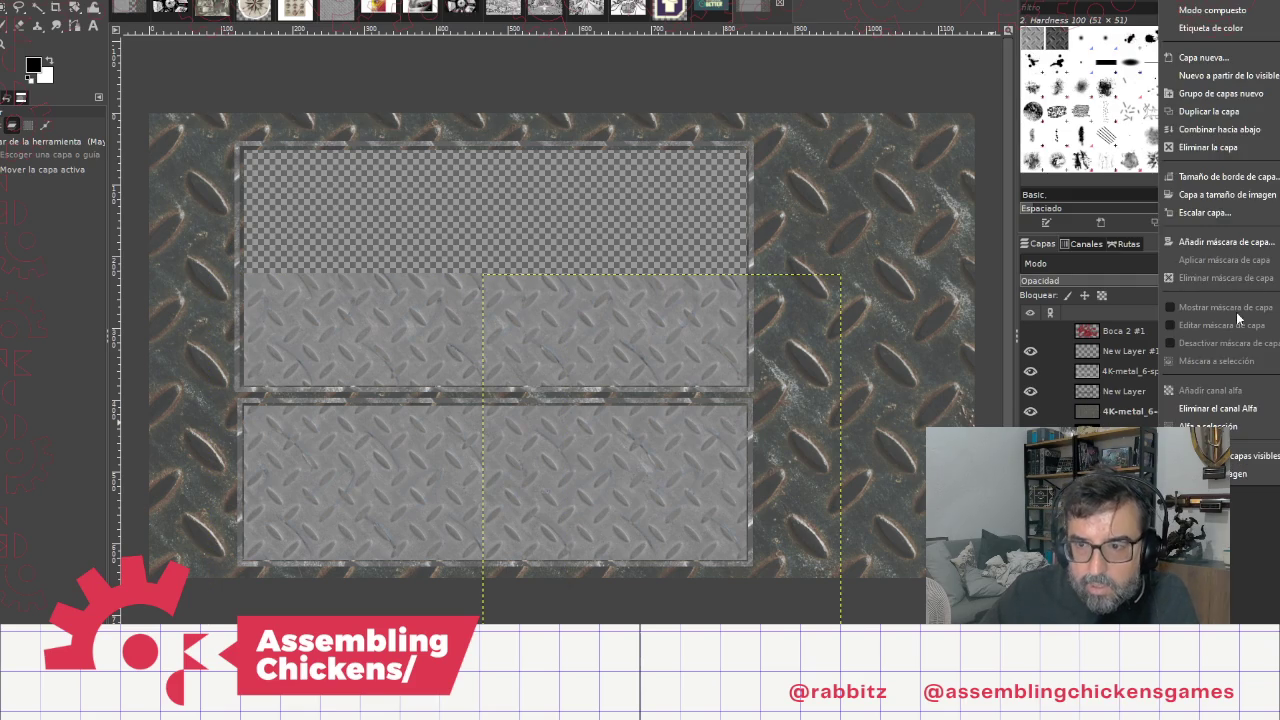
click(1248, 131)
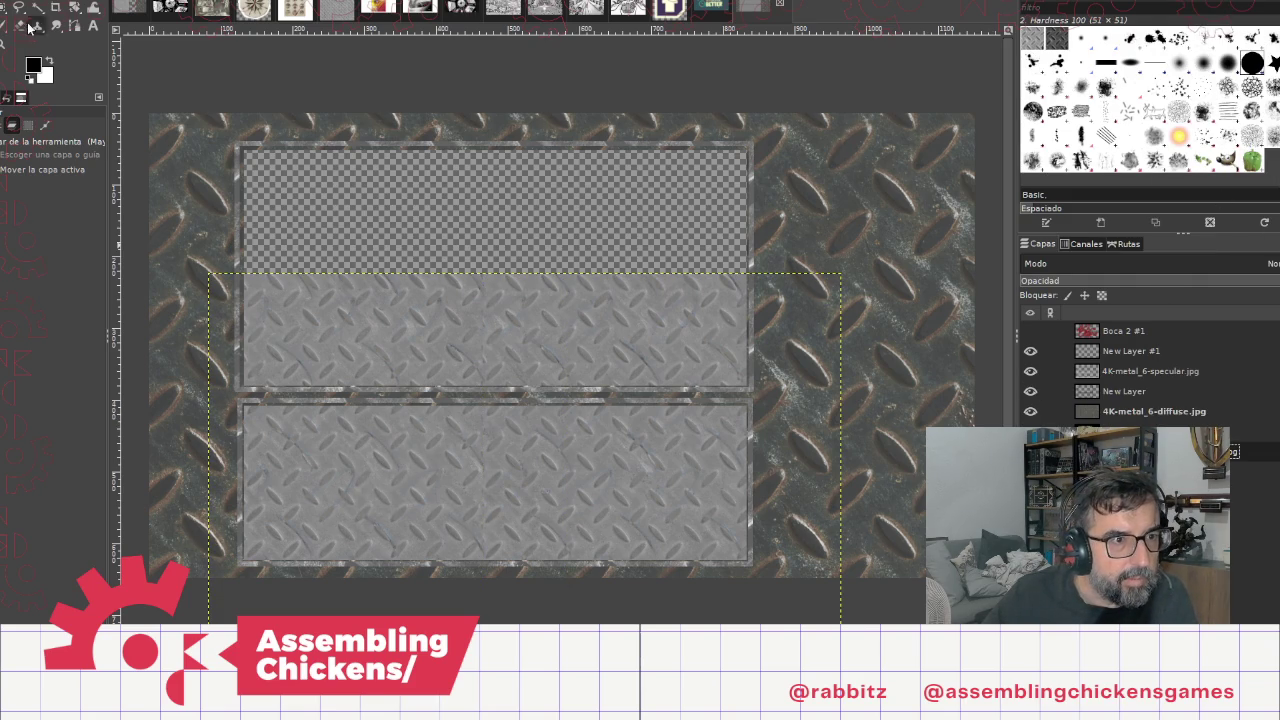
click(19, 26)
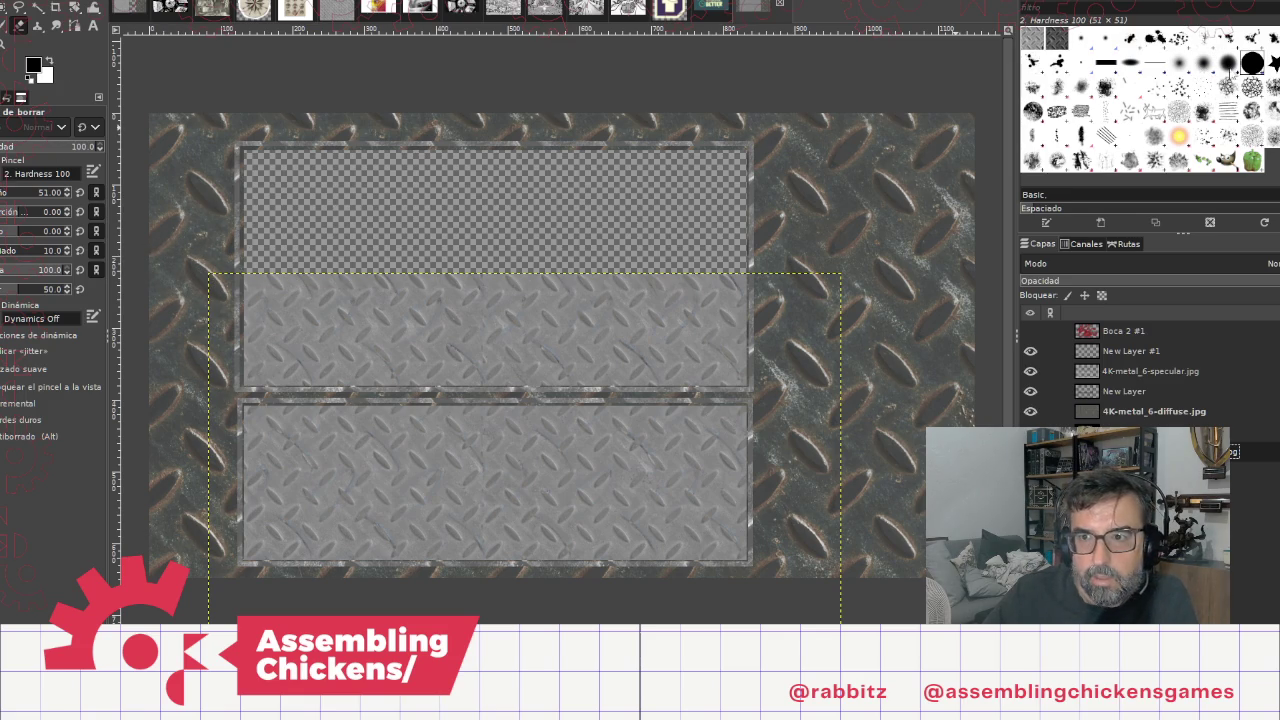
Step: Set the eraser size to 334 and erase the texture across the upper panel
click(24, 192)
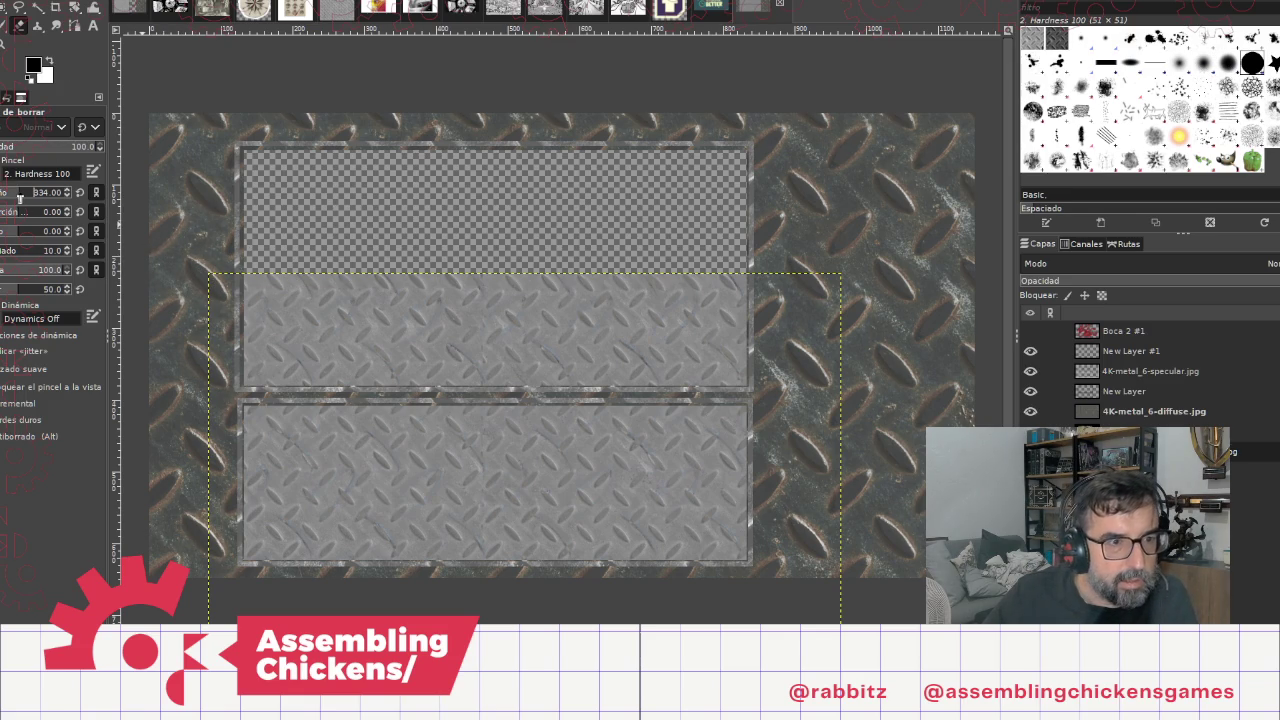
click(230, 283)
mouse_move(230, 283)
mouse_down()
mouse_move(806, 286)
mouse_move(787, 285)
mouse_up()
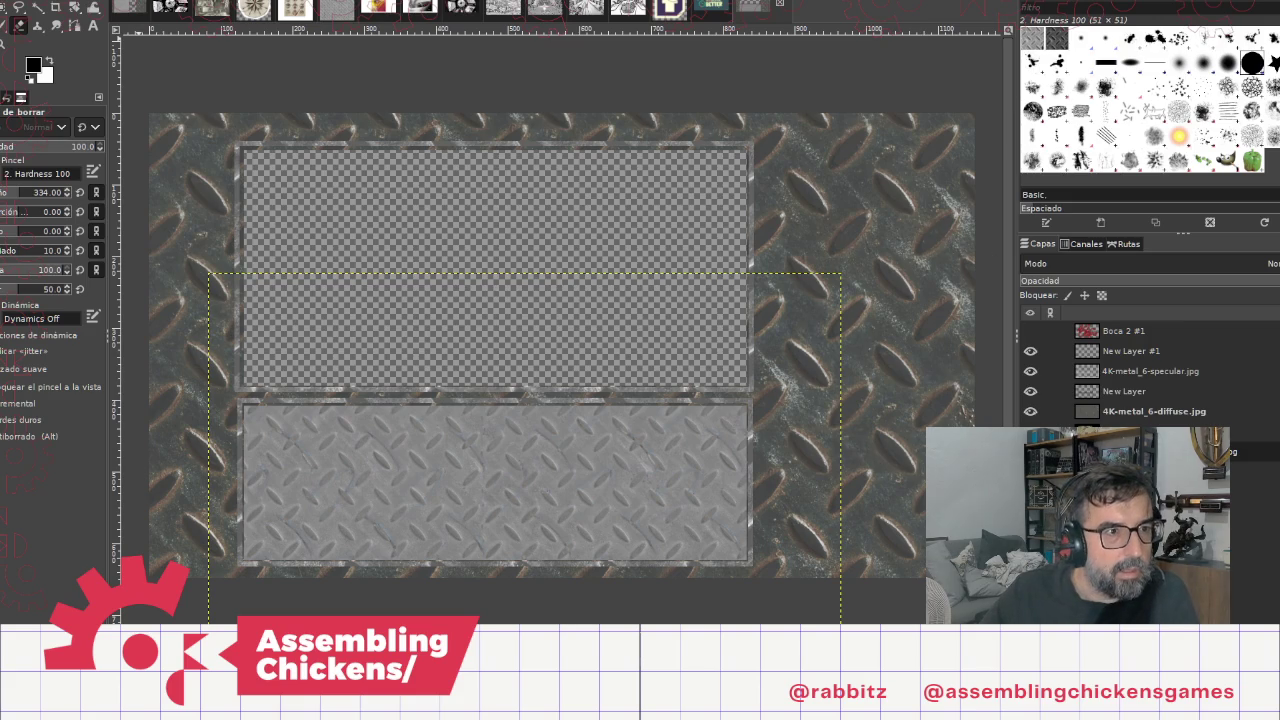
Step: Browse the File, Edit and Select menus without choosing any command
key(alt+a)
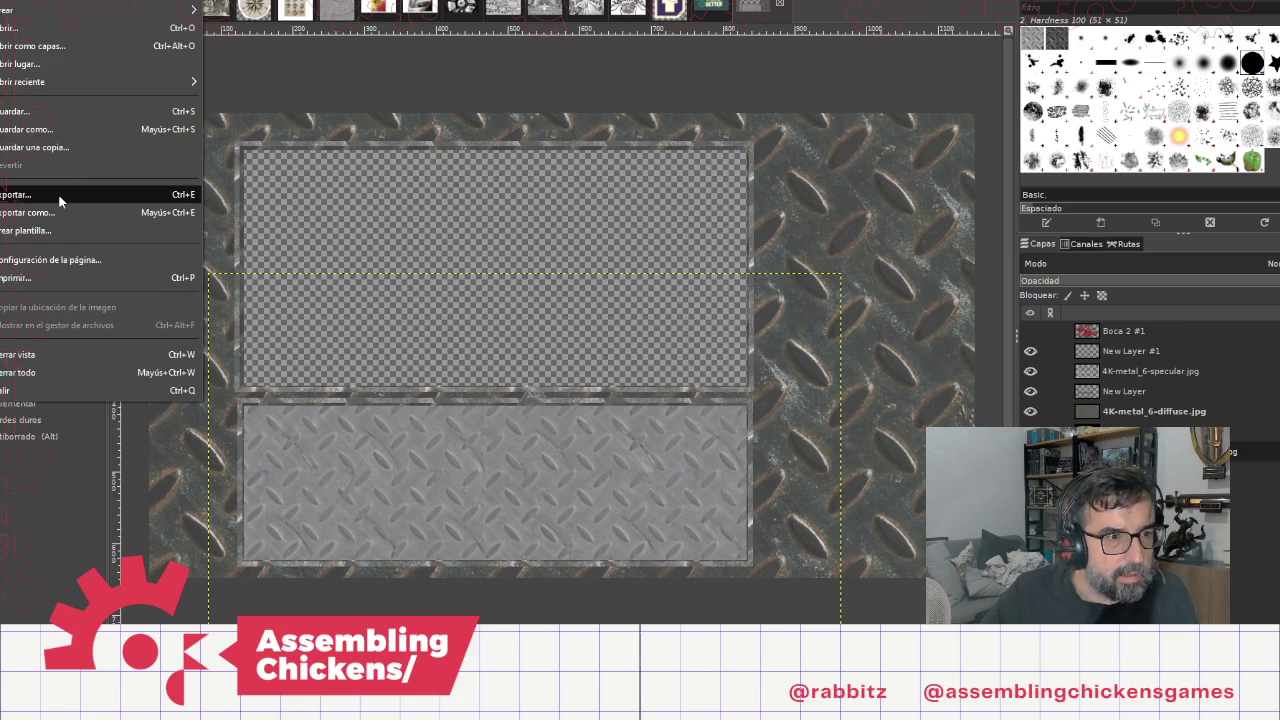
key(Escape)
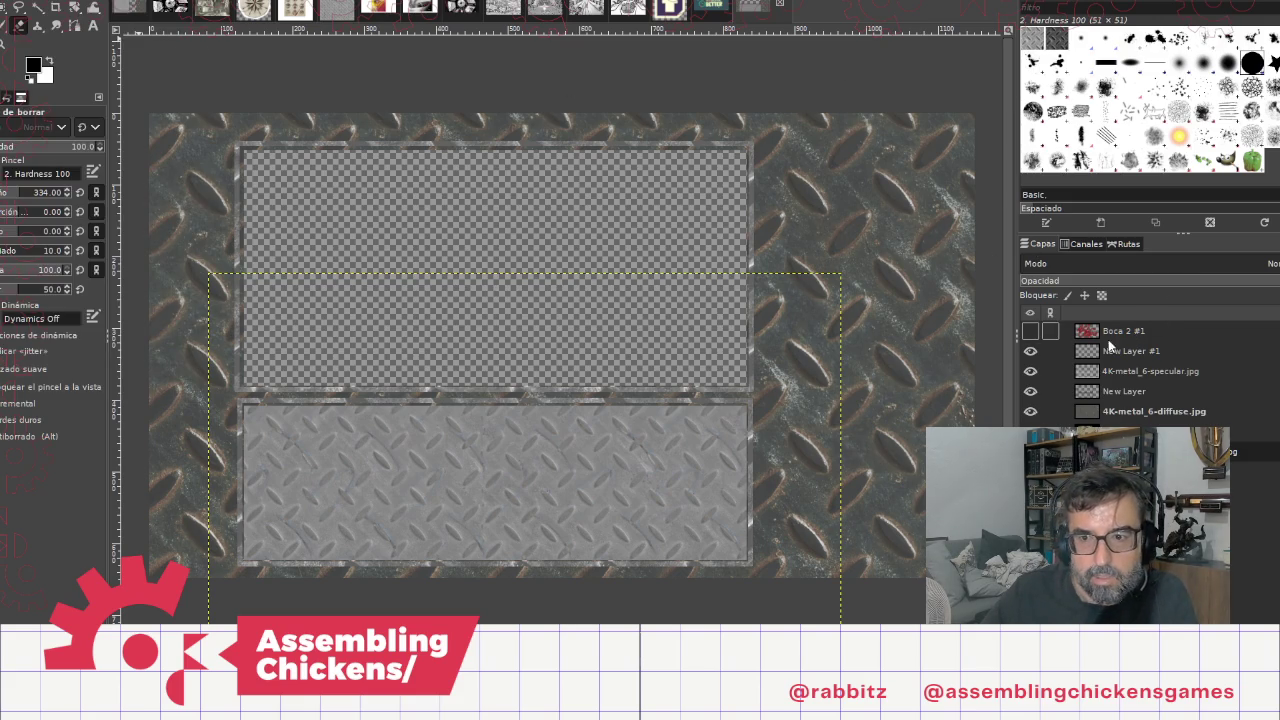
key(alt+e)
key(Escape)
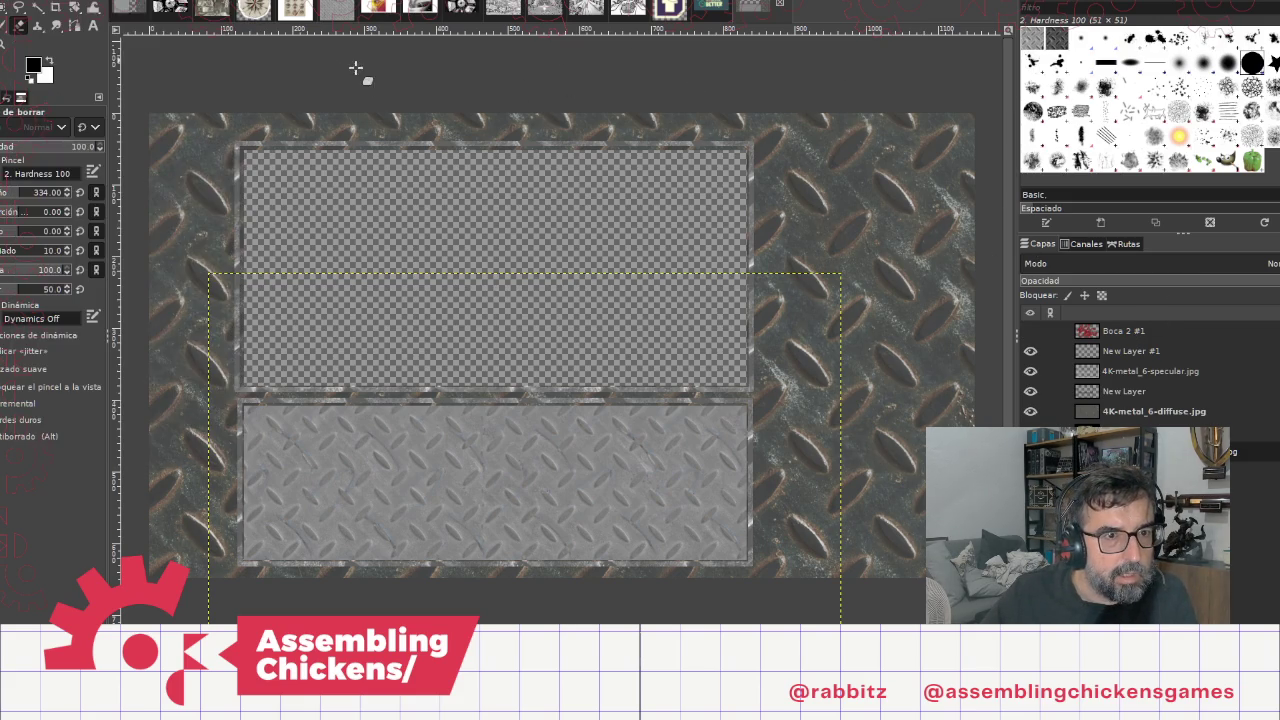
key(alt+e)
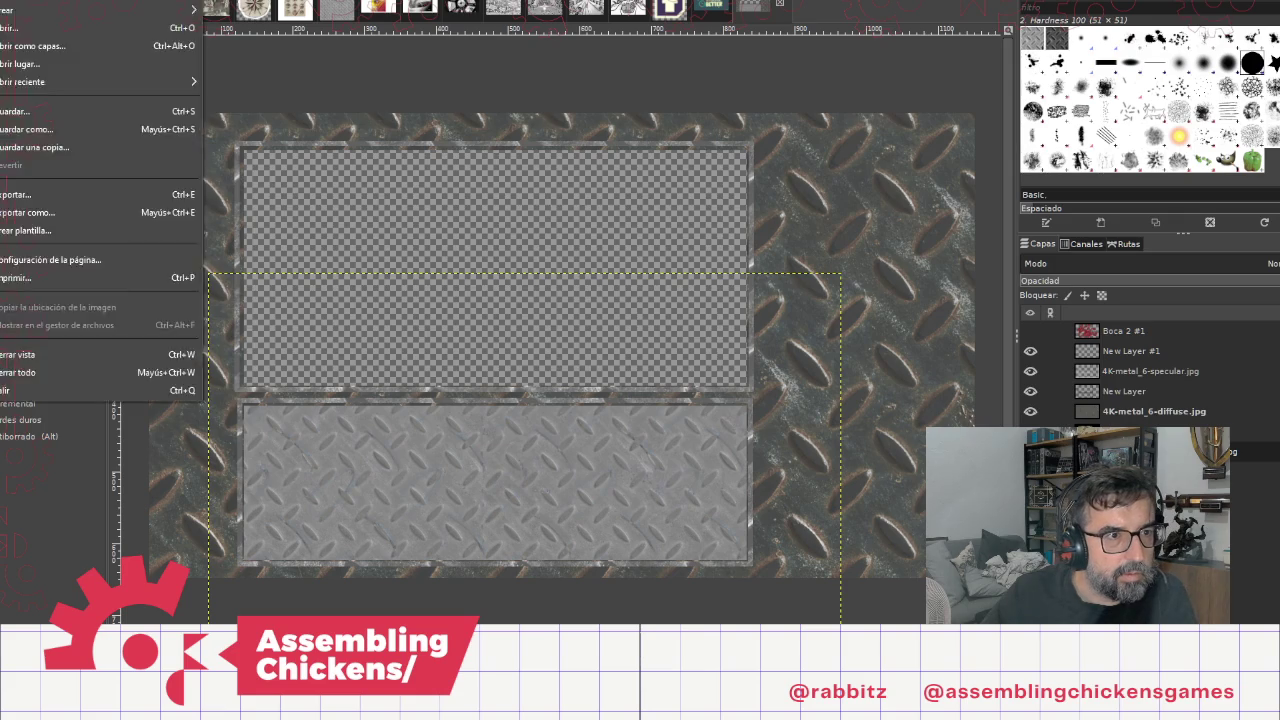
key(Down)
key(Down)
key(Down)
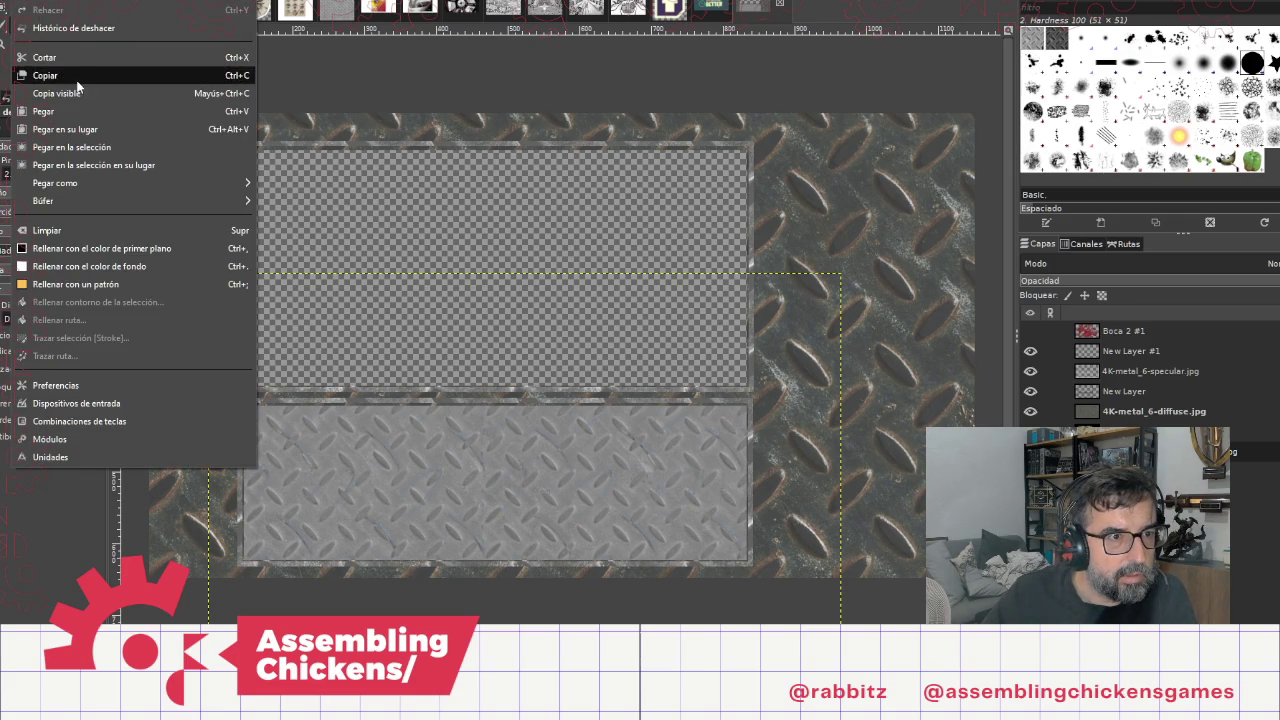
key(Right)
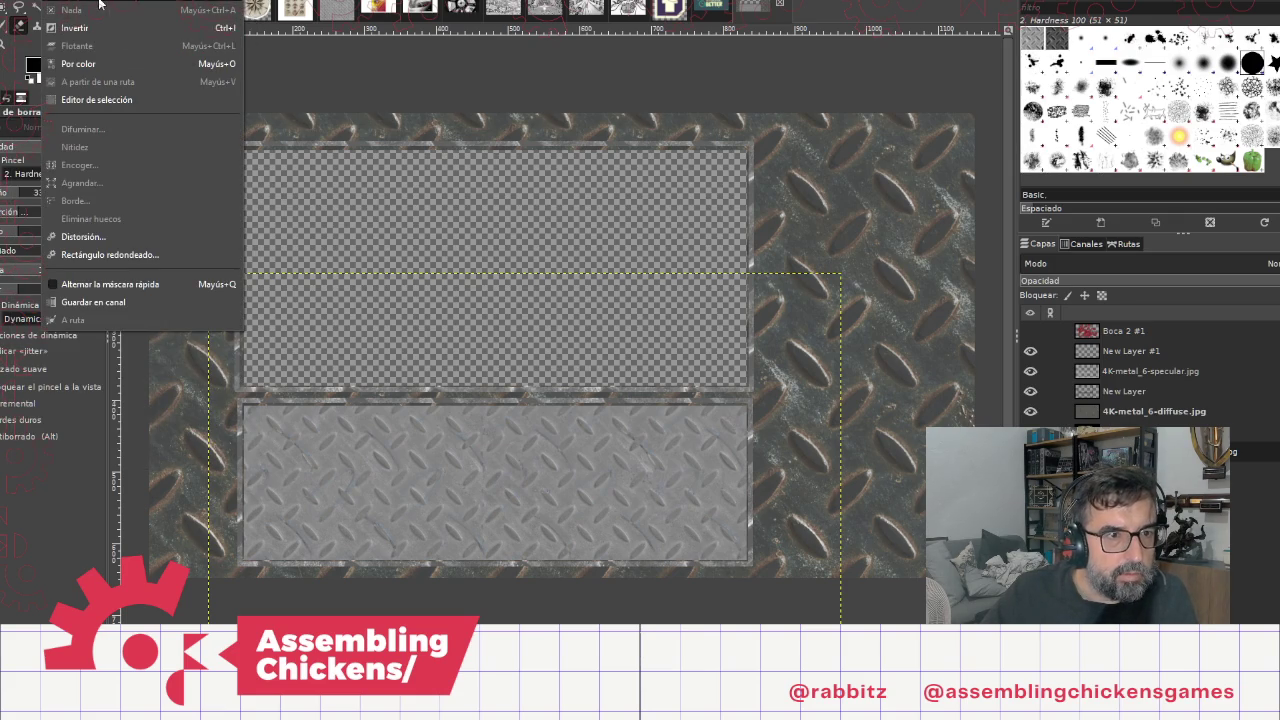
click(608, 56)
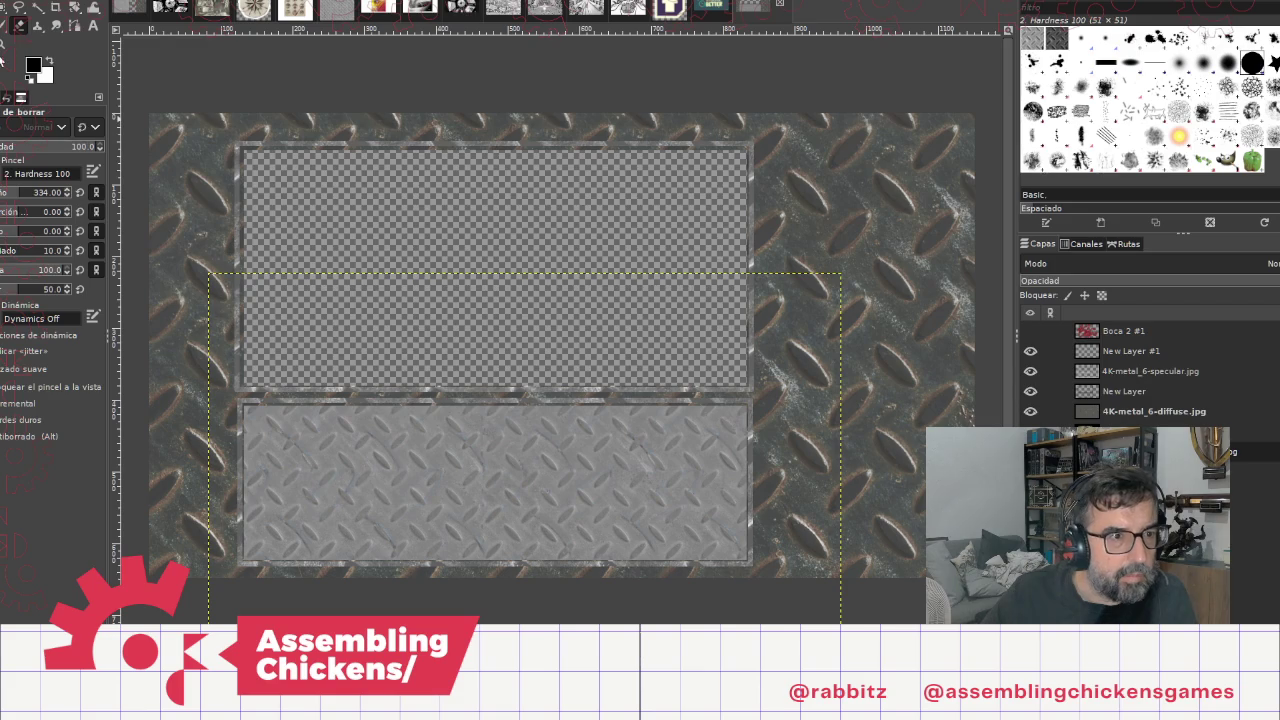
click(15, 0)
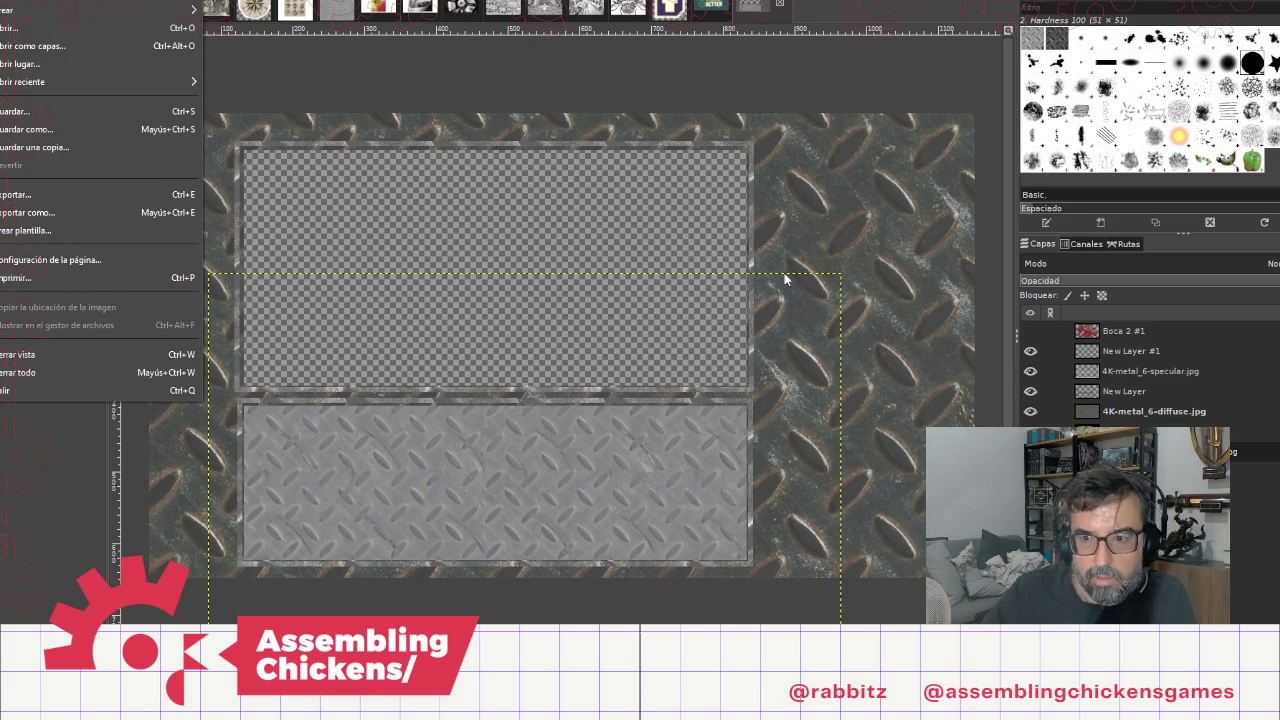
key(Escape)
Step: Export the image as overlay.png in the GUI folder, replacing the existing file
click(1130, 373)
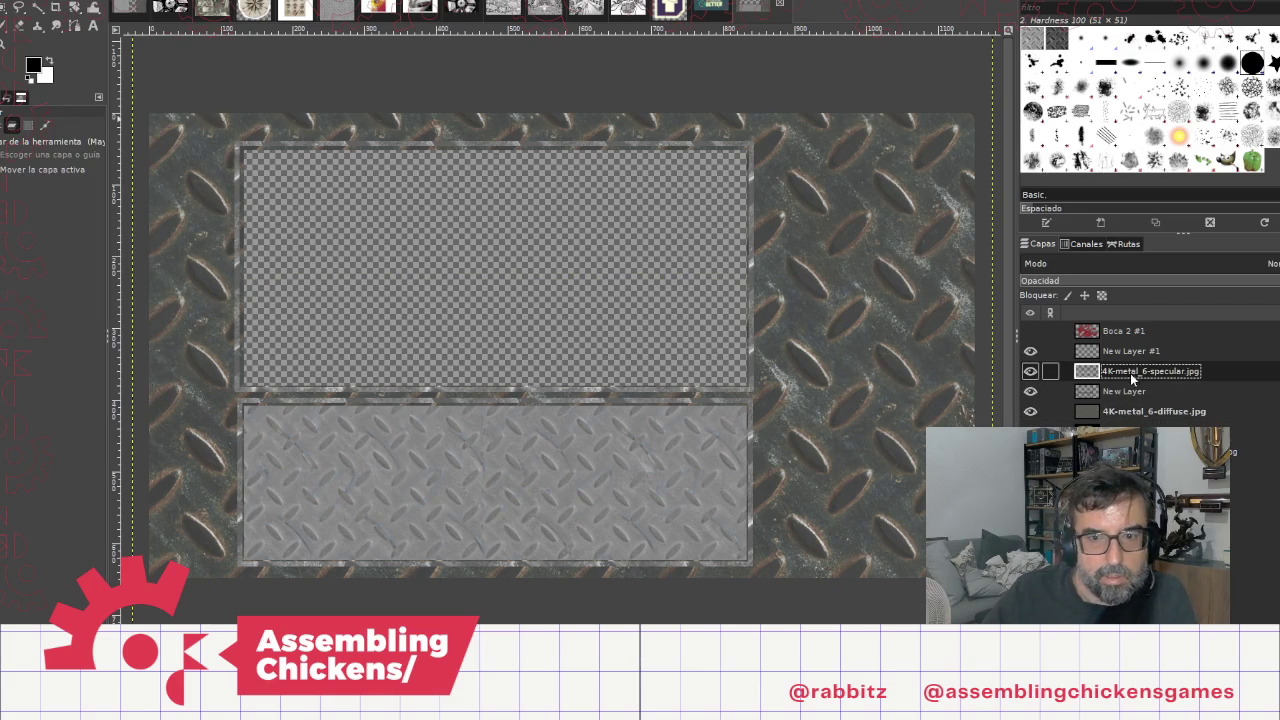
click(30, 1)
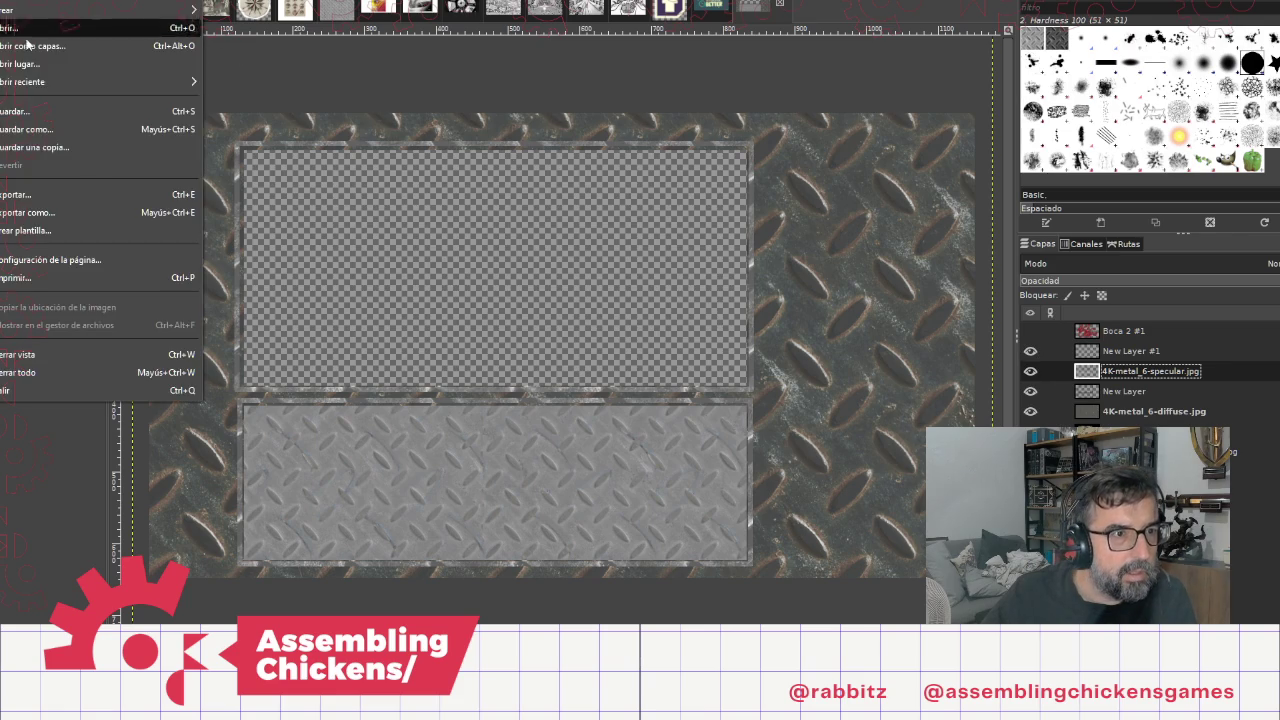
click(57, 197)
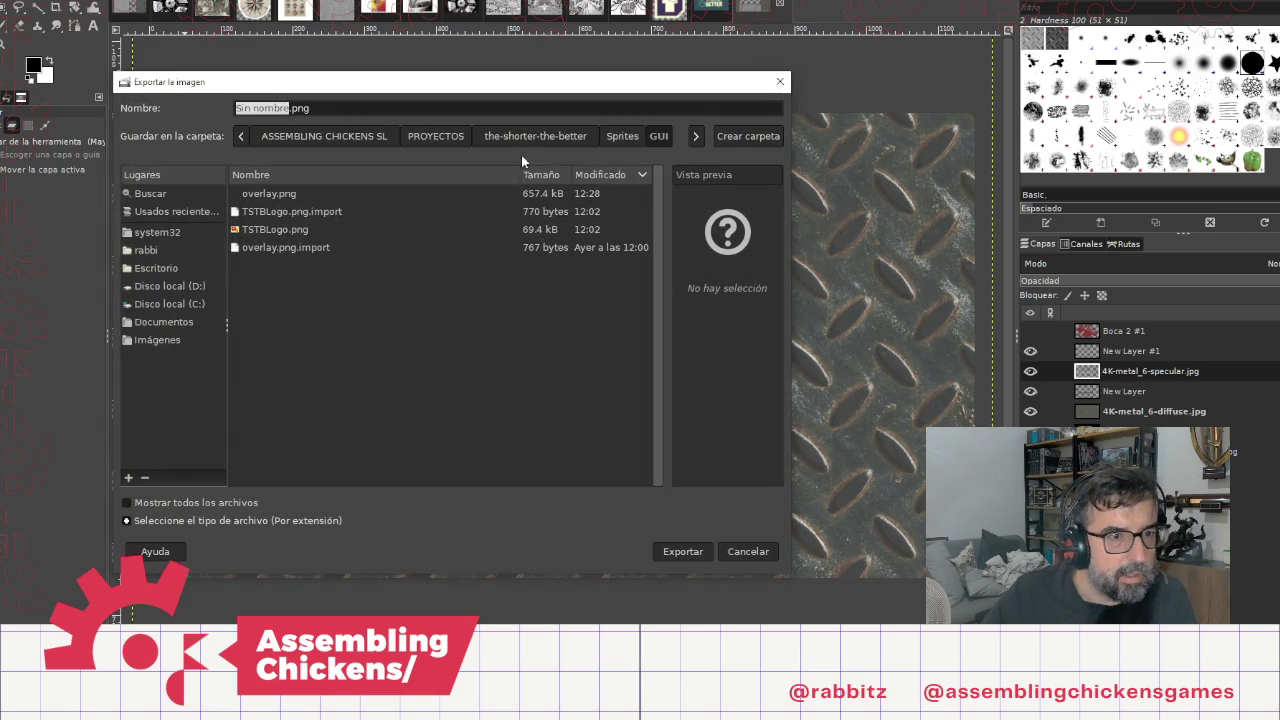
click(295, 197)
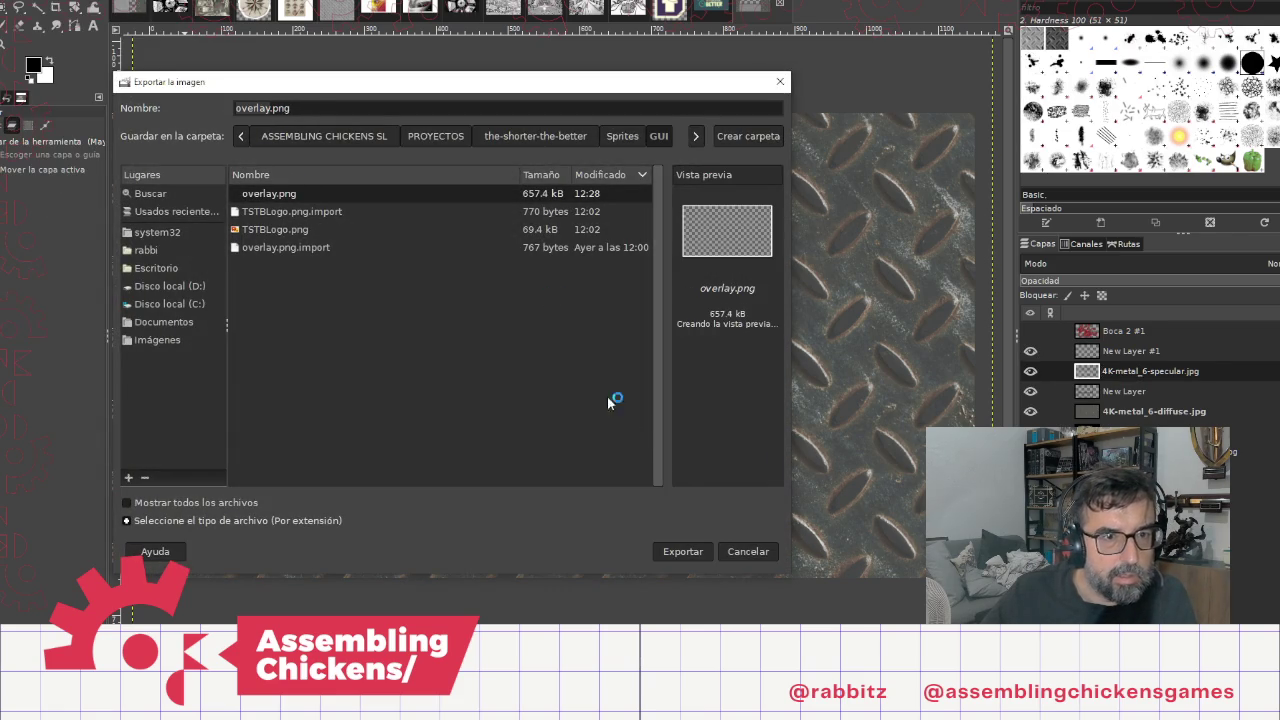
click(684, 552)
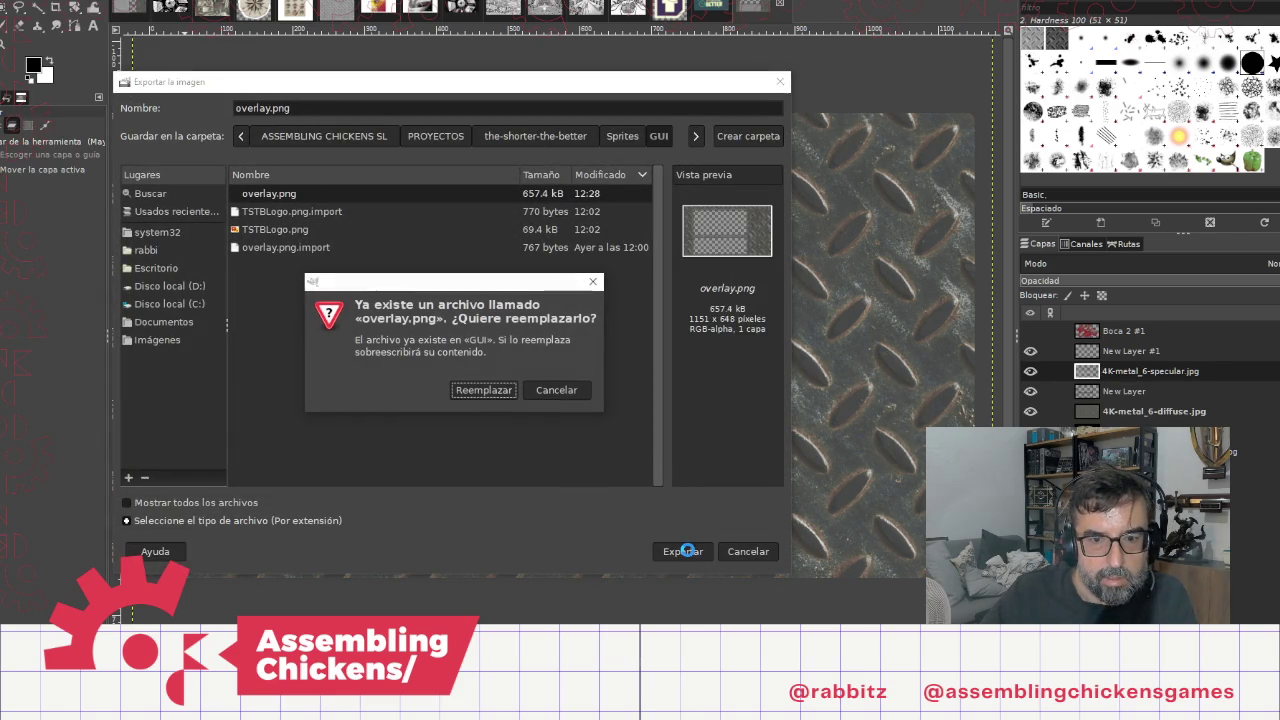
click(503, 390)
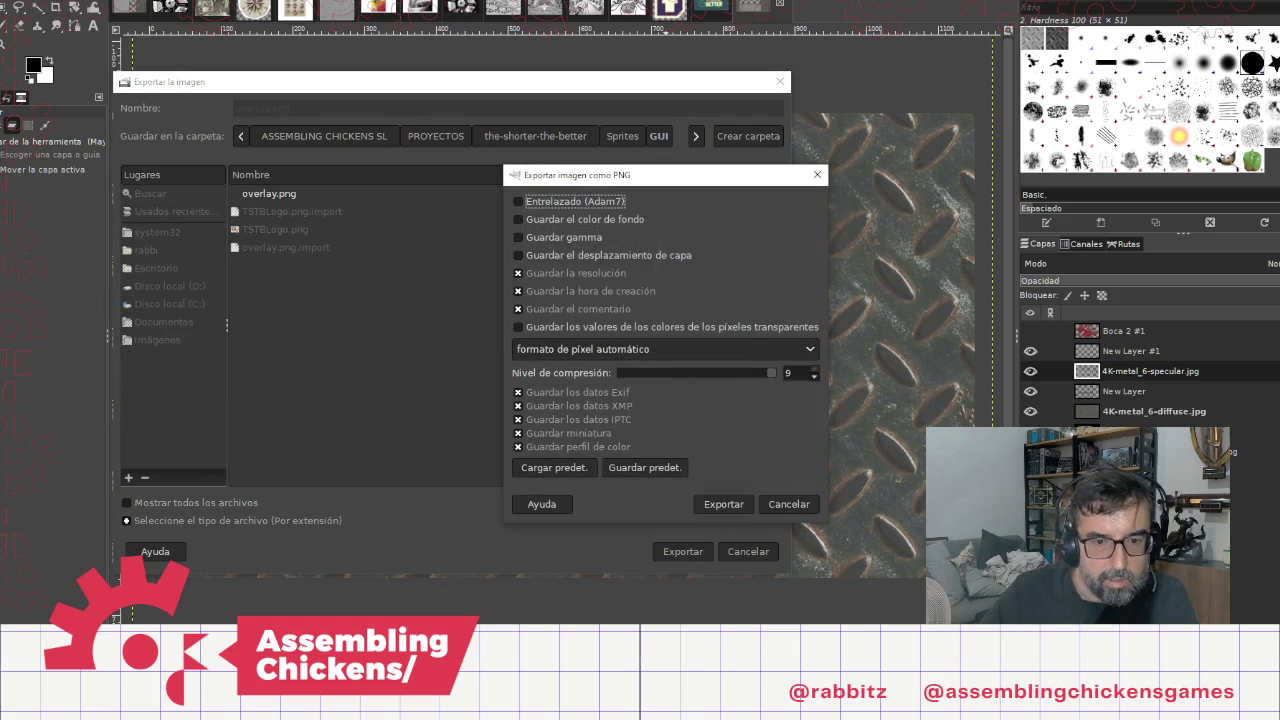
click(720, 504)
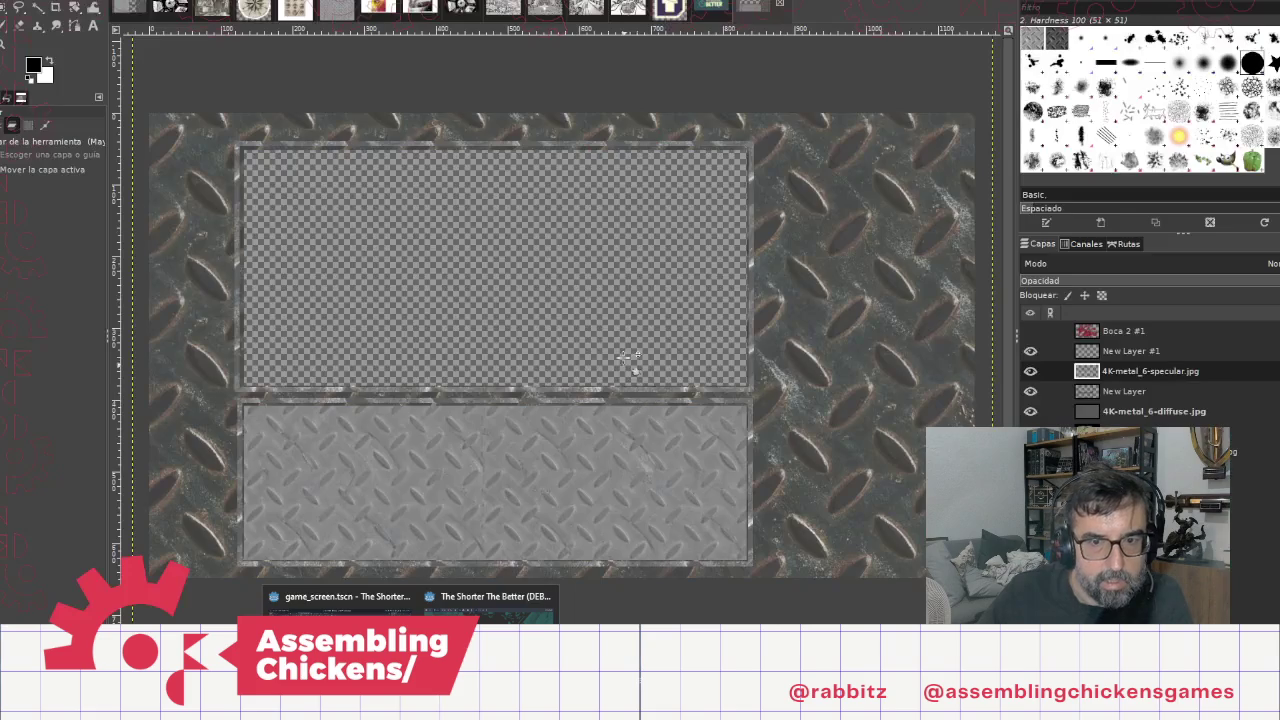
Step: Bring up the running game, press Play to view the metal panel, then close it
click(490, 600)
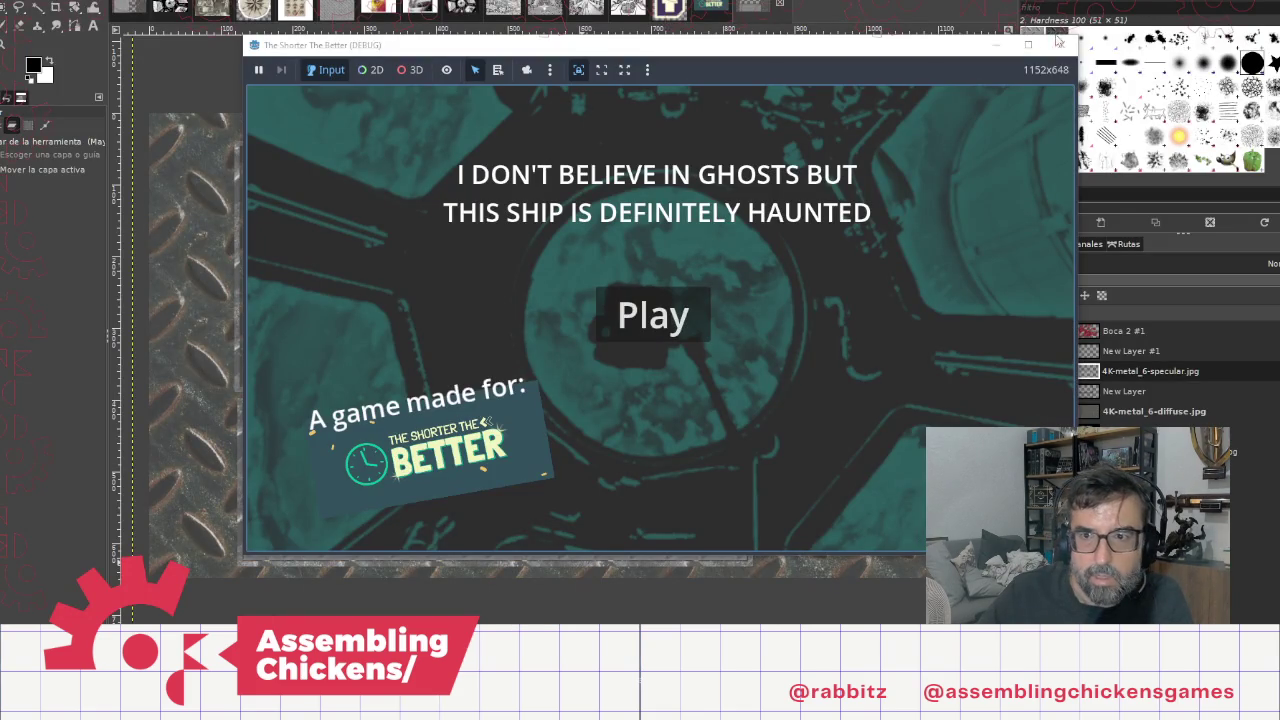
click(686, 314)
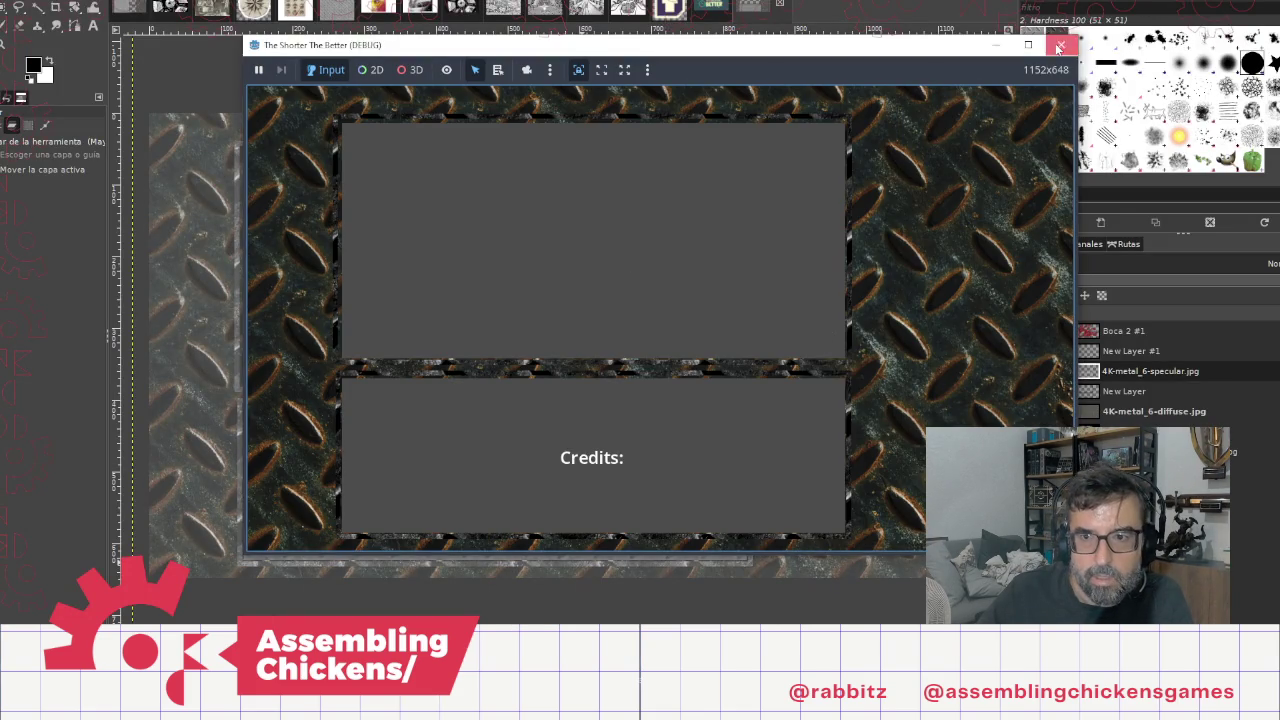
click(1061, 45)
key(alt+Tab)
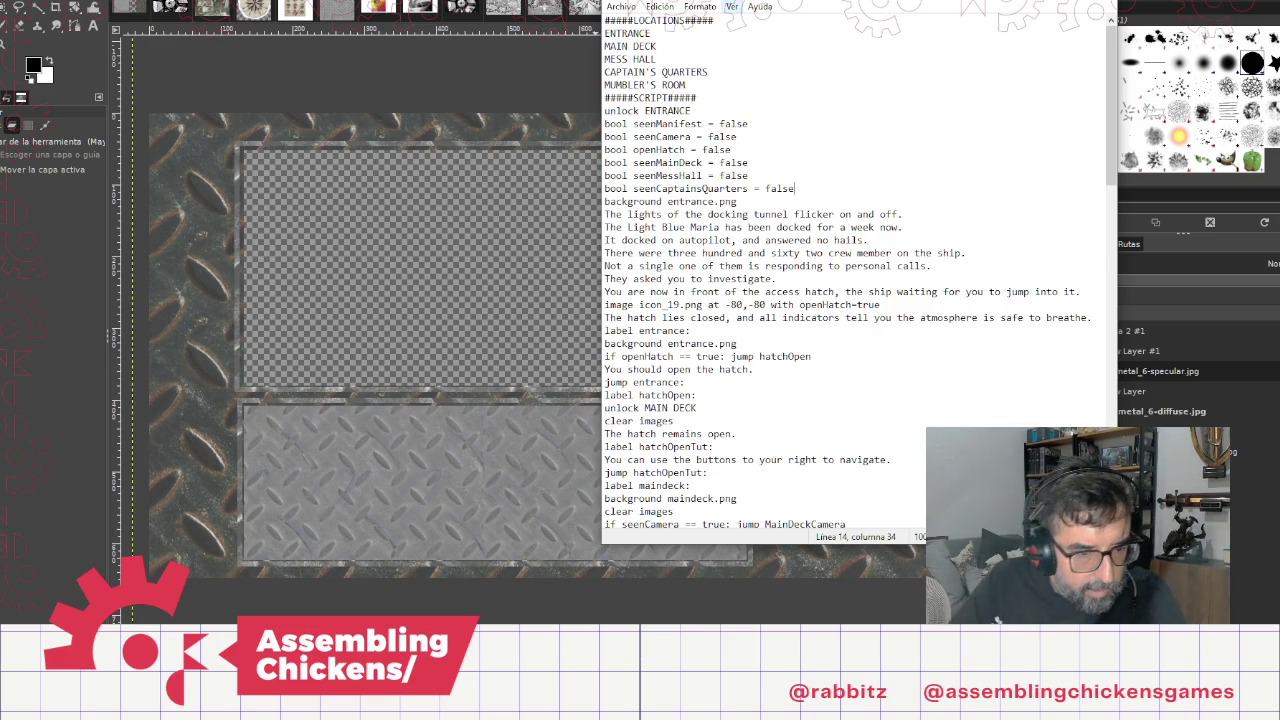
Step: Switch away from the Notepad script back toward the Godot editor
key(alt+Tab)
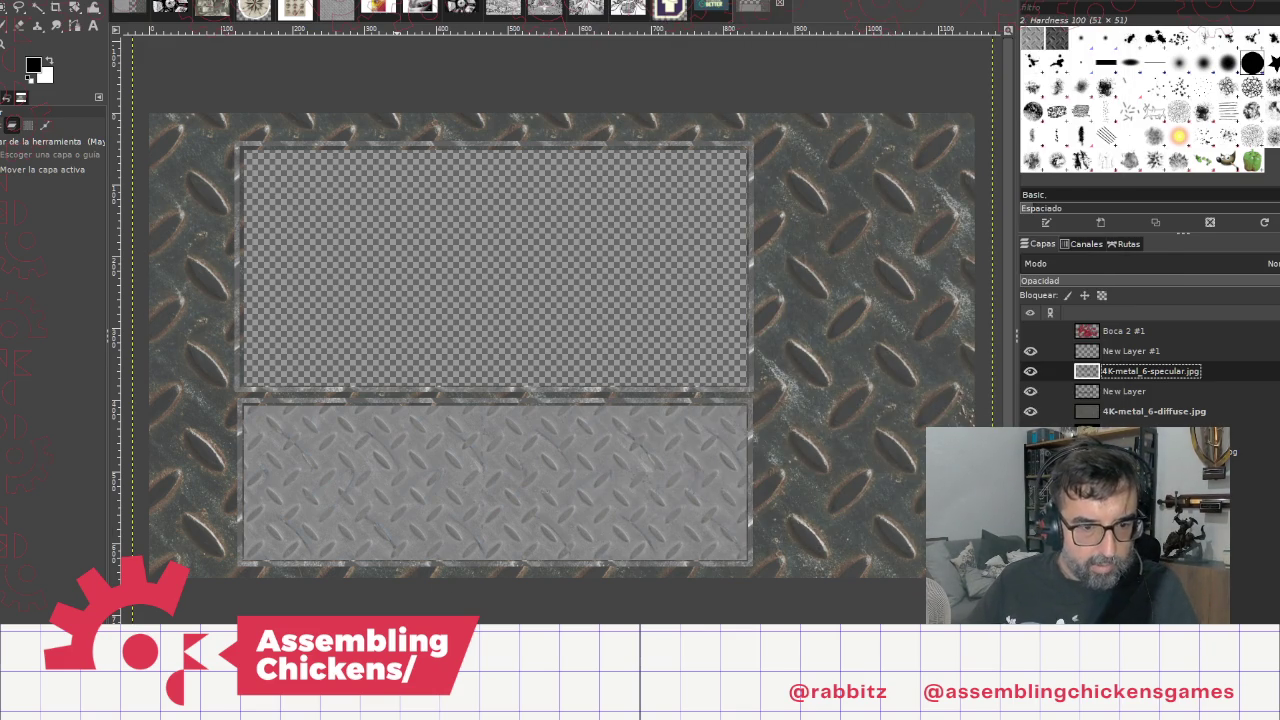
key(alt+Tab)
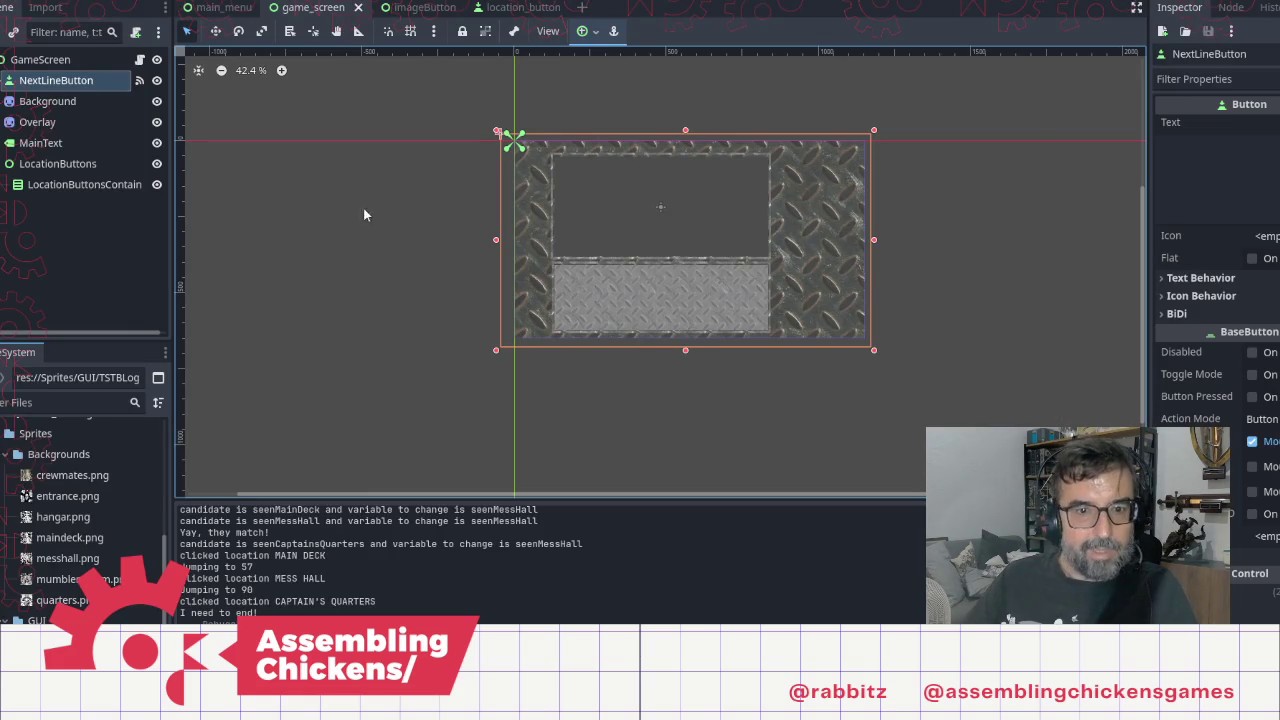
Step: Run the game with F5, start from the title screen and advance two dialogue lines
key(F5)
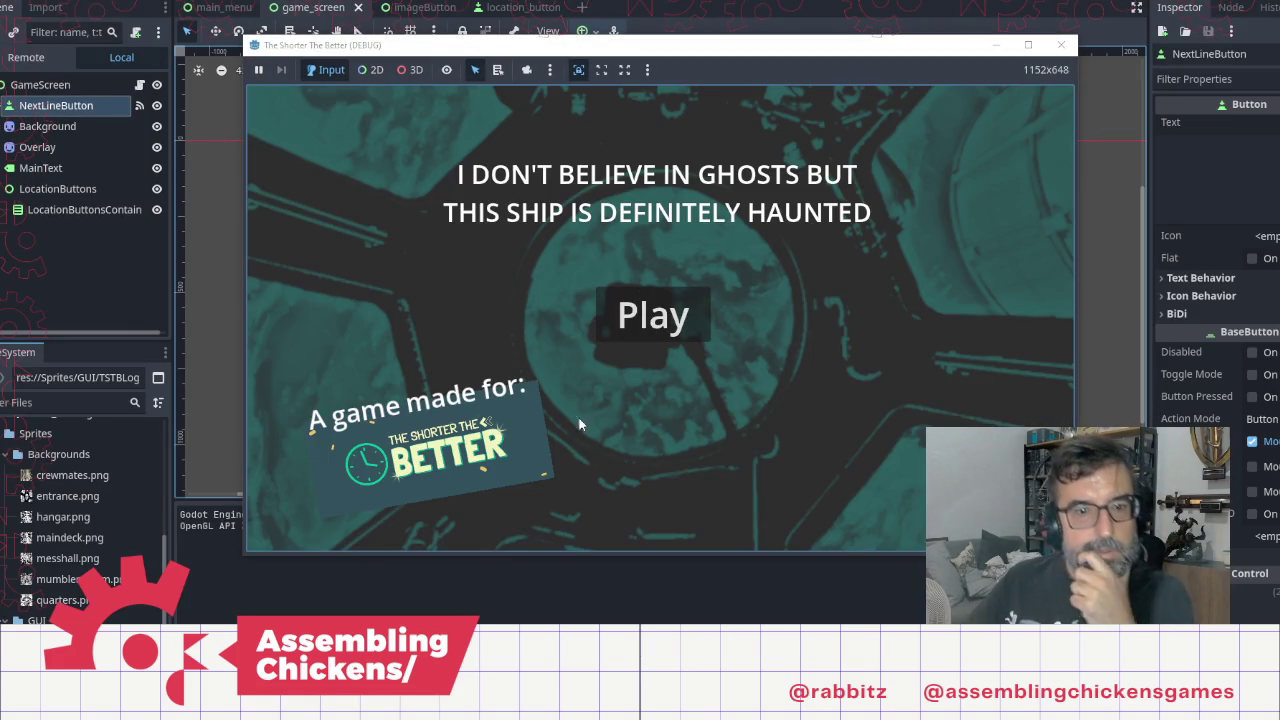
click(648, 320)
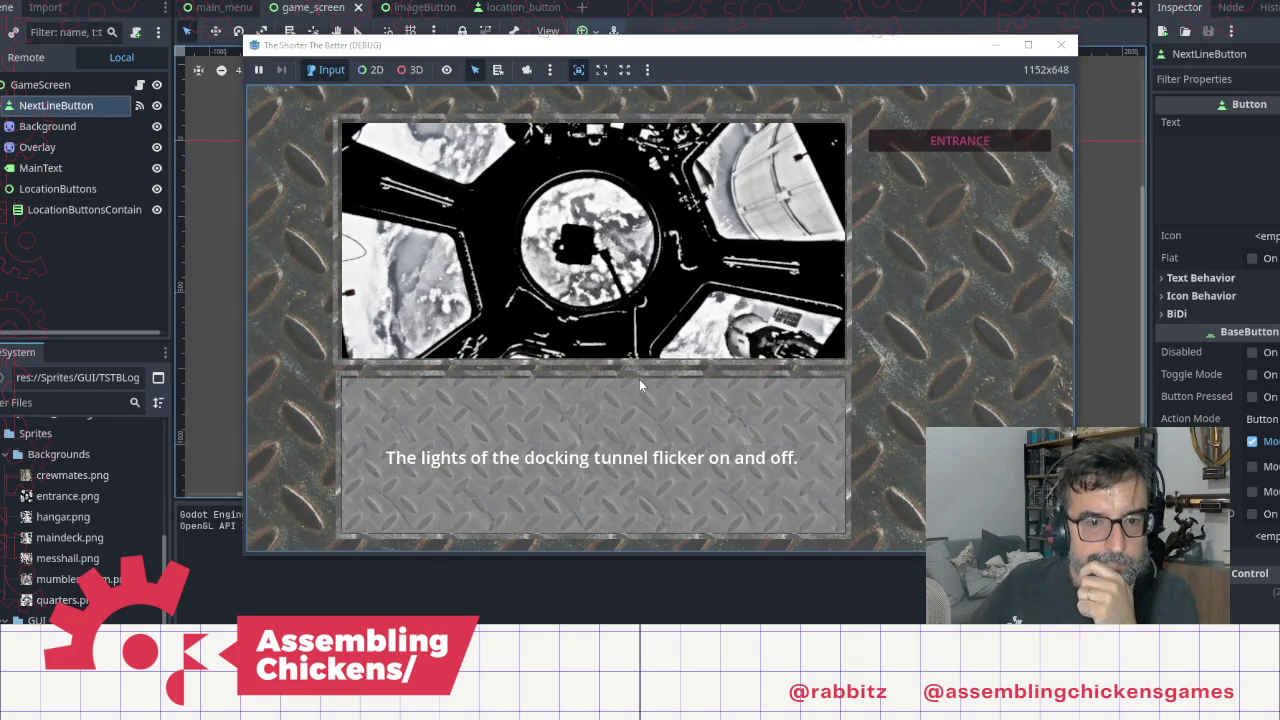
click(655, 402)
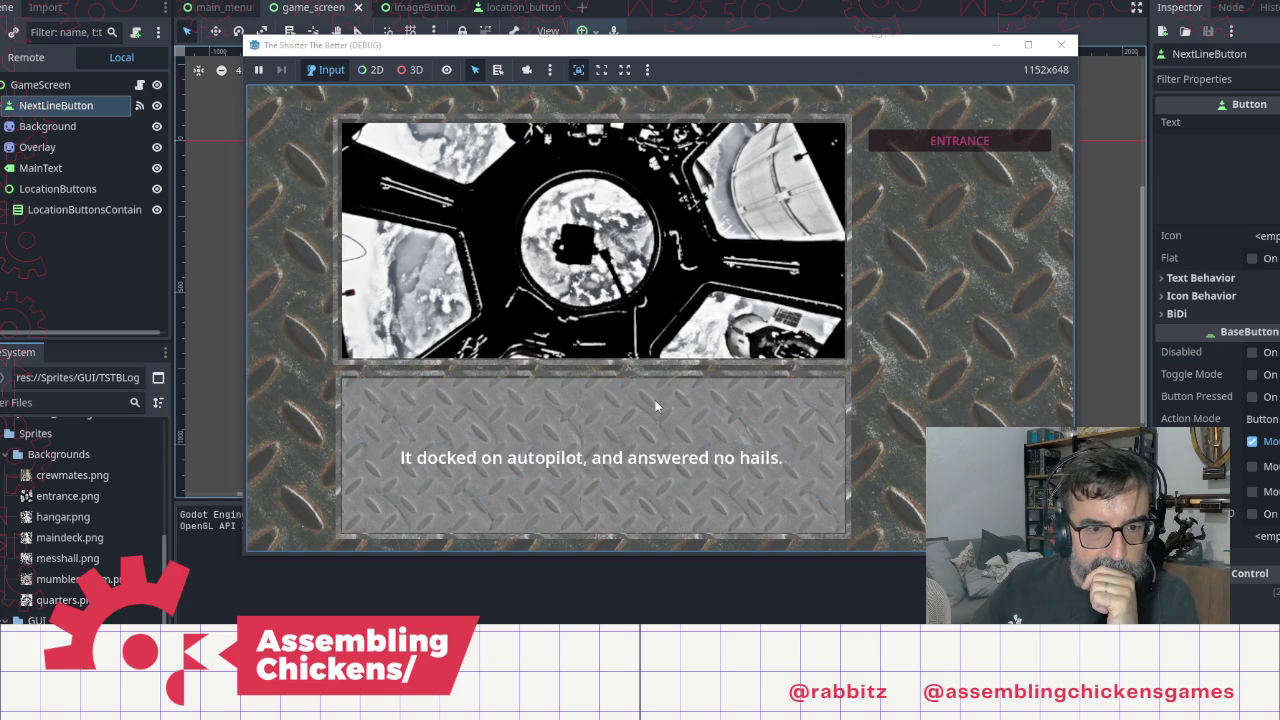
click(655, 405)
Step: Return to the editor and select the MainText node
click(185, 255)
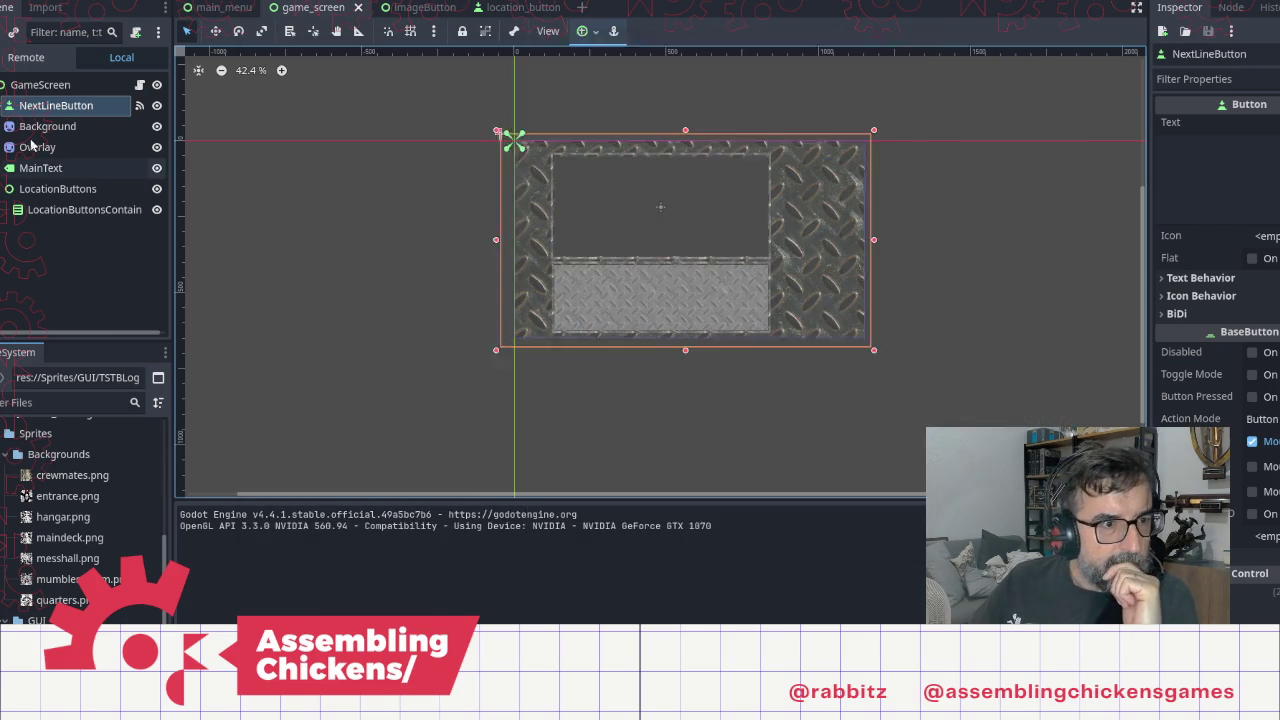
click(863, 217)
click(42, 170)
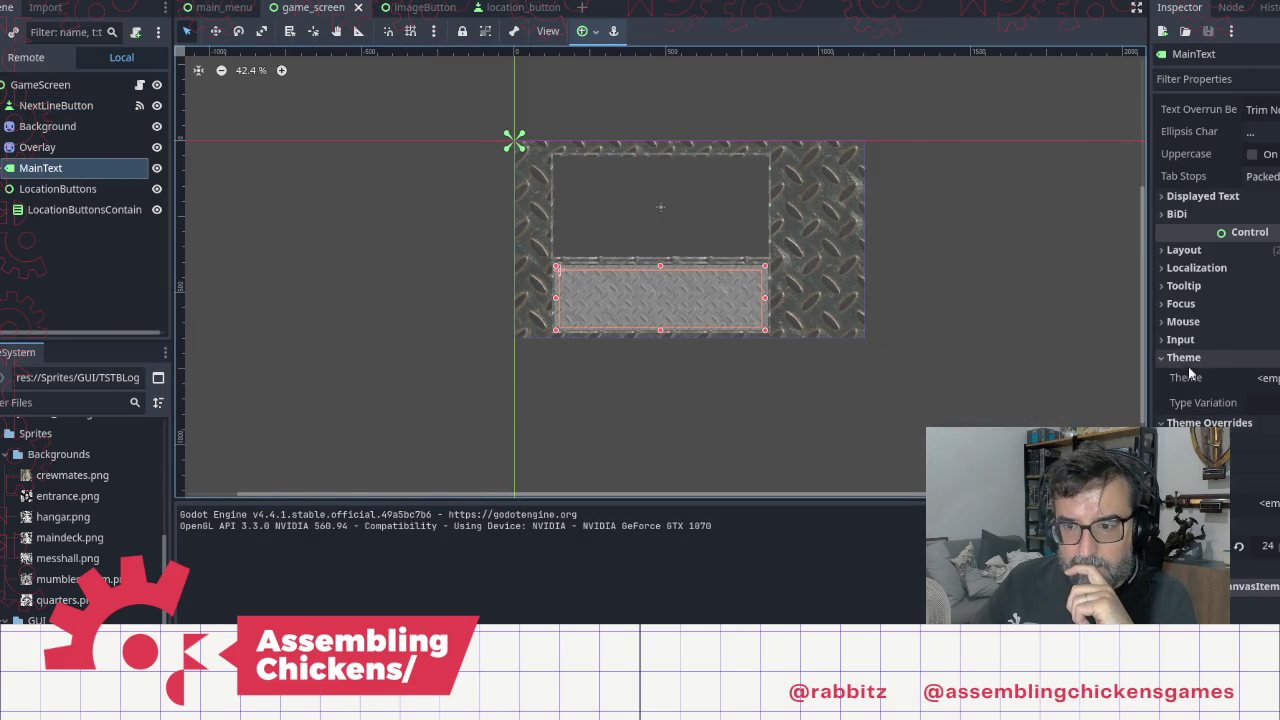
Step: Set MainText's Font Color override to hex 252525 and run the game again
click(1190, 441)
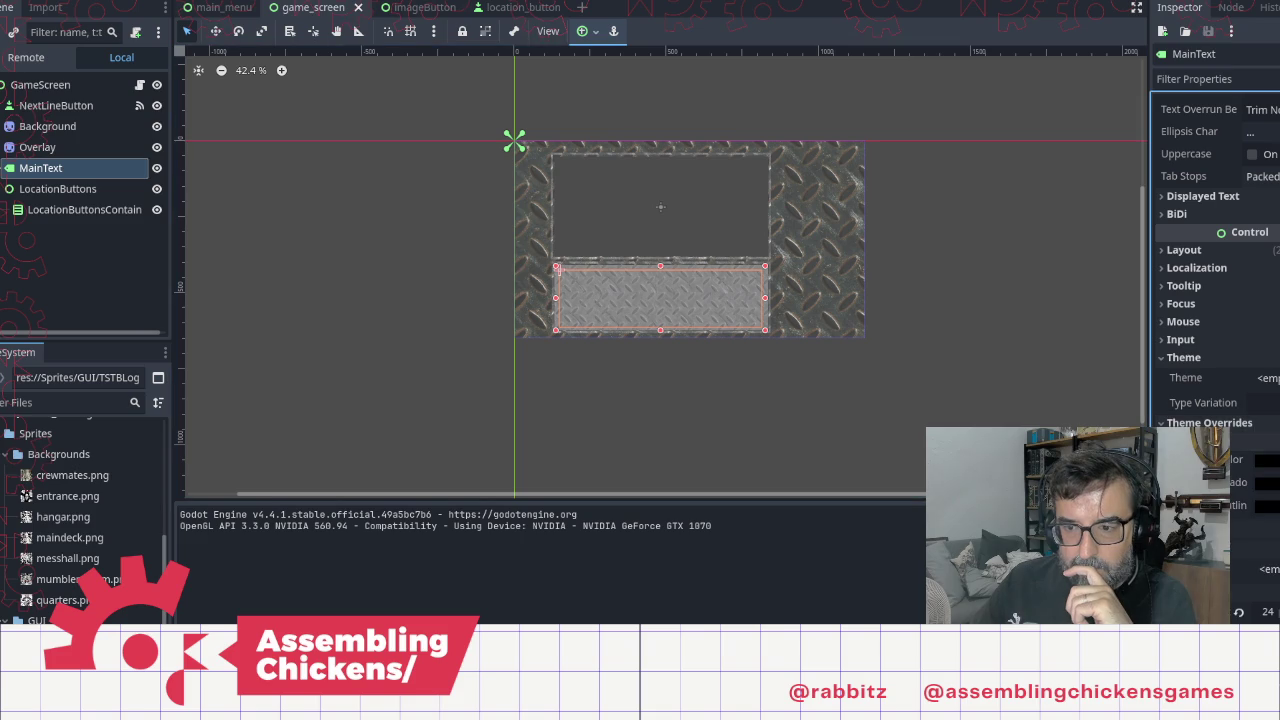
click(1266, 462)
click(1211, 234)
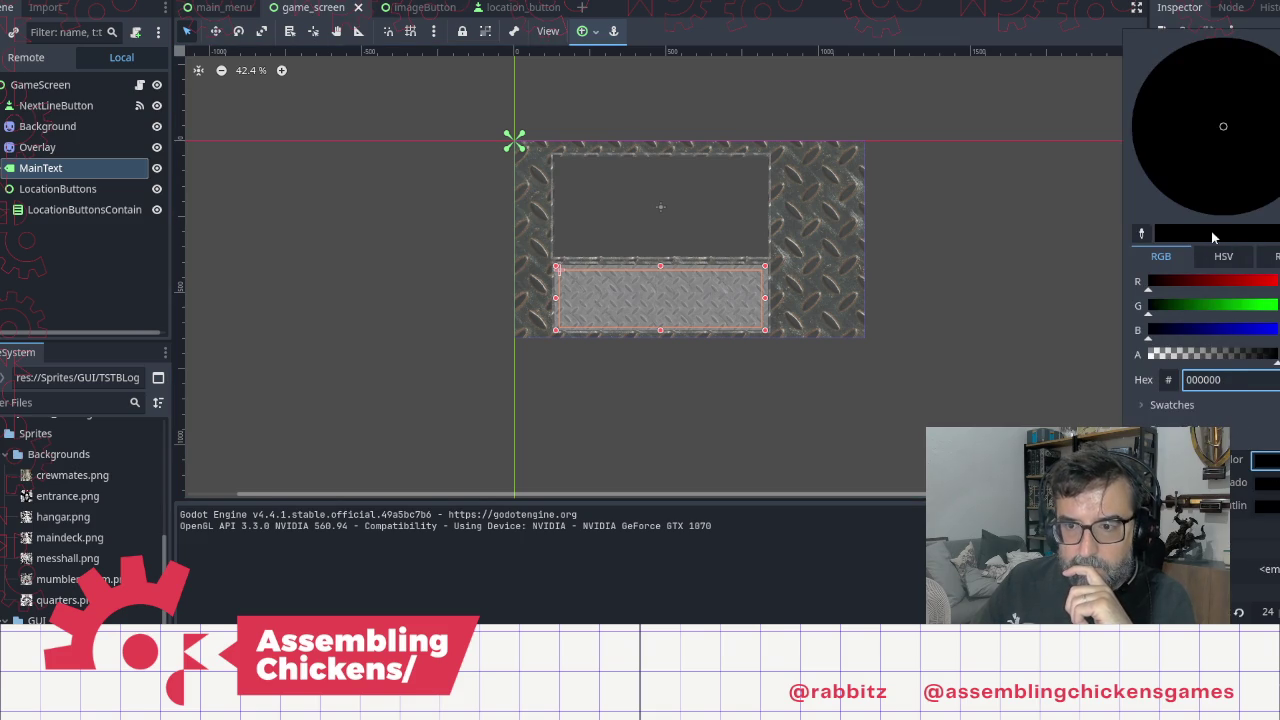
key(Escape)
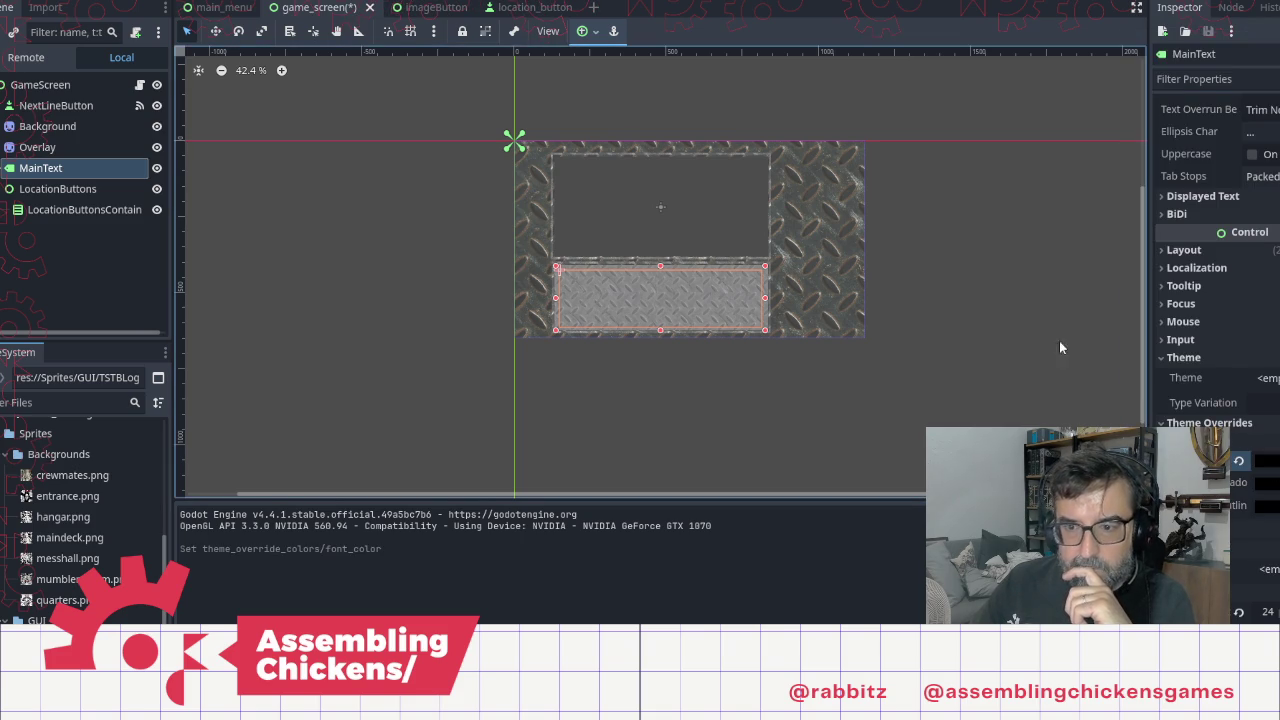
click(1272, 458)
text(252525)
key(Return)
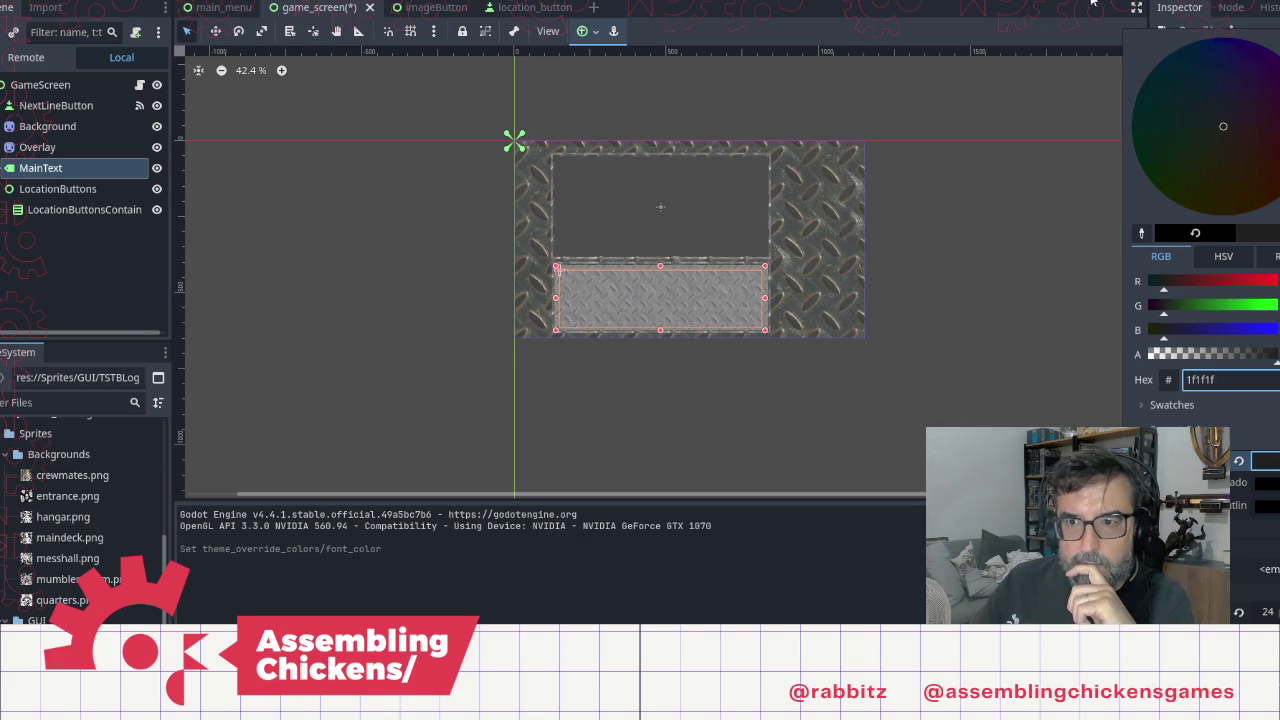
click(1093, 5)
click(1093, 5)
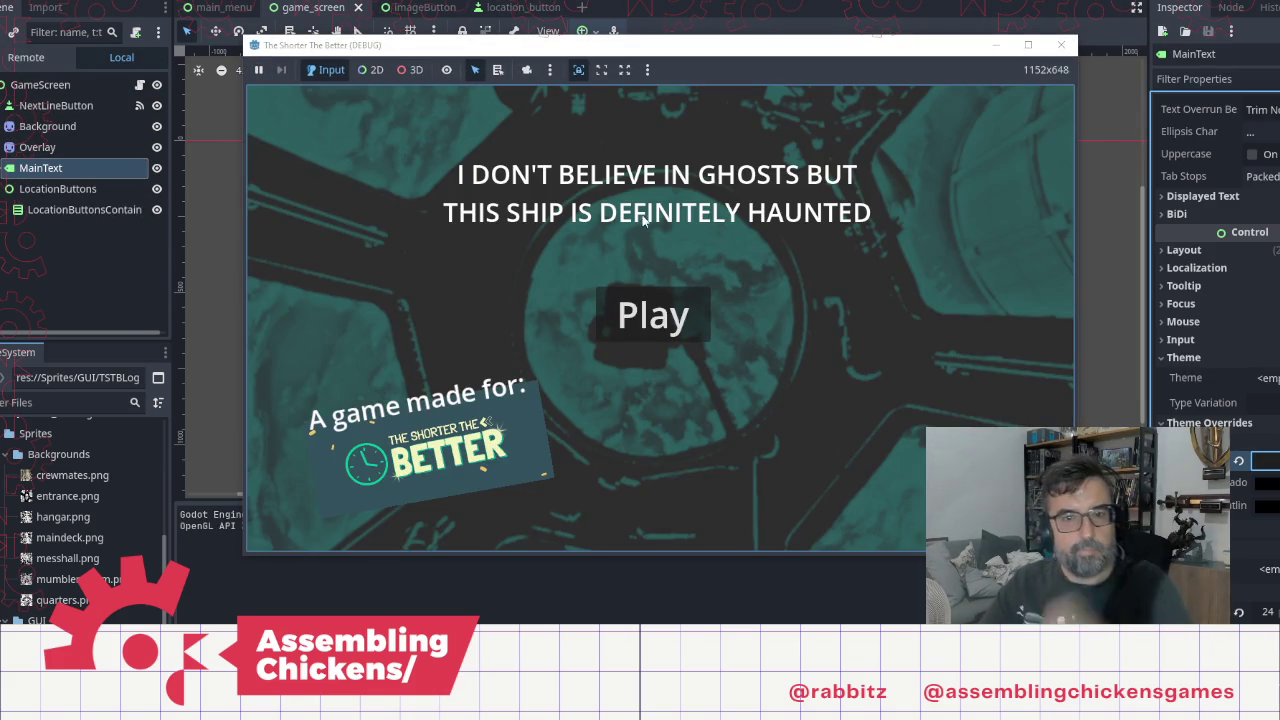
Step: Start the game from the title screen and advance through three dialogue lines
click(673, 318)
click(660, 423)
click(660, 423)
click(660, 423)
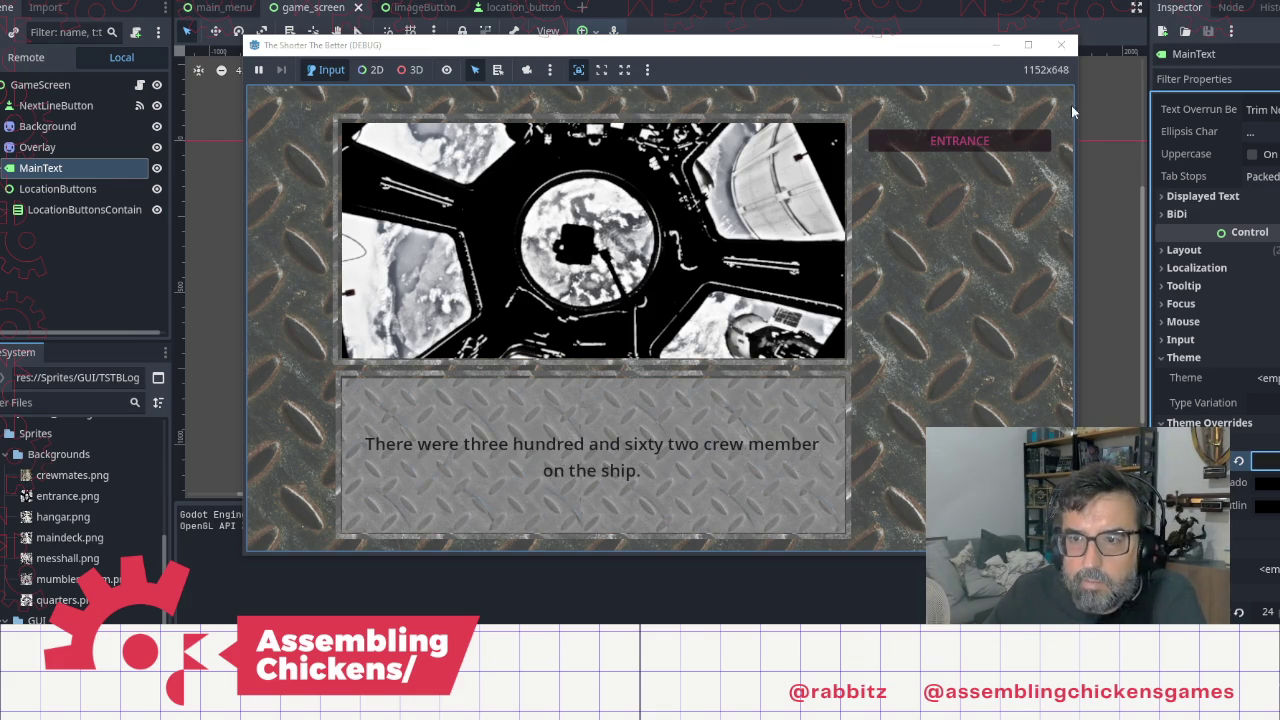
Step: Set MainText's font outline colour to adadad and its font colour to 292929
click(1268, 508)
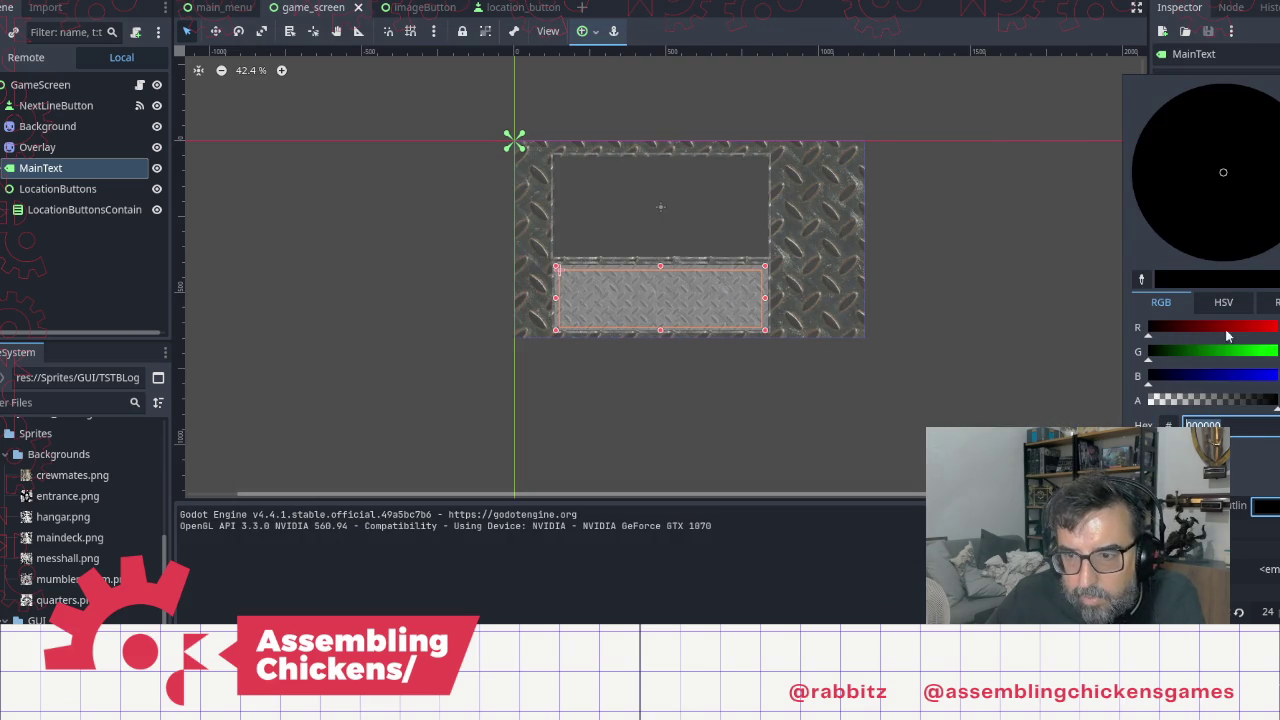
text(adadad)
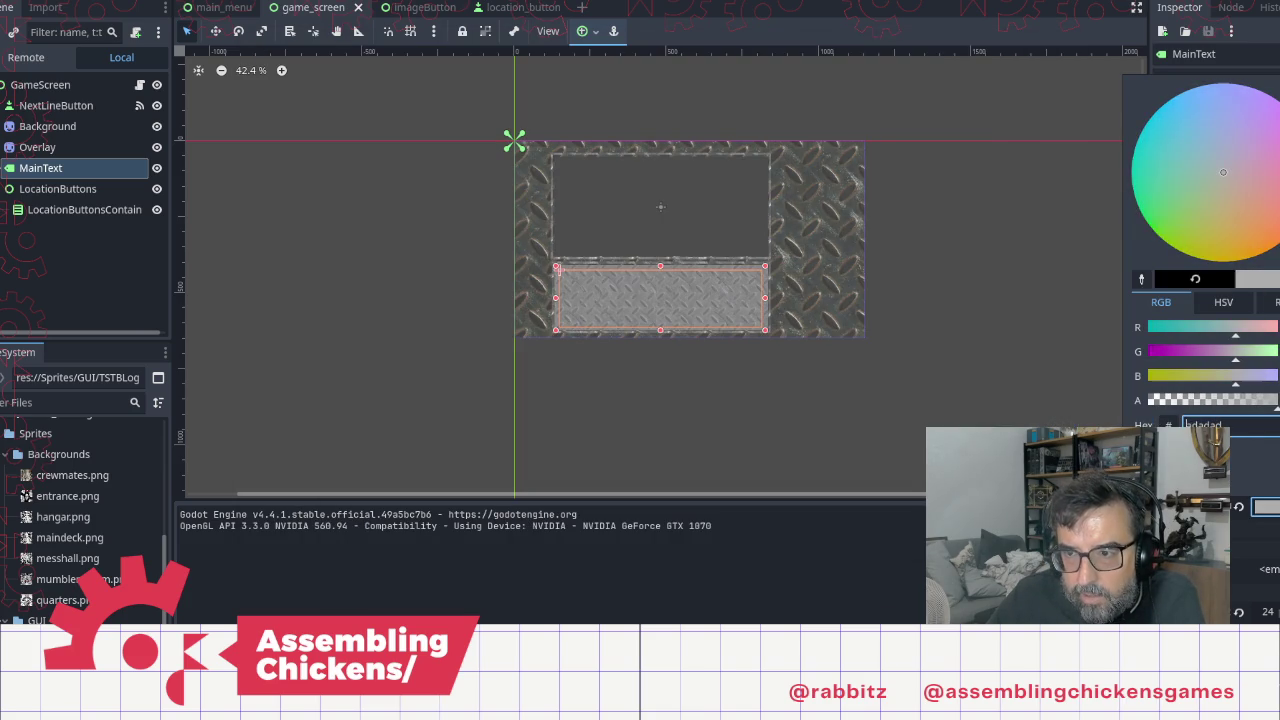
click(1234, 531)
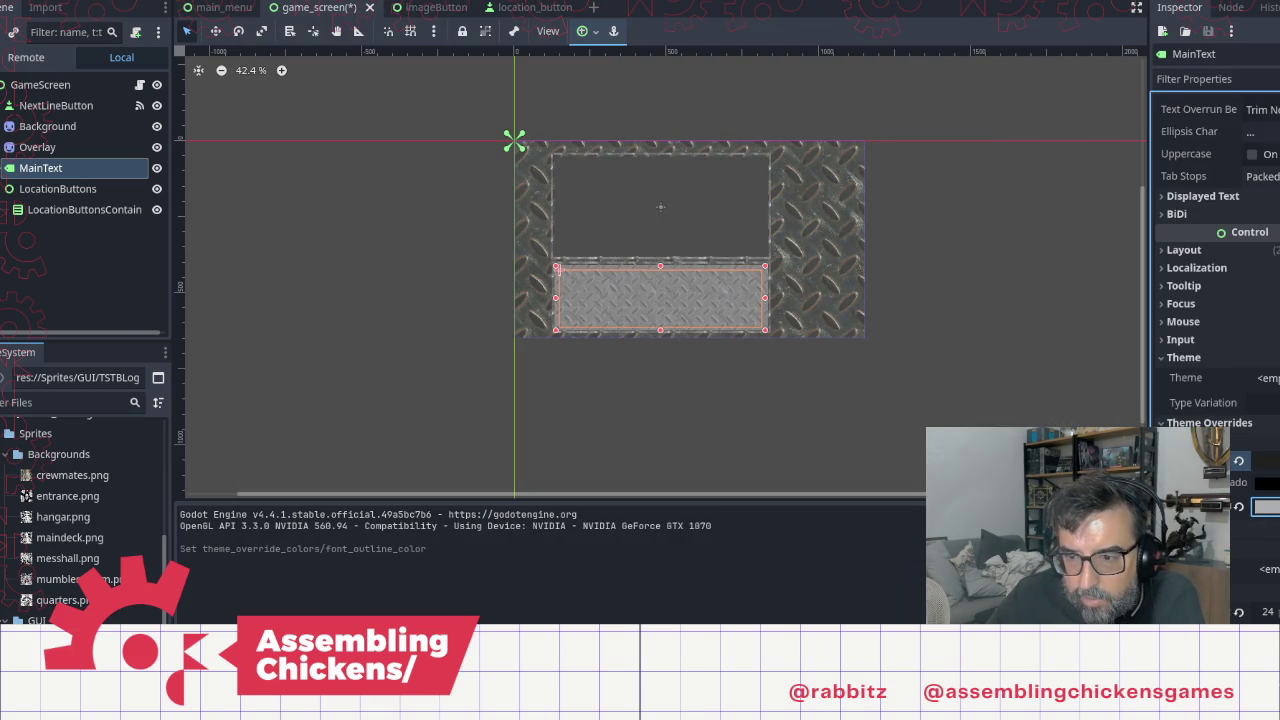
click(1268, 460)
text(292929)
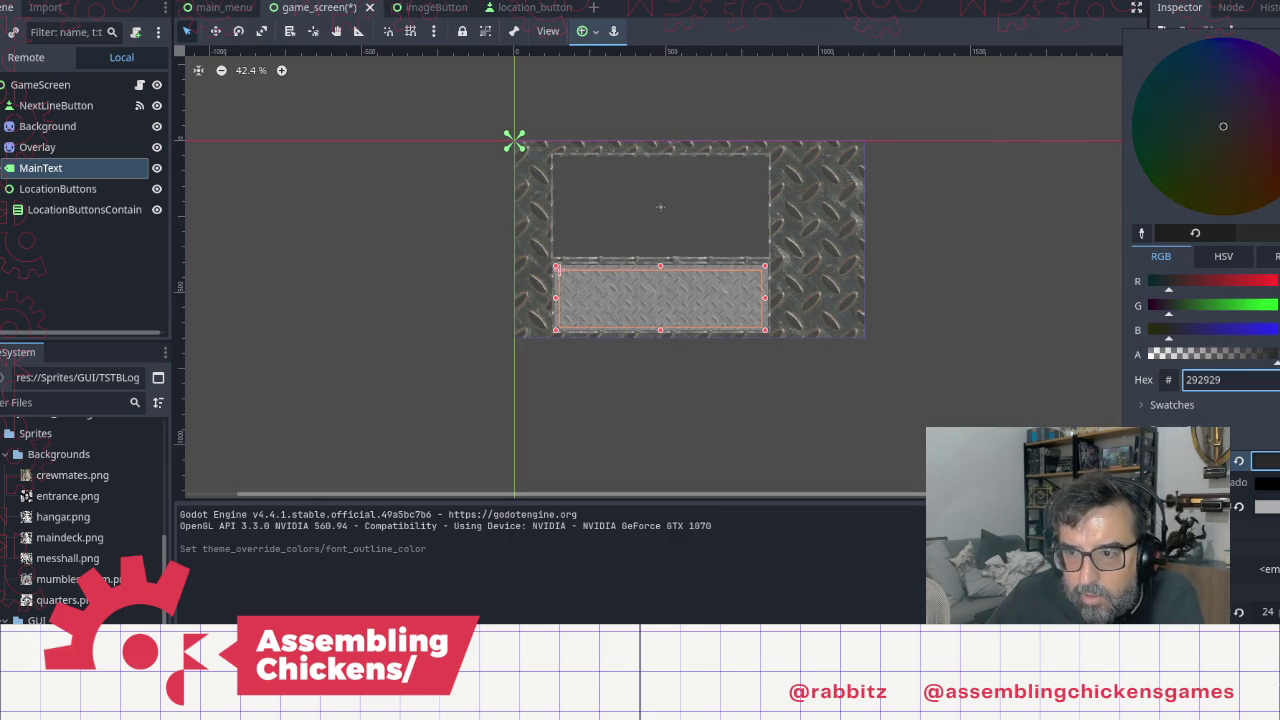
Step: Run the game, click through the dialogue to check the colours, then stop it with F8
click(1087, 6)
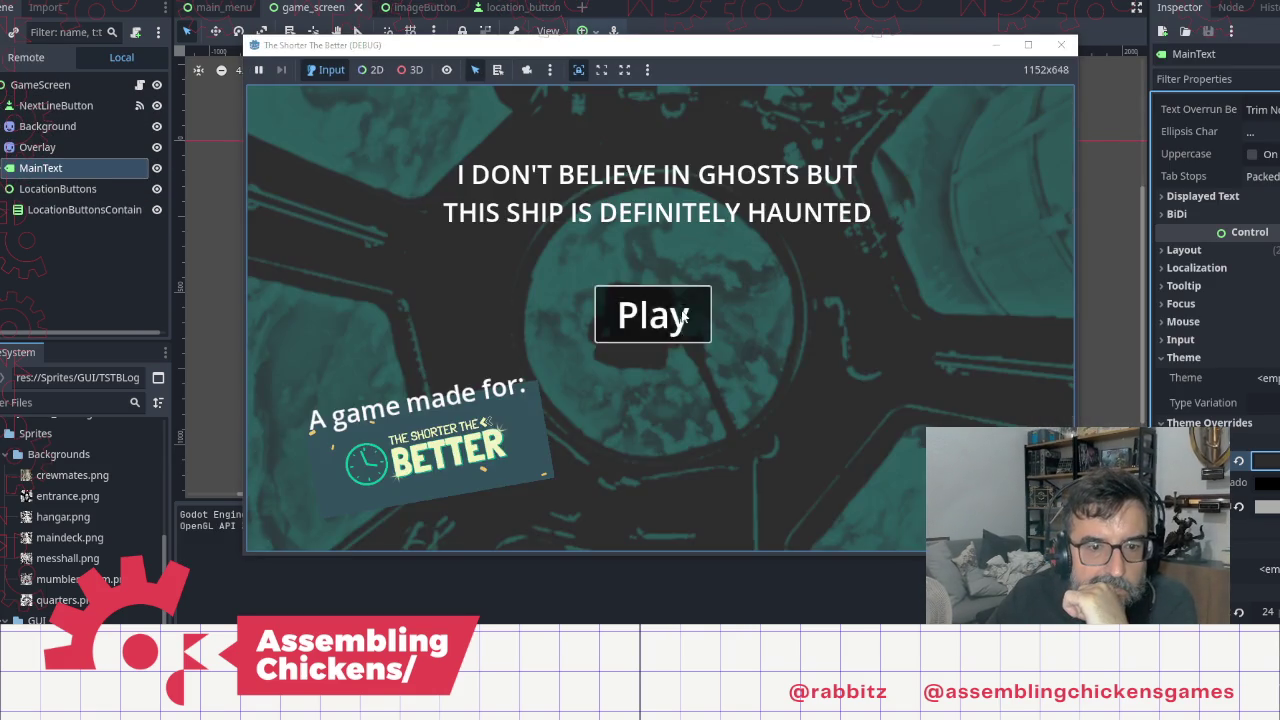
click(700, 330)
click(736, 428)
click(725, 441)
click(726, 441)
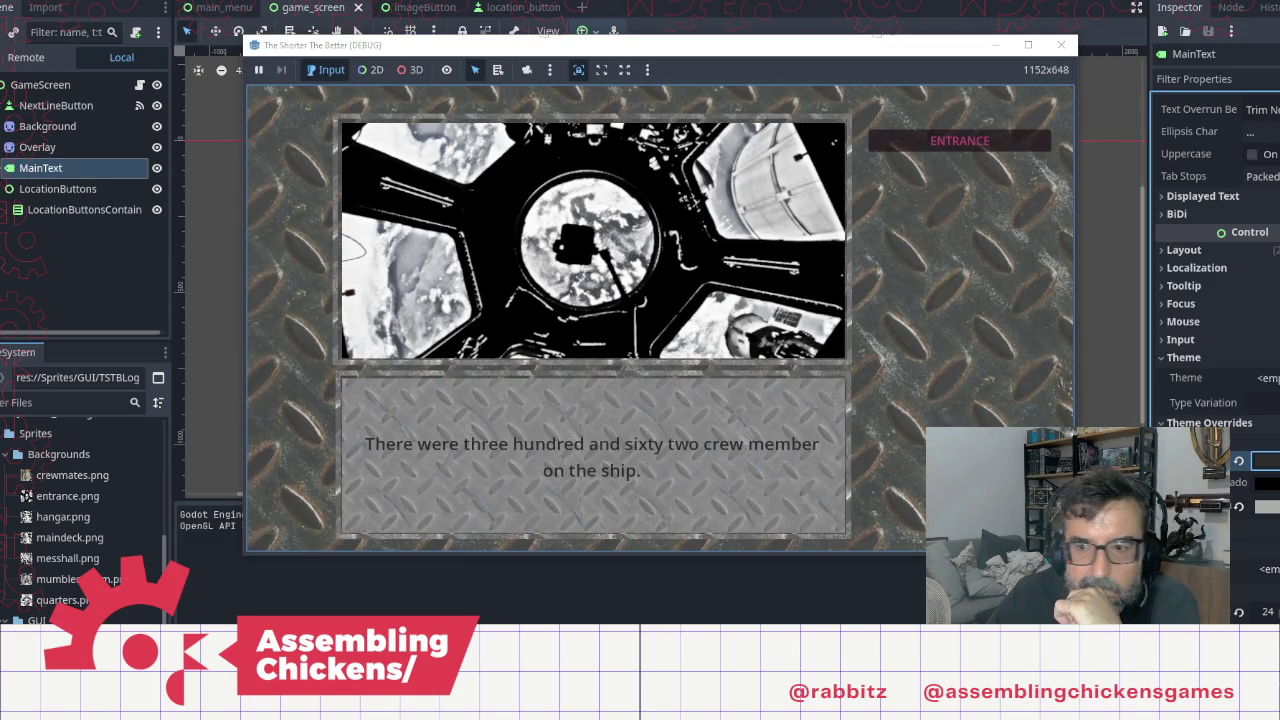
click(683, 466)
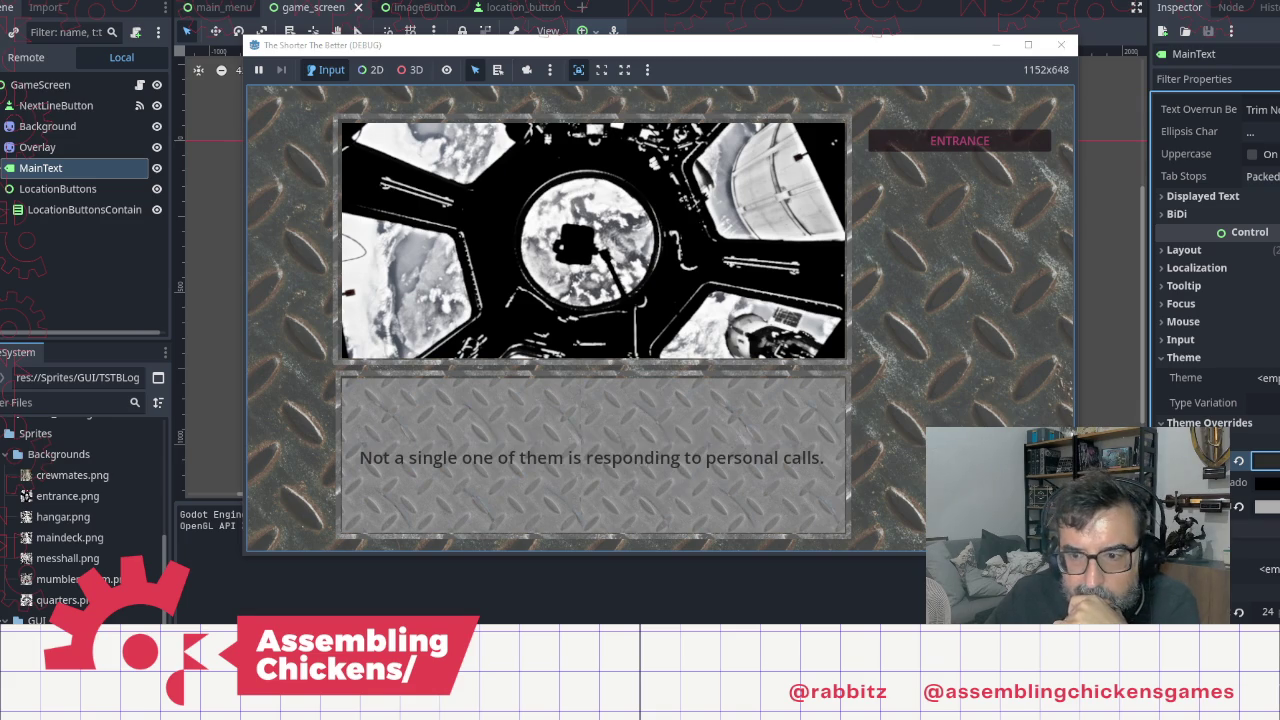
key(F8)
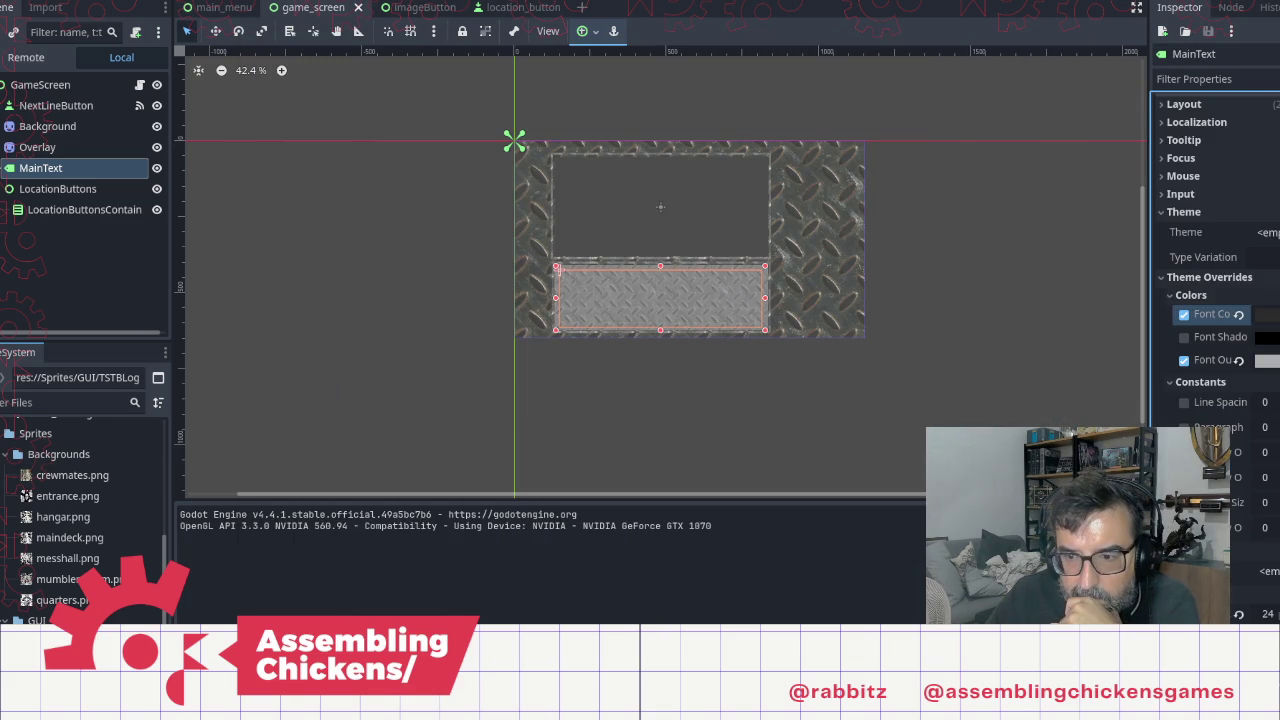
Step: Override the main text's outline size to 1 and launch the game
click(1184, 502)
drag(1264, 502, 1272, 502)
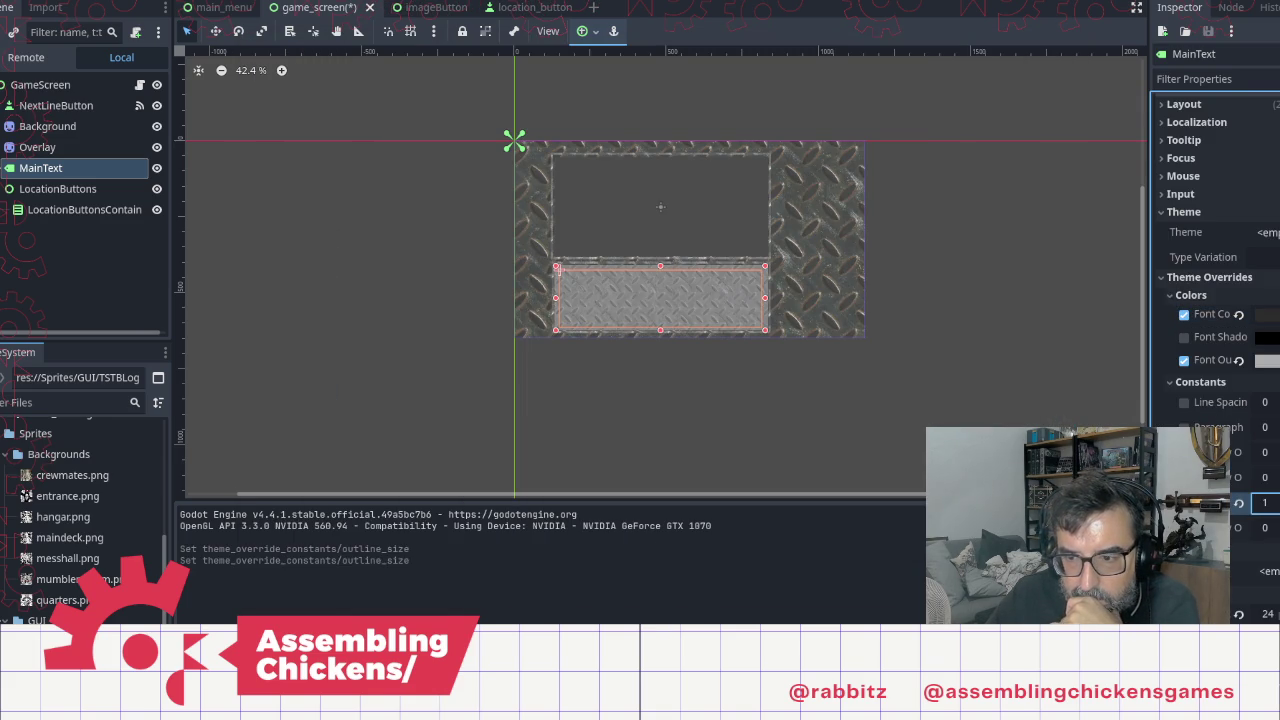
key(F5)
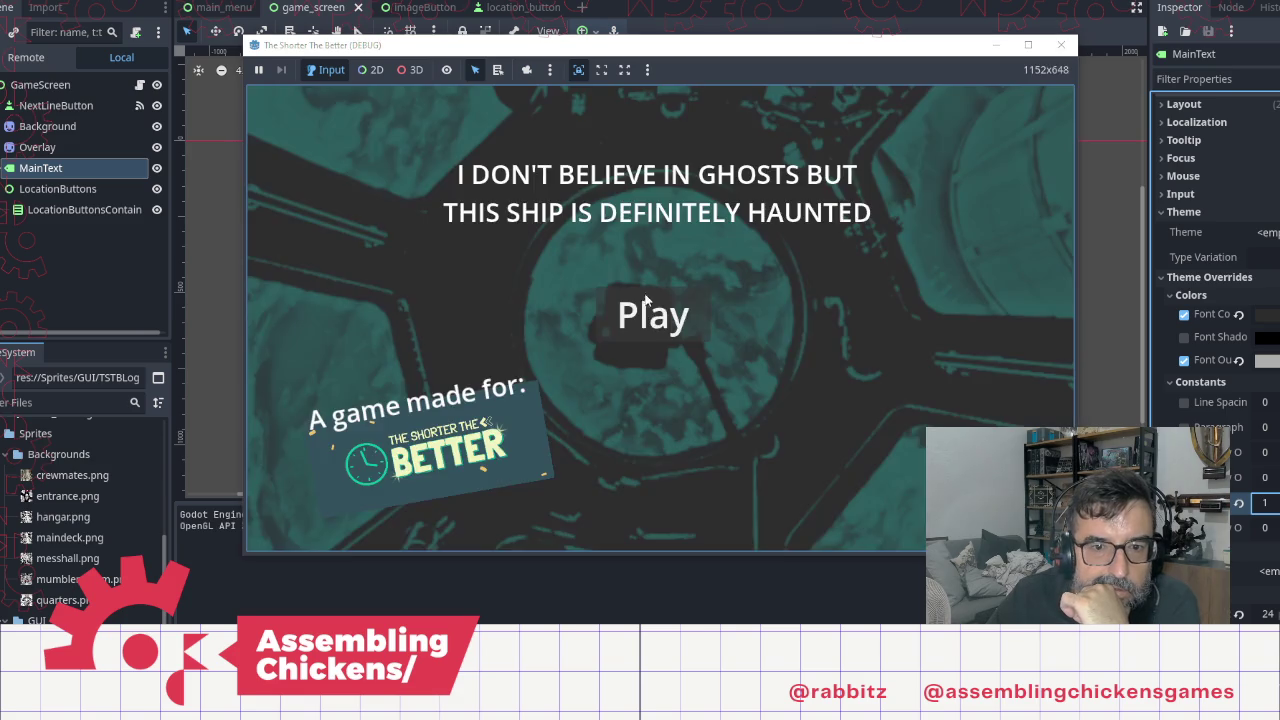
Step: Start from the title screen and click through the entrance dialogue to the hatch prompt
click(650, 312)
click(728, 404)
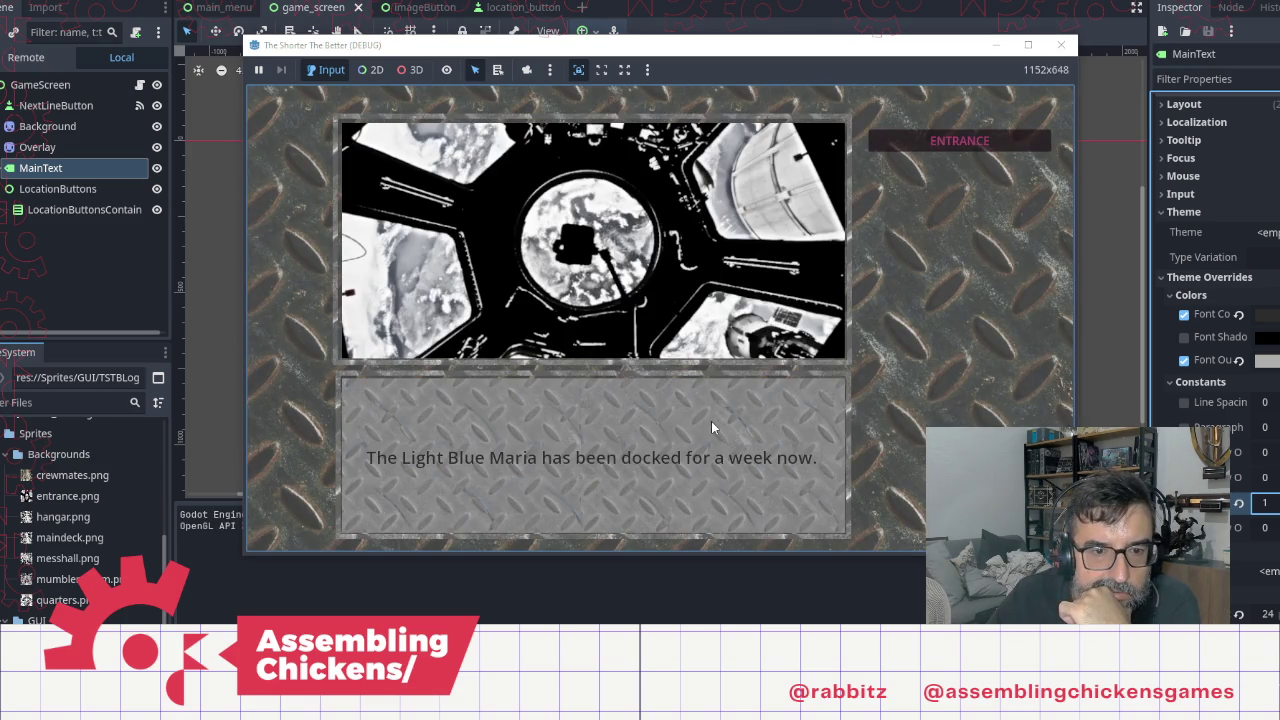
click(711, 423)
click(711, 423)
click(715, 424)
click(725, 427)
click(729, 429)
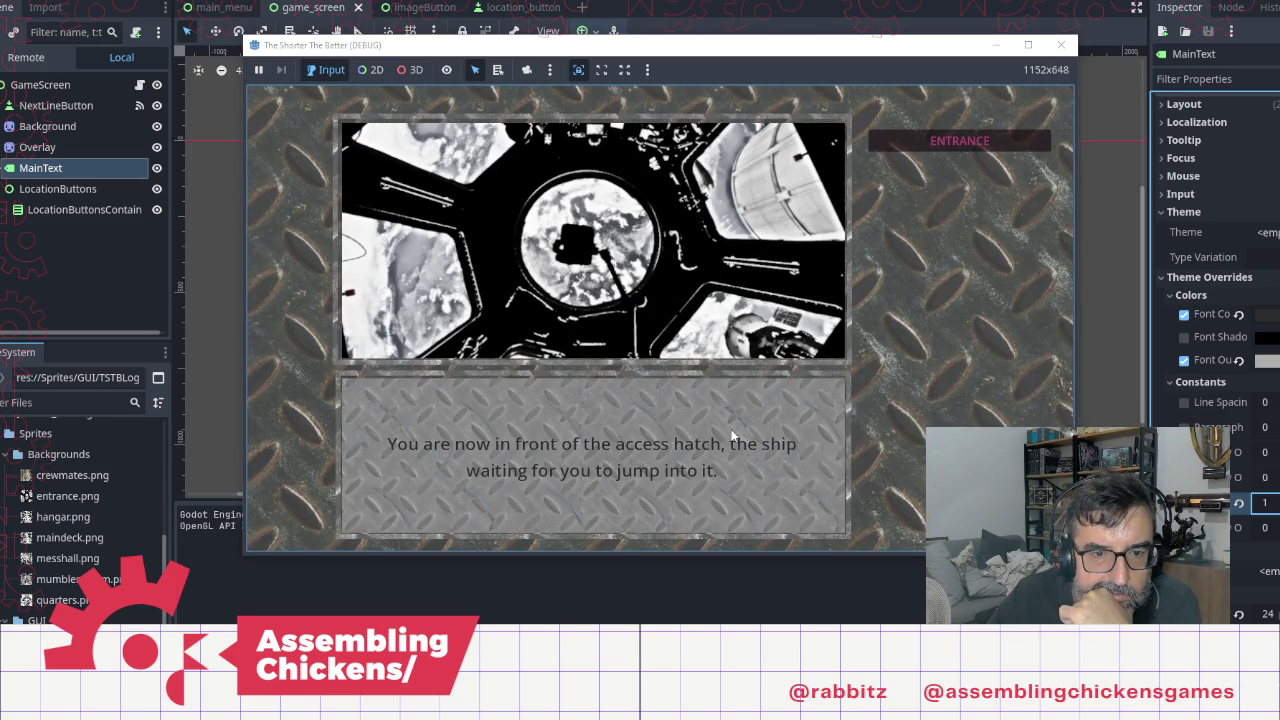
click(731, 431)
click(734, 445)
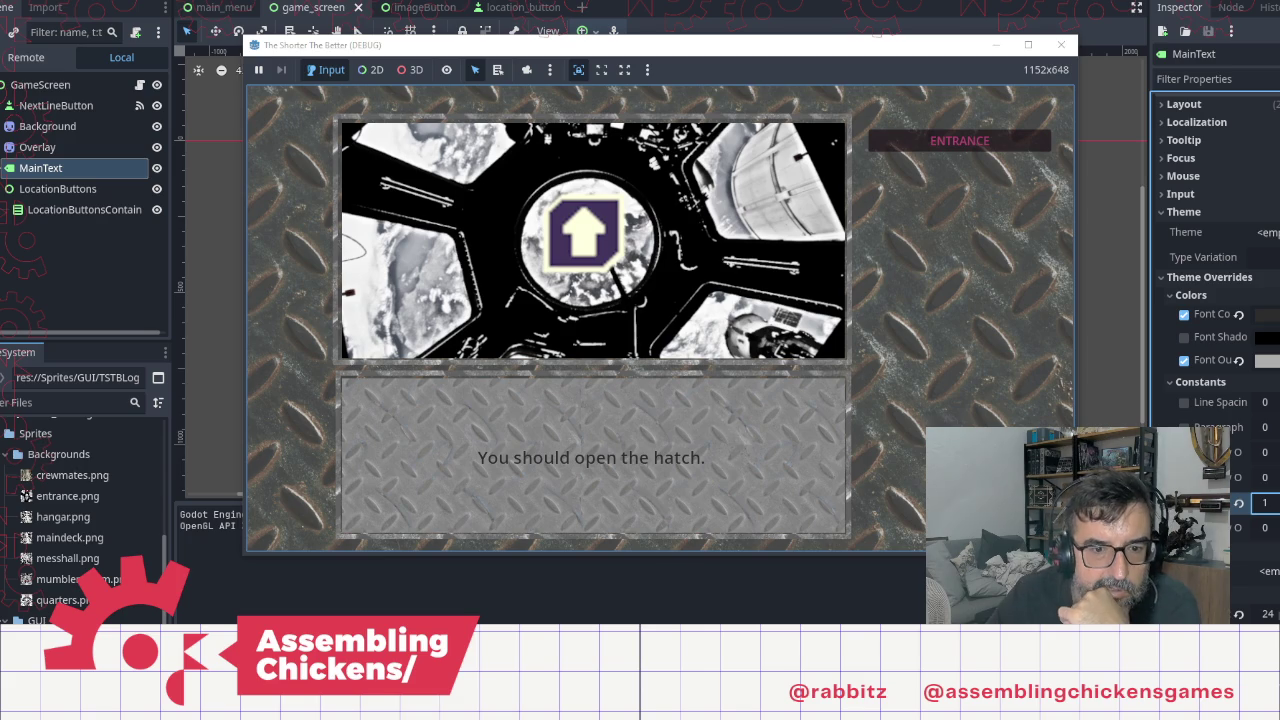
key(alt+Tab)
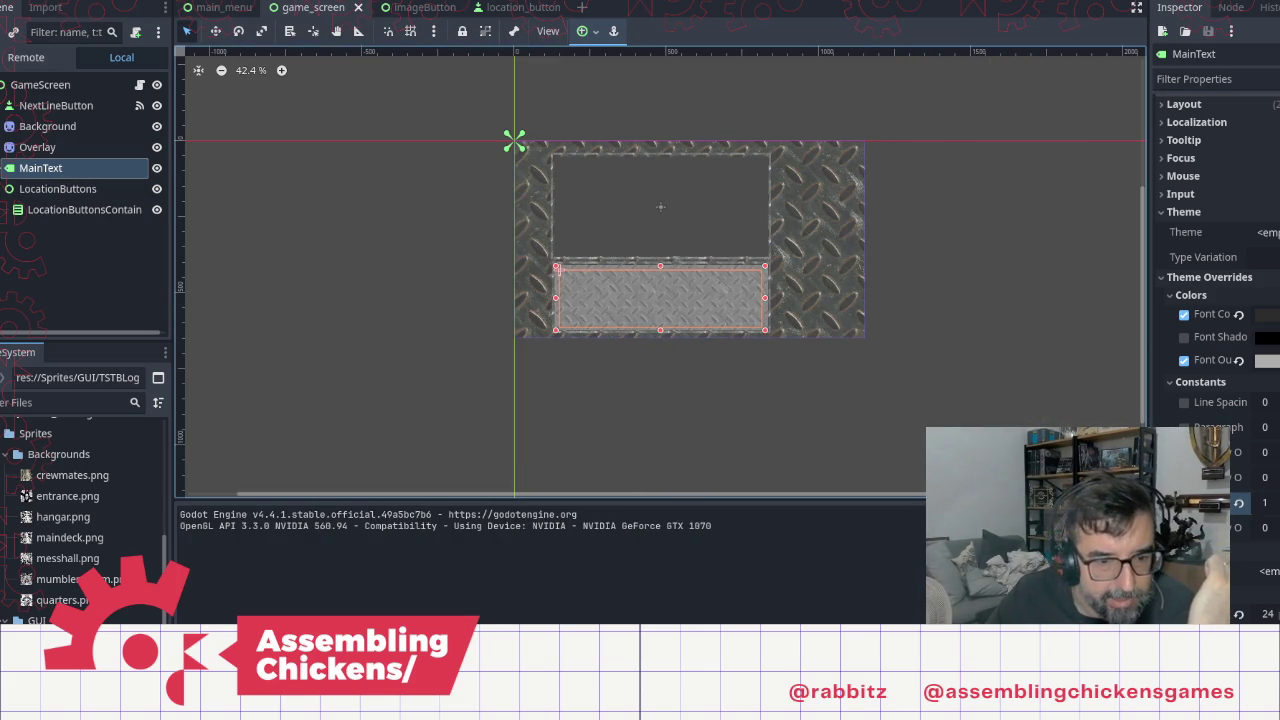
Step: In GIMP, find the lower panel layer by toggling visibility, select it, and open Colores
key(alt+Tab)
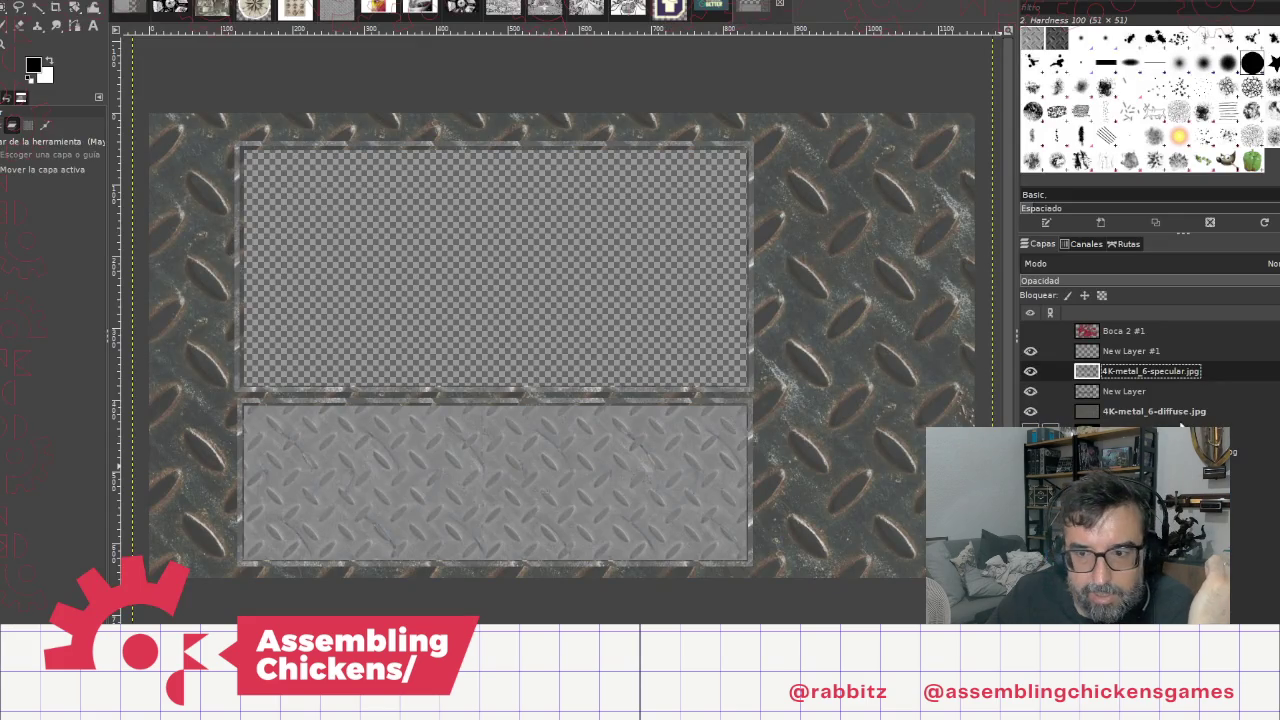
click(1030, 371)
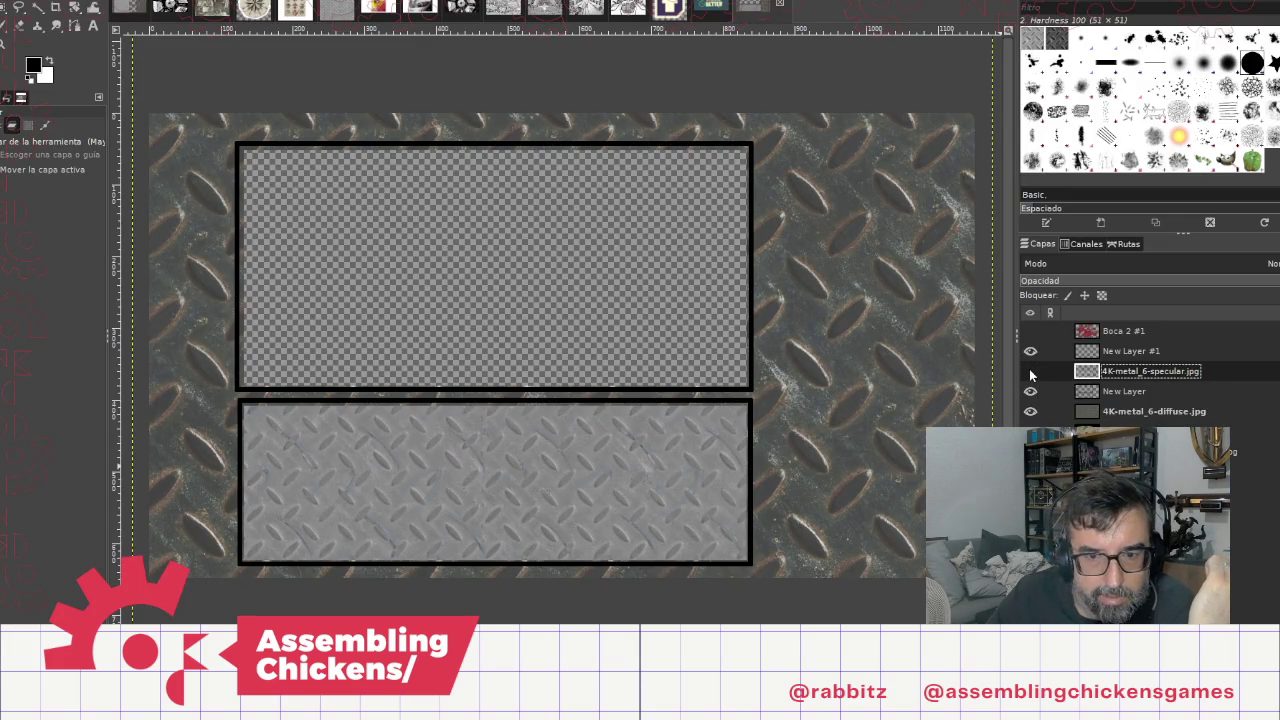
click(1029, 369)
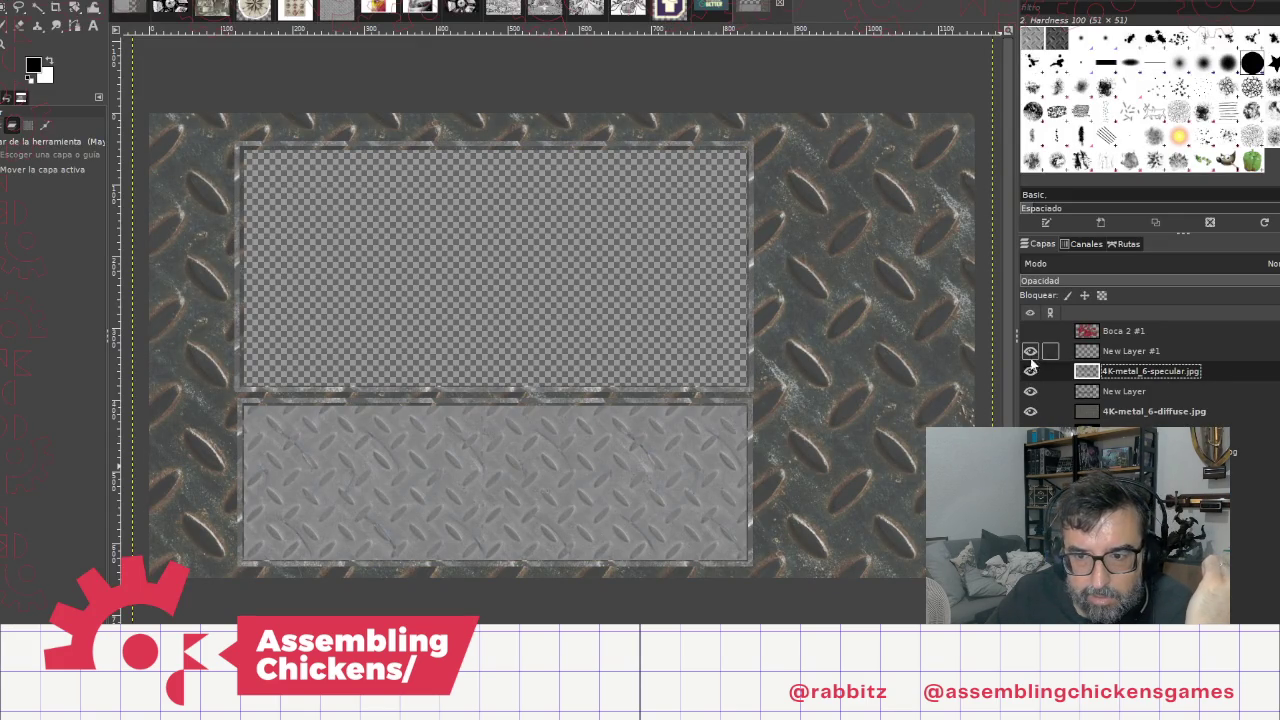
click(1030, 451)
click(1030, 451)
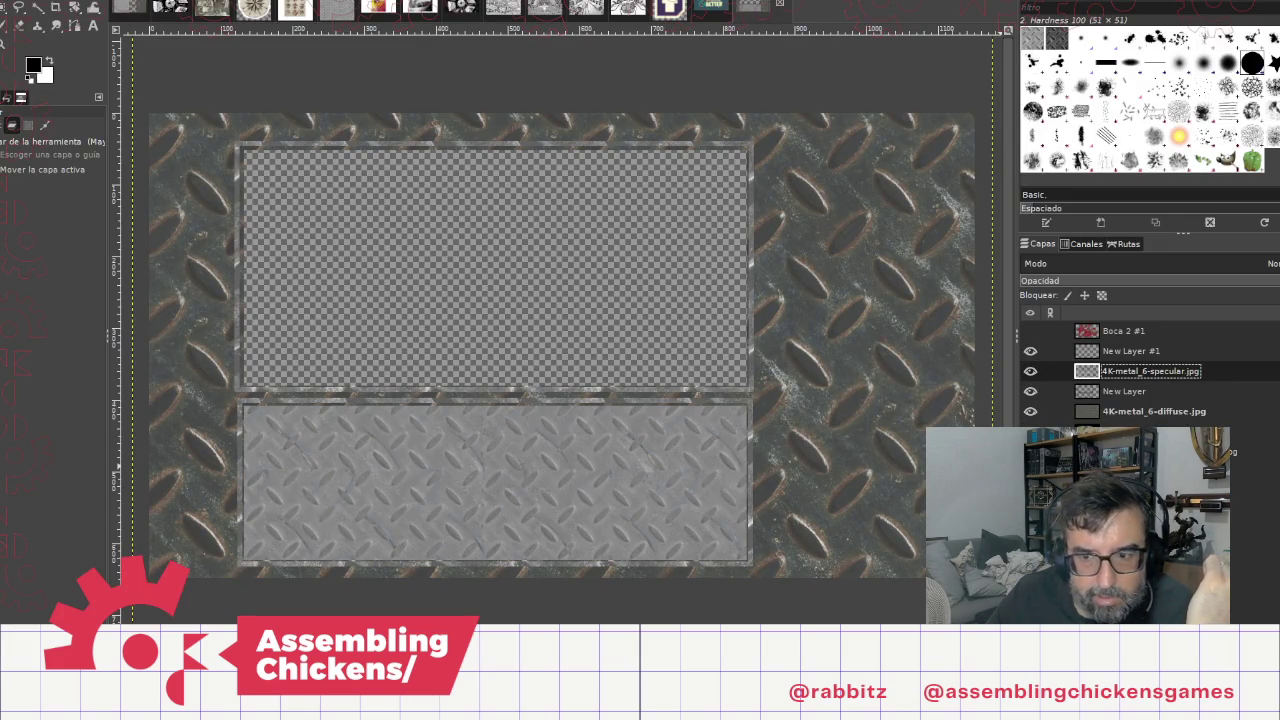
click(1150, 451)
click(210, 2)
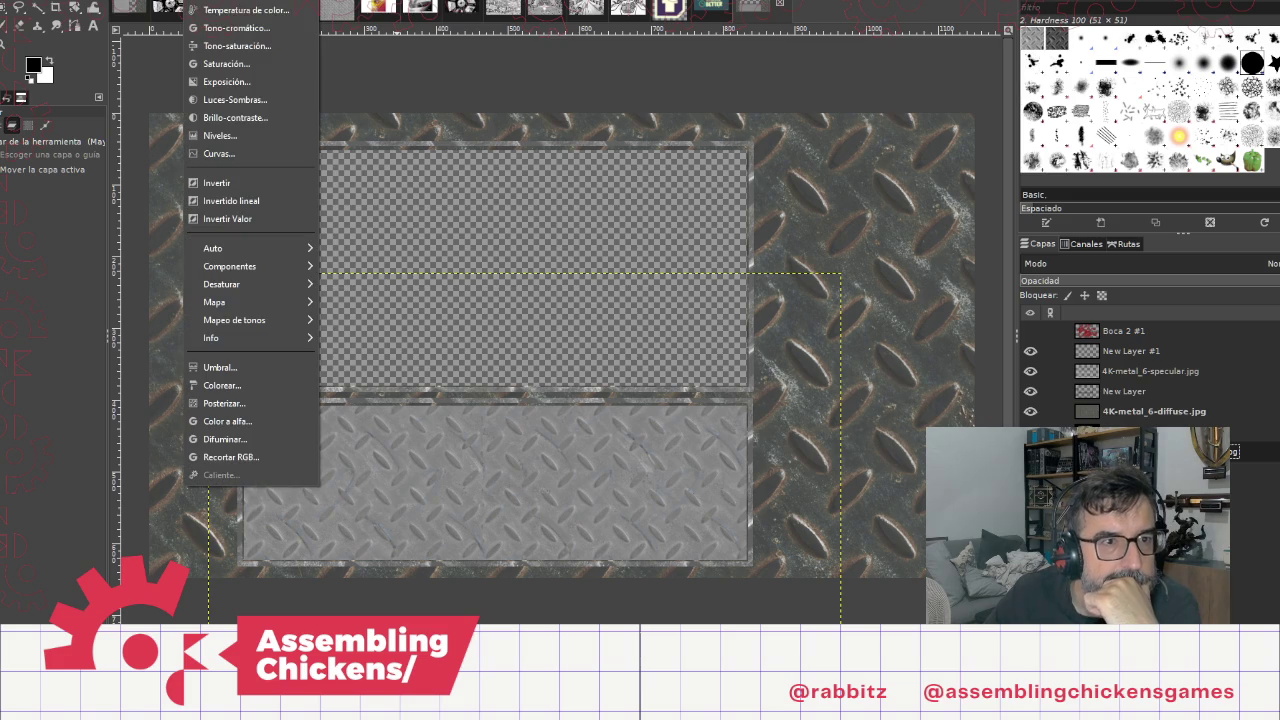
Step: Open the saturation adjustment and dismiss it without applying
click(226, 64)
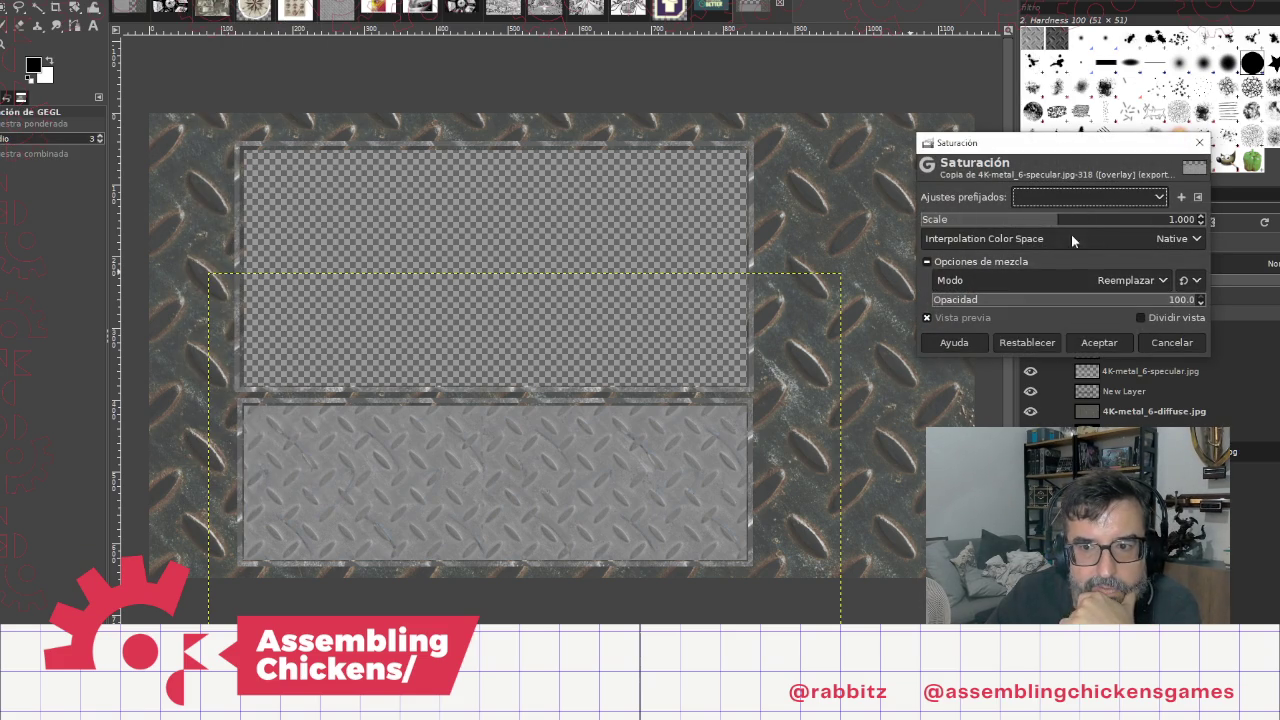
click(1199, 142)
click(174, 4)
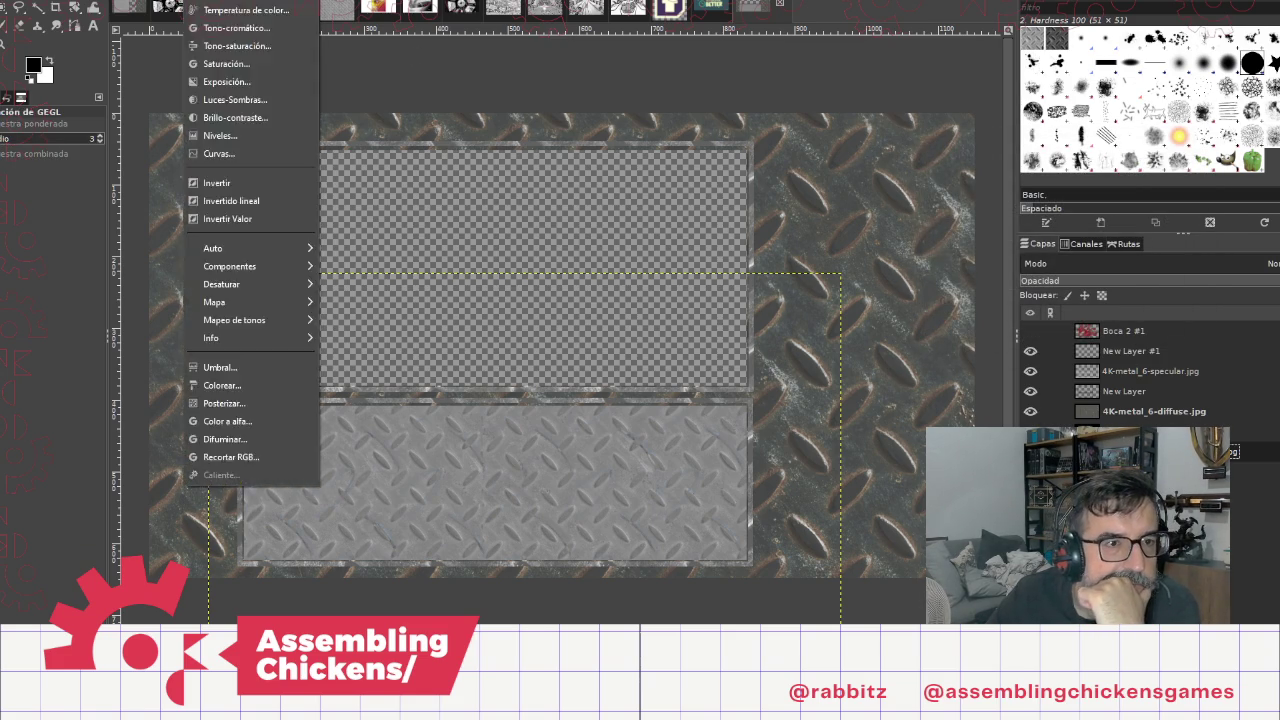
Step: Apply Levels with midtone gamma 2.17 and white point 240, then compare by toggling New Layer #1
mouse_move(205, 3)
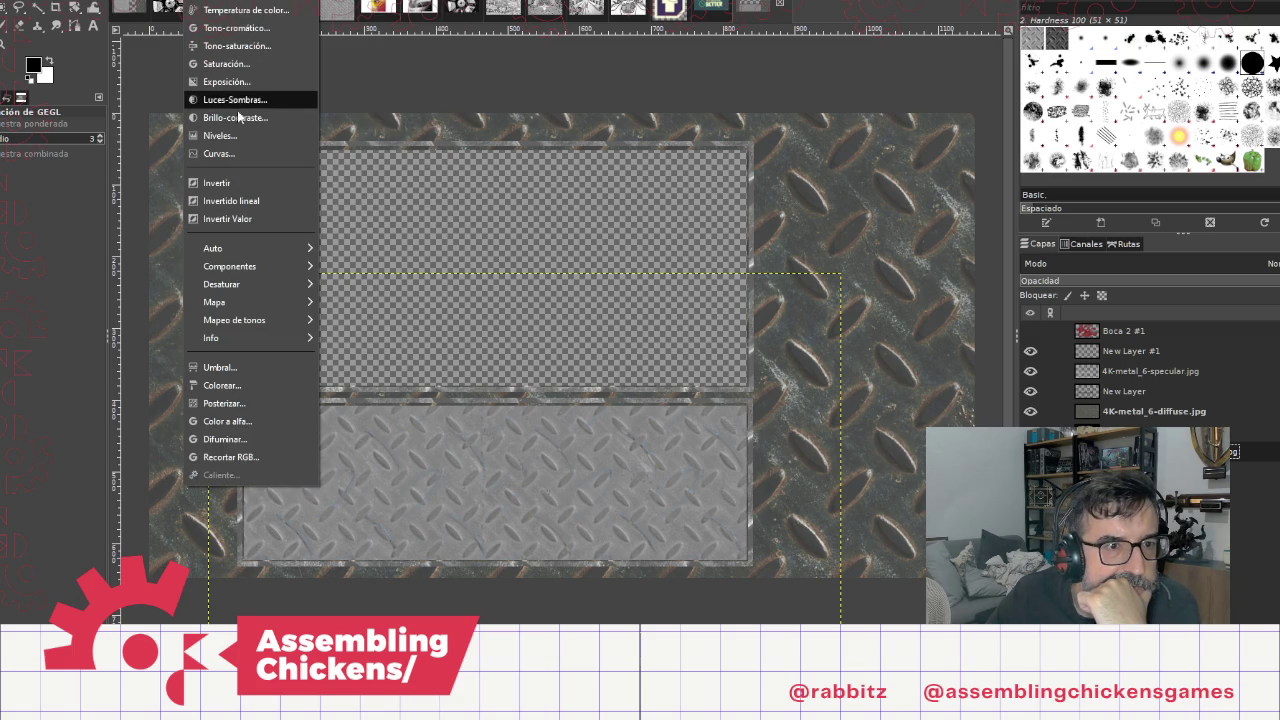
click(232, 135)
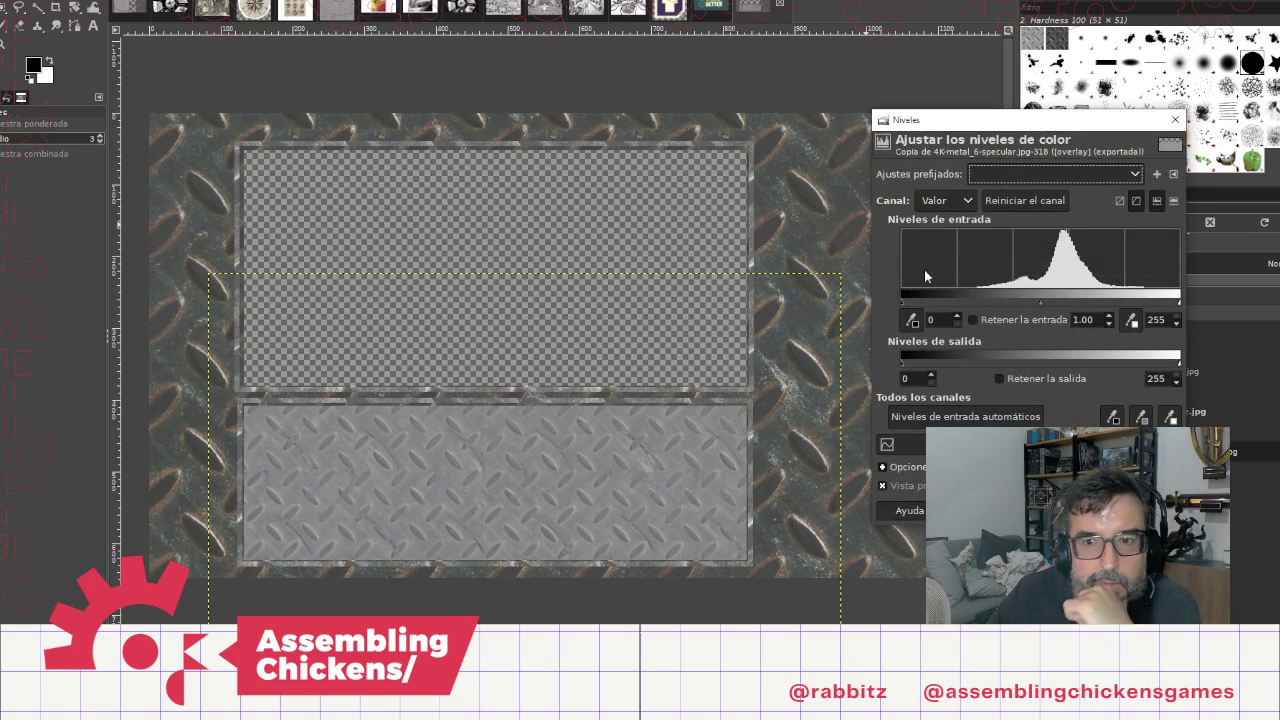
mouse_move(991, 298)
mouse_down()
mouse_move(1003, 298)
mouse_move(972, 302)
mouse_move(994, 311)
mouse_move(1023, 297)
mouse_move(988, 306)
mouse_up()
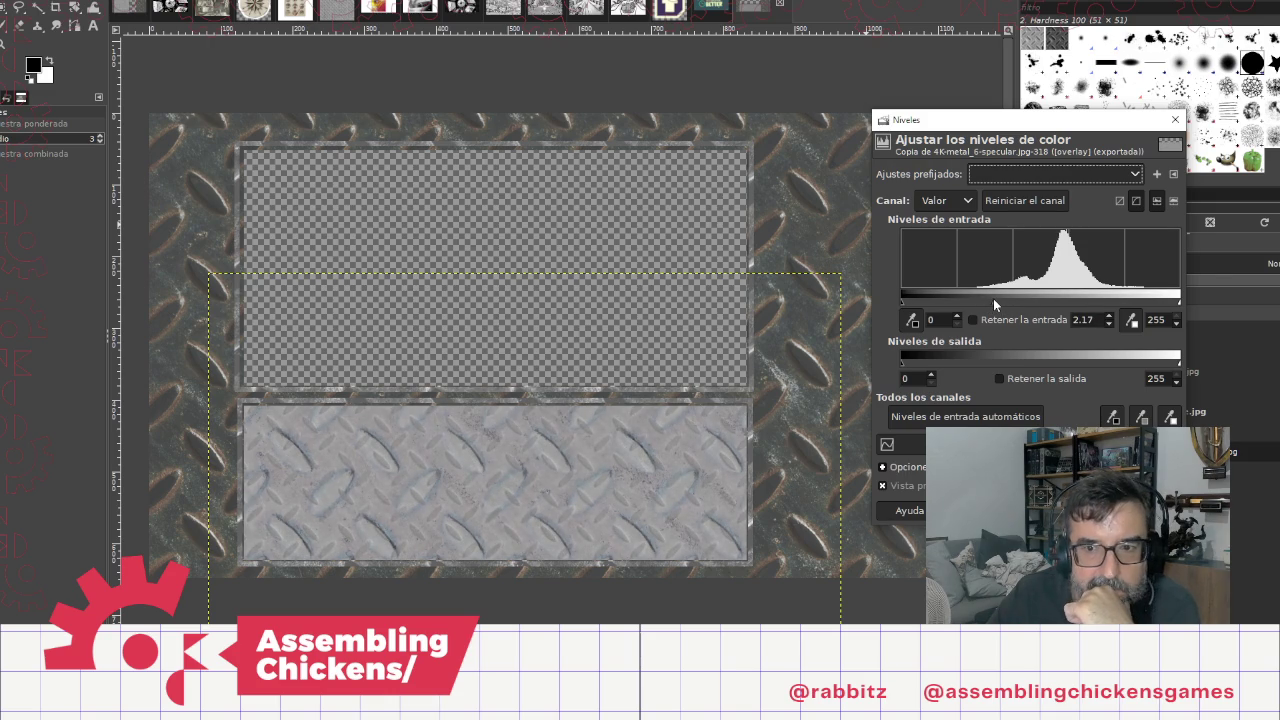
mouse_move(1133, 305)
mouse_down()
mouse_move(1041, 306)
mouse_move(1164, 304)
mouse_up()
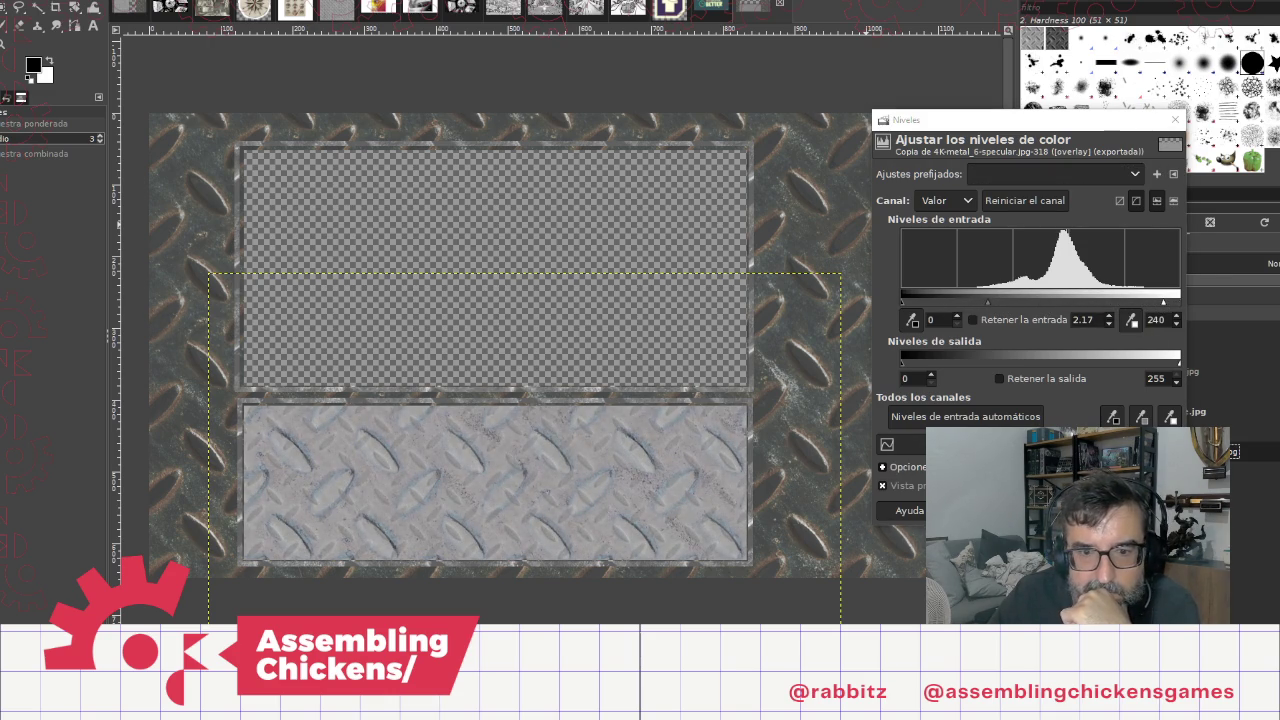
click(1083, 510)
click(1030, 352)
click(1030, 351)
click(1030, 351)
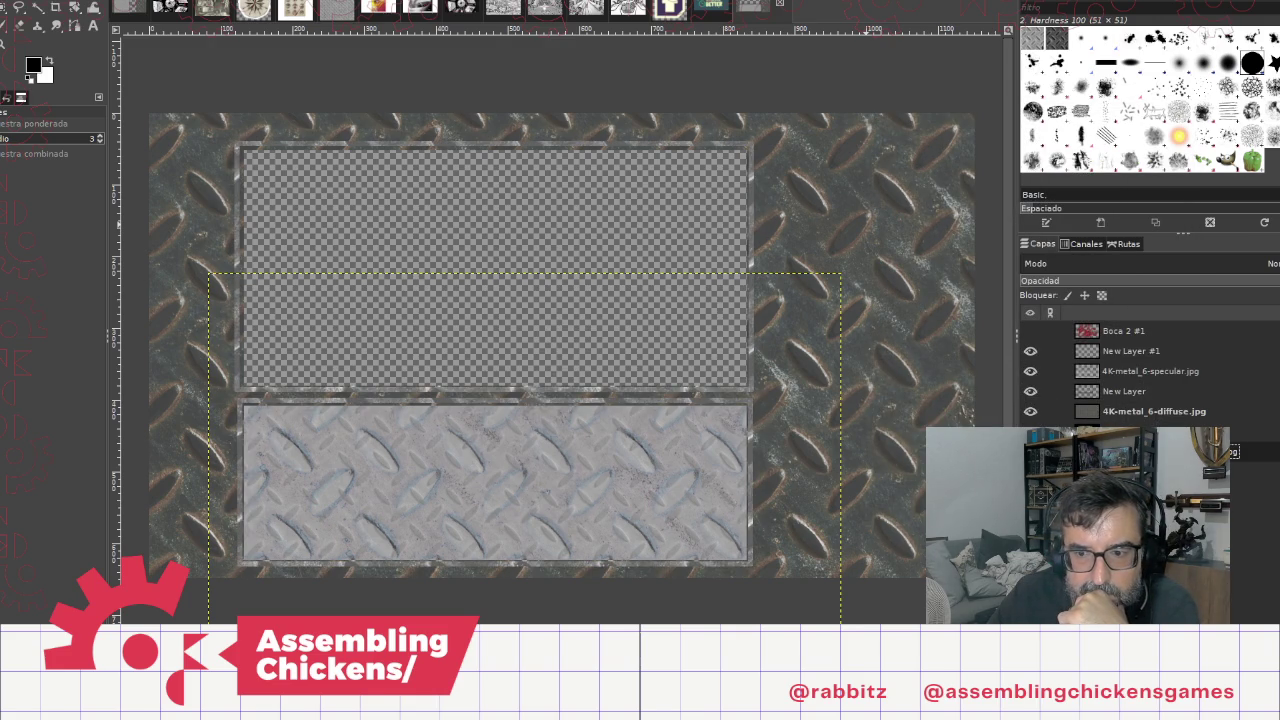
click(1027, 414)
click(1027, 414)
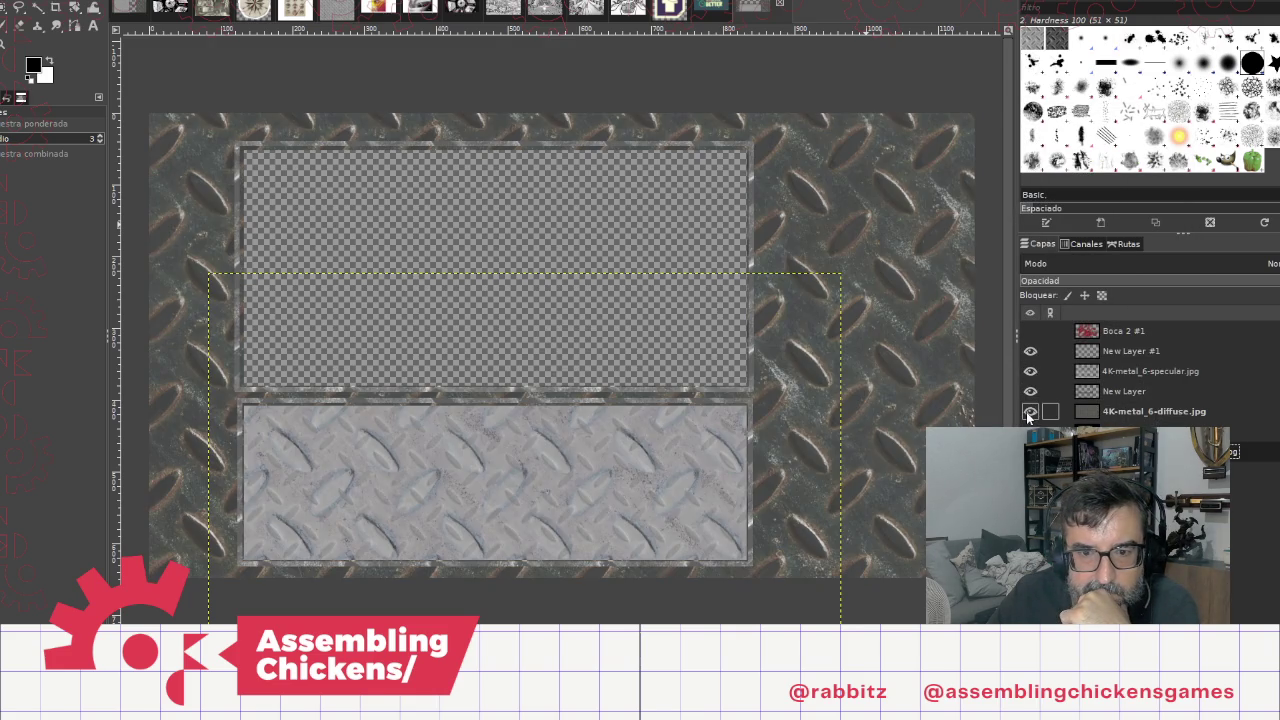
click(1030, 432)
click(1030, 432)
click(1030, 432)
click(1030, 432)
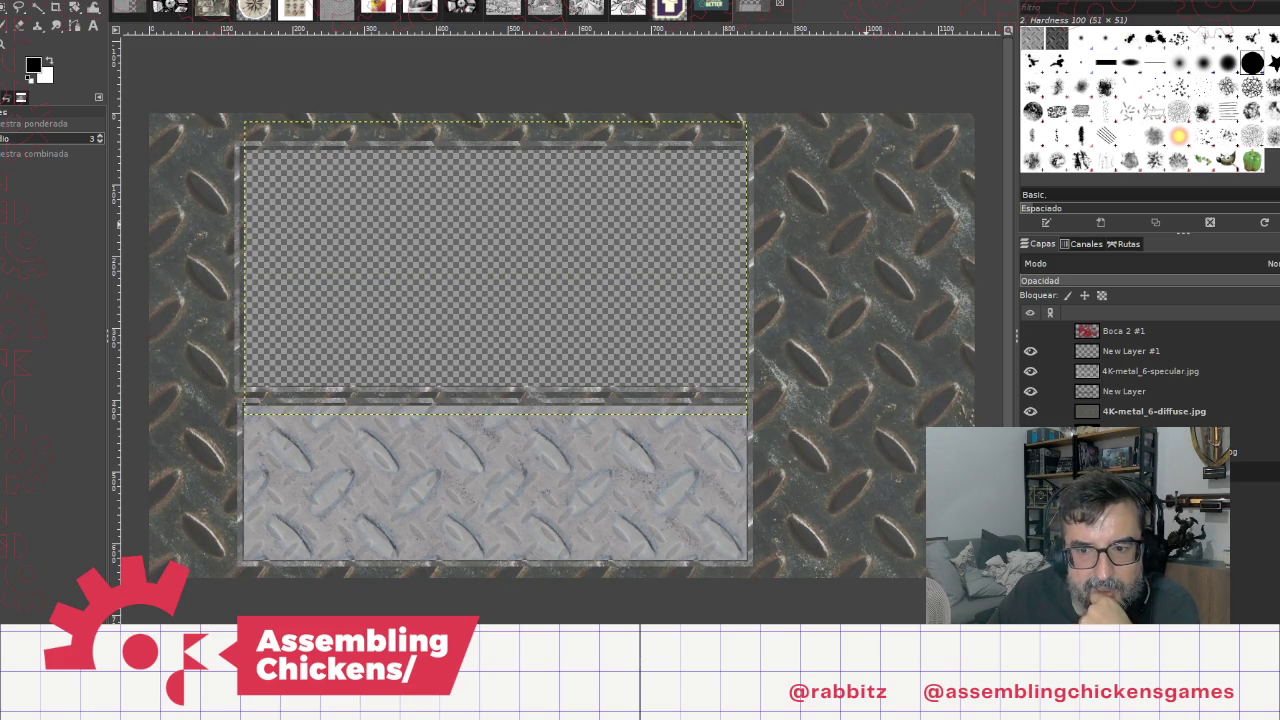
click(1030, 452)
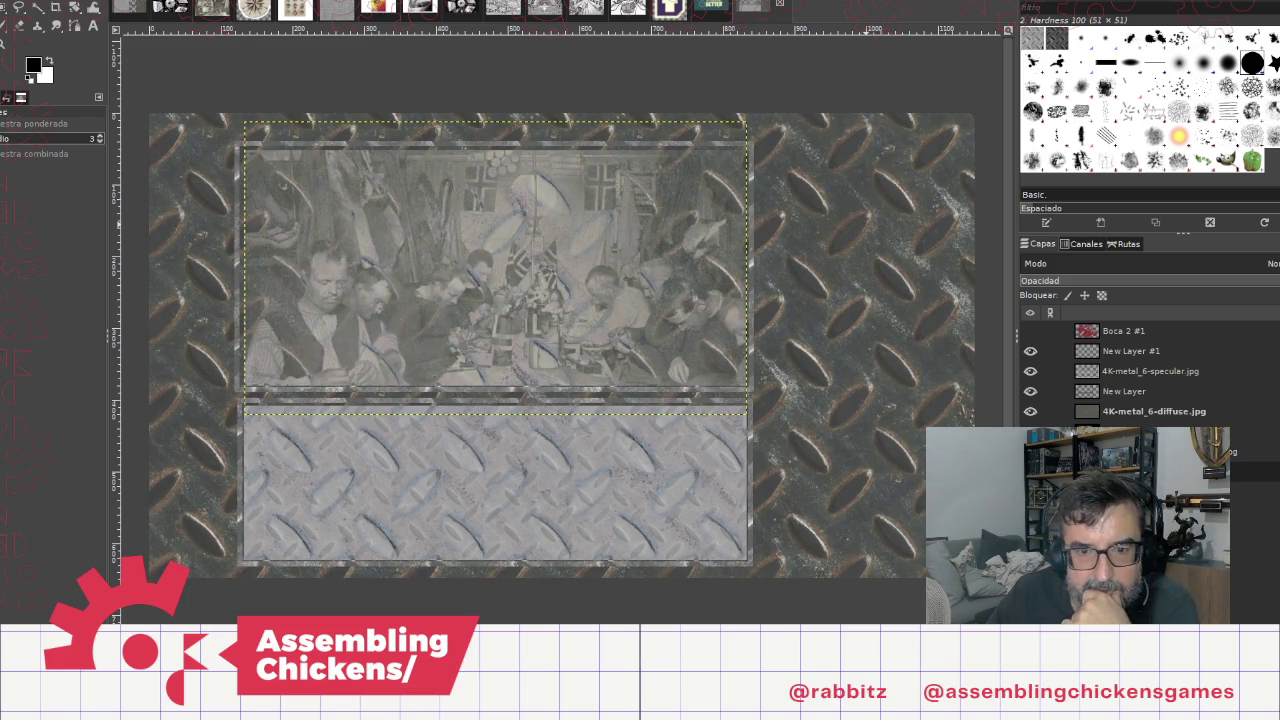
click(1030, 452)
click(1150, 452)
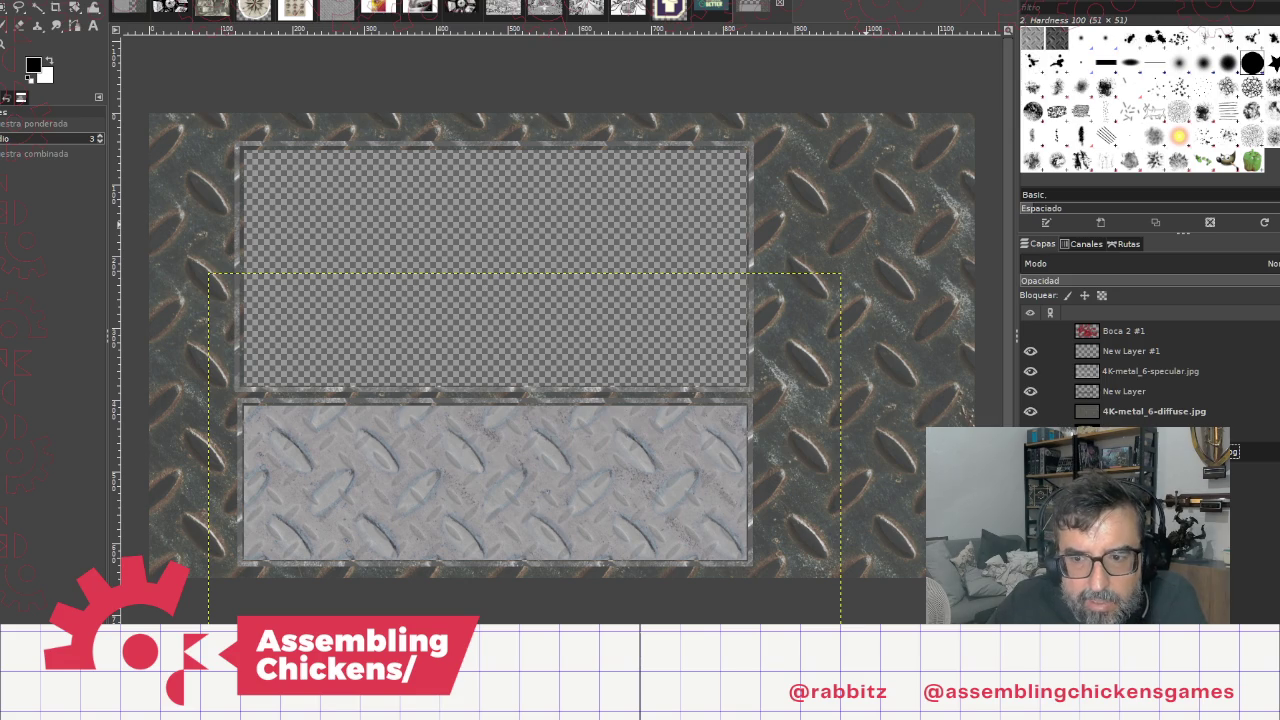
click(1030, 472)
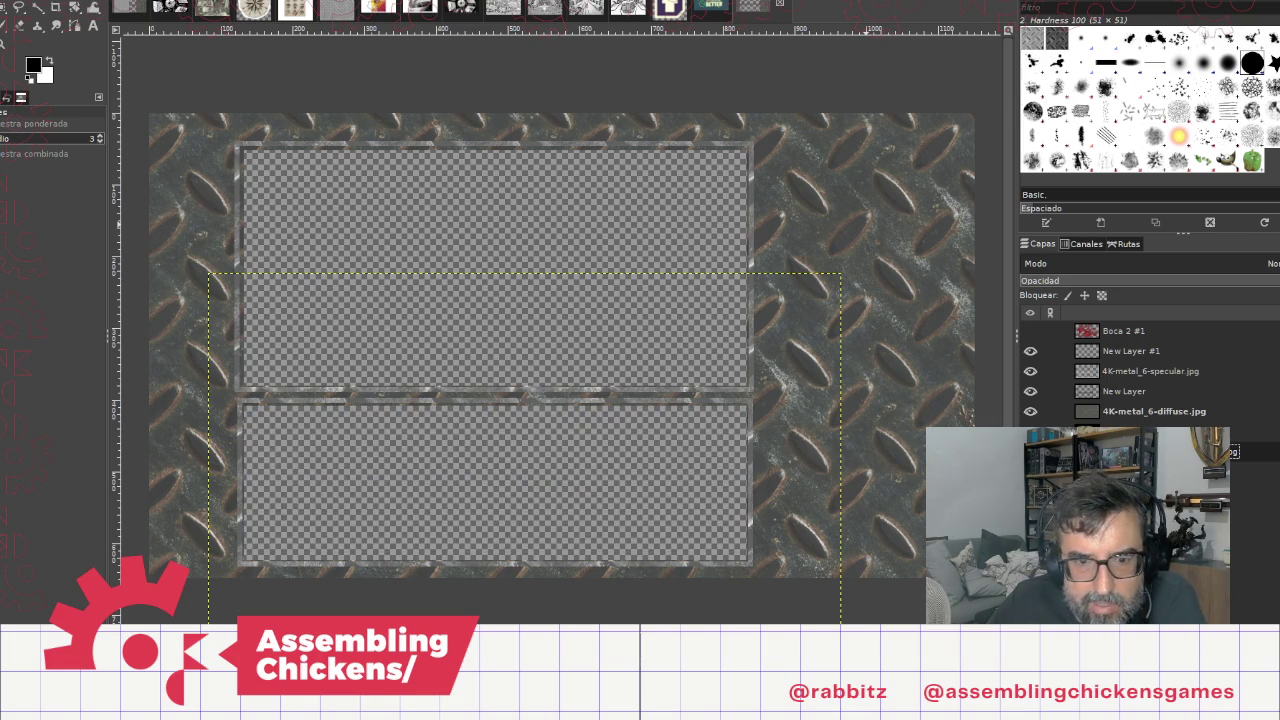
click(1030, 472)
click(1030, 472)
click(1030, 472)
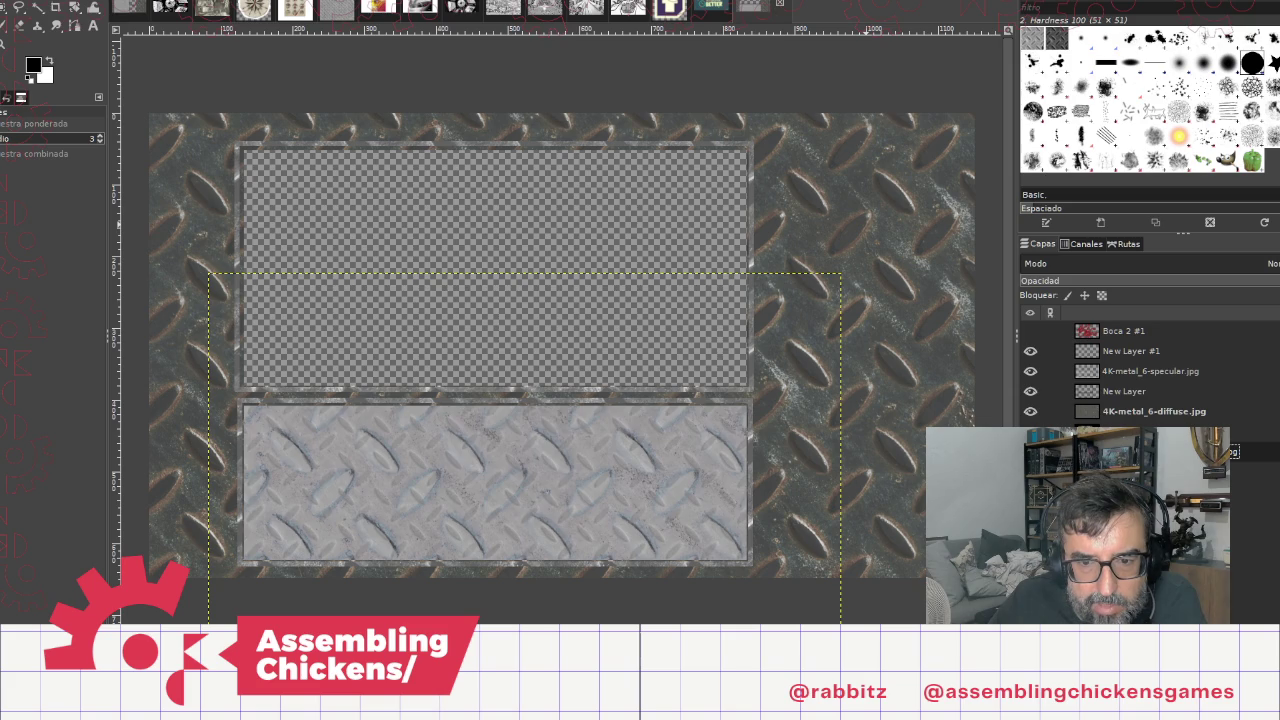
click(1030, 472)
click(1030, 472)
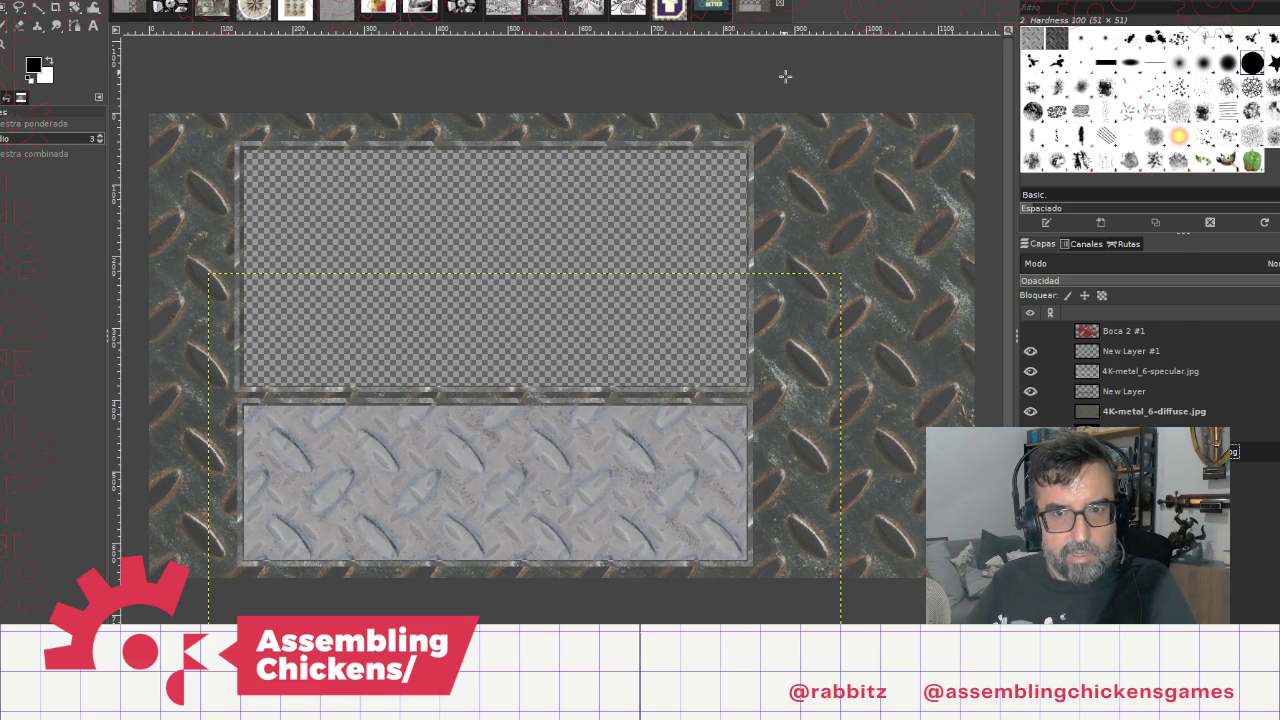
key(ctrl+shift+f)
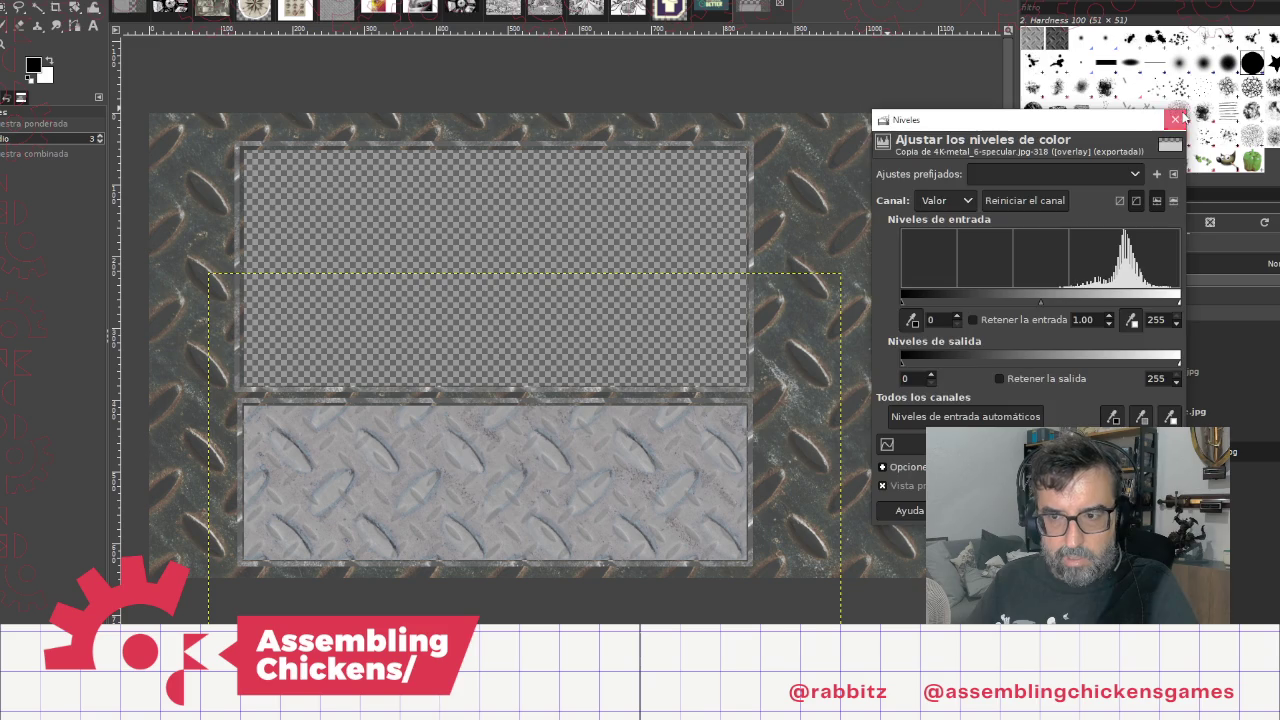
click(1176, 120)
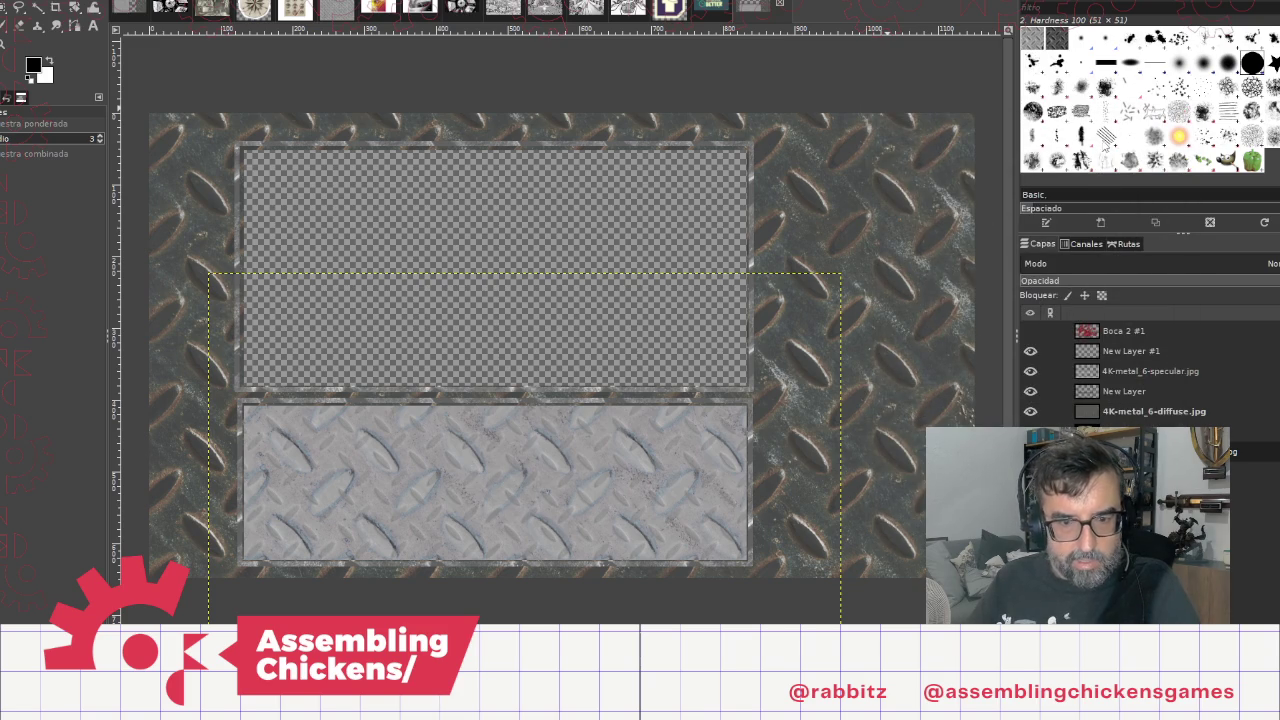
key(ctrl+z)
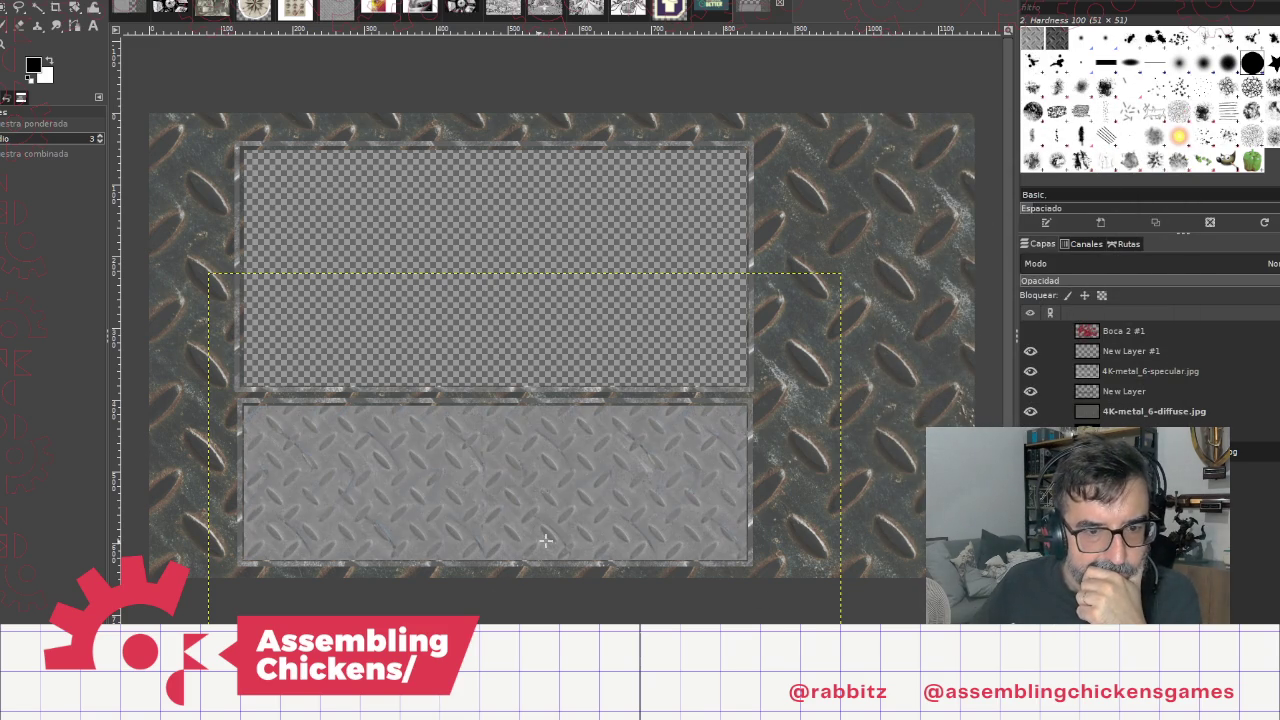
key(ctrl+z)
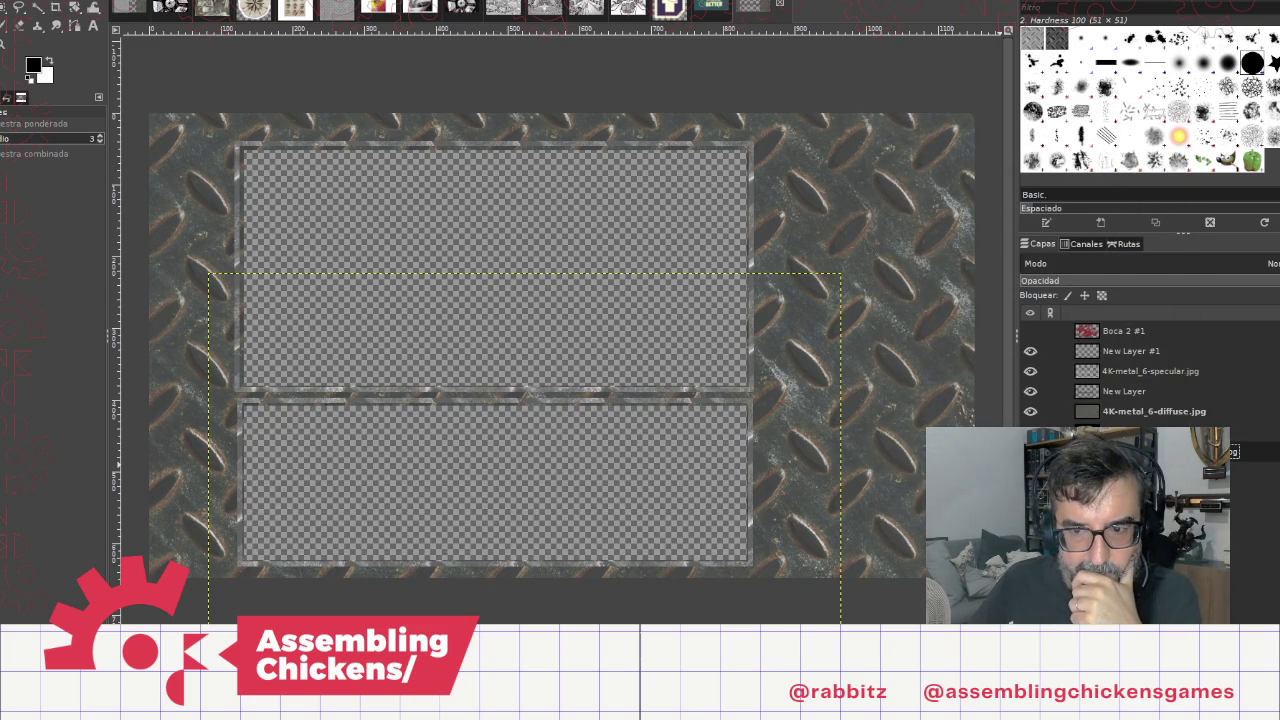
key(ctrl+y)
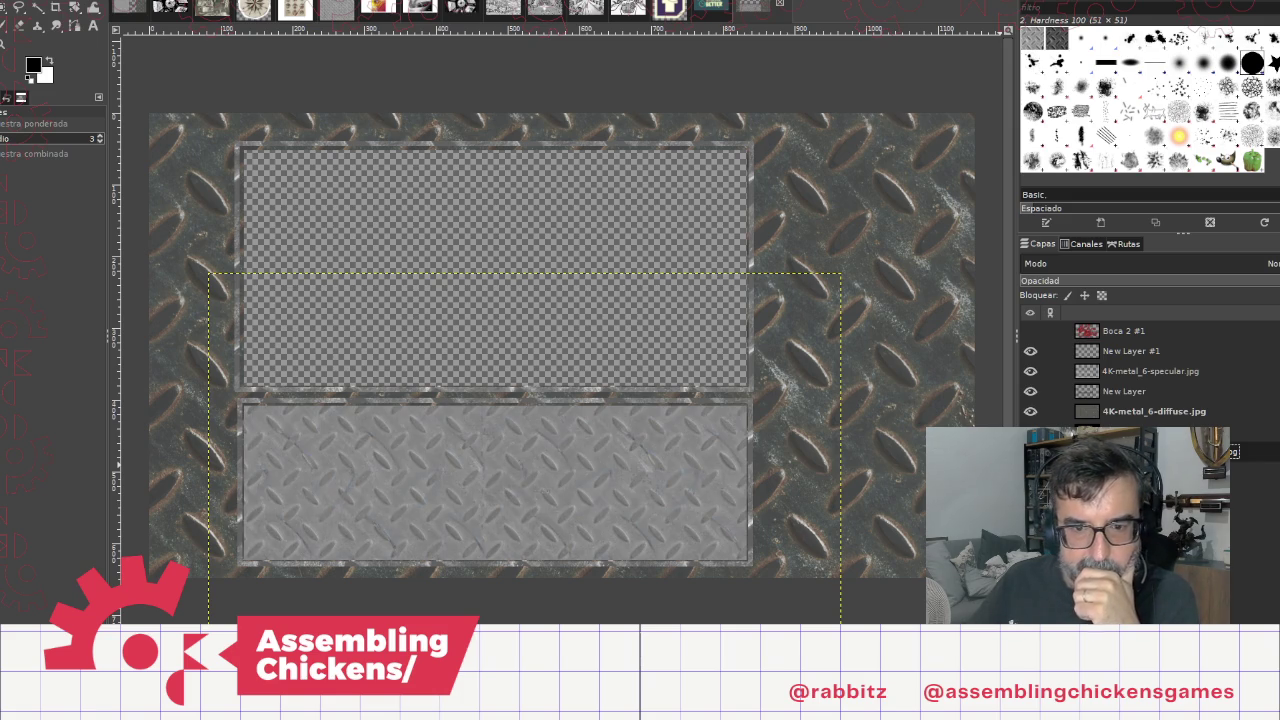
Step: Try a darkening Curves adjustment on the lower panel and discard it
click(215, 2)
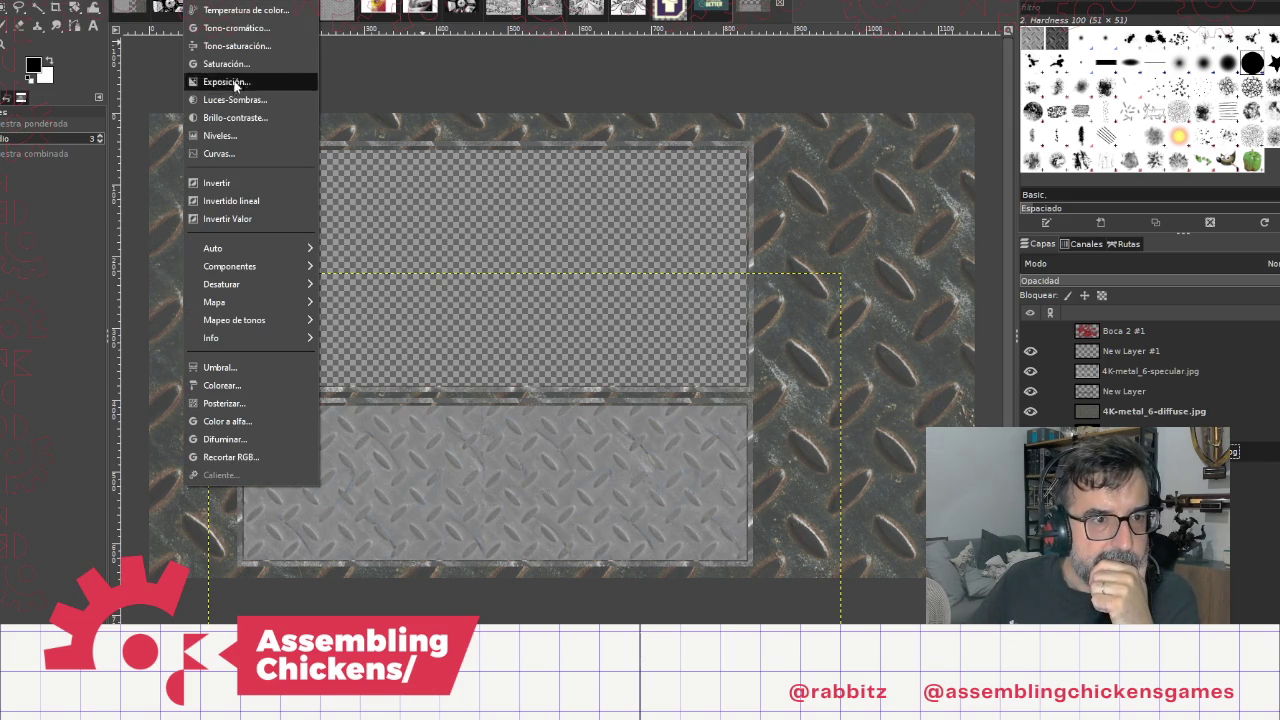
click(219, 155)
mouse_move(817, 246)
mouse_down()
mouse_move(940, 266)
mouse_move(846, 251)
mouse_move(811, 223)
mouse_move(849, 194)
mouse_move(903, 189)
mouse_move(929, 171)
mouse_move(930, 148)
mouse_move(766, 284)
mouse_move(760, 268)
mouse_up()
mouse_move(929, 138)
mouse_down()
mouse_move(943, 194)
mouse_move(969, 187)
mouse_move(970, 129)
mouse_move(969, 146)
mouse_up()
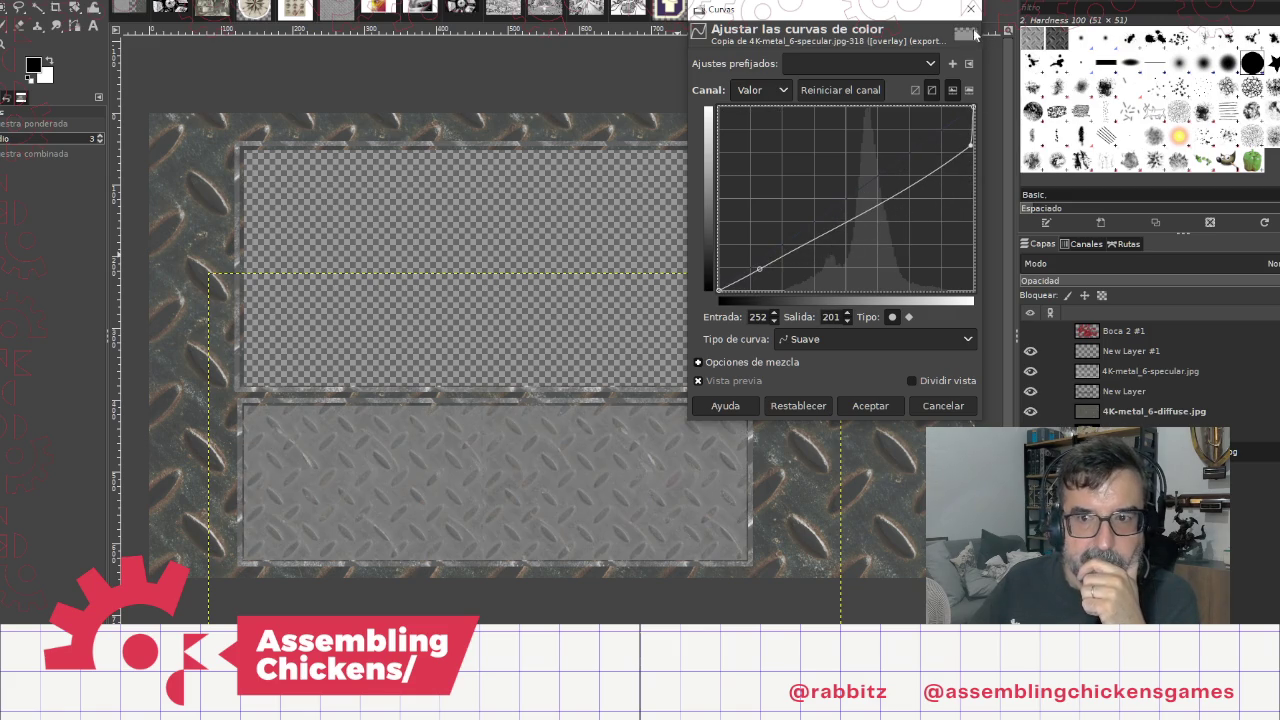
click(970, 10)
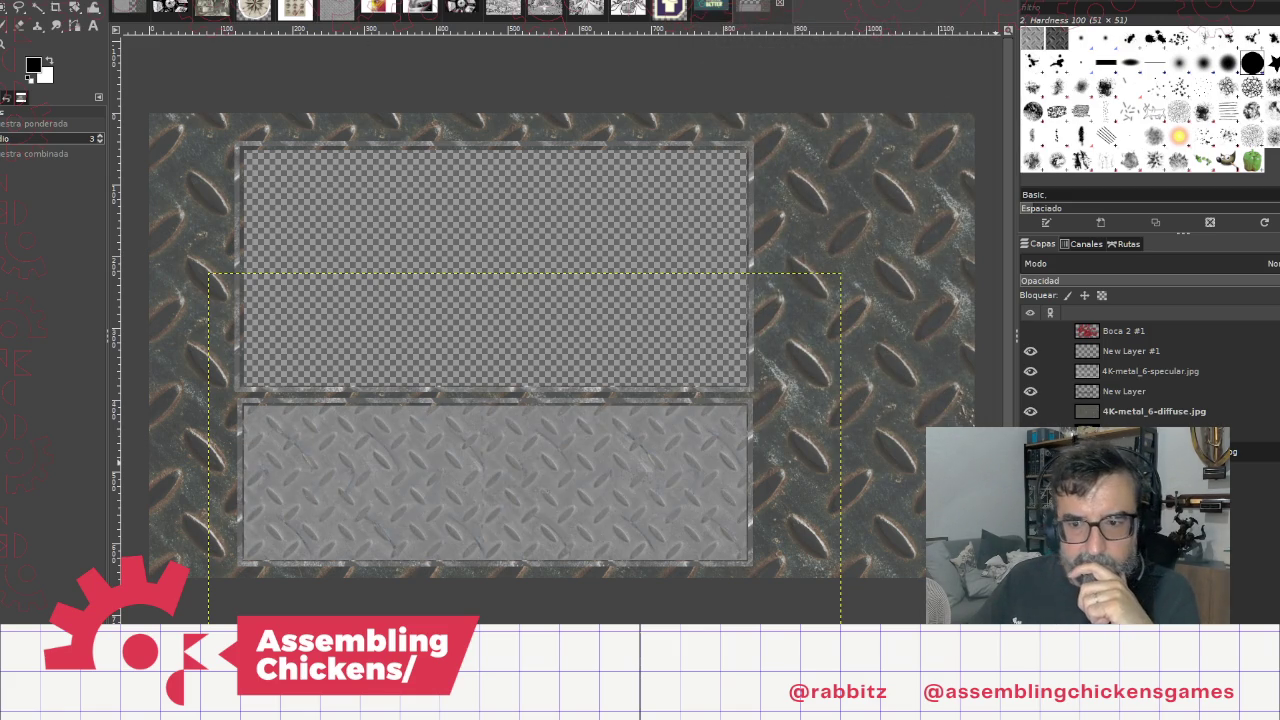
Step: Undo and redo the lower panel's metal fill, then open the Filtros menu
key(ctrl+z)
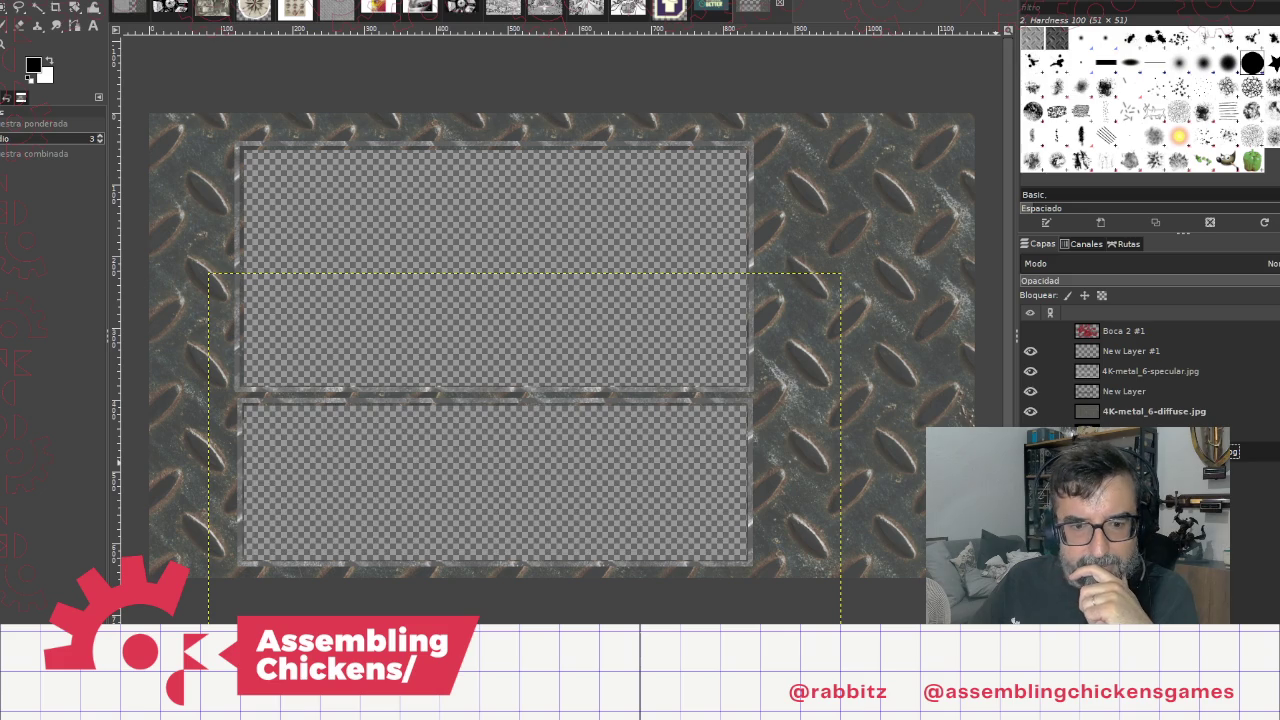
key(ctrl+y)
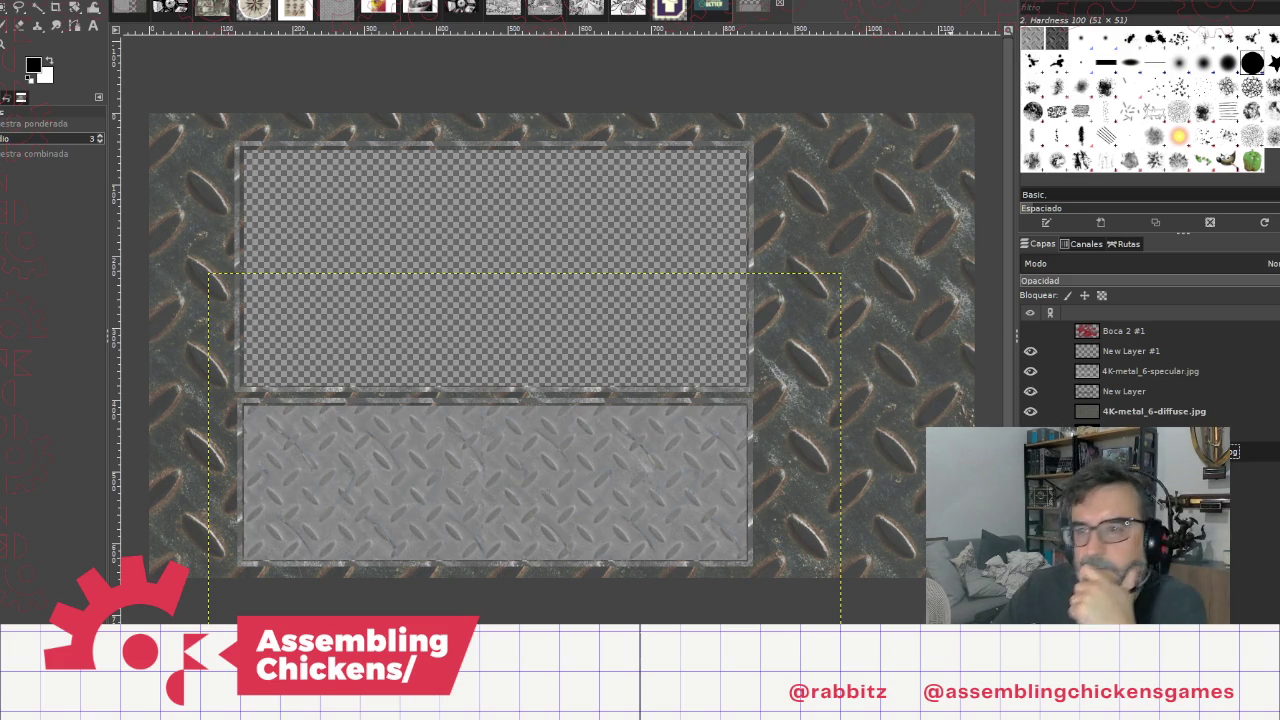
key(super+Down)
key(super+Up)
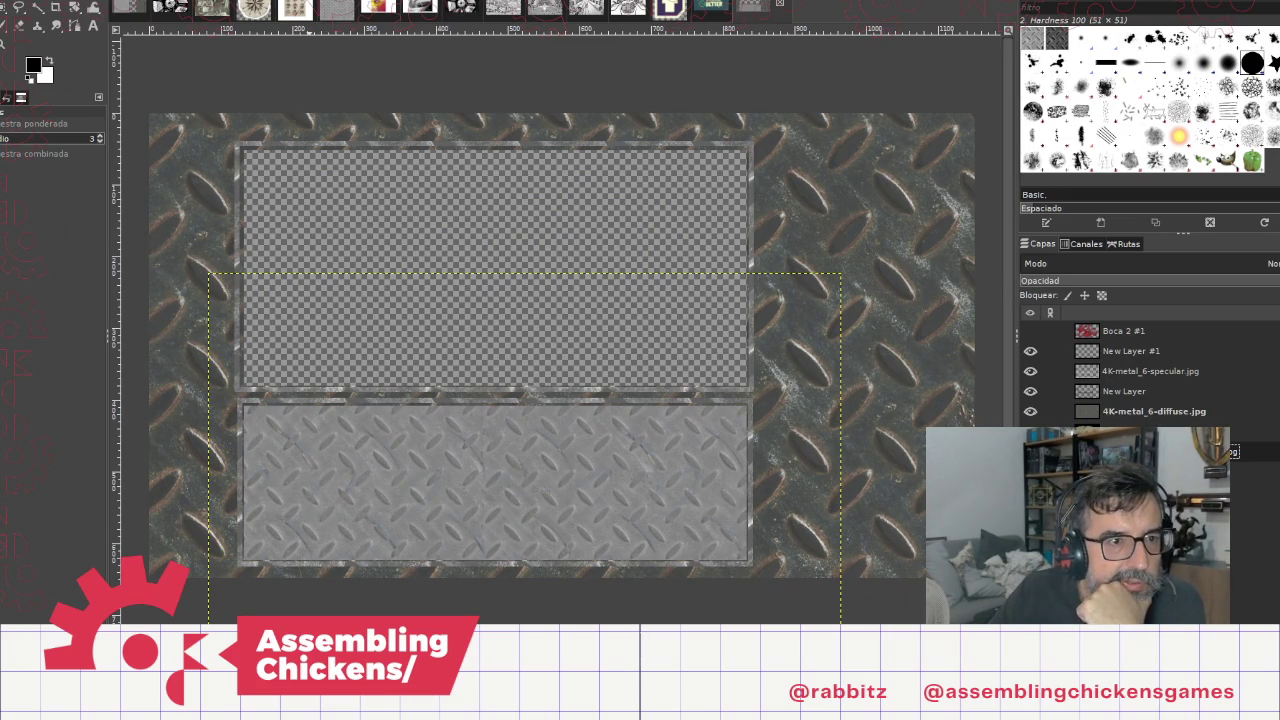
key(alt+i)
click(300, 1)
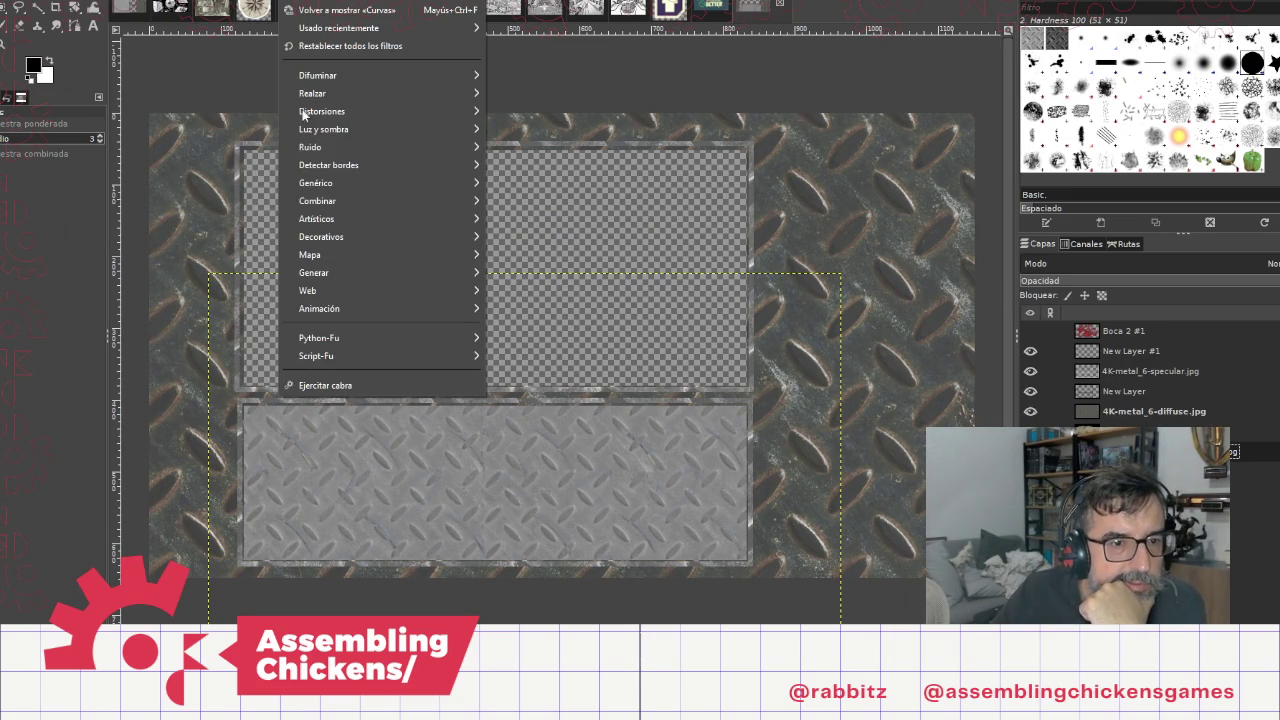
mouse_move(245, 1)
mouse_move(205, 1)
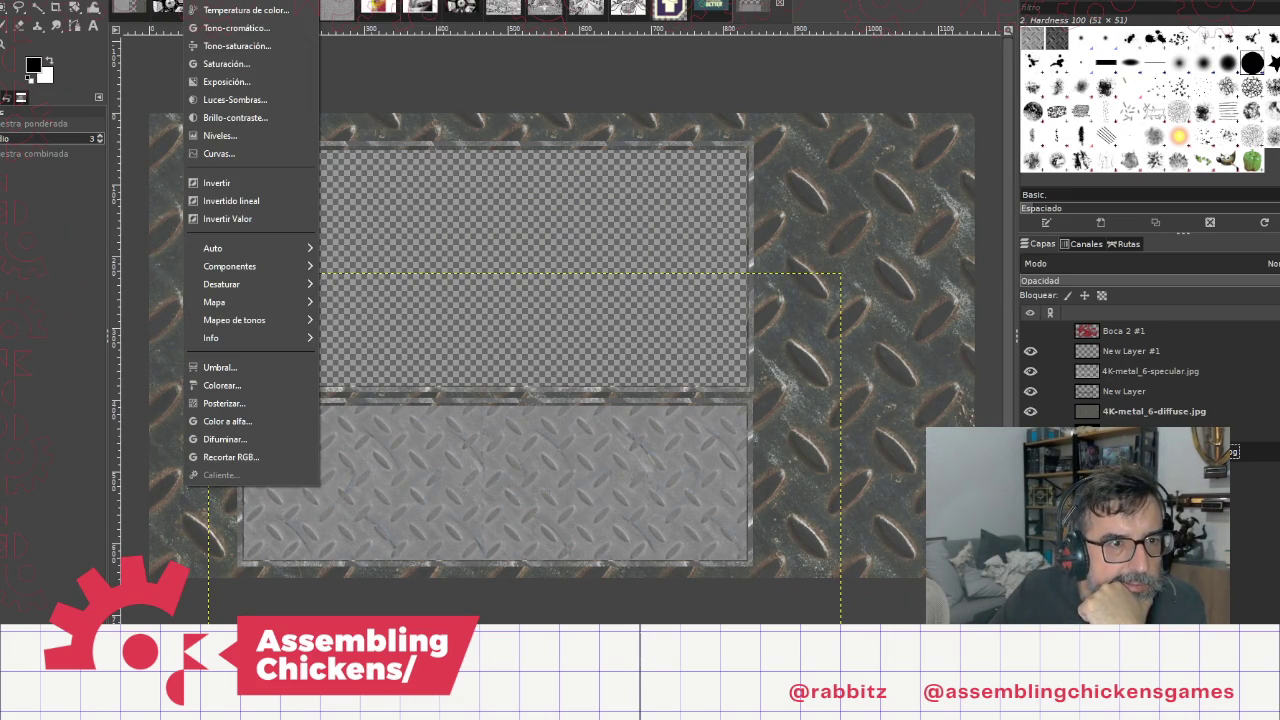
click(228, 47)
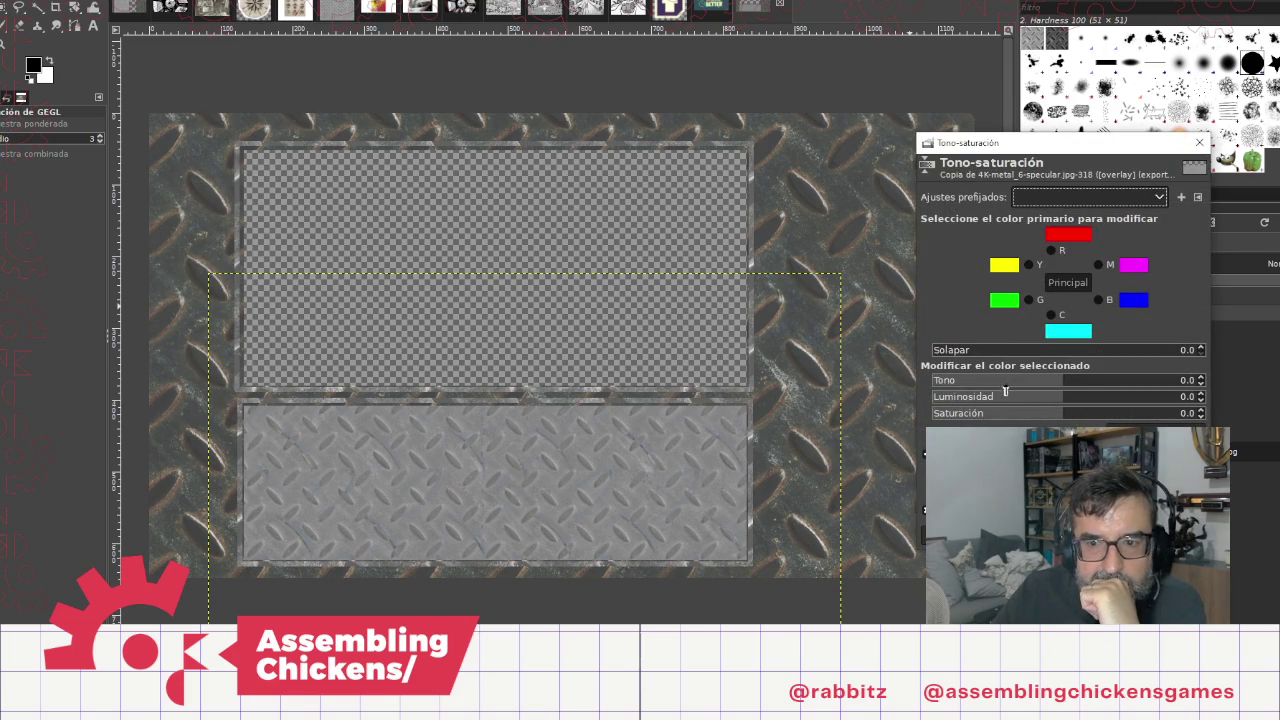
mouse_move(1053, 401)
mouse_down()
mouse_move(1180, 401)
mouse_move(1113, 402)
mouse_up()
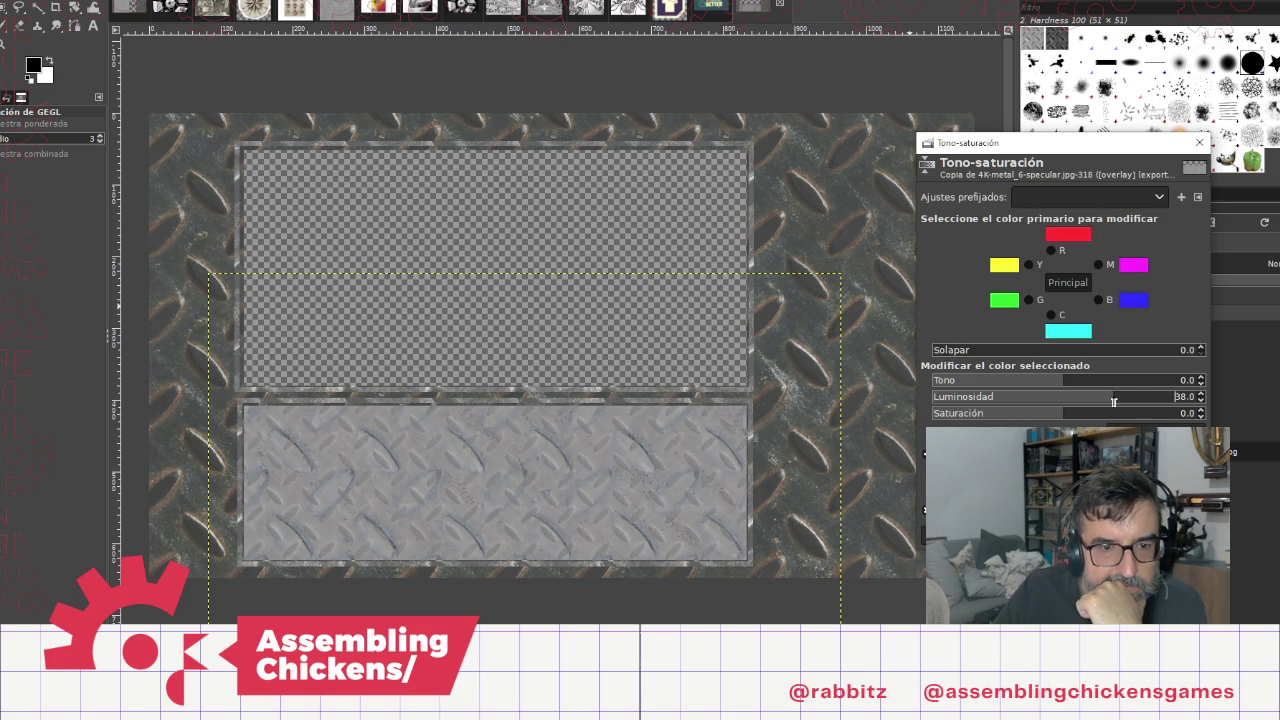
click(1199, 142)
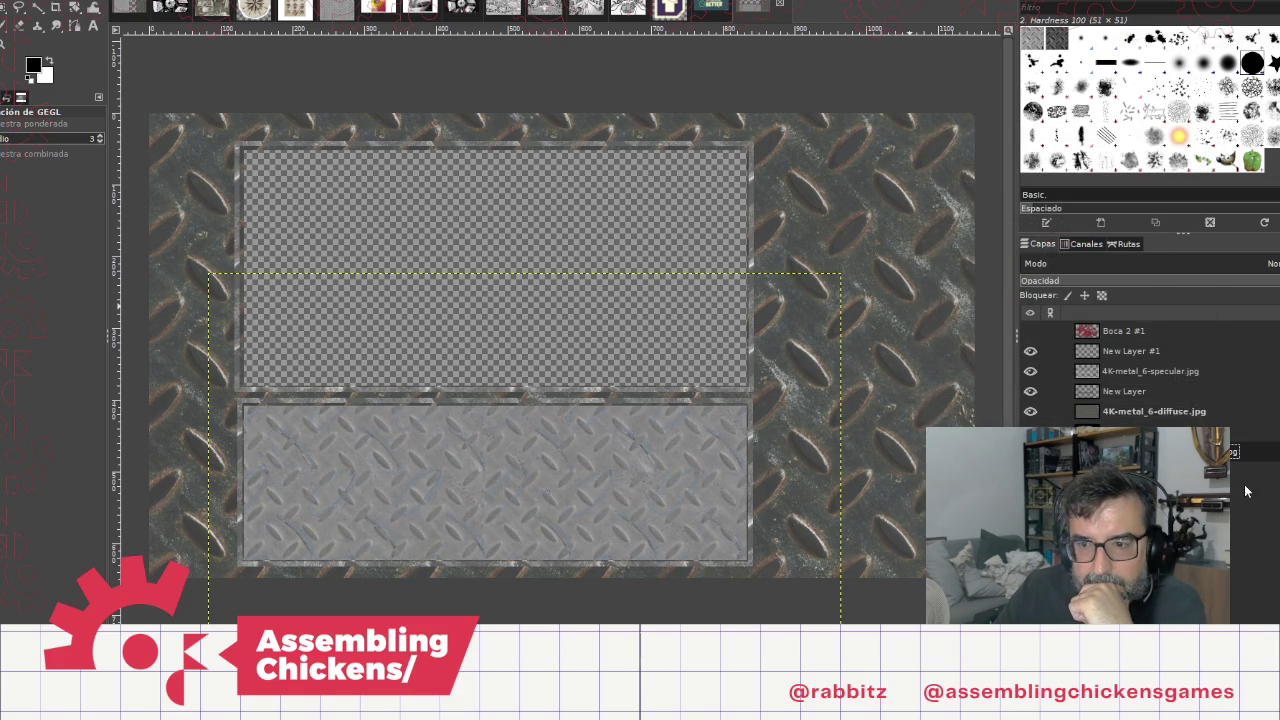
Step: Add an alpha channel to the 4K-metal_6-diffuse.jpg layer
click(1140, 411)
click(1150, 263)
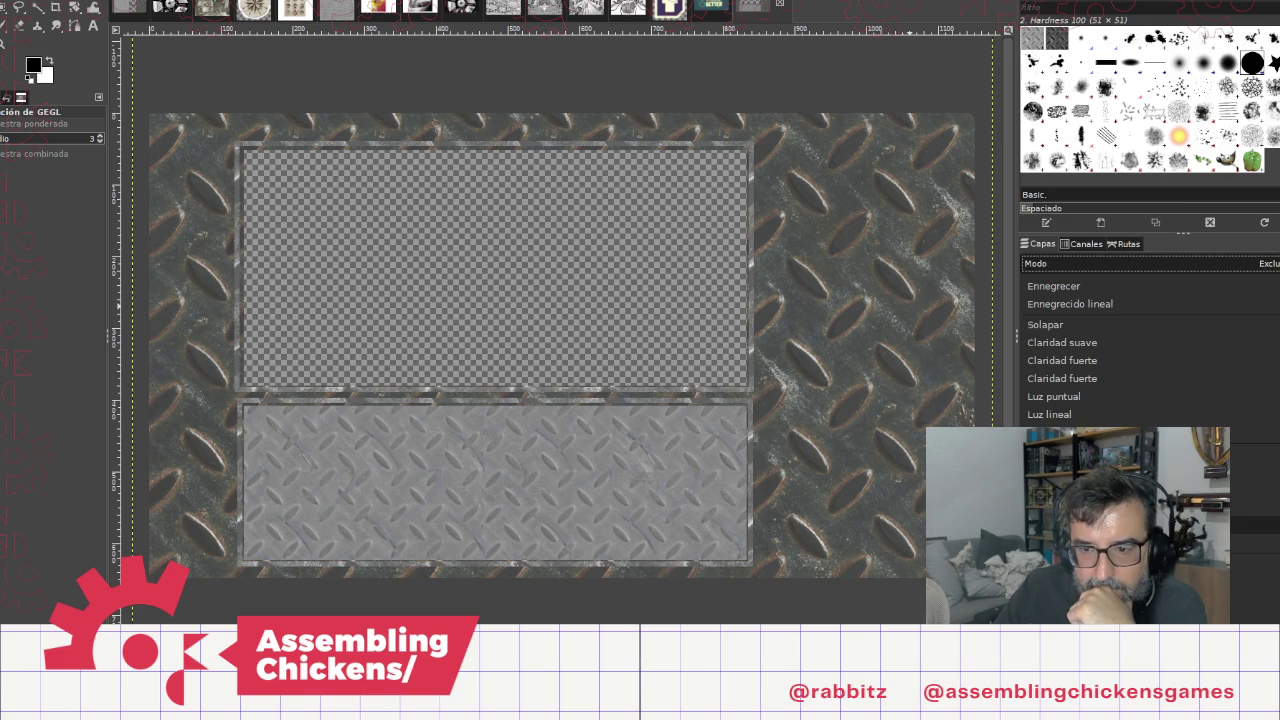
key(Escape)
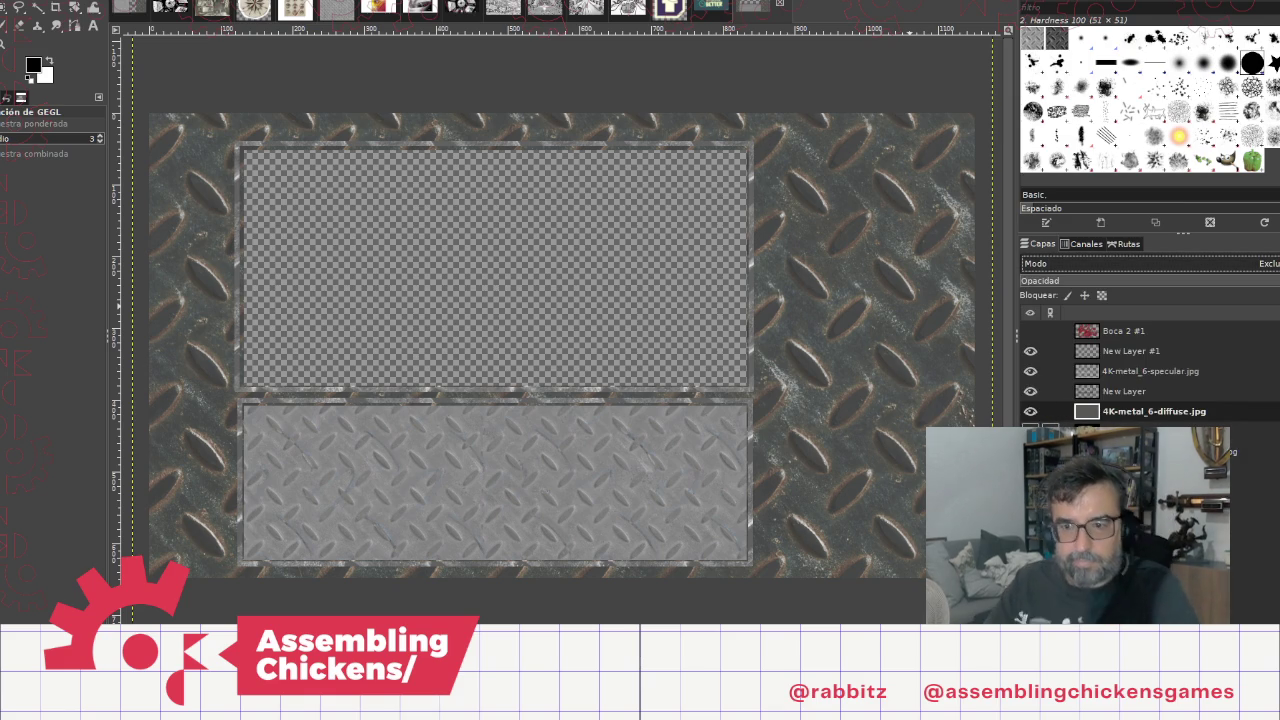
click(1134, 412)
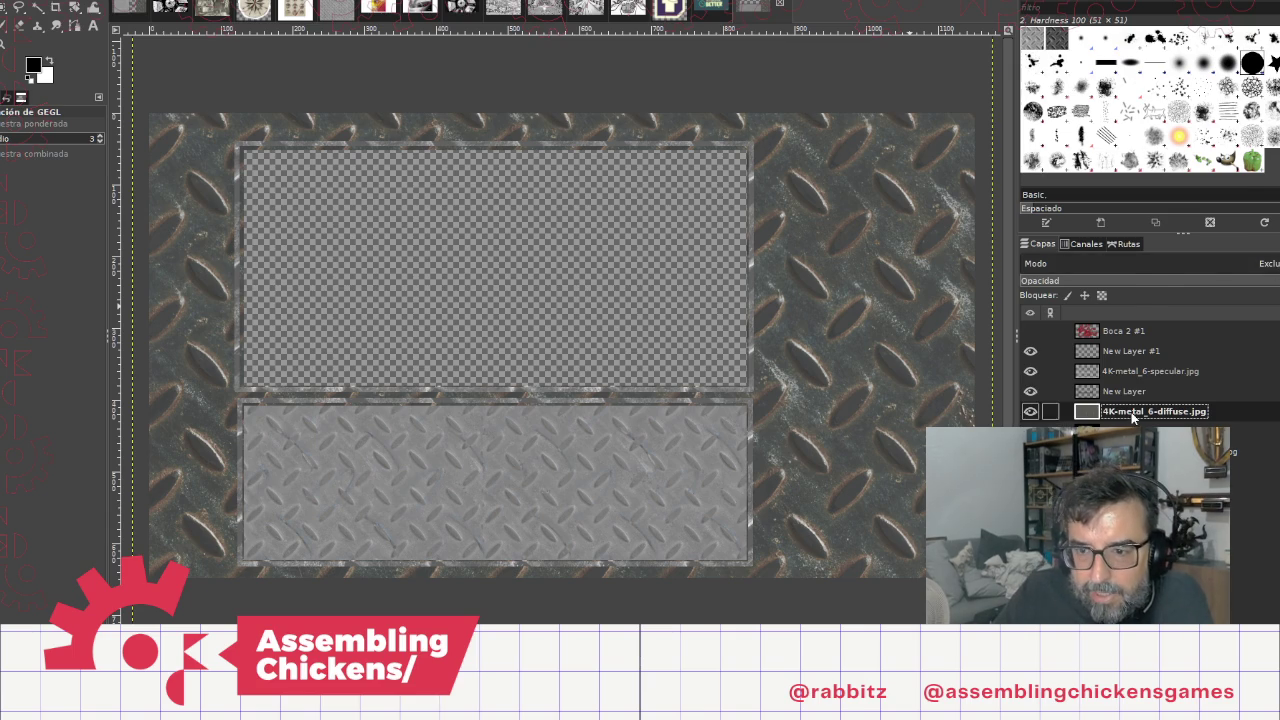
right_click(1133, 414)
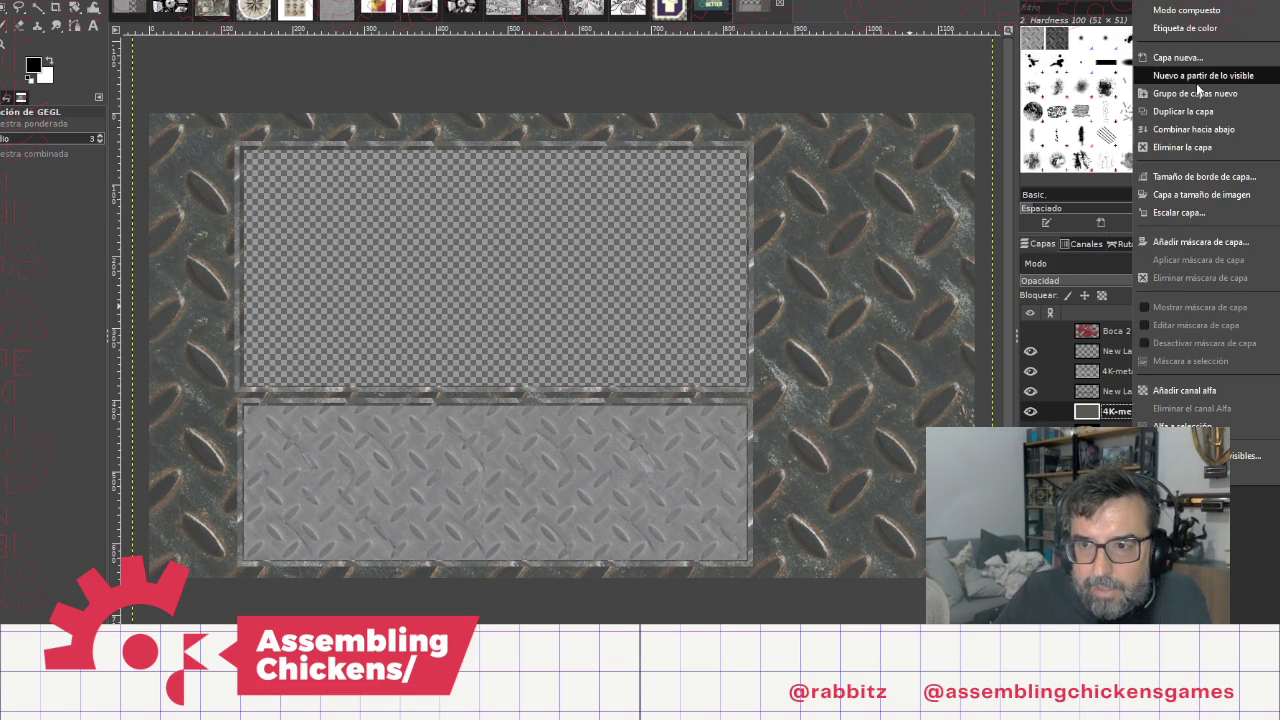
click(1183, 390)
Step: Rearrange layers through the context menu so the Copia de Boca 2 texture fills the lower panel
right_click(1122, 411)
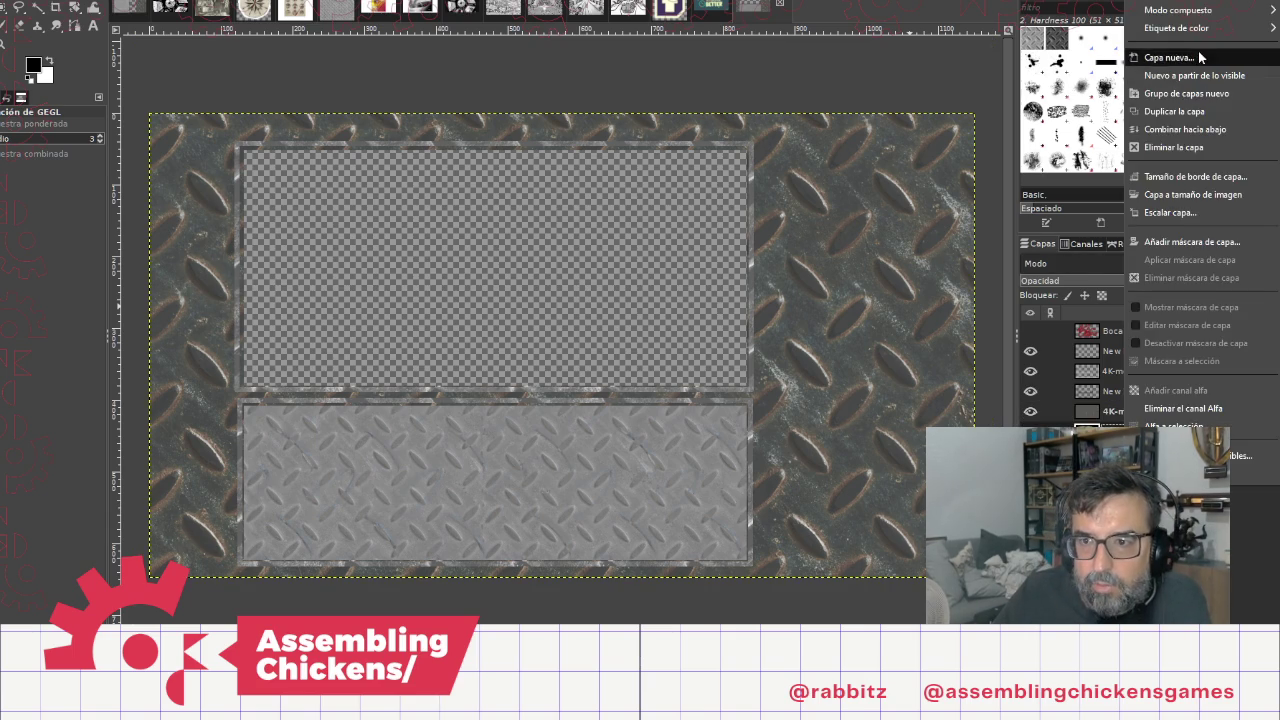
click(1203, 113)
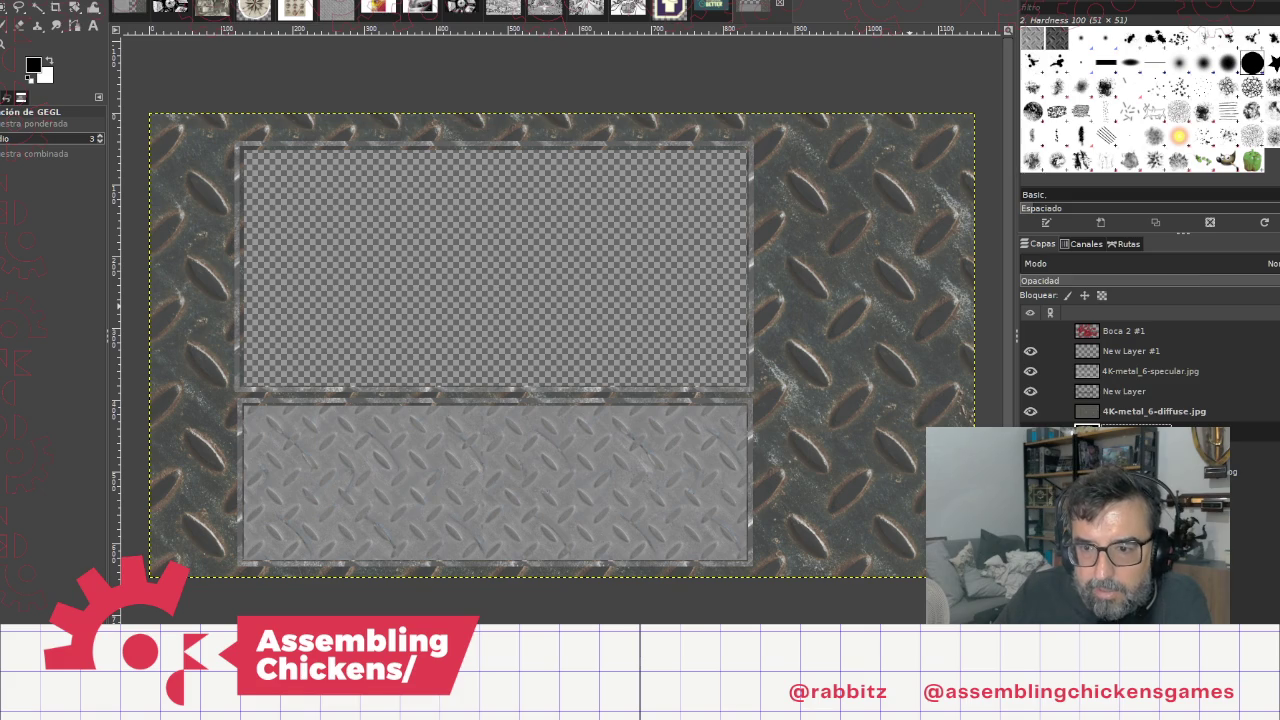
click(1145, 412)
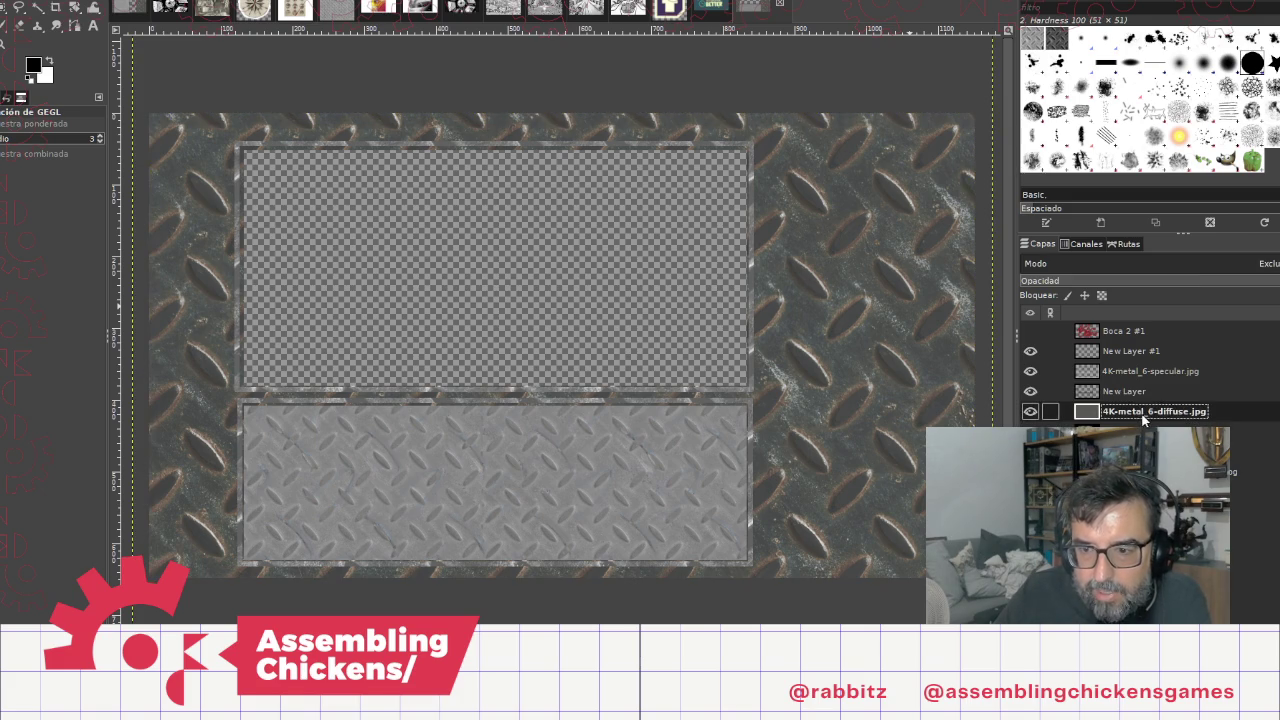
right_click(1137, 414)
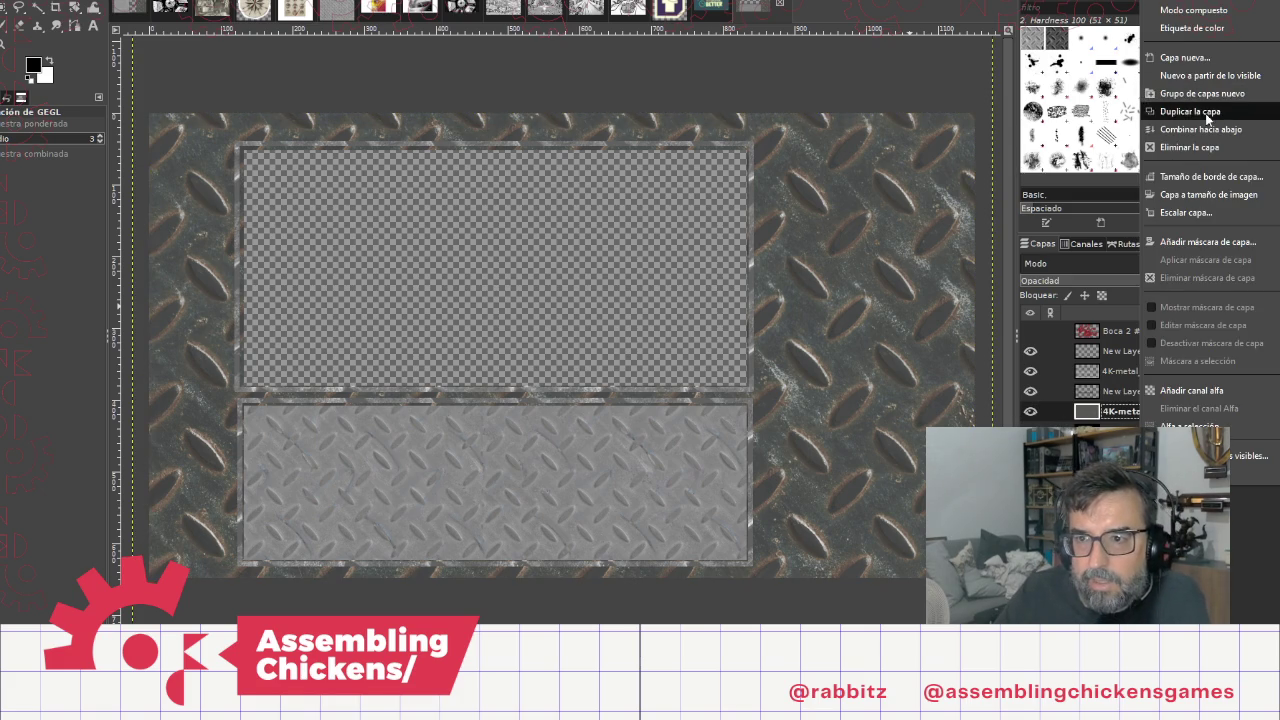
click(1200, 147)
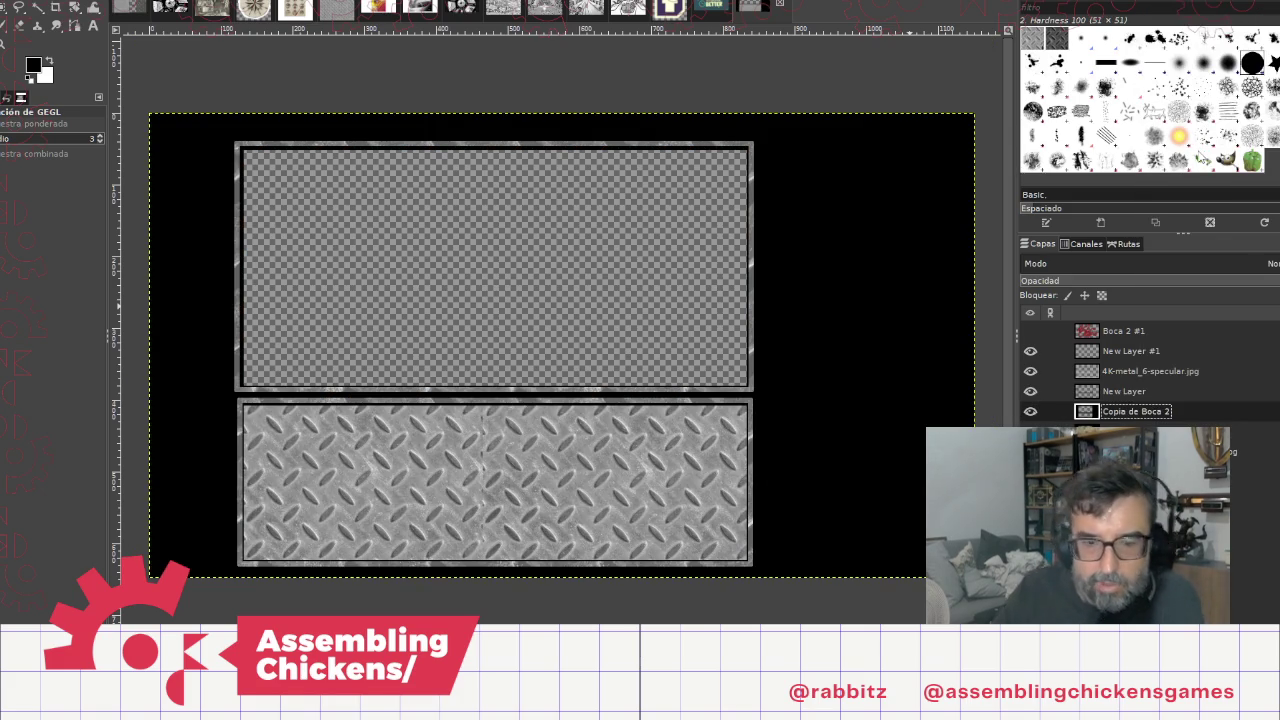
key(ctrl+z)
right_click(1191, 403)
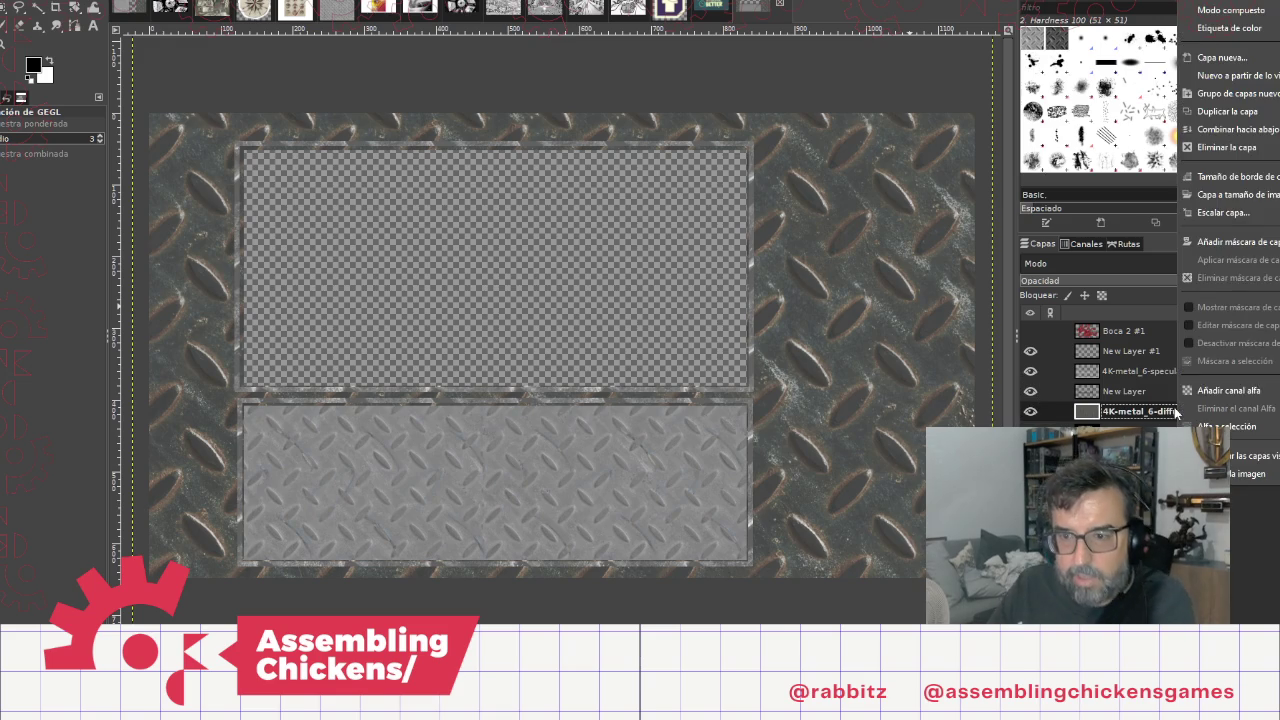
click(1245, 130)
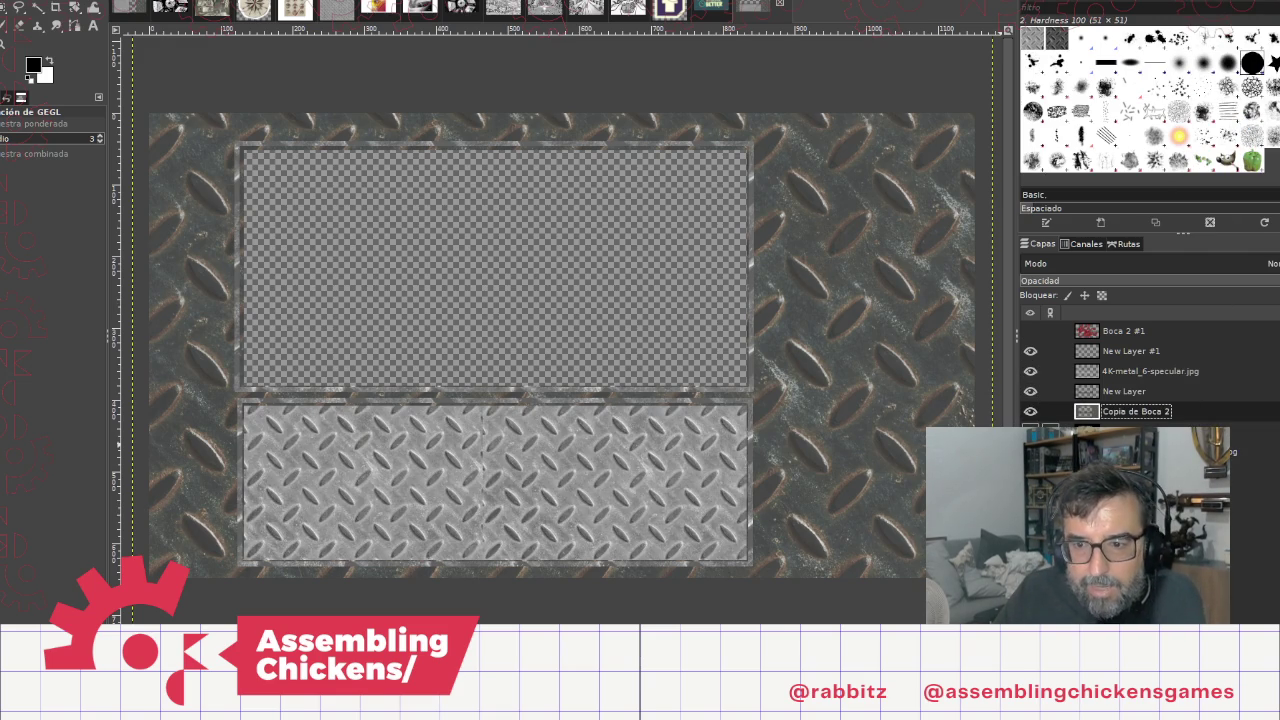
key(Delete)
key(ctrl+v)
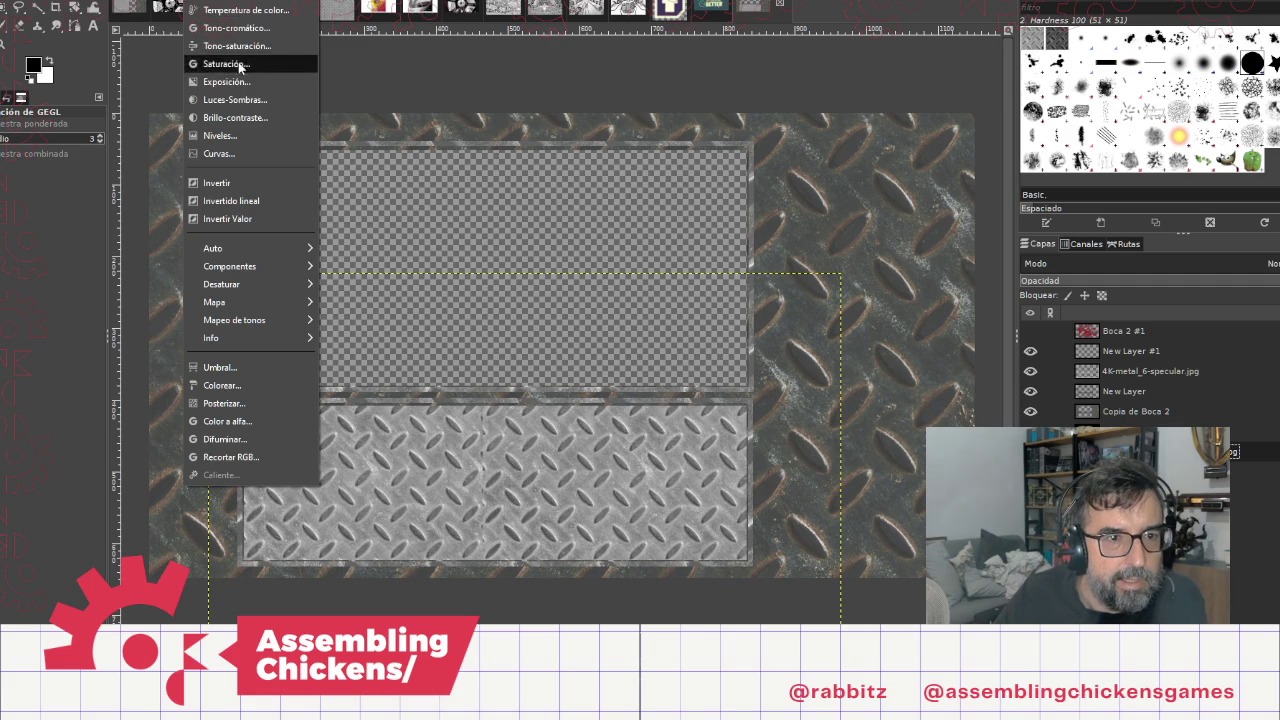
Step: Drop a Shadows-Highlights attempt and apply Hue-Saturation with lightness raised to about 59.6
click(244, 95)
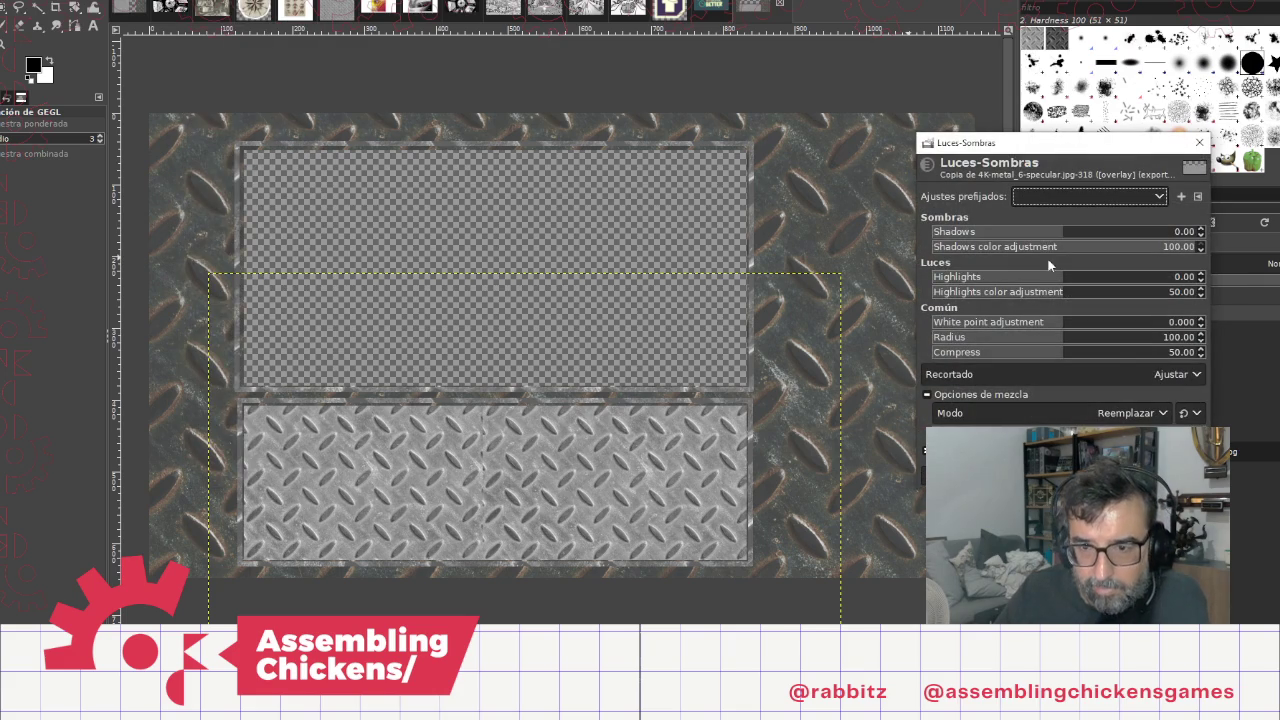
mouse_move(1028, 281)
mouse_down()
mouse_move(1000, 281)
mouse_move(1078, 284)
mouse_move(1131, 267)
mouse_move(1130, 231)
mouse_move(985, 237)
mouse_up()
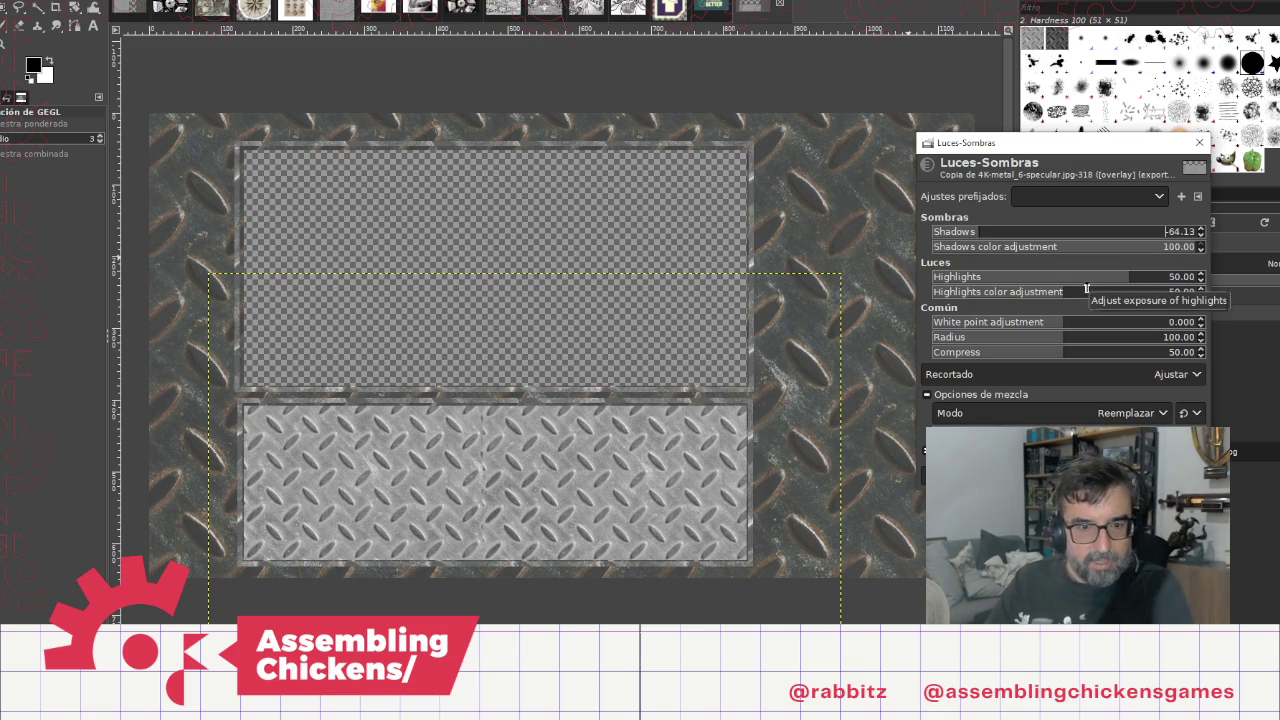
click(1198, 144)
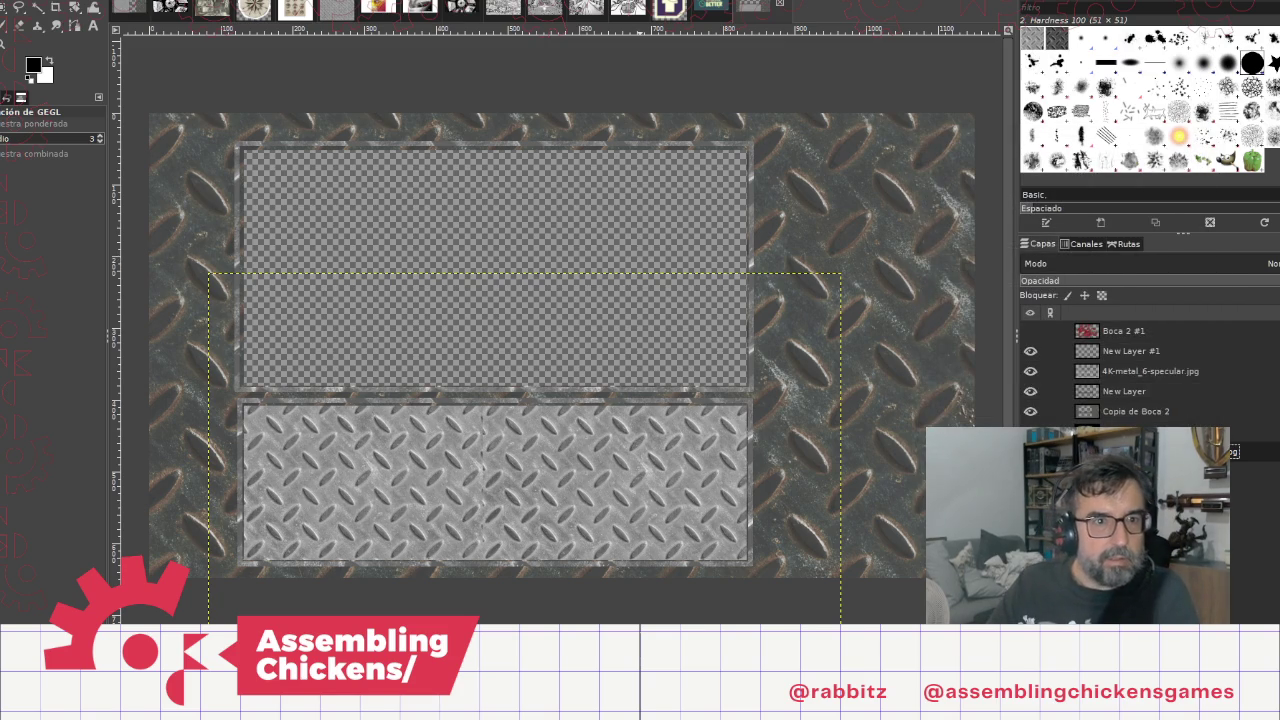
click(160, 0)
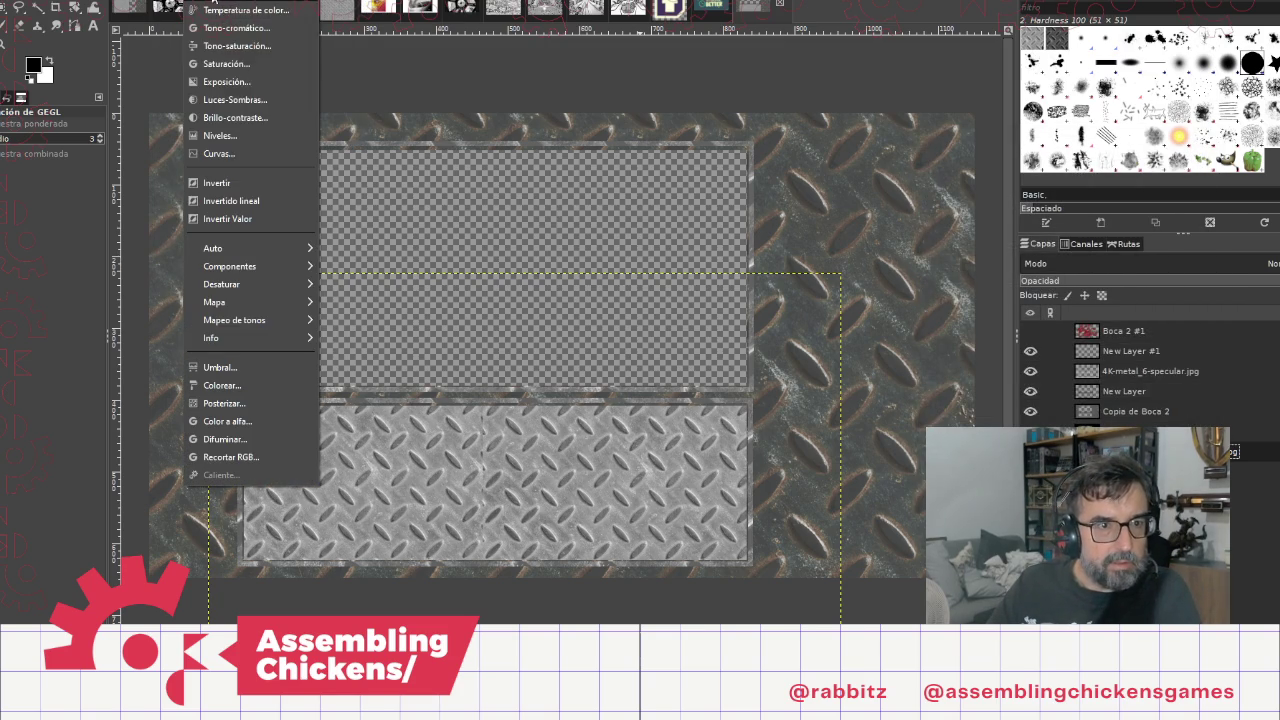
click(248, 47)
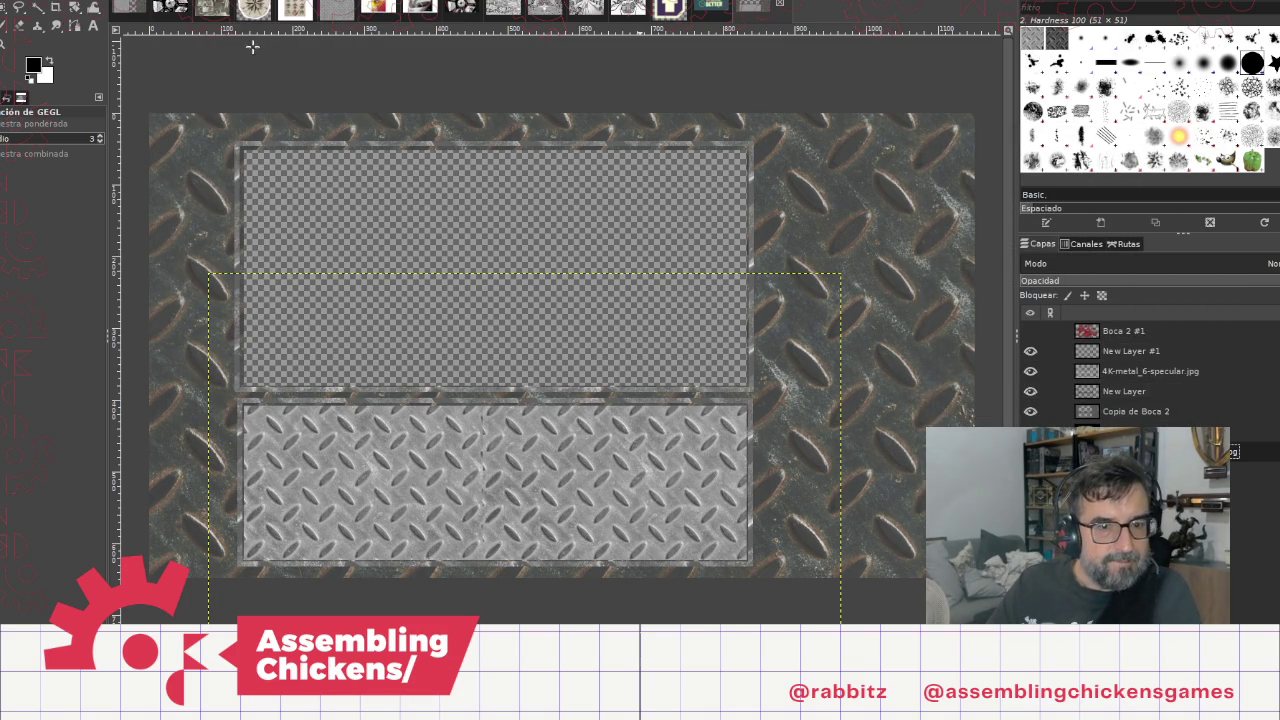
drag(1108, 398, 1128, 398)
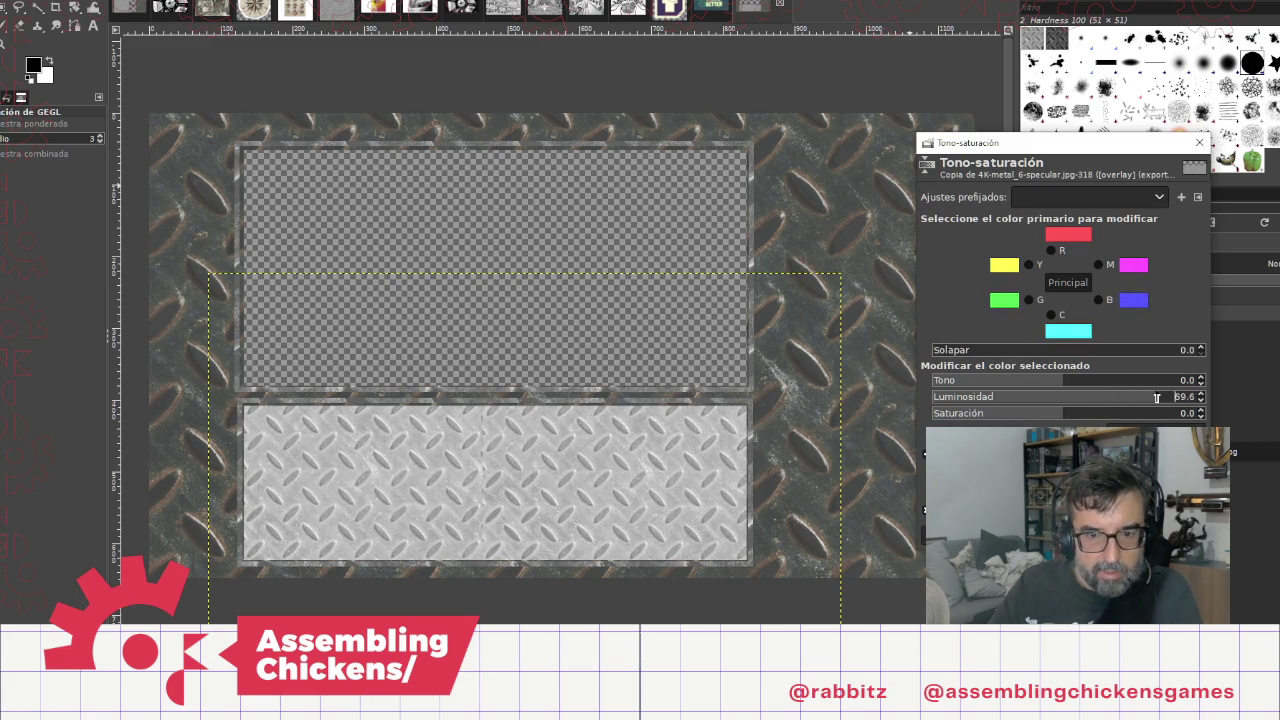
key(Return)
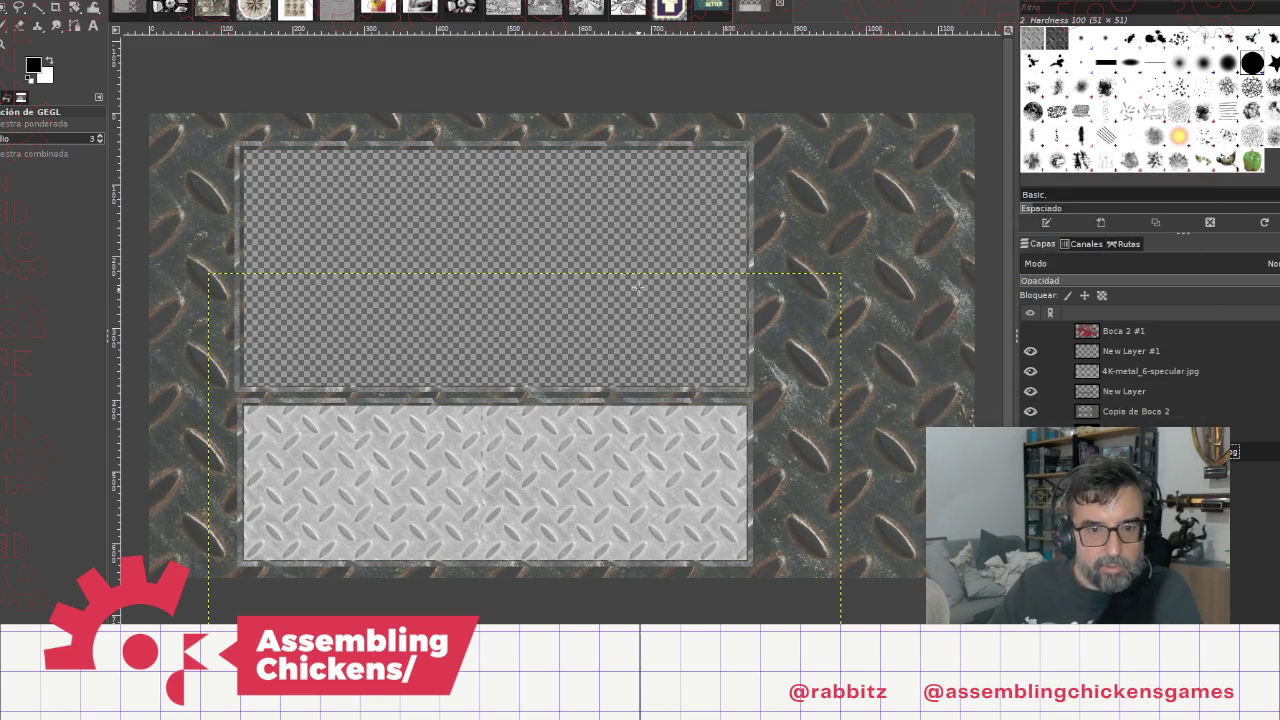
Step: Save the overlay image and re-export it as overlay.png
key(ctrl+s)
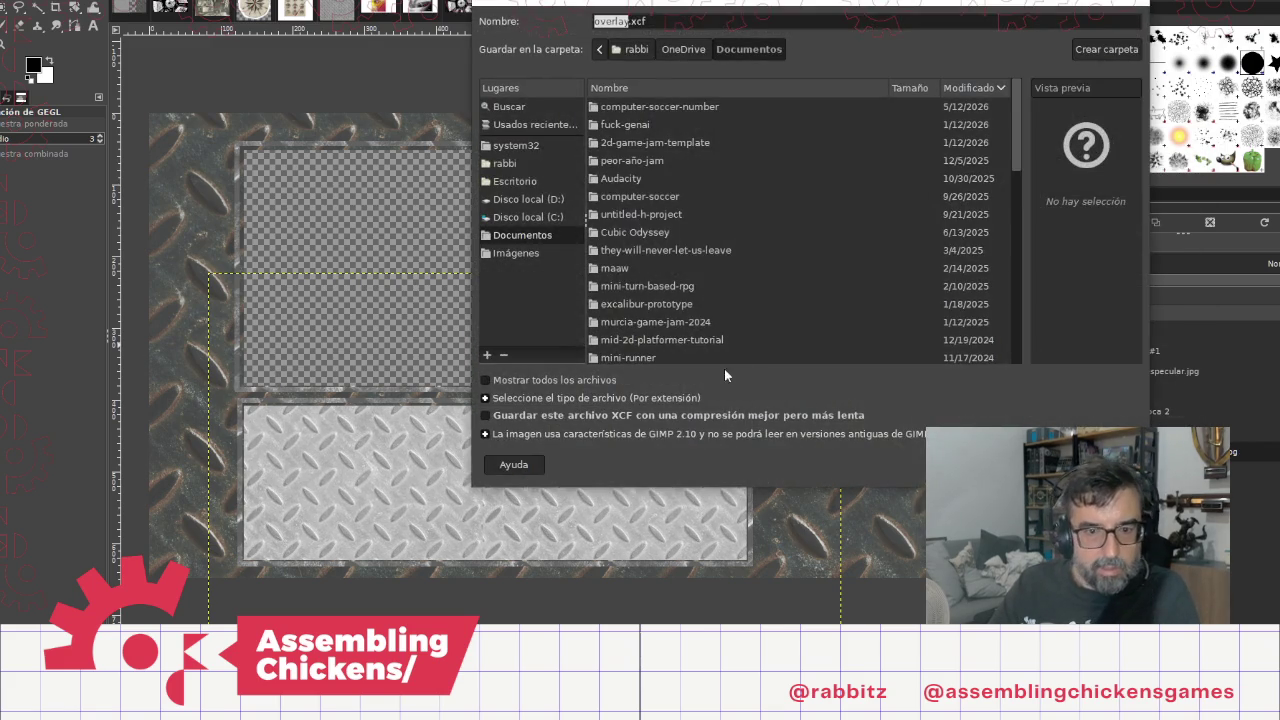
key(Return)
click(11, 3)
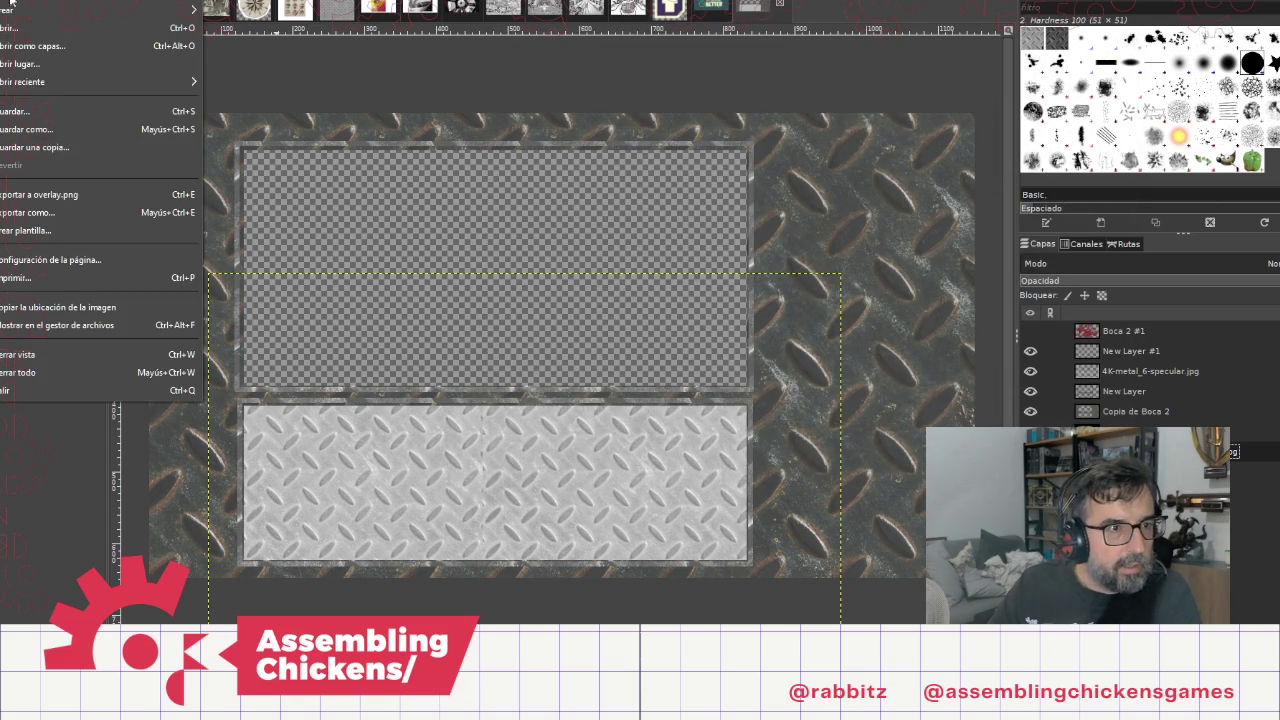
click(50, 194)
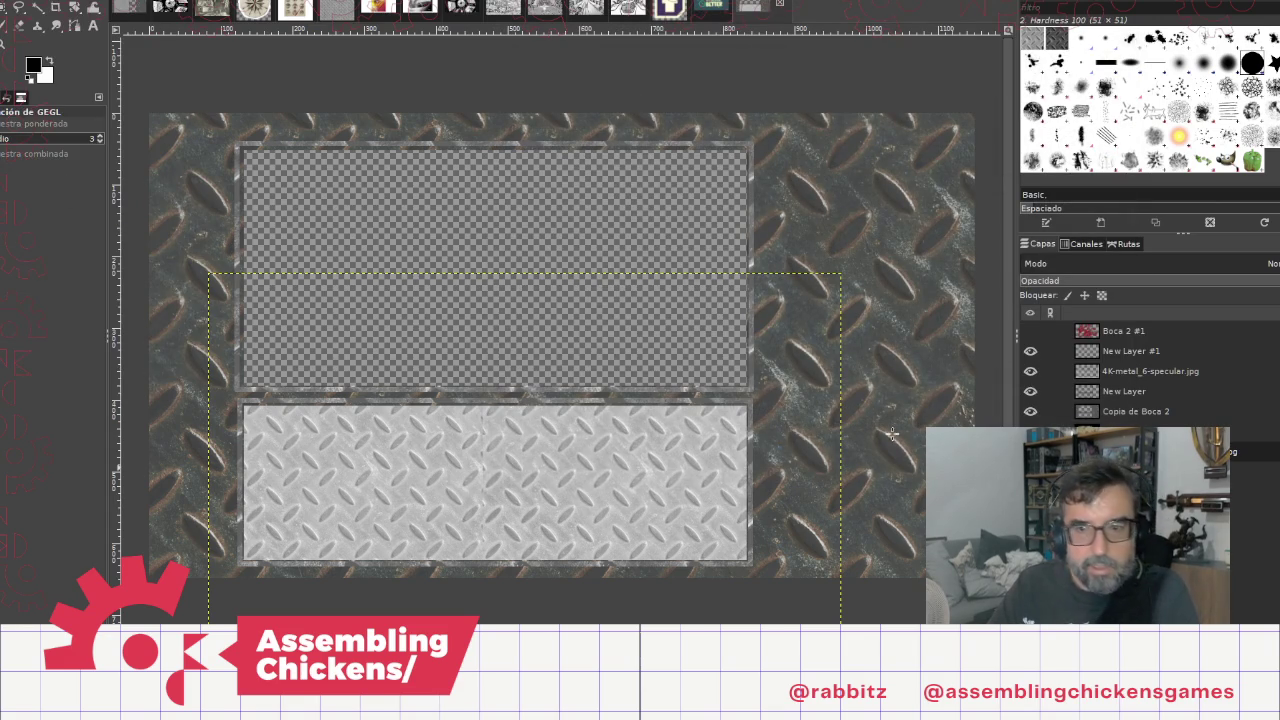
key(alt+Tab)
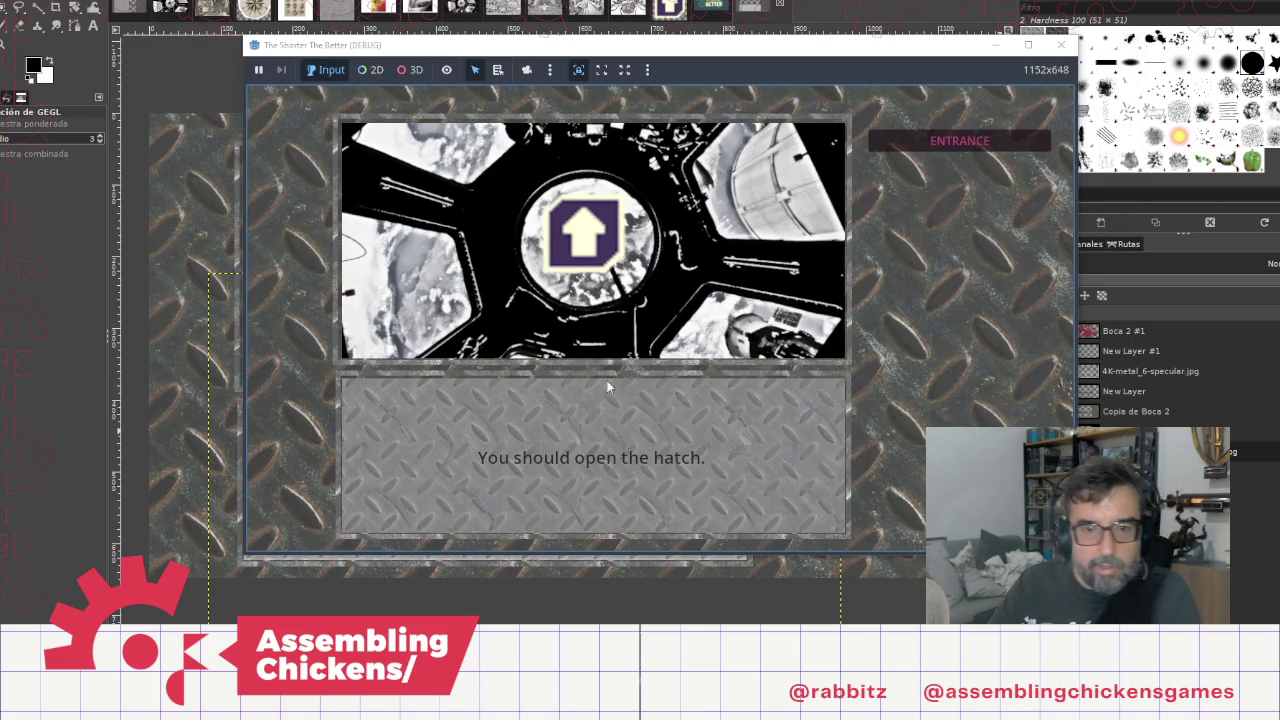
Step: Close the old game window, rerun the game, and click through the entrance dialogue
click(1061, 45)
key(alt+Tab)
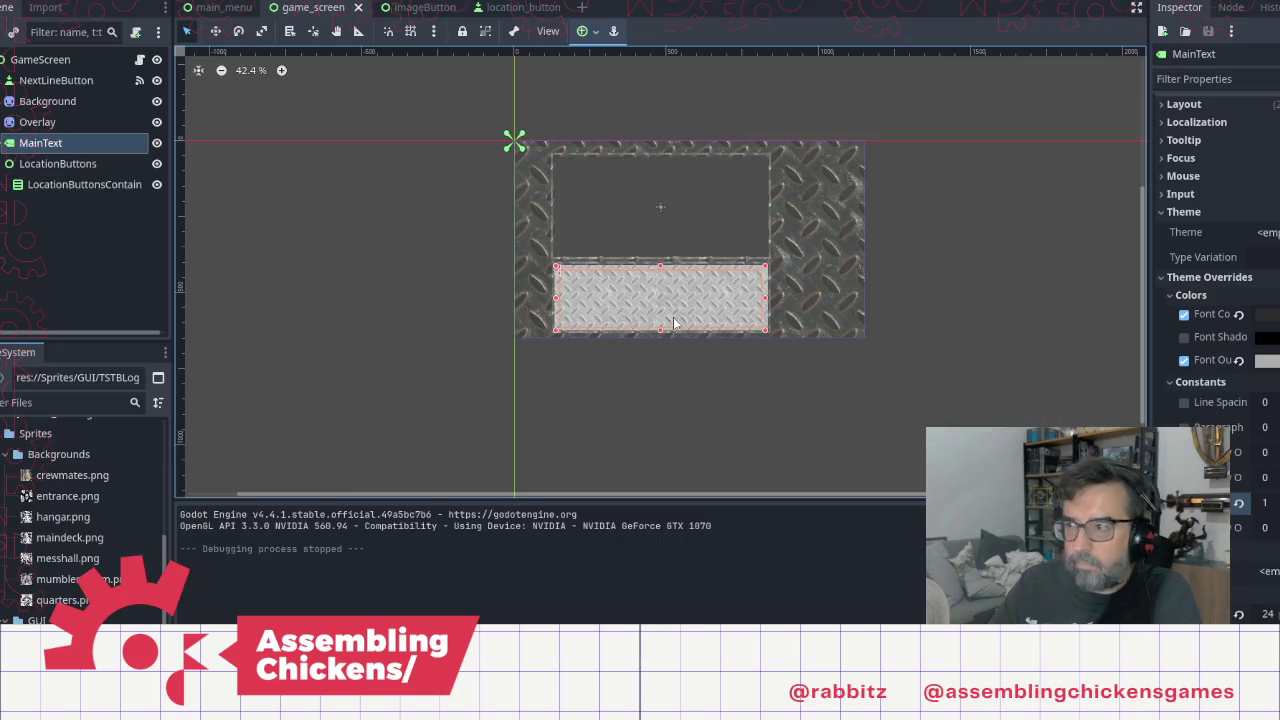
key(F5)
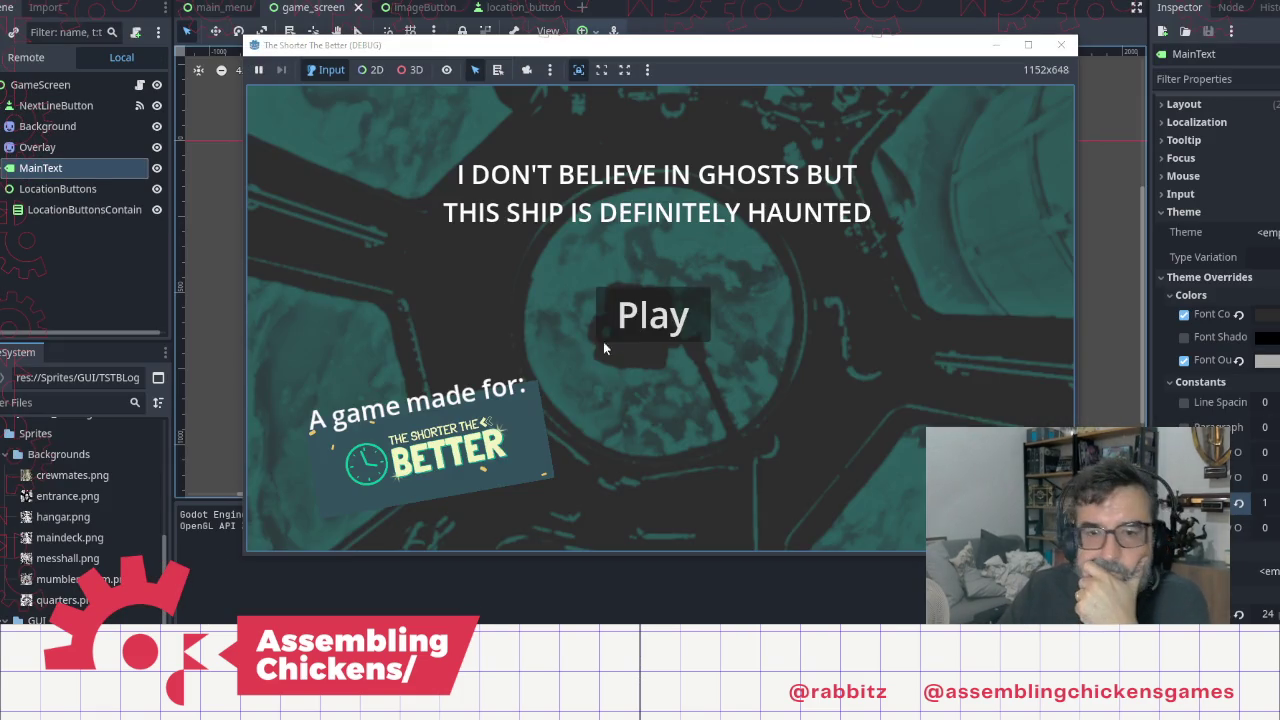
click(668, 316)
click(640, 418)
click(678, 433)
click(672, 452)
click(663, 475)
click(661, 481)
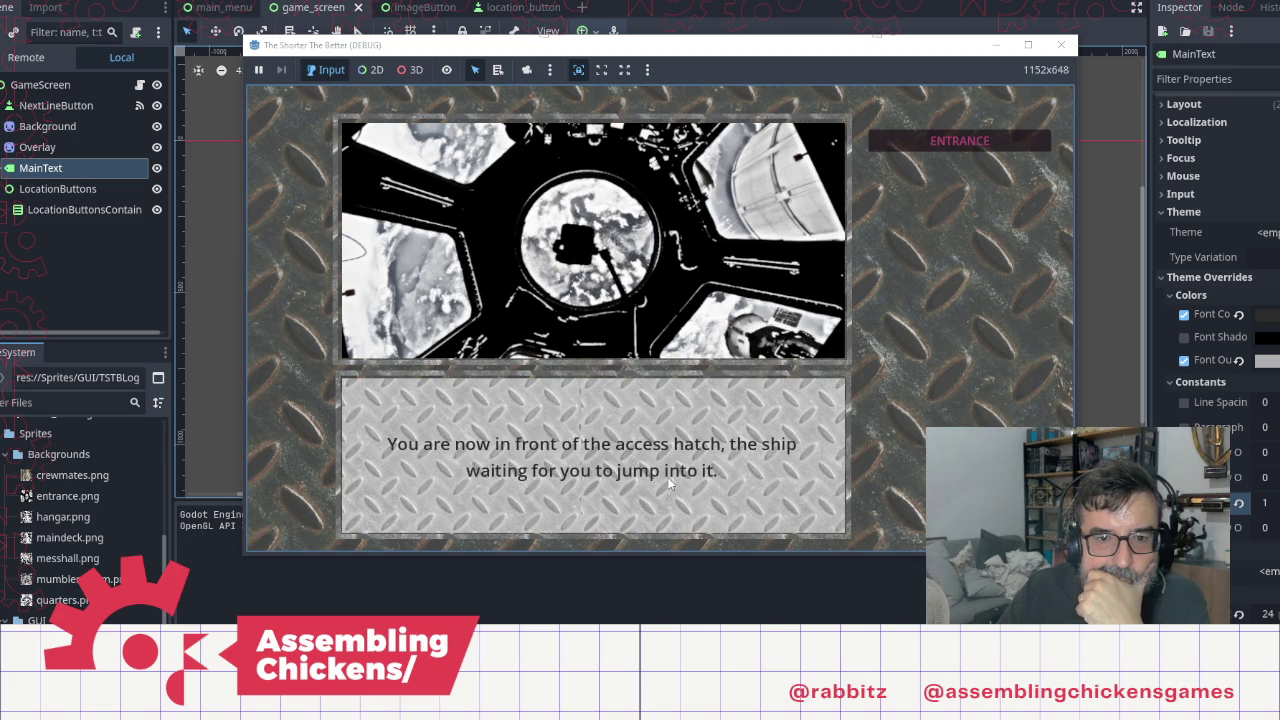
click(668, 482)
Step: Open the hatch, travel to MAIN DECK, read its dialogue, and close the game
click(585, 262)
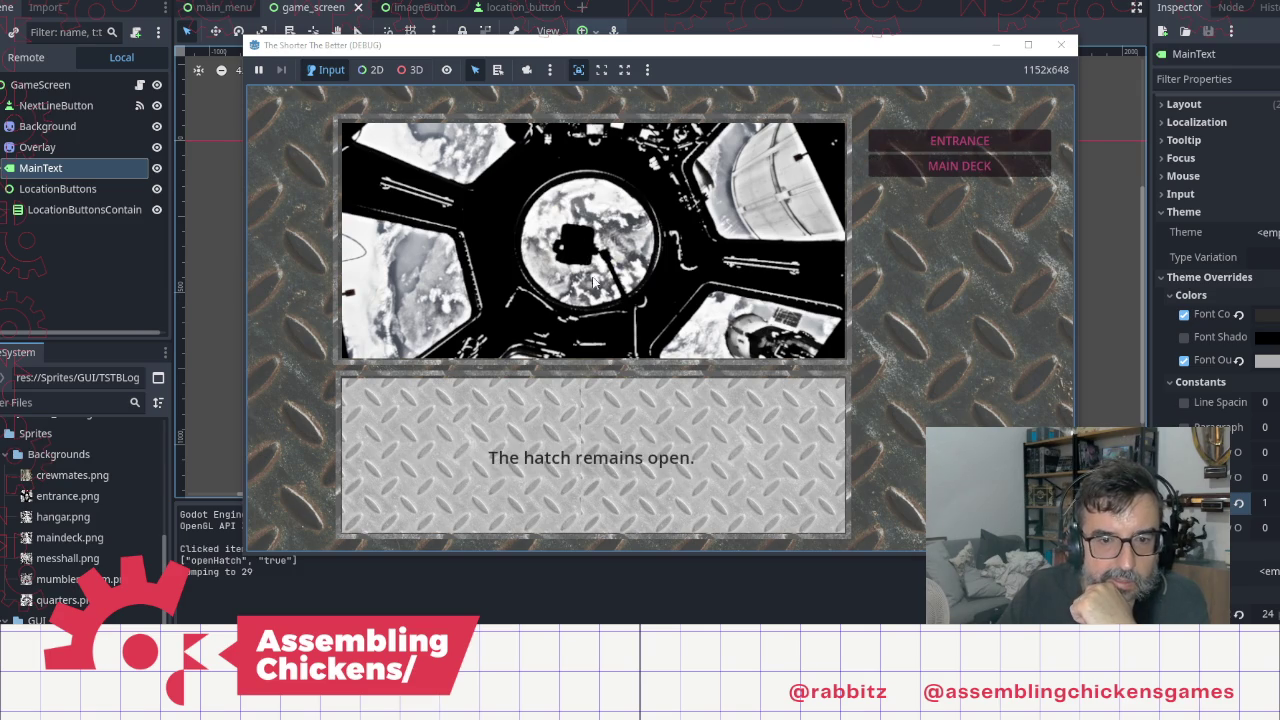
click(960, 166)
click(660, 478)
click(660, 478)
click(660, 478)
click(631, 262)
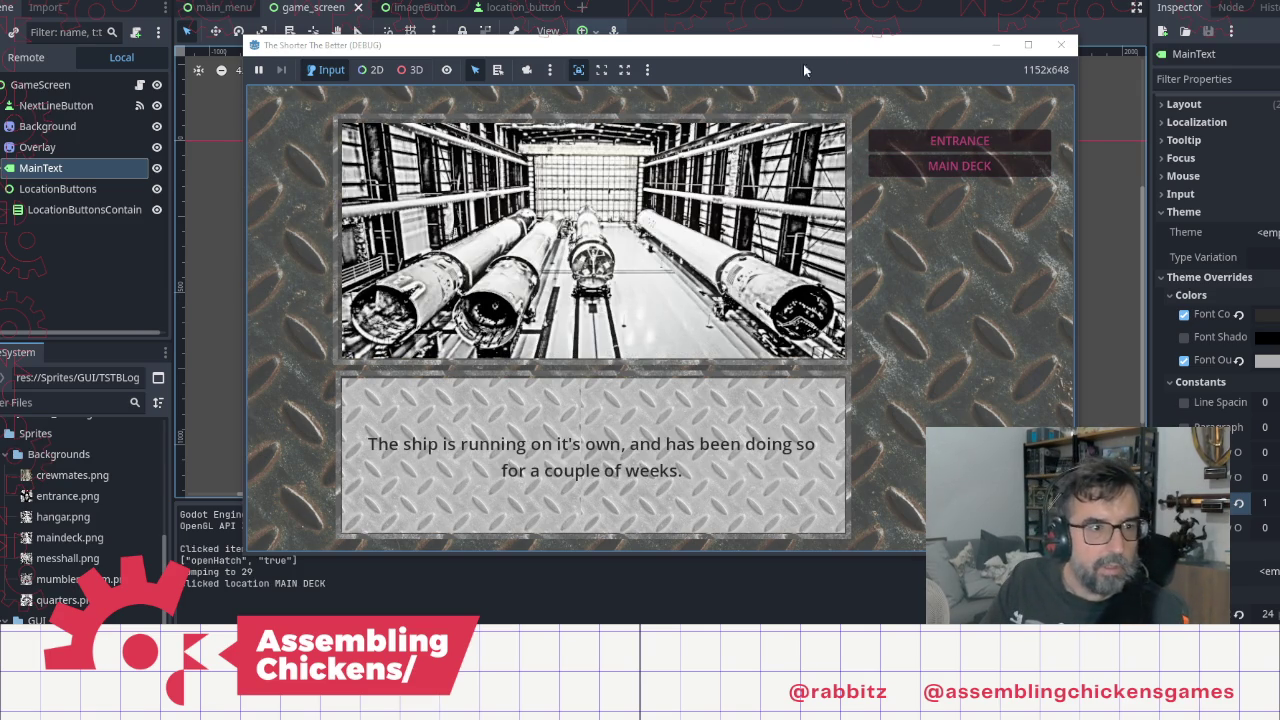
click(1061, 45)
click(515, 9)
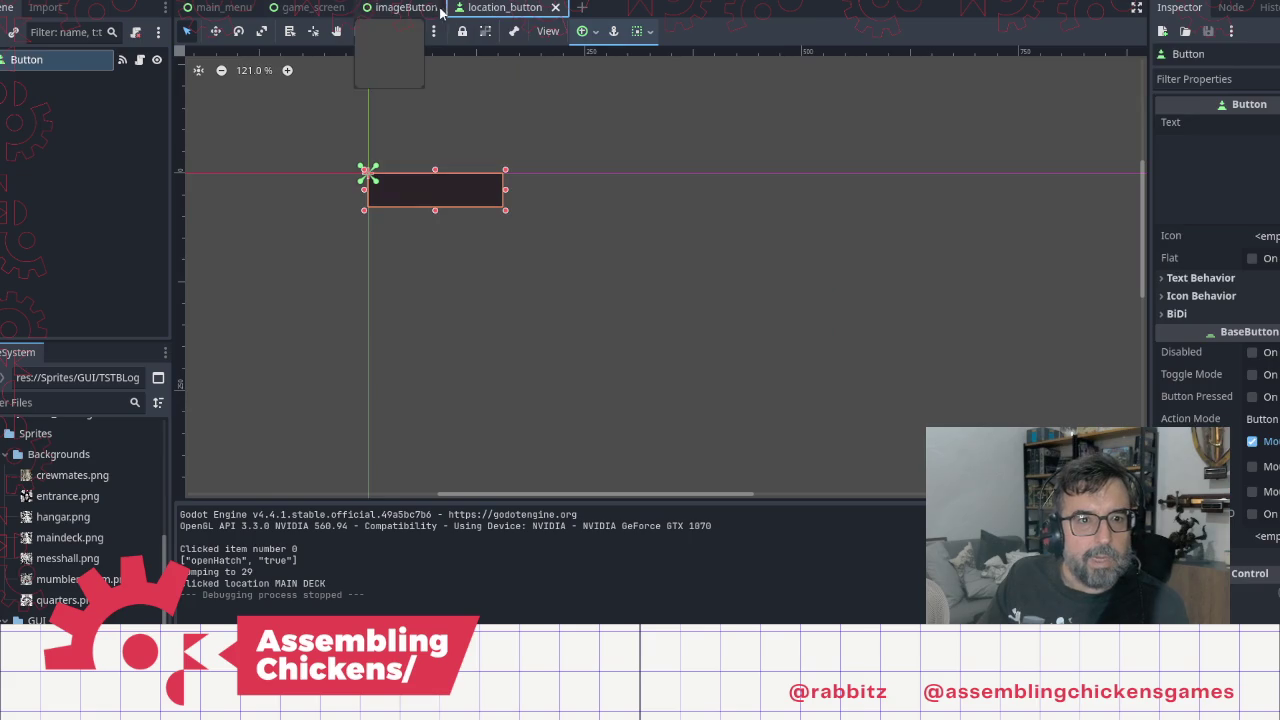
Step: Set the location_button Button's Modulate colour to ffffff (white)
click(420, 8)
click(510, 8)
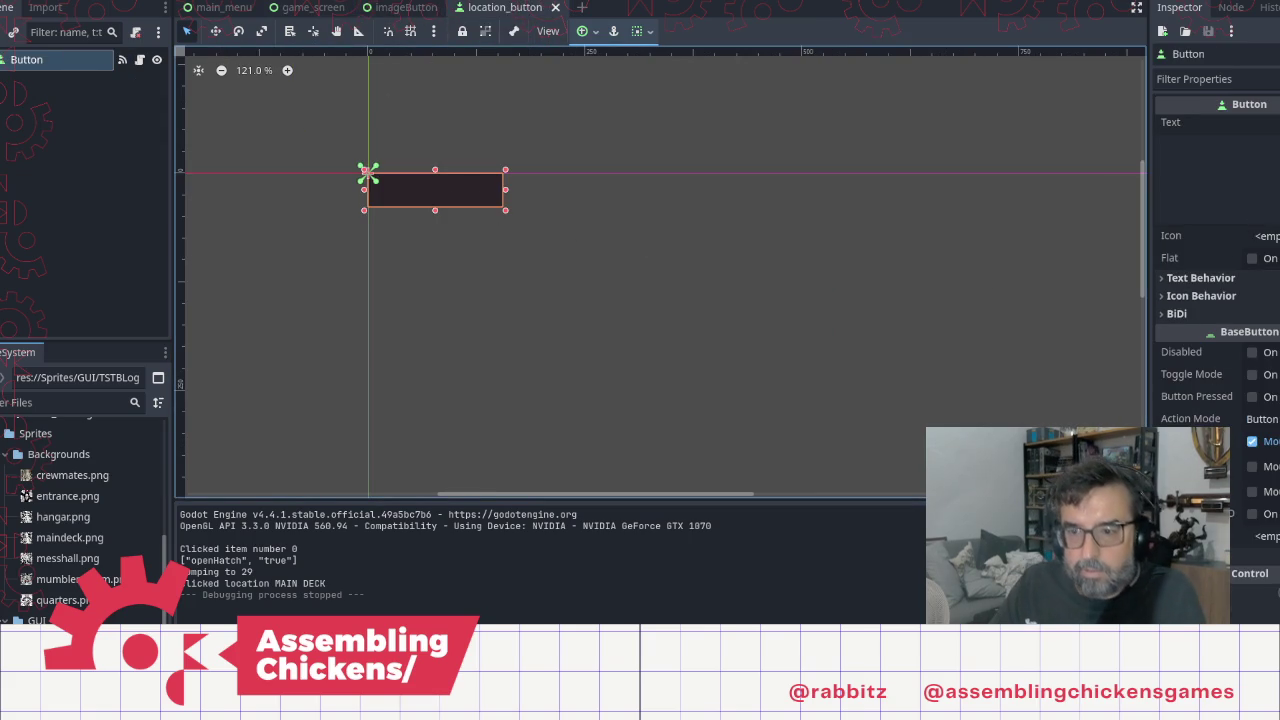
scroll(1240, 530, down, 8)
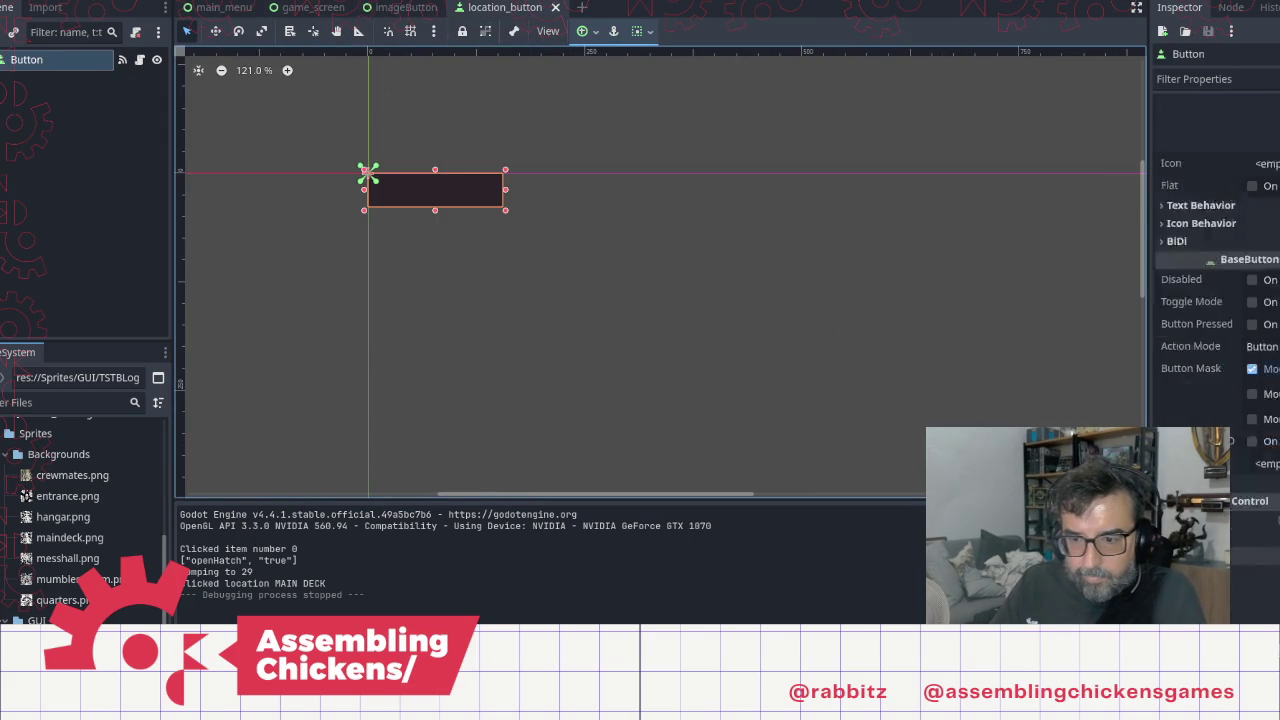
click(1264, 407)
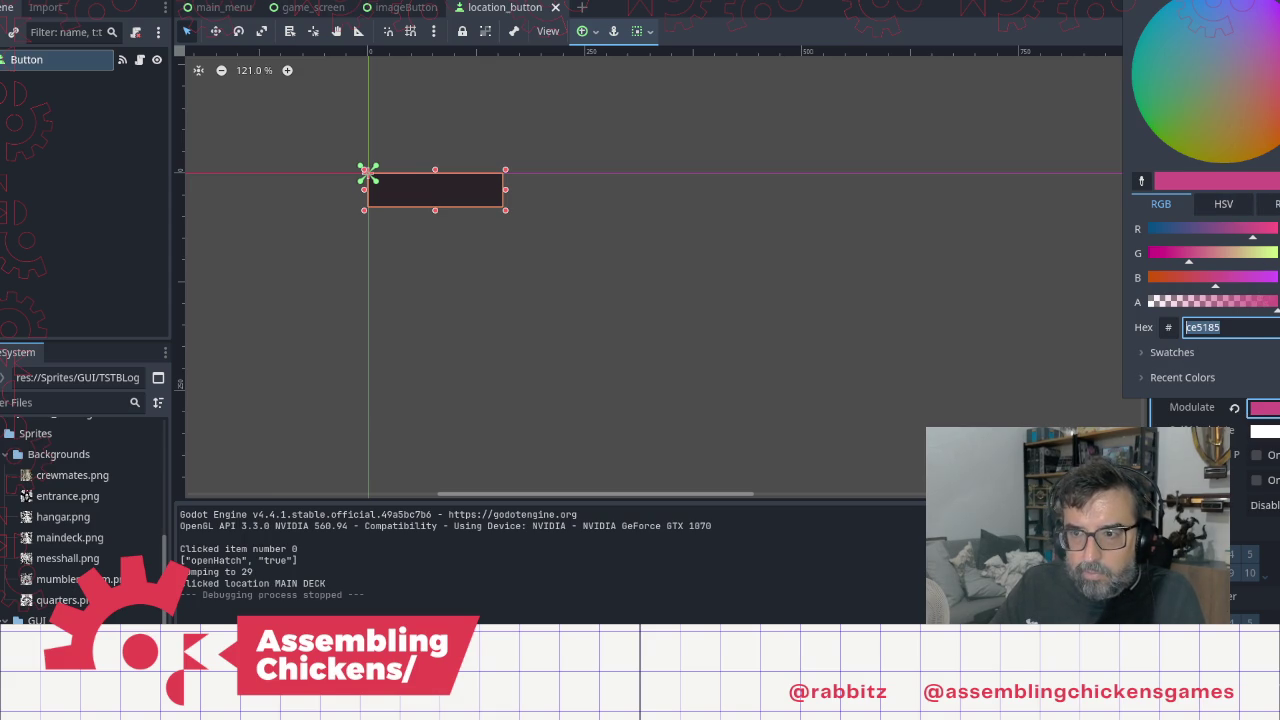
text(ffffff)
key(Return)
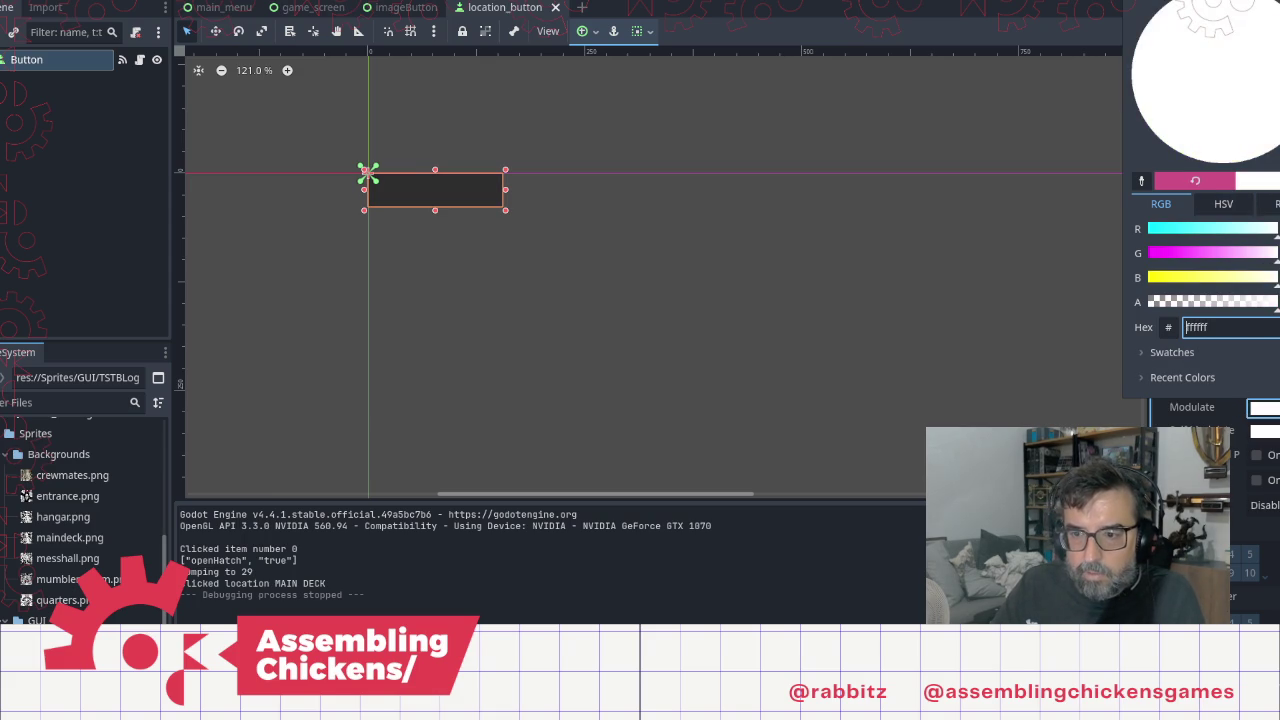
key(Escape)
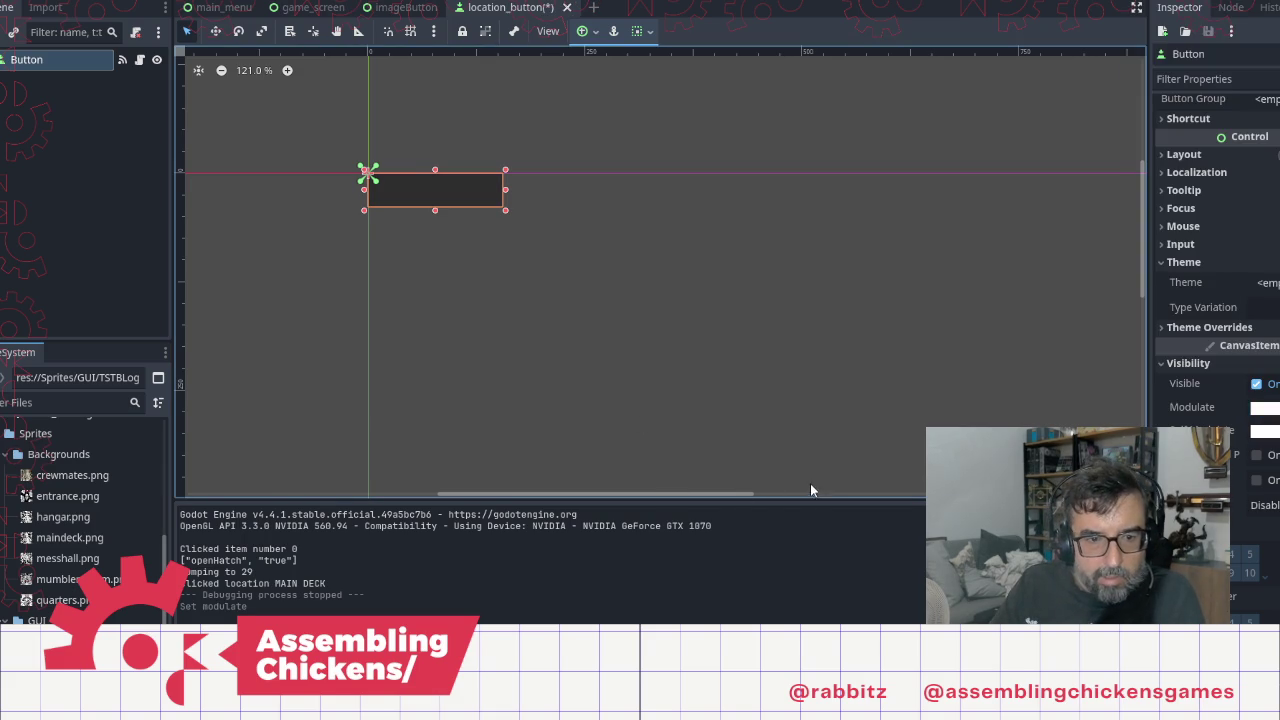
Step: Assign a new CanvasTexture as the Button's icon
right_click(65, 70)
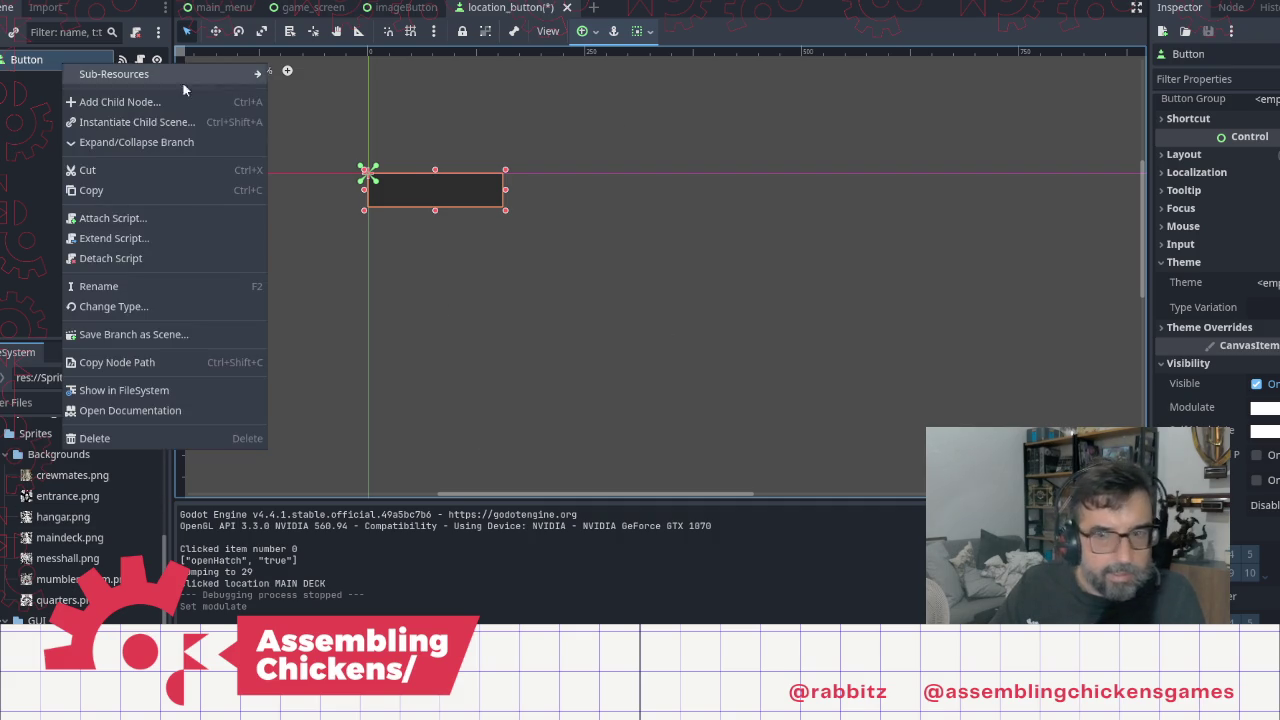
scroll(1265, 200, up, 5)
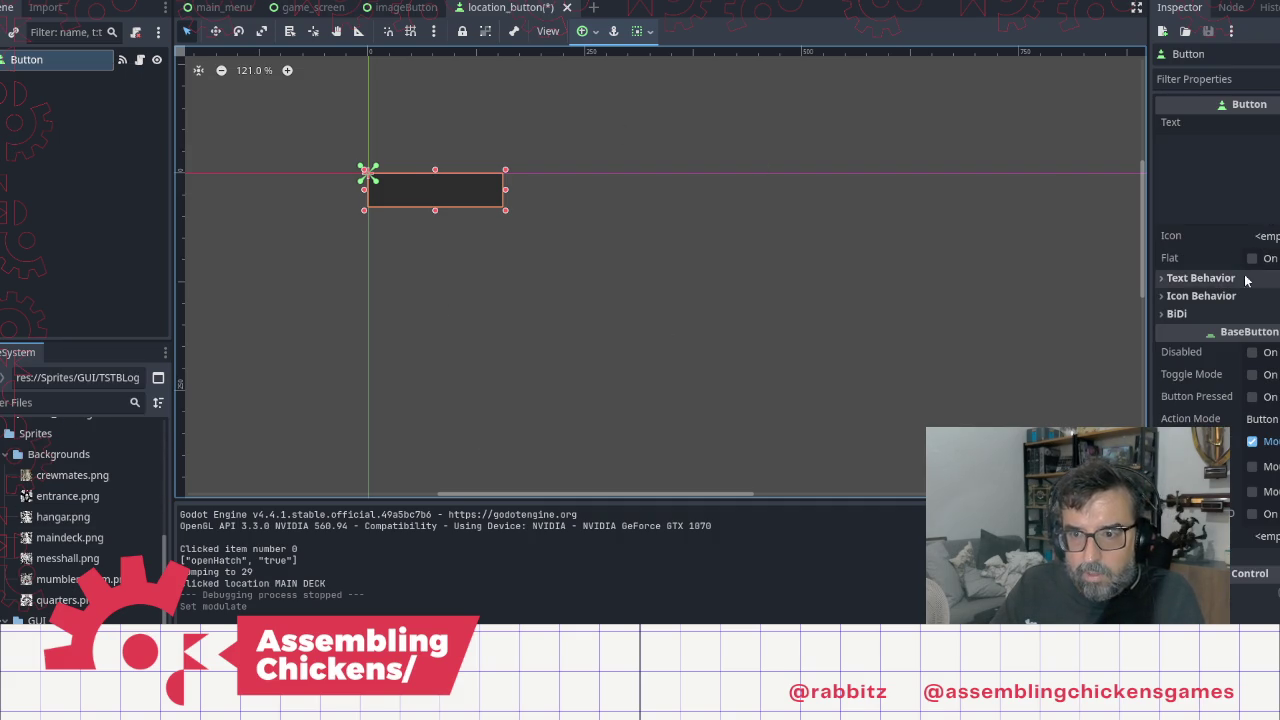
click(1268, 236)
click(1268, 236)
click(1268, 236)
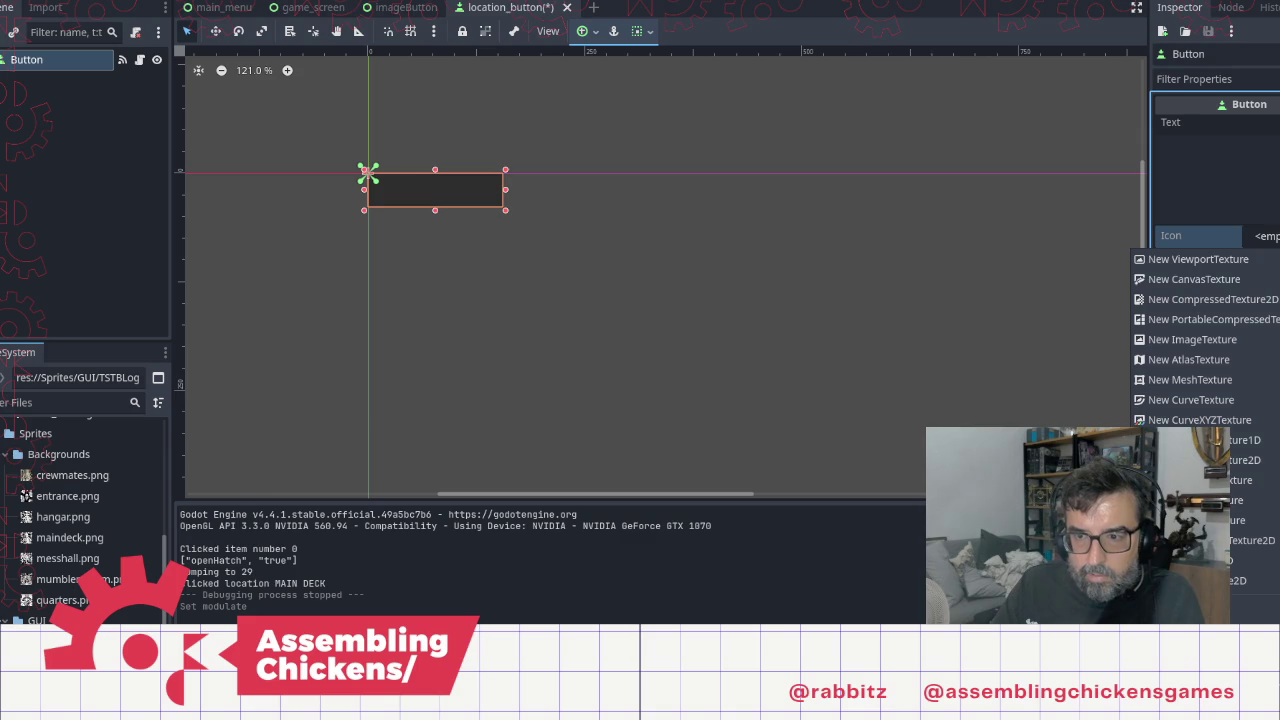
click(1198, 281)
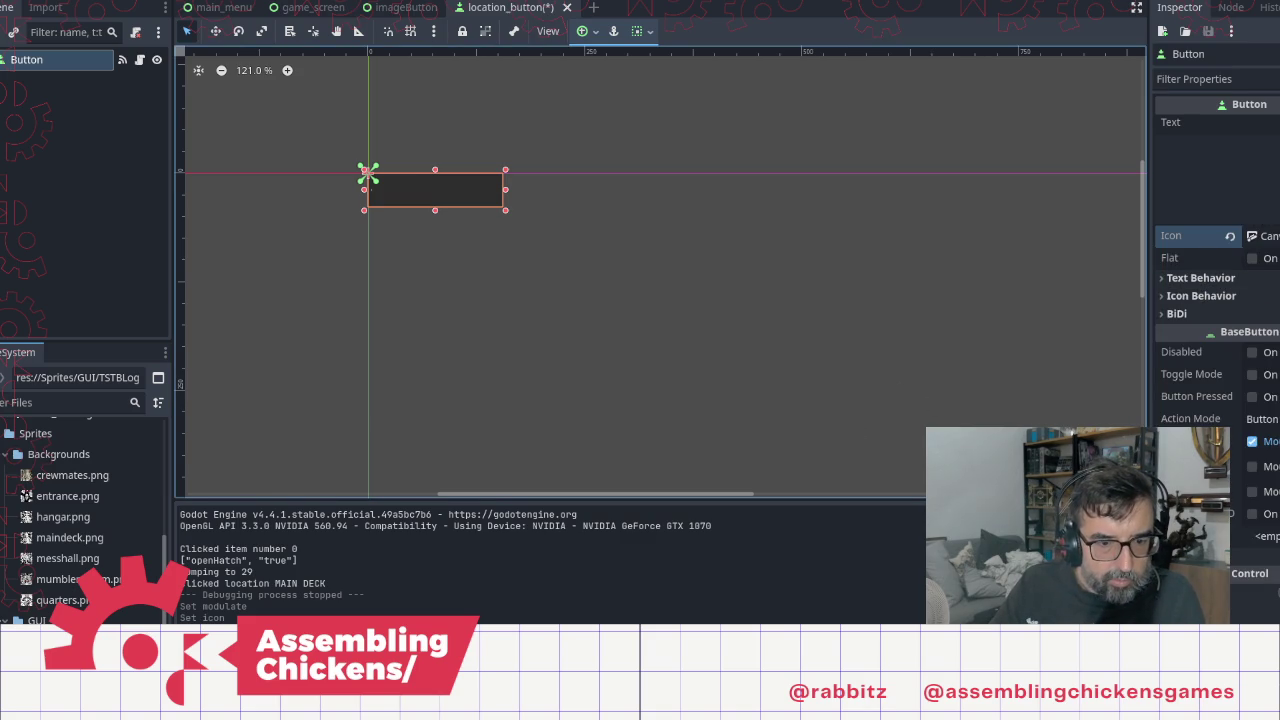
key(alt+Tab)
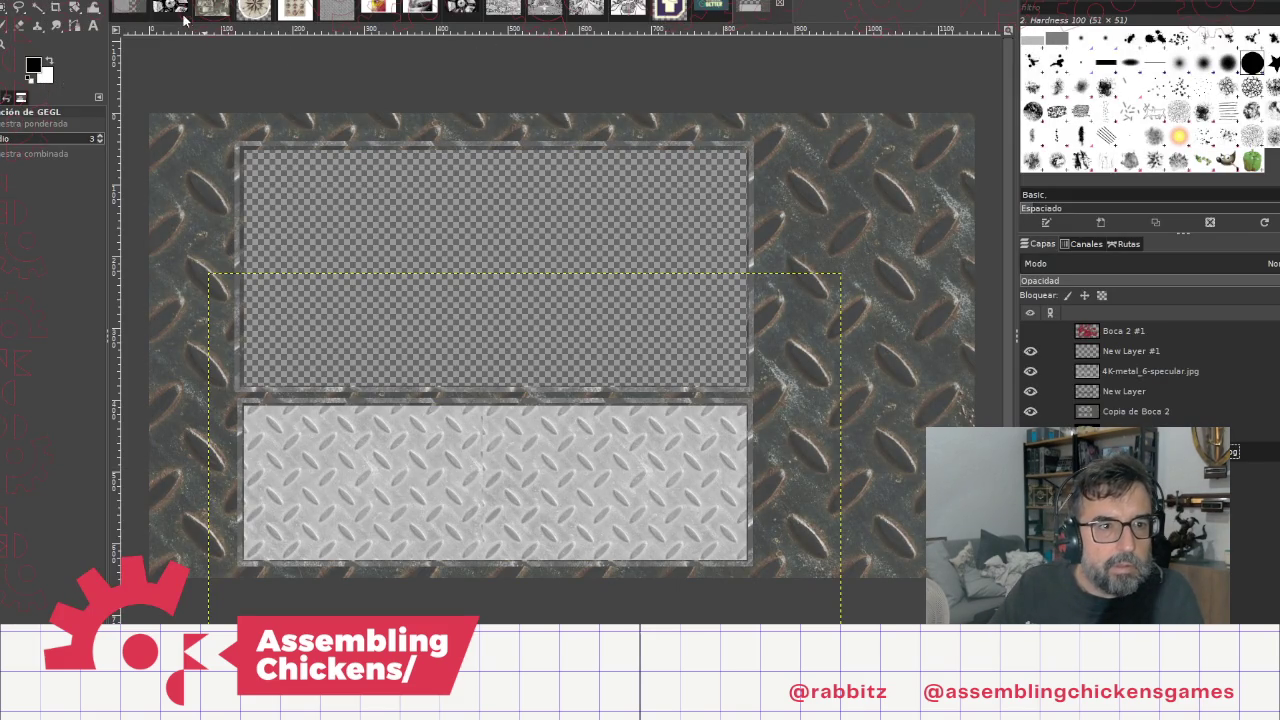
click(342, 8)
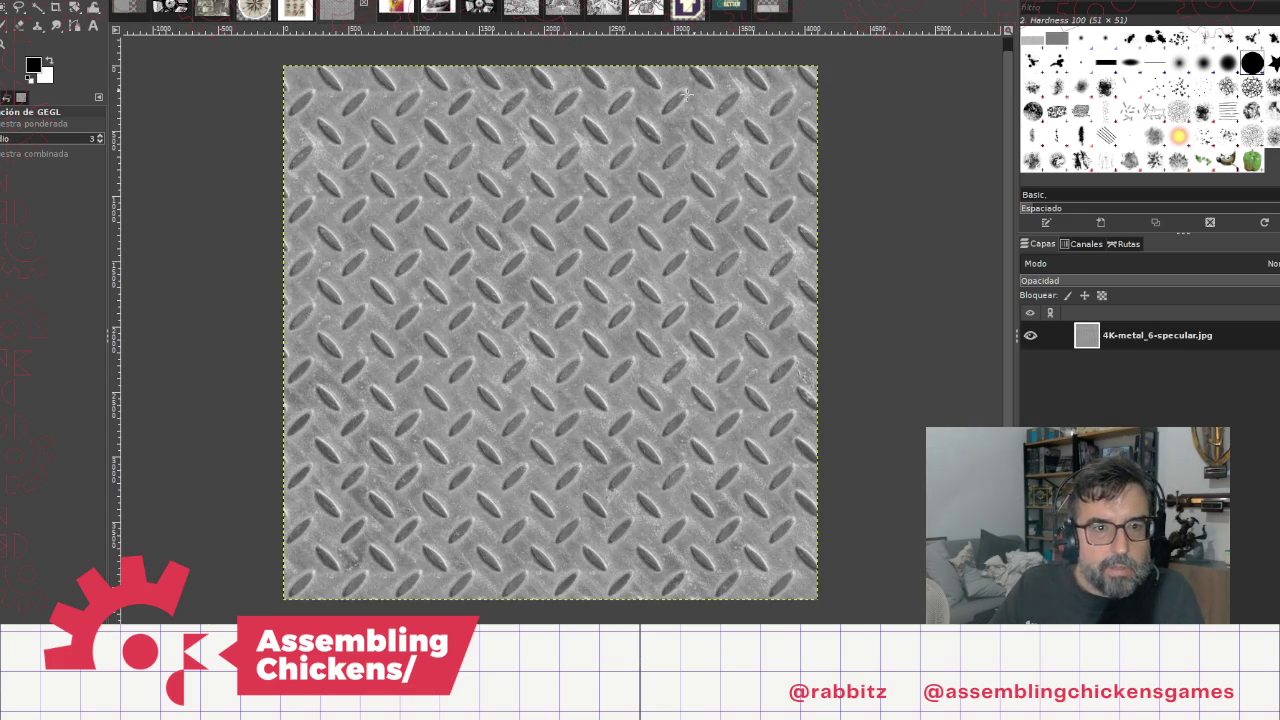
click(20, 2)
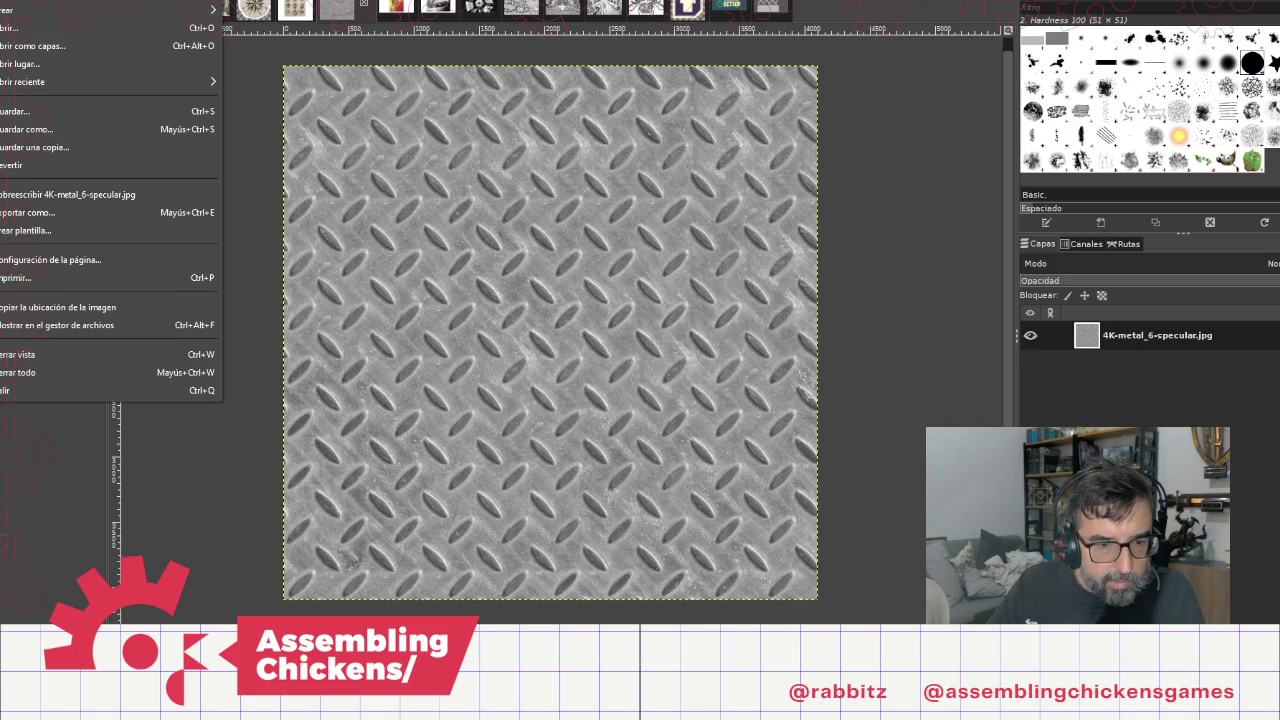
key(Escape)
key(alt+Tab)
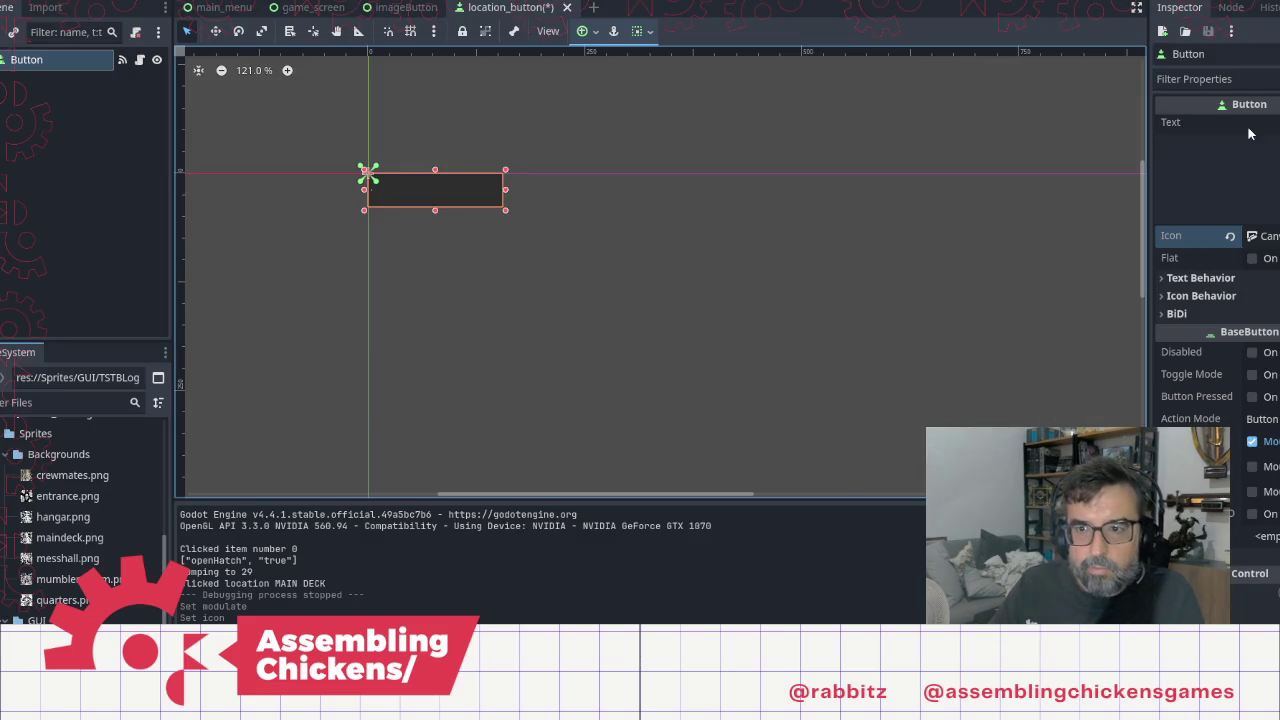
Step: Expand the icon CanvasTexture's Diffuse settings and locate 4K-metal_6-diffuse.jpg in FileSystem
click(1264, 236)
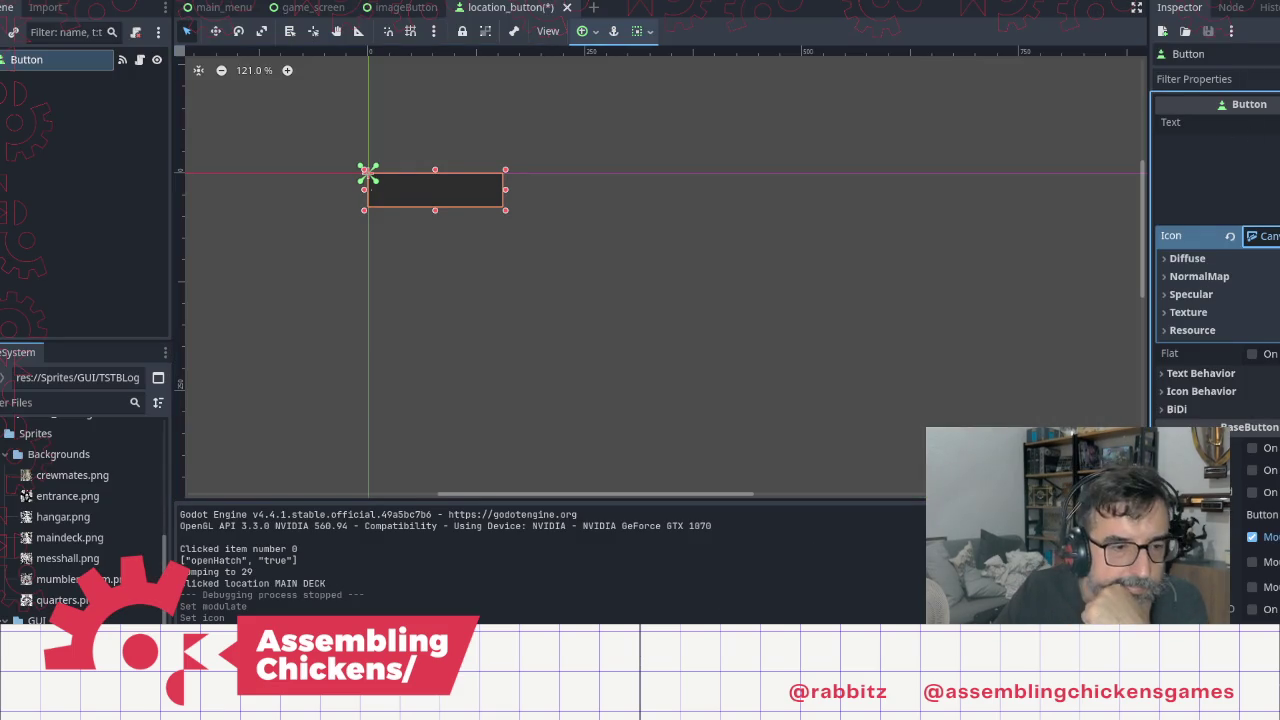
click(1170, 258)
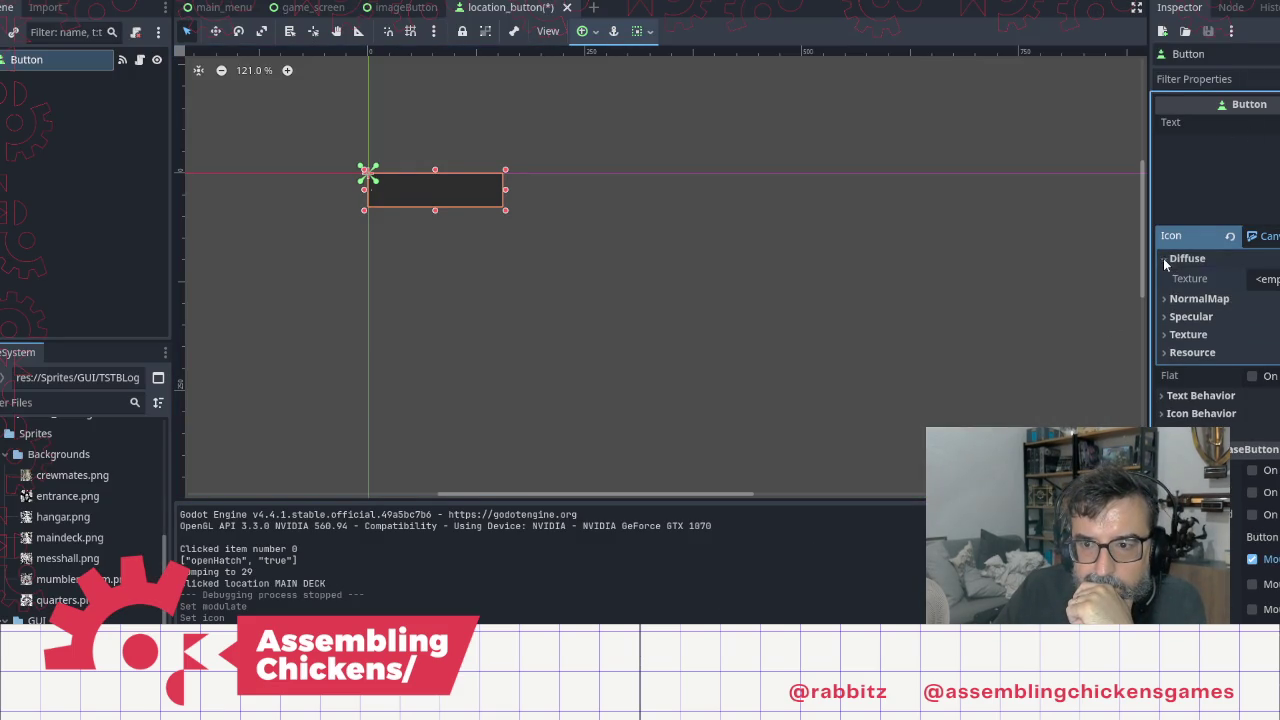
click(1264, 279)
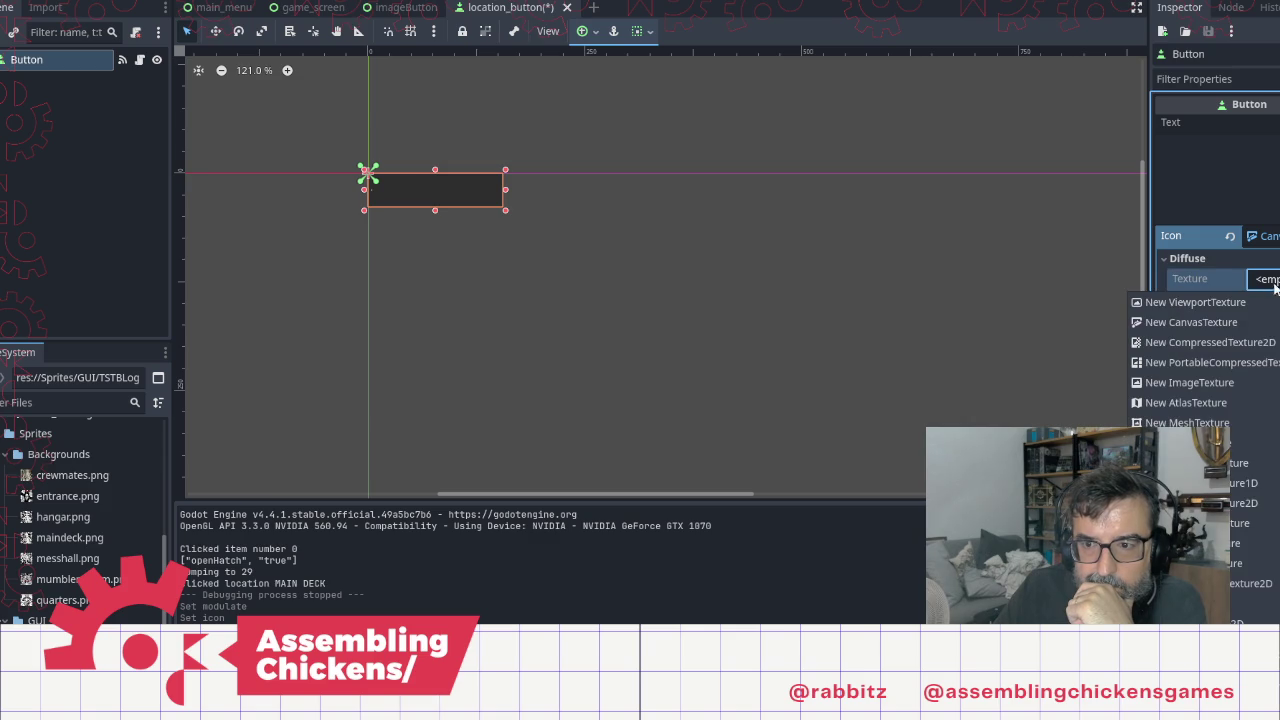
click(1135, 322)
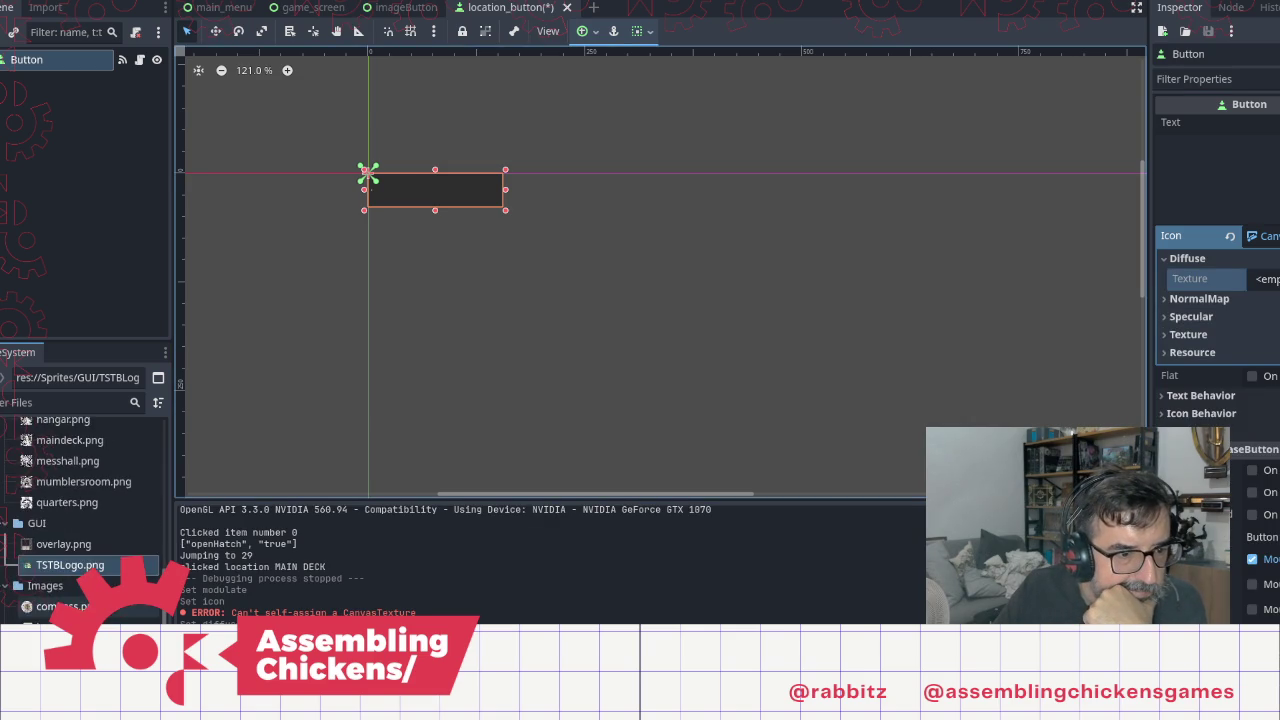
scroll(60, 540, down, 1)
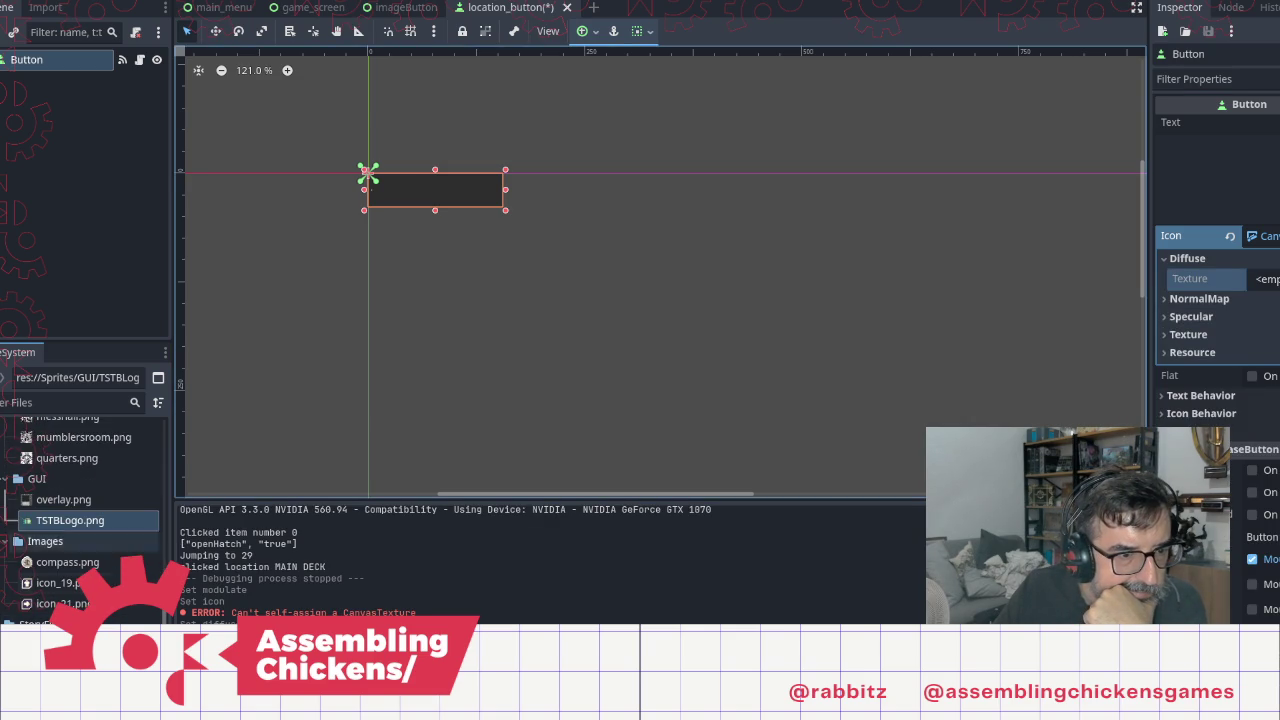
scroll(28, 528, up, 6)
scroll(28, 528, down, 6)
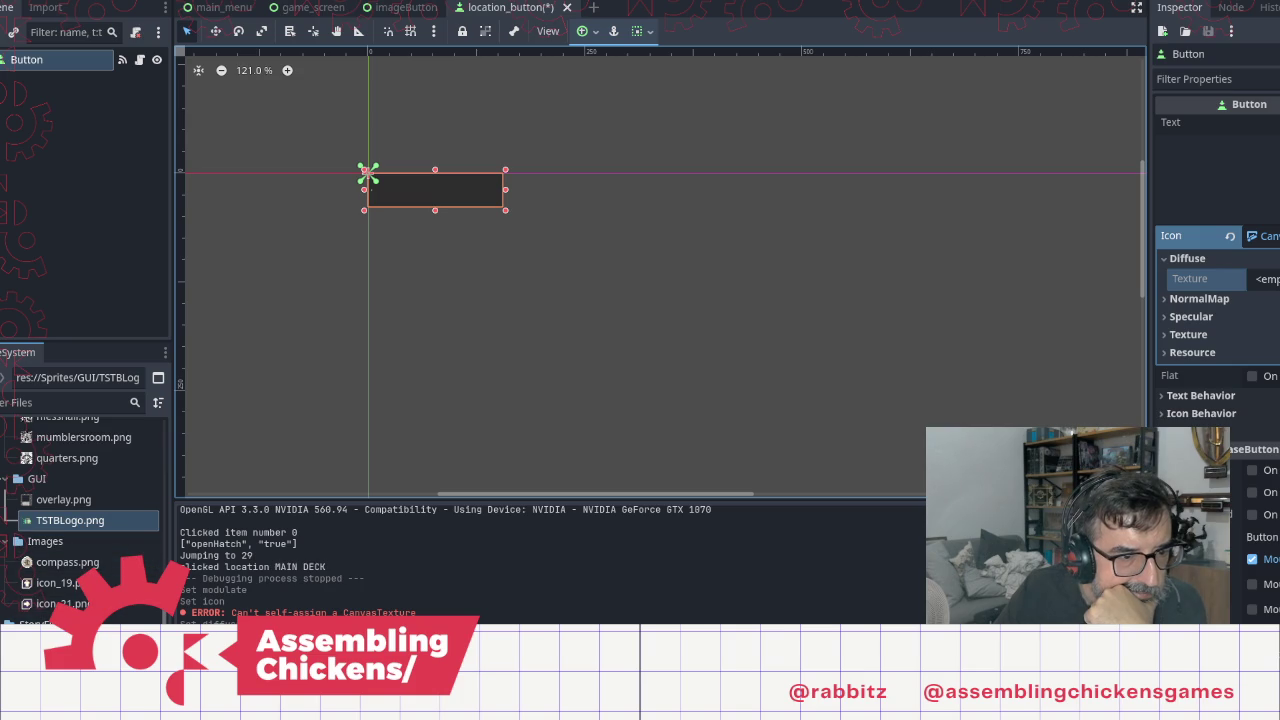
scroll(72, 537, down, 3)
click(74, 527)
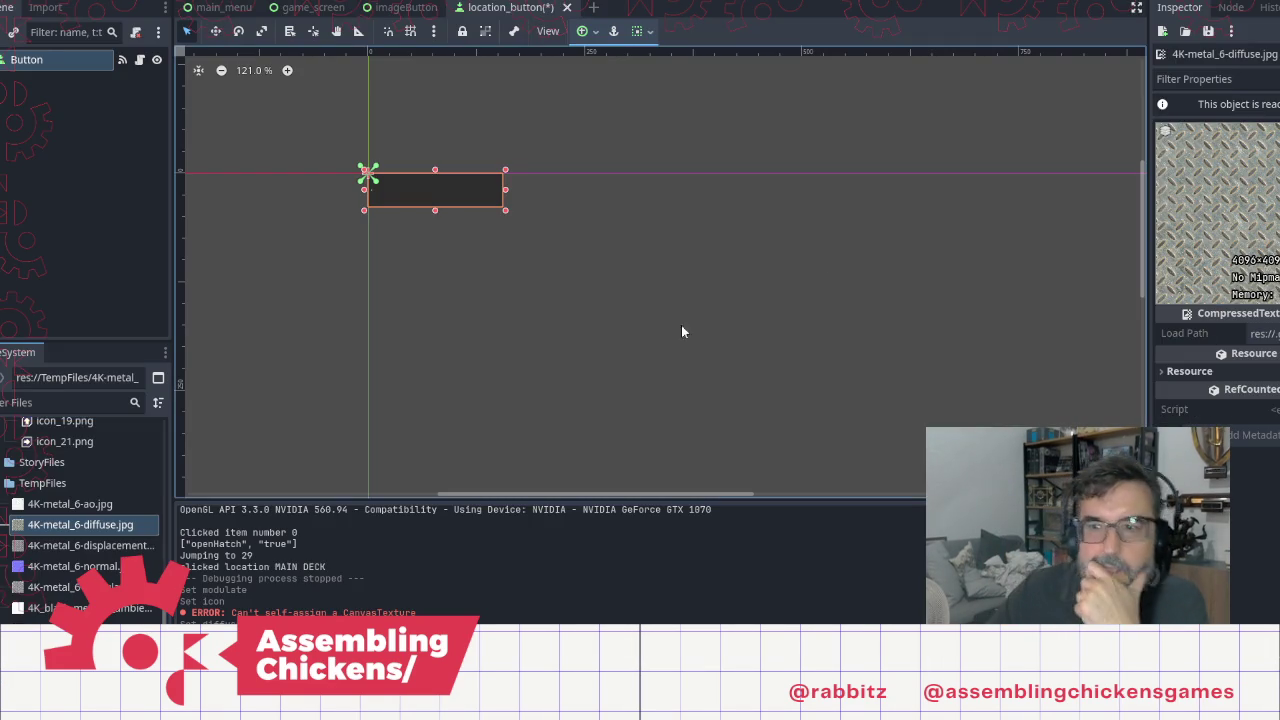
Step: Drag 4K-metal_6-diffuse.jpg into the icon CanvasTexture's Diffuse Texture slot
click(47, 59)
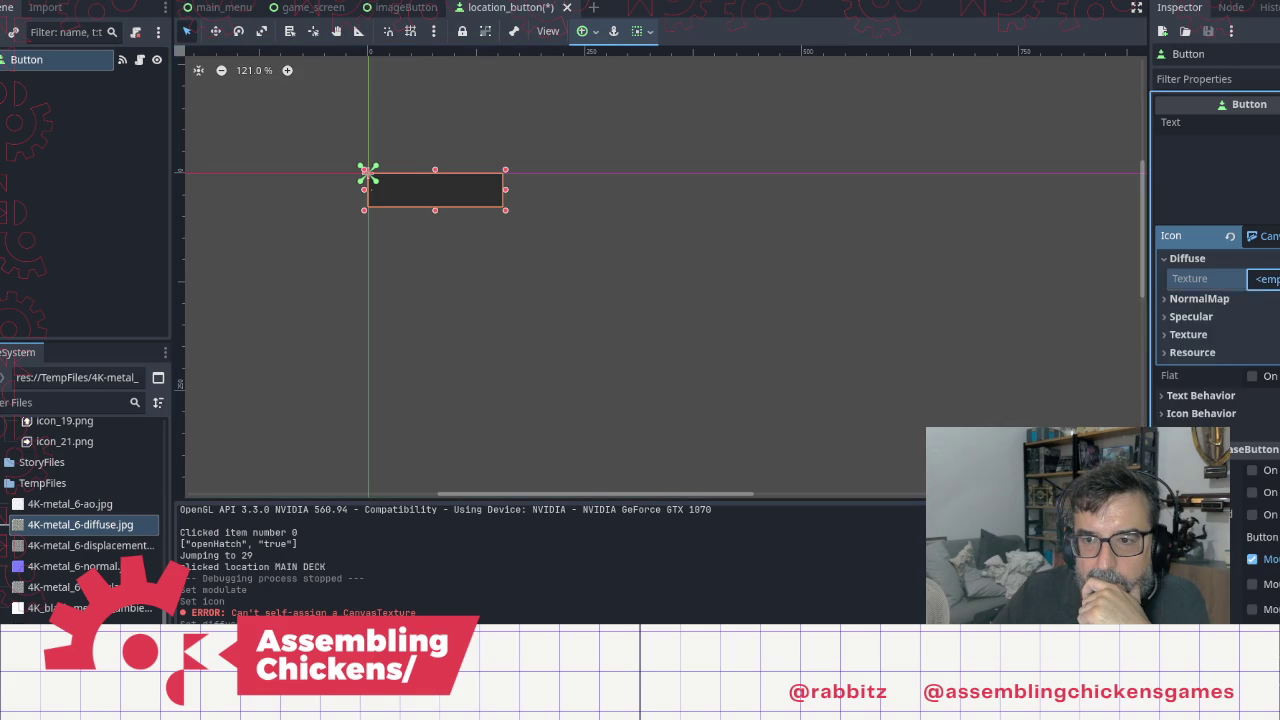
click(1265, 279)
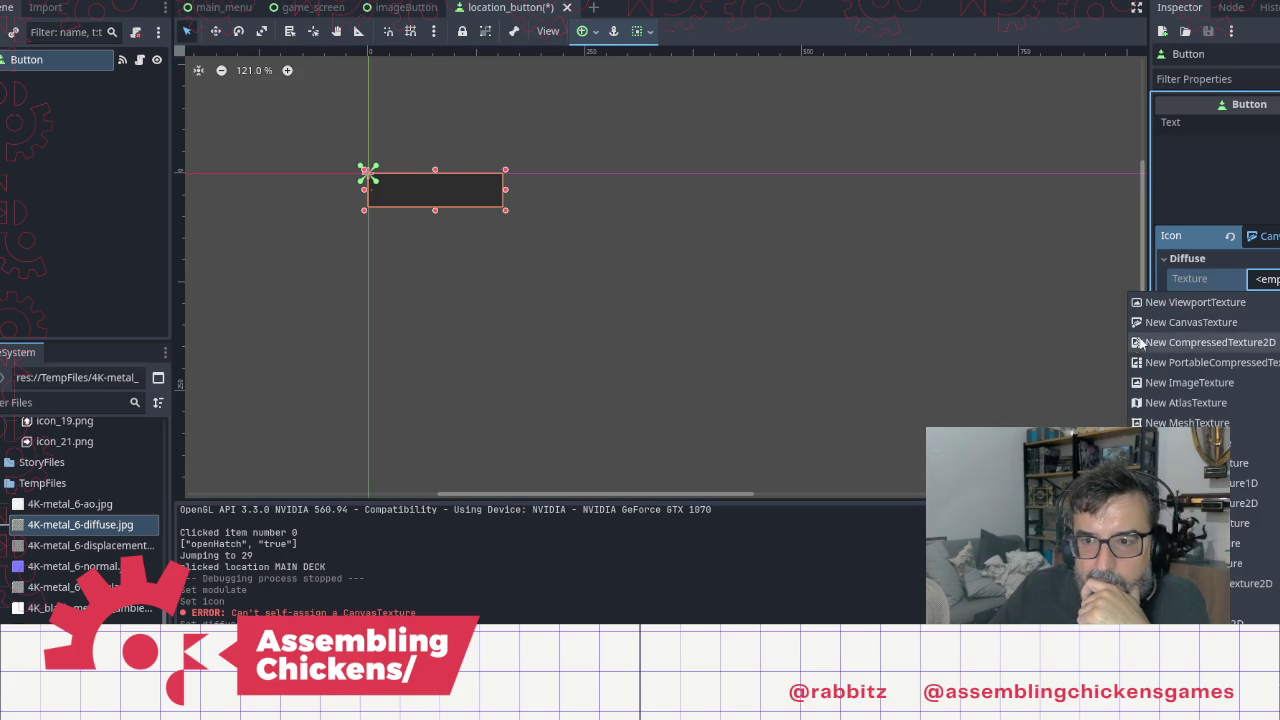
click(1190, 323)
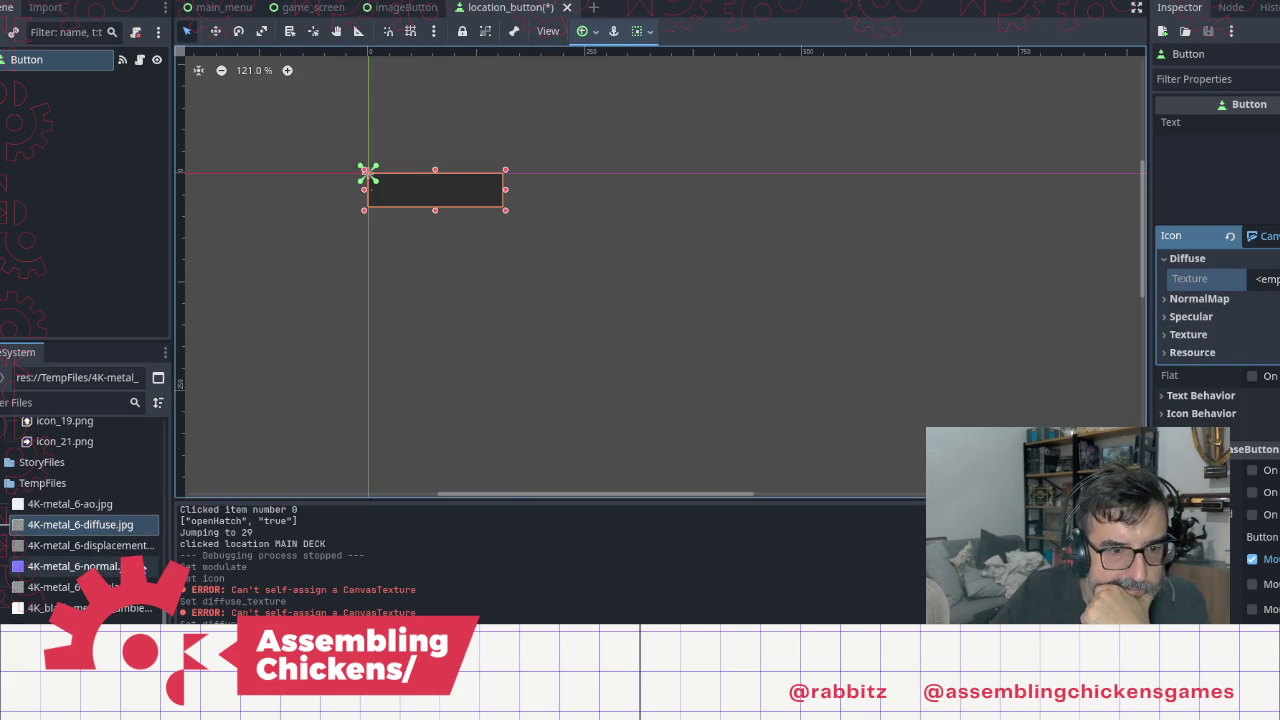
drag(80, 524, 90, 532)
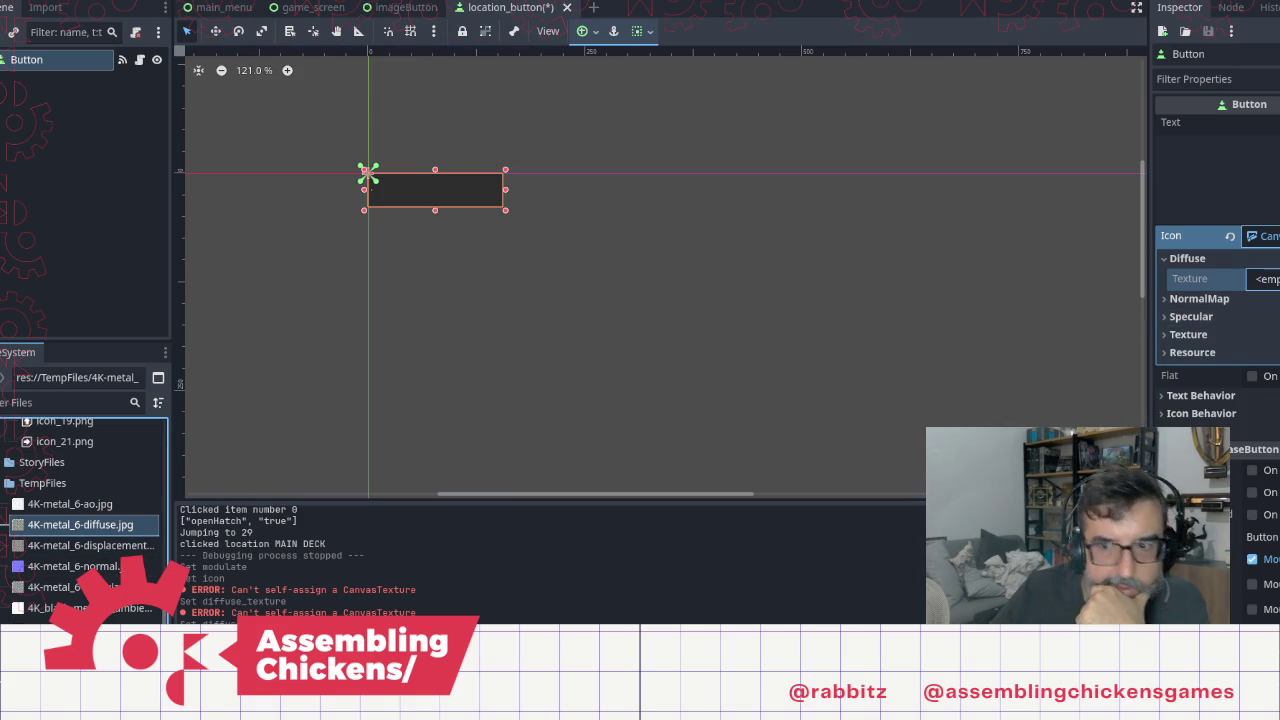
drag(1265, 283, 1265, 286)
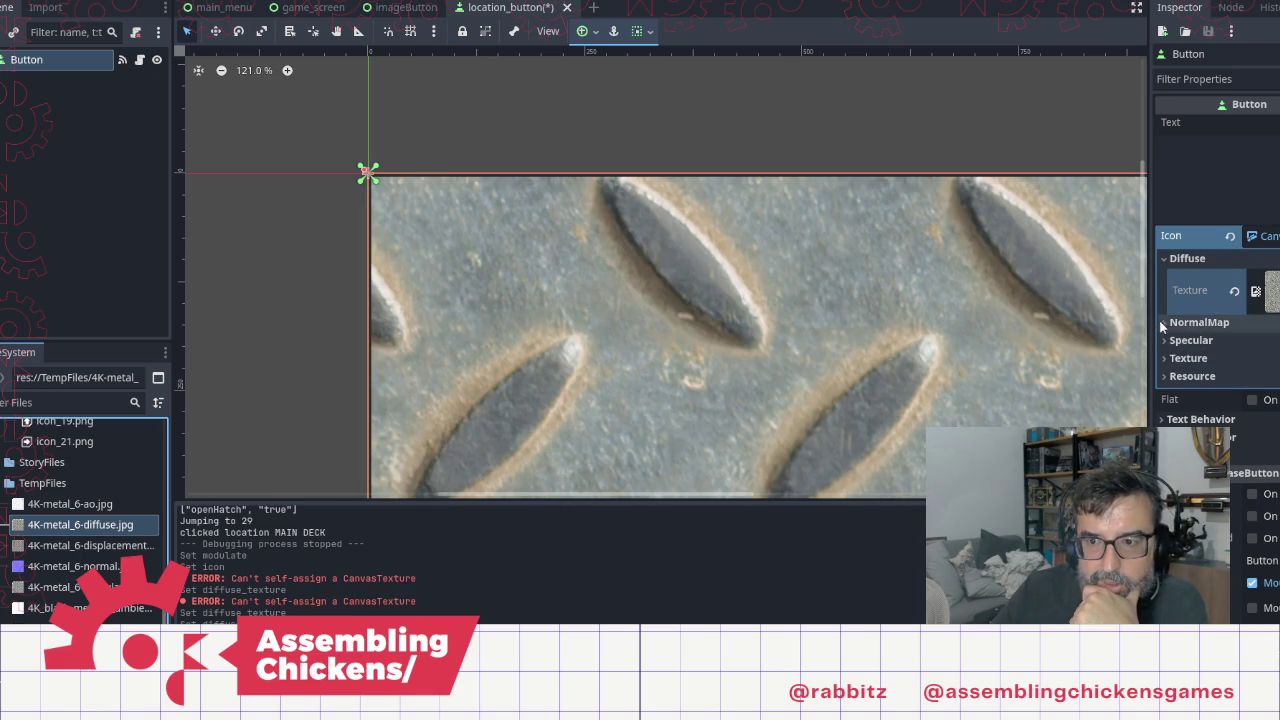
click(1199, 322)
mouse_move(72, 566)
mouse_down()
mouse_move(1265, 428)
mouse_move(1268, 344)
mouse_up()
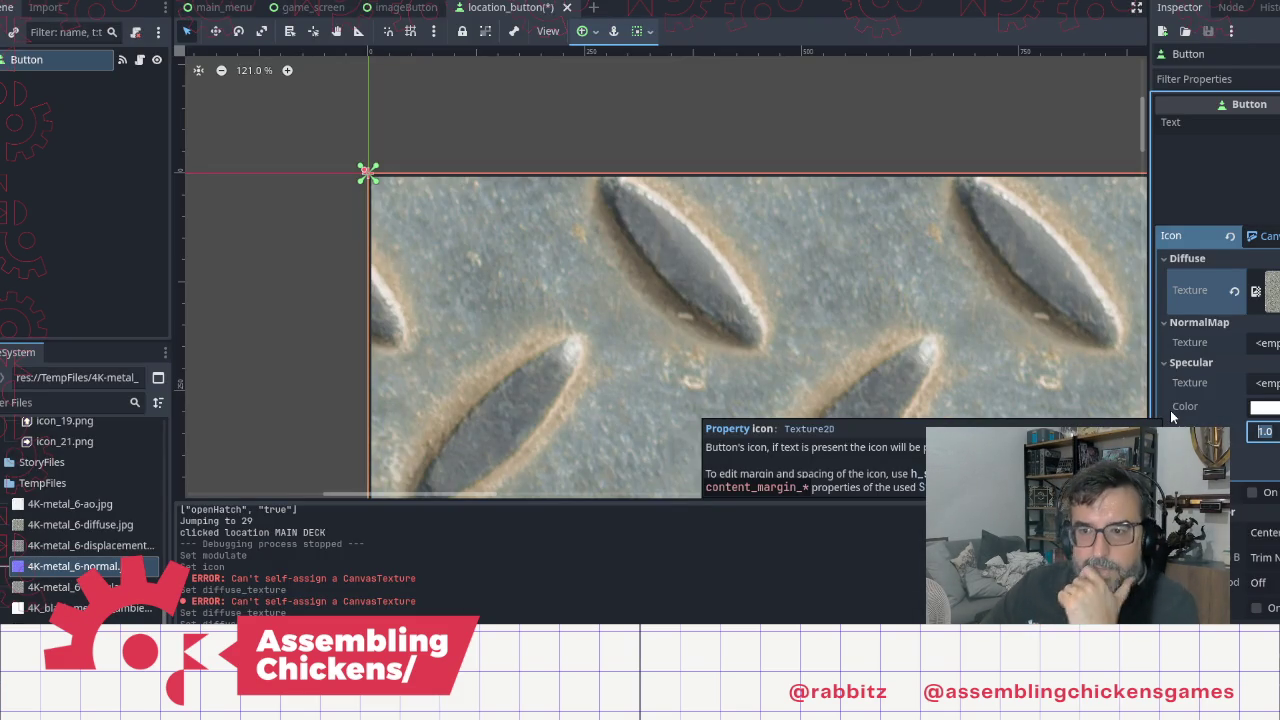
scroll(1171, 400, down, 3)
click(1171, 307)
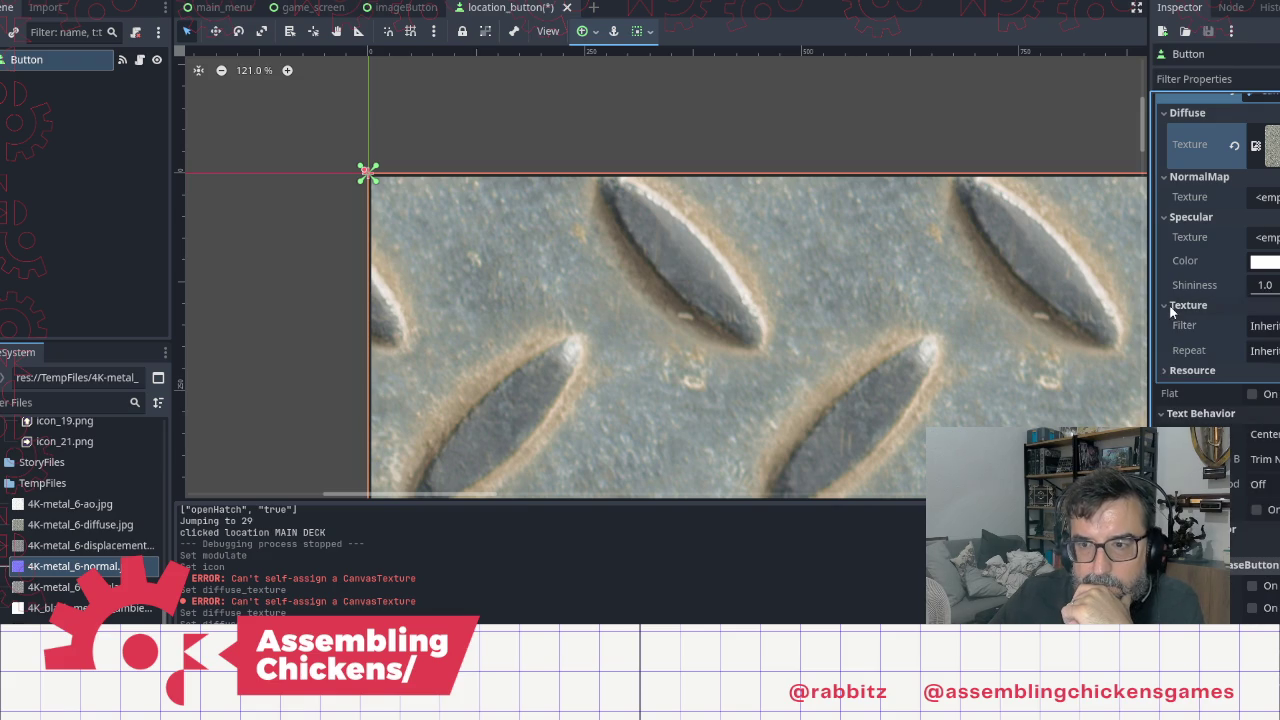
click(1167, 370)
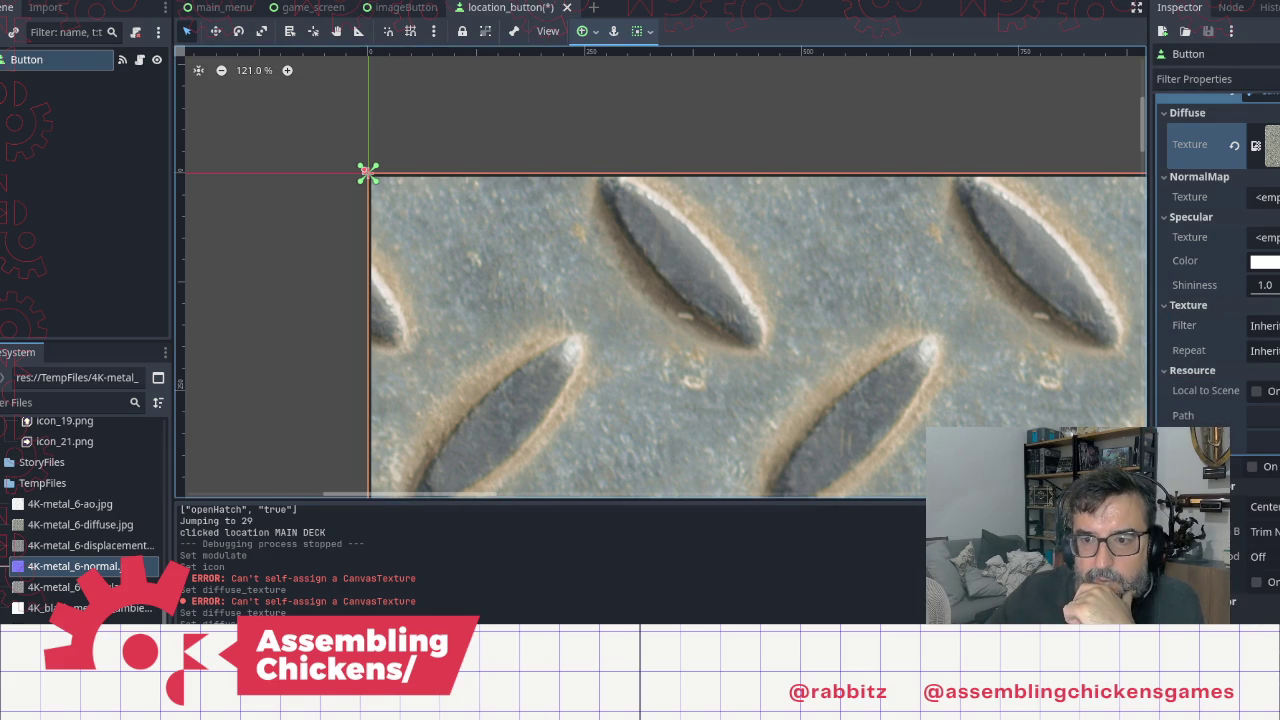
scroll(1104, 430, down, 4)
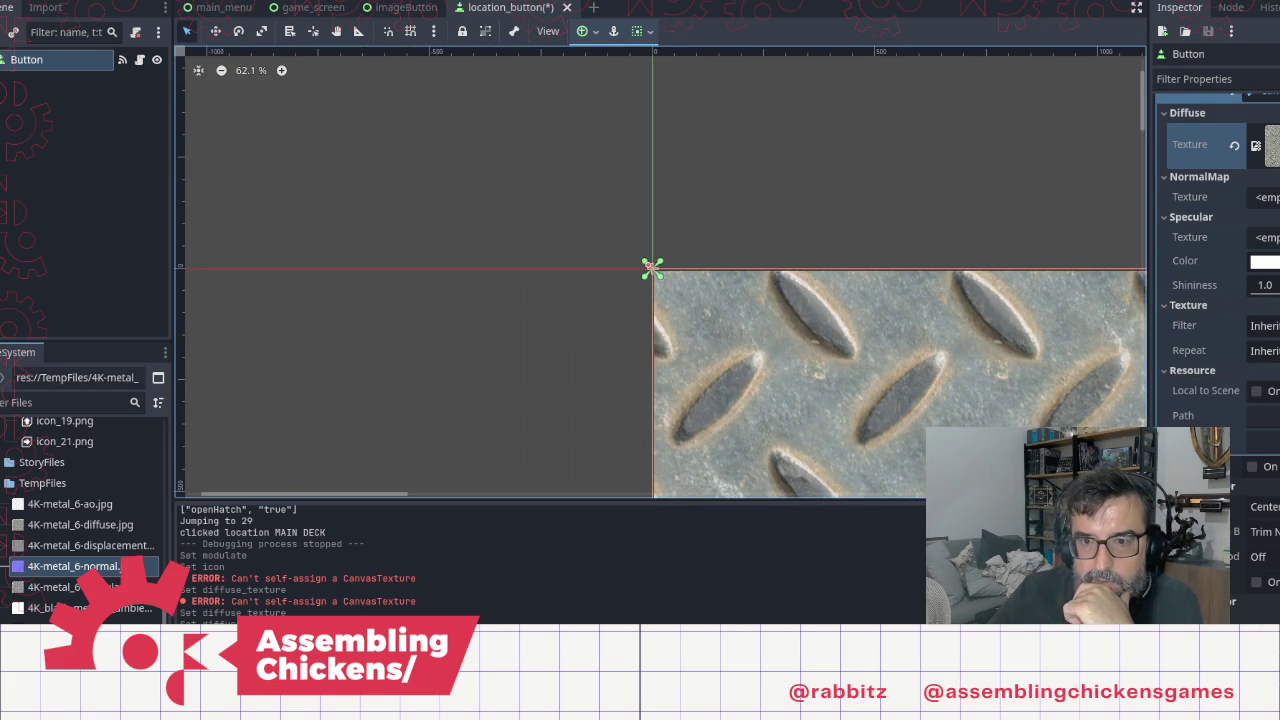
mouse_move(620, 300)
mouse_down()
mouse_move(611, 311)
mouse_move(261, 163)
mouse_move(271, 158)
mouse_up()
scroll(431, 432, down, 1)
scroll(1225, 330, down, 10)
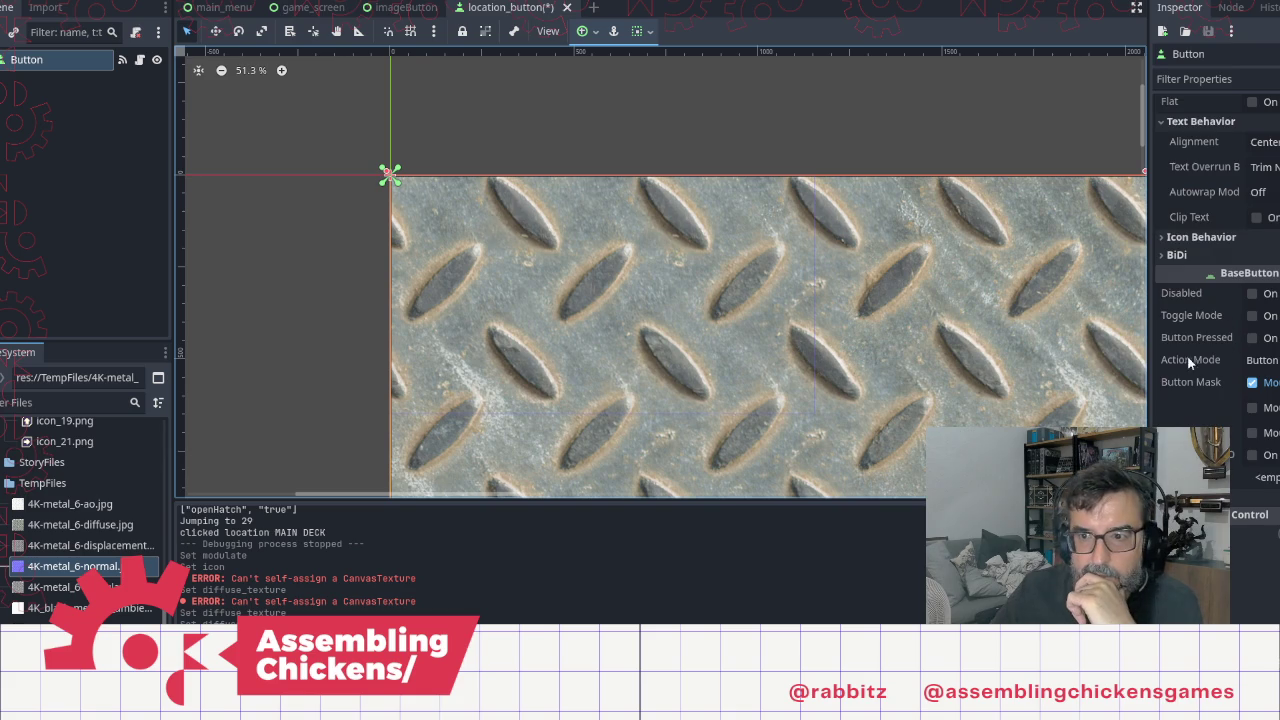
scroll(1188, 362, up, 10)
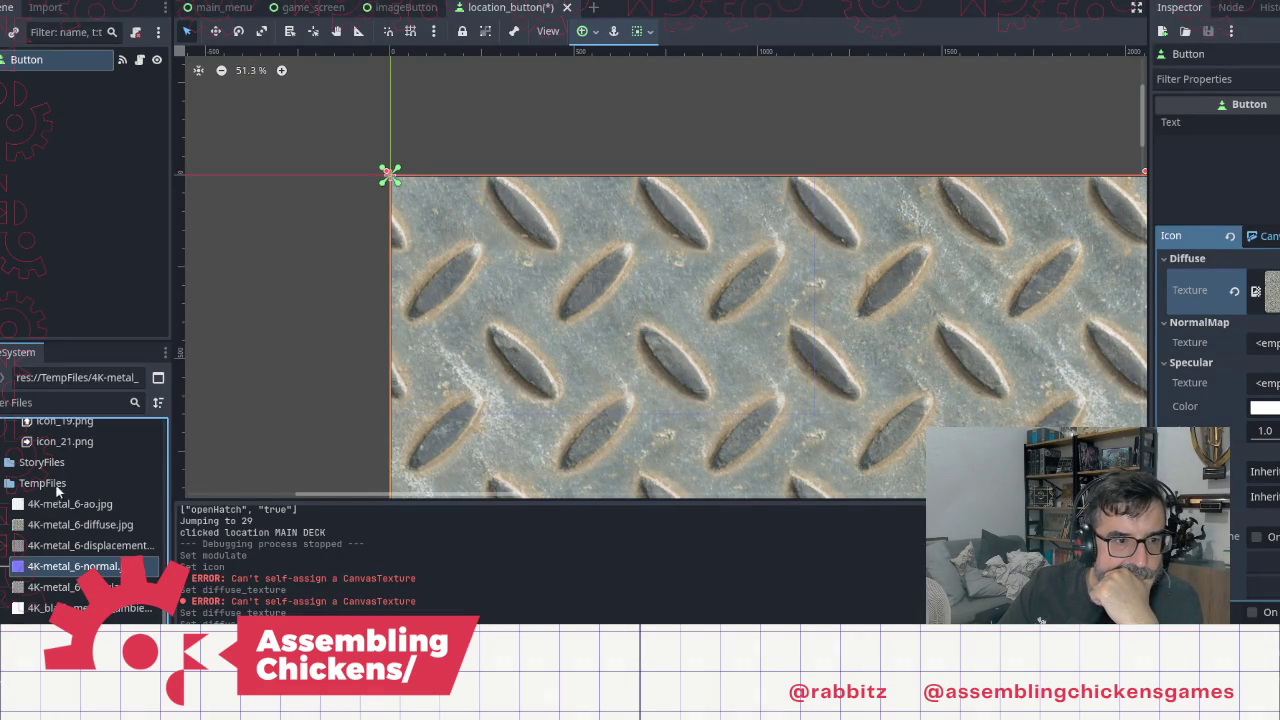
click(88, 546)
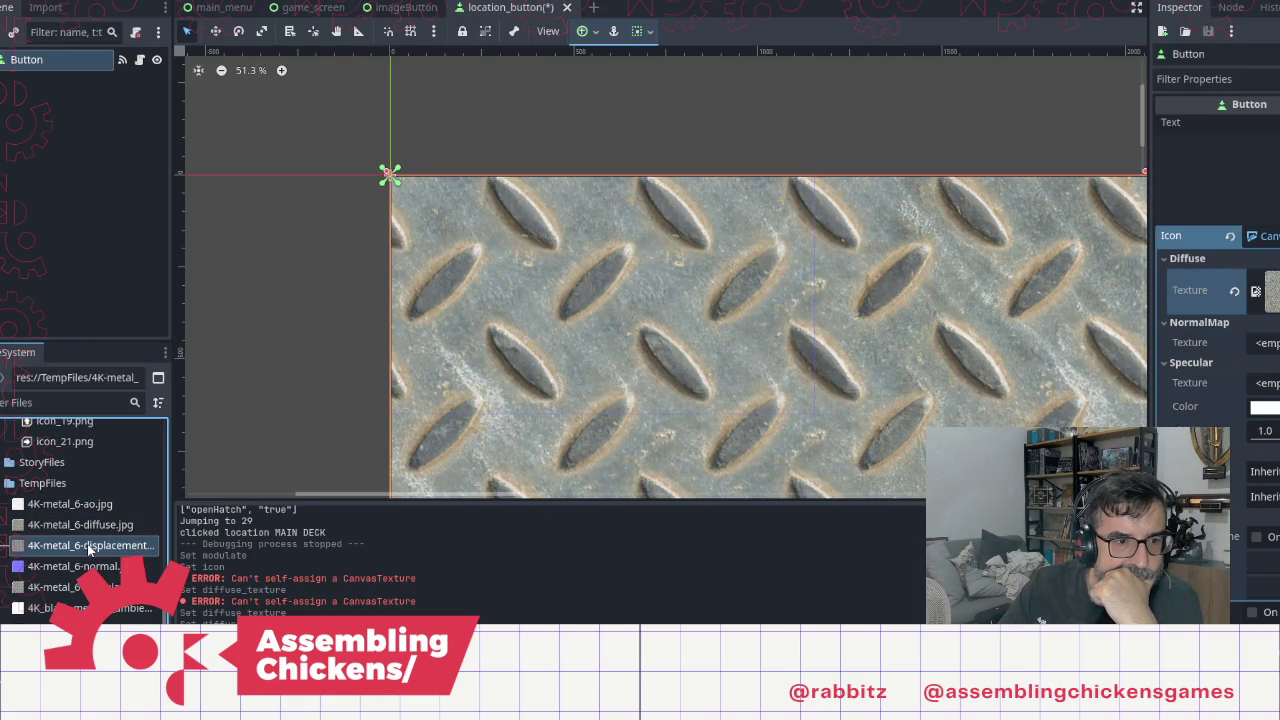
click(76, 566)
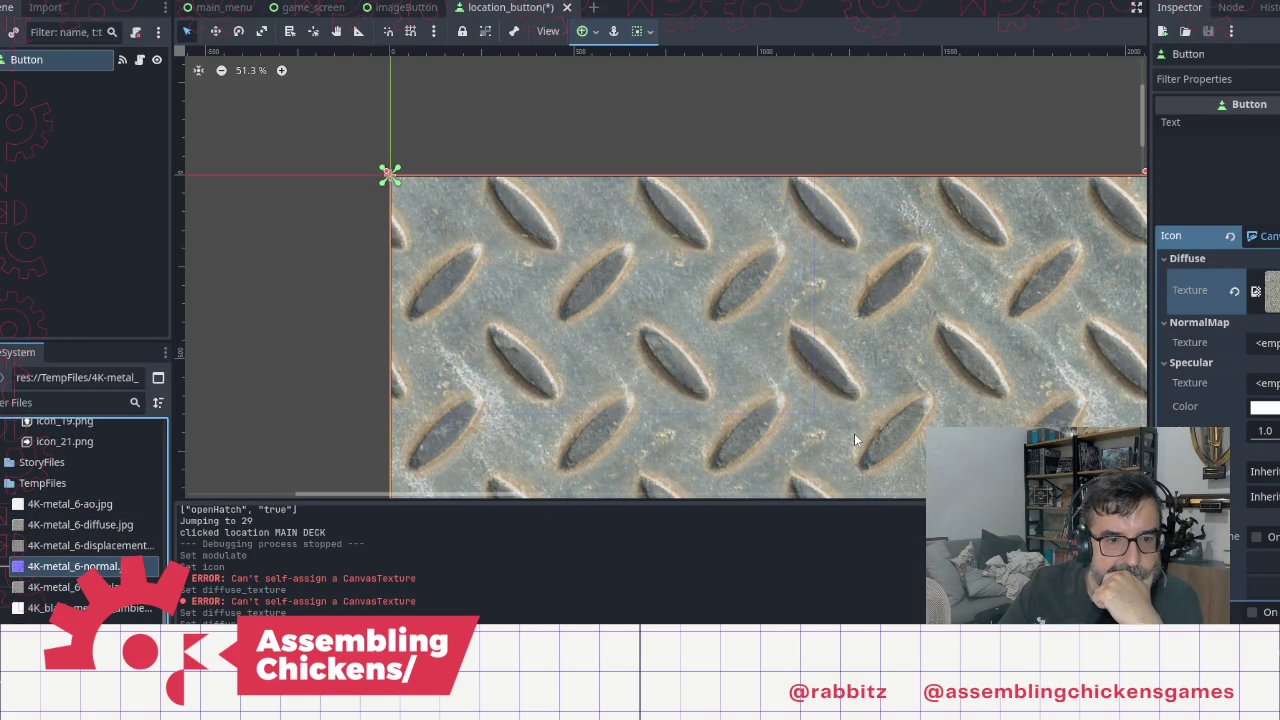
drag(854, 433, 854, 433)
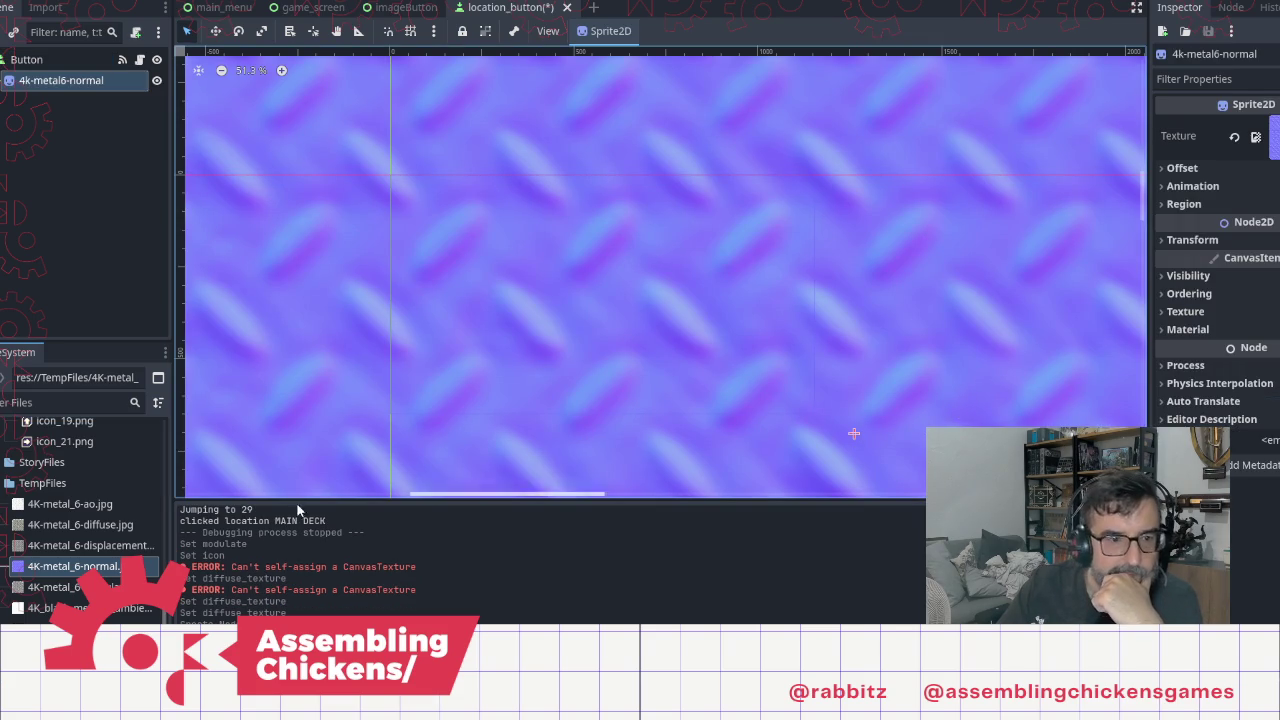
Step: Assign 4K-metal_6-normal.jpg as the Button icon's NormalMap texture
click(42, 62)
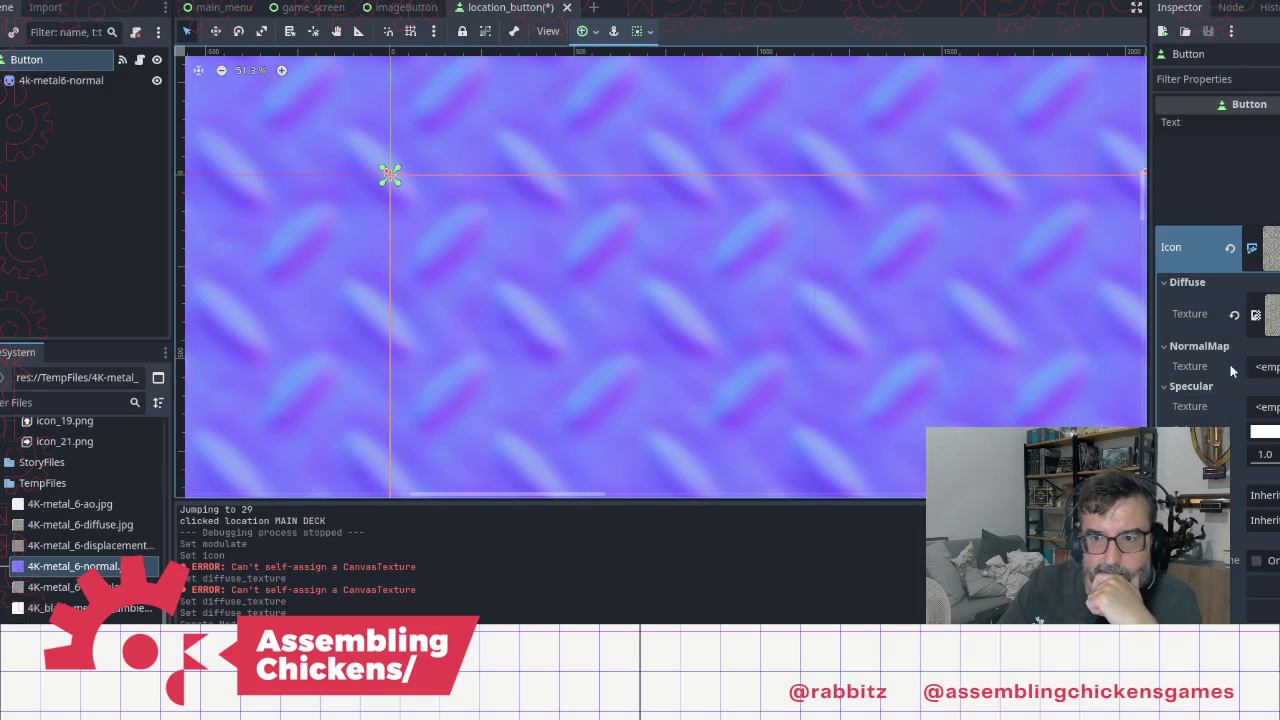
drag(65, 572, 396, 600)
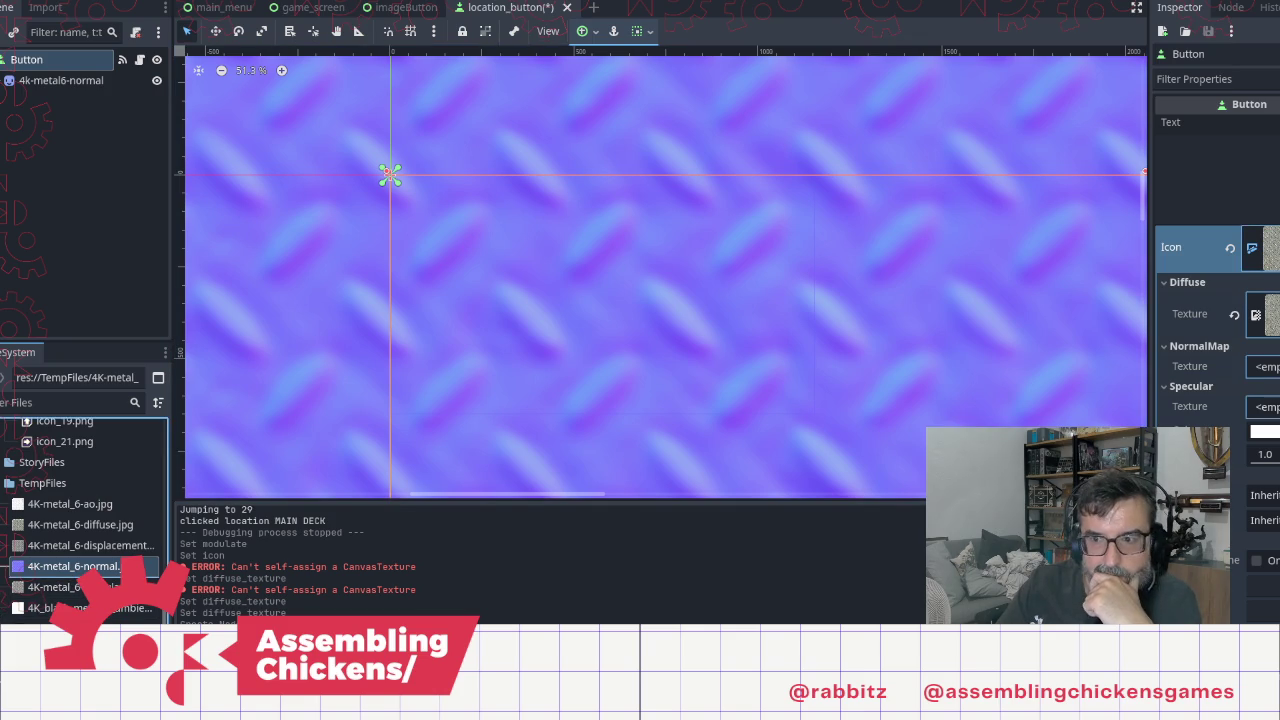
drag(1277, 368, 1277, 368)
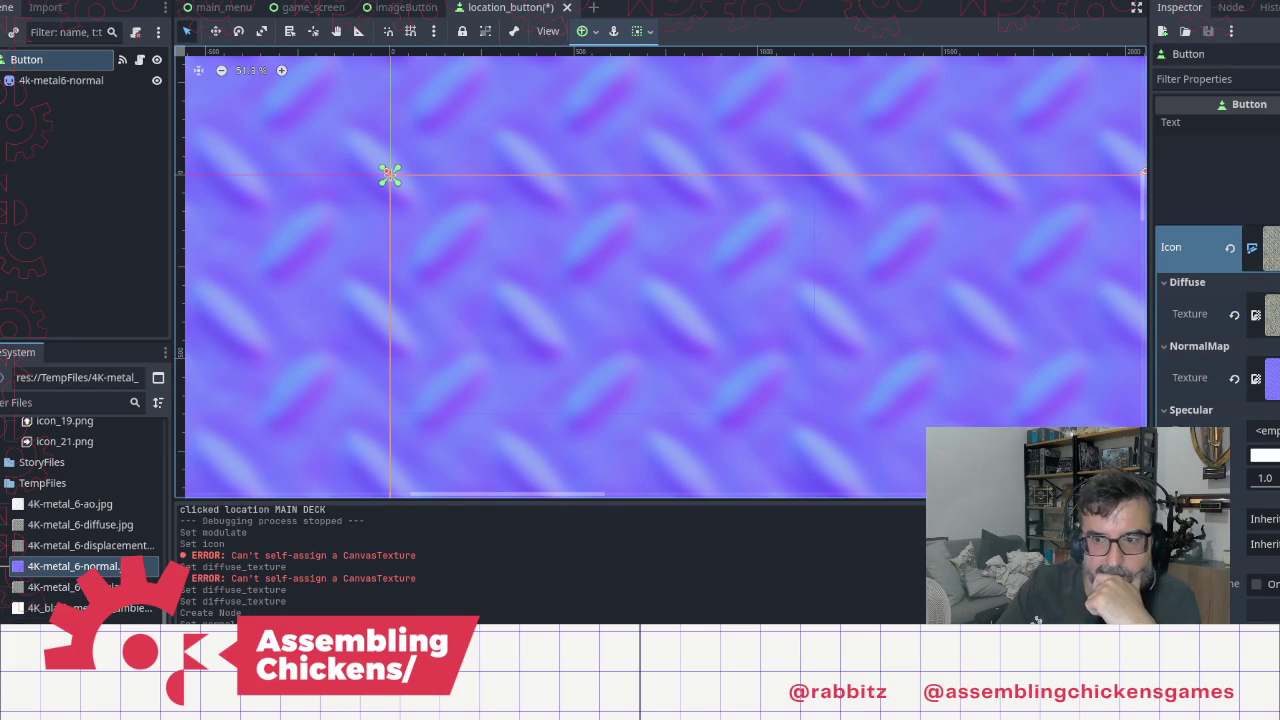
click(65, 587)
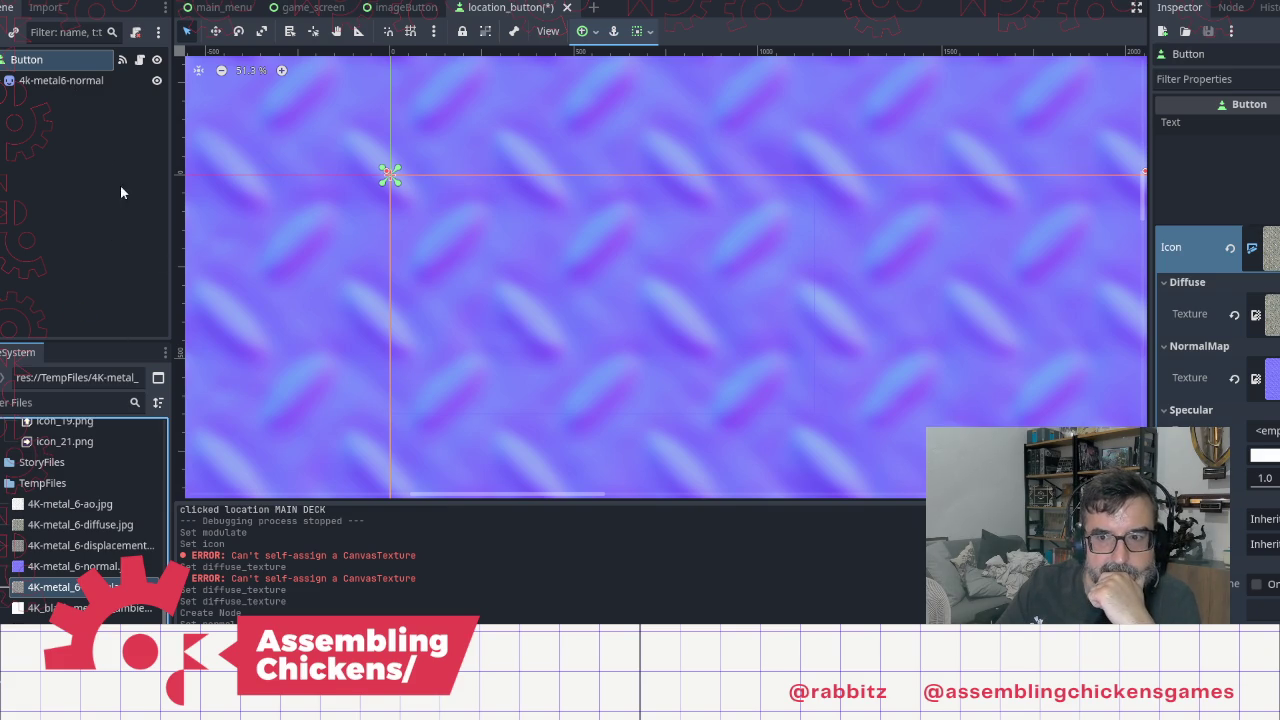
Step: Delete the accidentally created stray normal-map Sprite2D node and reselect the Button
click(80, 80)
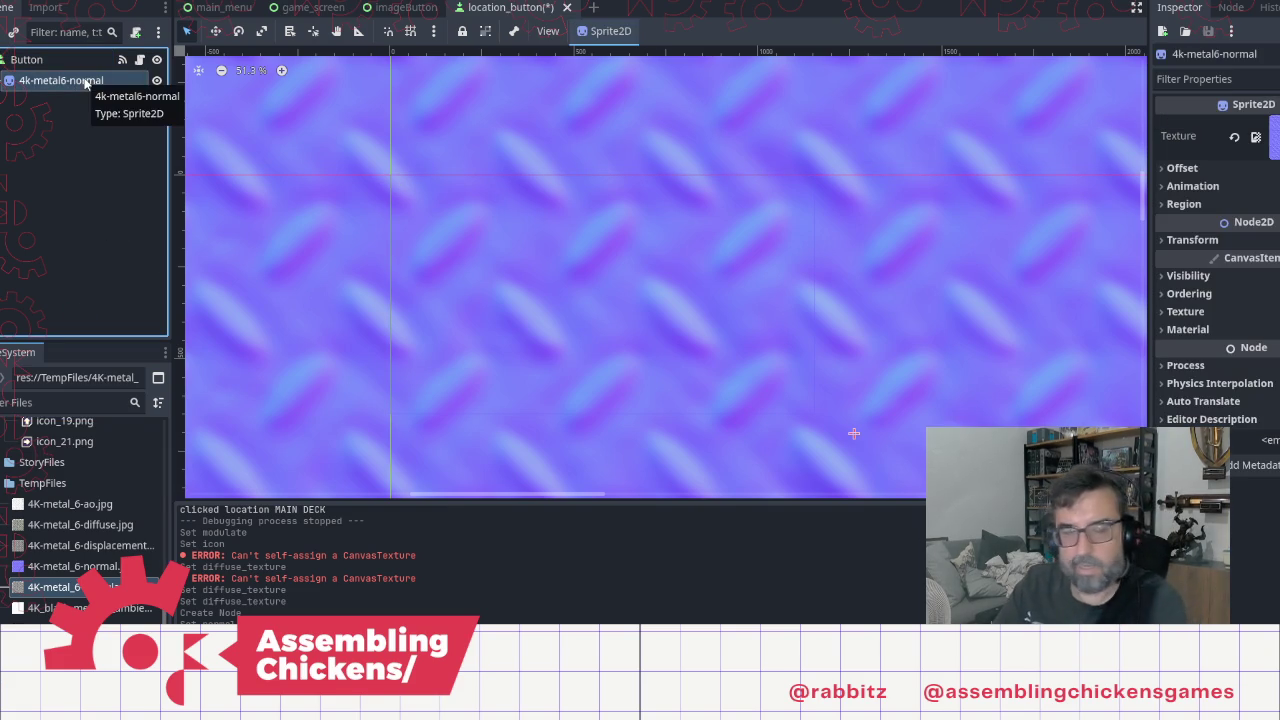
key(Delete)
click(627, 347)
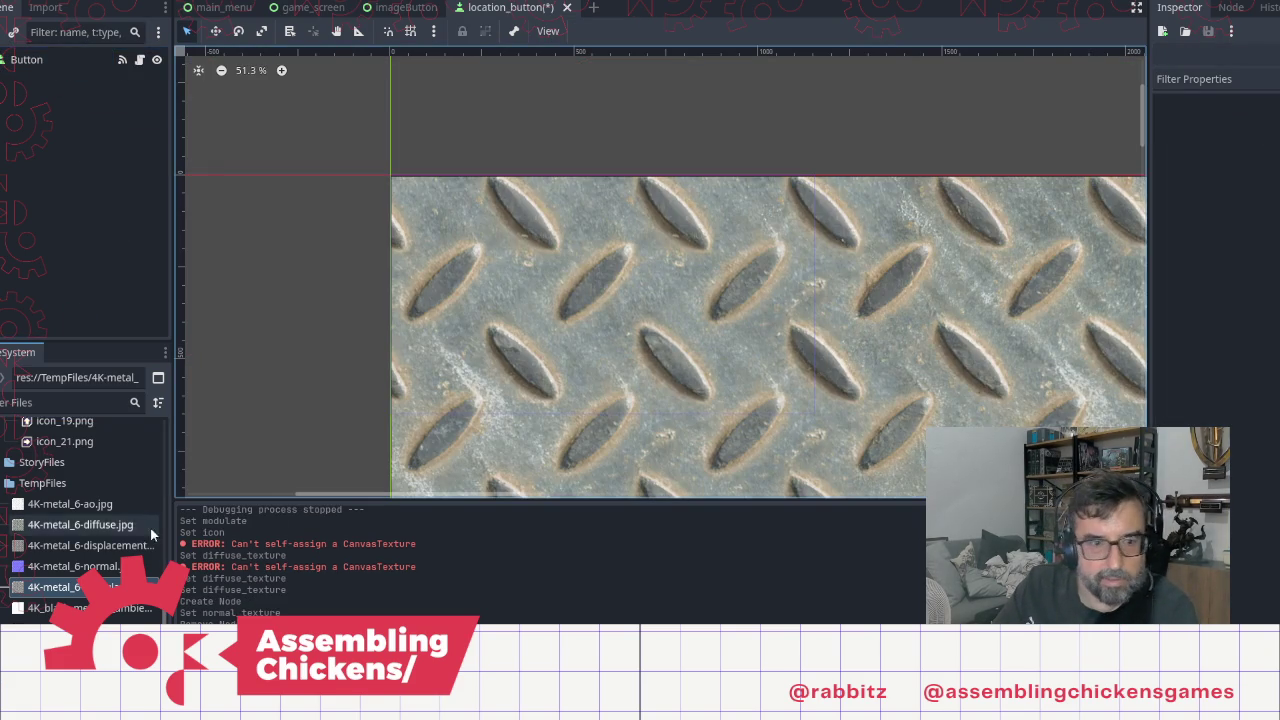
click(53, 67)
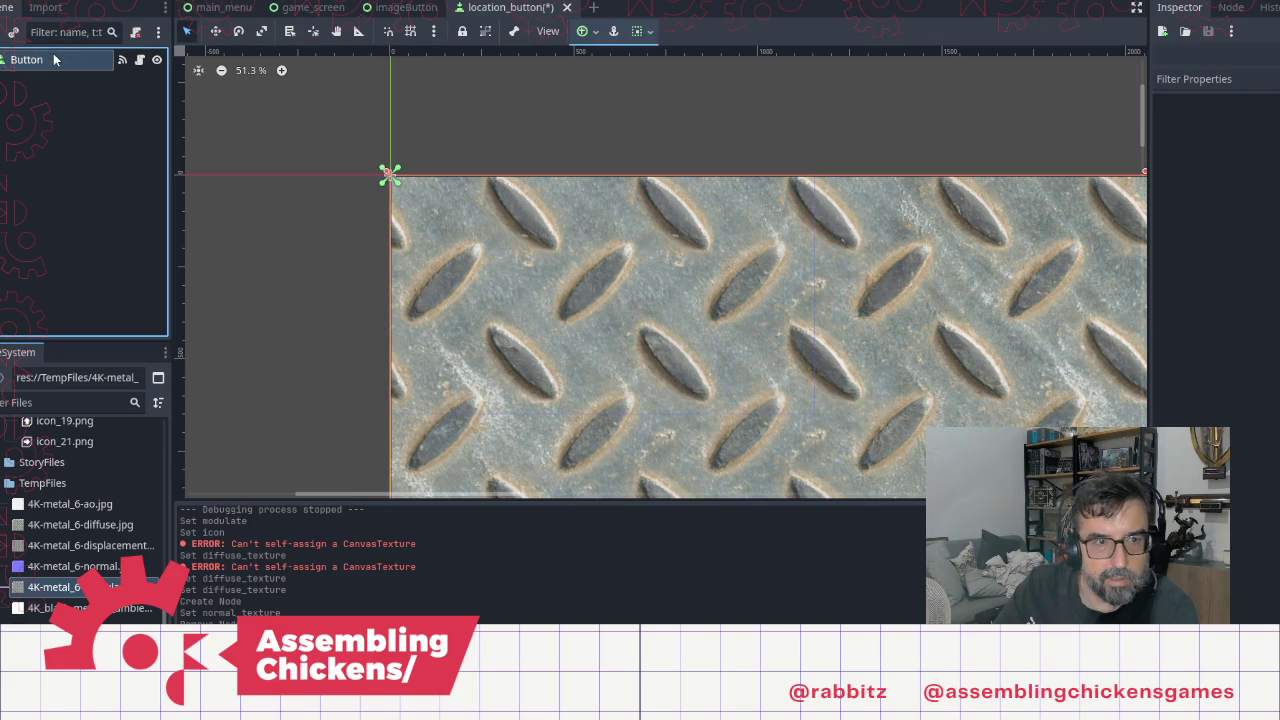
click(70, 588)
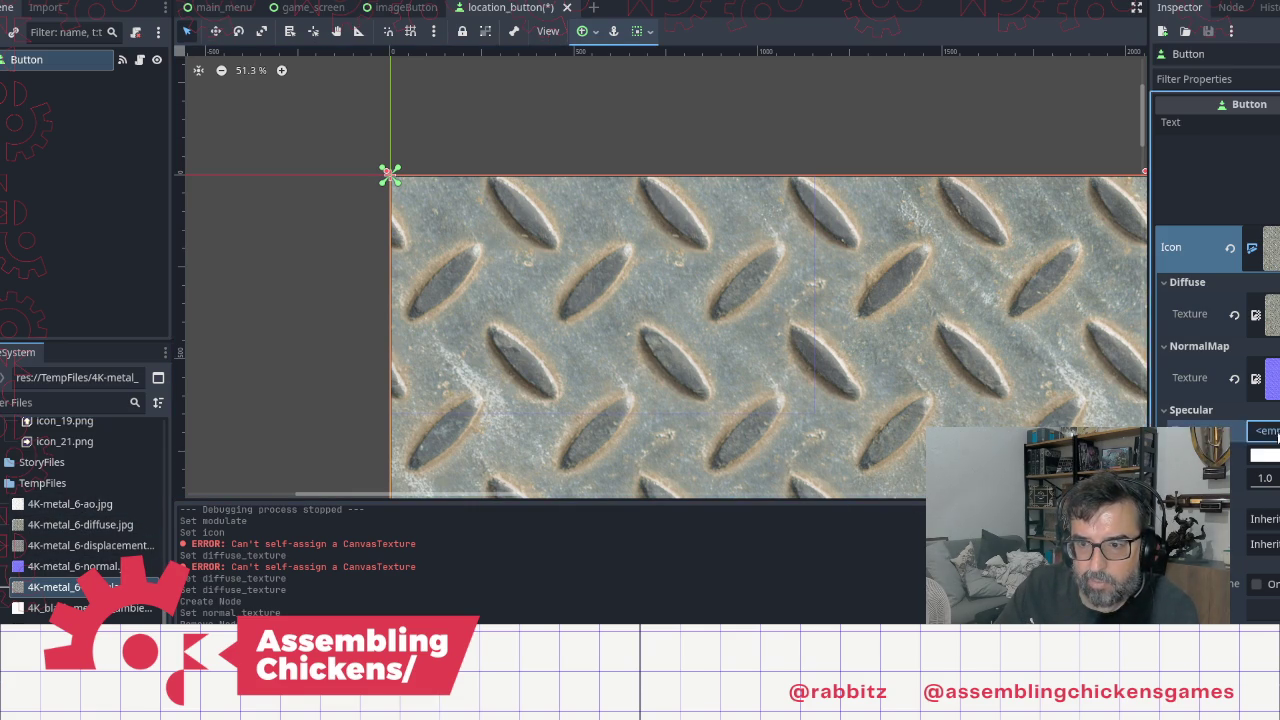
Step: Load 4K-metal_6-specular.jpg from TempFiles as the icon's Specular texture
click(1272, 314)
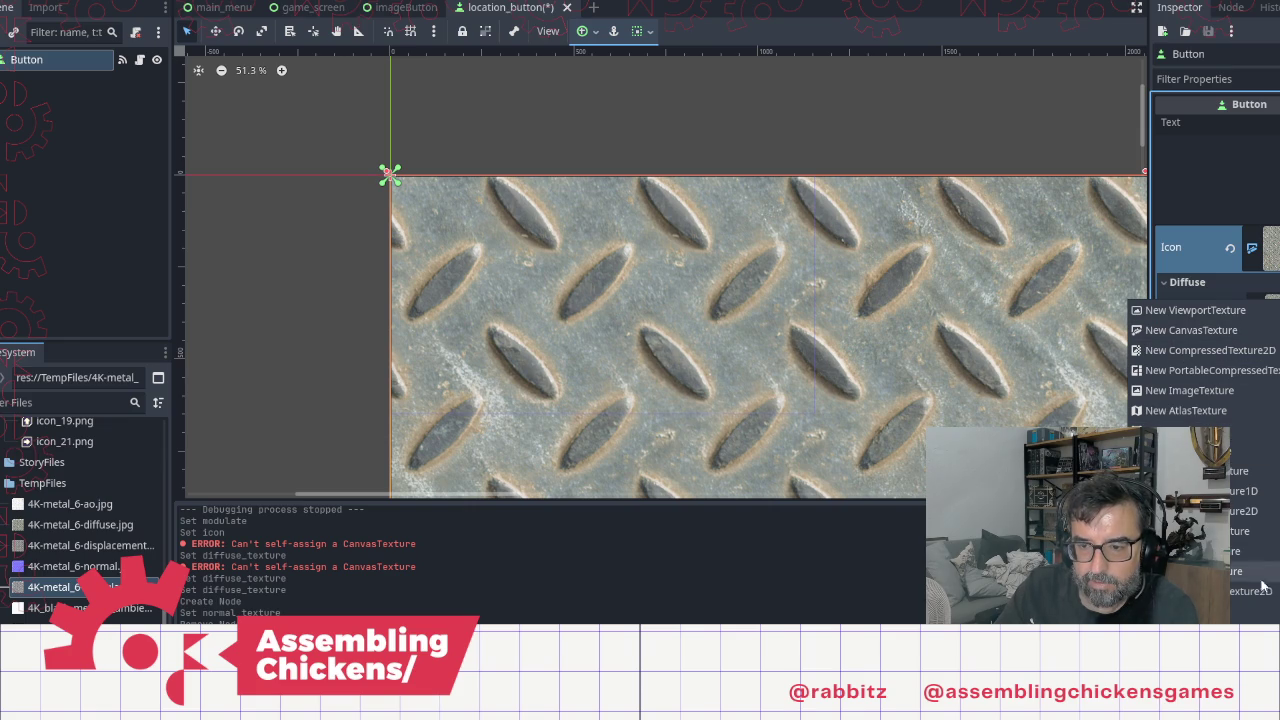
click(1200, 631)
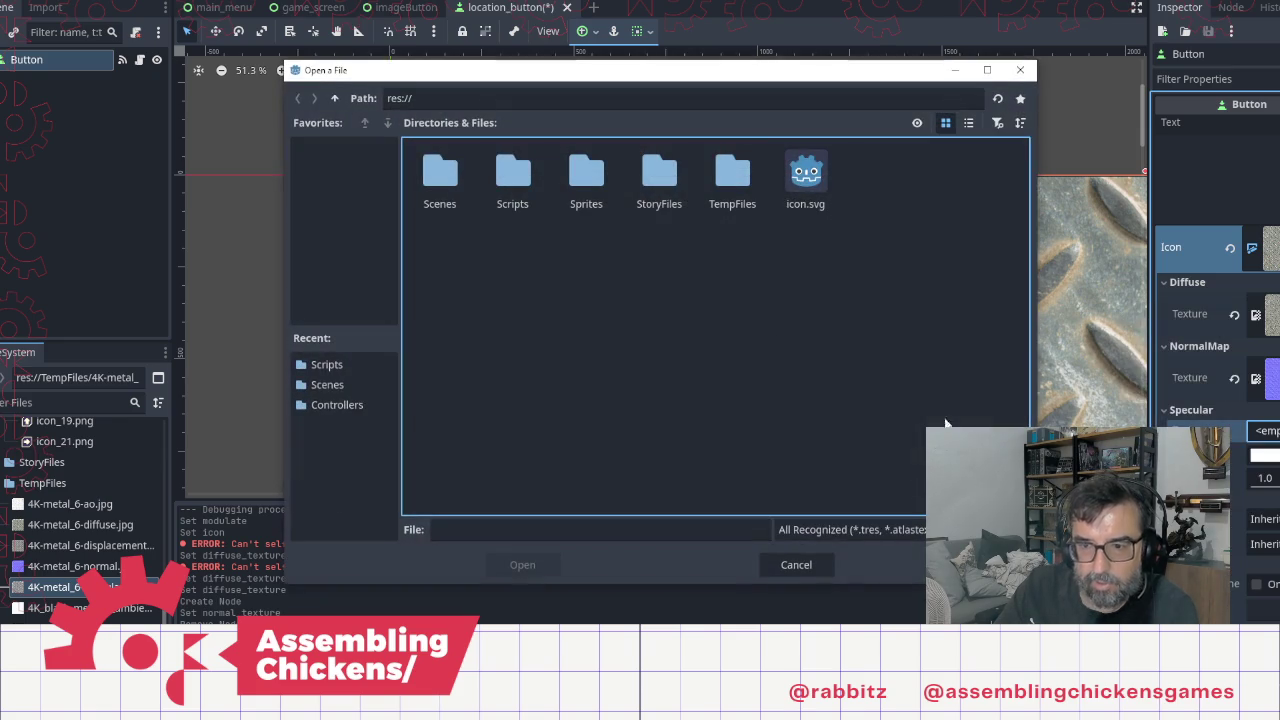
double_click(746, 186)
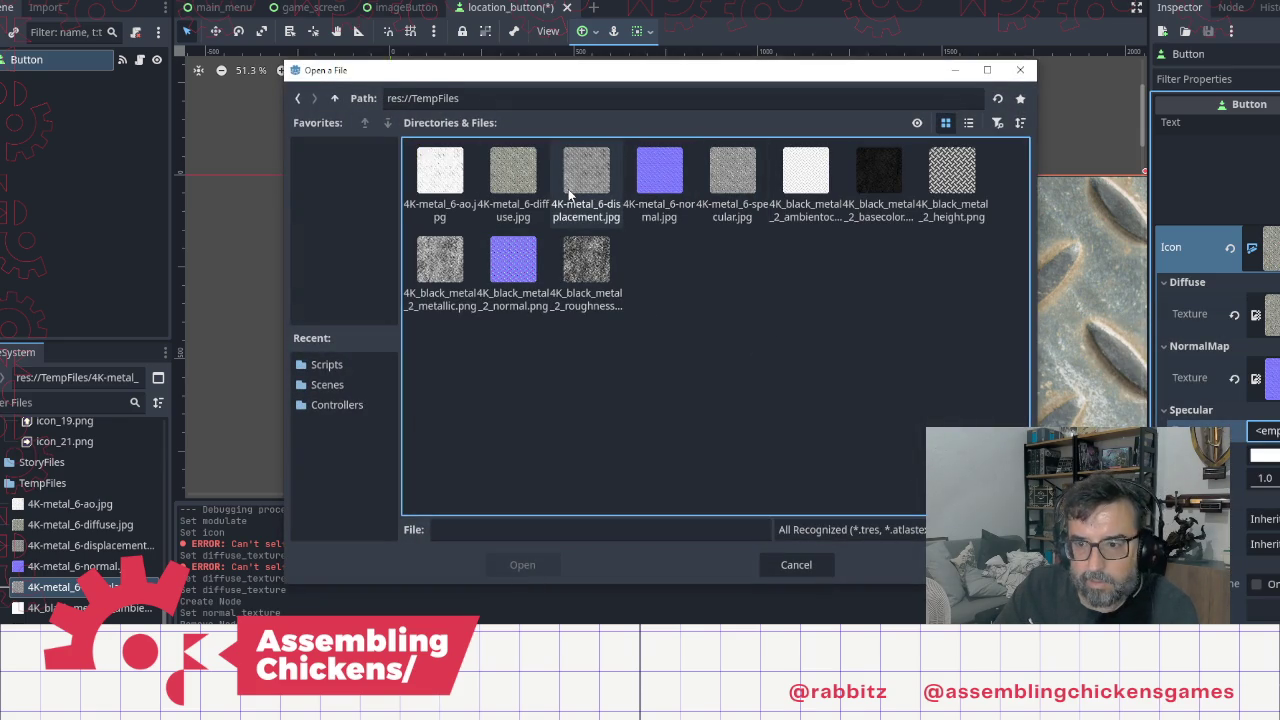
click(753, 175)
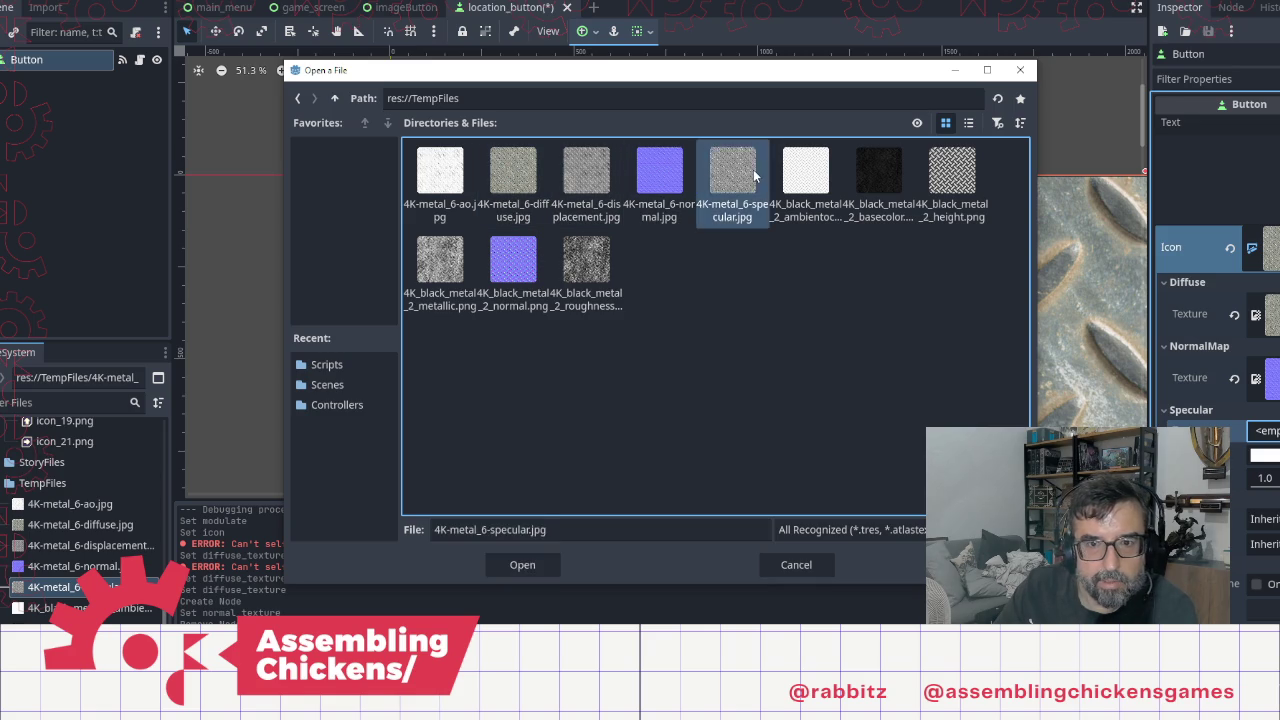
double_click(753, 169)
Step: Darken the icon's Specular Color to grey 525252
click(1263, 479)
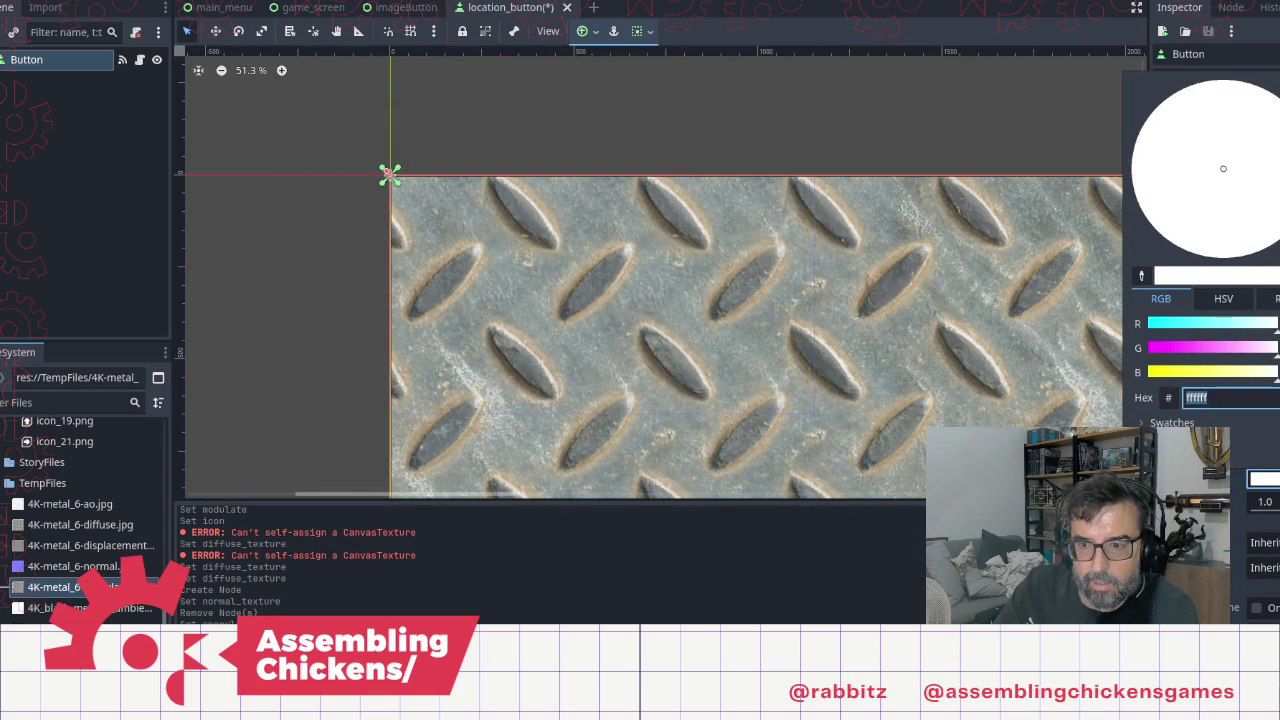
key(Escape)
click(1262, 481)
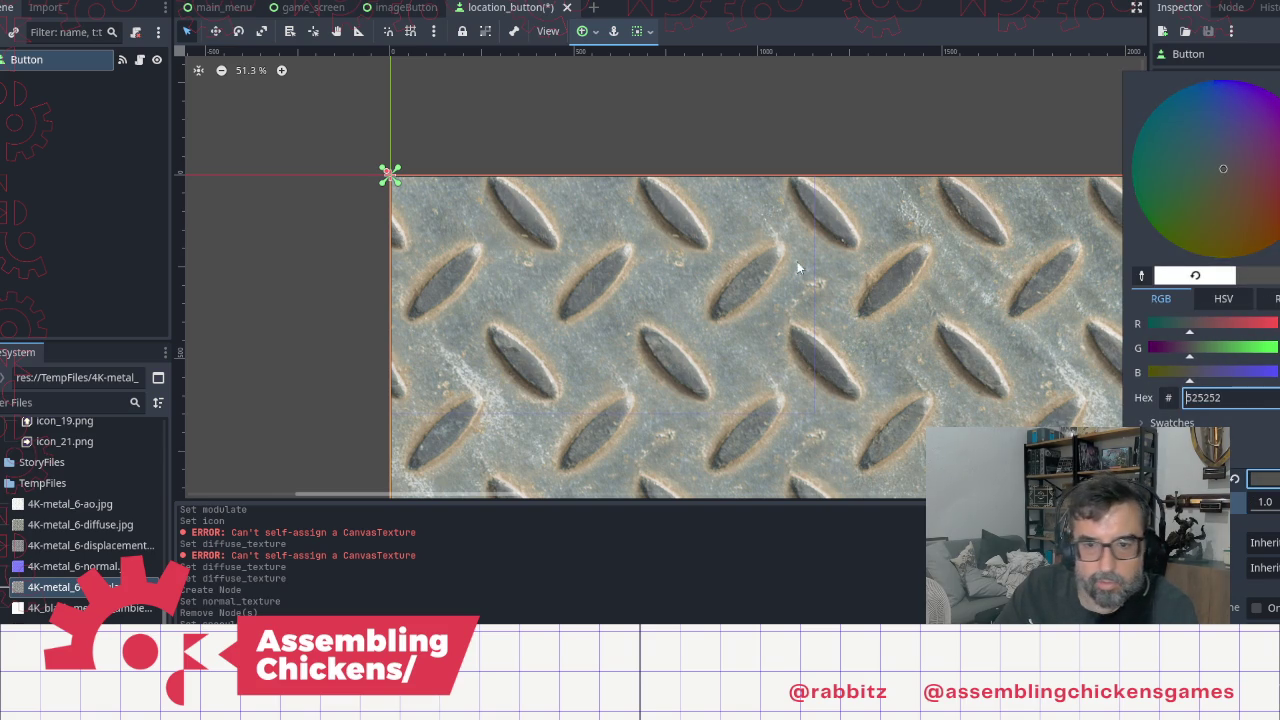
click(728, 104)
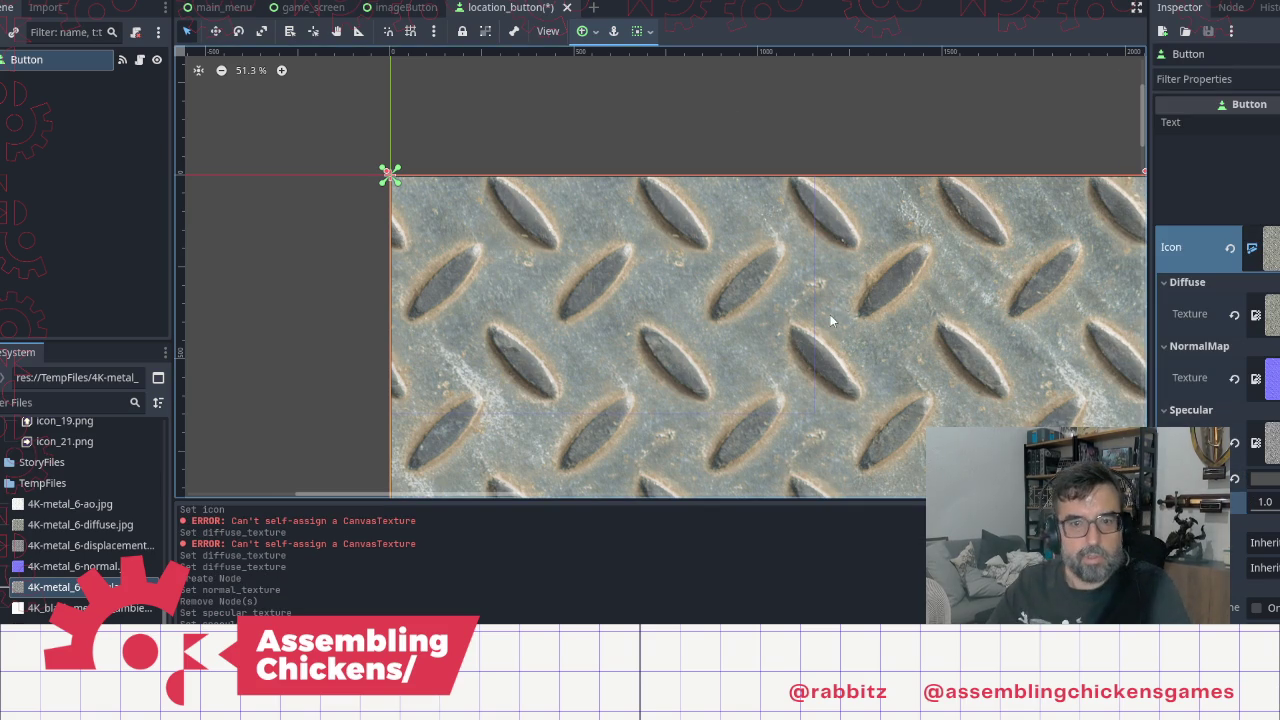
scroll(803, 302, down, 2)
scroll(803, 302, down, 1)
scroll(505, 241, down, 6)
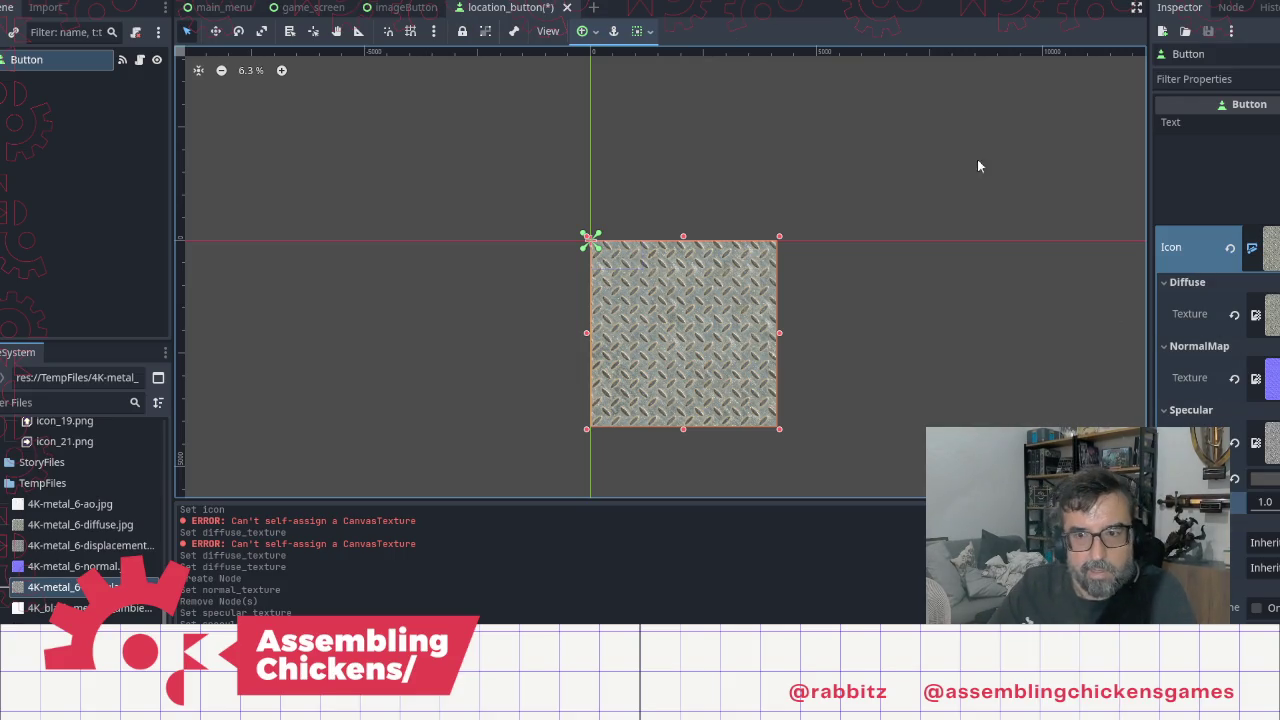
Step: Collapse the icon's Diffuse, NormalMap, Specular, Resource and Texture Filter sections
click(1166, 284)
click(1166, 300)
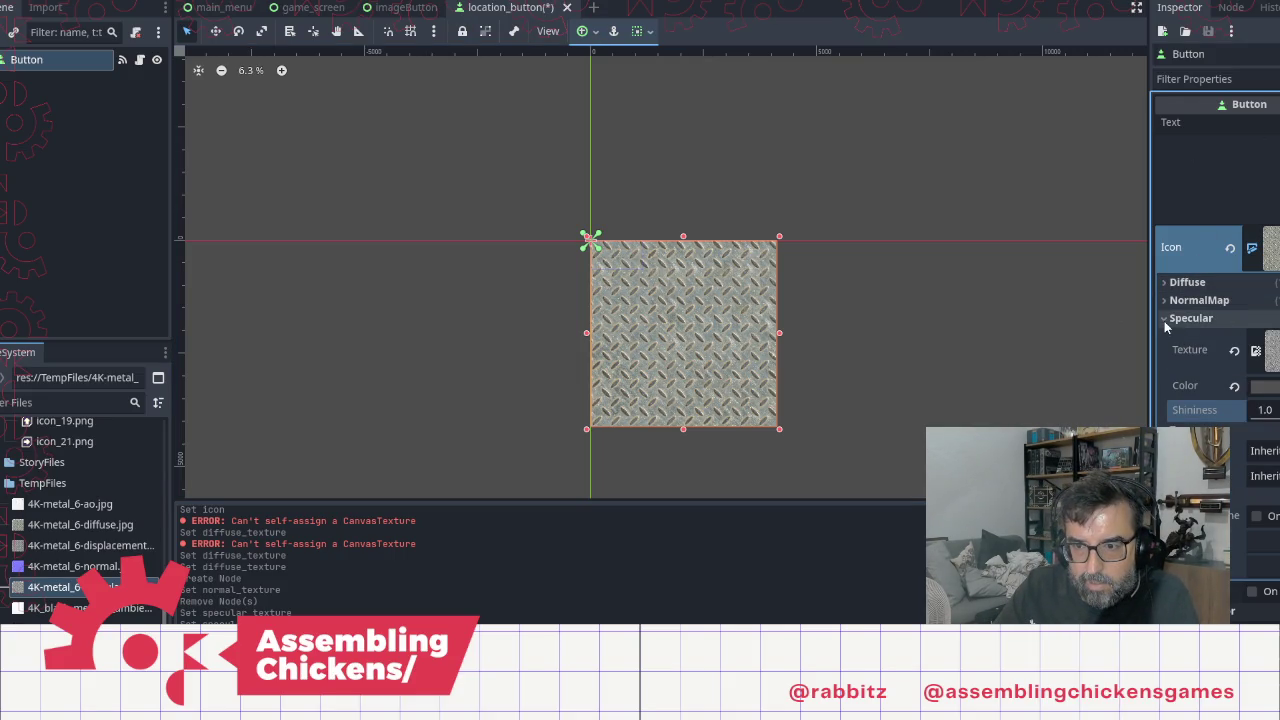
click(1166, 318)
click(1168, 402)
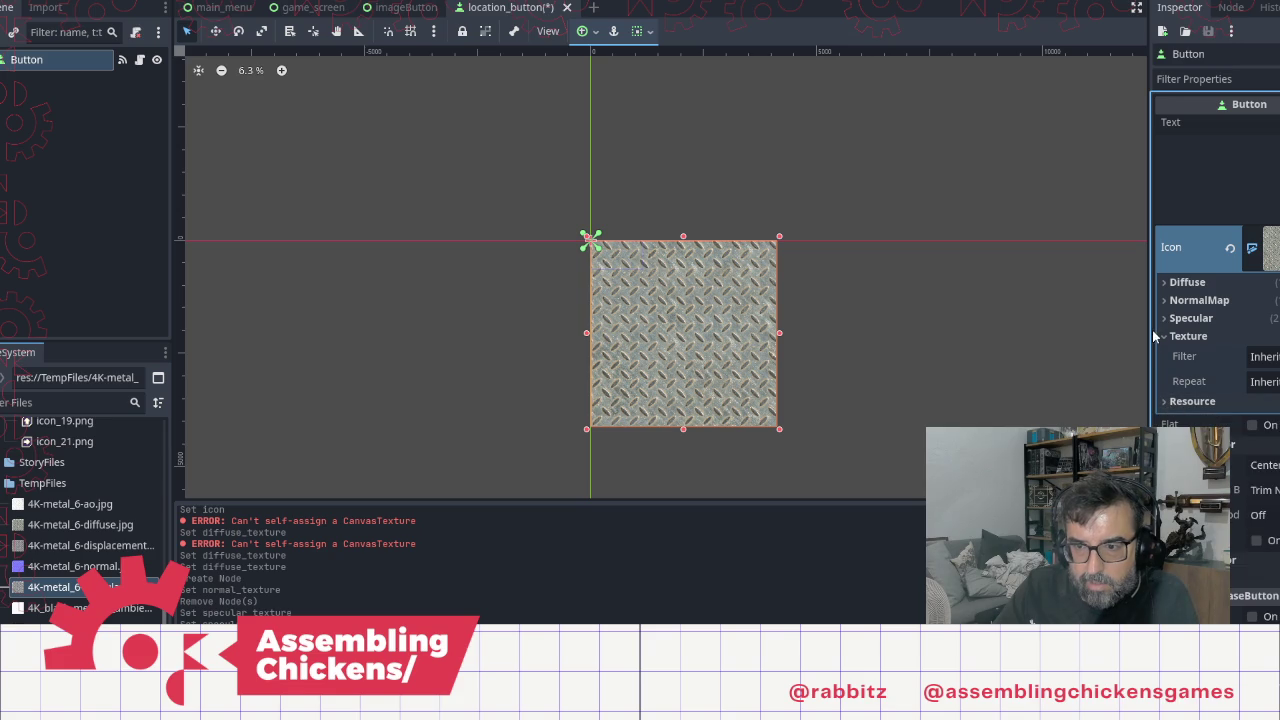
click(1165, 336)
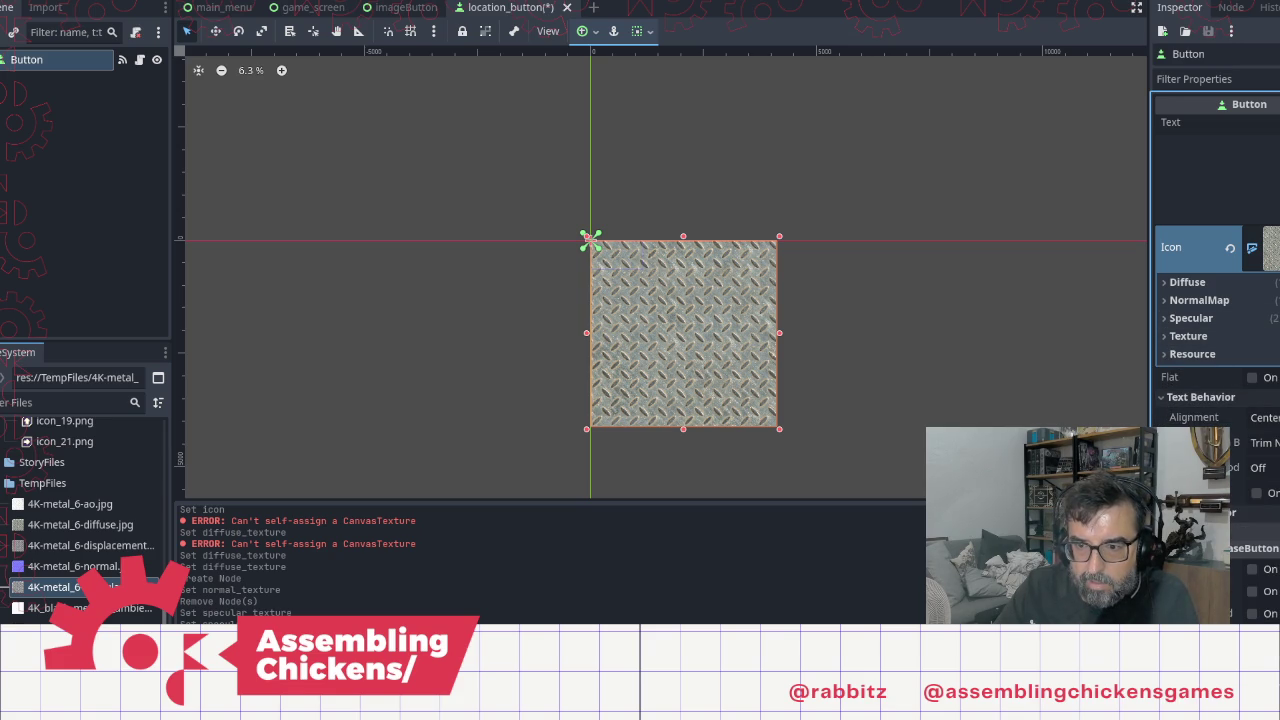
Step: Expand the Button's Layout section and begin editing Transform Size x and y
scroll(1210, 320, down, 3)
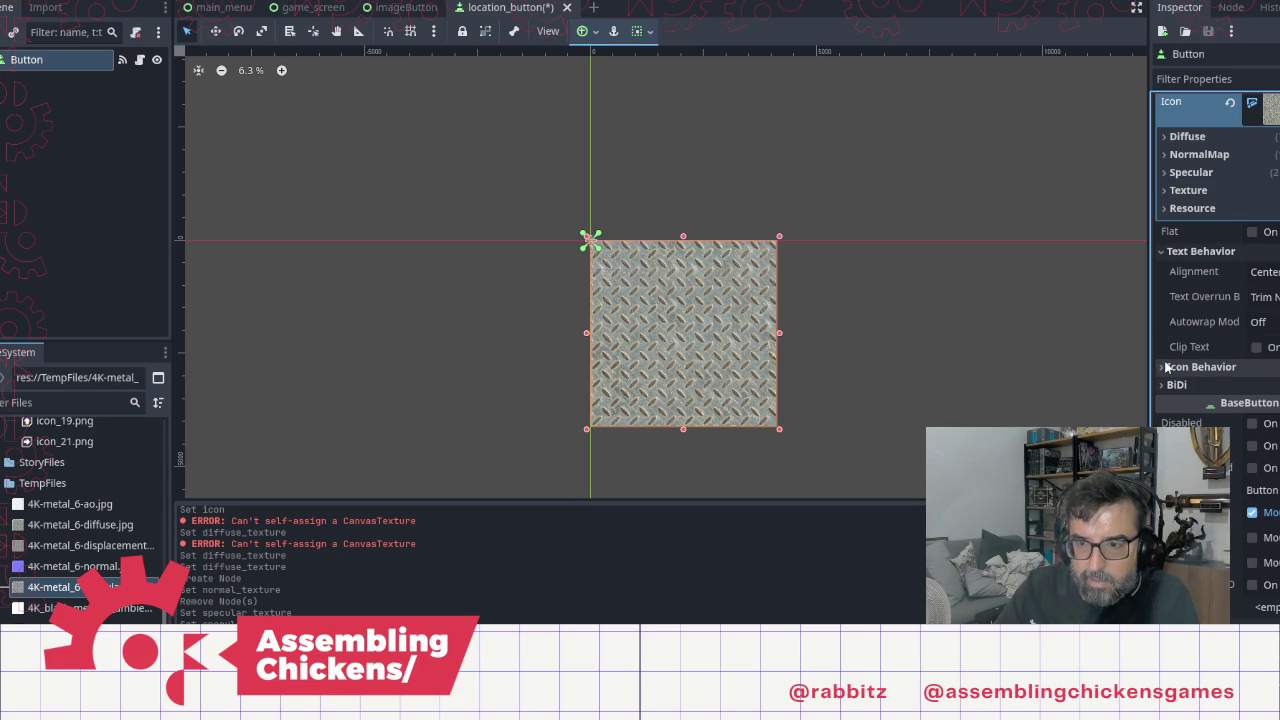
scroll(1200, 380, down, 7)
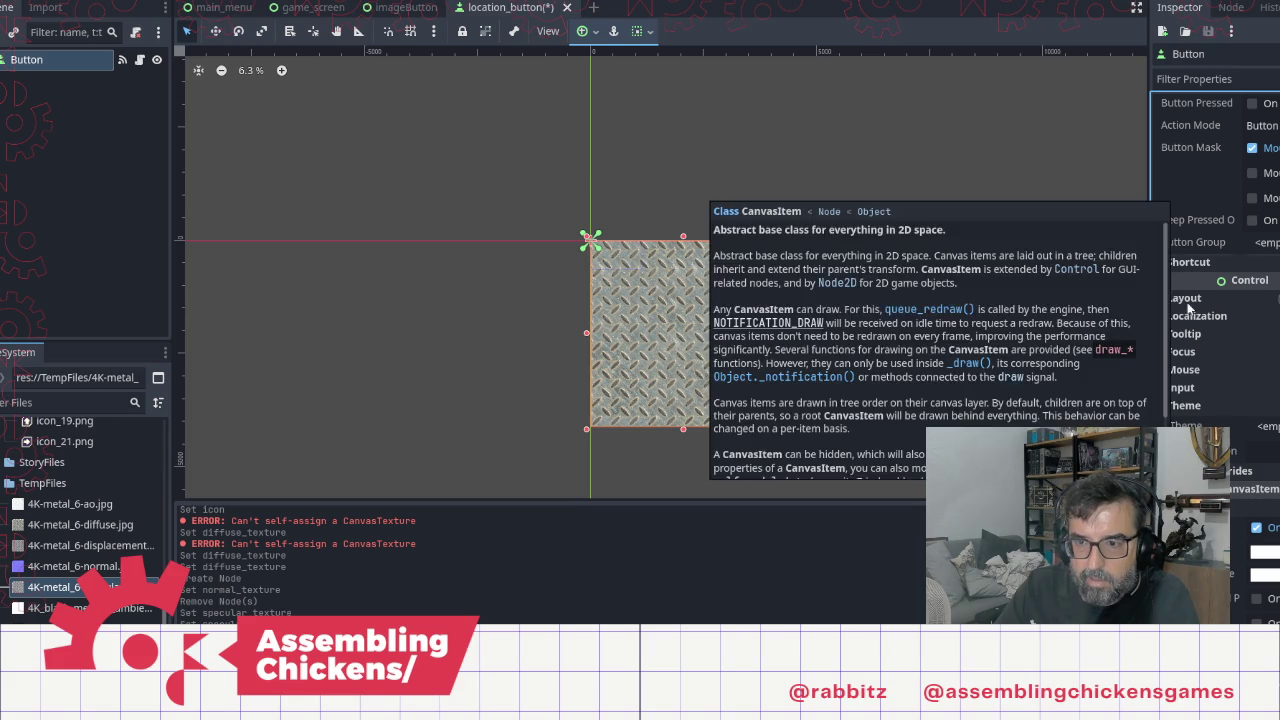
click(1188, 304)
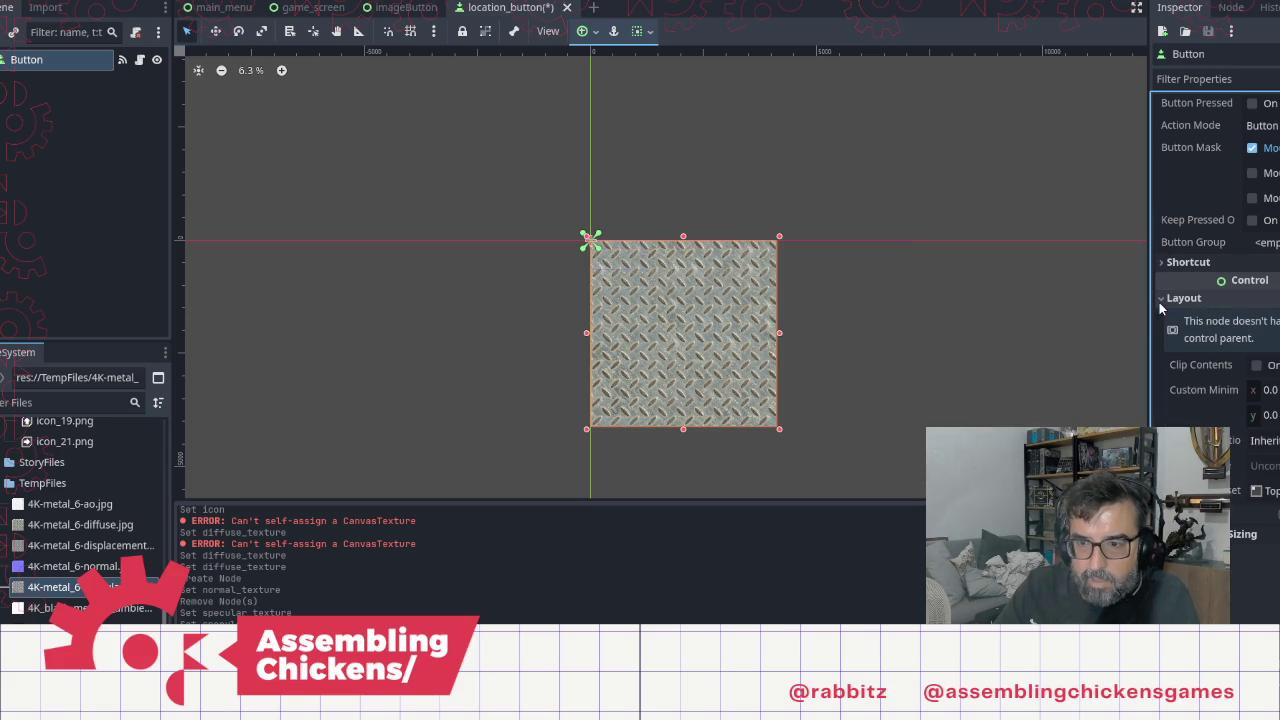
scroll(1277, 368, down, 5)
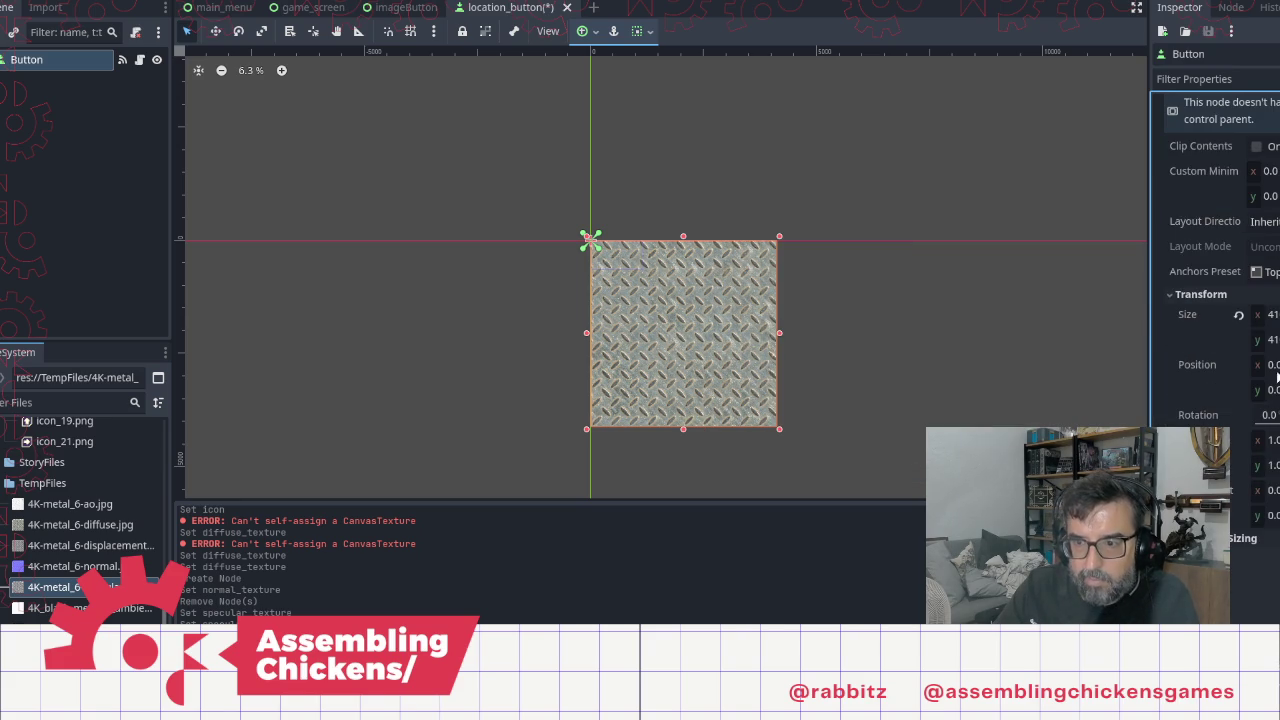
click(1276, 316)
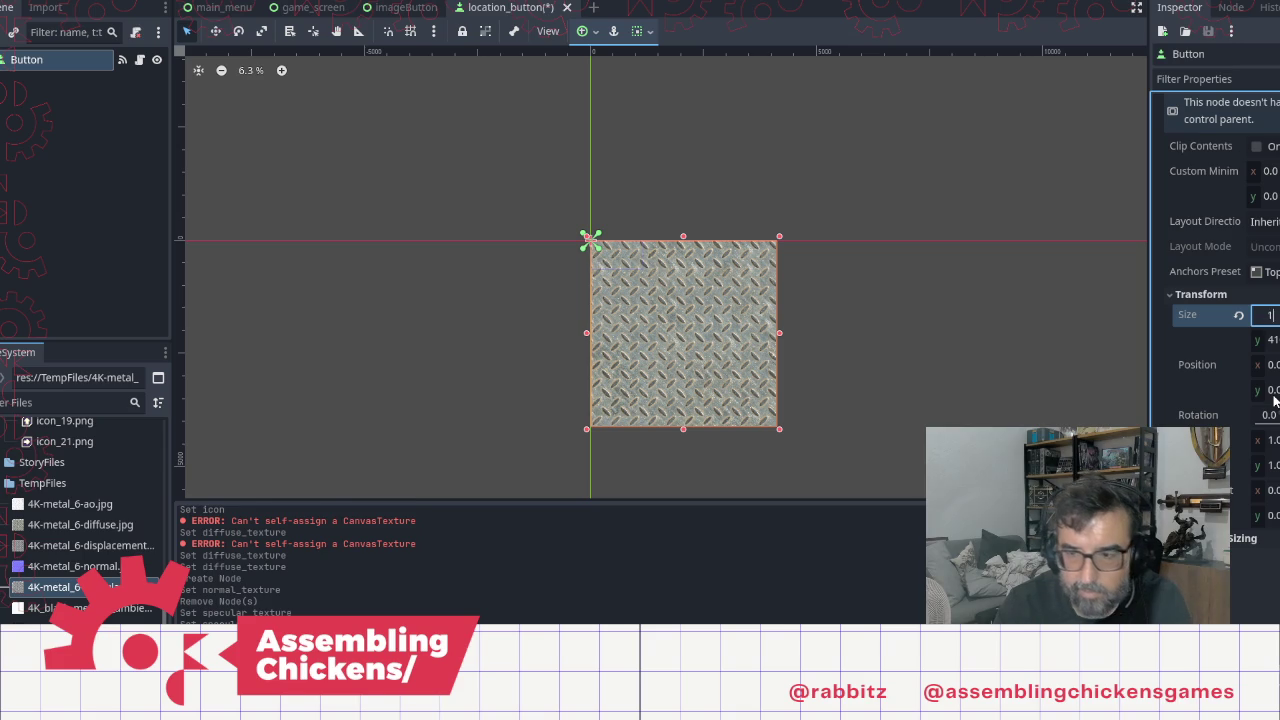
key(Tab)
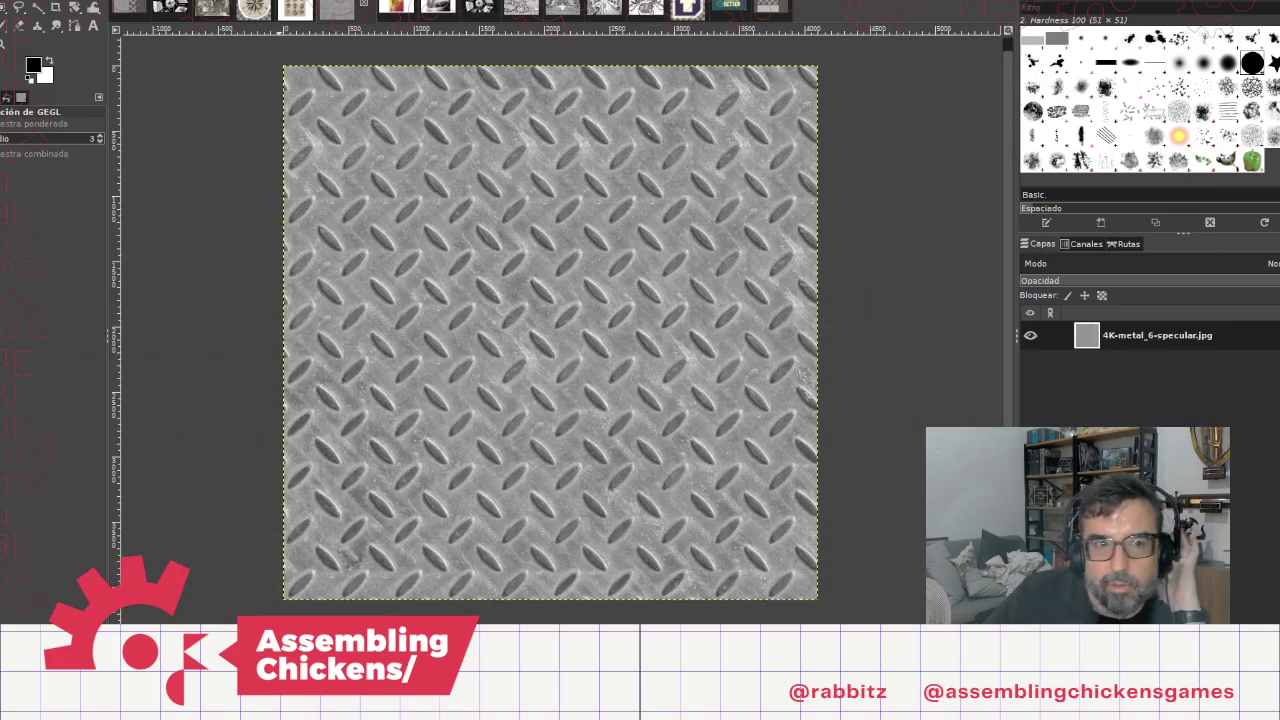
Step: Create a new small blank image in GIMP
key(alt+a)
key(Up)
key(Up)
key(Up)
key(Return)
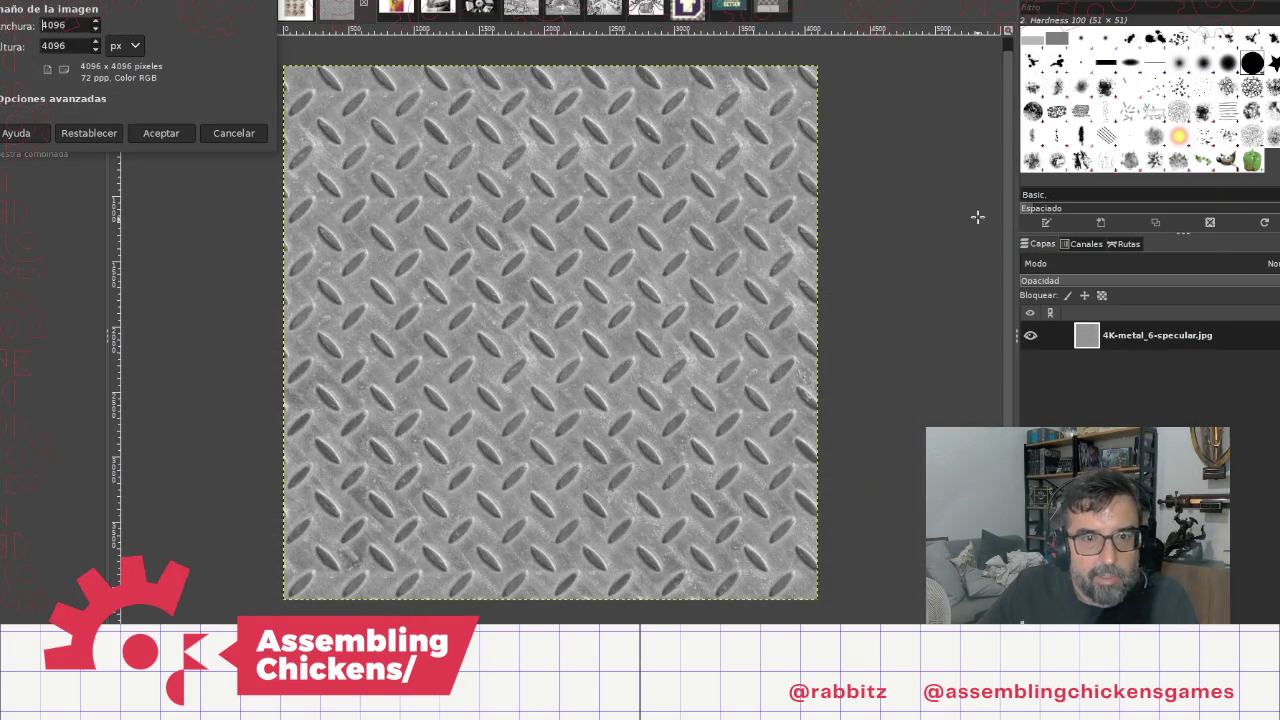
key(BackSpace)
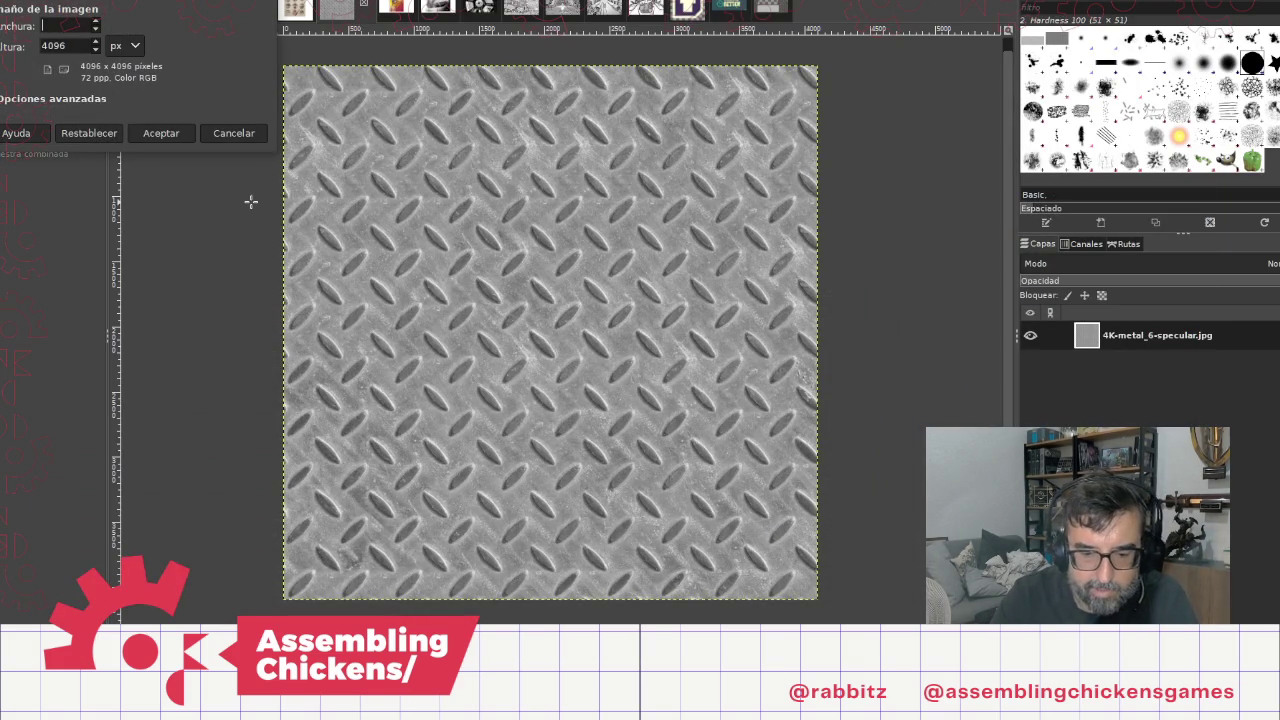
text(10)
key(Tab)
text(5)
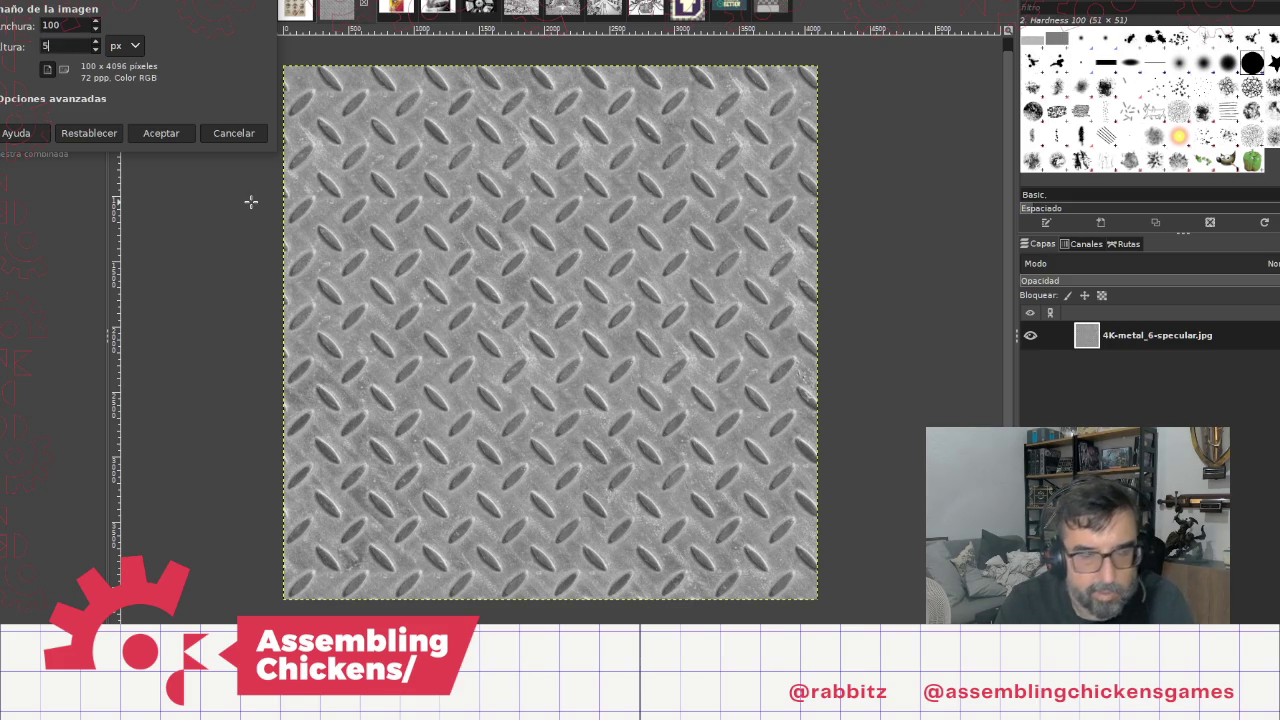
key(Return)
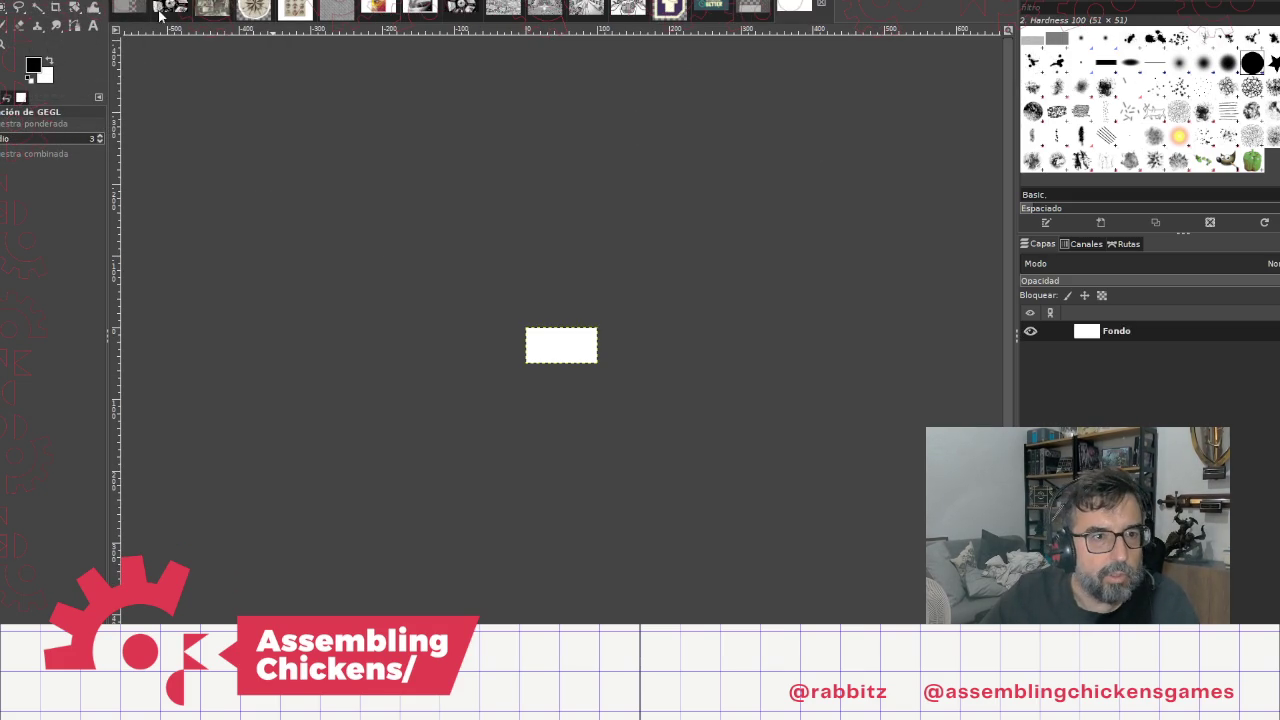
Step: Copy the diamond-plate metal texture and paste it into the new image as its own layer
click(336, 12)
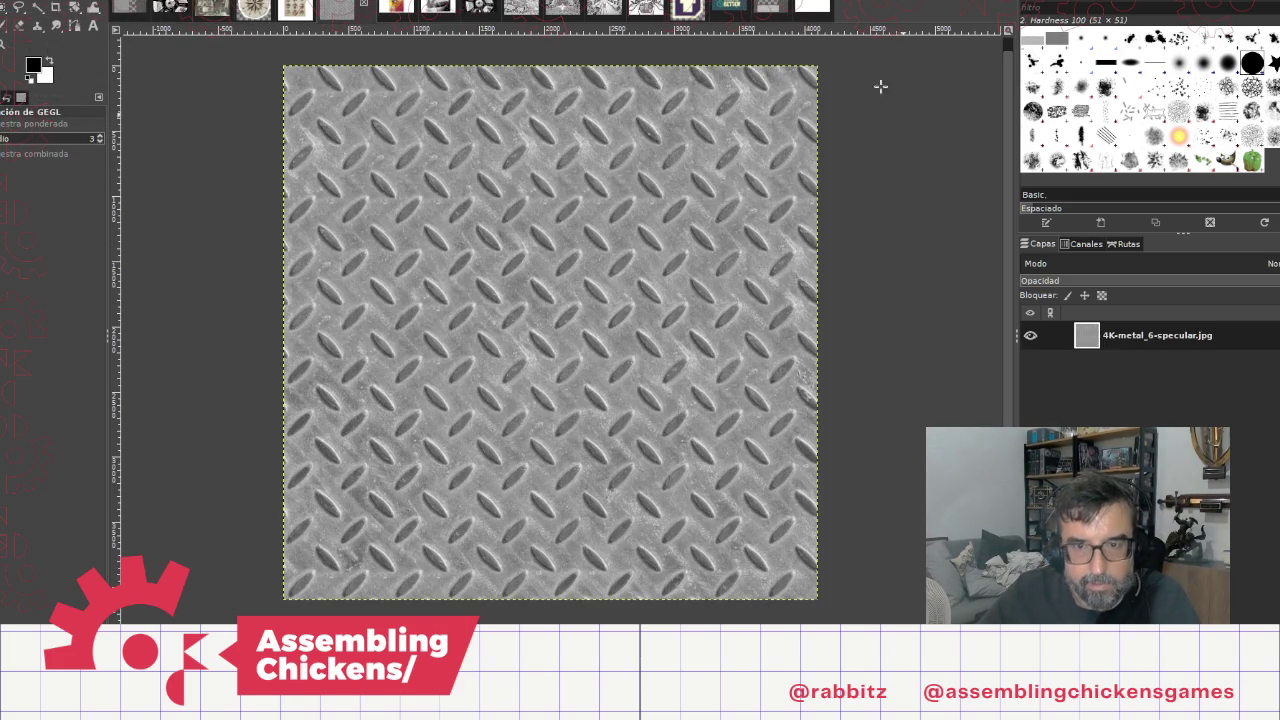
key(ctrl+c)
click(812, 7)
key(ctrl+v)
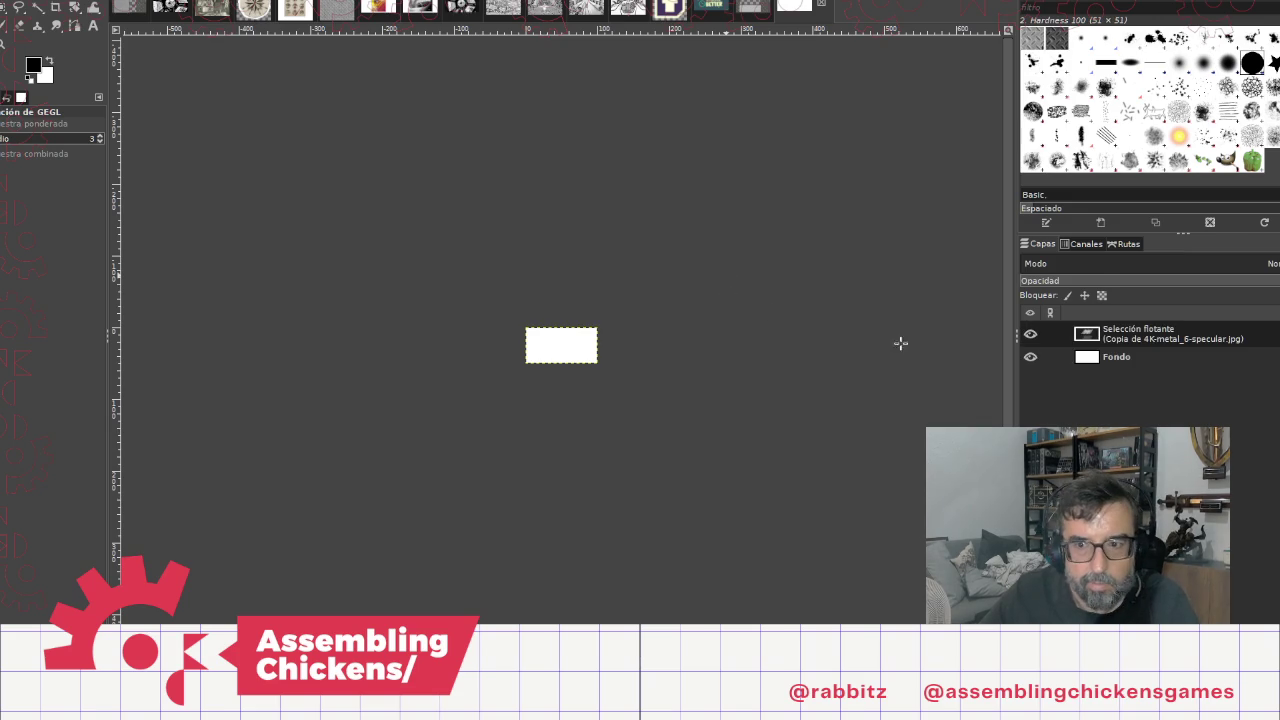
right_click(1146, 341)
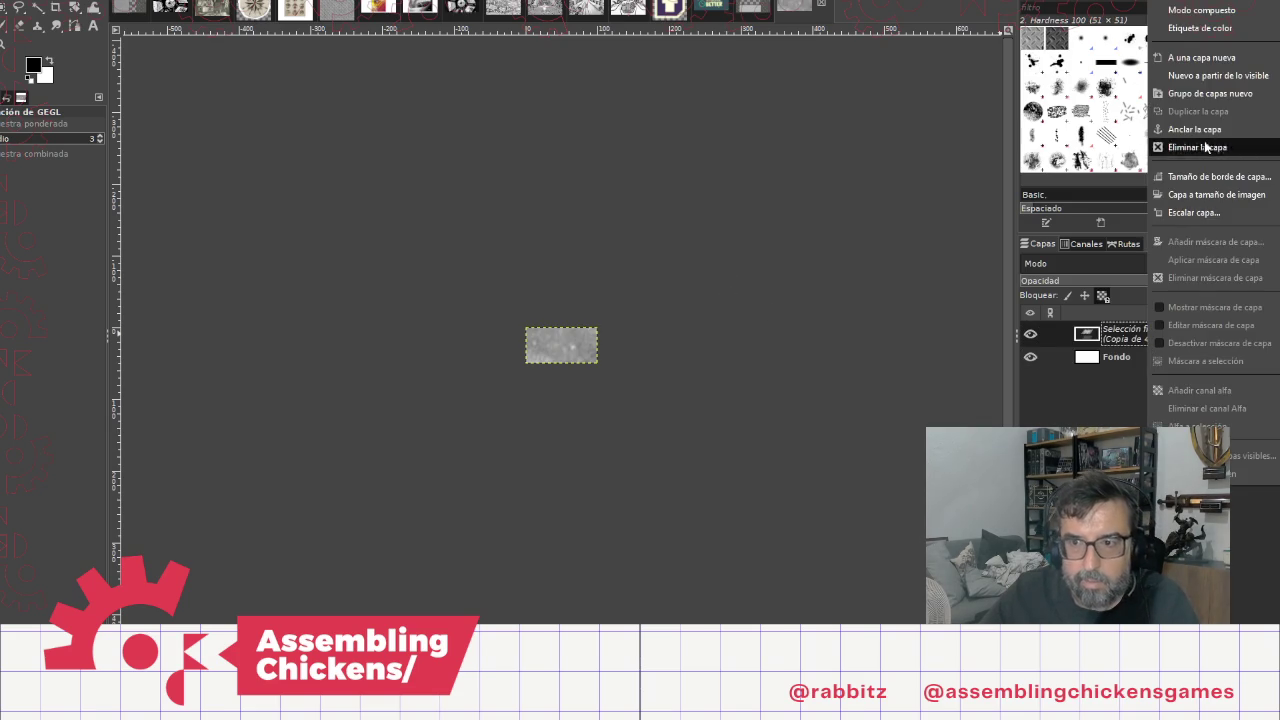
click(1206, 57)
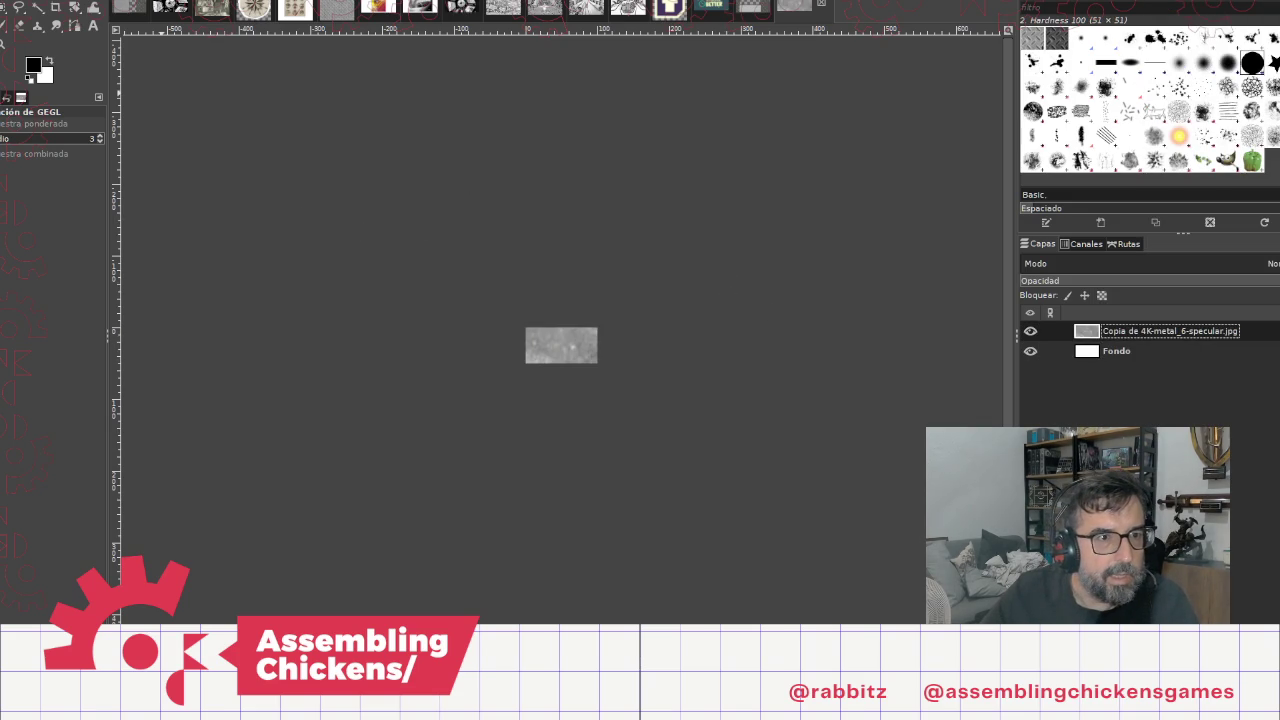
Step: Scale the pasted texture layer to 200×200 pixels
key(alt+c)
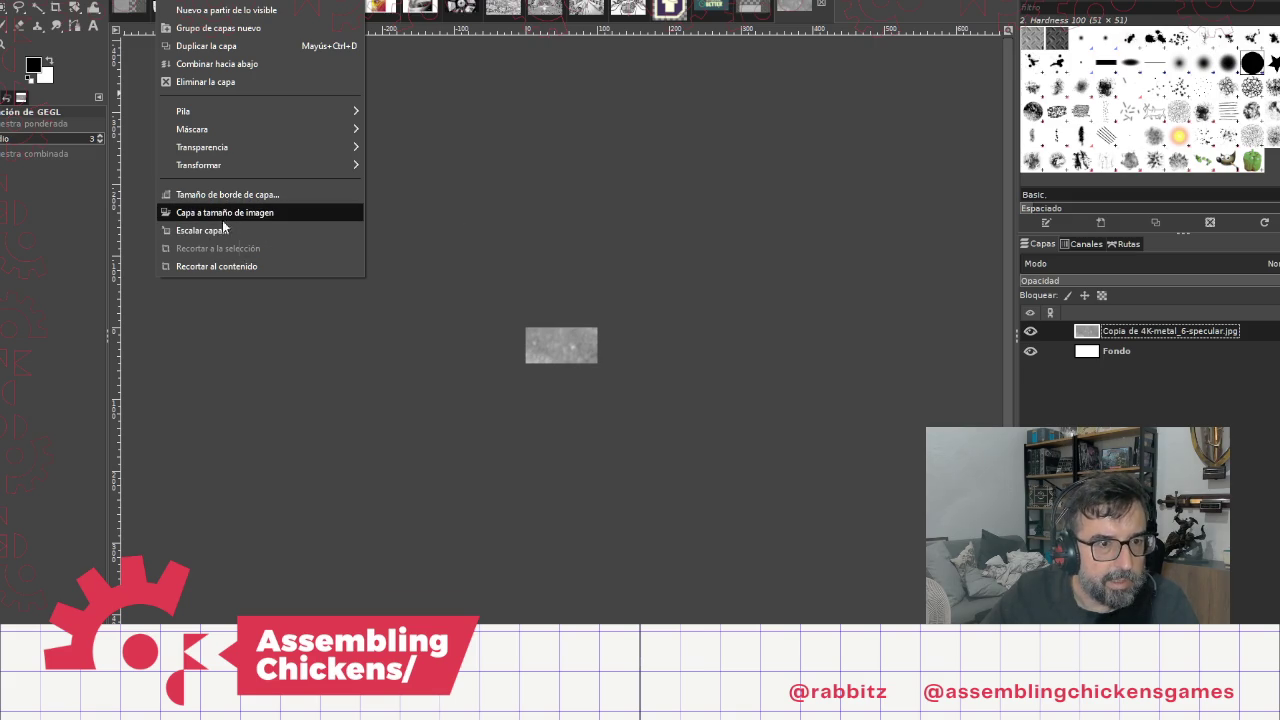
click(217, 232)
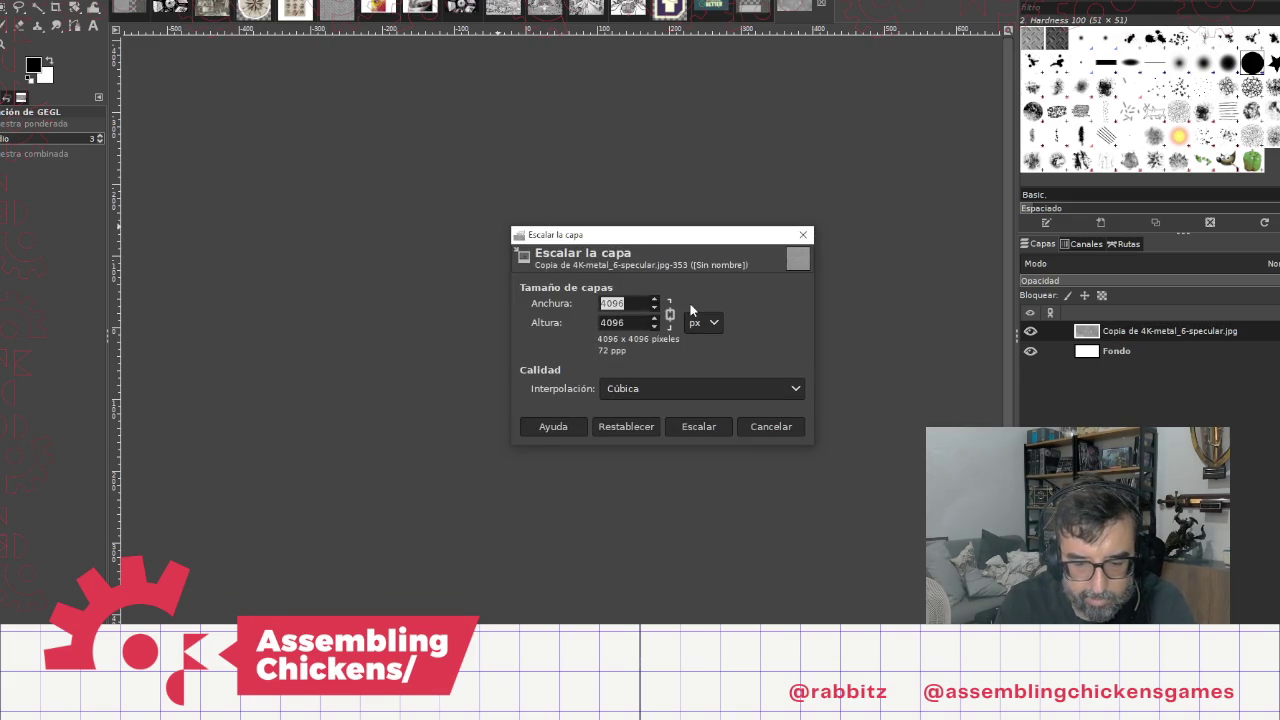
text(200)
key(Tab)
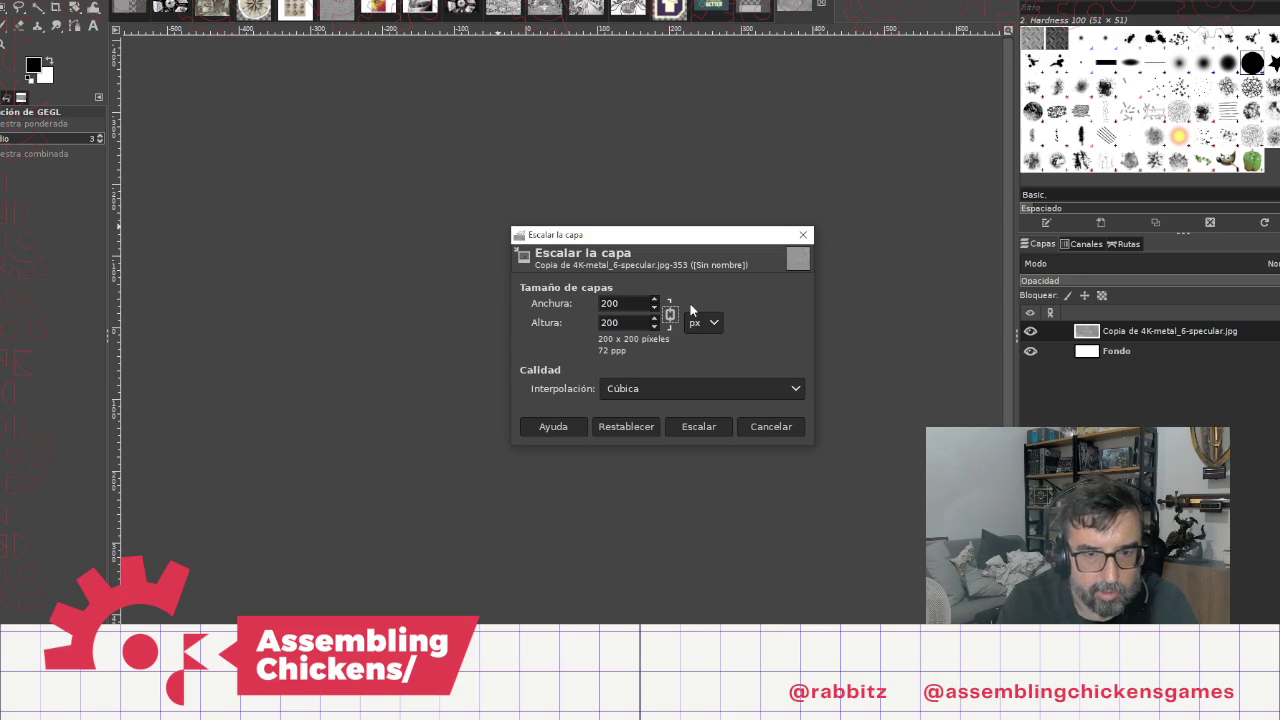
click(704, 426)
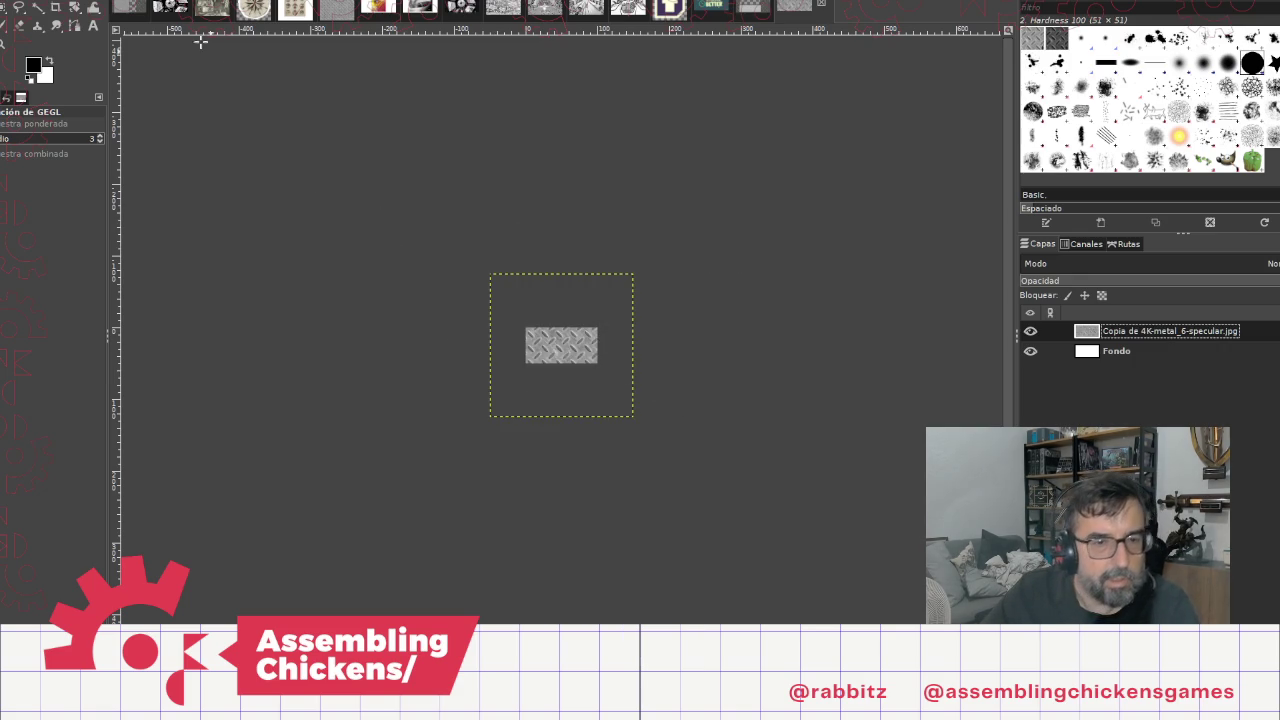
Step: Export the image as Button.png with the default PNG options
click(30, 0)
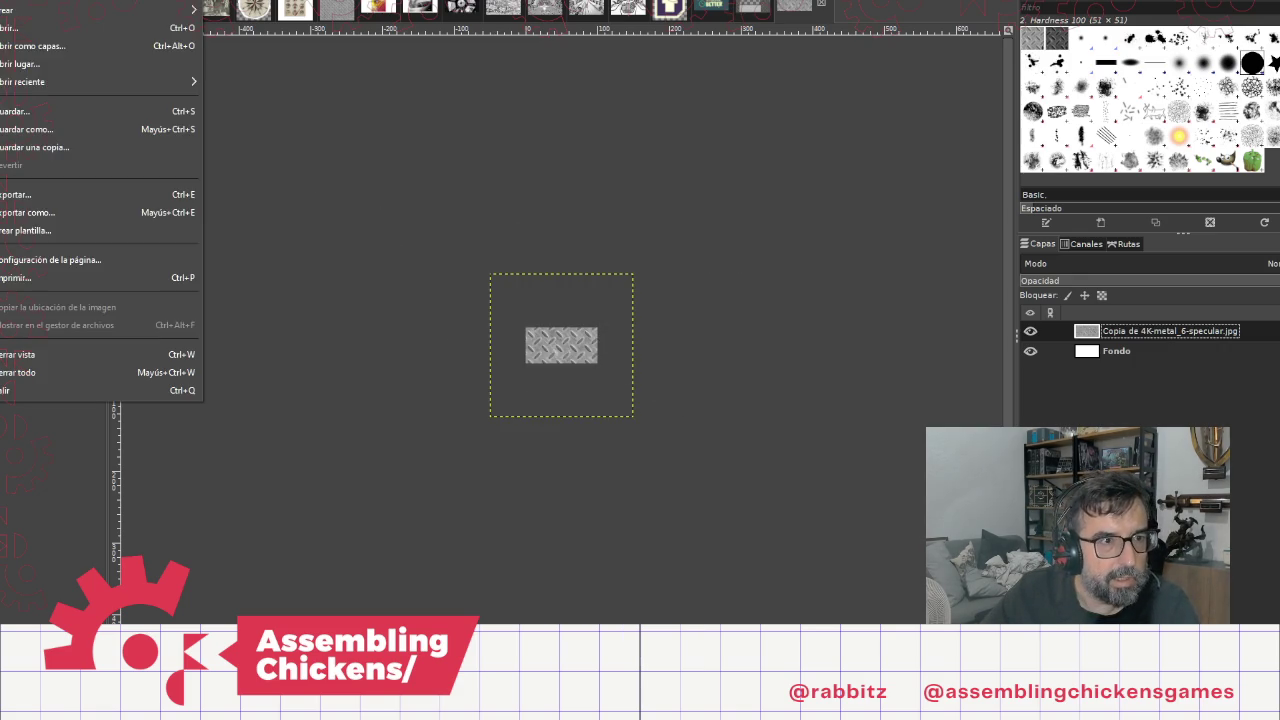
click(42, 205)
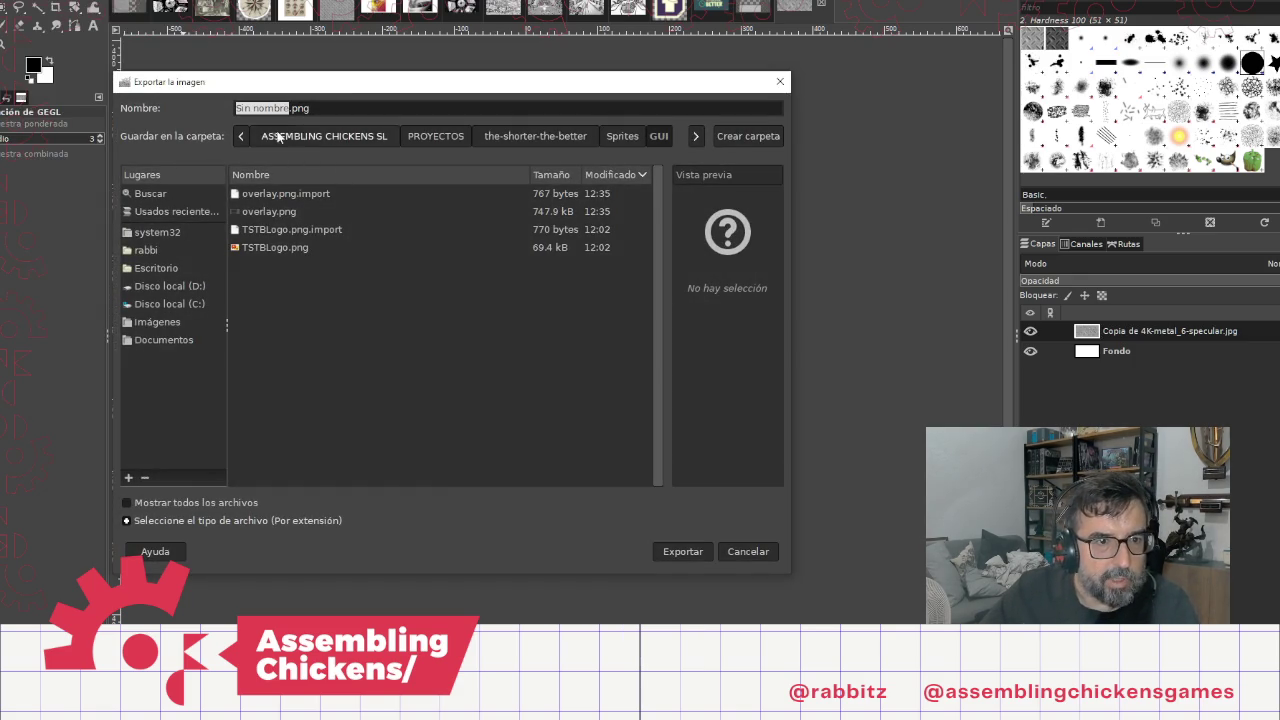
text(Button)
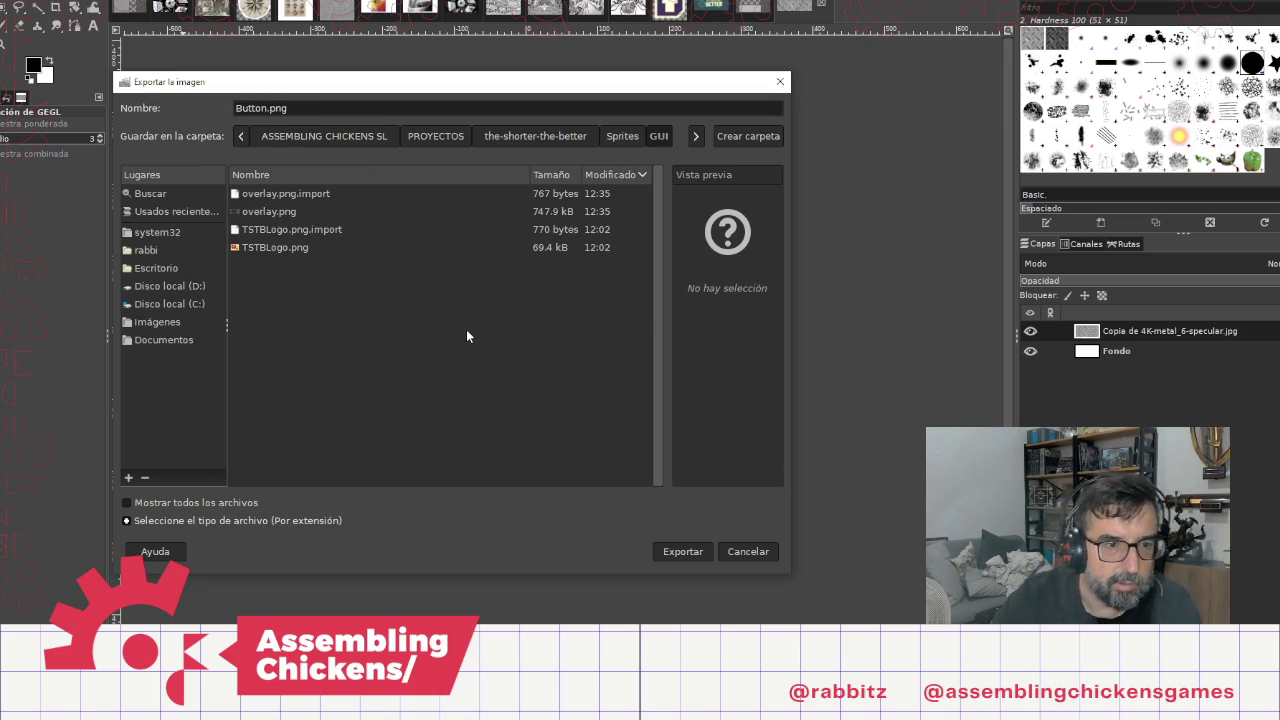
click(680, 551)
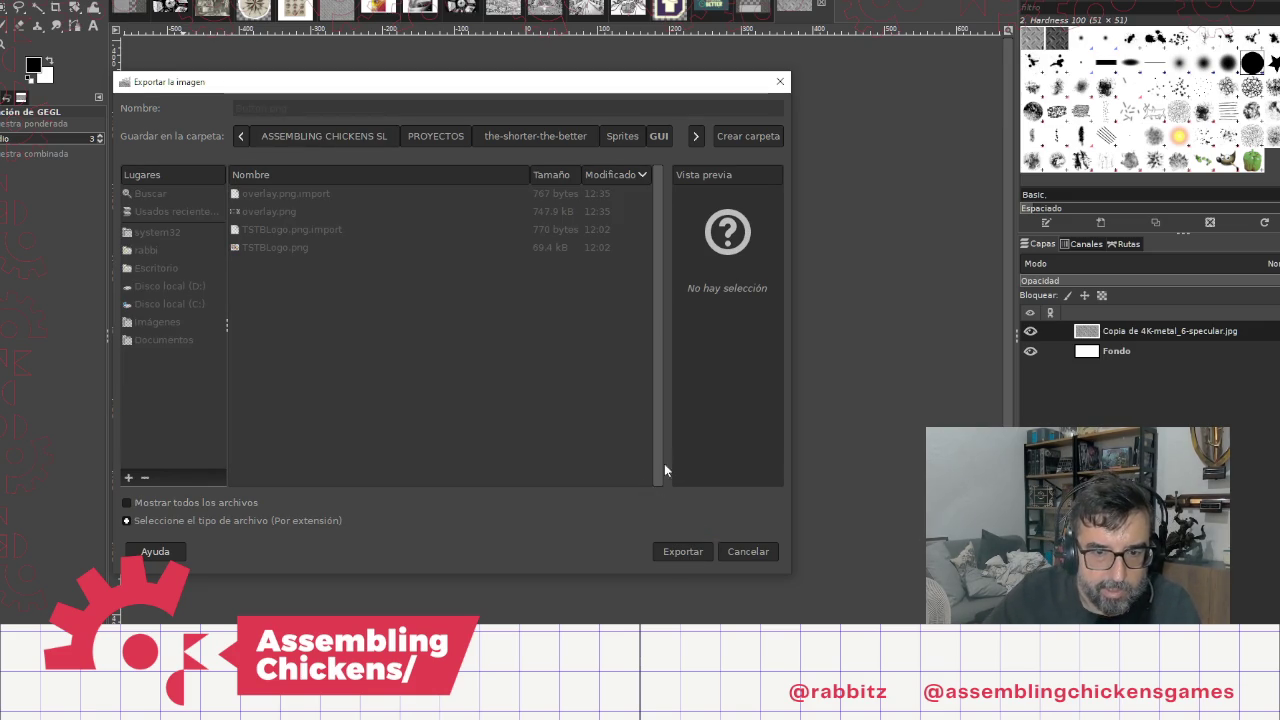
click(725, 504)
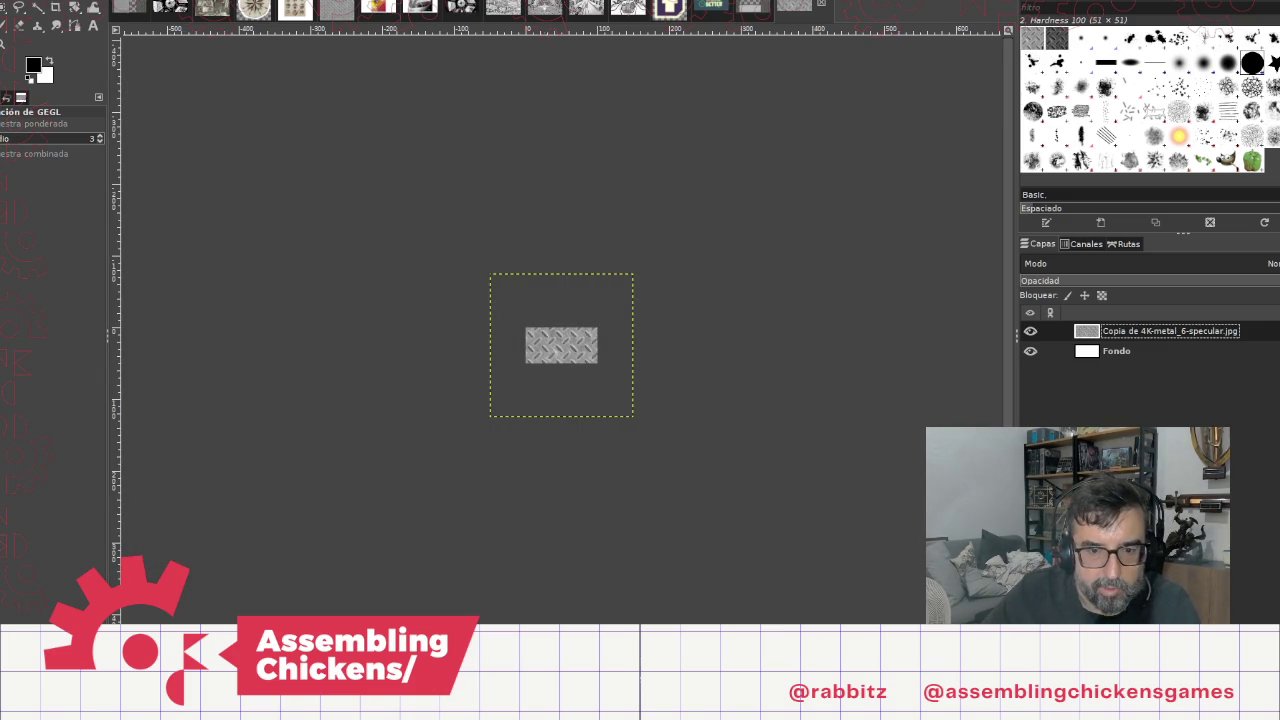
key(alt+Tab)
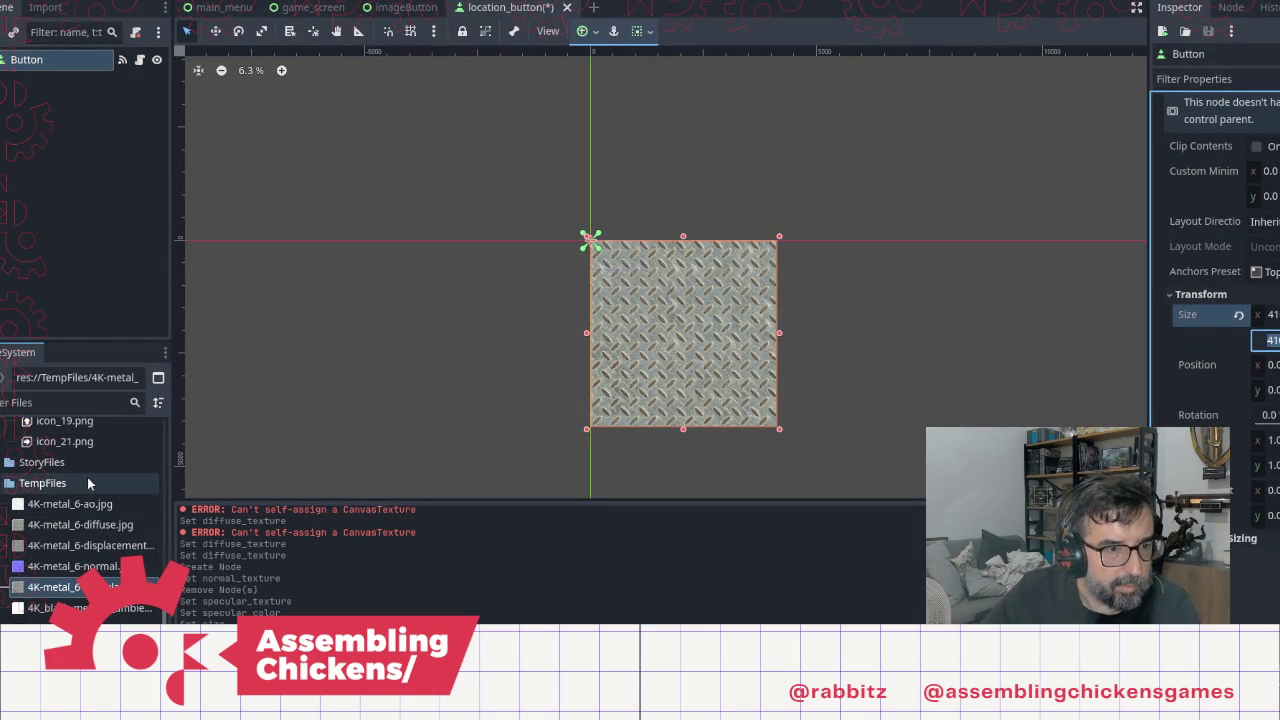
Step: Open res://Sprites/GUI/ in the FileSystem dock, find Button.png missing, and return to GIMP
scroll(90, 490, up, 3)
scroll(90, 515, up, 3)
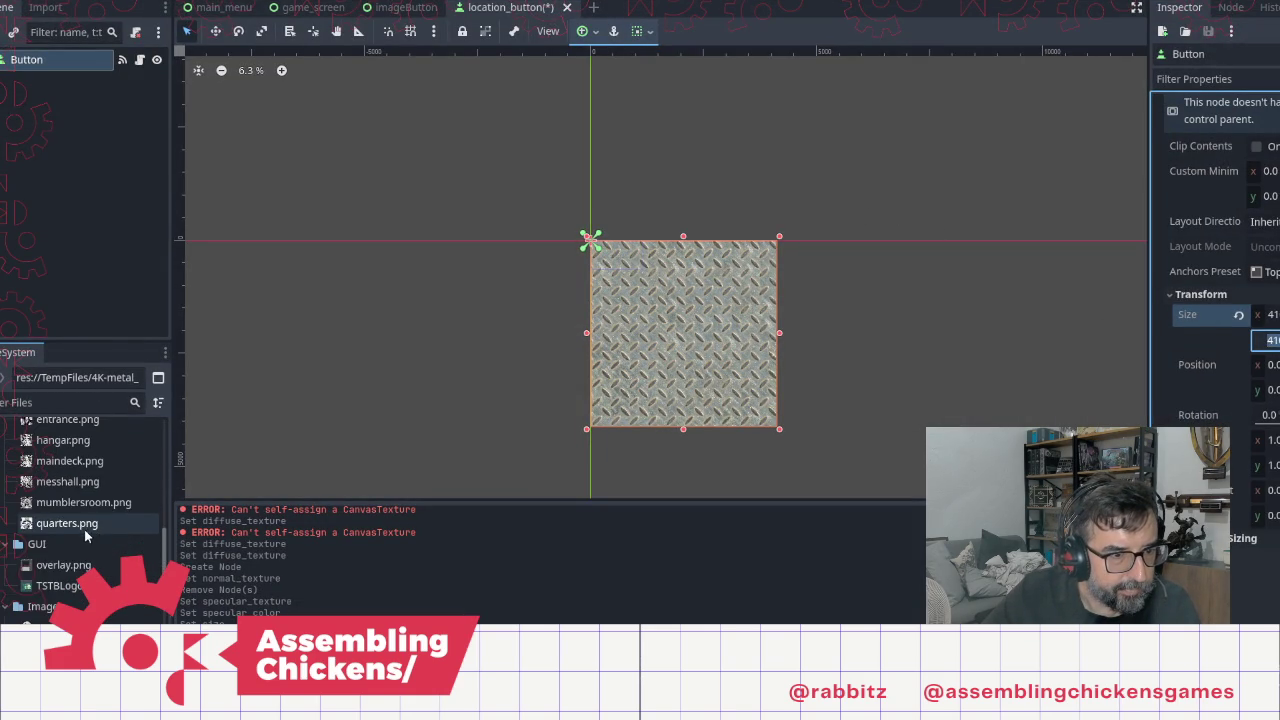
click(65, 513)
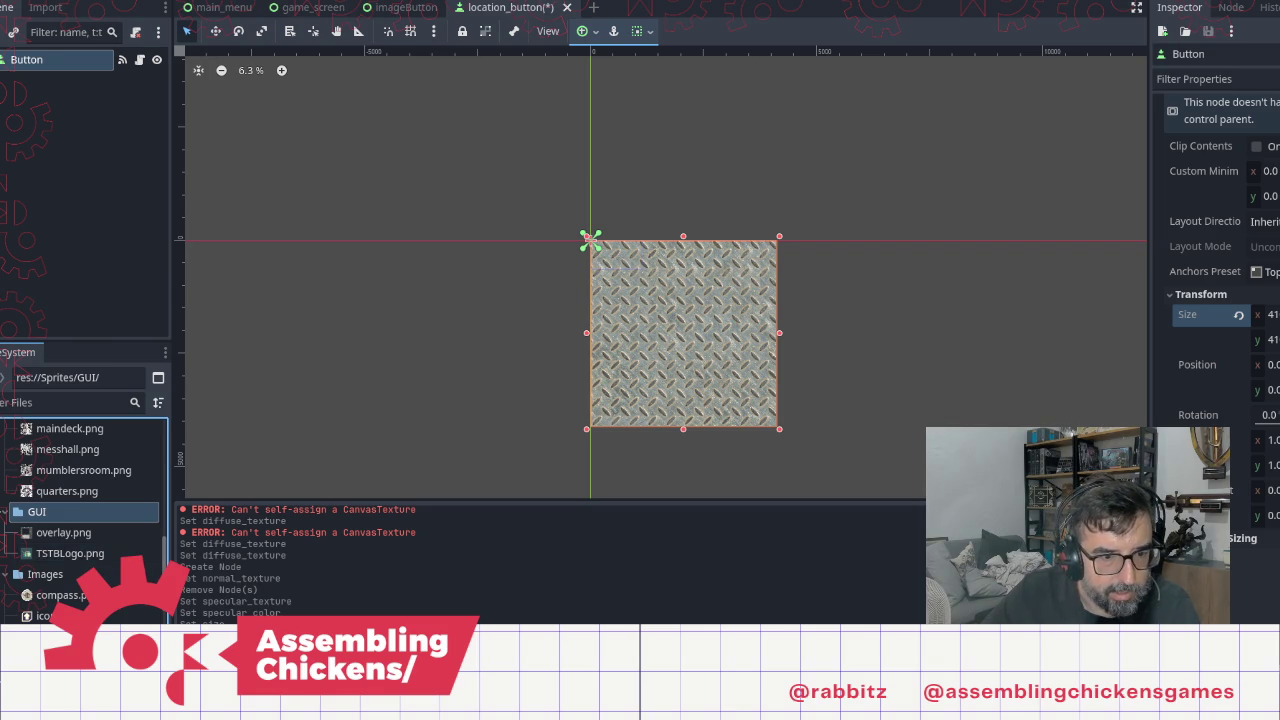
key(alt+Tab)
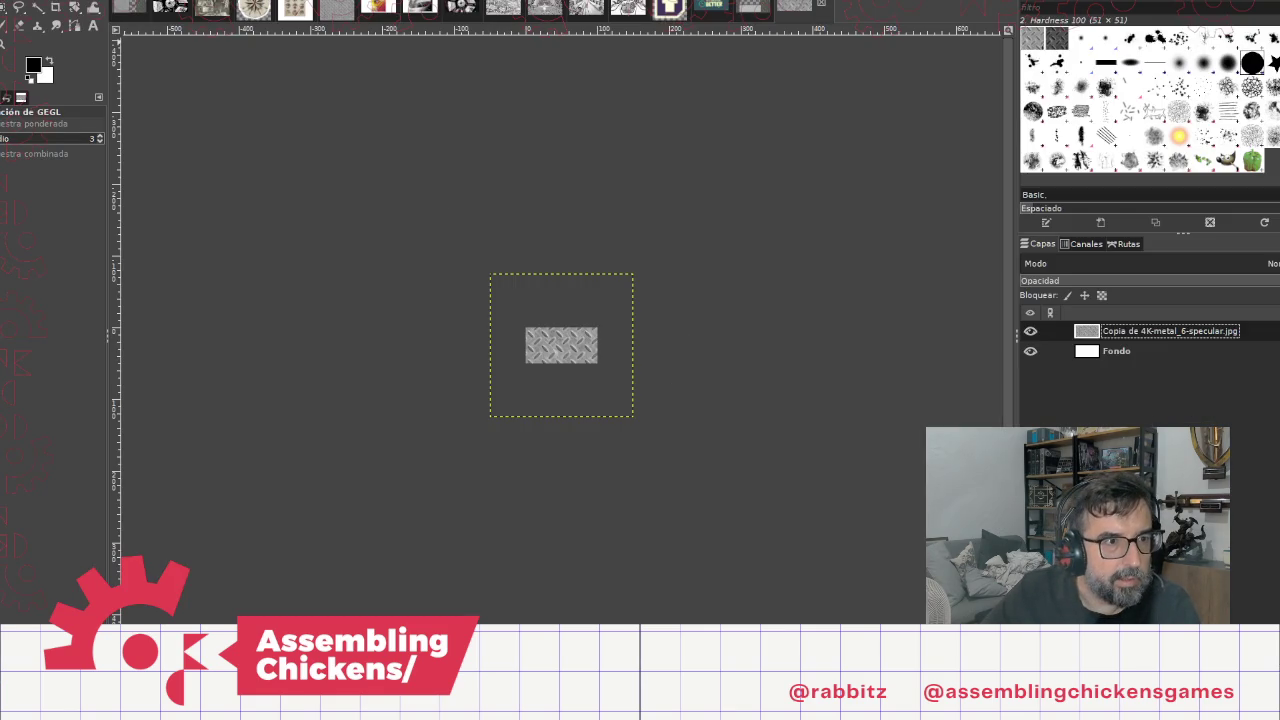
Step: Re-export the GIMP image to Button.png and go back to Godot to find it
key(alt+a)
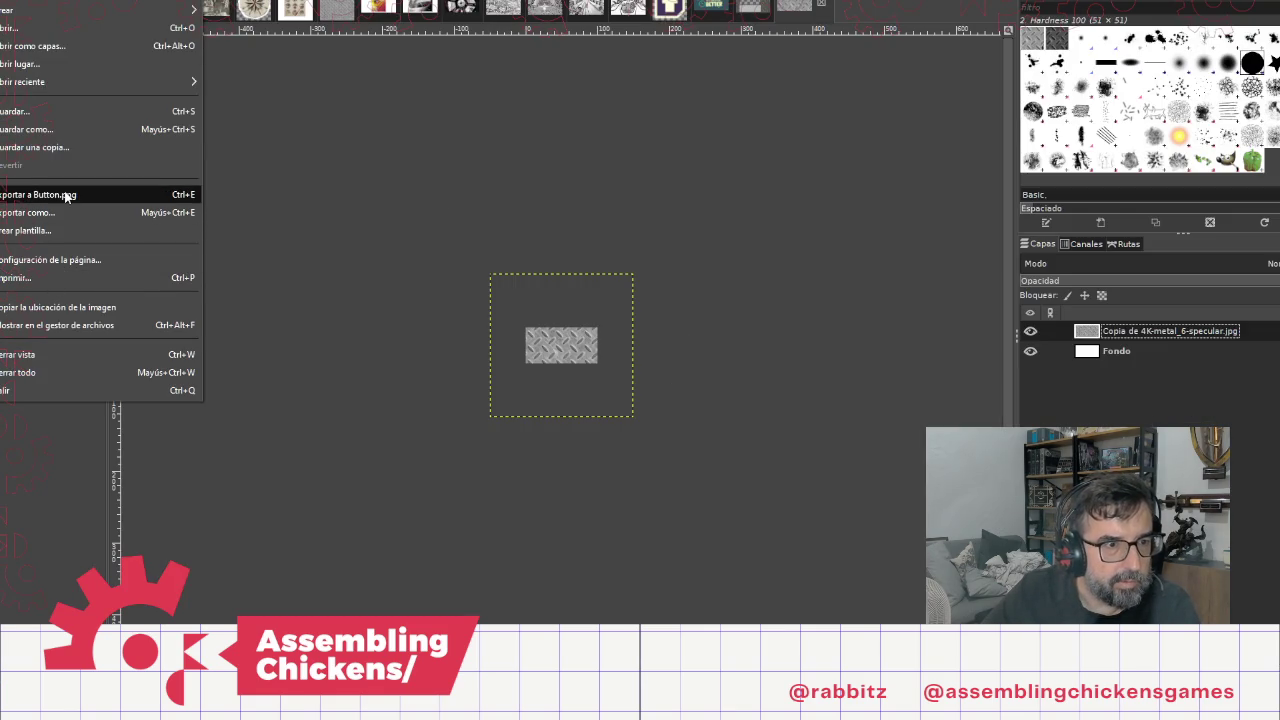
click(66, 195)
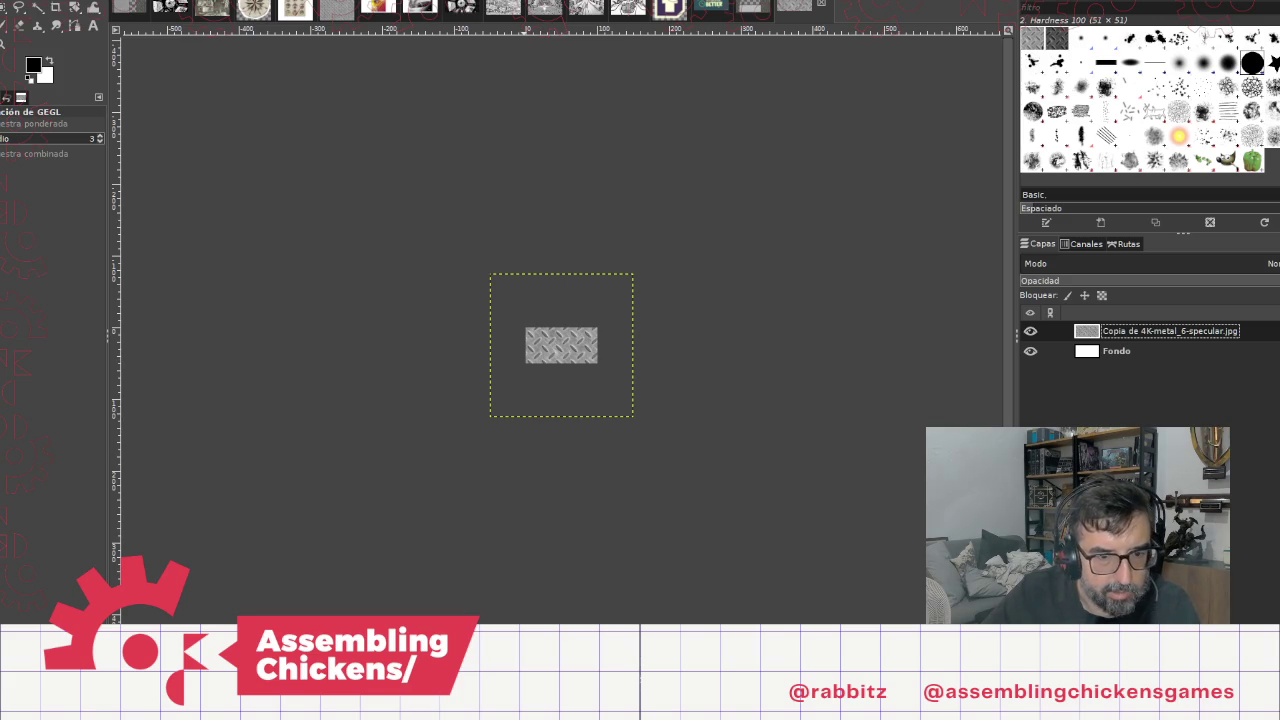
key(alt+Tab)
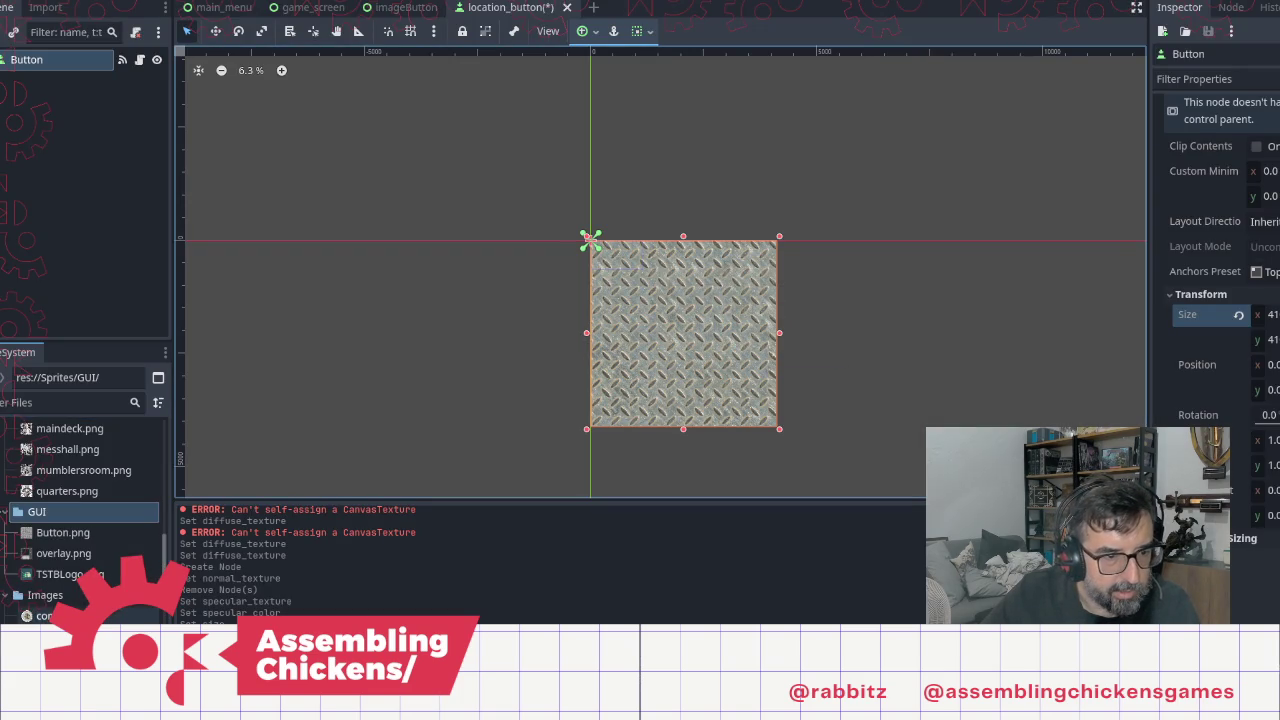
Step: Show GUI's Button.png in FileSystem, collapse Images, and scroll the Inspector to Icon
scroll(5, 476, up, 4)
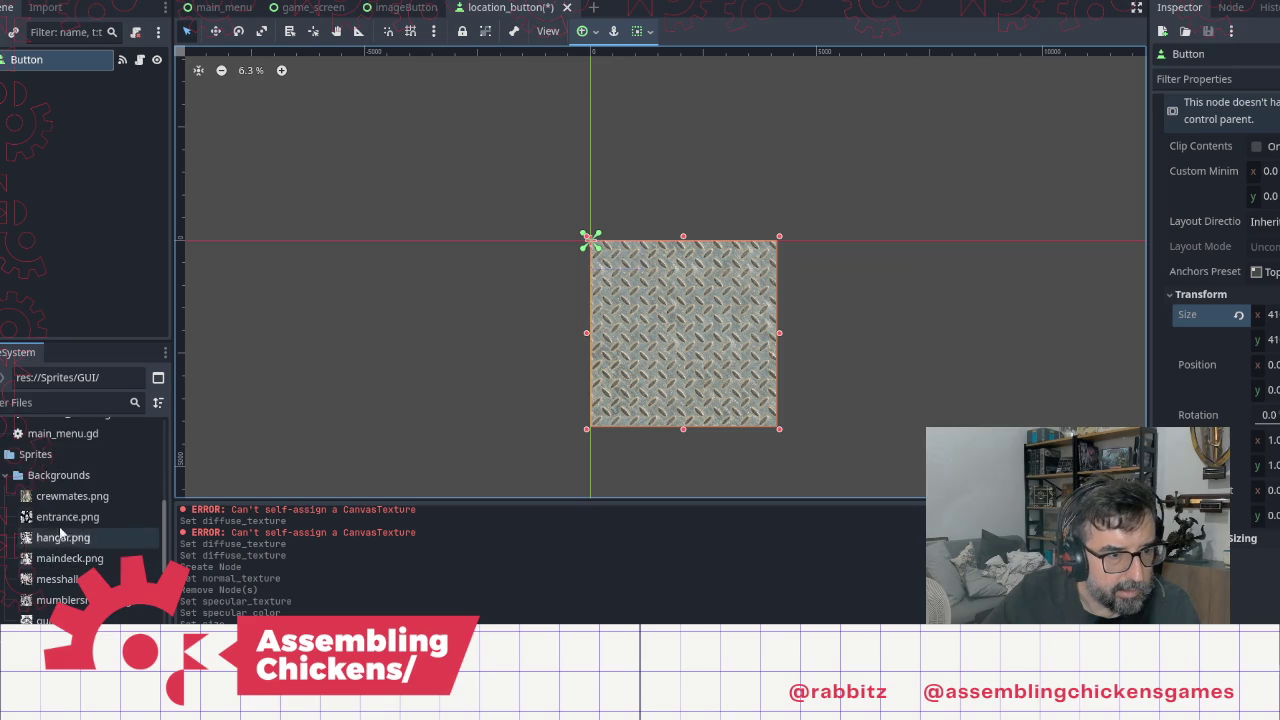
click(5, 454)
scroll(5, 500, down, 5)
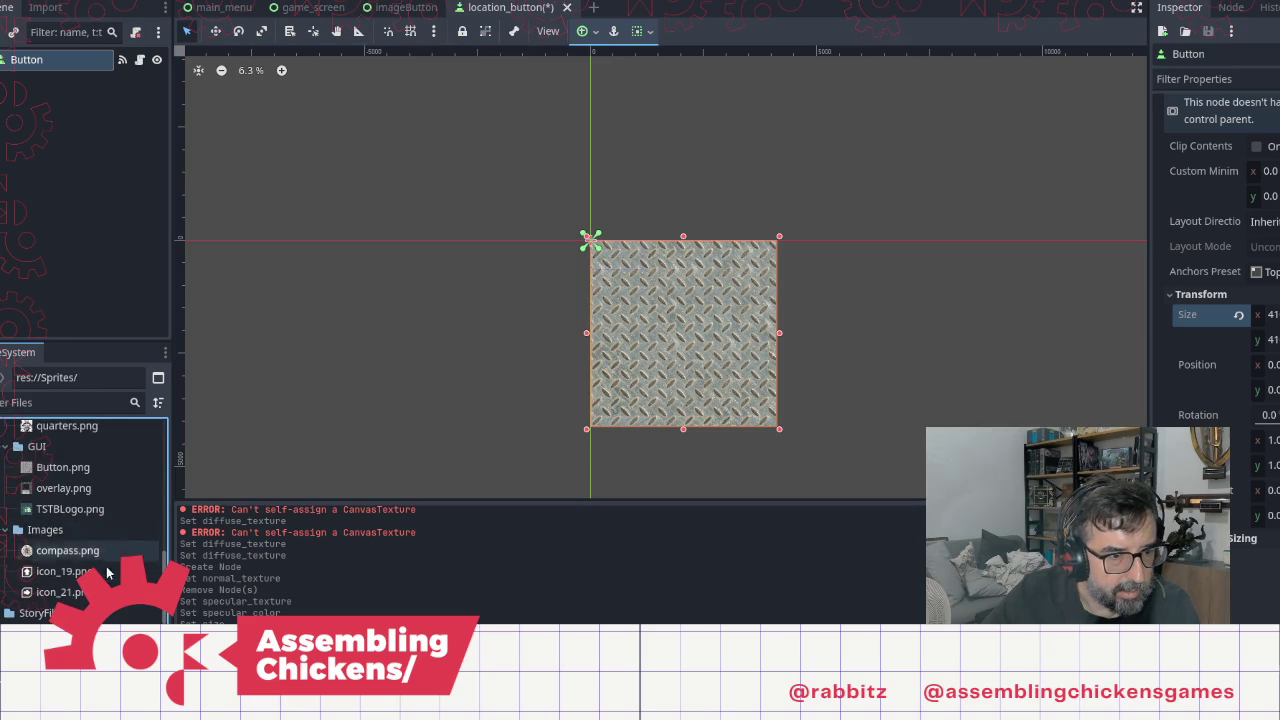
scroll(84, 520, down, 5)
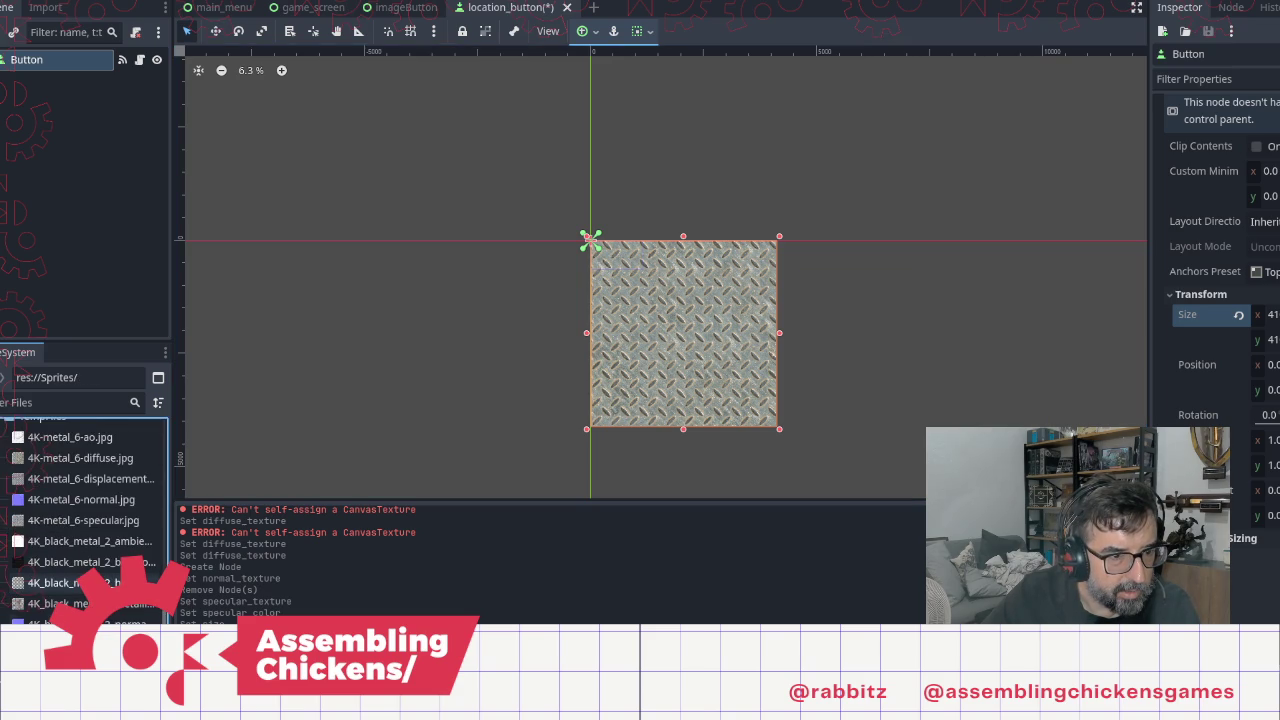
scroll(84, 520, up, 2)
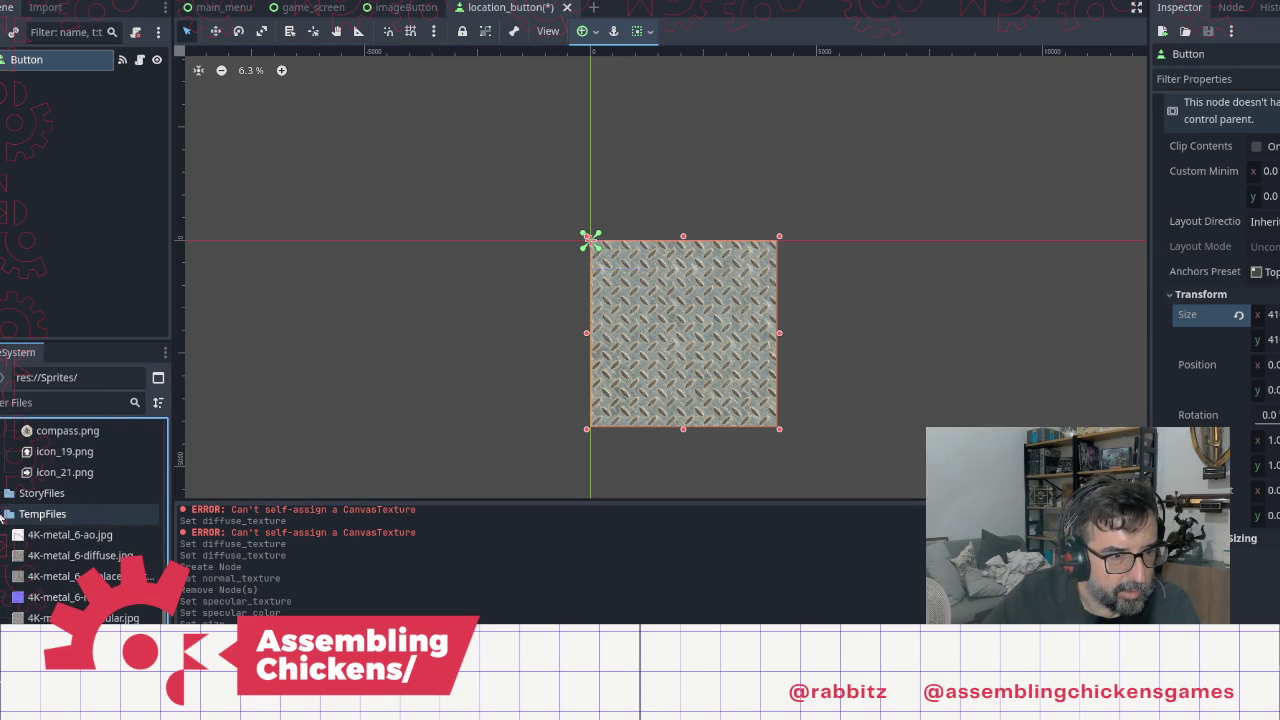
scroll(5, 530, up, 3)
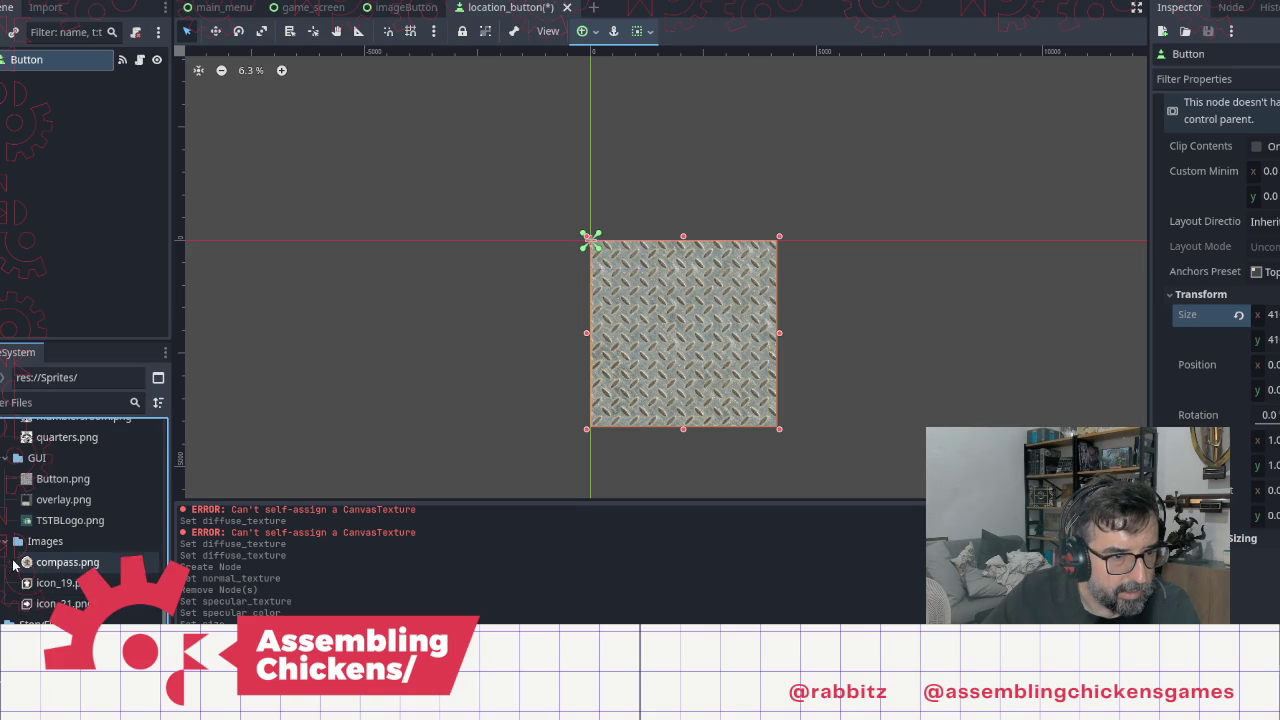
click(6, 541)
scroll(6, 545, up, 2)
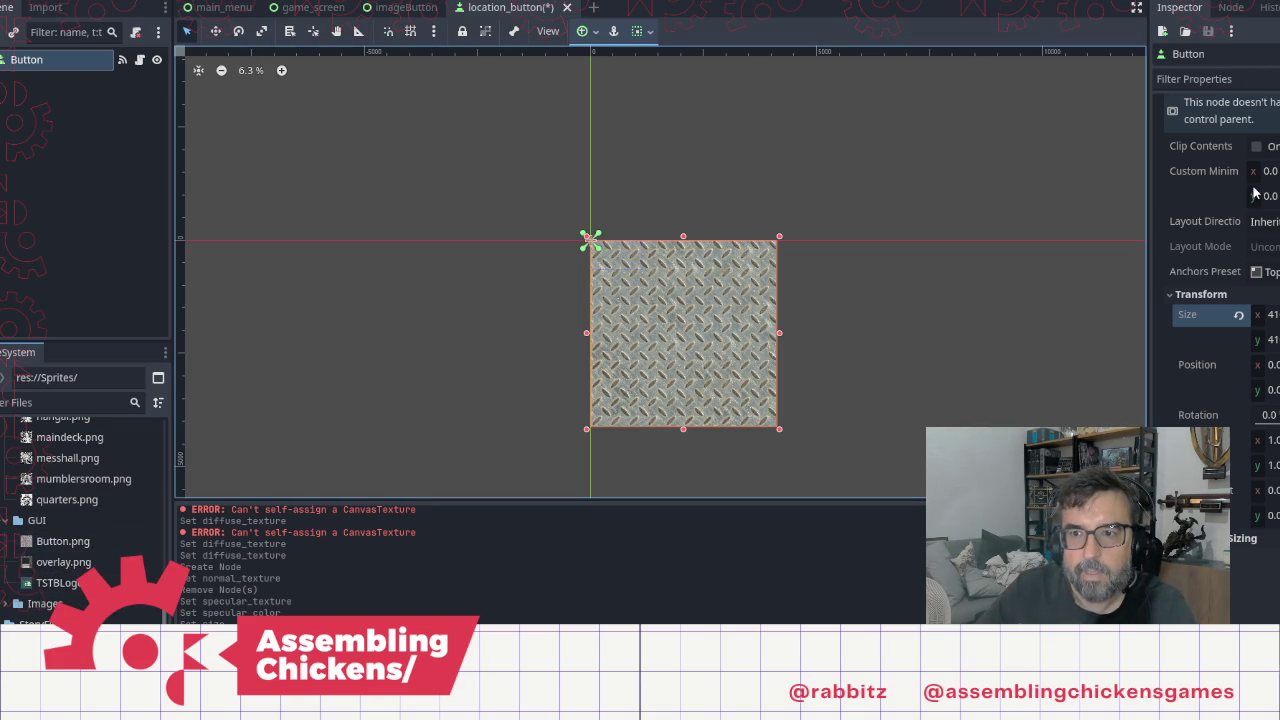
scroll(1256, 190, up, 10)
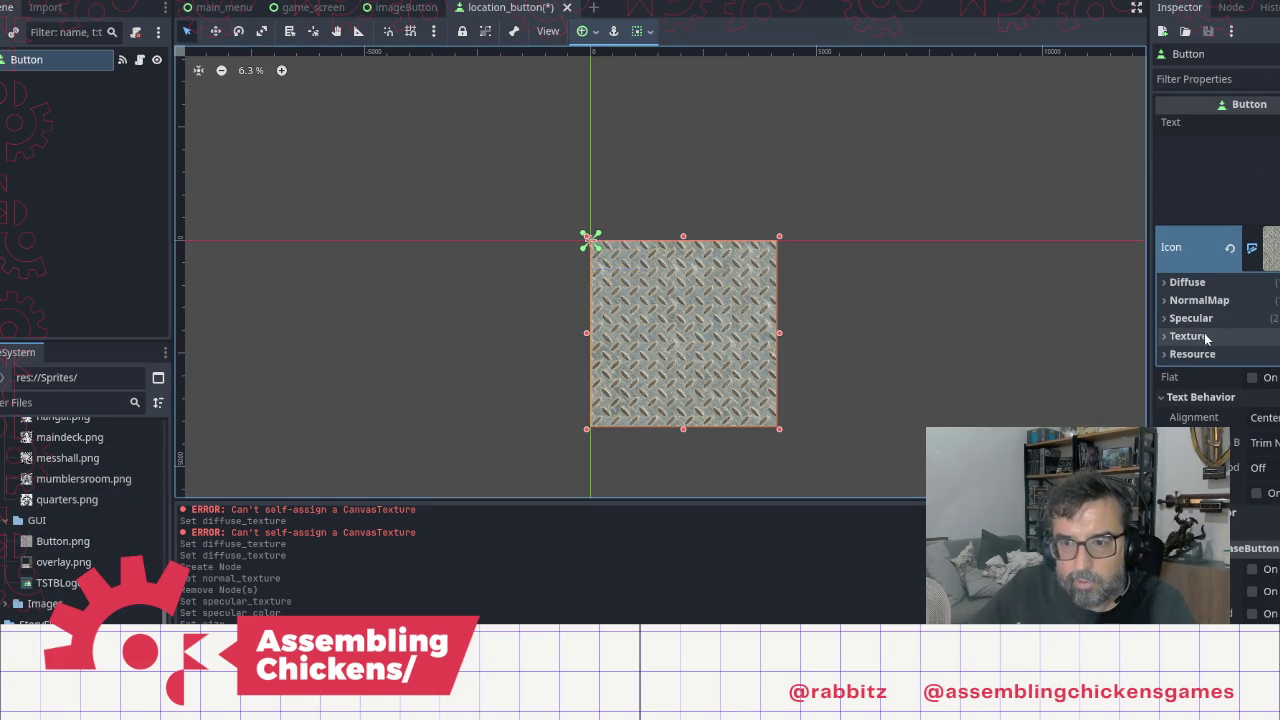
Step: Clear the icon's Diffuse and Specular textures, leaving NormalMap unchanged, and fold the sections away
click(1182, 283)
click(1268, 314)
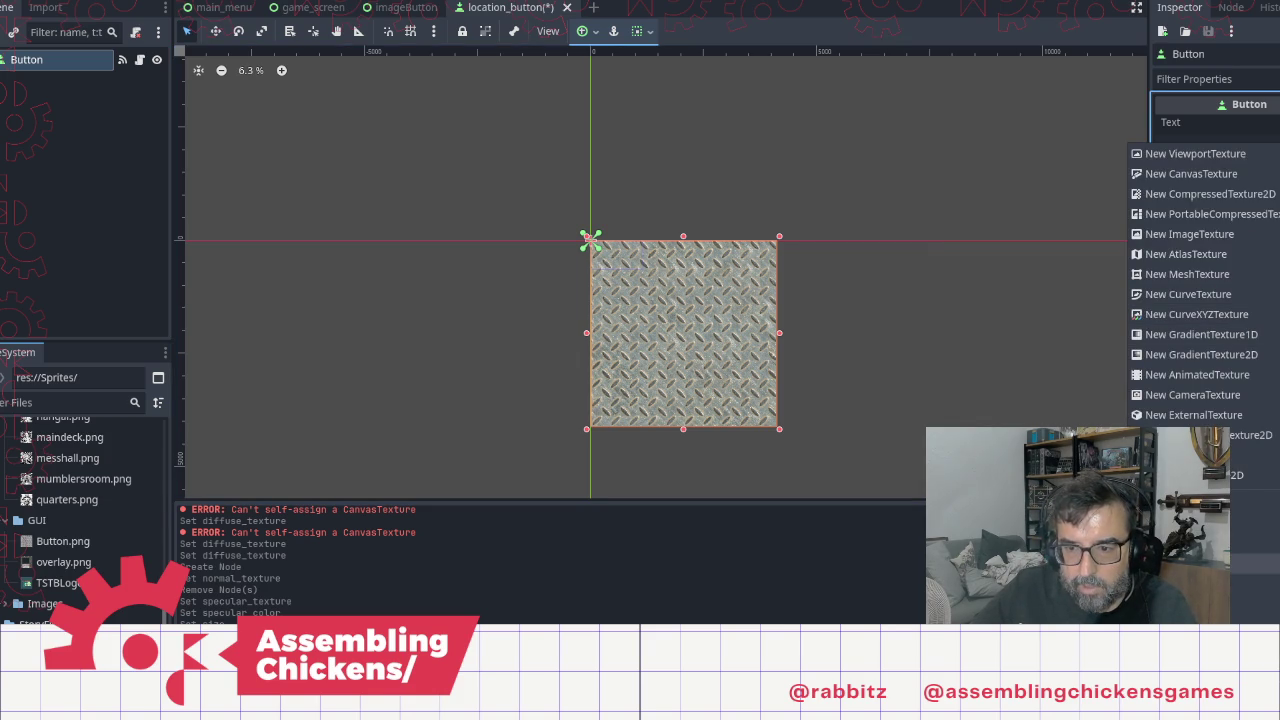
click(1200, 584)
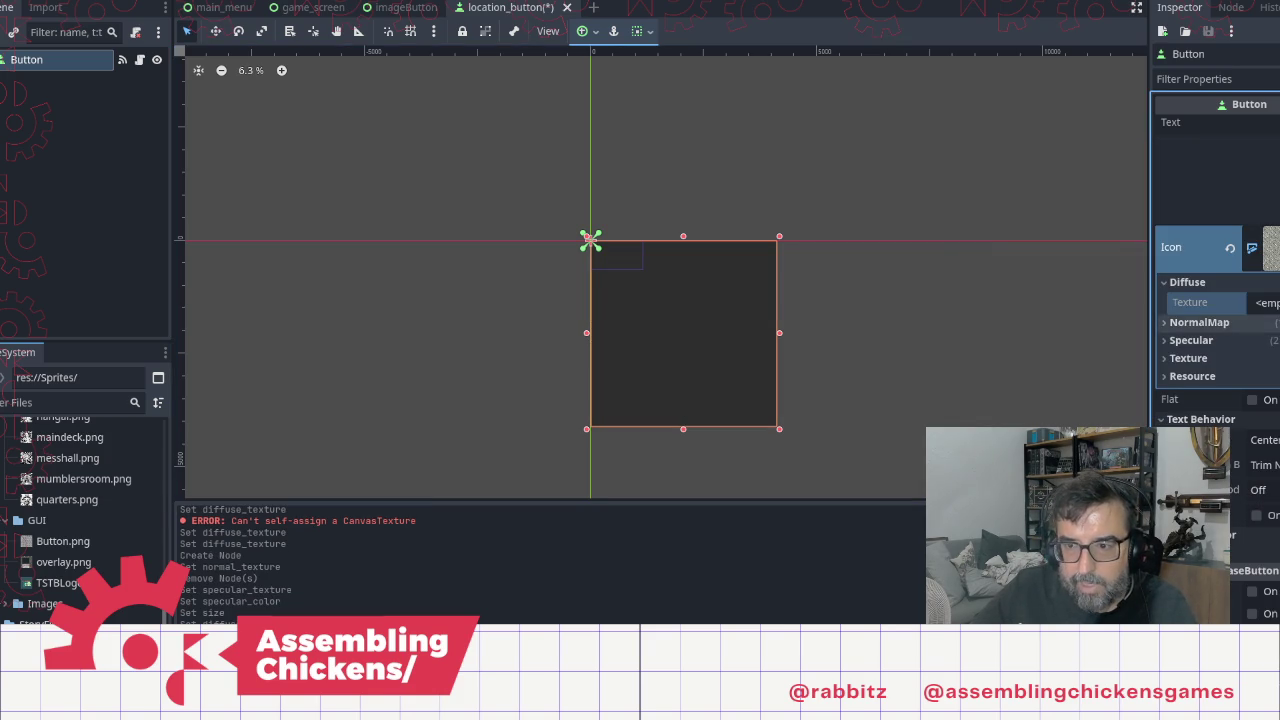
click(1214, 322)
click(1265, 362)
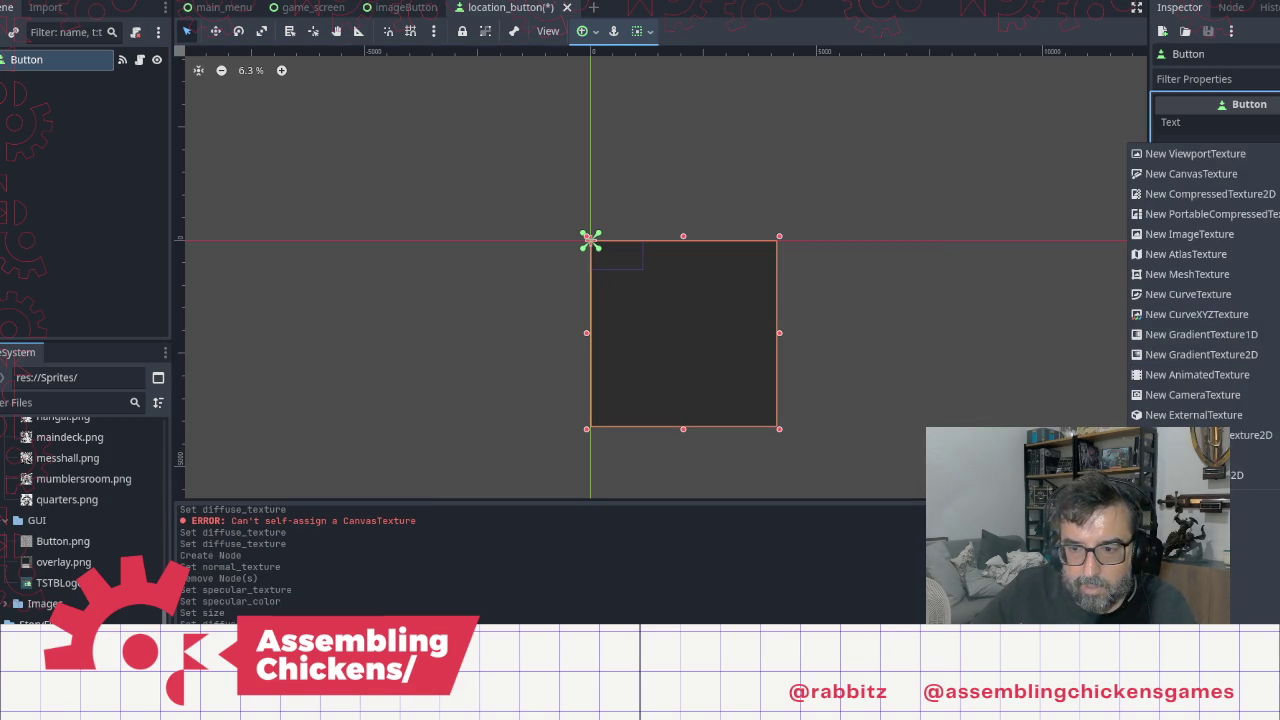
key(Escape)
click(1191, 362)
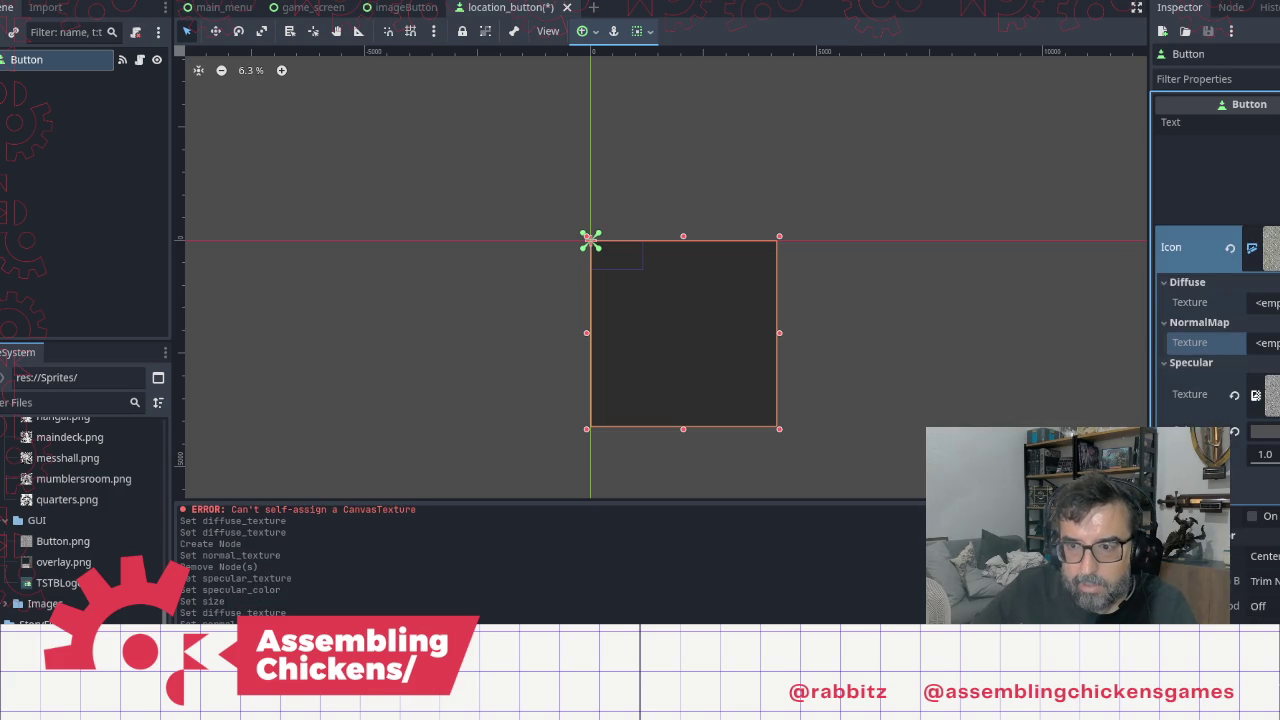
click(1265, 395)
click(1234, 395)
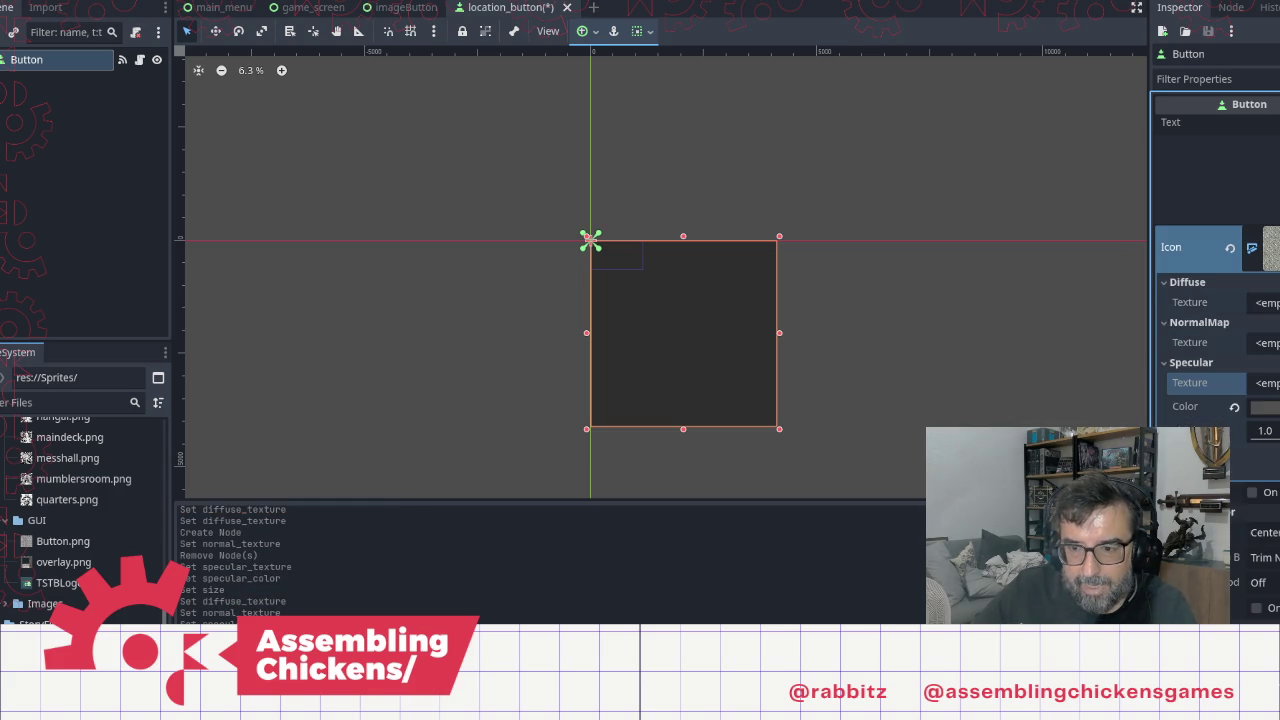
click(1162, 364)
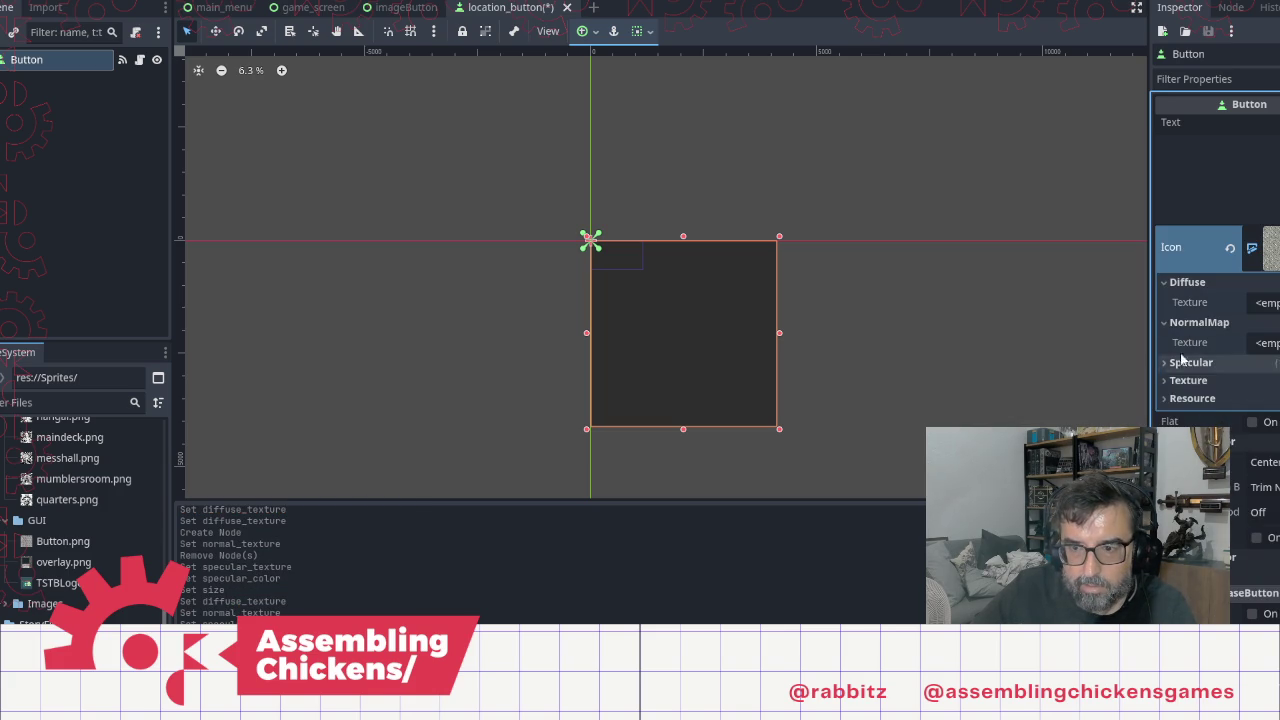
click(1163, 323)
click(1164, 283)
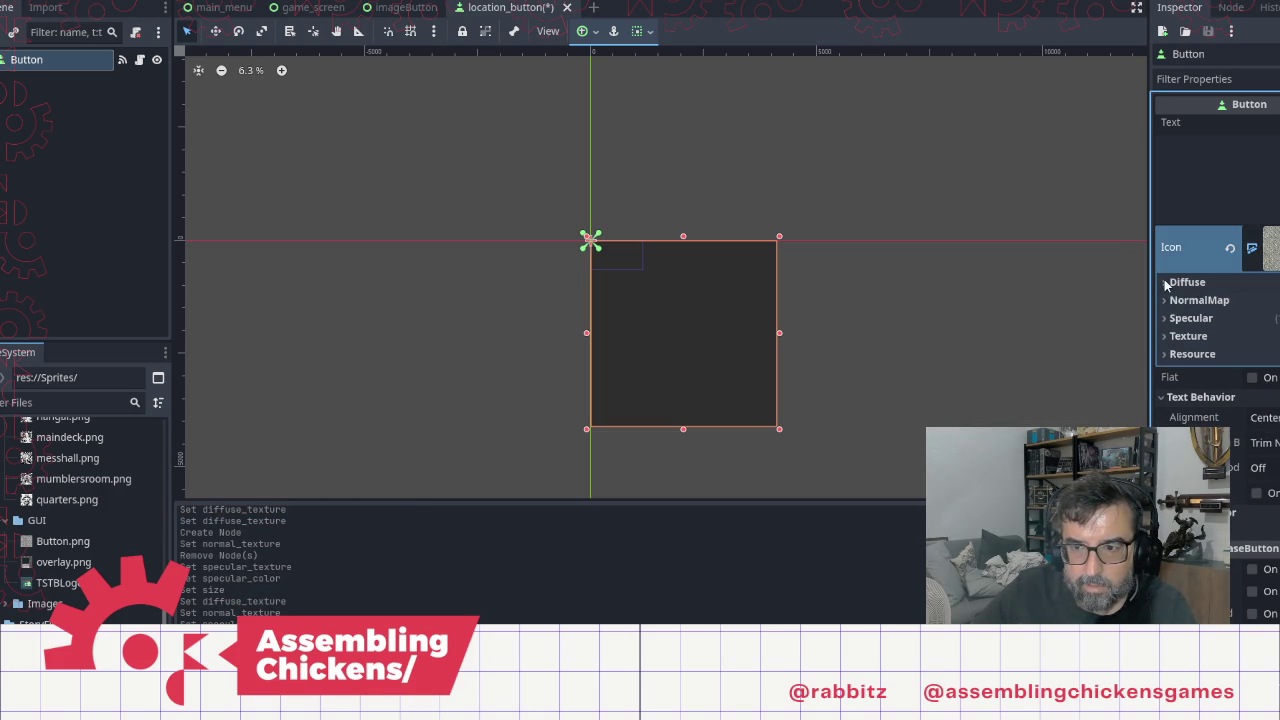
Step: Try replacement textures on the button's Icon, then clear the Icon property entirely
click(1252, 247)
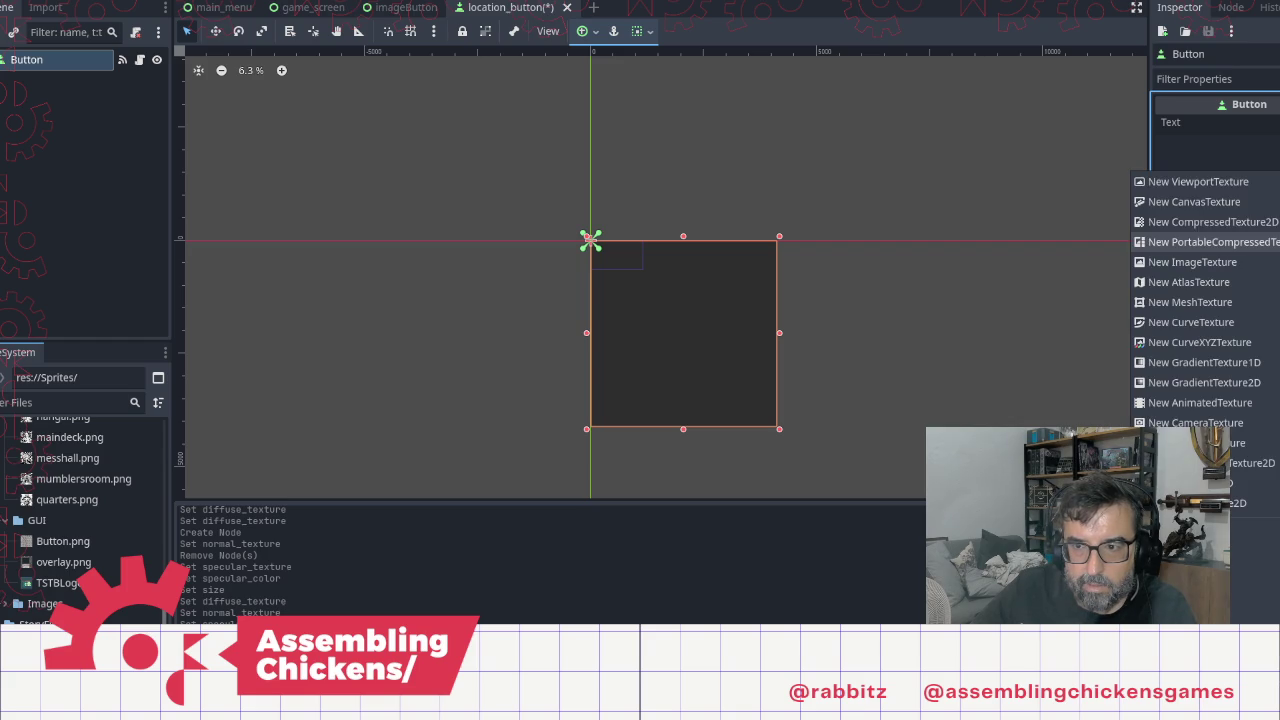
click(1235, 203)
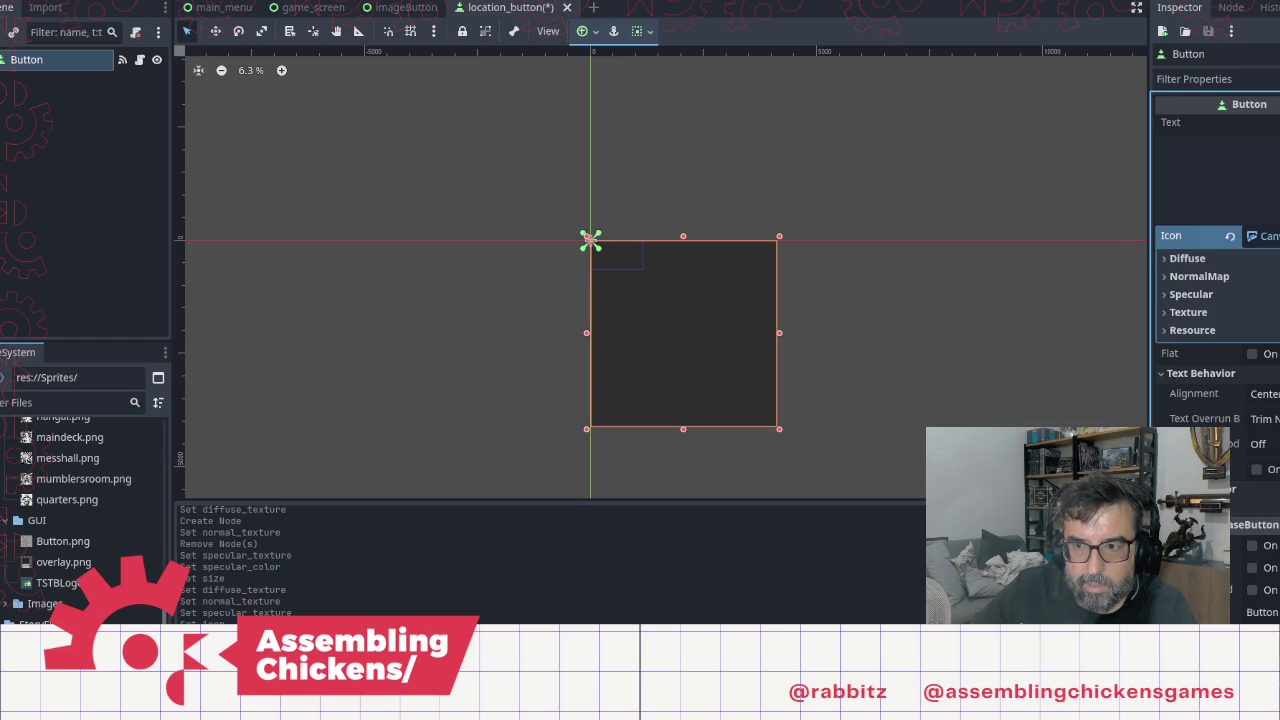
click(1270, 235)
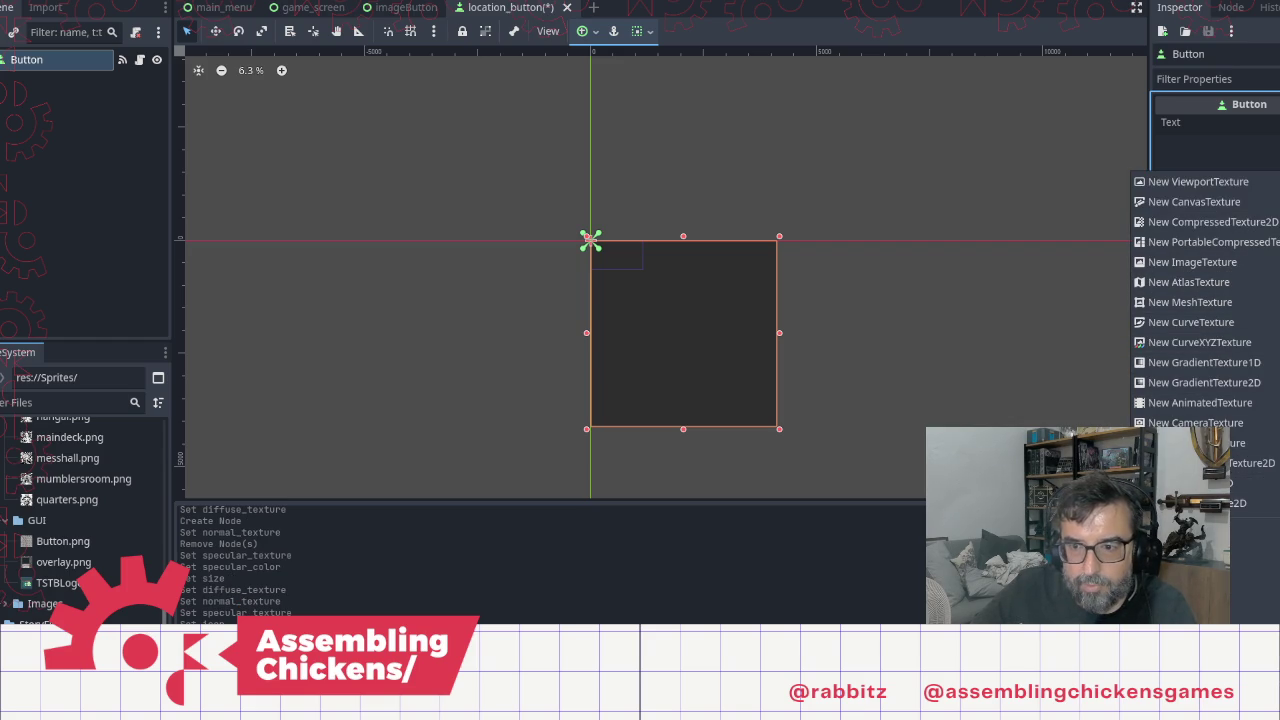
click(1220, 262)
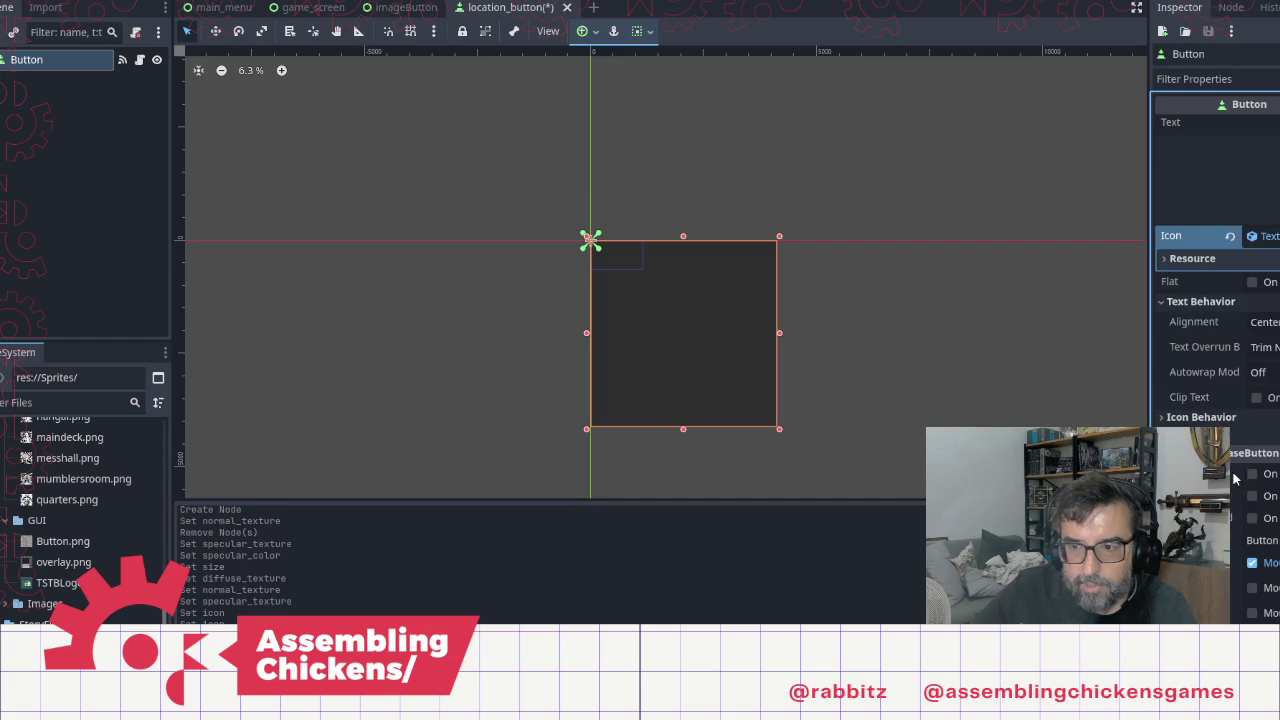
click(1166, 264)
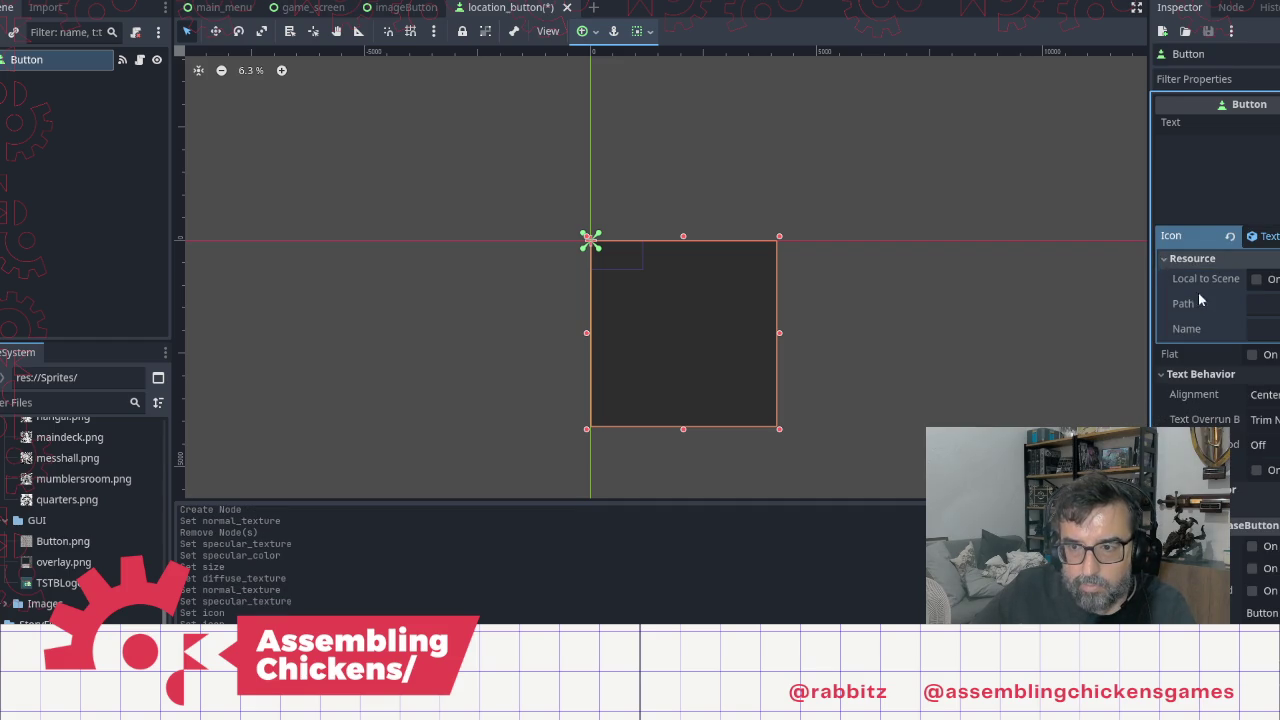
click(1176, 259)
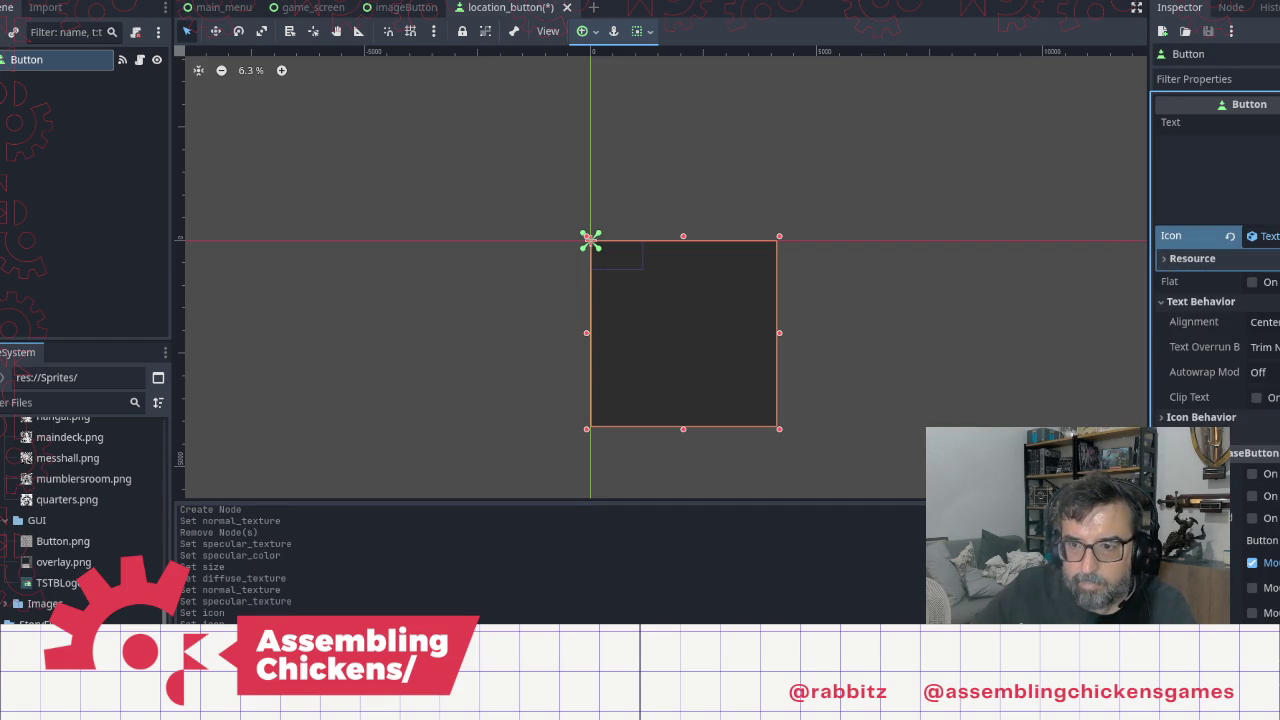
click(1262, 236)
click(1270, 236)
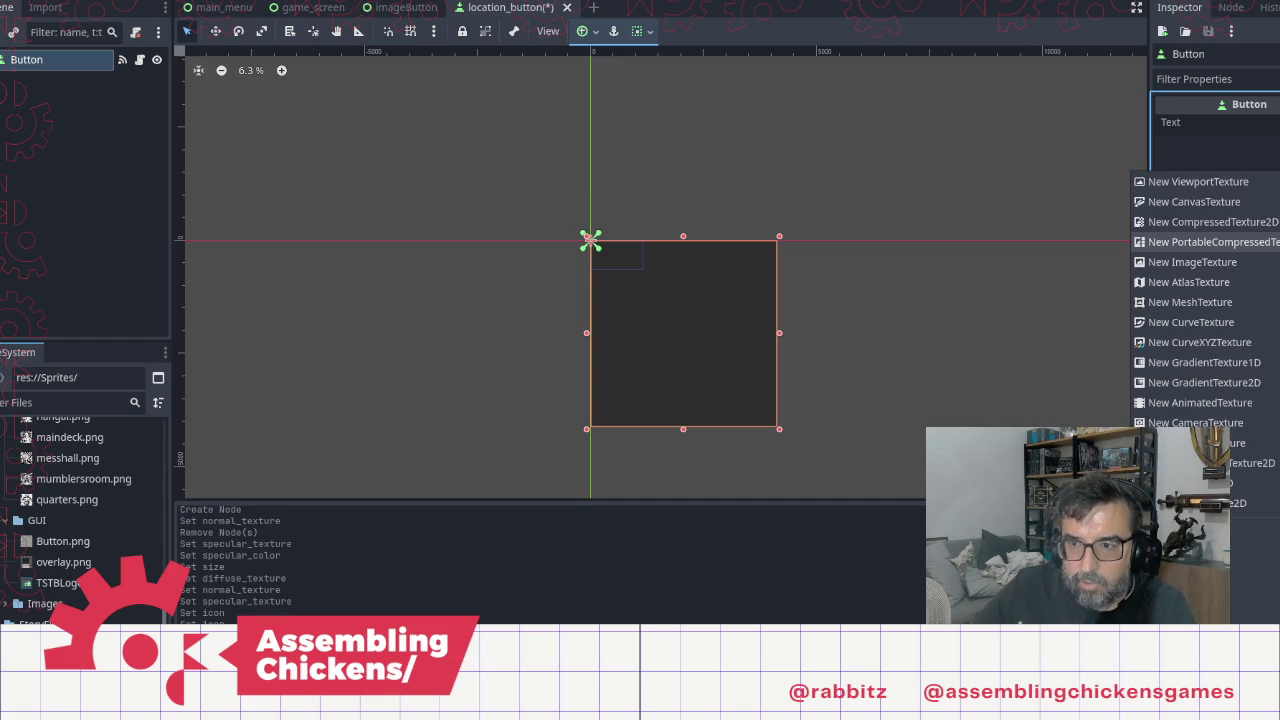
click(1188, 201)
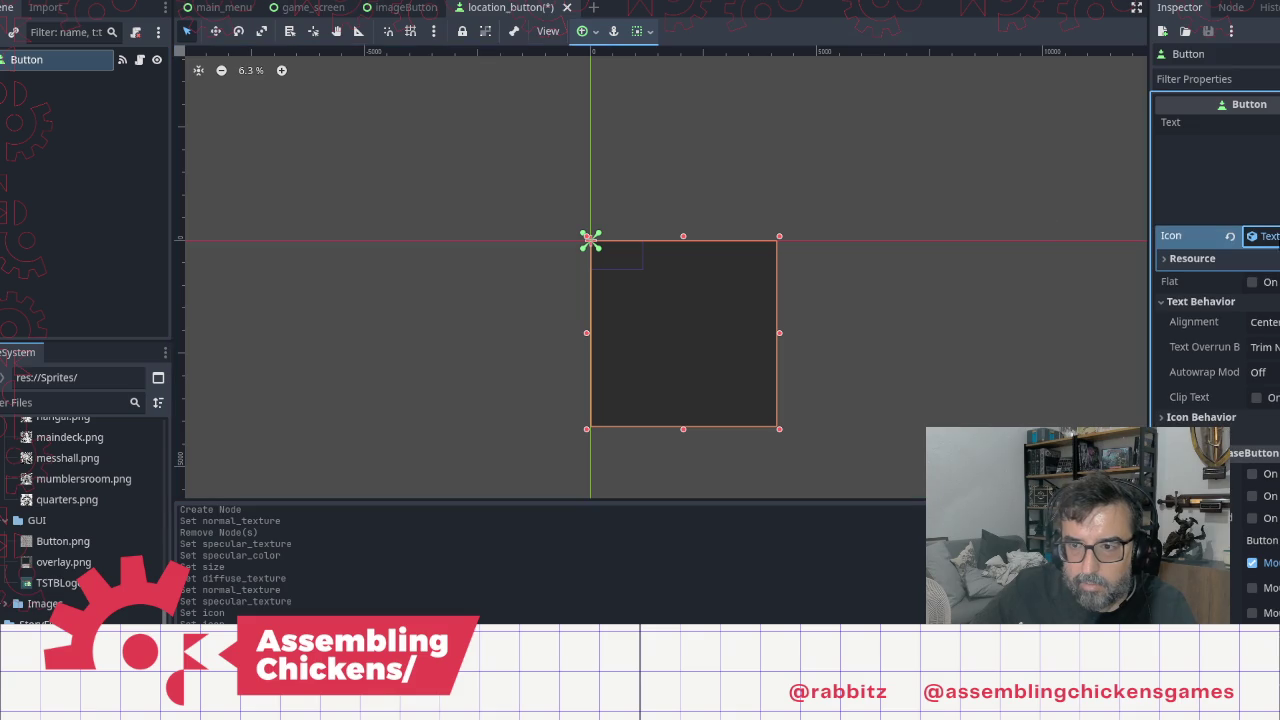
click(1270, 236)
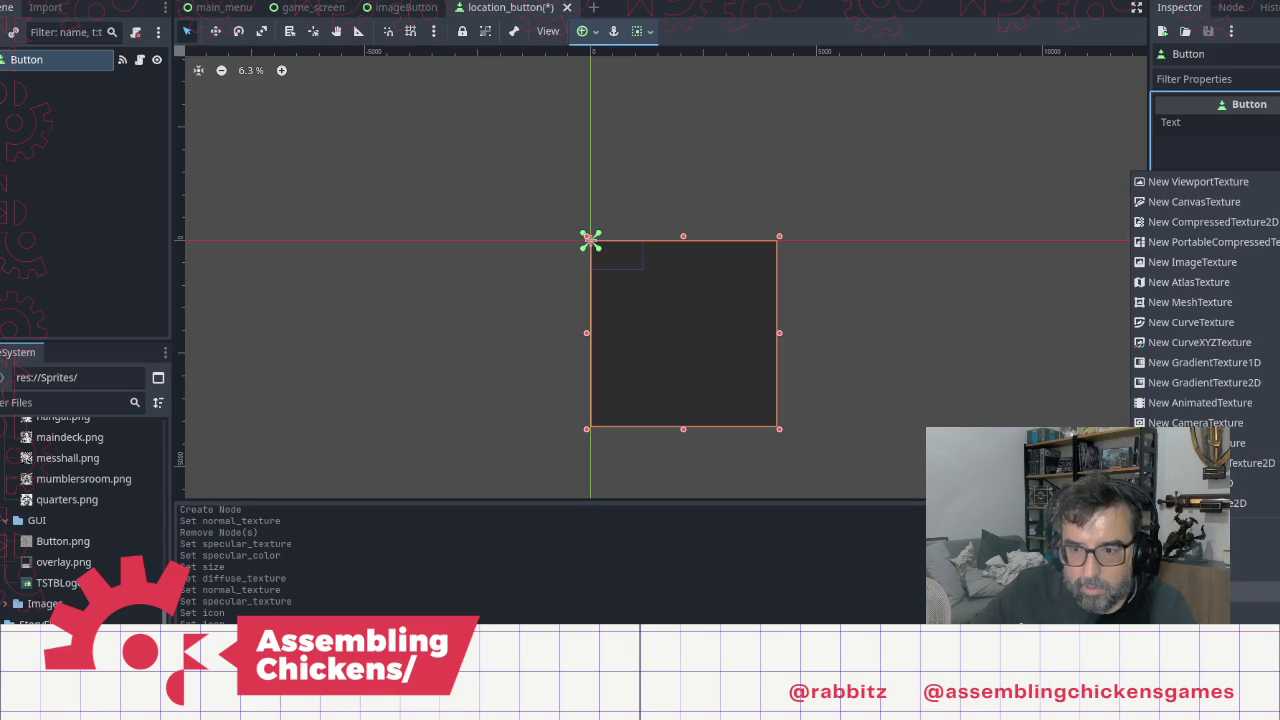
click(1255, 592)
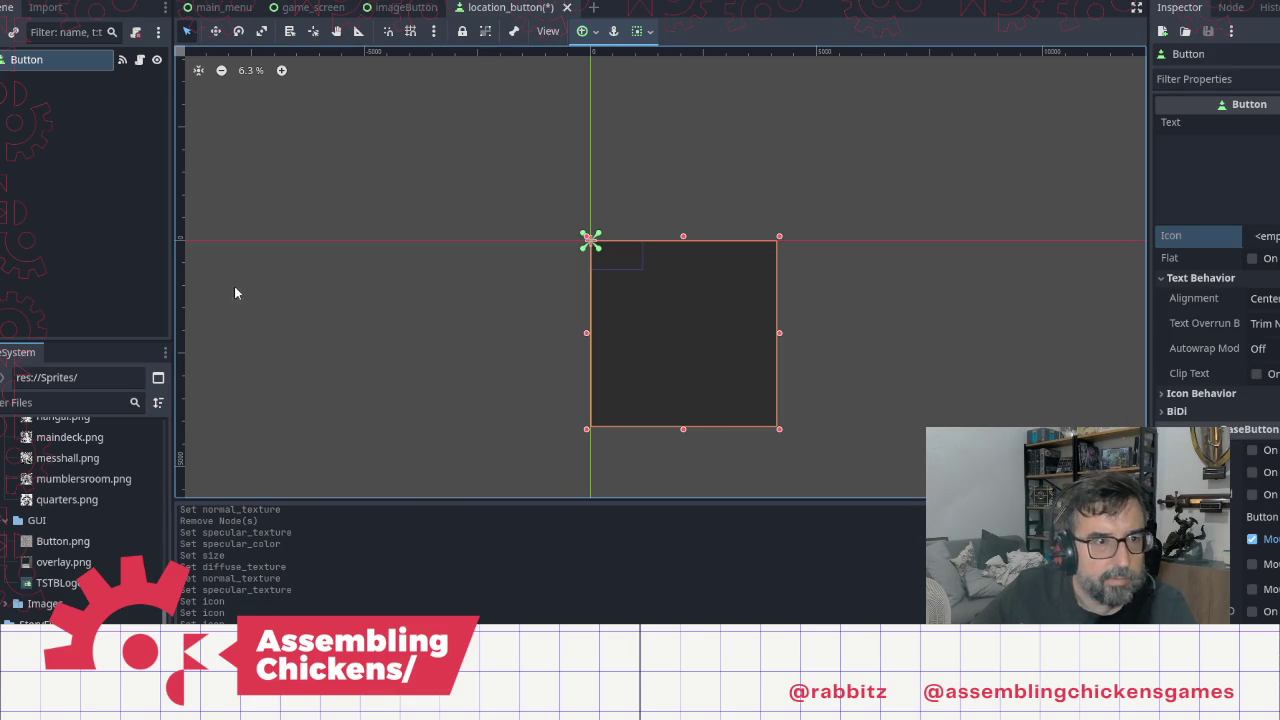
Step: Set Button.png as the button's icon and shrink the button toward its top-left corner
mouse_move(63, 548)
mouse_down()
mouse_move(330, 535)
mouse_move(1270, 247)
mouse_up()
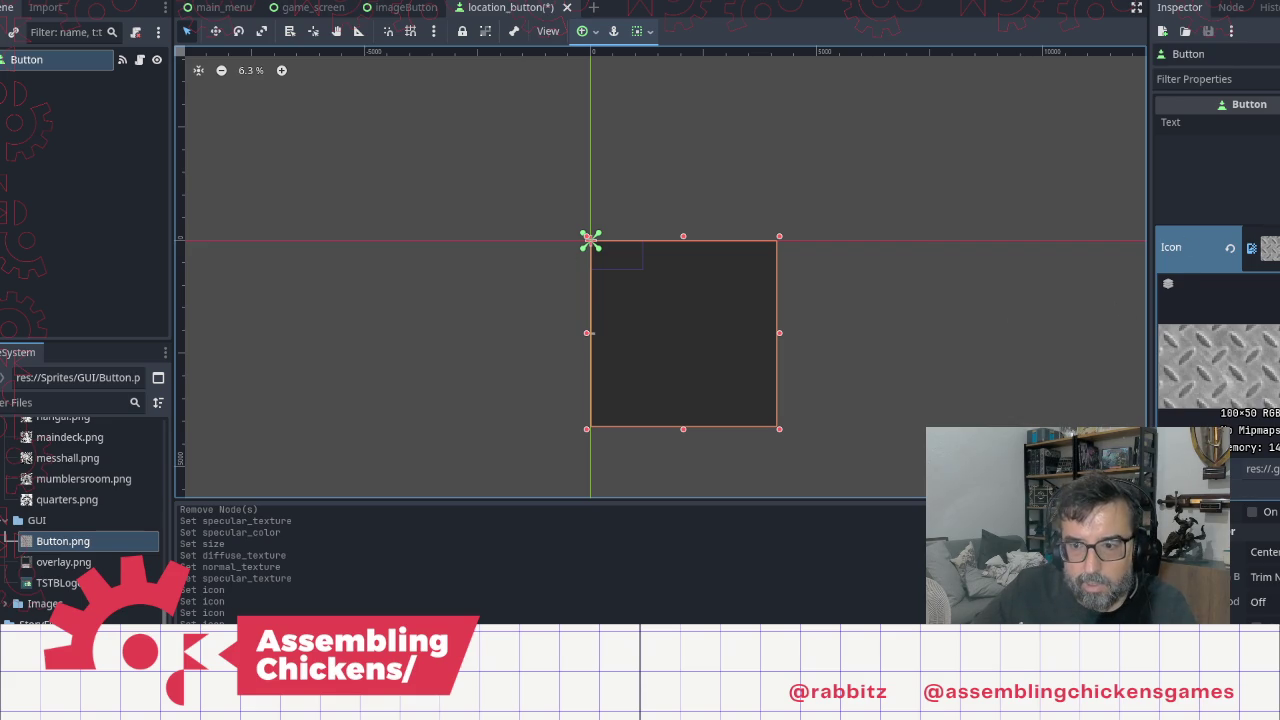
drag(778, 431, 616, 248)
scroll(691, 337, down, 1)
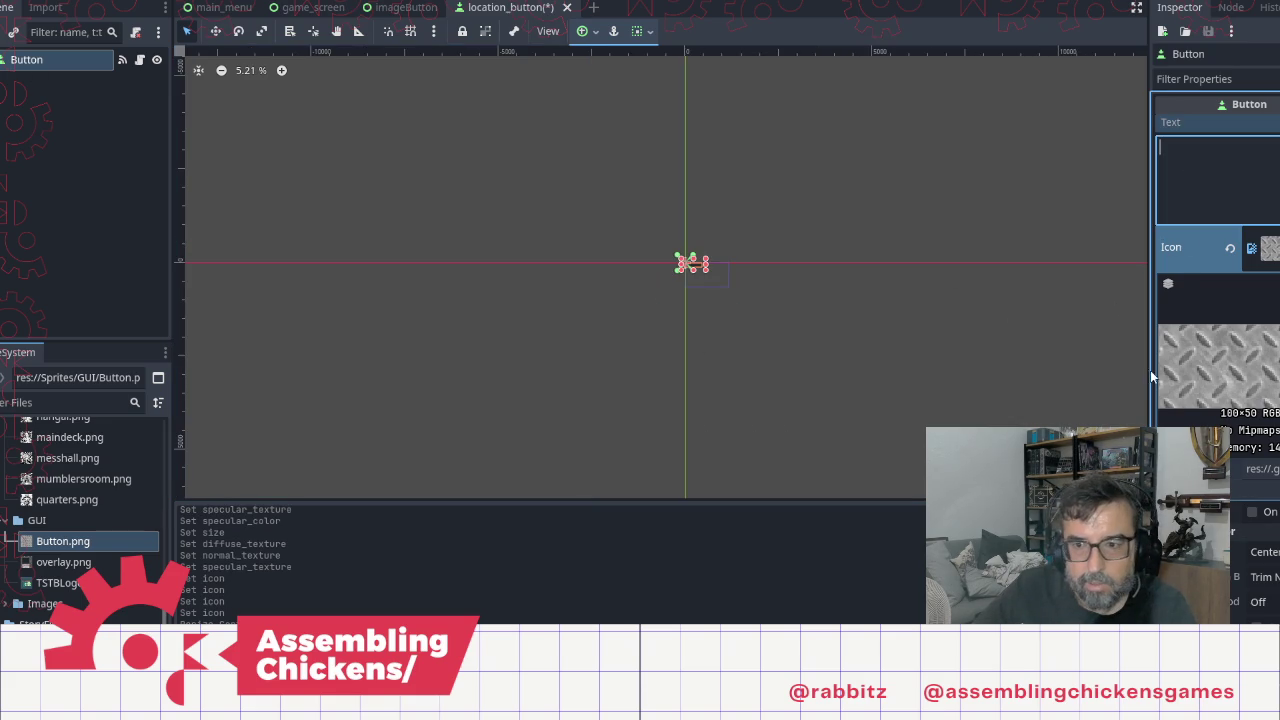
scroll(1151, 371, down, 5)
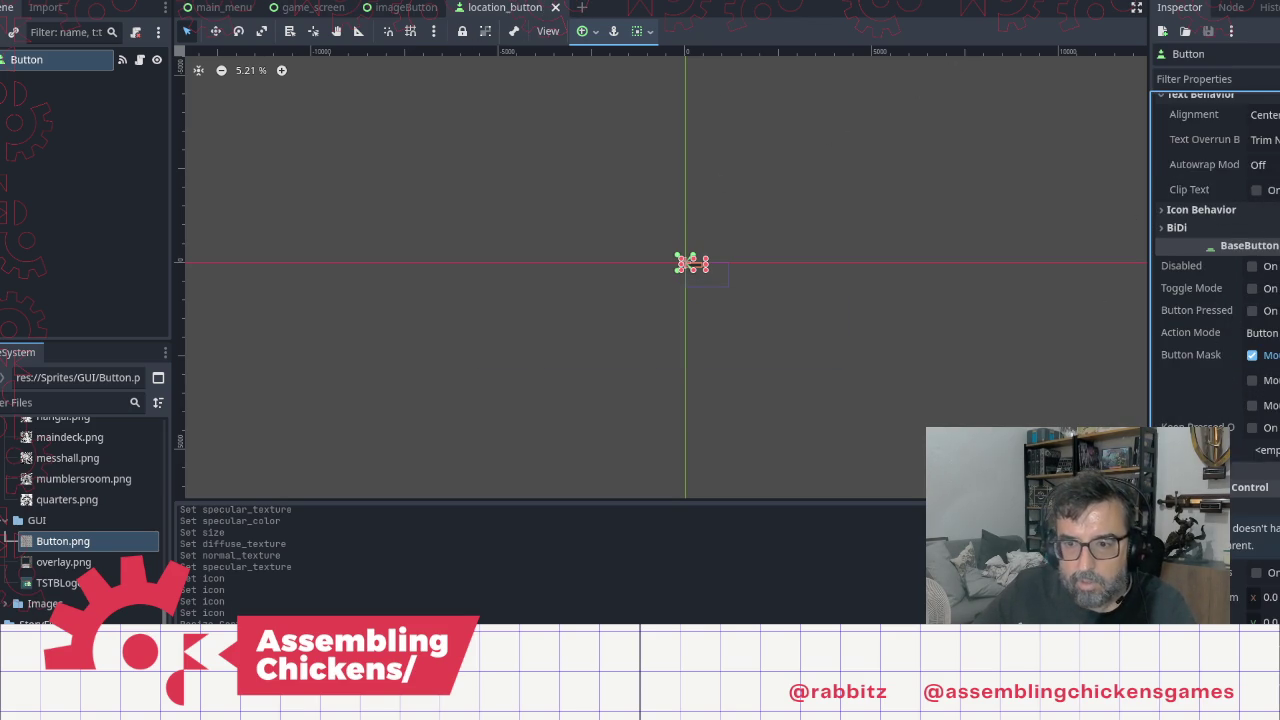
scroll(1268, 512, down, 3)
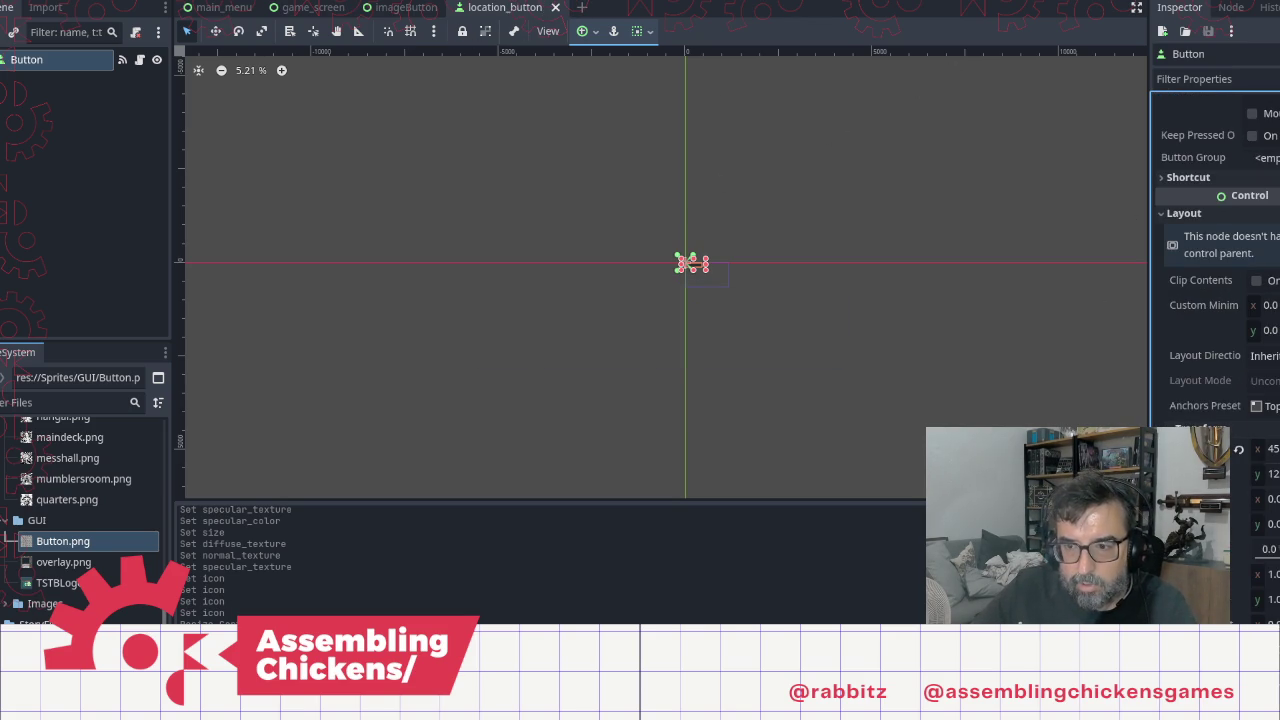
Step: Set the button's Transform Size to 100 × 58, recentre the view, and save
click(1266, 474)
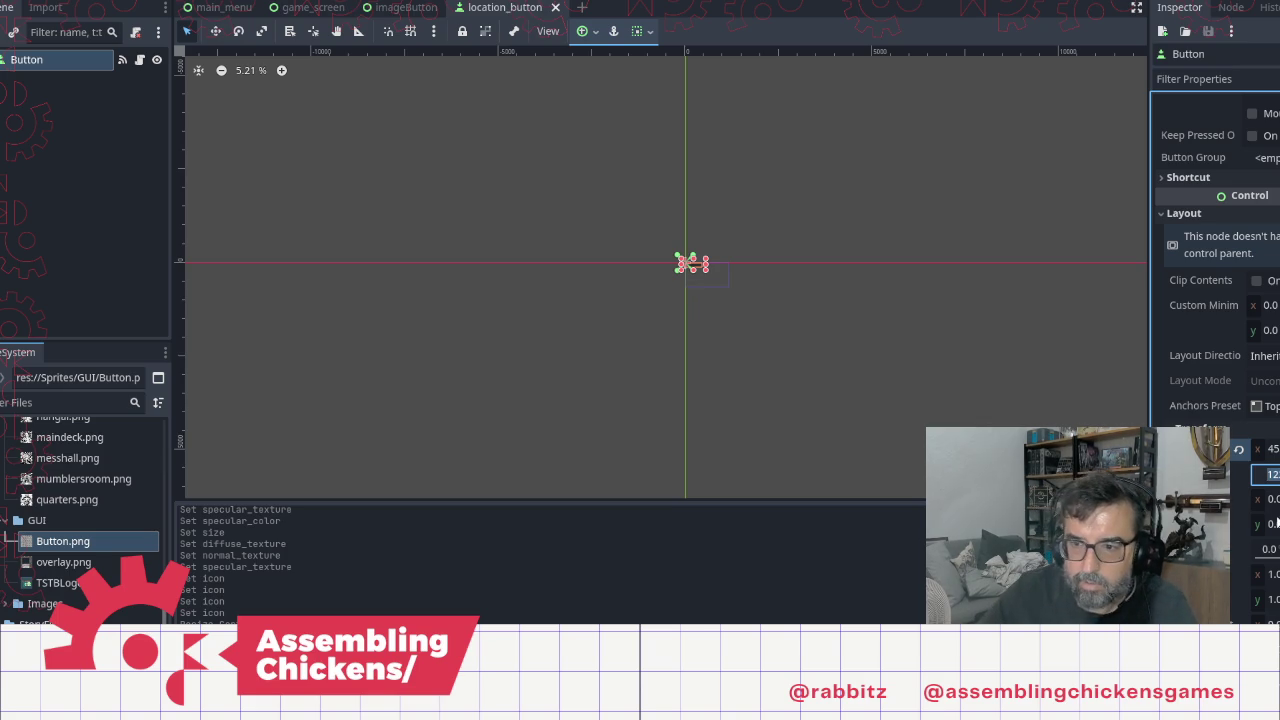
click(1266, 449)
text(100)
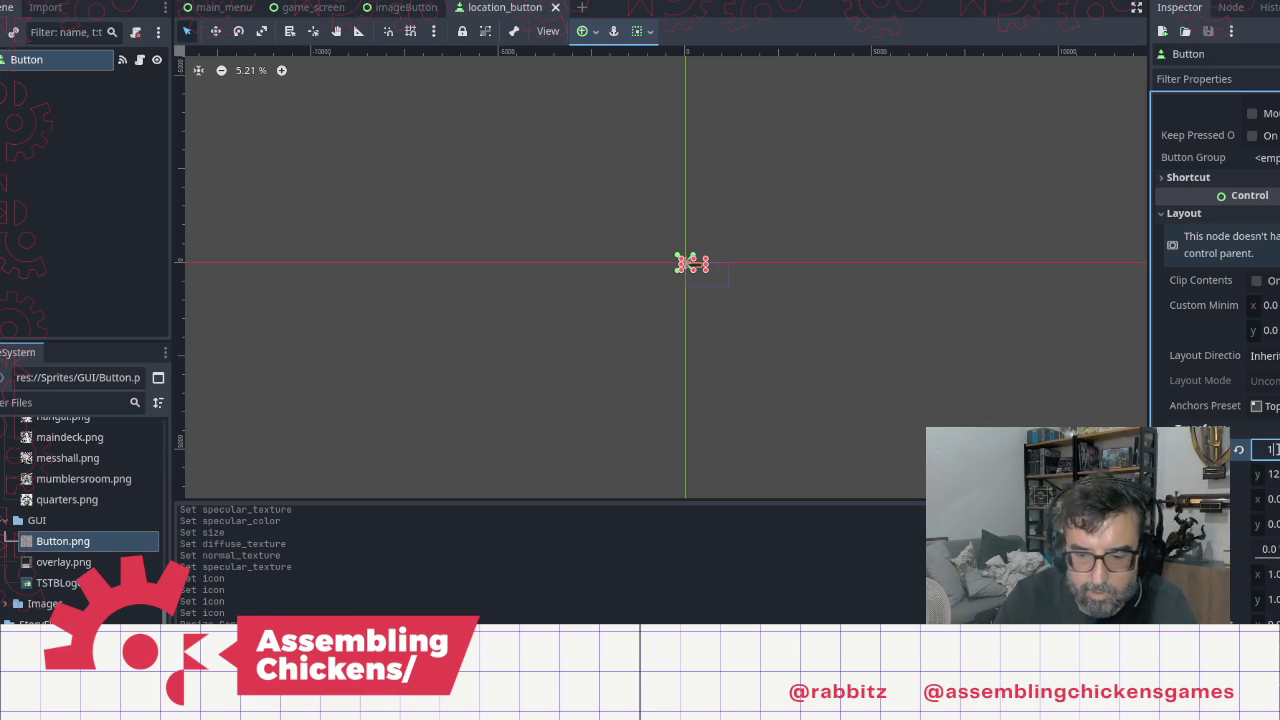
key(Tab)
text(58)
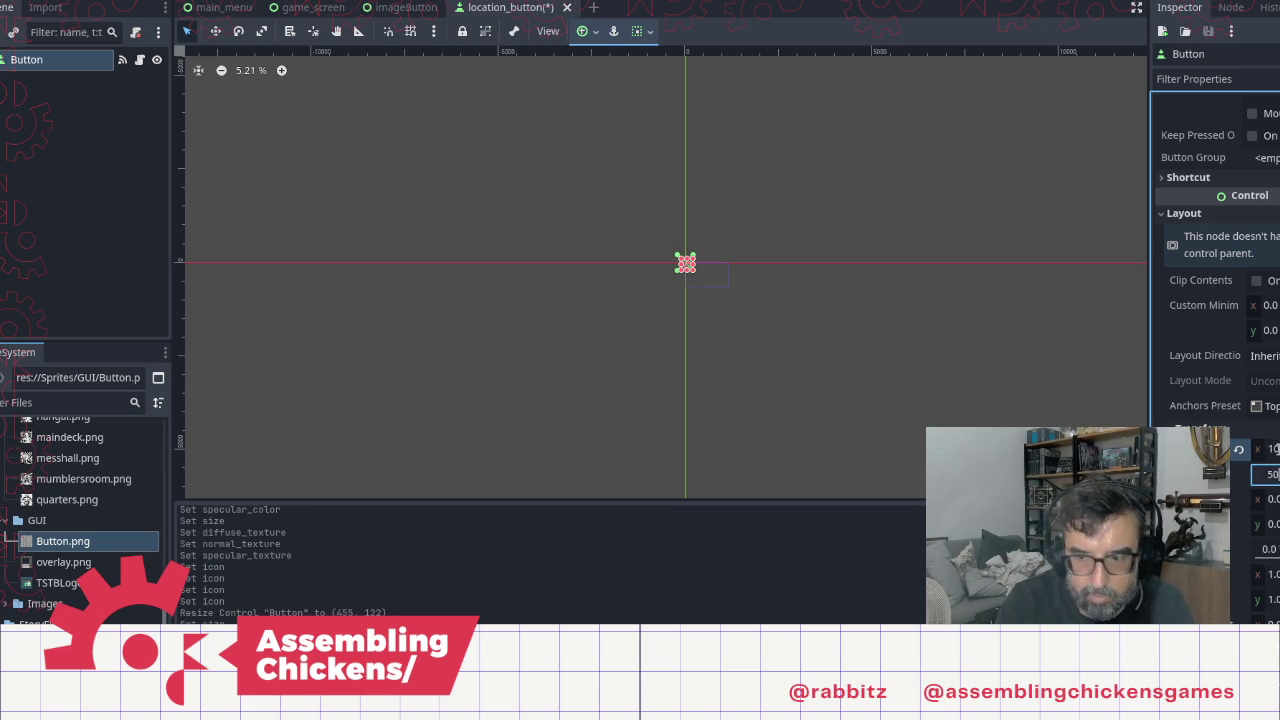
key(Tab)
scroll(1090, 375, down, 2)
scroll(1037, 329, up, 5)
mouse_move(538, 207)
mouse_down()
mouse_move(509, 200)
mouse_move(936, 482)
mouse_up()
scroll(669, 304, up, 10)
scroll(800, 250, up, 5)
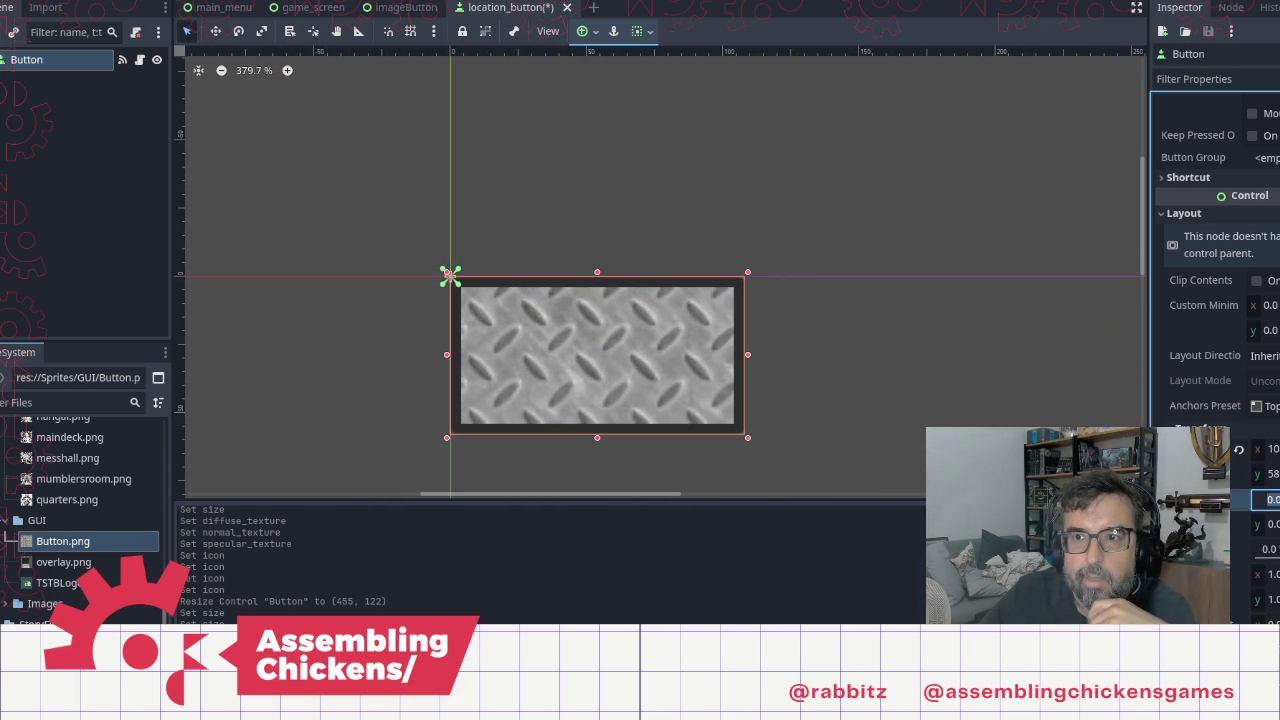
key(ctrl+s)
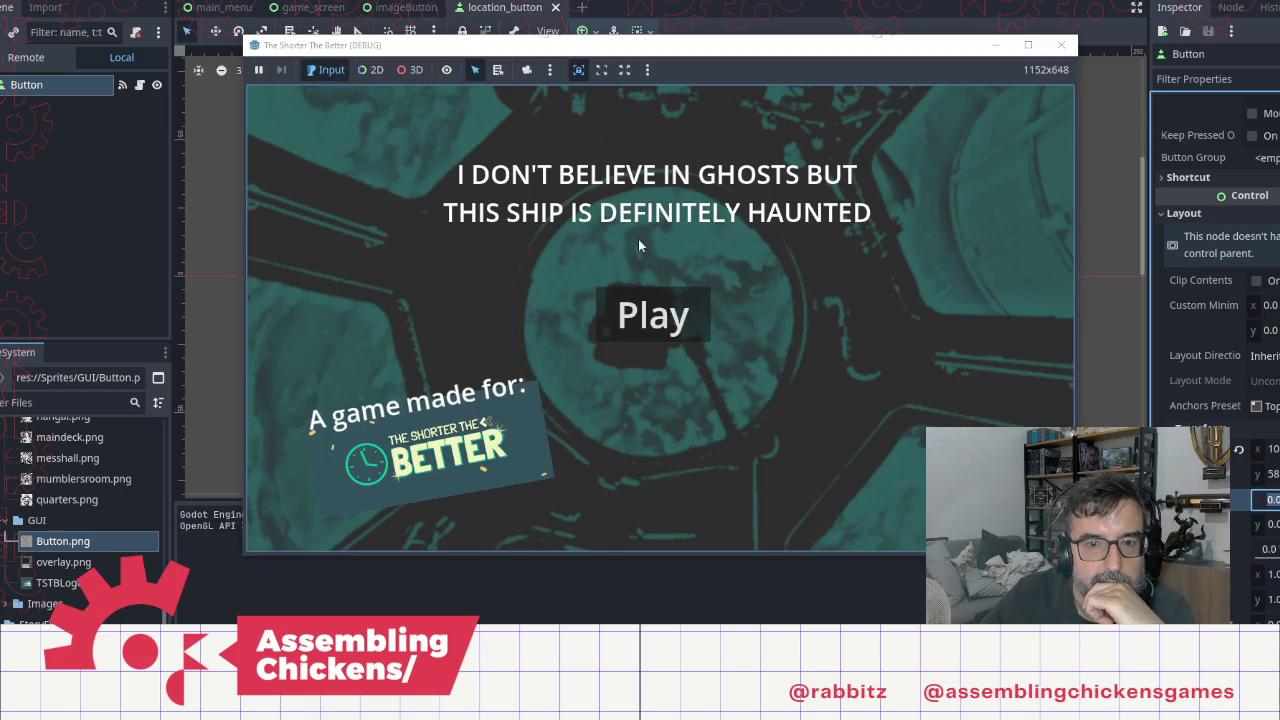
Step: Play from the title screen to check the ENTRANCE button's diamond-plate icon, then close the game
click(655, 314)
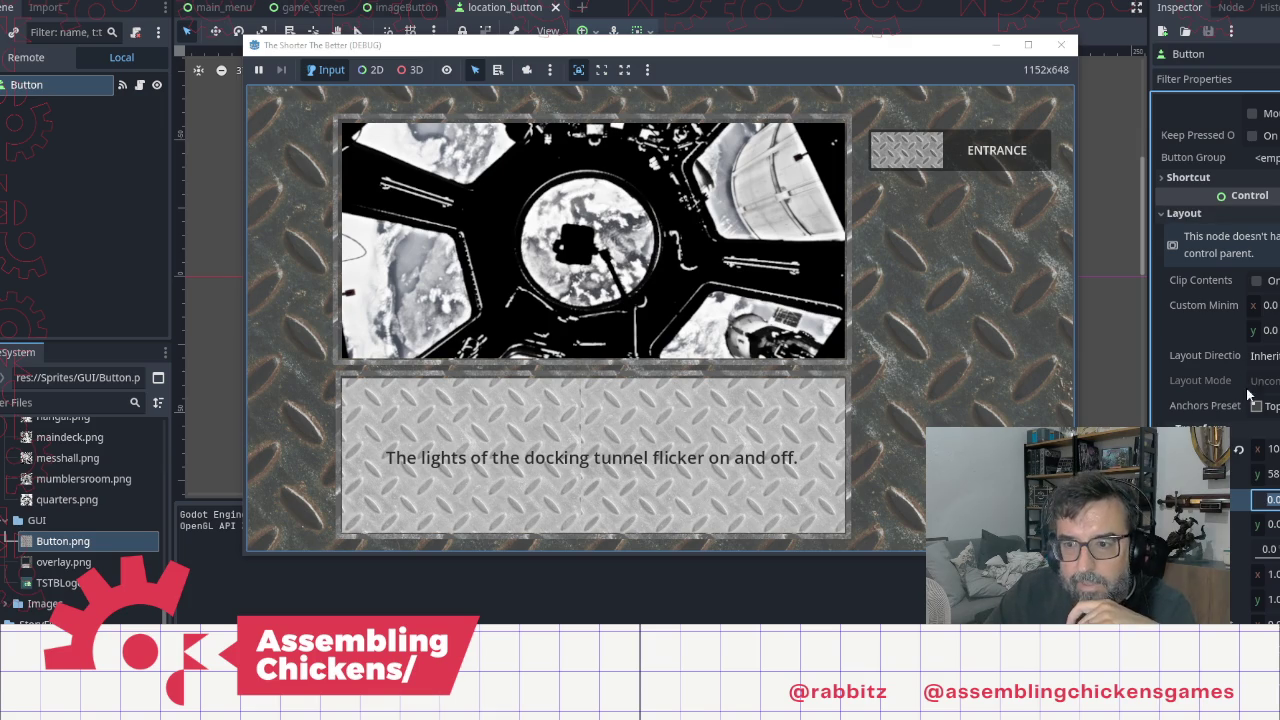
key(F8)
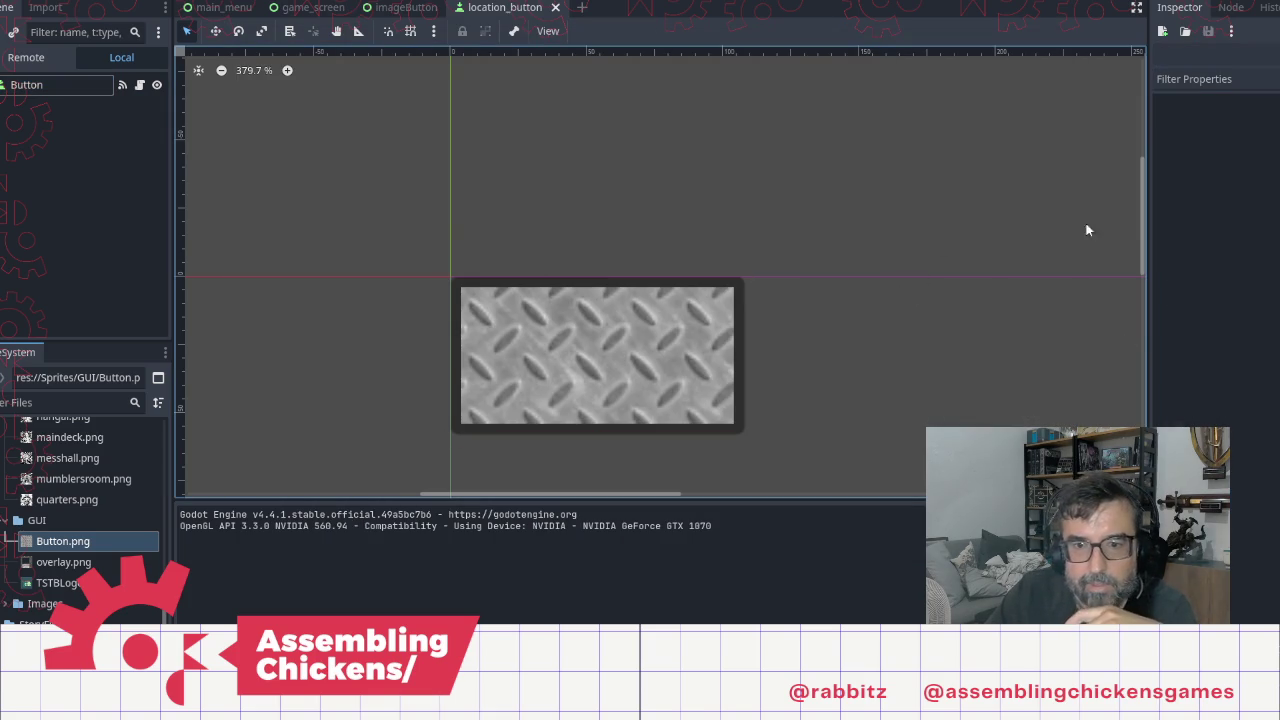
Step: Clear the root Button's icon, then reassign Button.png as its icon
scroll(951, 177, up, 1)
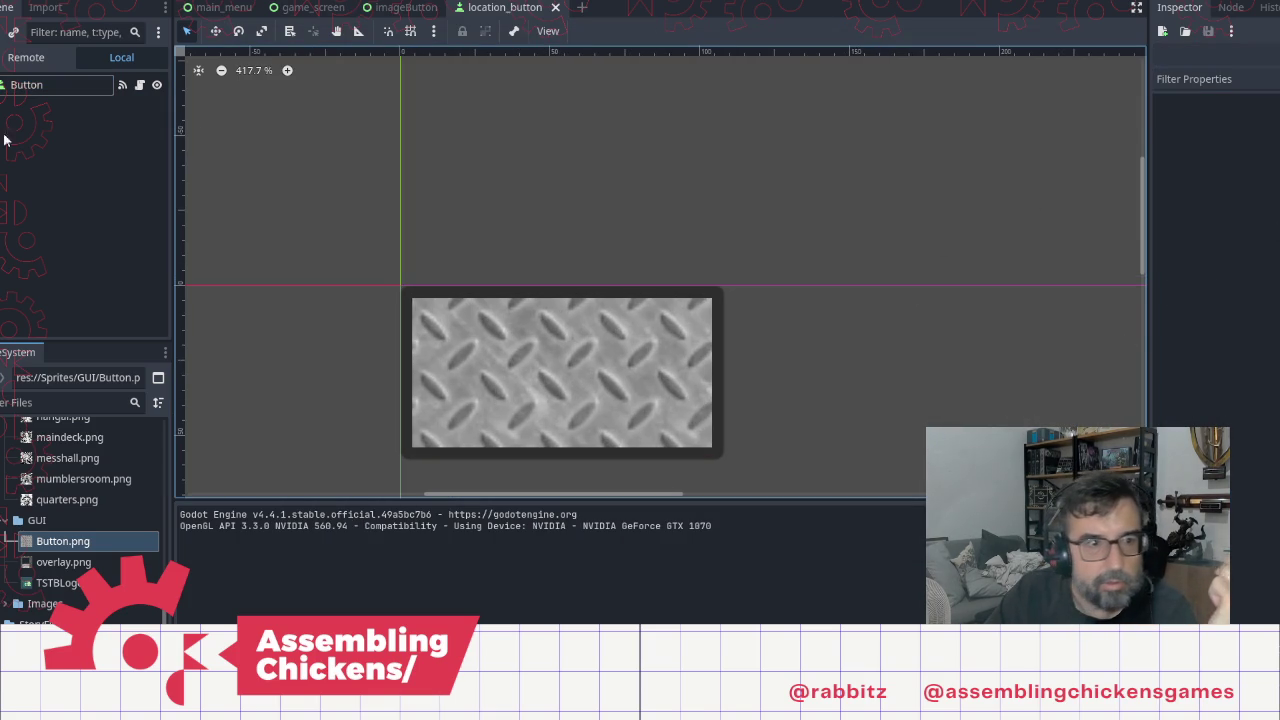
double_click(56, 82)
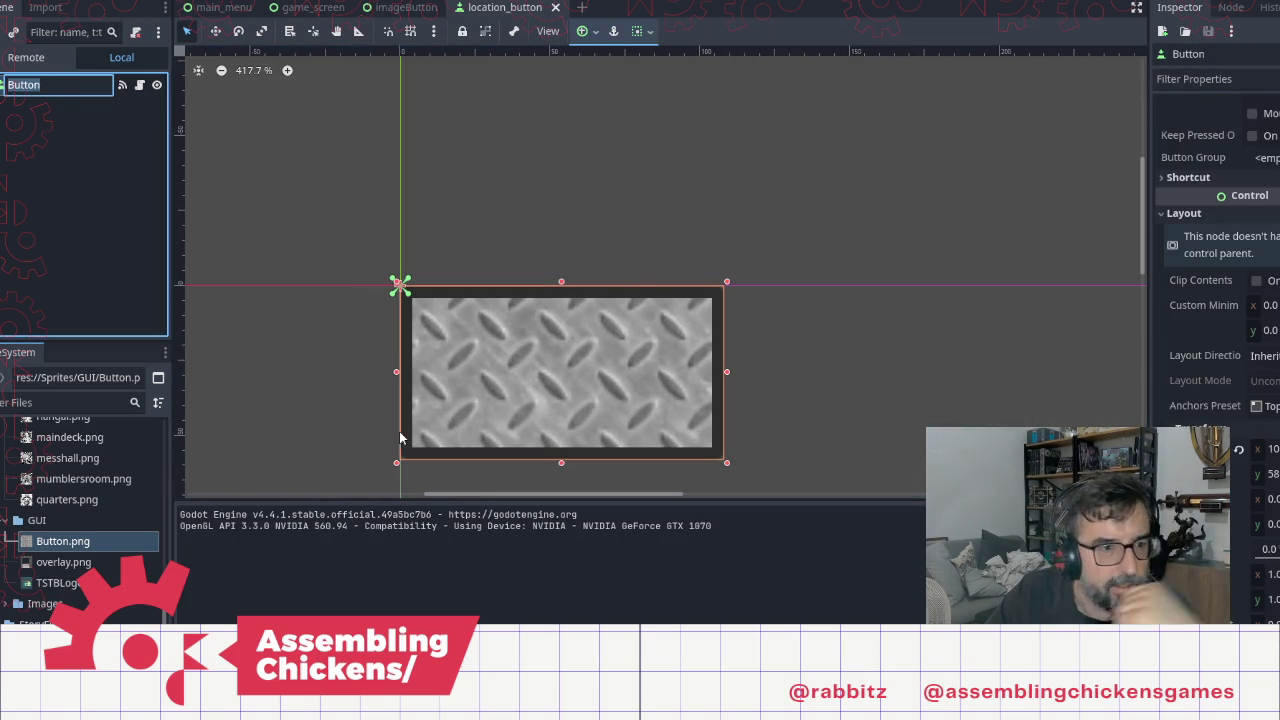
scroll(1207, 260, up, 6)
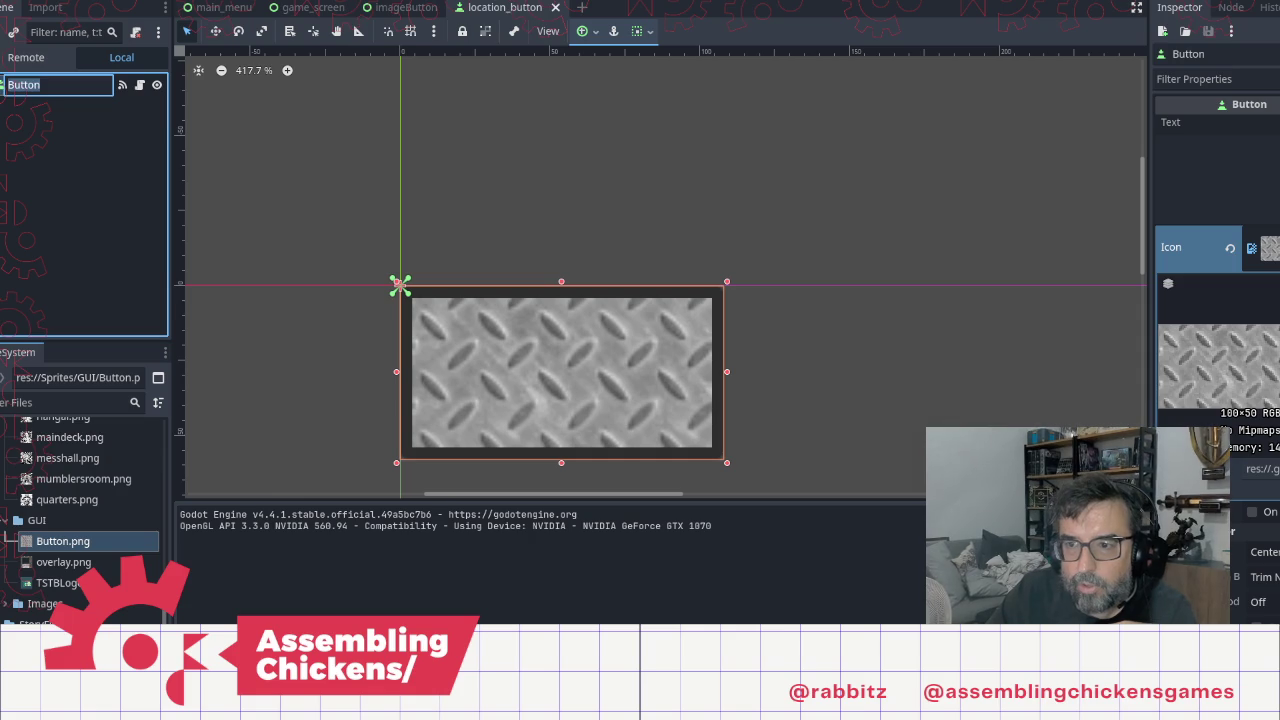
key(Return)
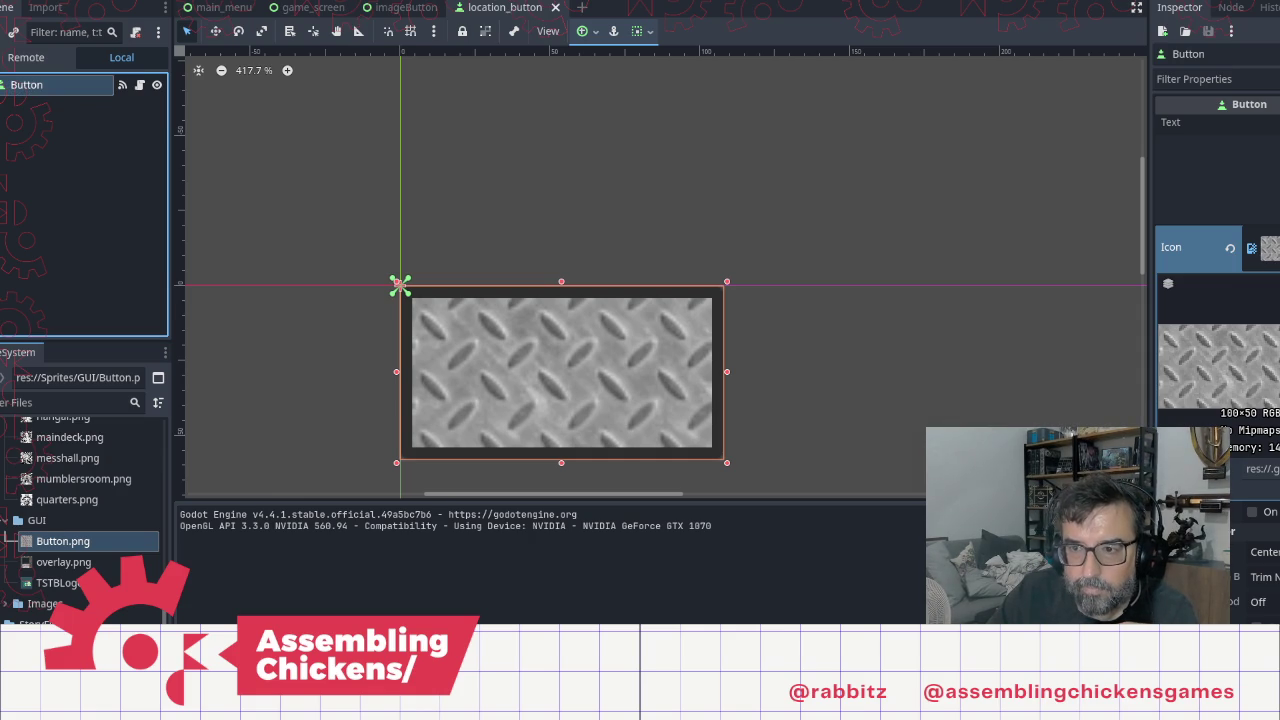
right_click(1262, 248)
click(1255, 574)
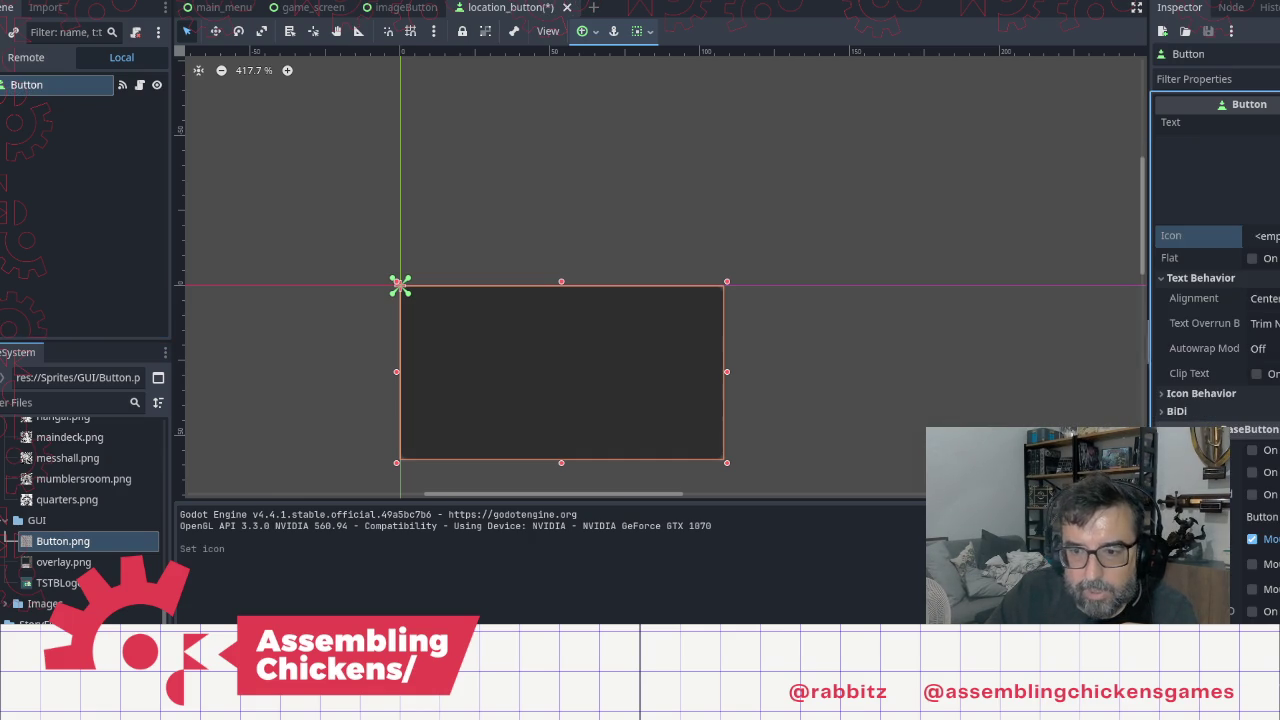
drag(85, 540, 35, 86)
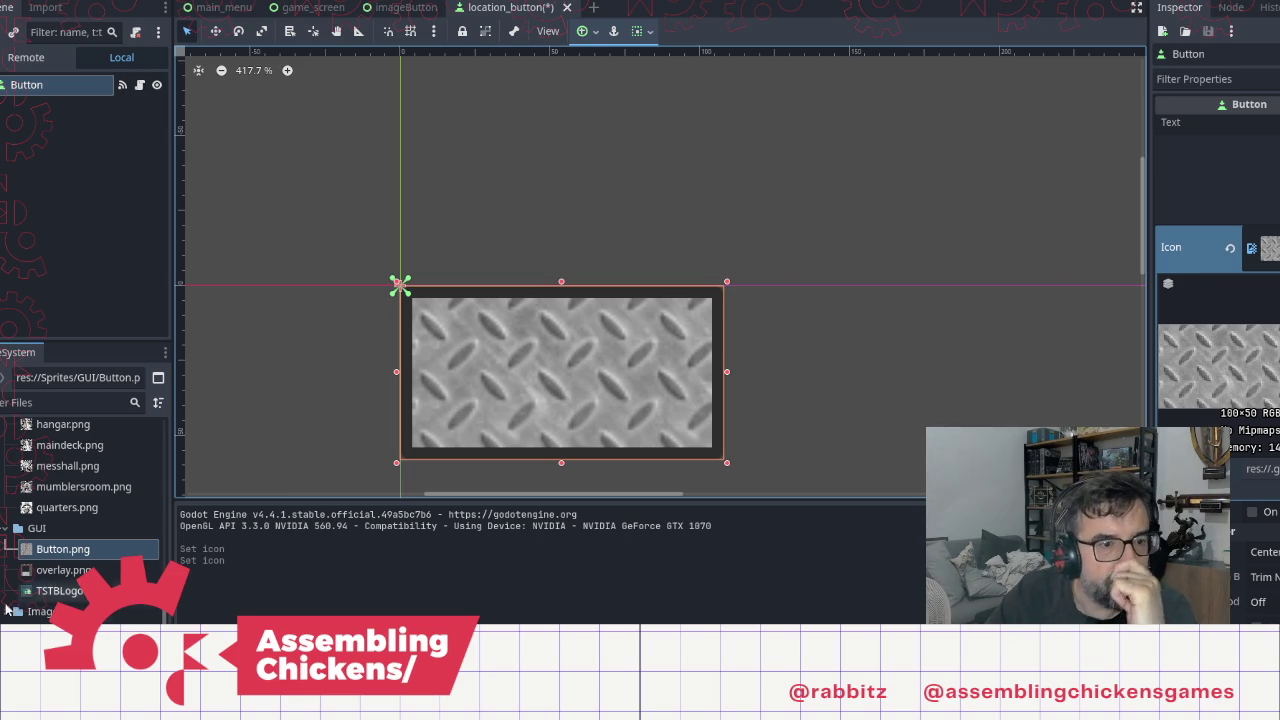
Step: Add Button.png as a Sprite2D child named Button and nudge it up to (54, 29)
mouse_move(70, 552)
mouse_down()
mouse_move(480, 373)
mouse_move(563, 382)
mouse_up()
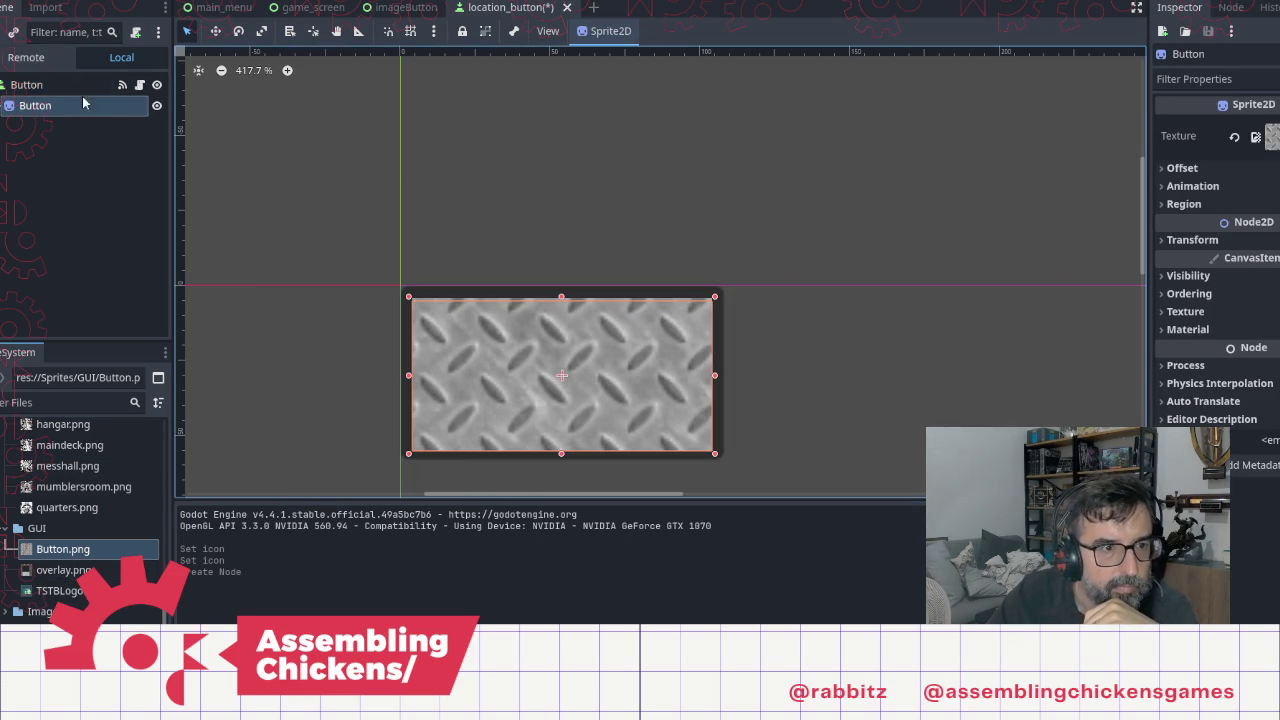
click(30, 85)
click(1252, 248)
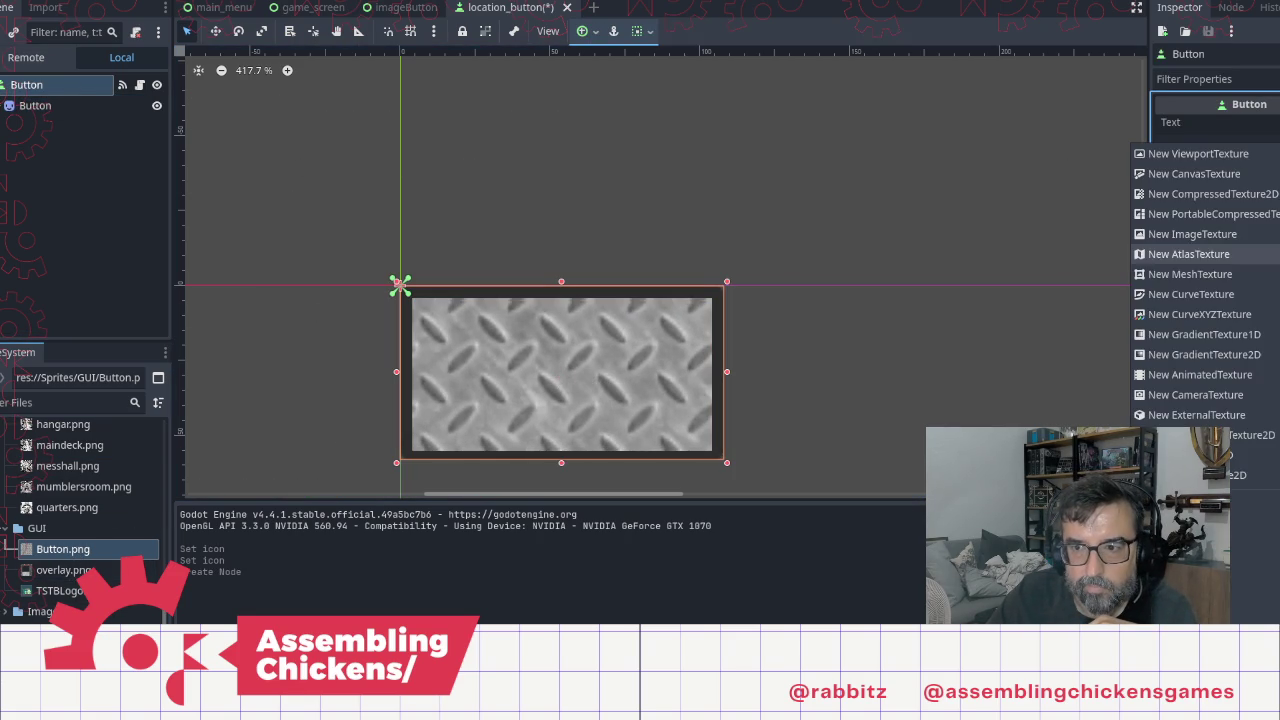
click(1255, 543)
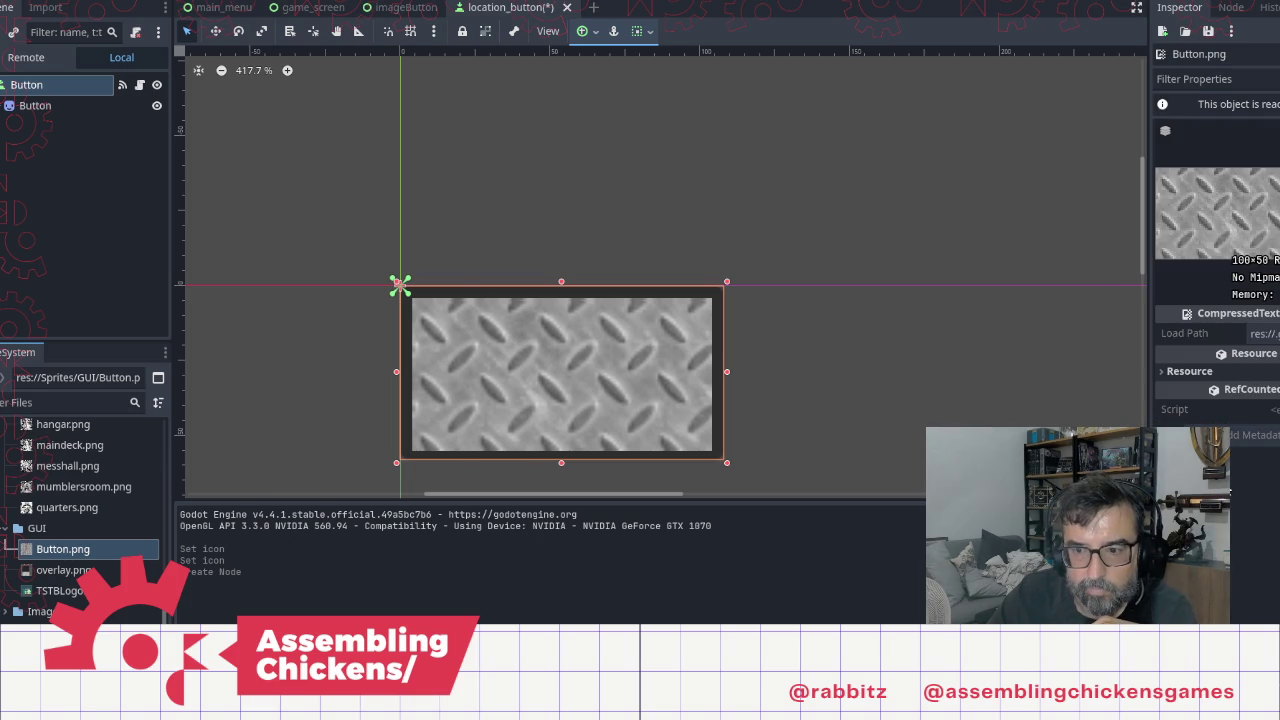
click(55, 90)
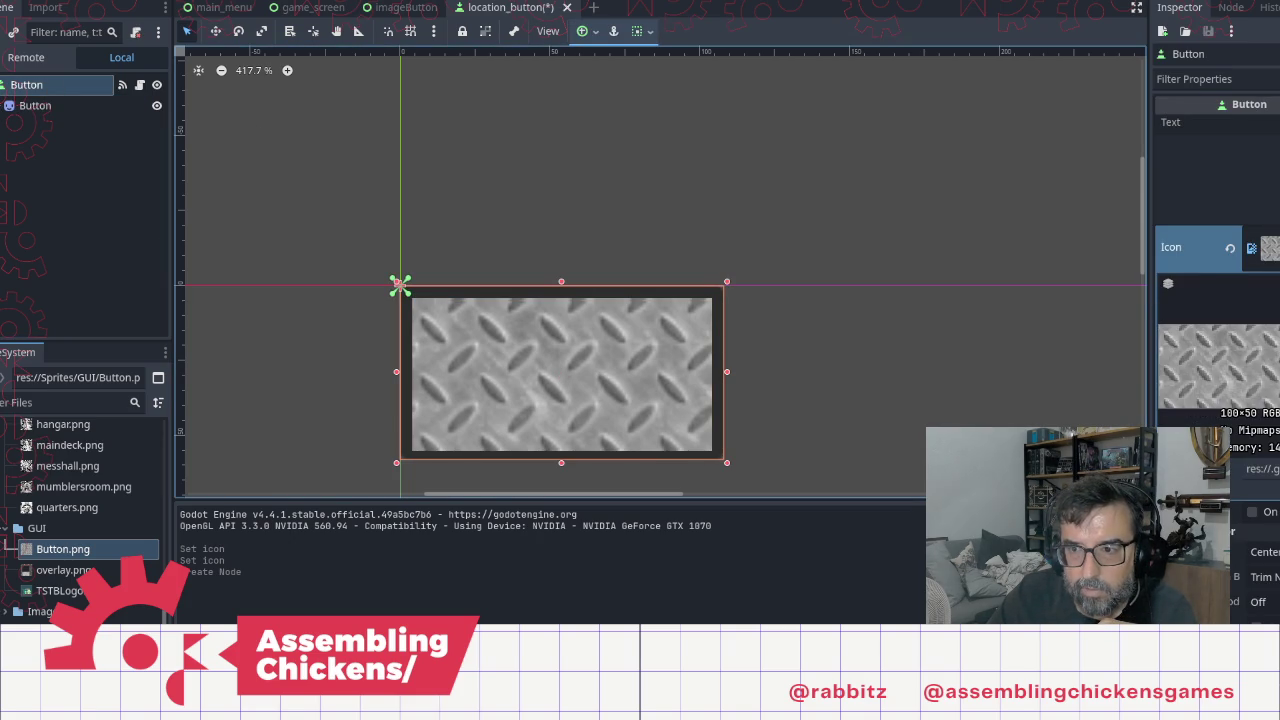
click(1251, 248)
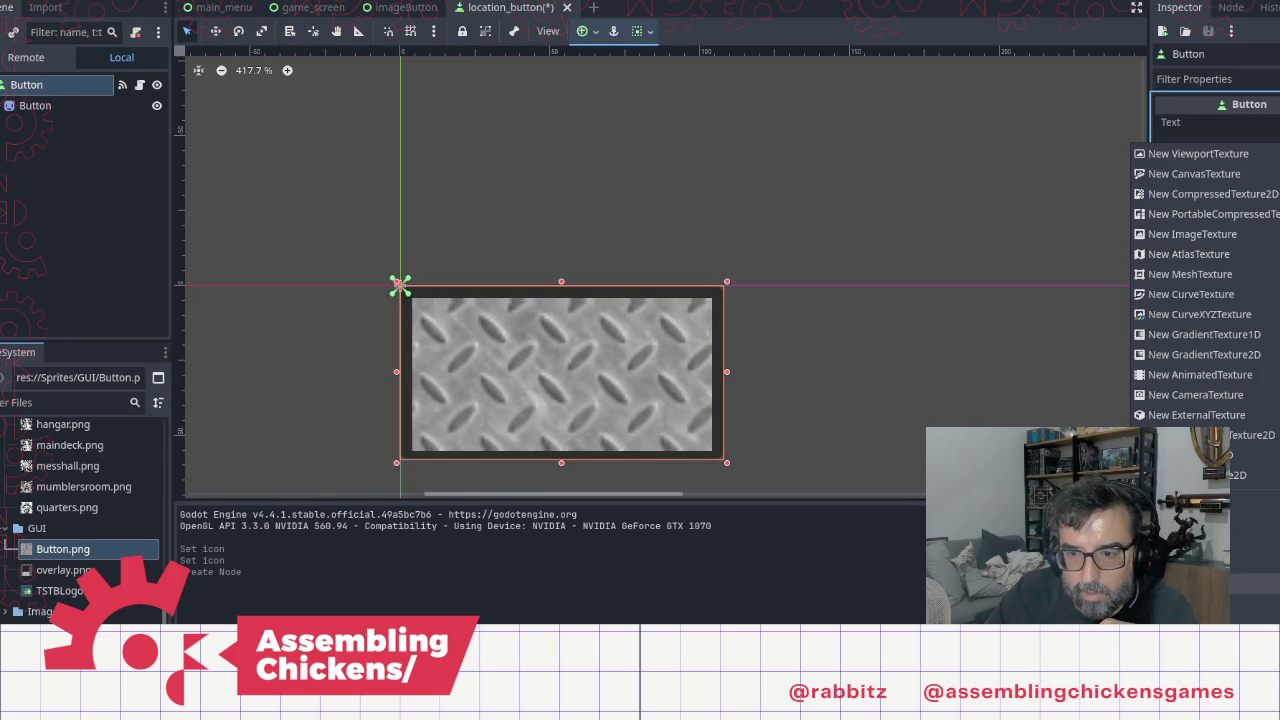
click(971, 194)
click(971, 194)
click(73, 108)
drag(620, 383, 622, 378)
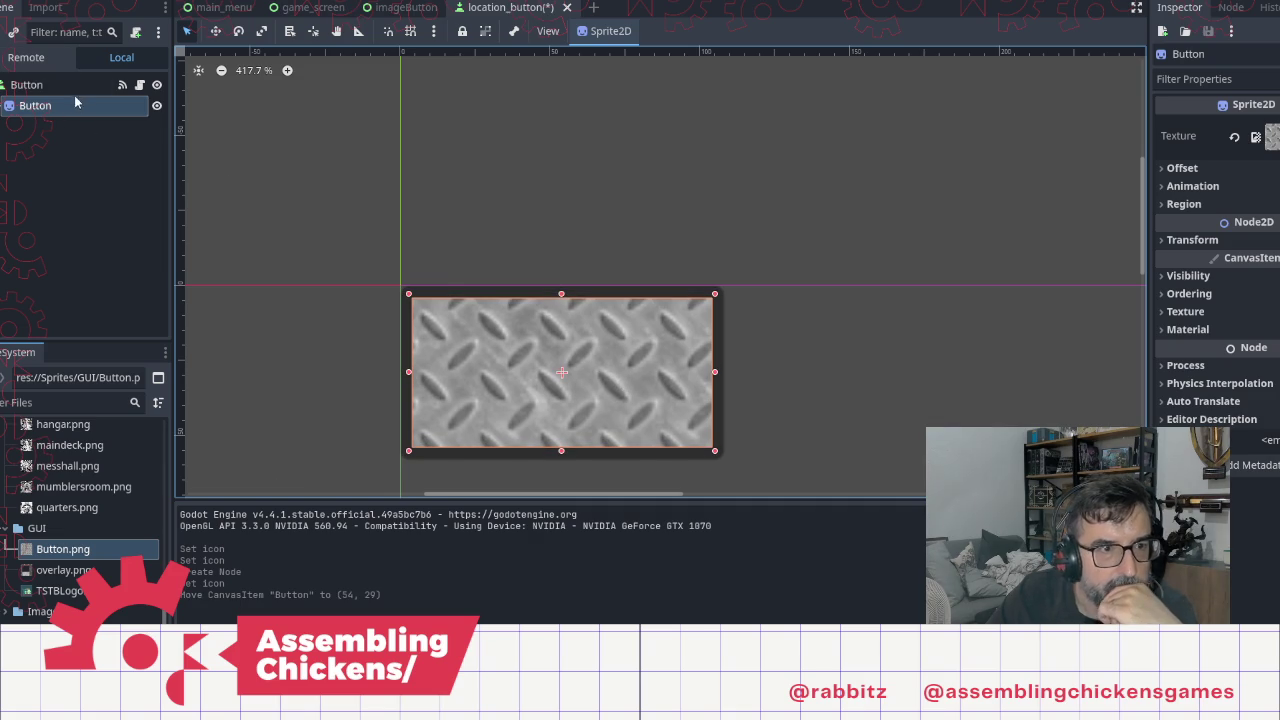
Step: Enable the Button's Font Color override under Theme Overrides > Colors
click(40, 84)
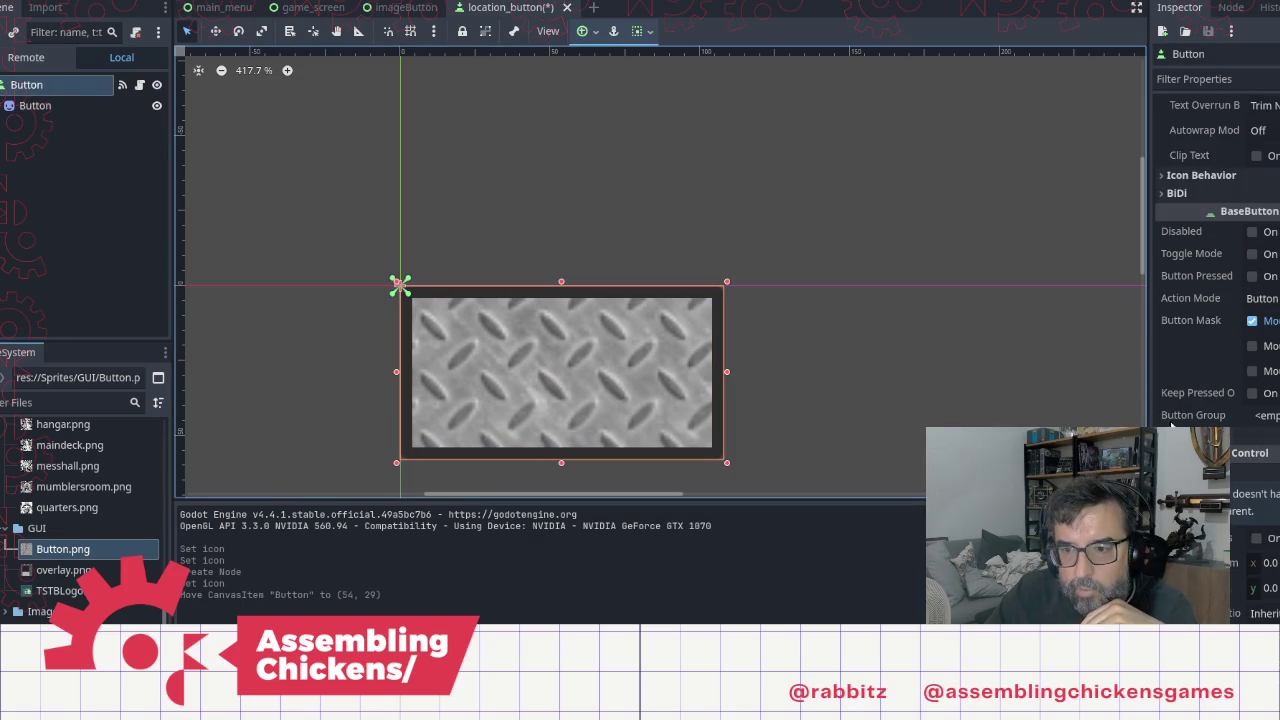
scroll(1186, 373, down, 10)
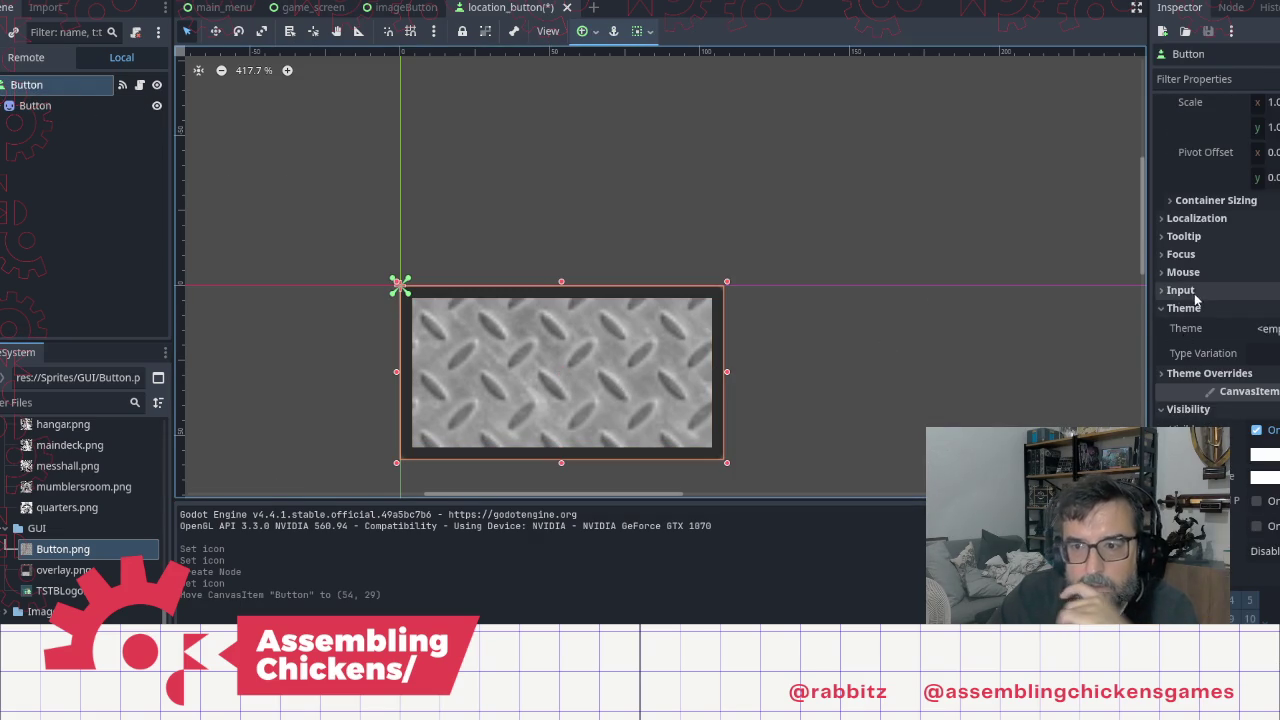
click(1160, 373)
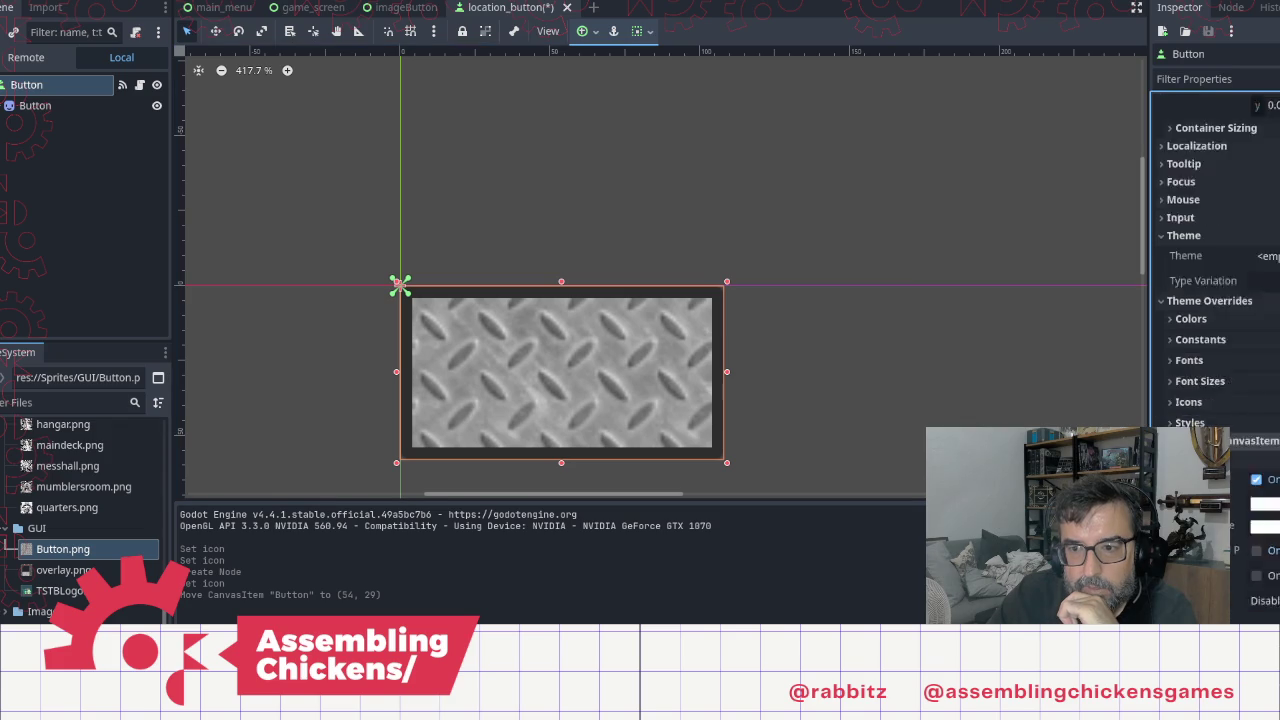
scroll(1168, 260, down, 4)
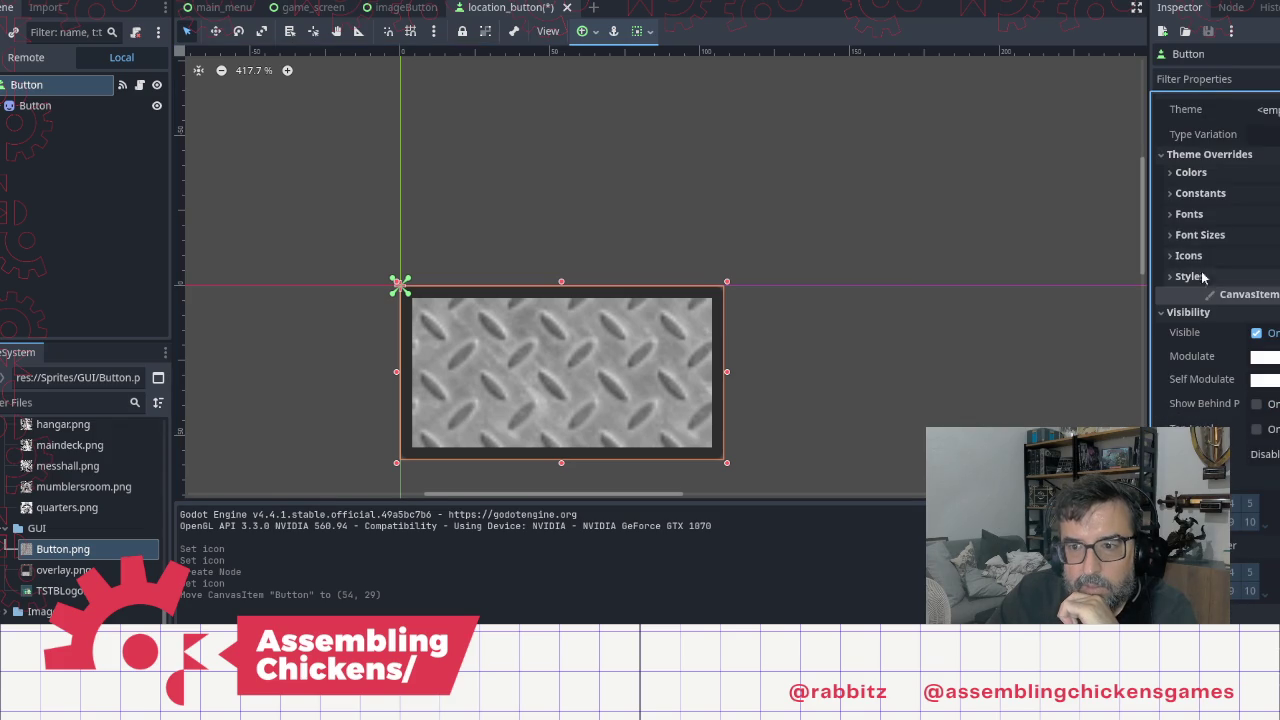
click(1172, 174)
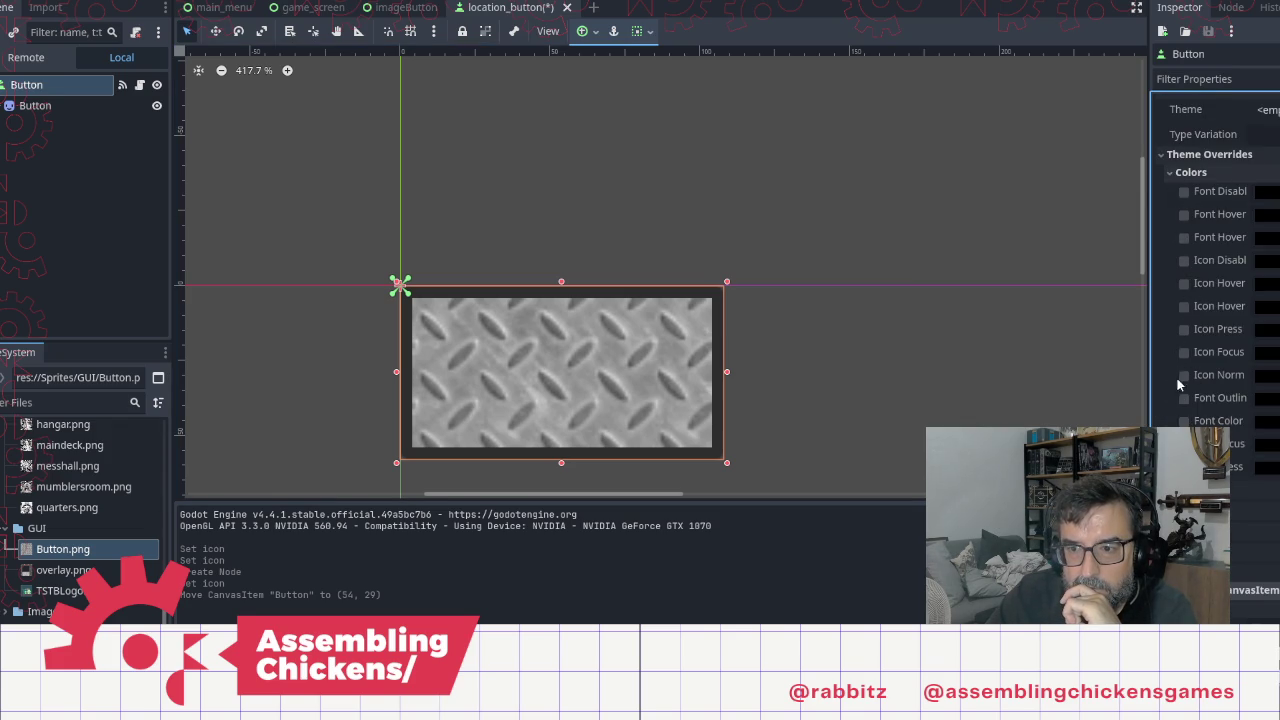
click(1185, 190)
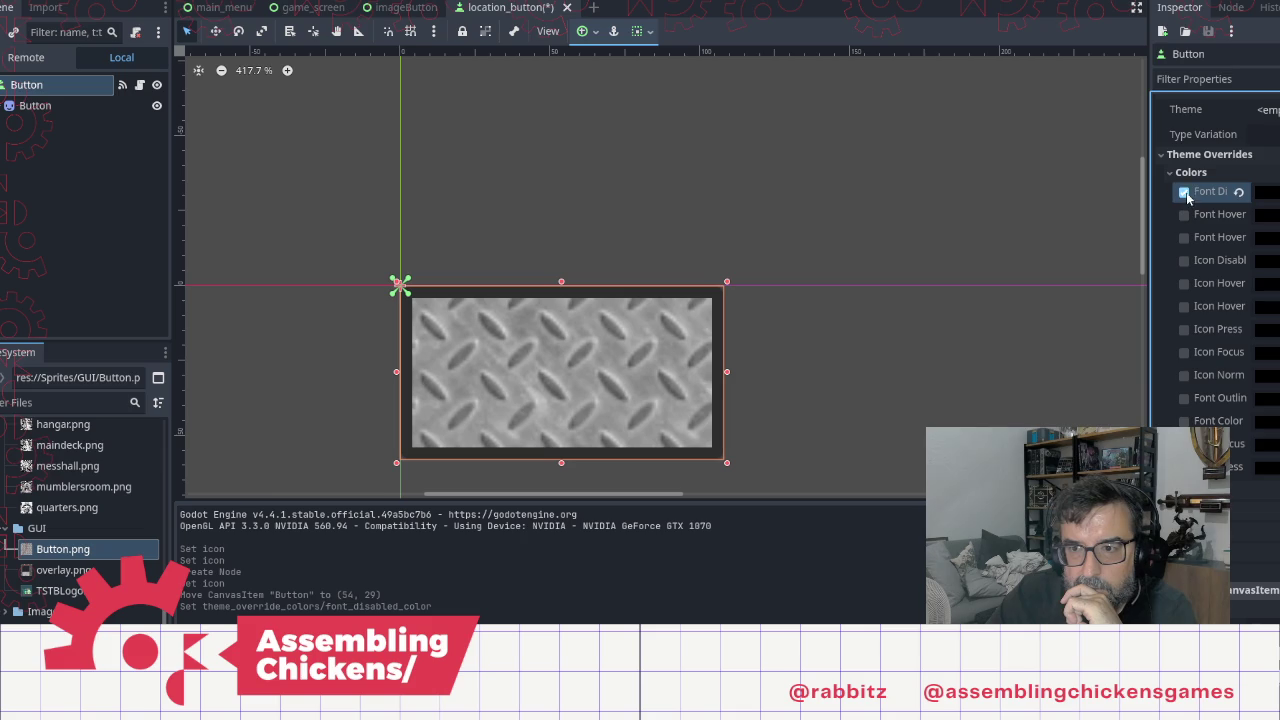
click(1264, 421)
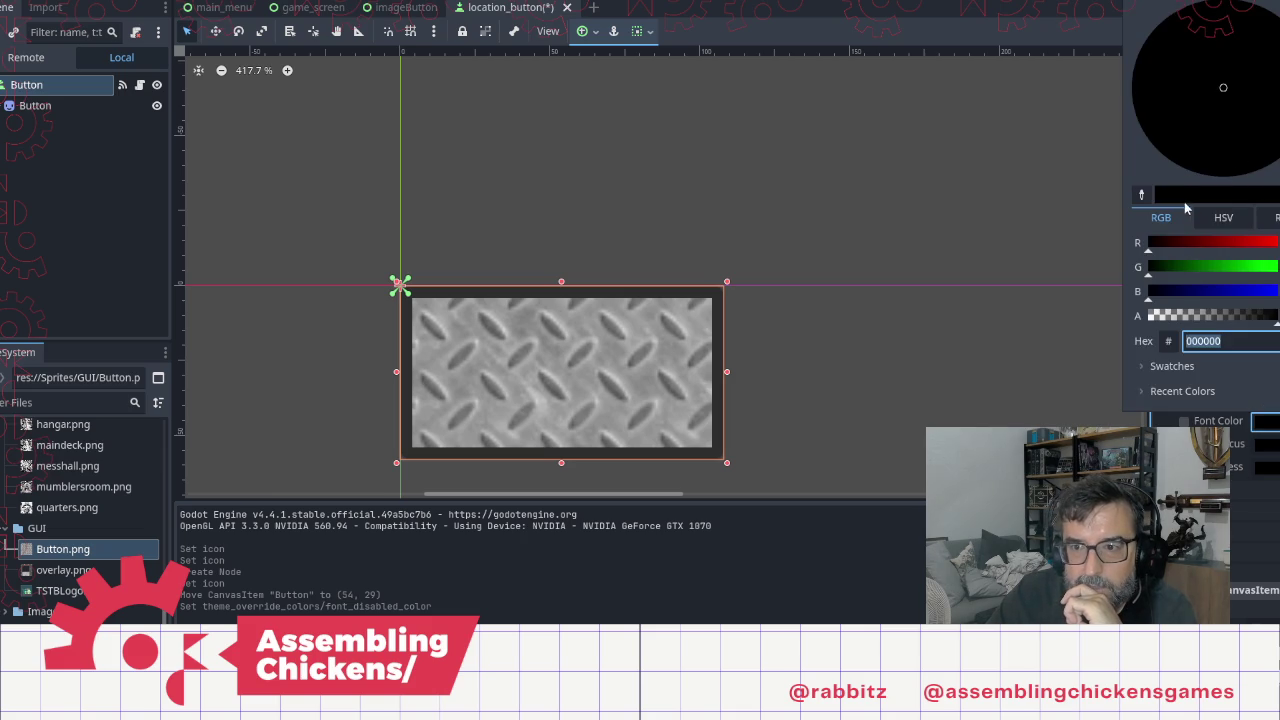
click(1205, 418)
click(1184, 421)
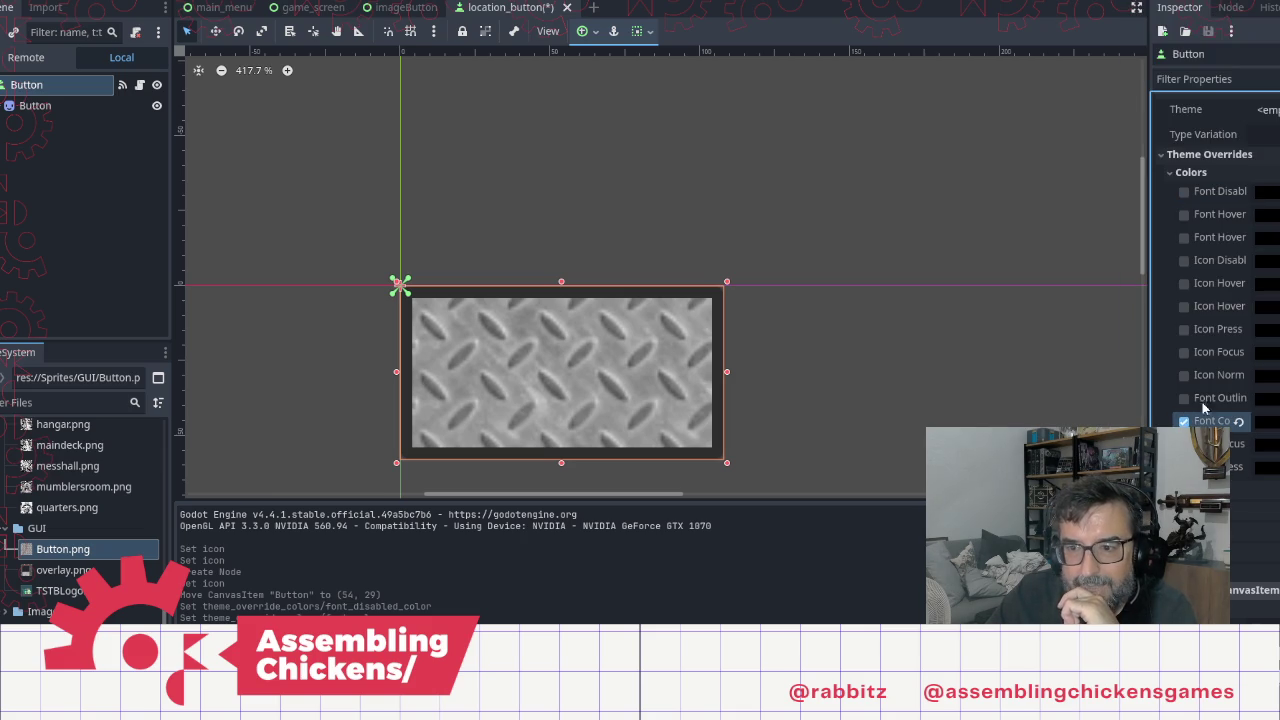
Step: Enable Font Hover Pressed Color set to grey, then save and run the scene with F6
click(1184, 214)
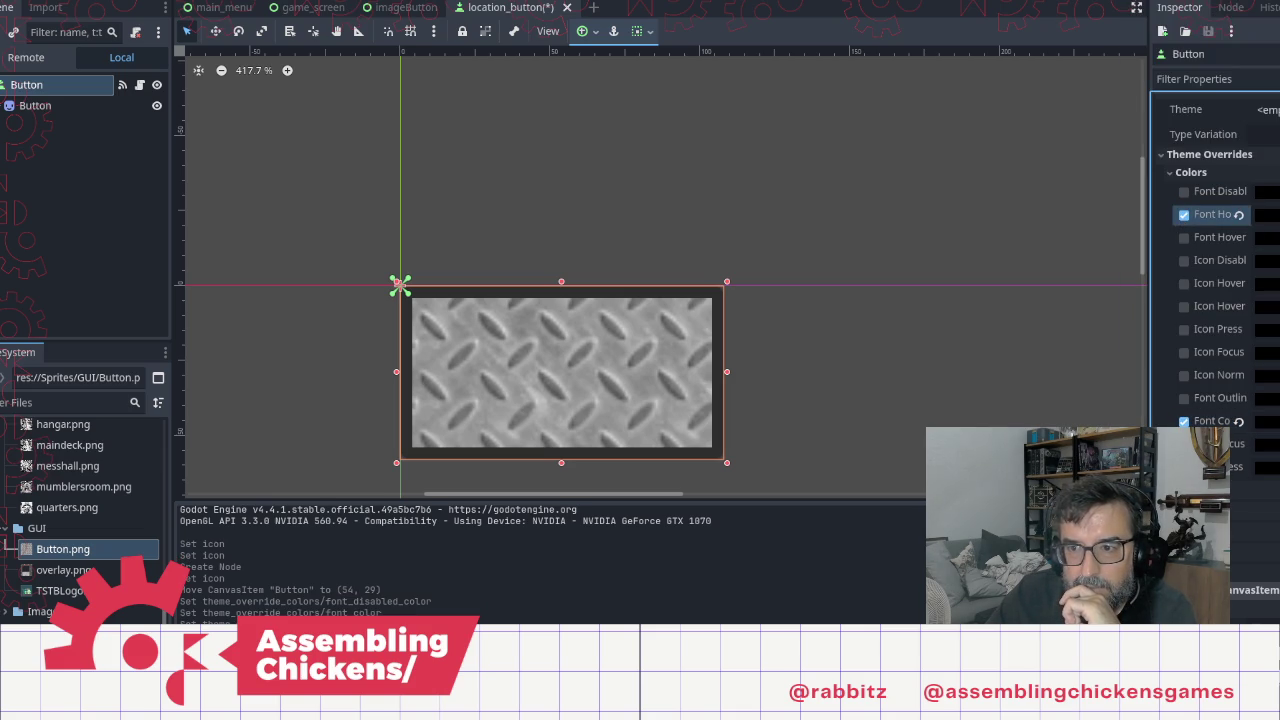
click(1266, 214)
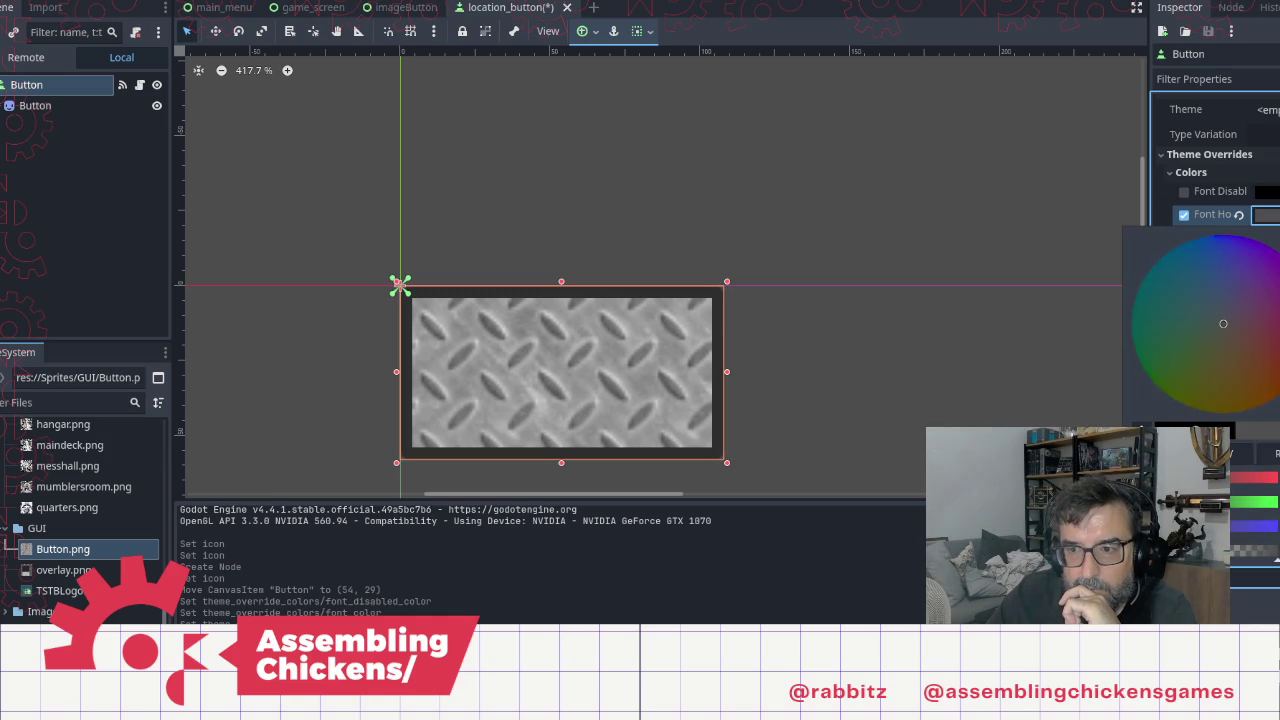
click(959, 151)
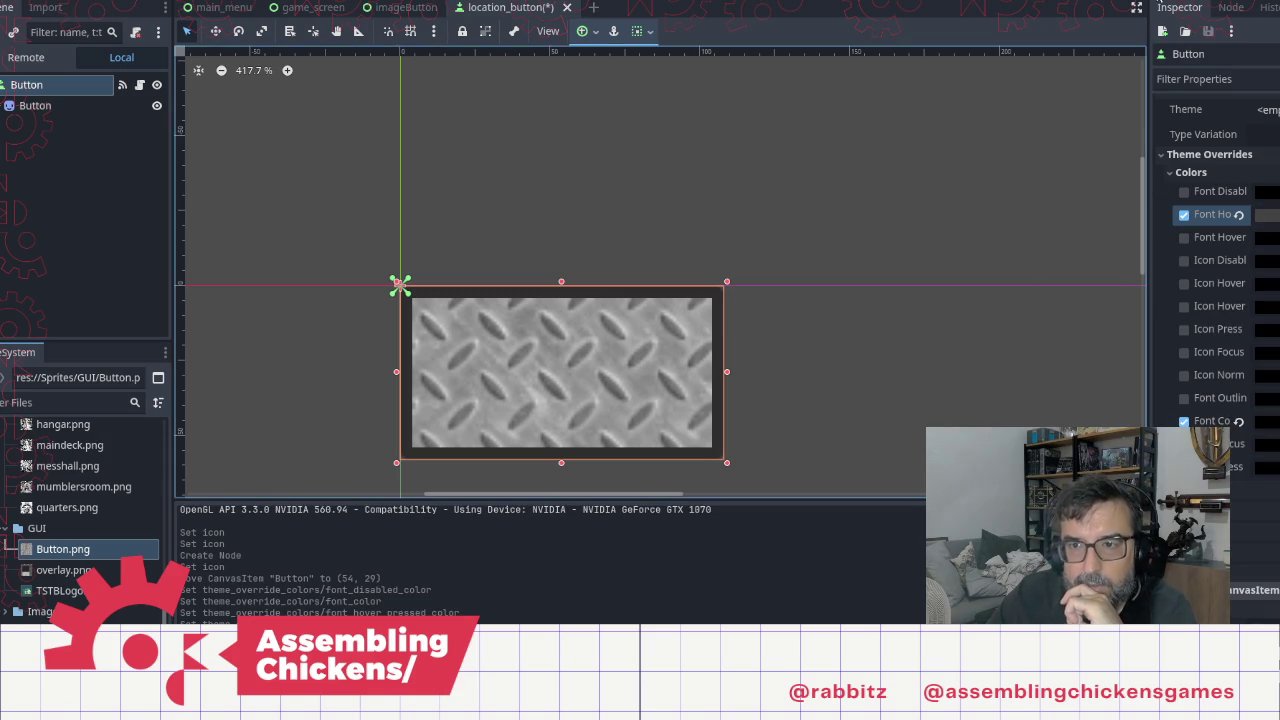
key(F6)
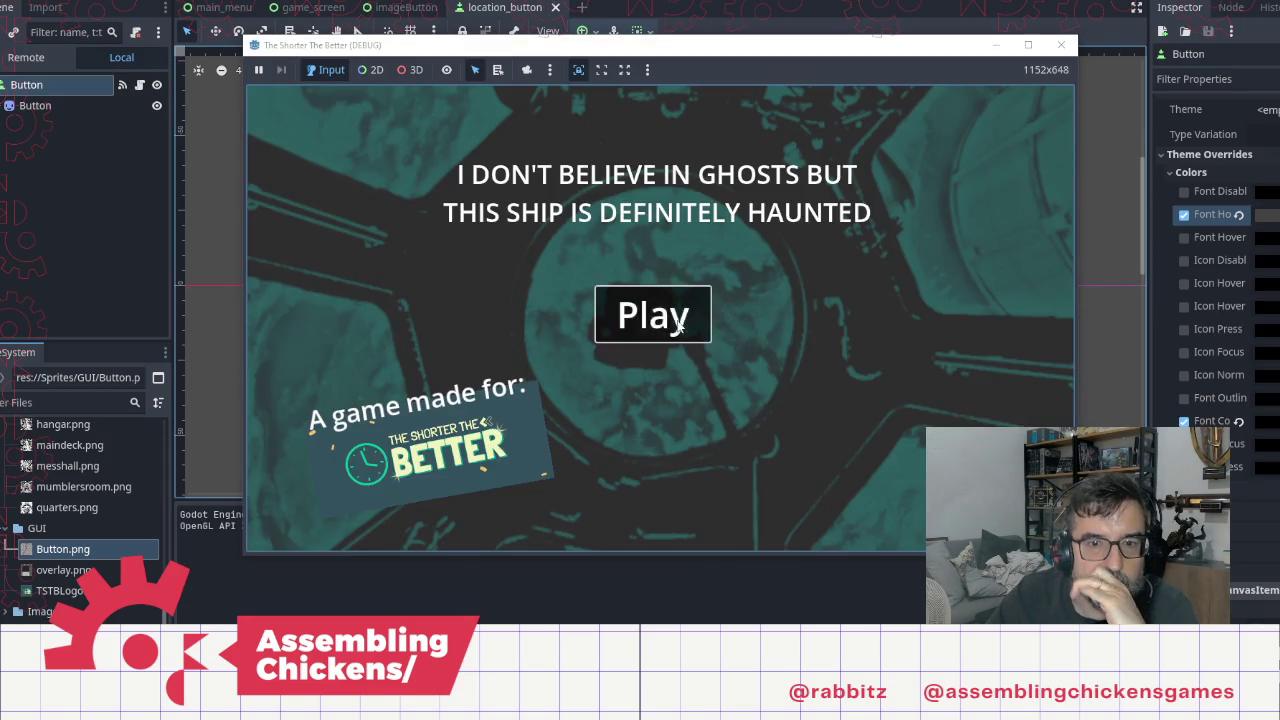
Step: Start the game from the haunted-ship title screen's Play button
click(658, 305)
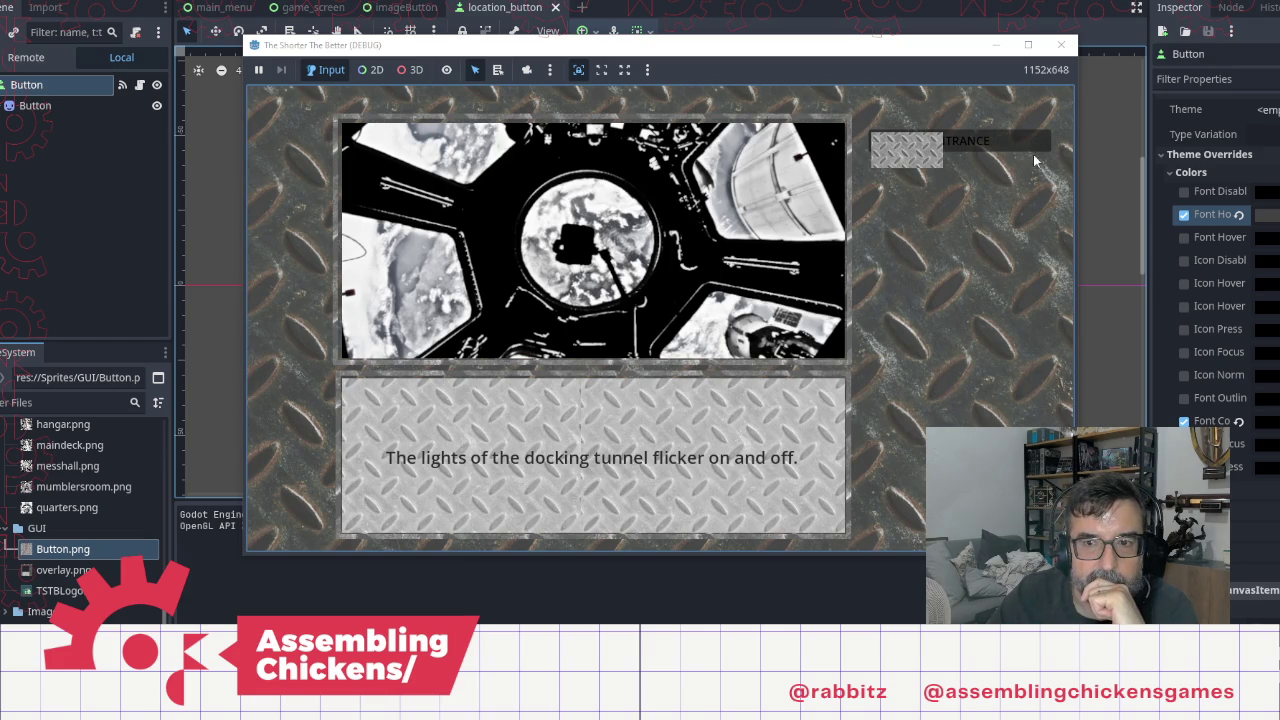
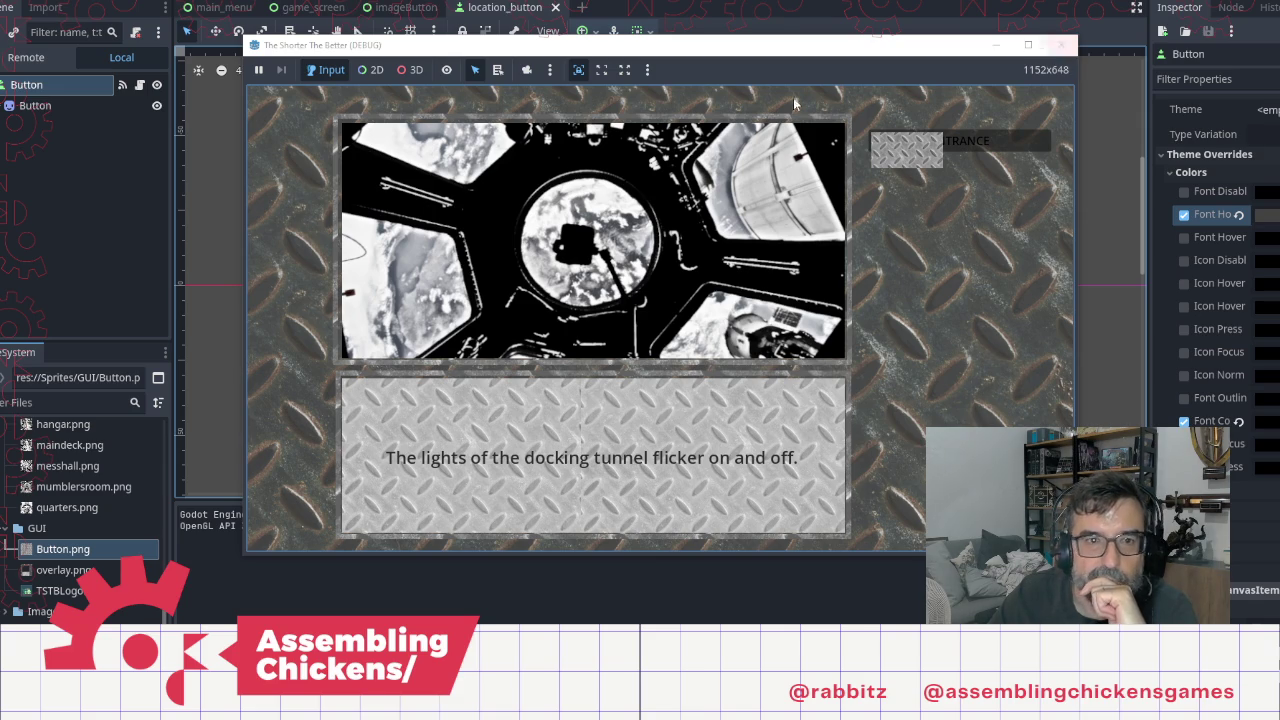
Step: Close the running game and try toggling the location button's Flat option
click(1059, 46)
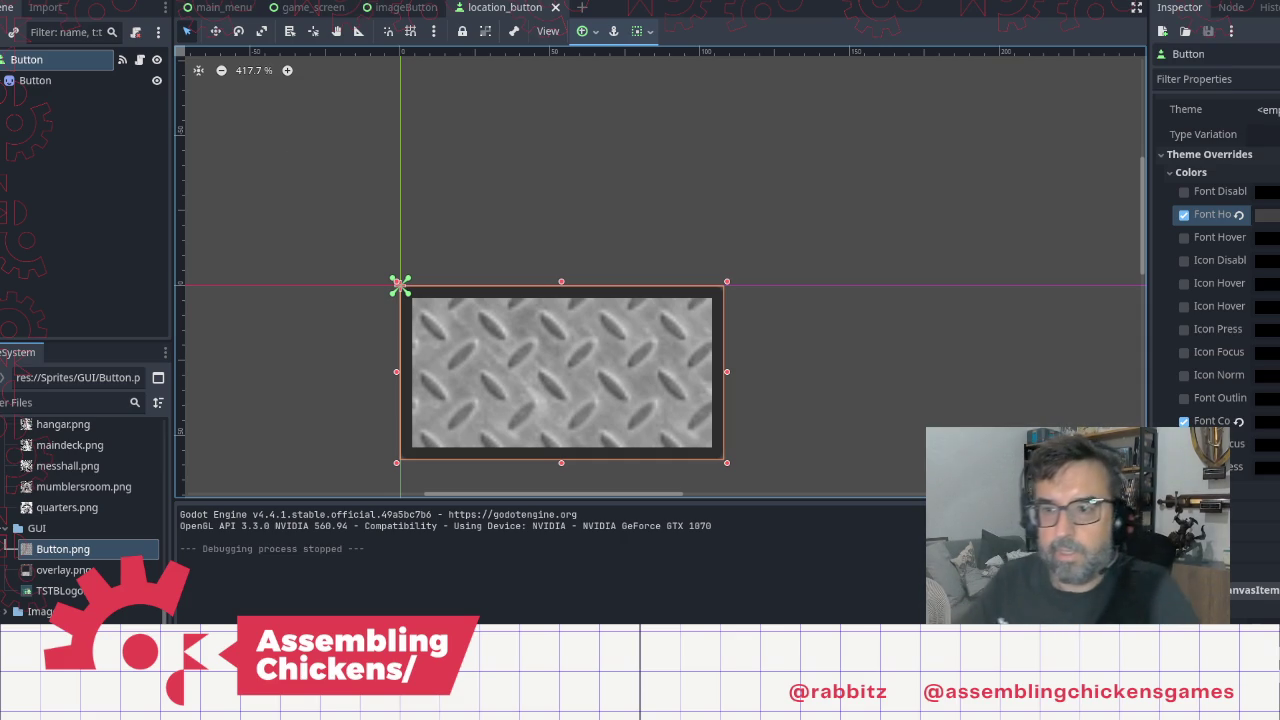
scroll(1220, 230, up, 5)
scroll(1220, 230, up, 10)
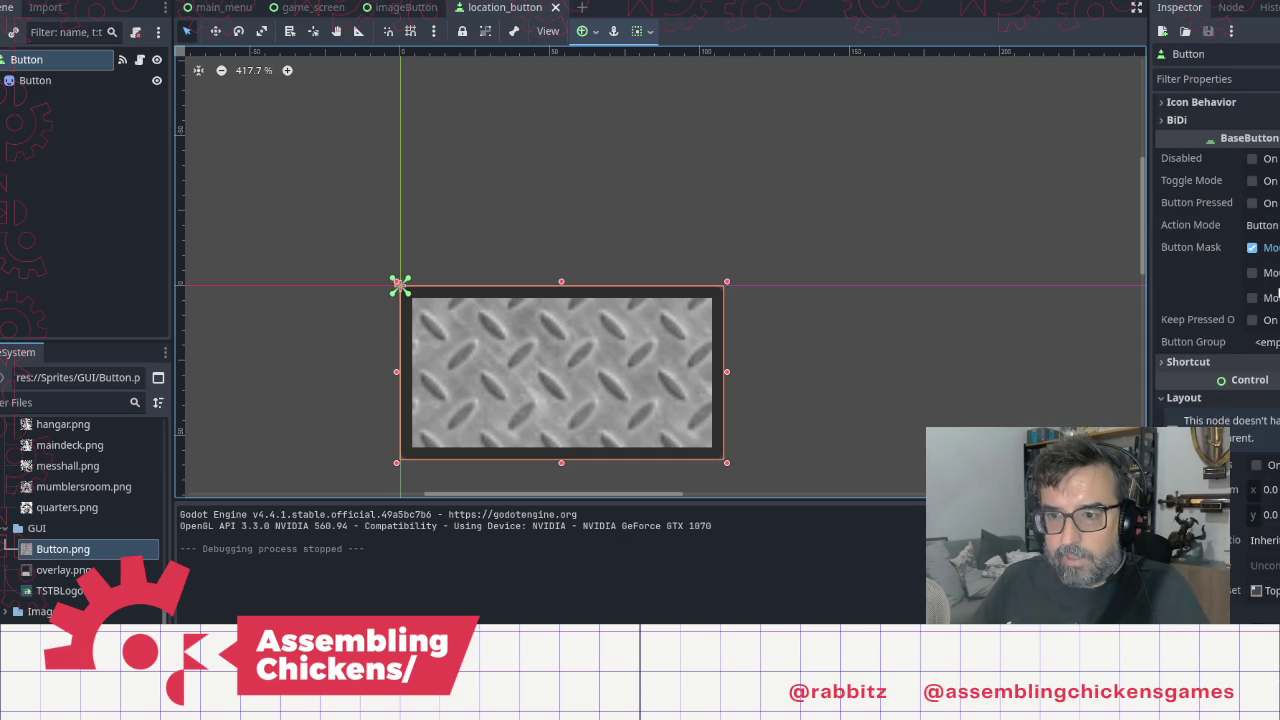
scroll(1277, 290, up, 3)
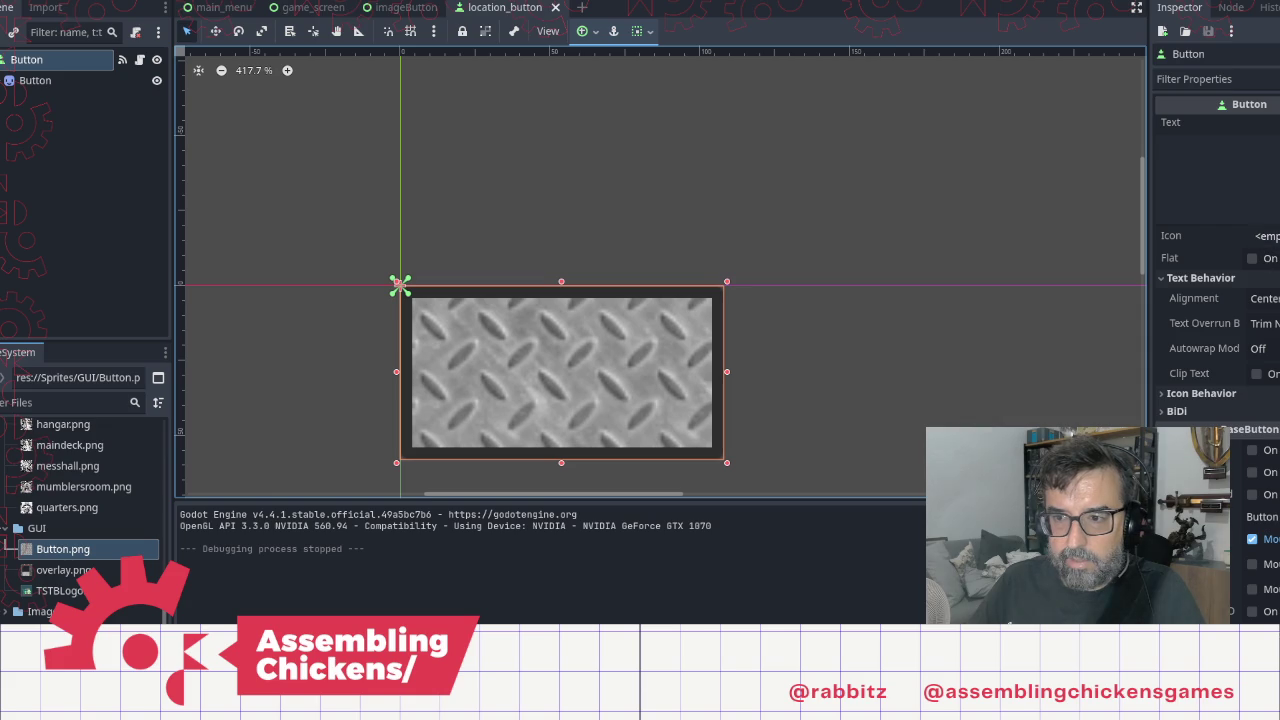
click(1253, 259)
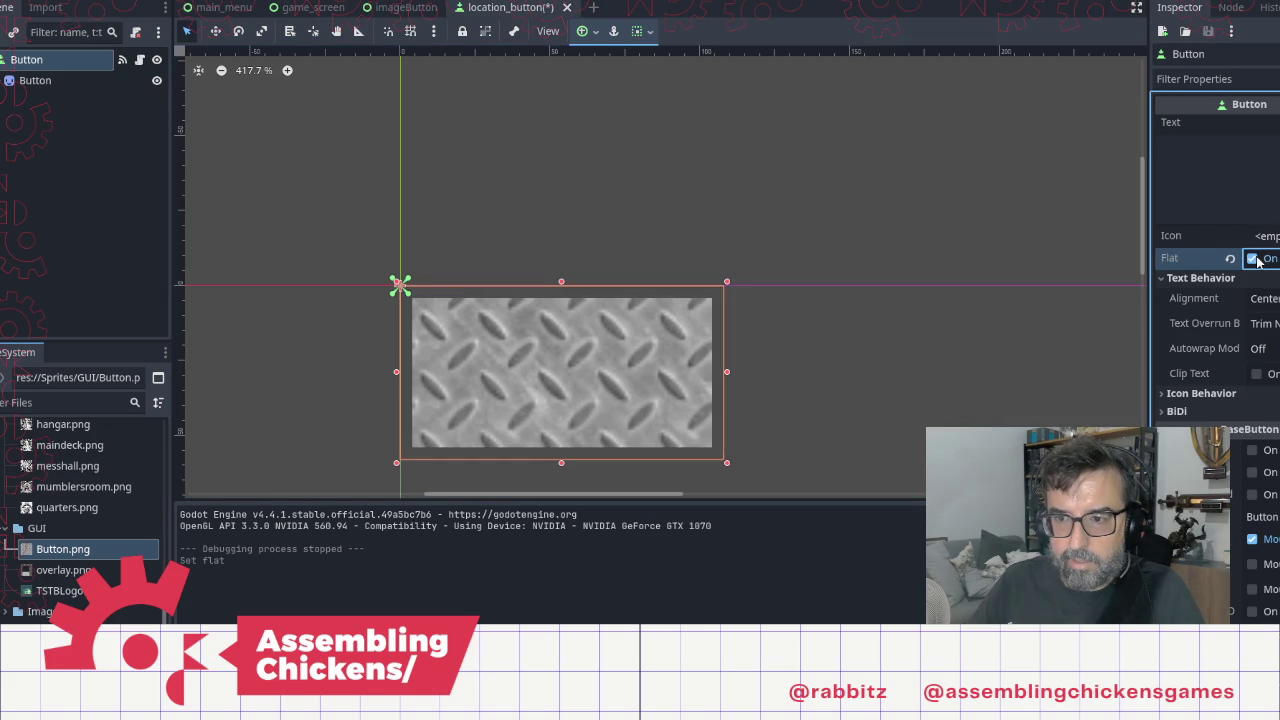
click(1252, 261)
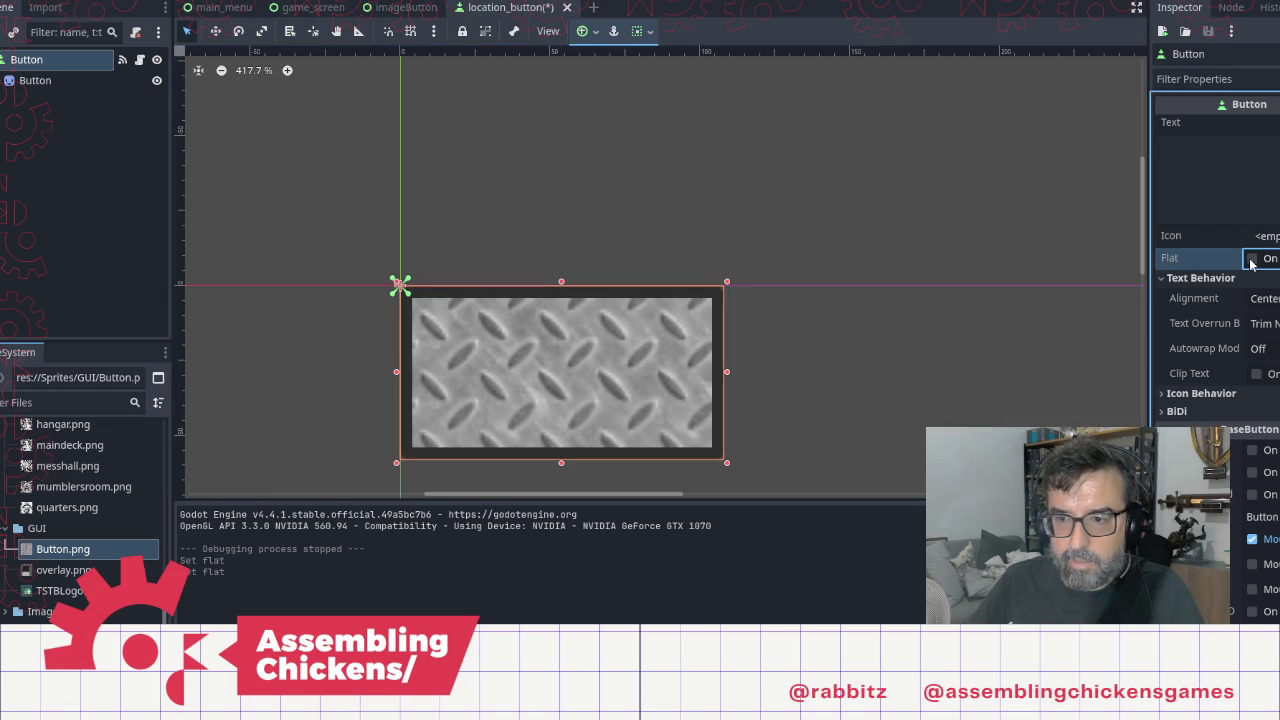
click(1251, 261)
click(1251, 261)
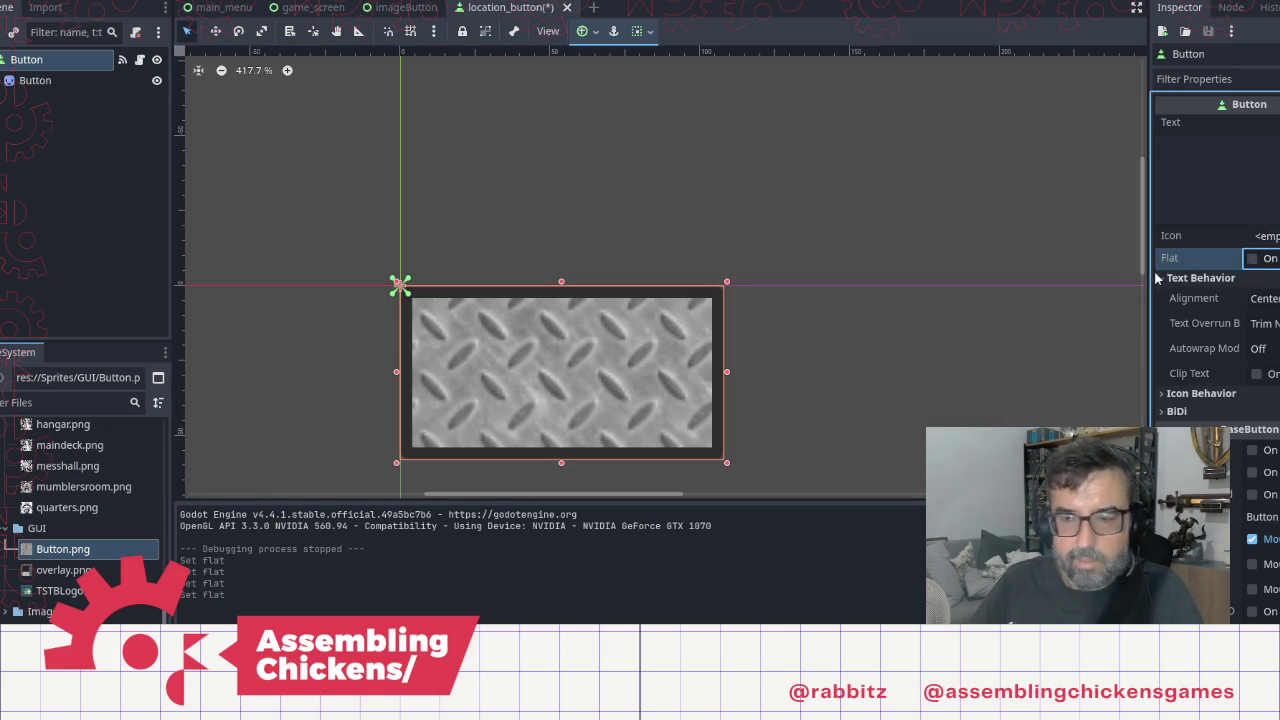
Step: Give the button Button.png as its icon, turn Flat on, then save and run
mouse_move(80, 551)
mouse_down()
mouse_move(729, 444)
mouse_move(1262, 236)
mouse_up()
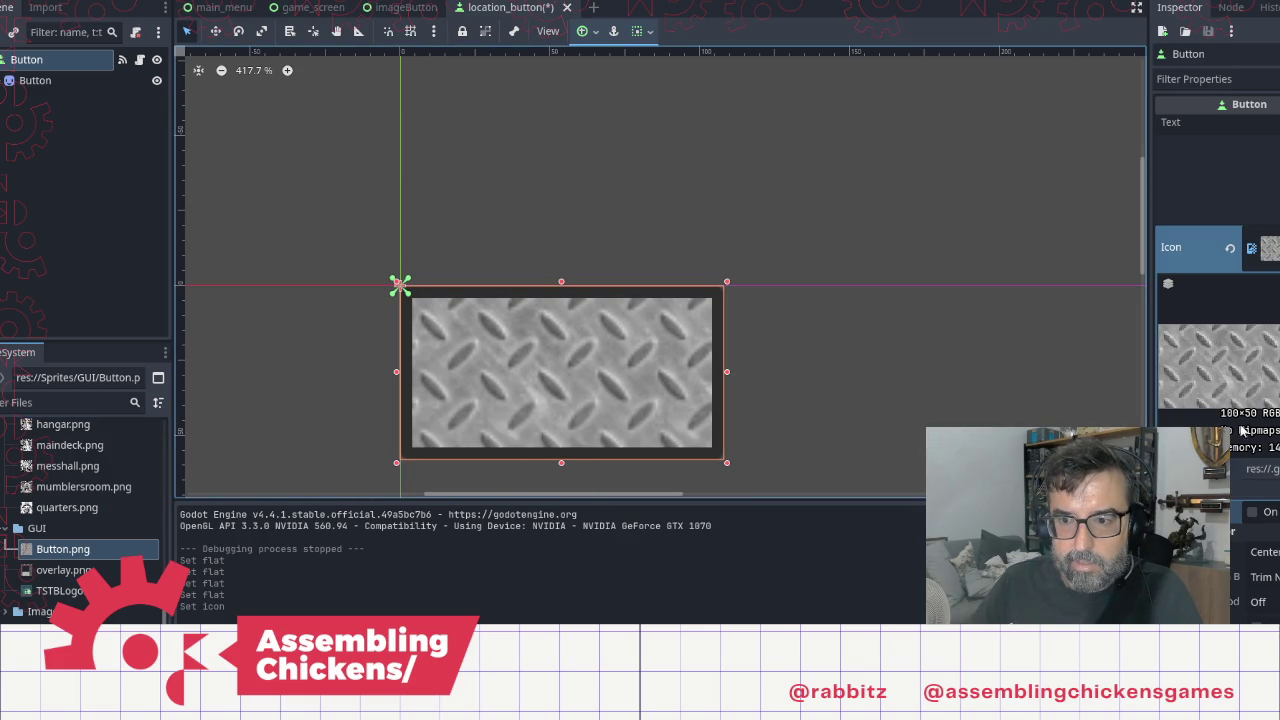
click(1252, 512)
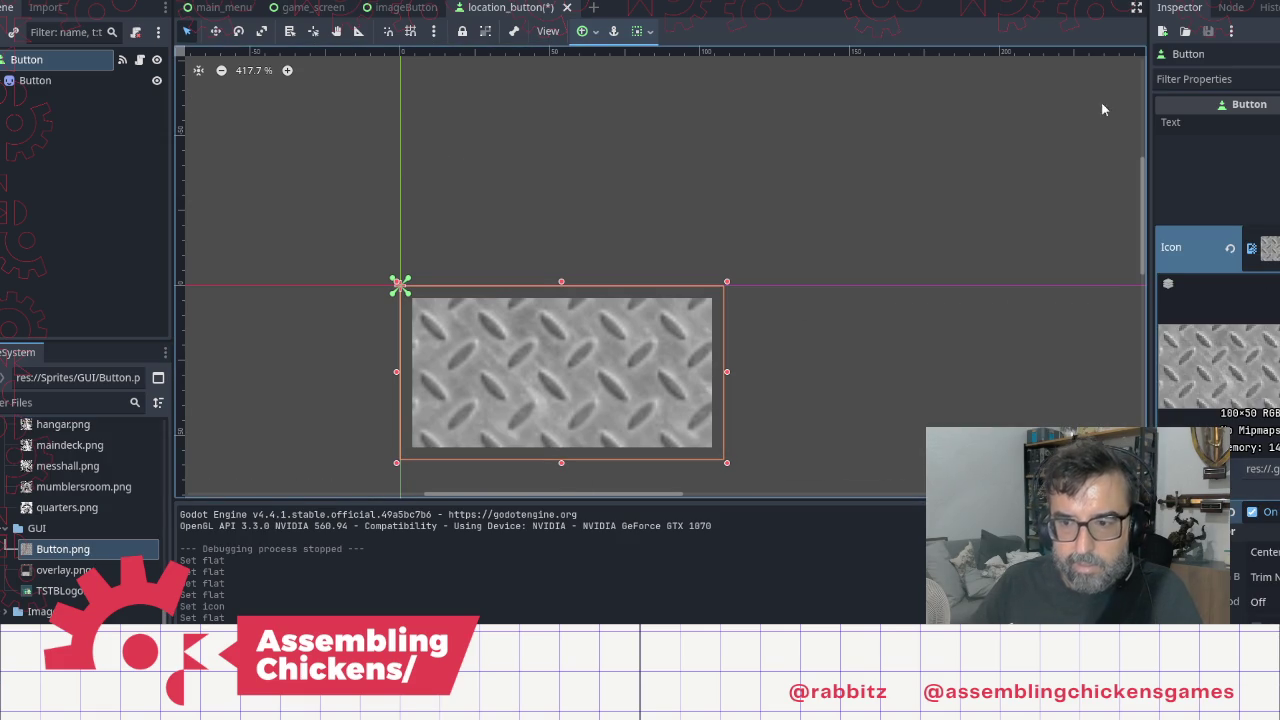
click(1109, 4)
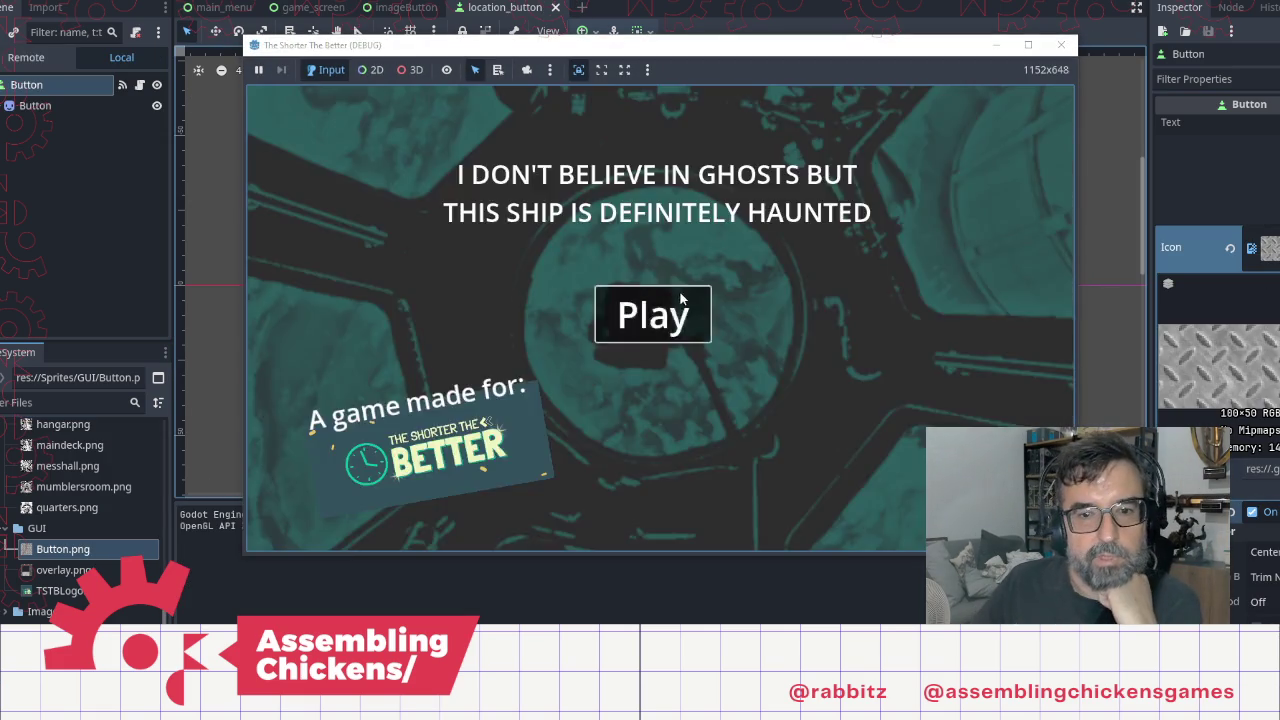
Step: Playtest from the title screen, then delete the child Button sprite node
click(680, 312)
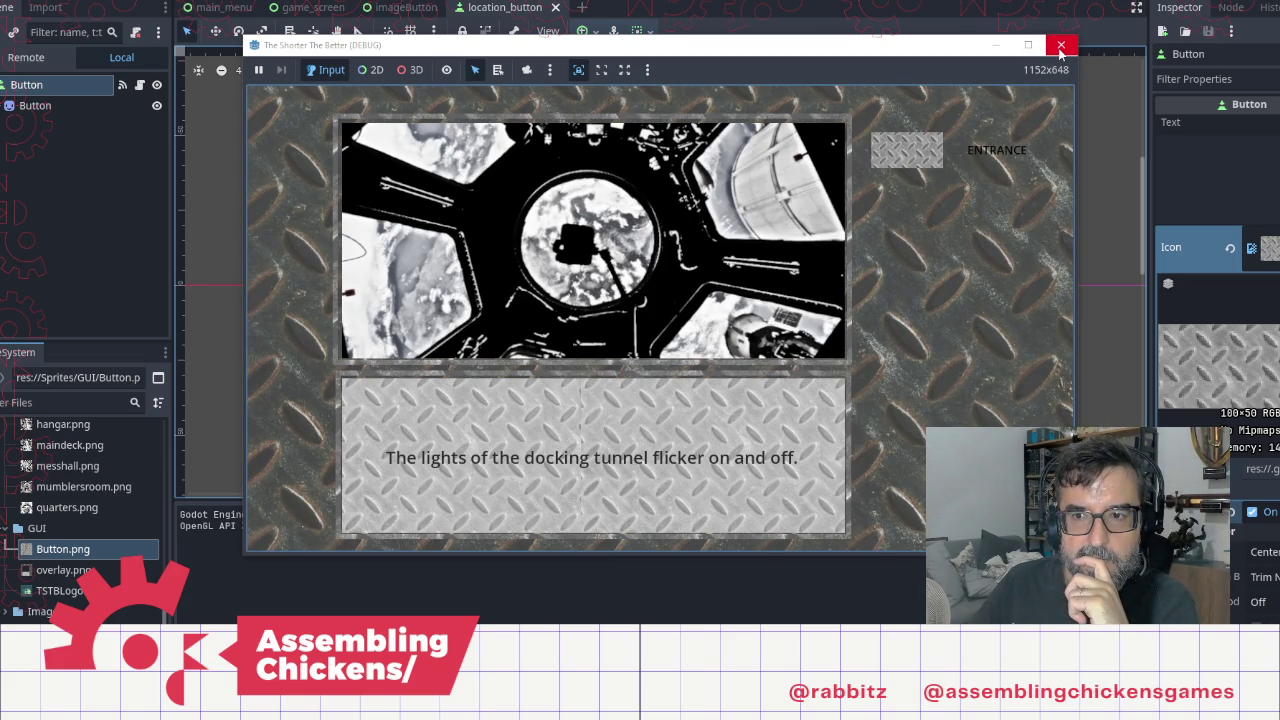
click(1061, 47)
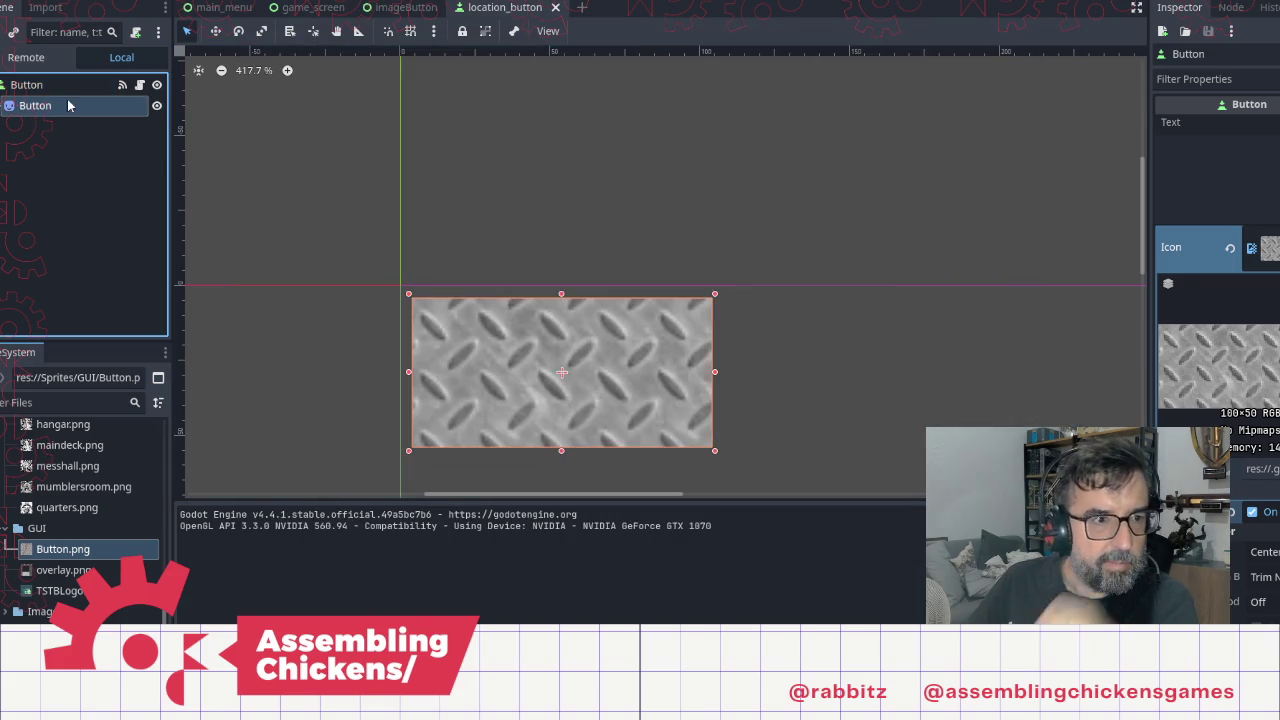
click(90, 106)
key(Delete)
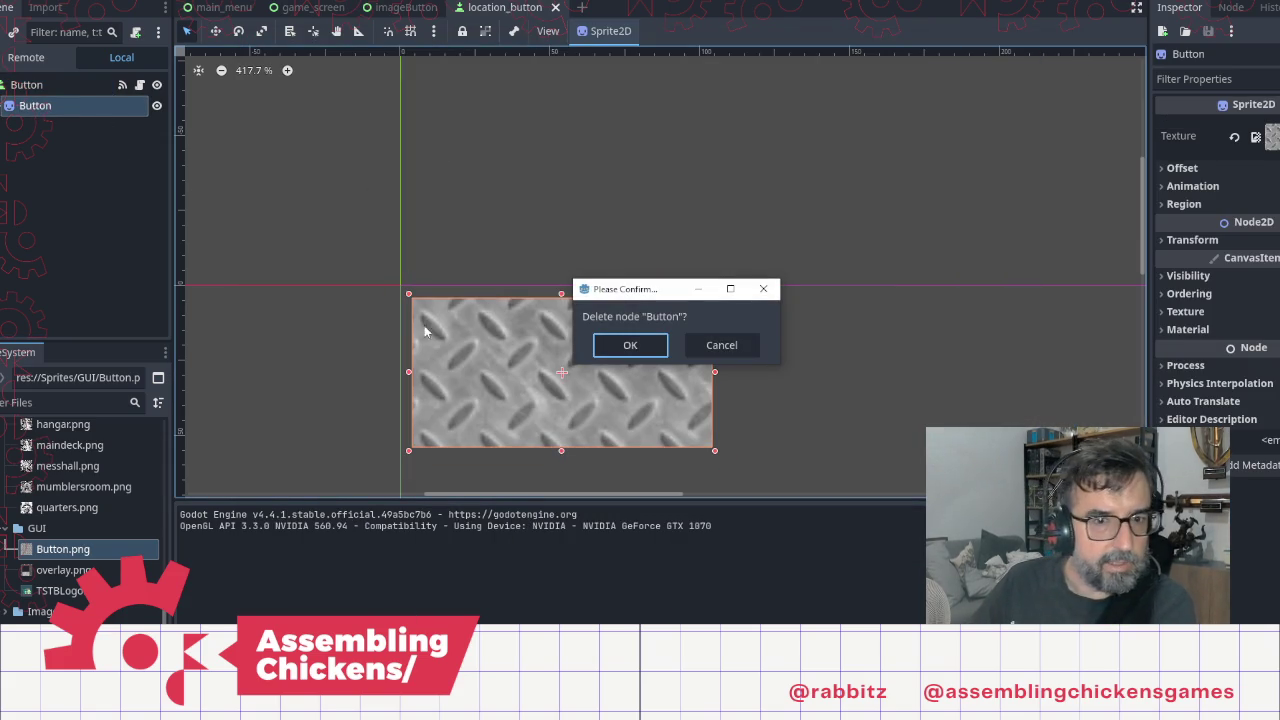
click(629, 346)
Step: Clear the root Button's icon texture, then save the scene and run the game
click(90, 88)
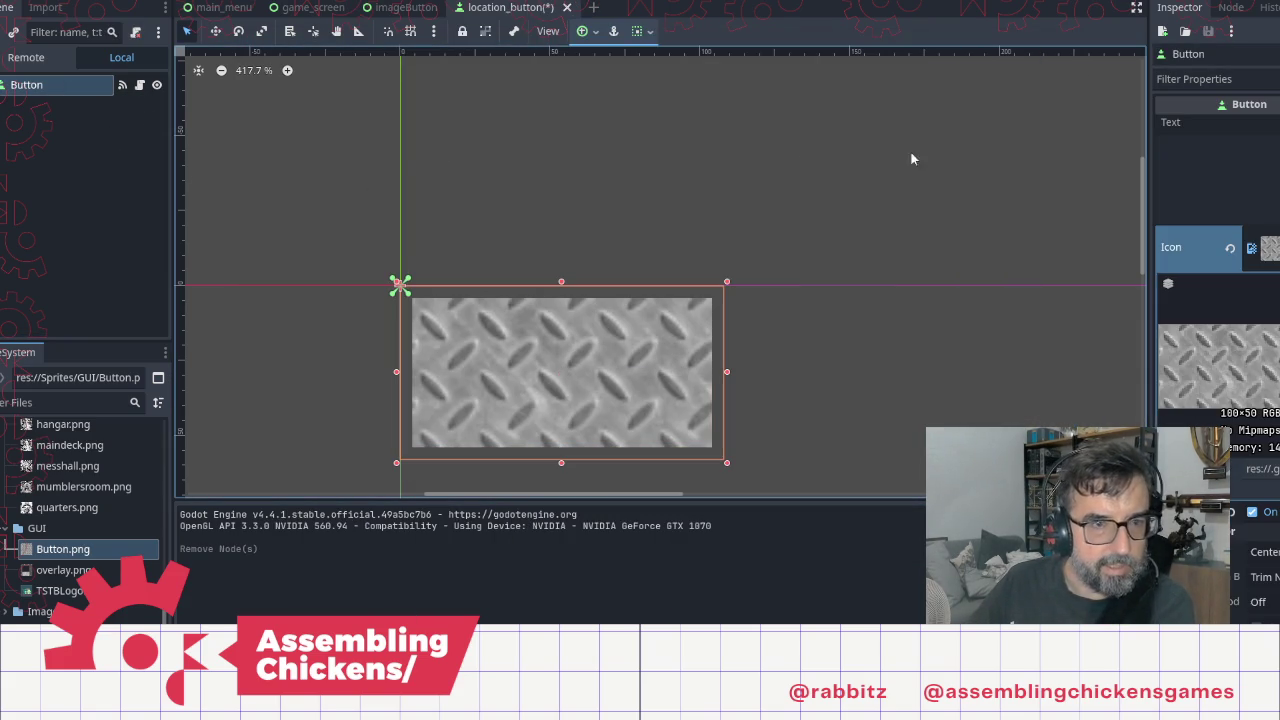
click(1251, 248)
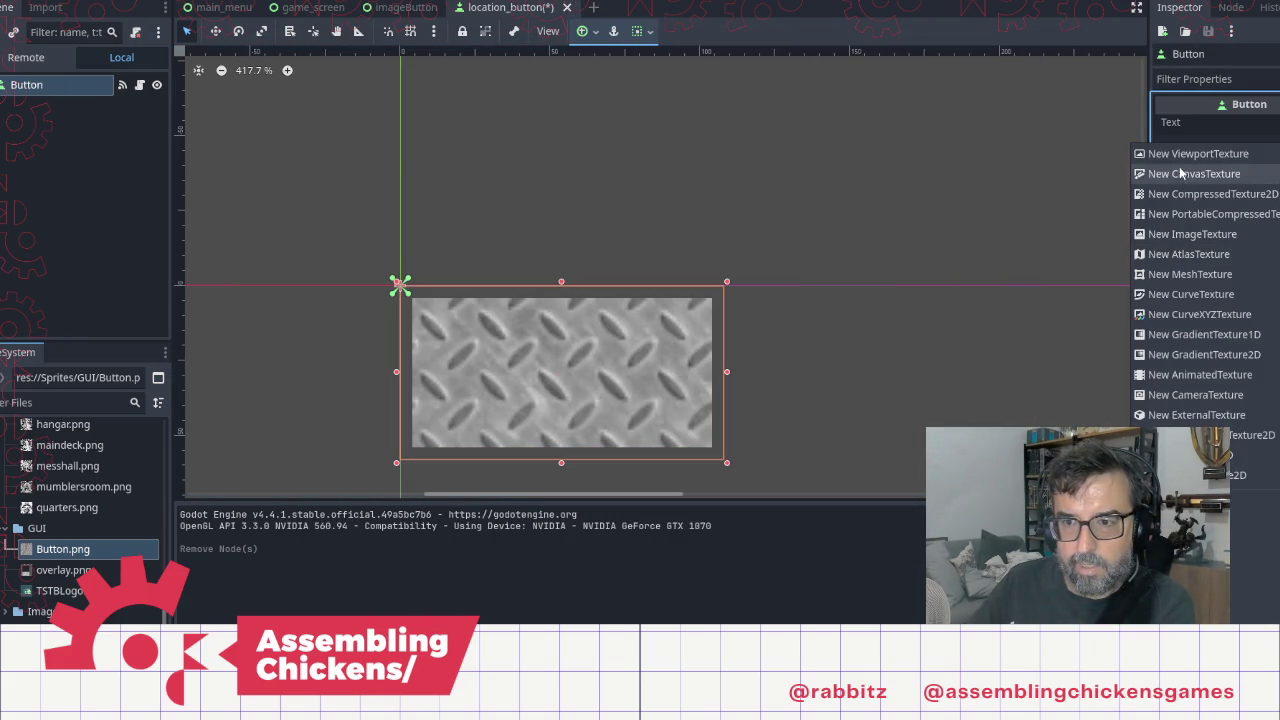
click(1240, 543)
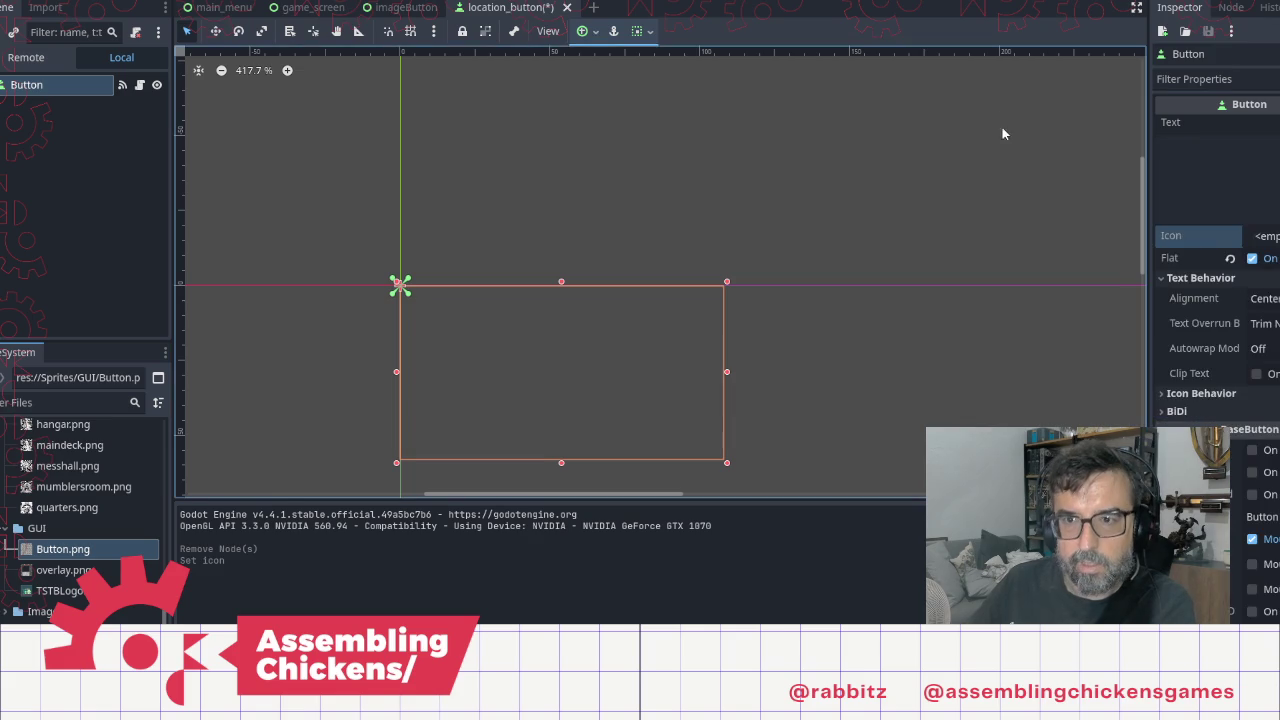
click(1002, 127)
click(1096, 4)
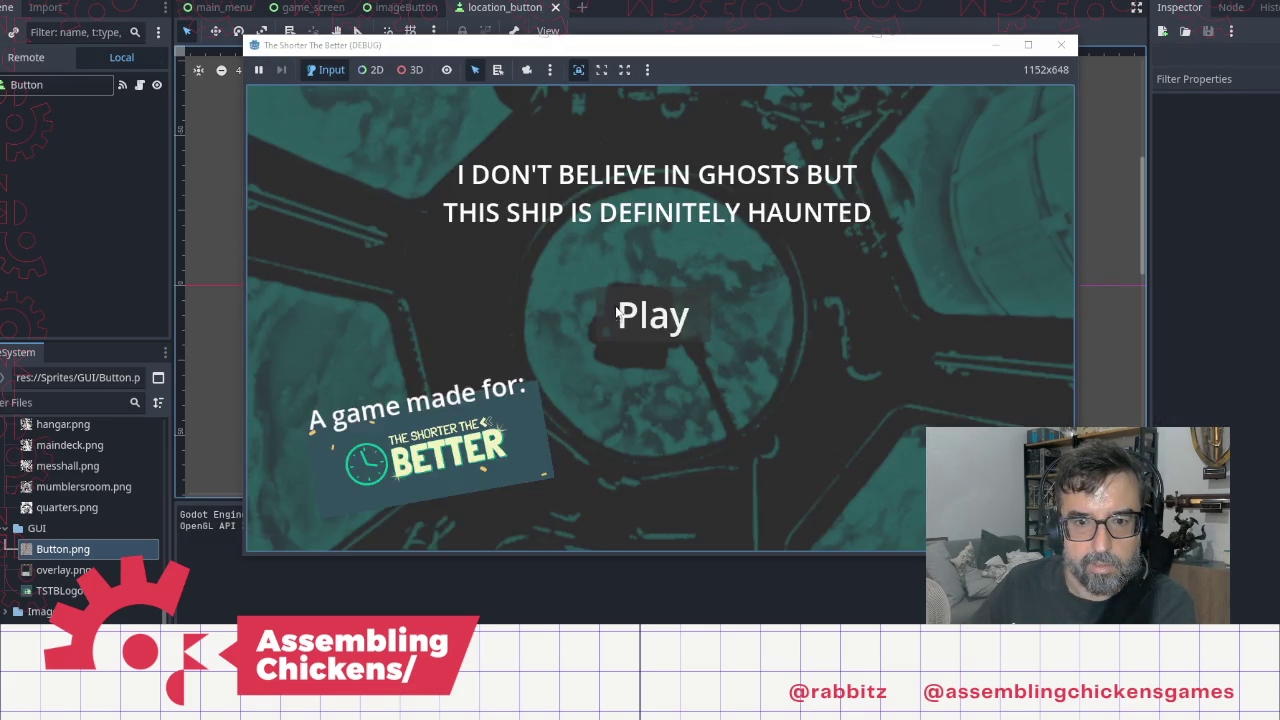
Step: Playtest visiting ENTRANCE twice, then stop and restart the game
click(619, 316)
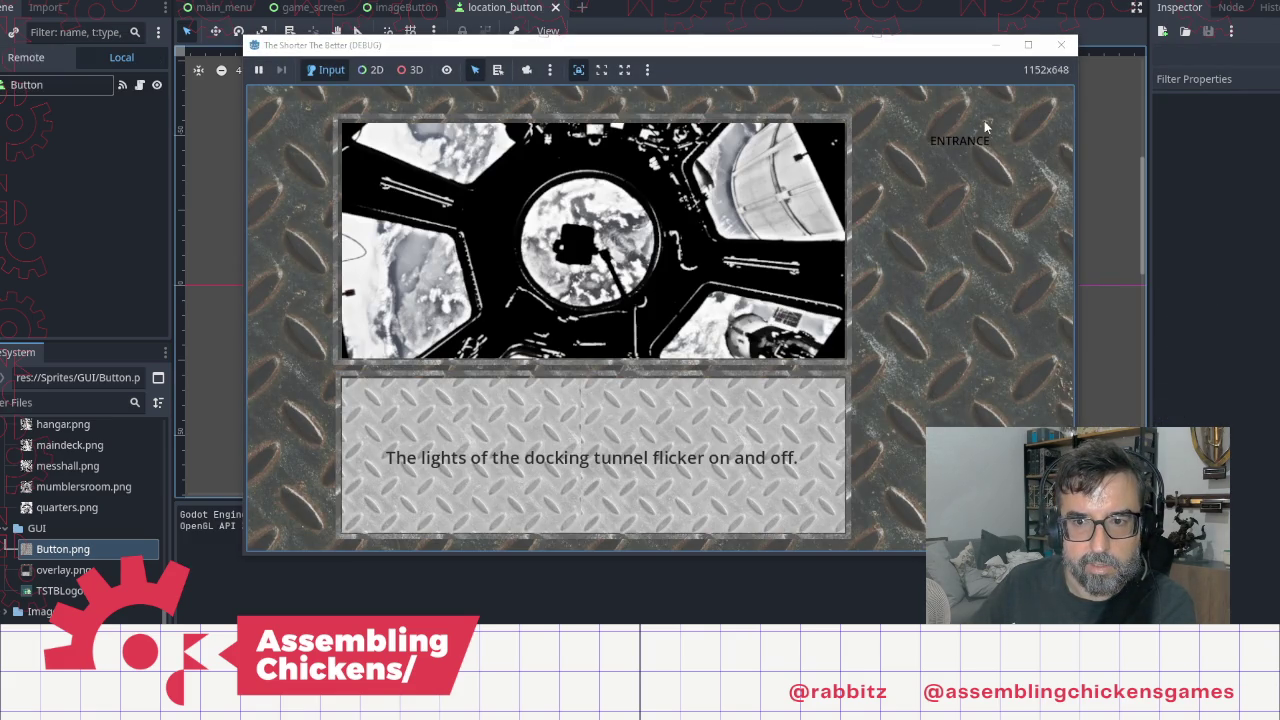
click(945, 141)
click(748, 296)
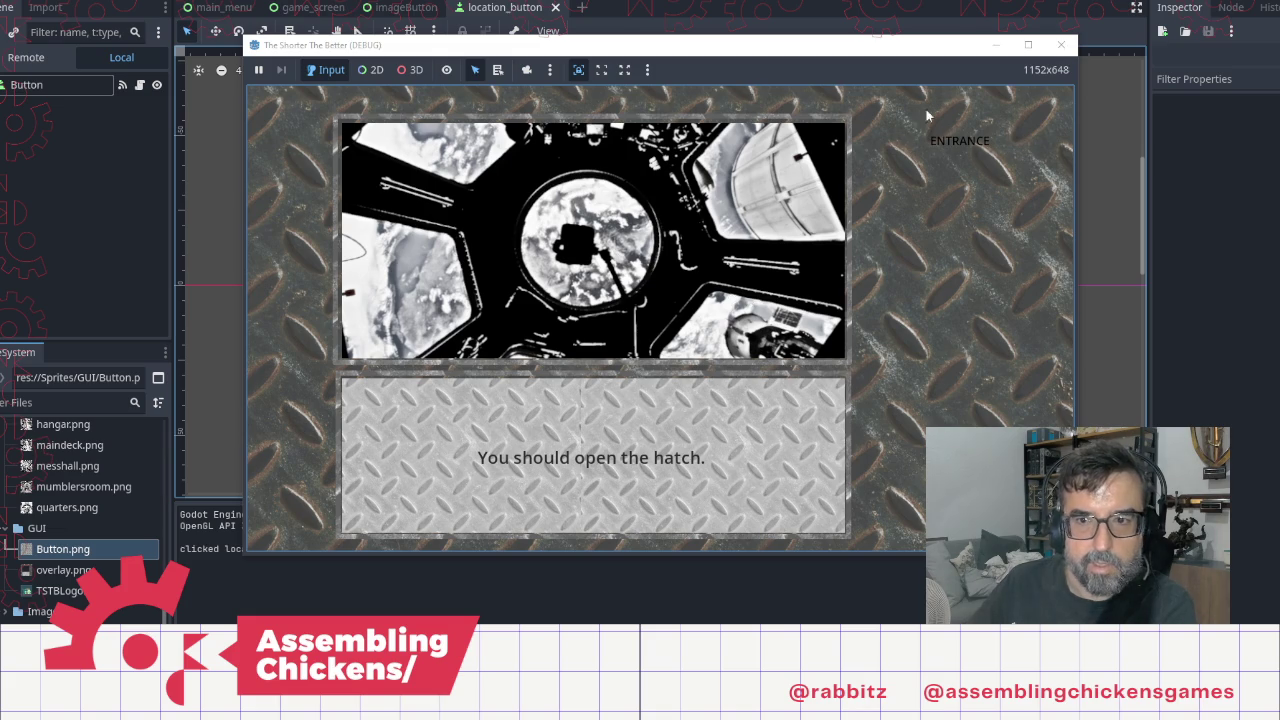
click(958, 141)
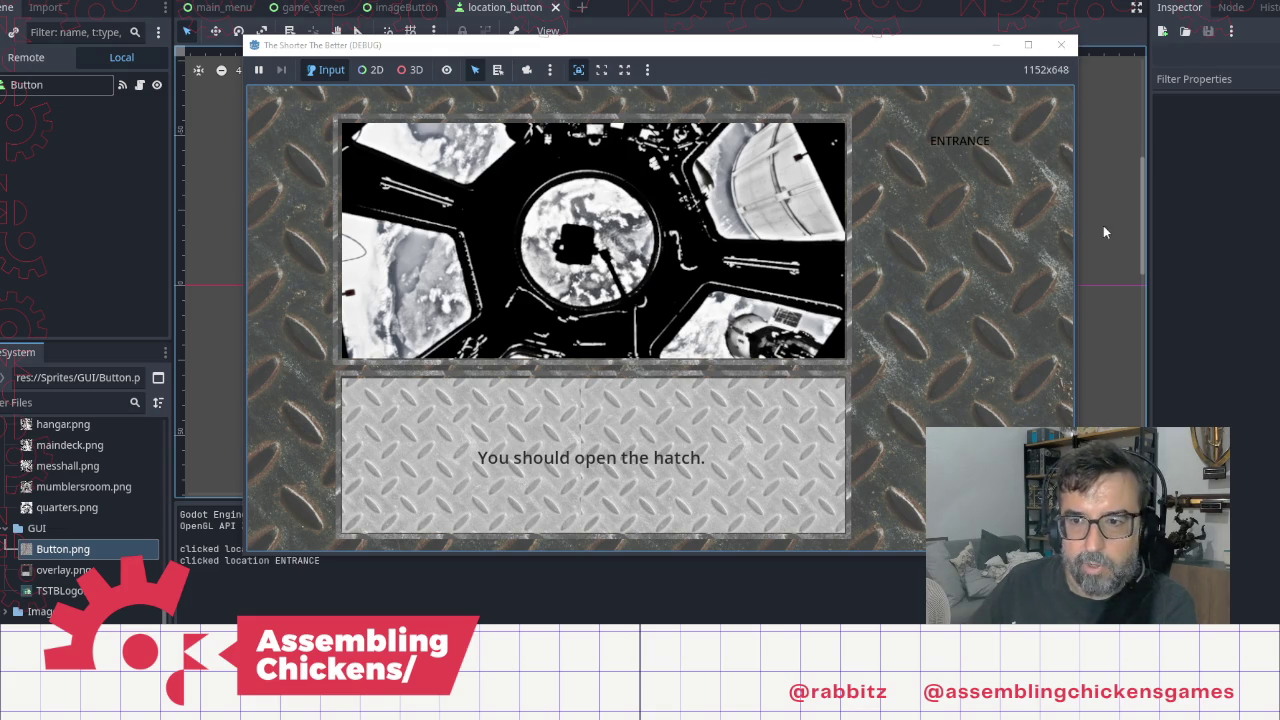
key(F8)
key(F5)
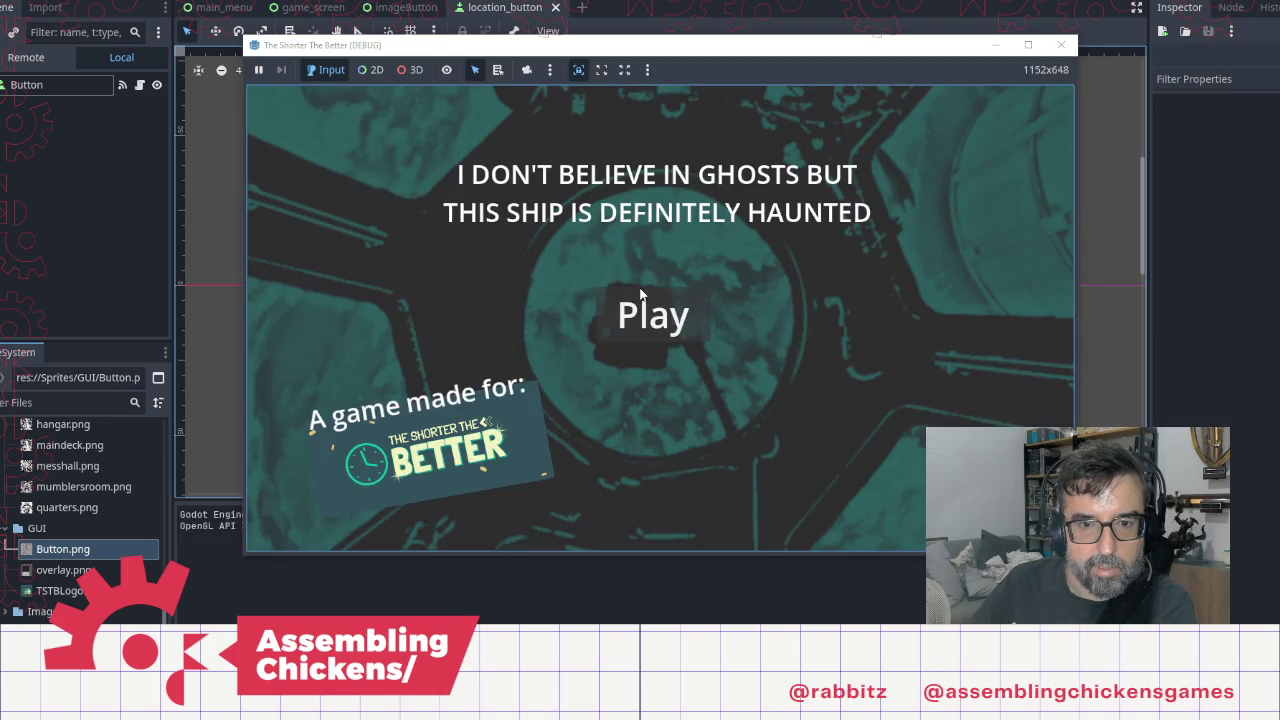
Step: Open the hatch at ENTRANCE, then turn off the button's Flat style and rerun
click(651, 322)
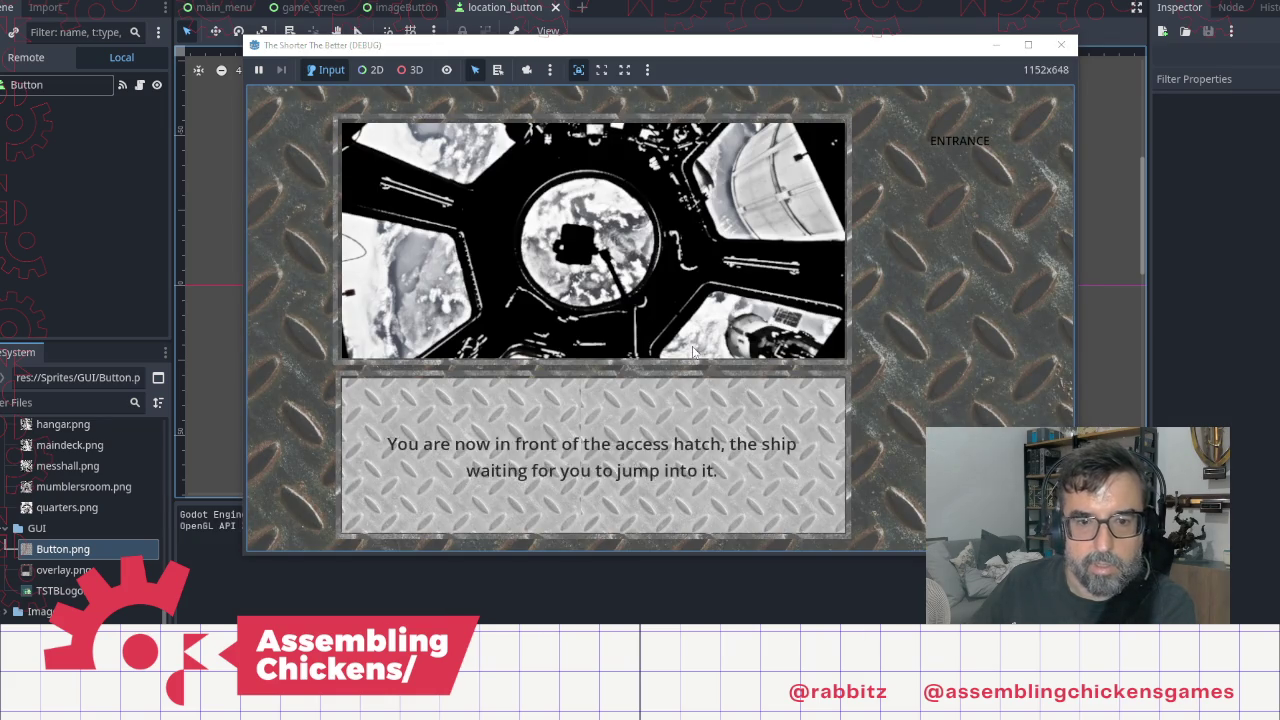
click(960, 141)
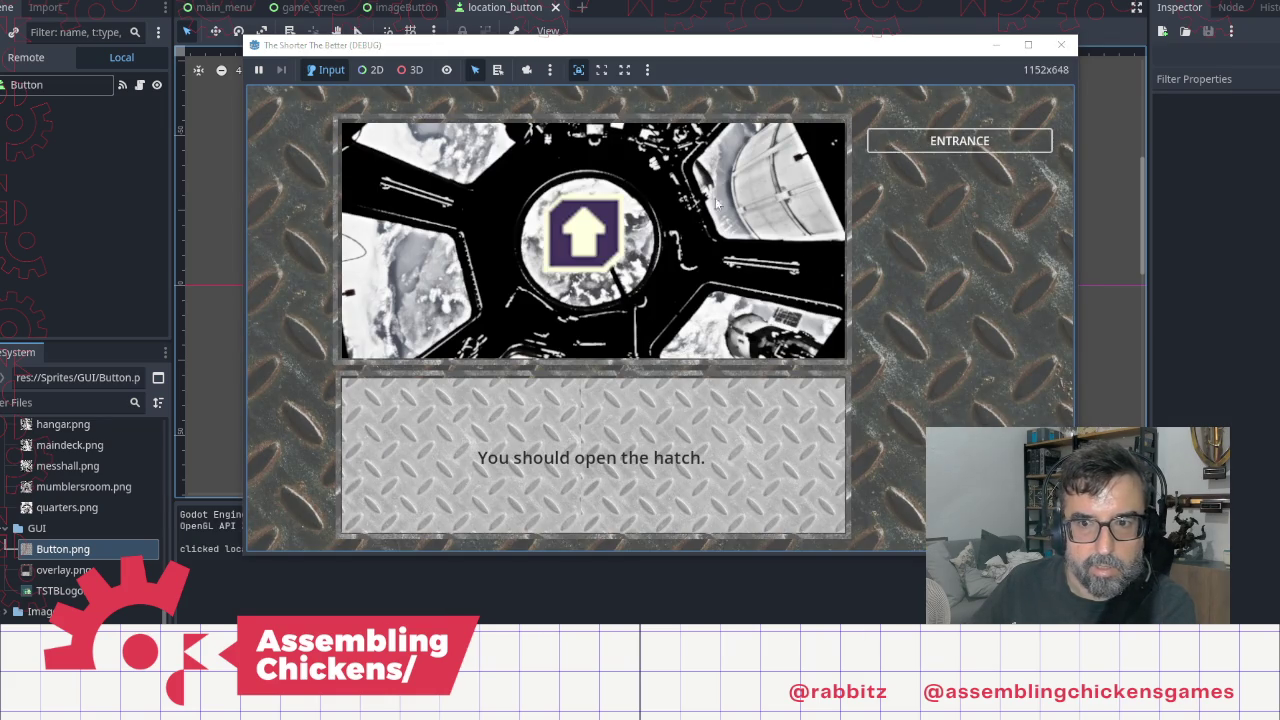
click(955, 143)
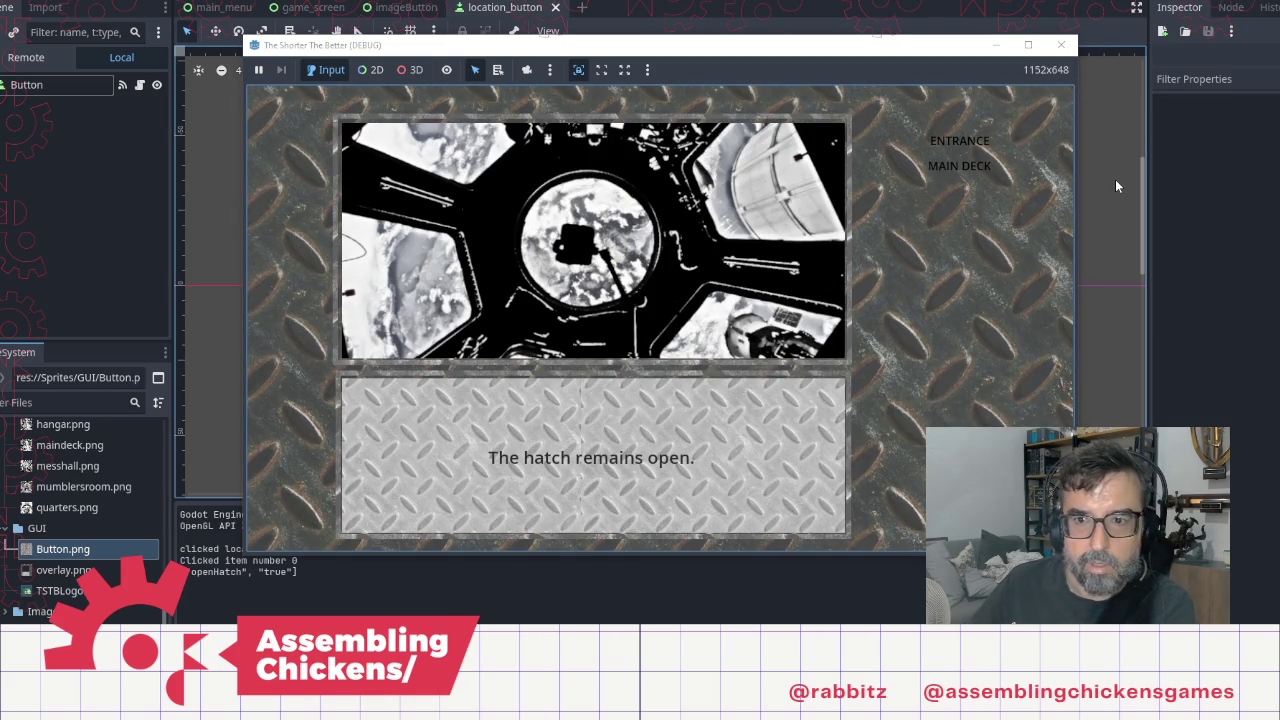
key(F8)
click(47, 83)
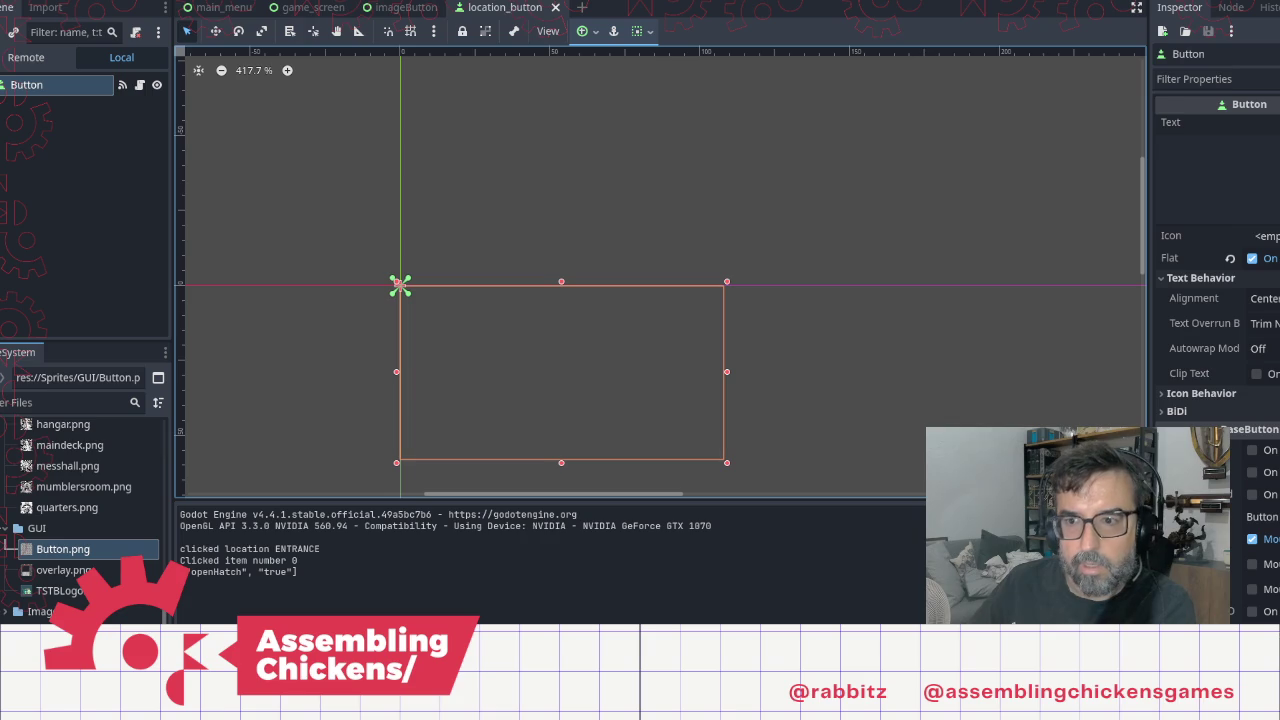
click(1252, 259)
key(F5)
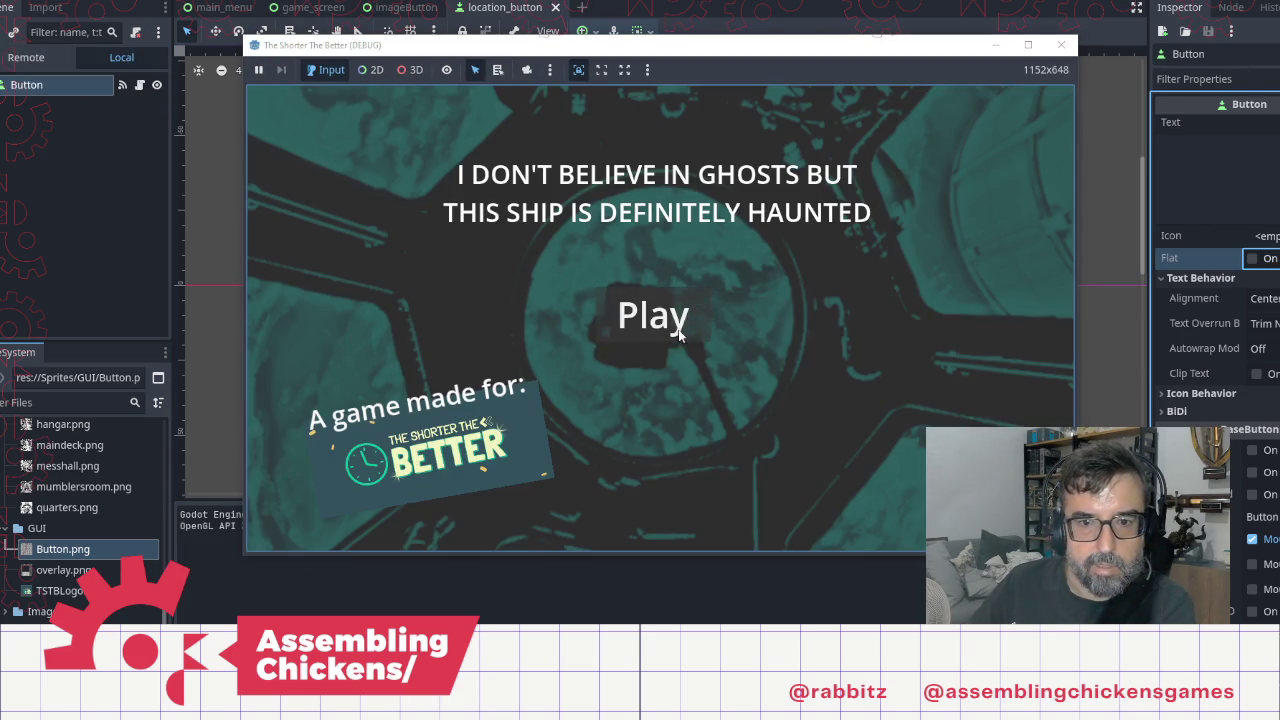
Step: Play through MAIN DECK, MESS HALL and CAPTAIN'S QUARTERS, then close the game
click(676, 328)
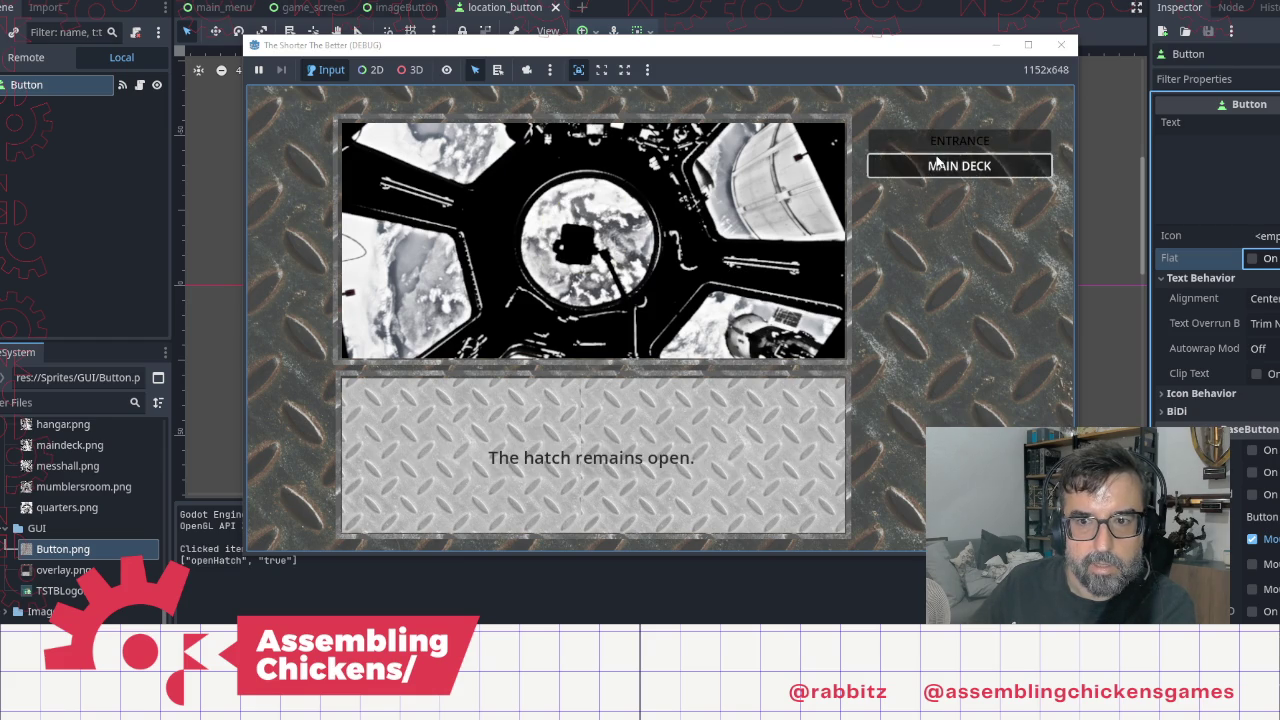
click(959, 165)
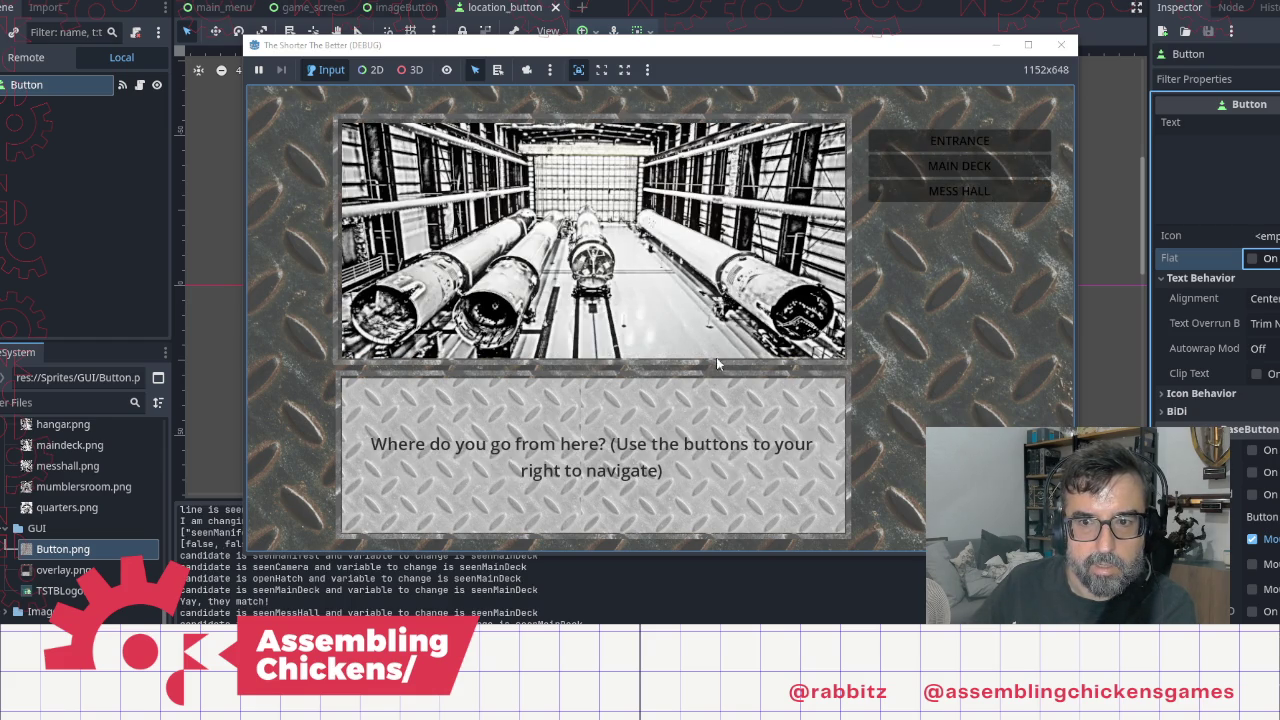
click(959, 190)
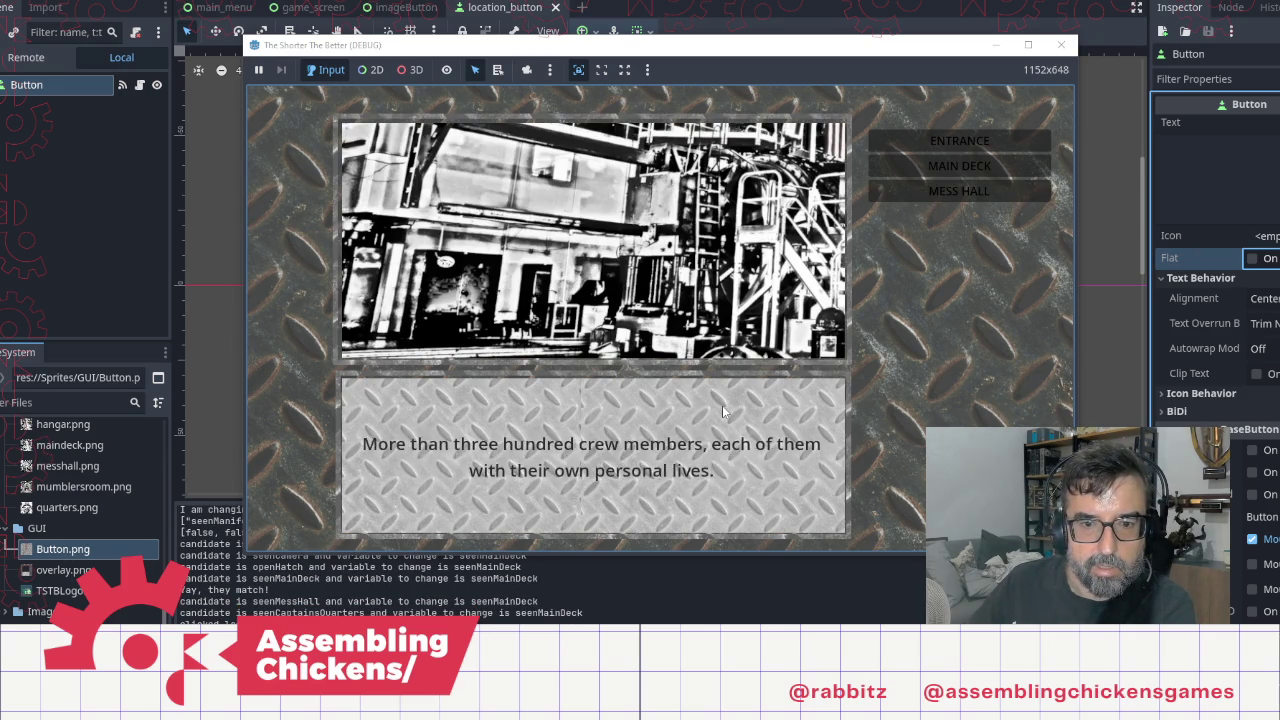
click(963, 218)
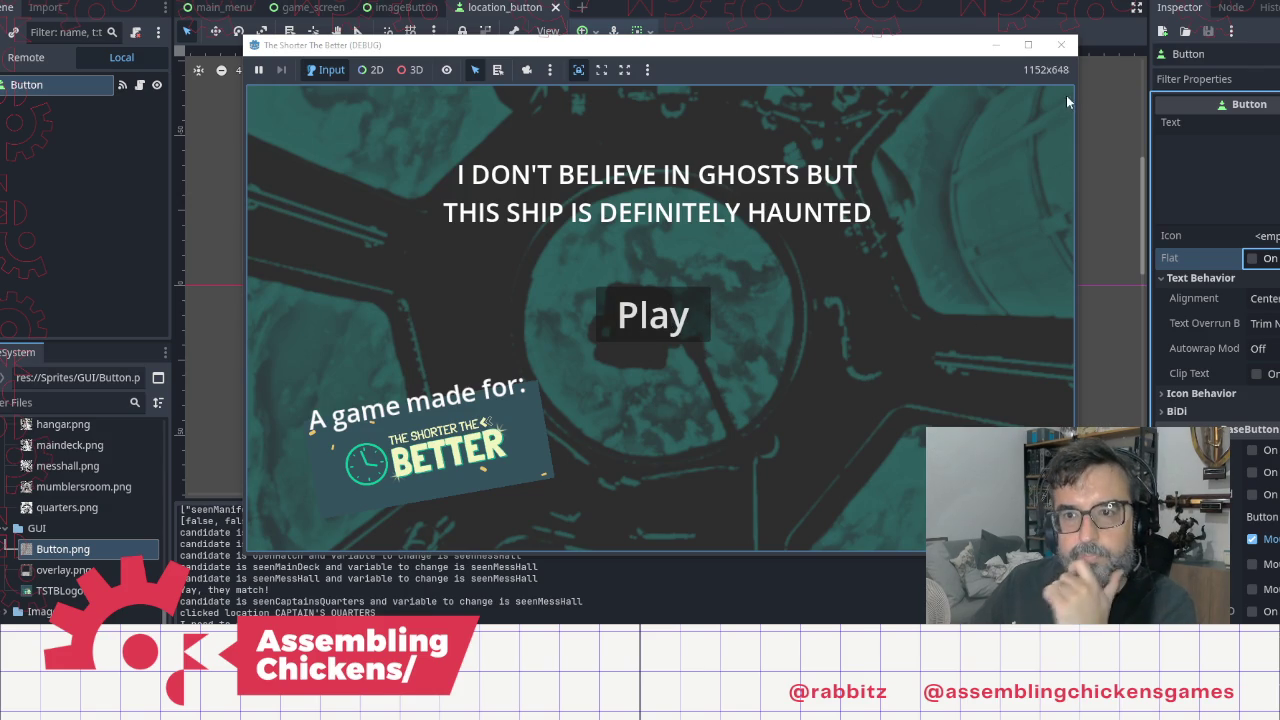
click(1061, 45)
click(754, 397)
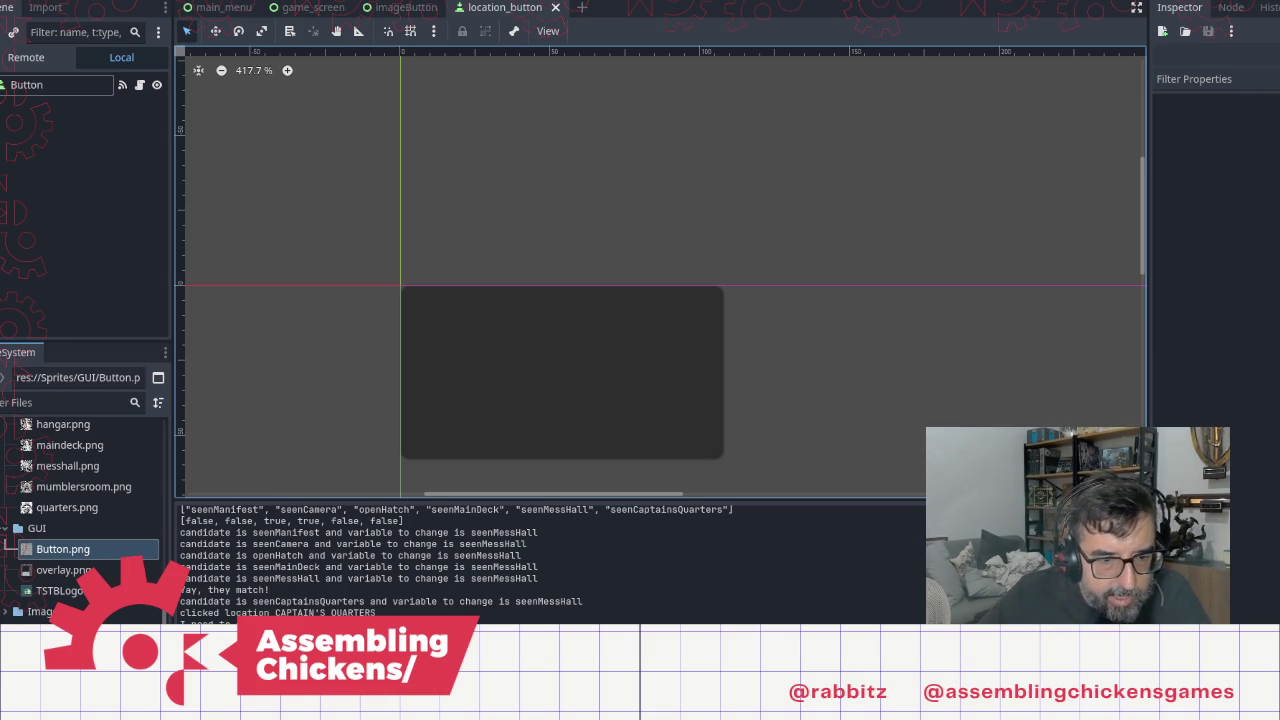
Step: Copy the 'label entrance:' line and paste it near the top of the script
key(alt+Tab)
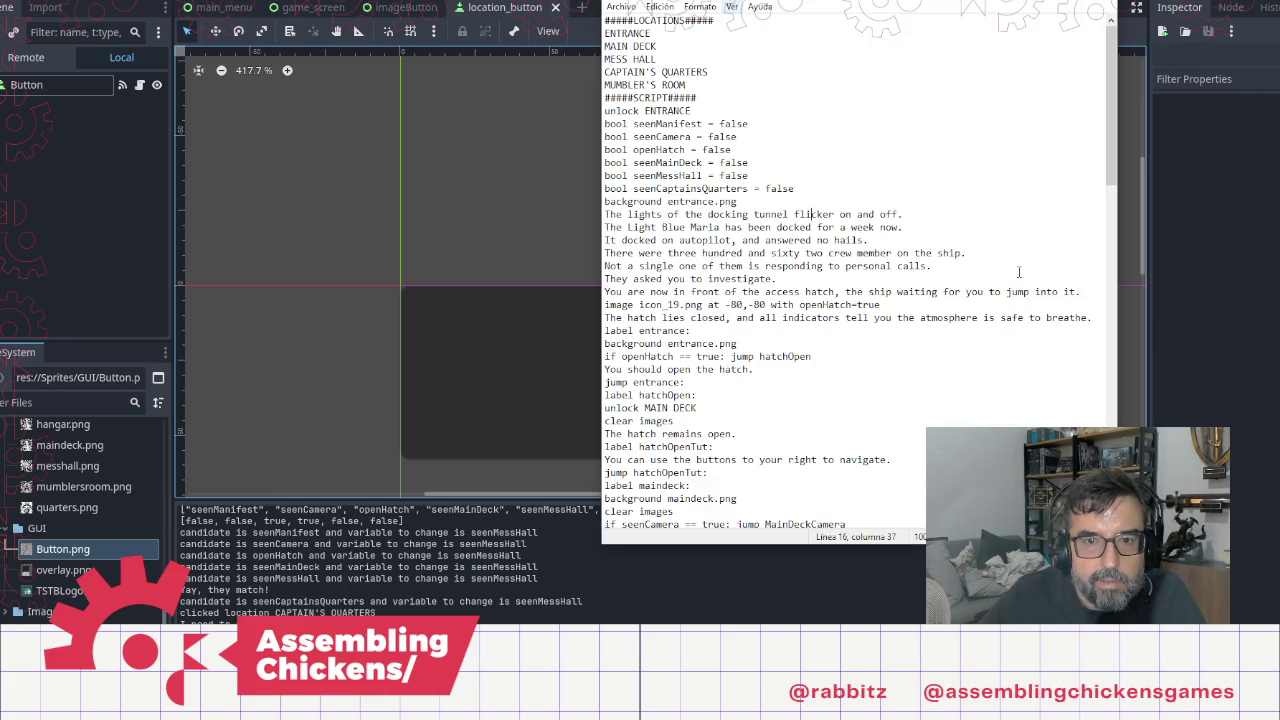
click(766, 339)
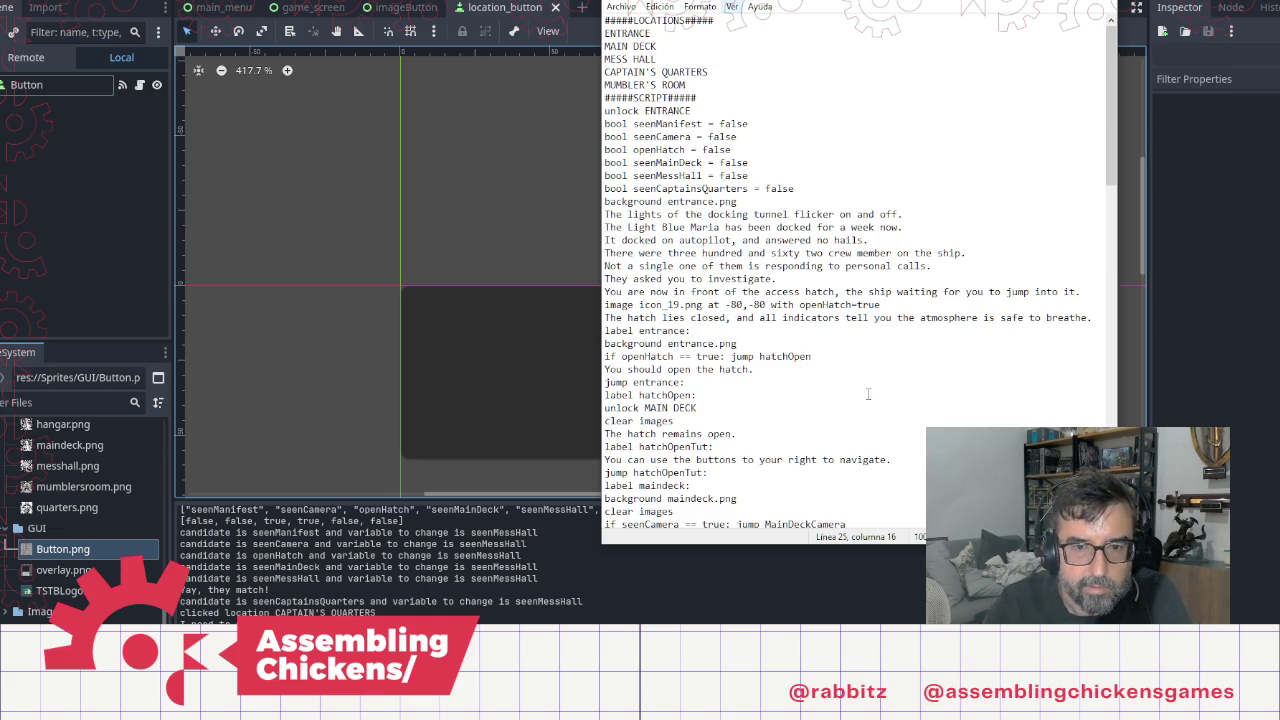
key(shift+Home)
key(ctrl+c)
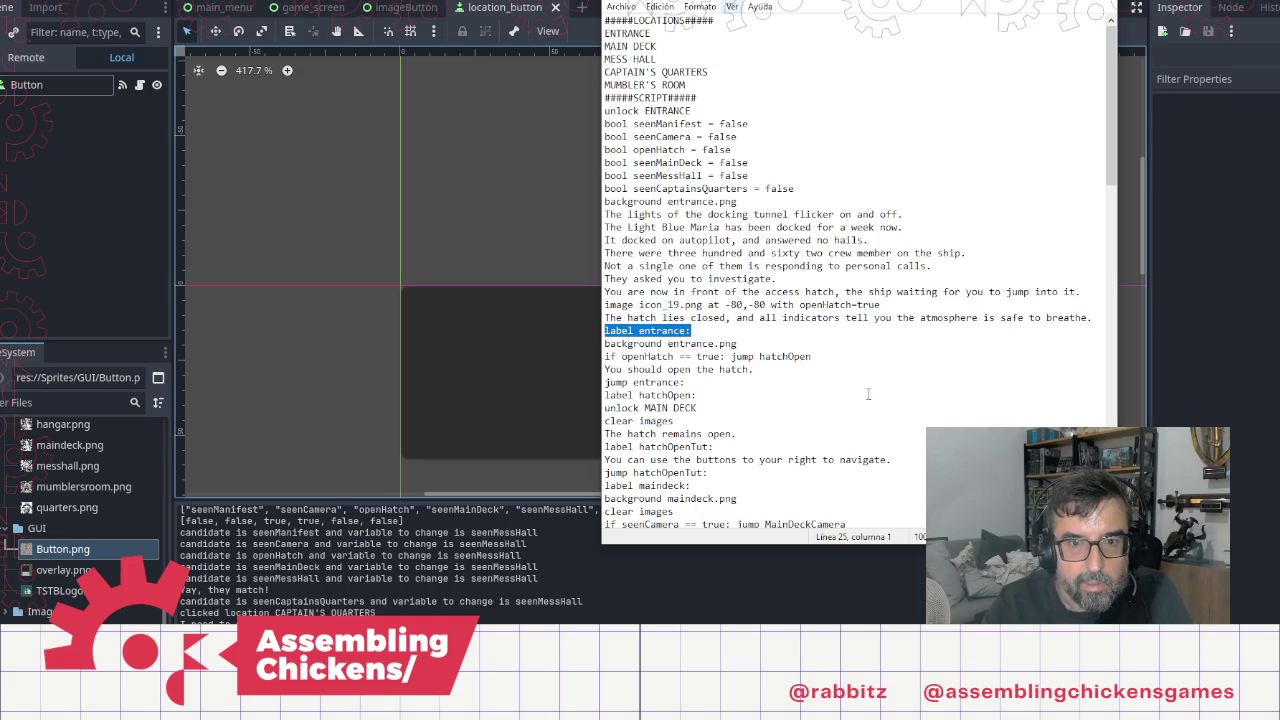
key(Up)
key(Up)
key(Up)
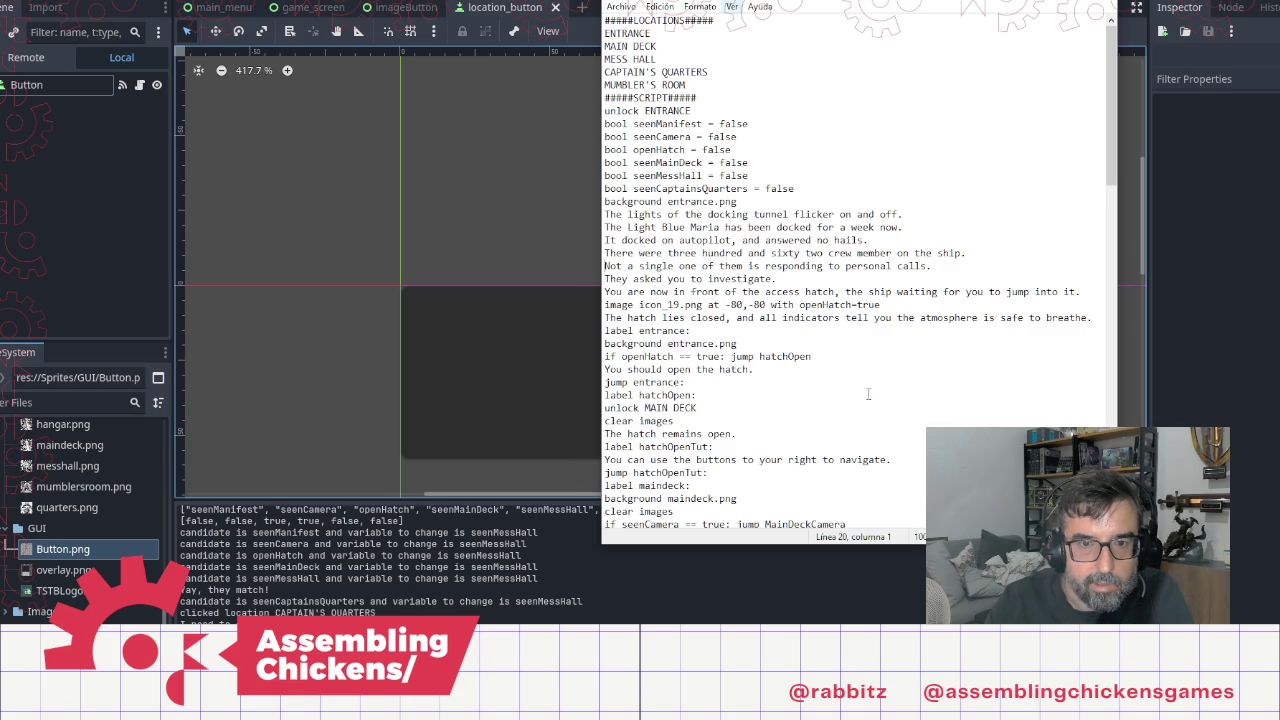
key(Up)
key(Up)
key(Up)
key(Up)
key(Up)
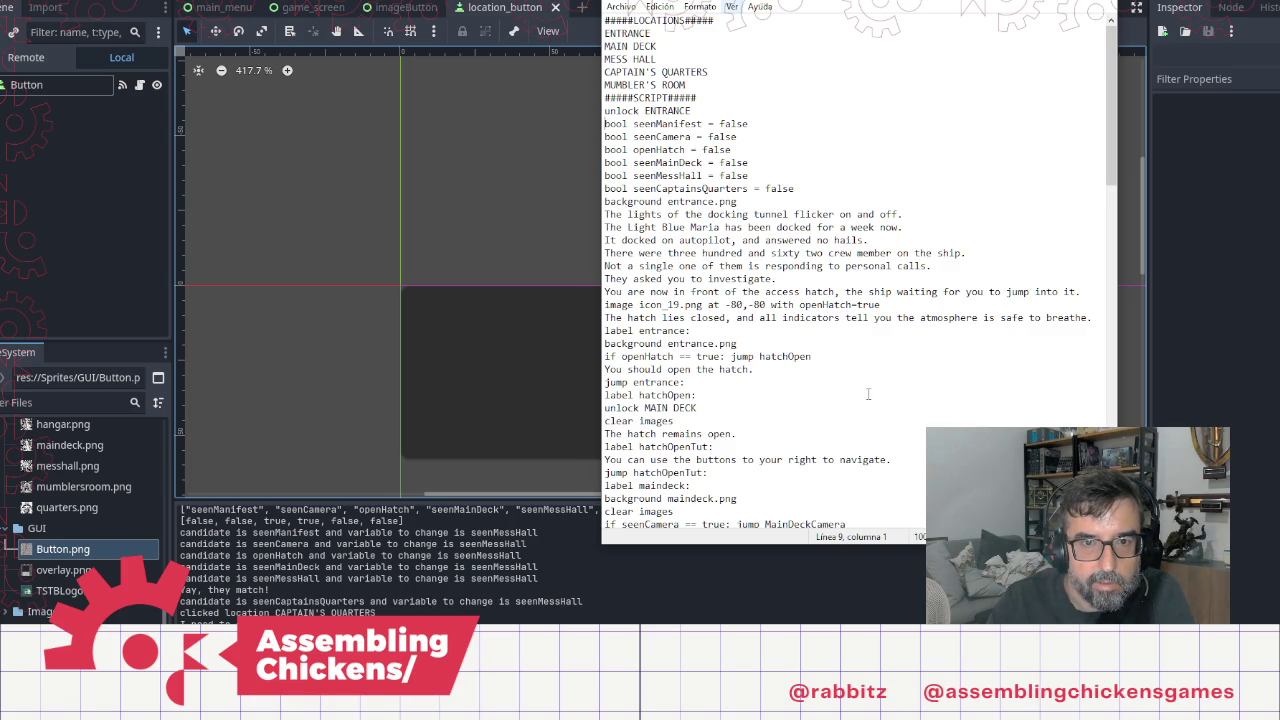
key(Return)
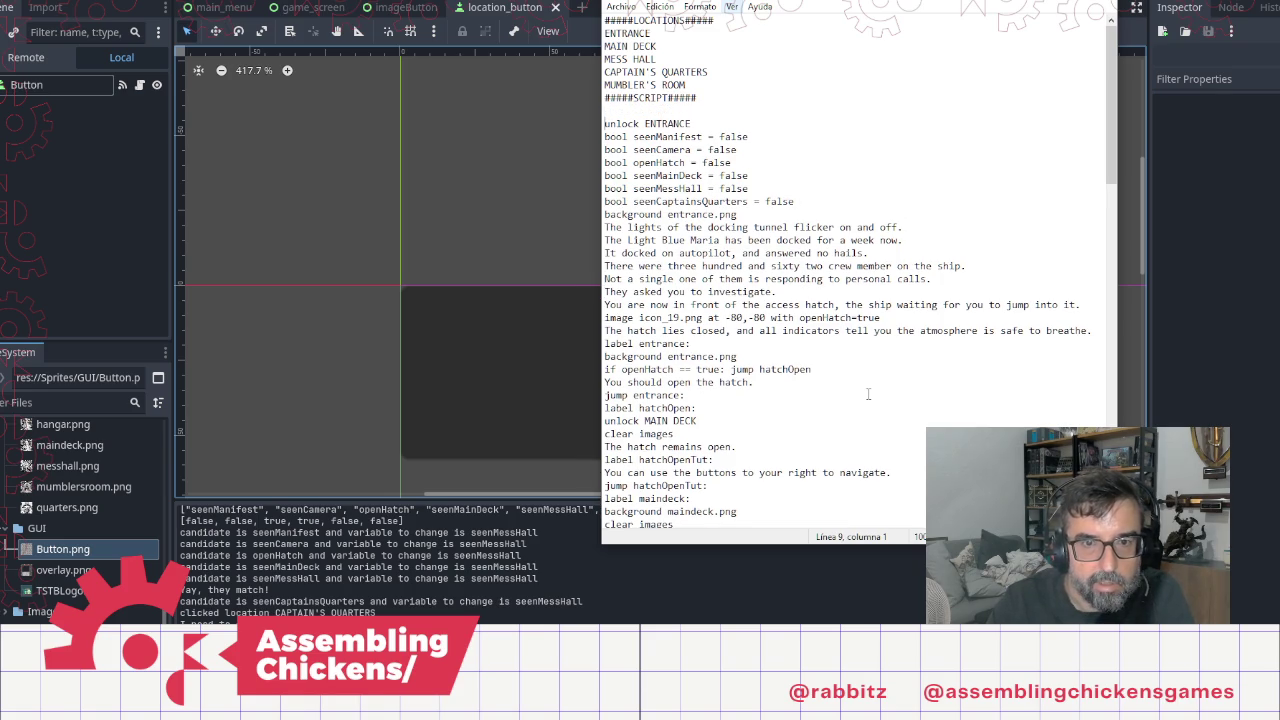
key(BackSpace)
key(End)
key(Return)
key(ctrl+v)
key(shift+Home)
key(ctrl+x)
key(Delete)
key(Down)
key(Down)
key(Down)
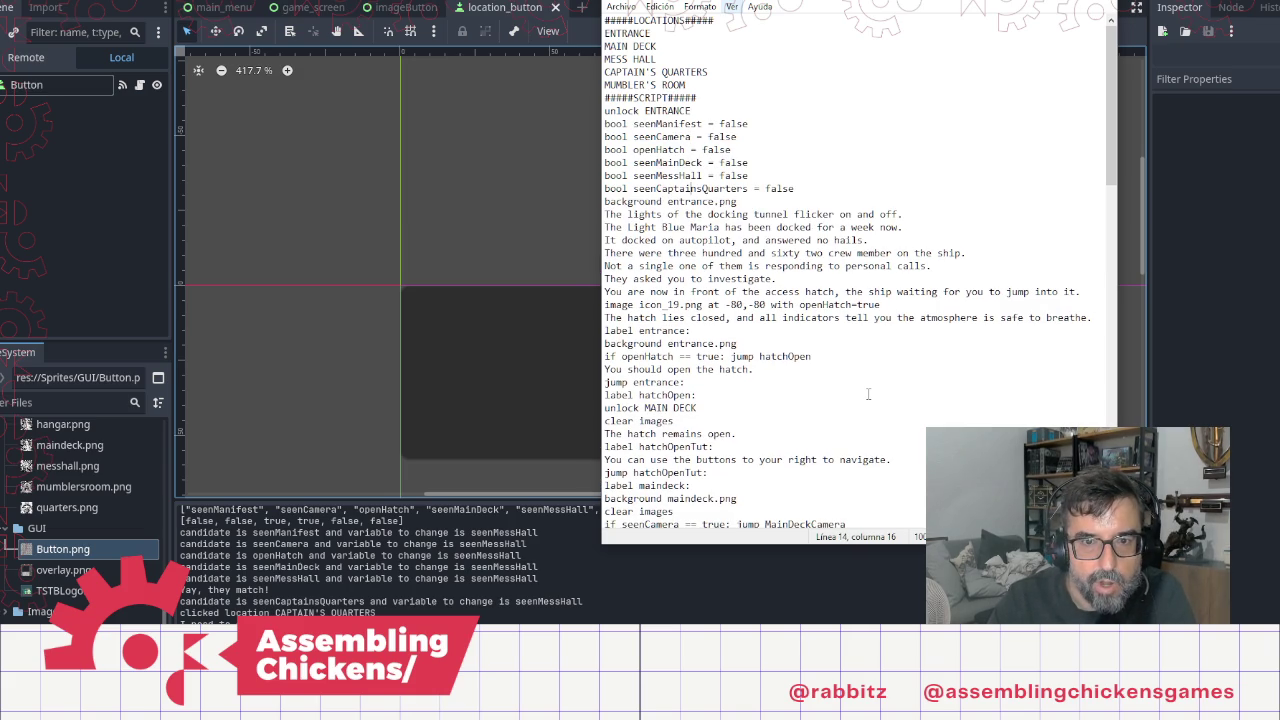
Step: Place 'label entrance:' above 'background entrance.png' and remove the original line
key(Up)
key(End)
key(Return)
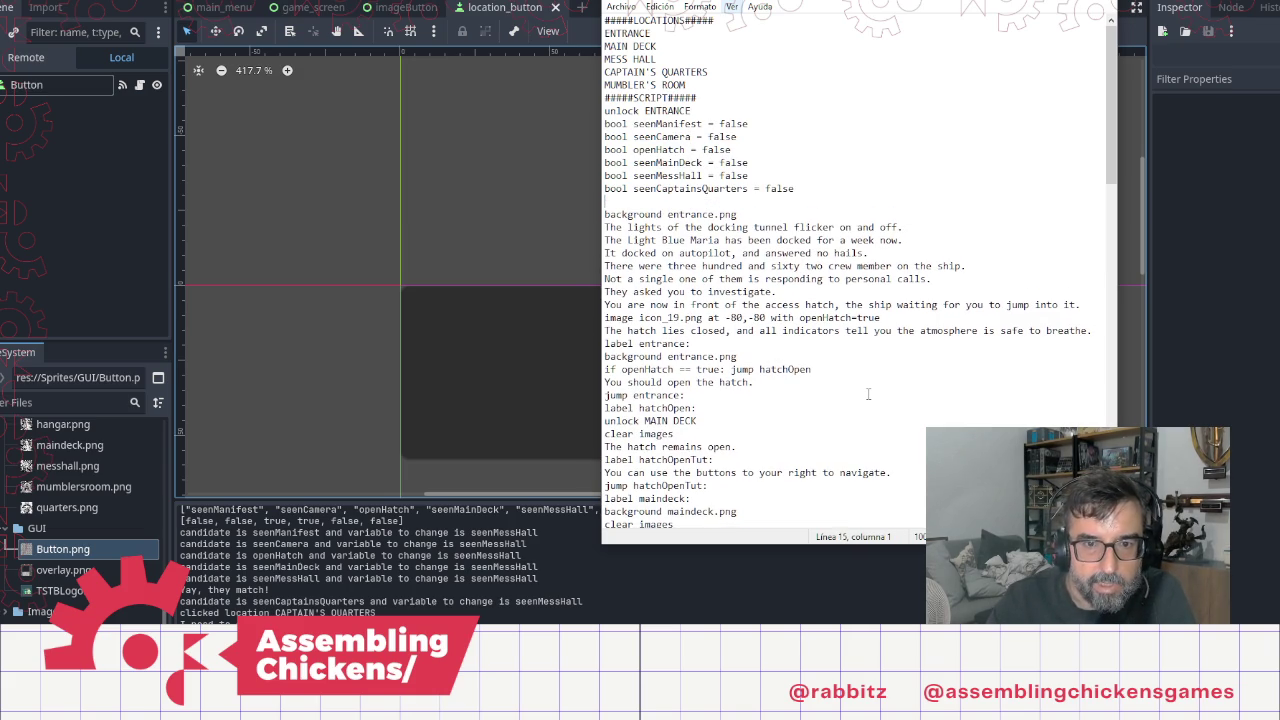
key(ctrl+v)
key(Down)
key(Down)
key(Down)
key(shift+Home)
key(ctrl+x)
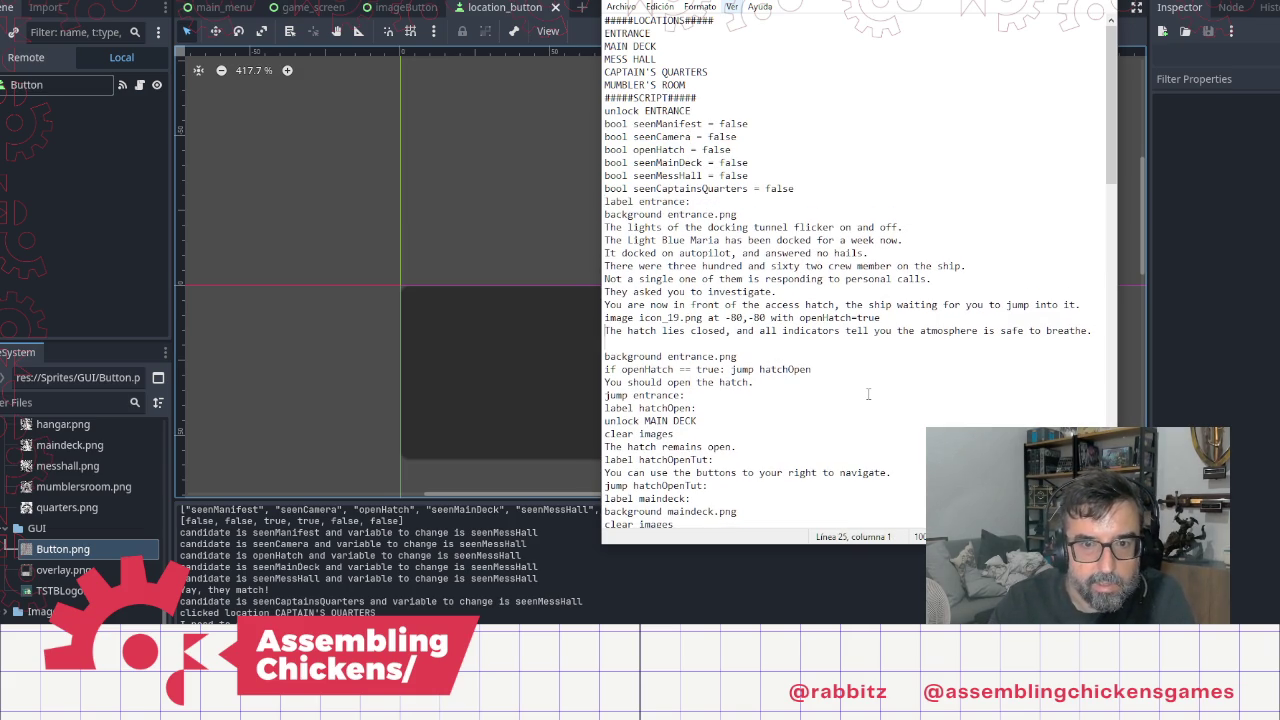
key(BackSpace)
key(Up)
key(Up)
key(Up)
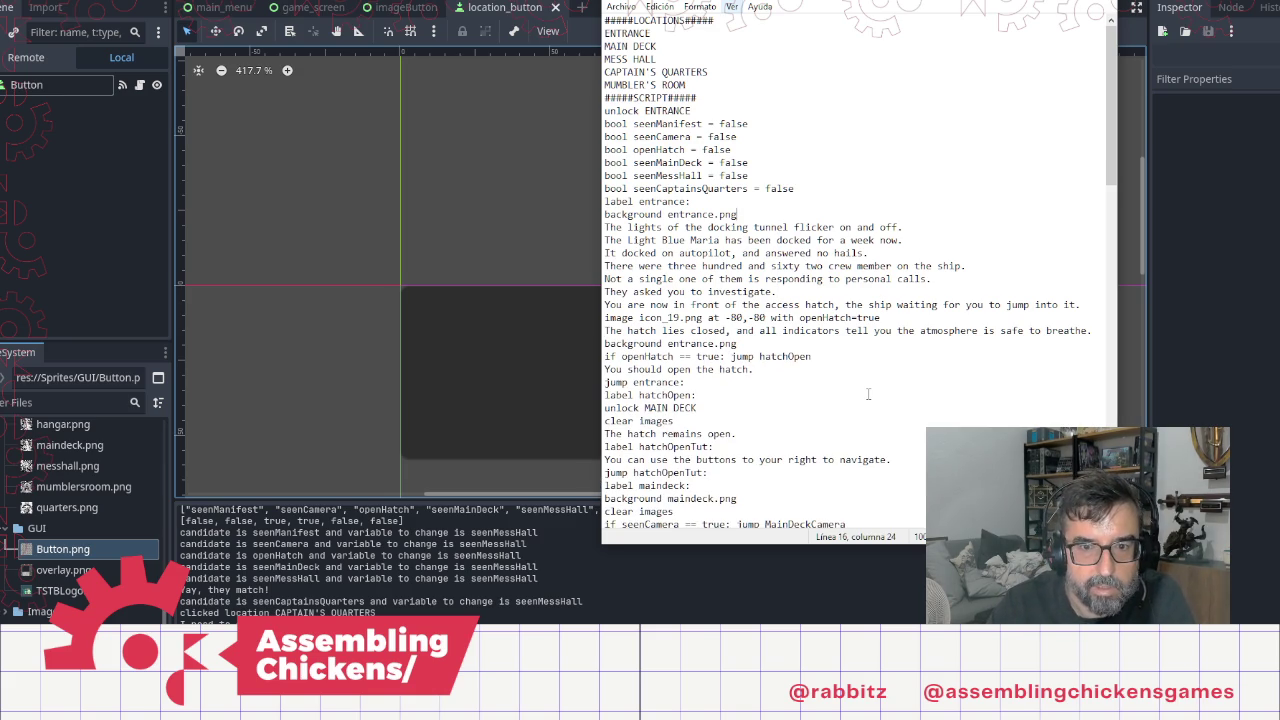
Step: Copy the 'if openHatch == true: jump hatchOpen' line to just after 'label entrance:'
key(Down)
key(Down)
key(Down)
key(Down)
key(Down)
key(Down)
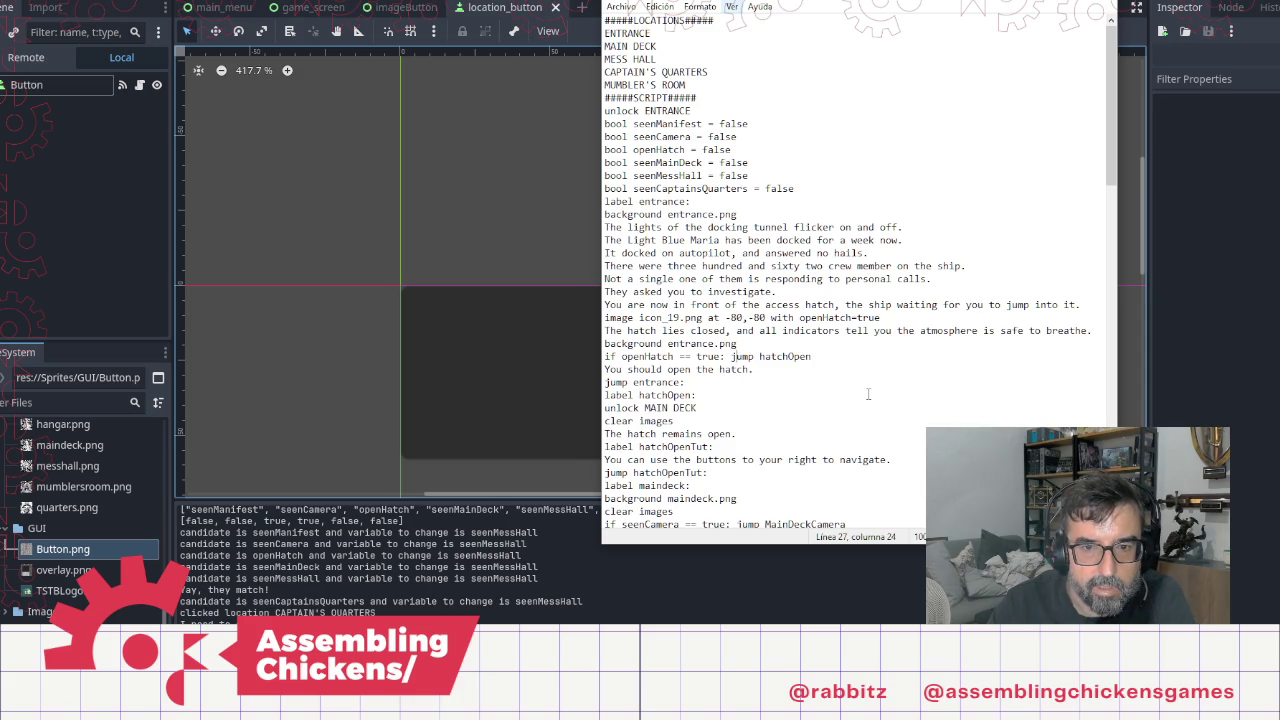
key(End)
key(shift+Home)
key(Up)
key(Up)
key(Up)
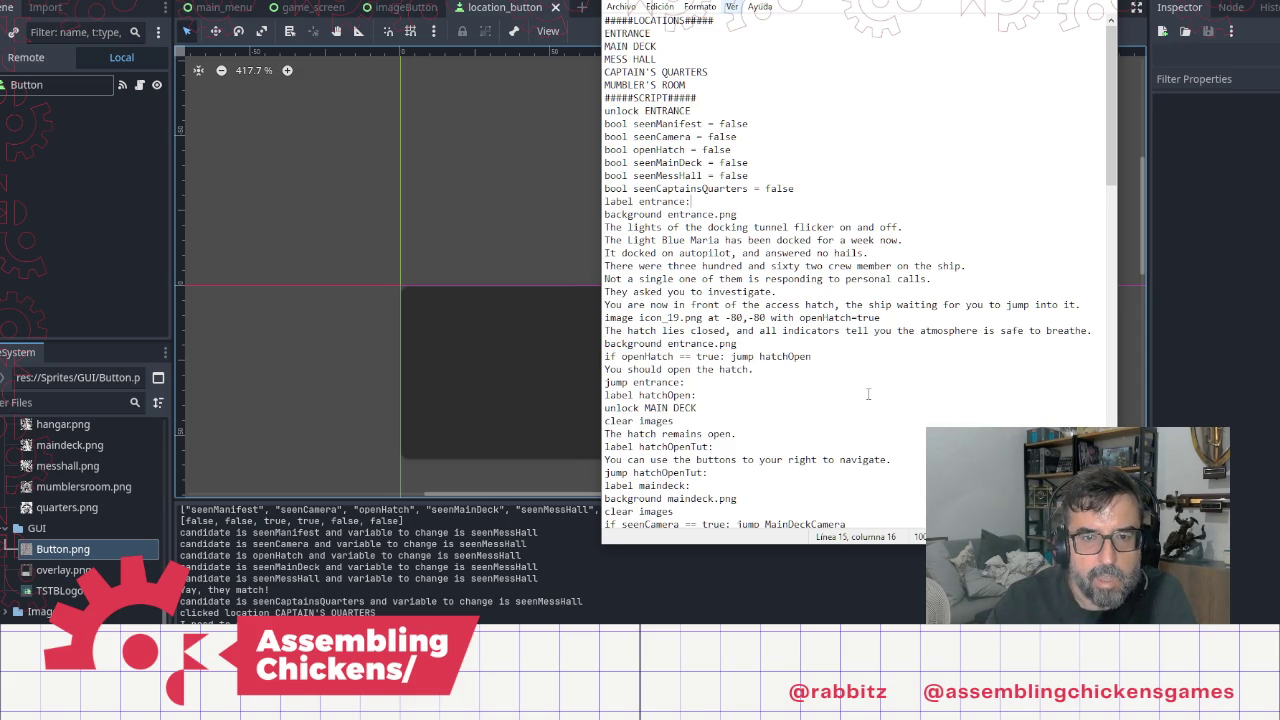
key(Return)
key(Up)
key(ctrl+v)
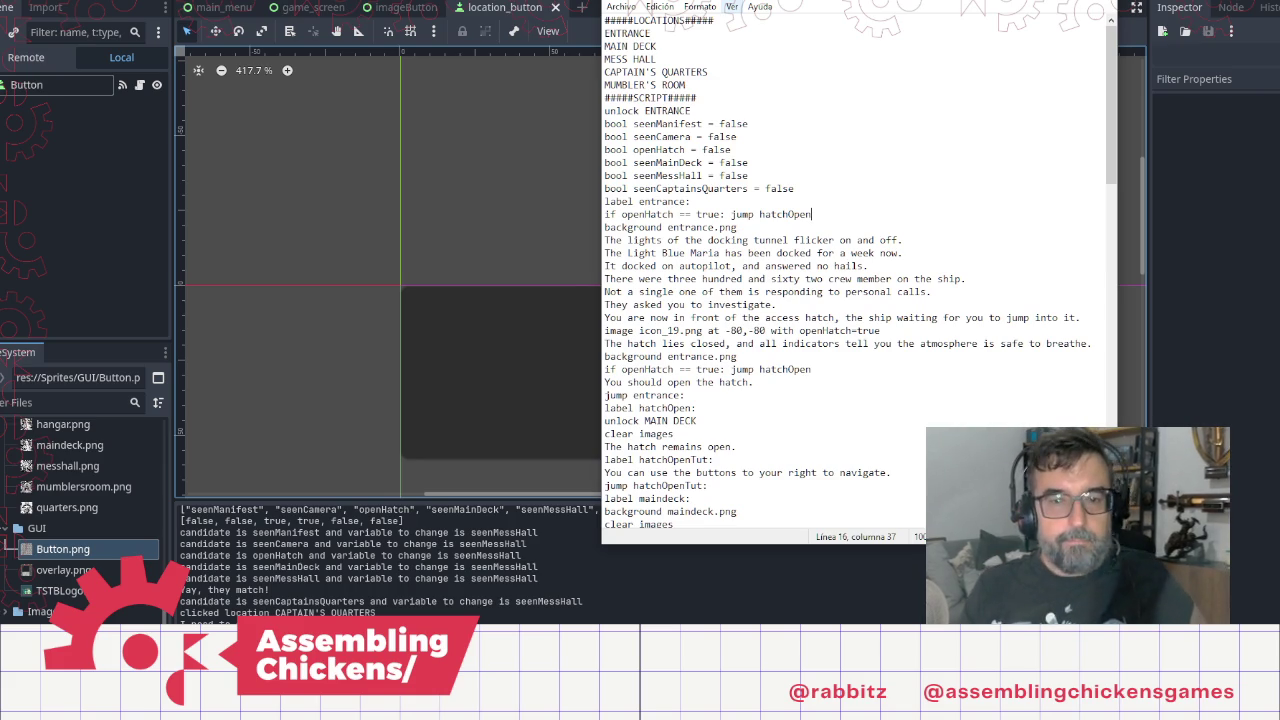
Step: Delete the duplicate background and openHatch lines and the 'jump entrance' line
click(737, 343)
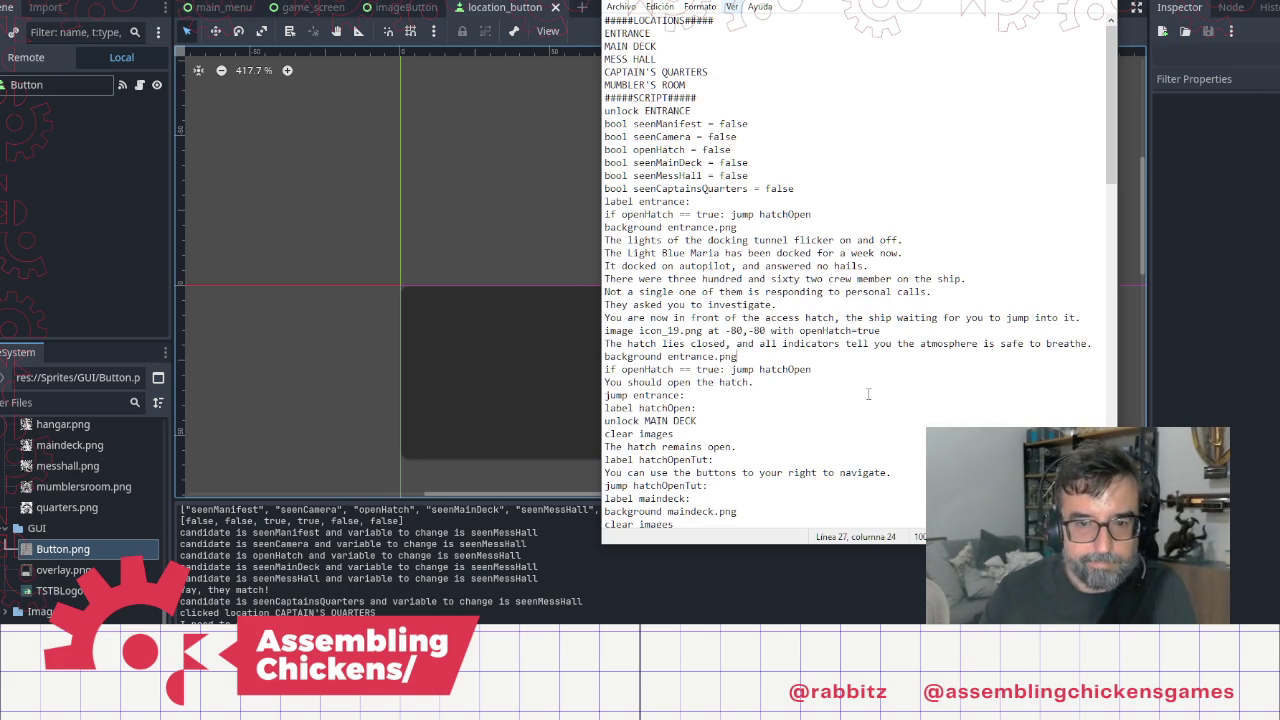
key(Down)
key(Down)
key(shift+End)
key(Home)
key(shift+End)
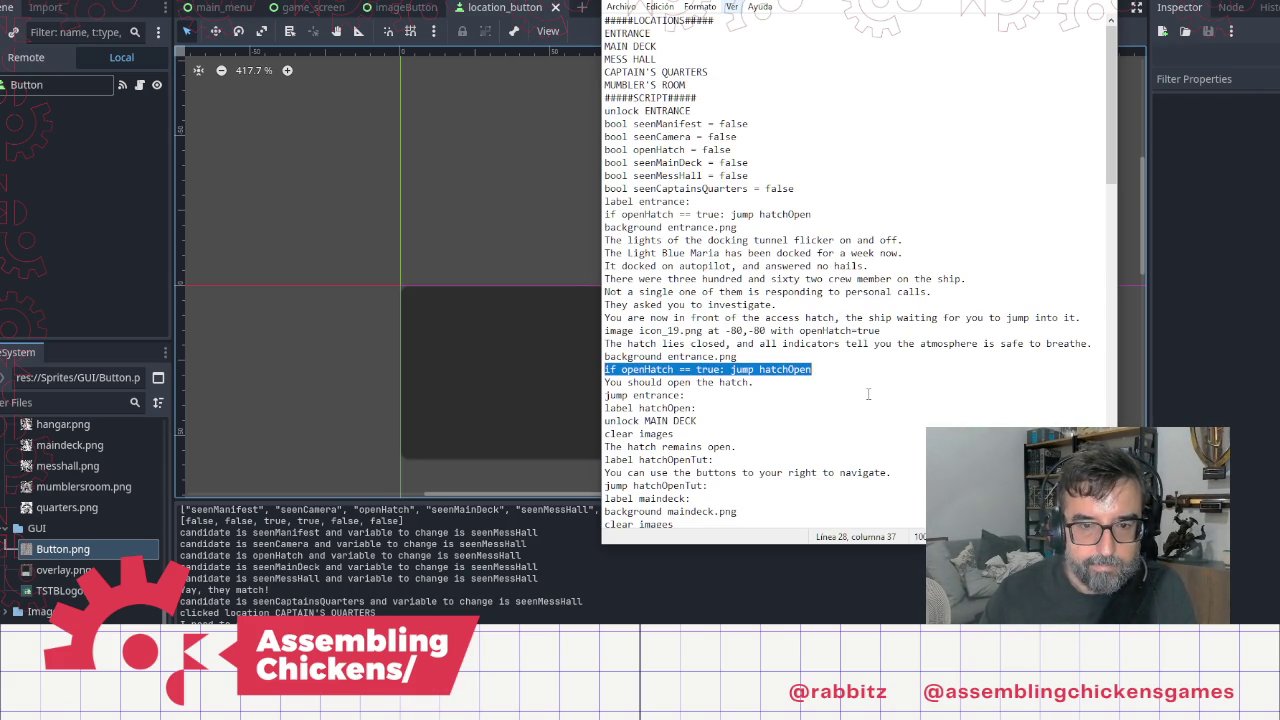
key(Up)
key(Home)
key(shift+Down)
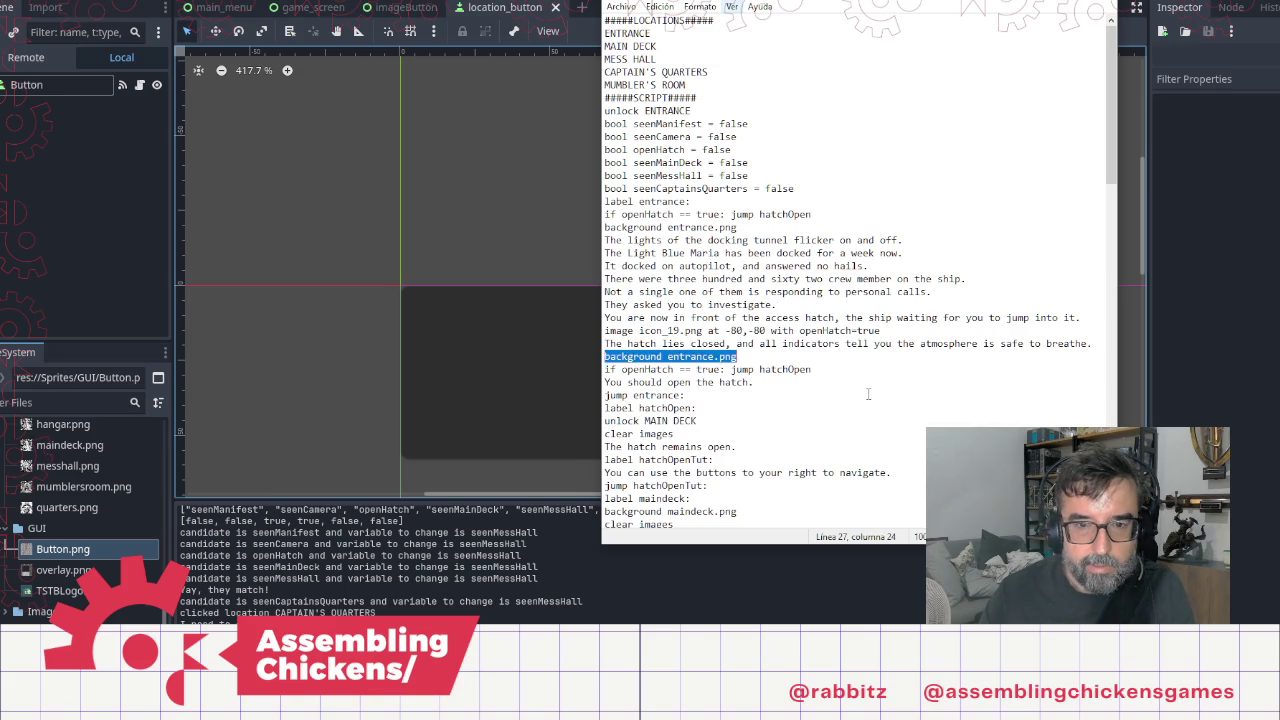
key(ctrl+shift+Right)
key(ctrl+shift+Right)
key(ctrl+shift+Right)
key(shift+End)
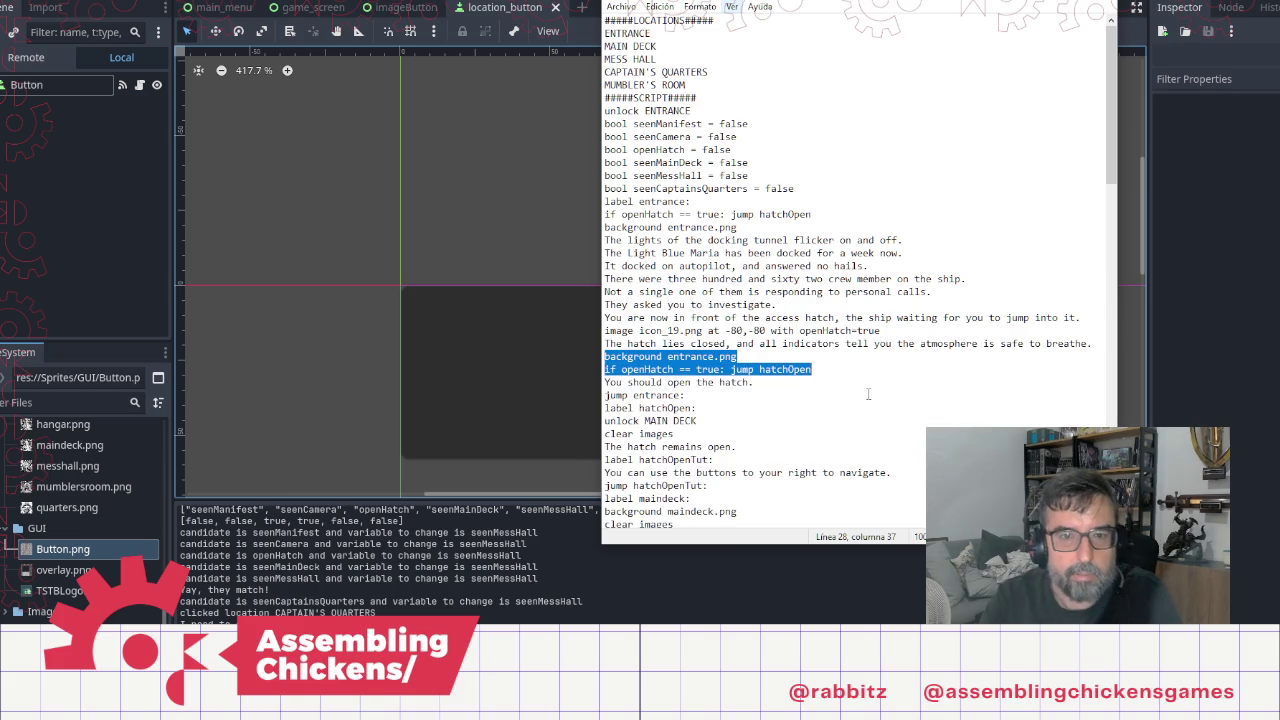
key(Delete)
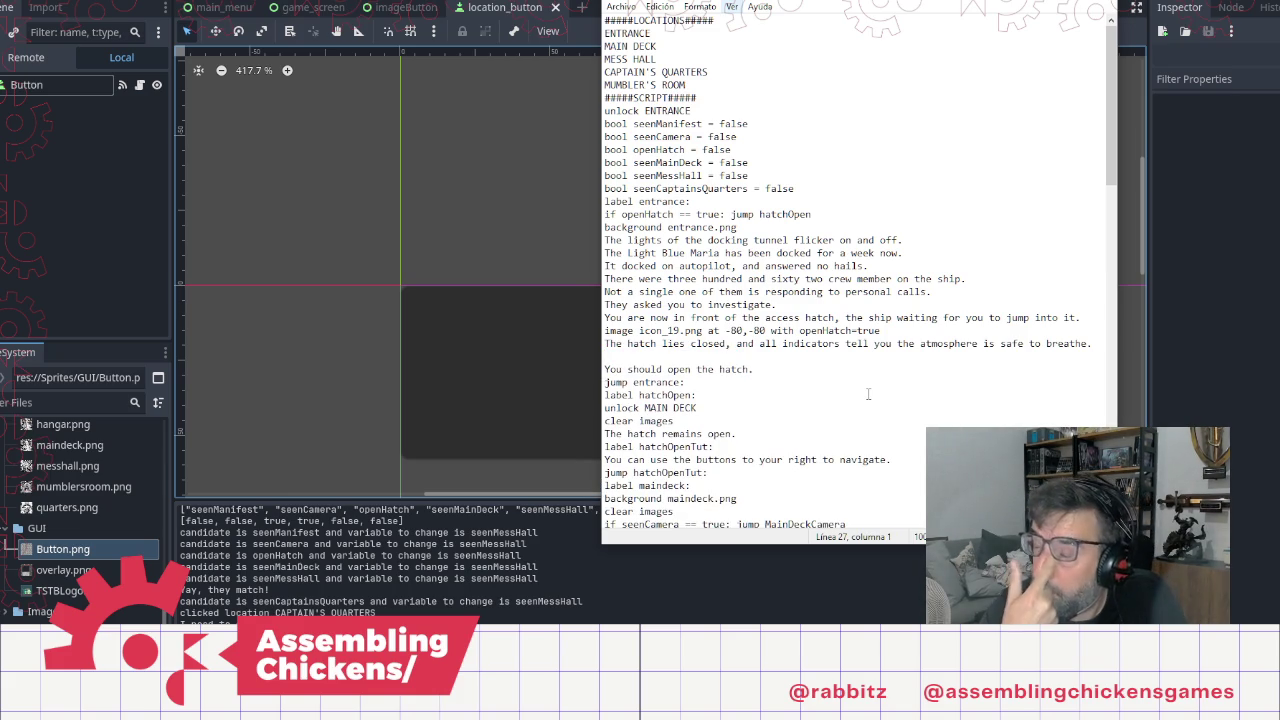
key(BackSpace)
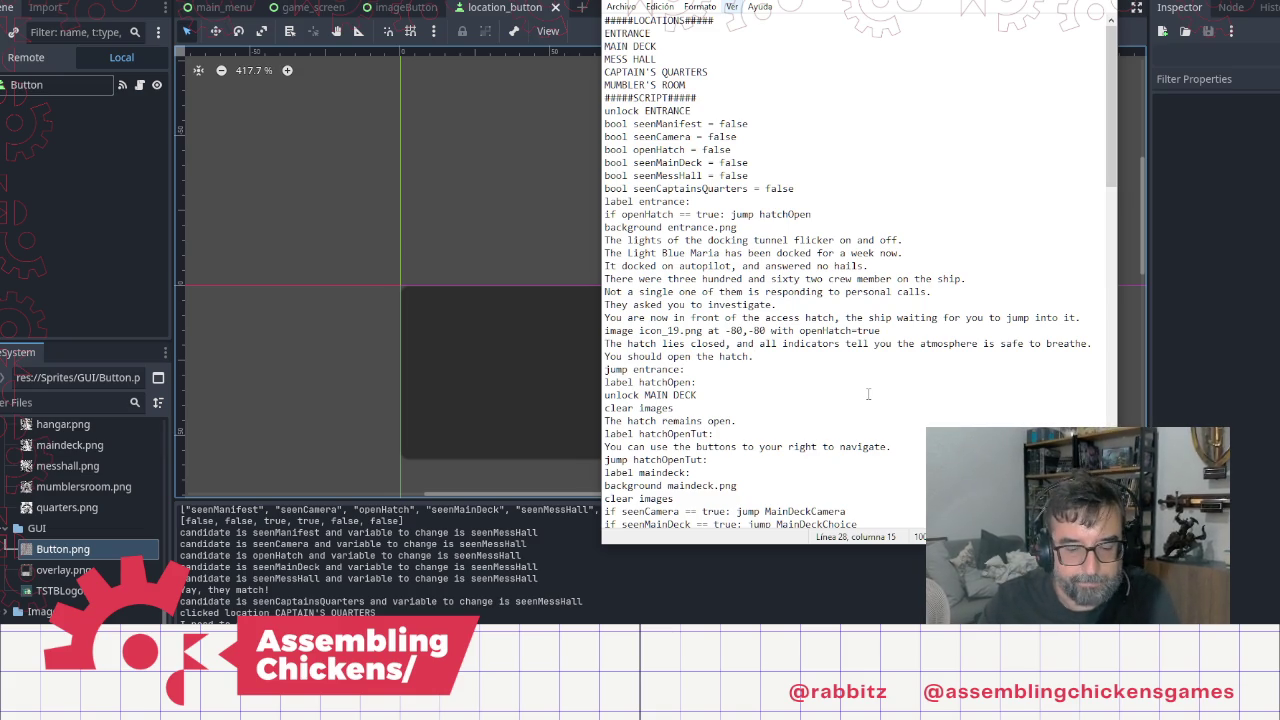
key(Down)
key(Down)
key(shift+Home)
key(BackSpace)
key(BackSpace)
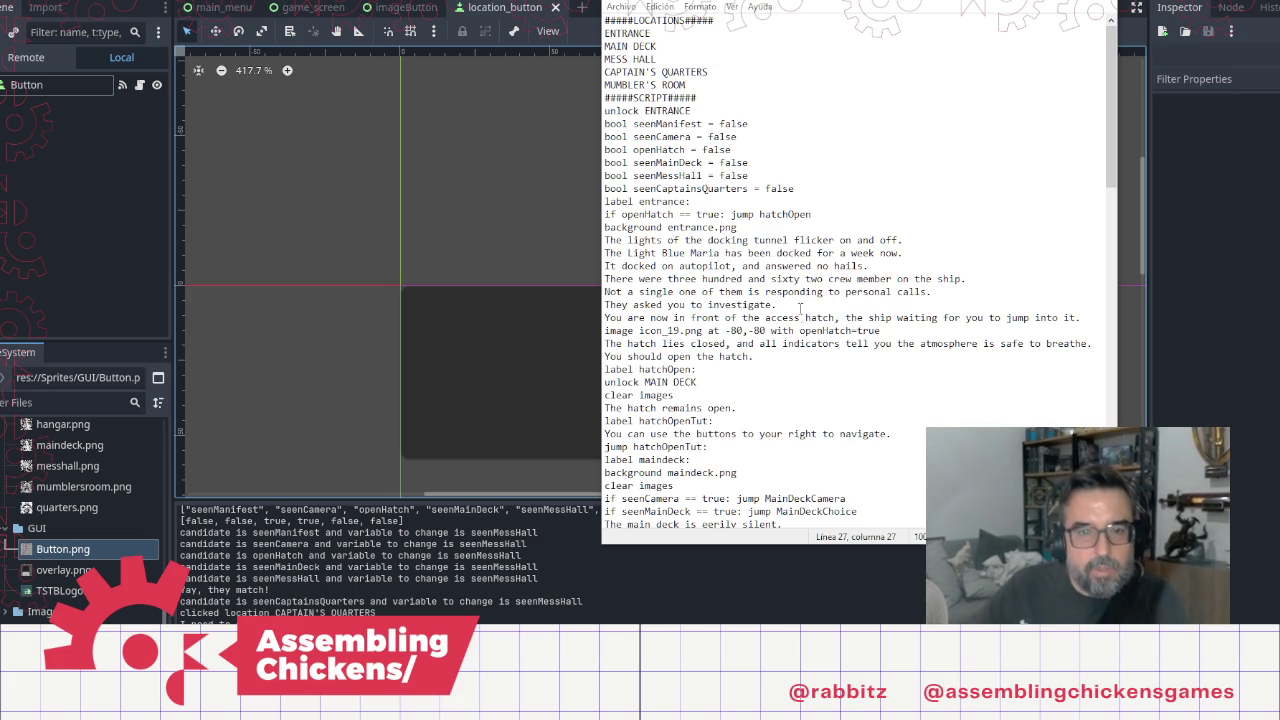
Step: Replace the Captains Quarter TODO note with 'The Captain's Quarters are also'
scroll(810, 340, down, 10)
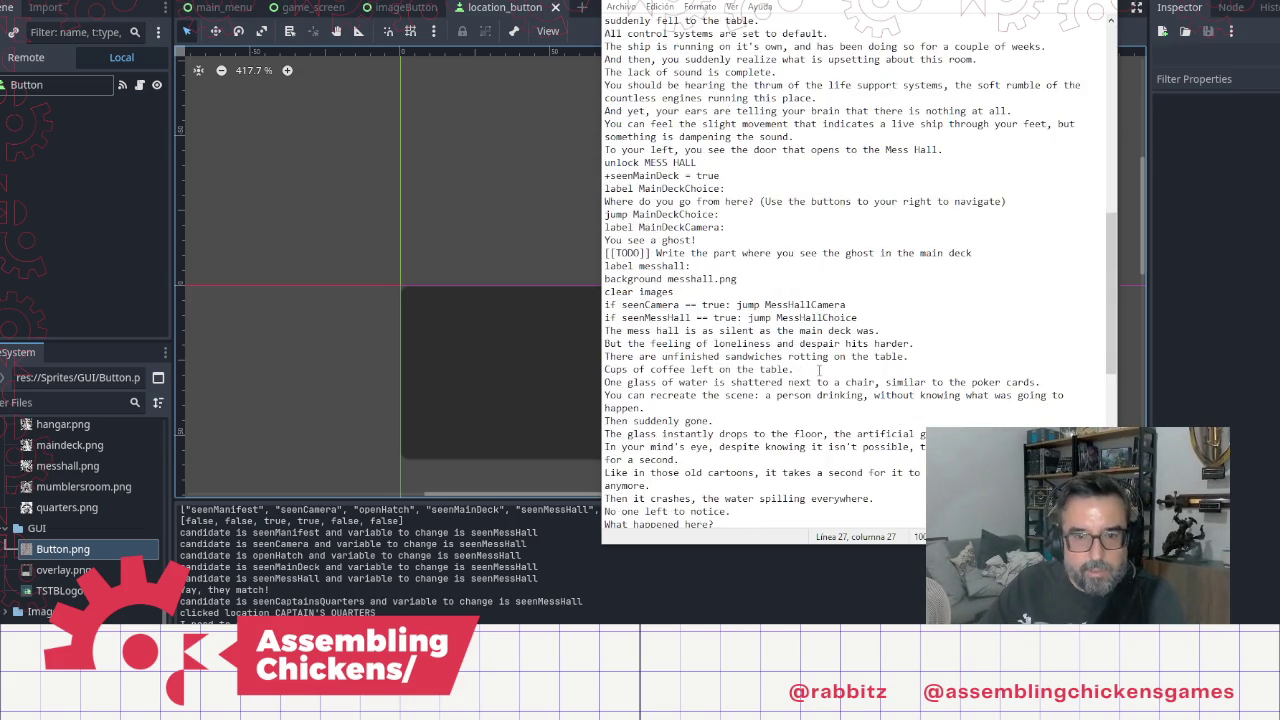
scroll(820, 370, down, 11)
click(840, 357)
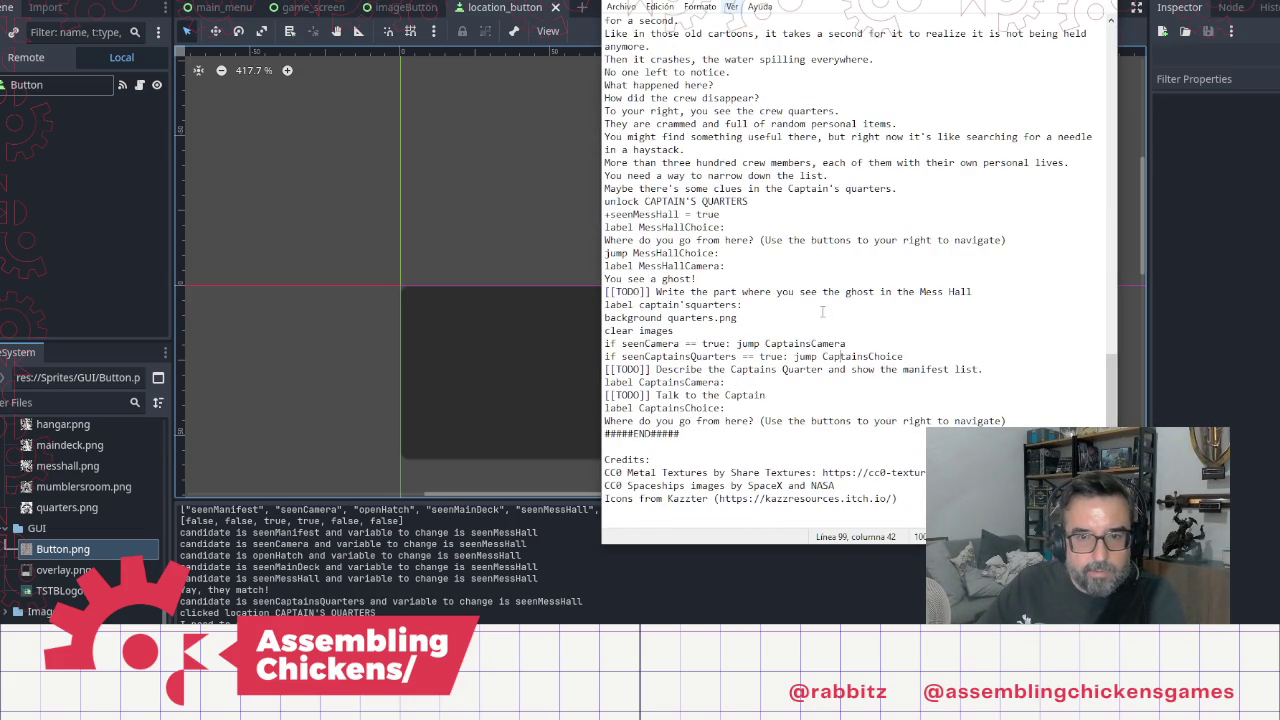
click(1008, 368)
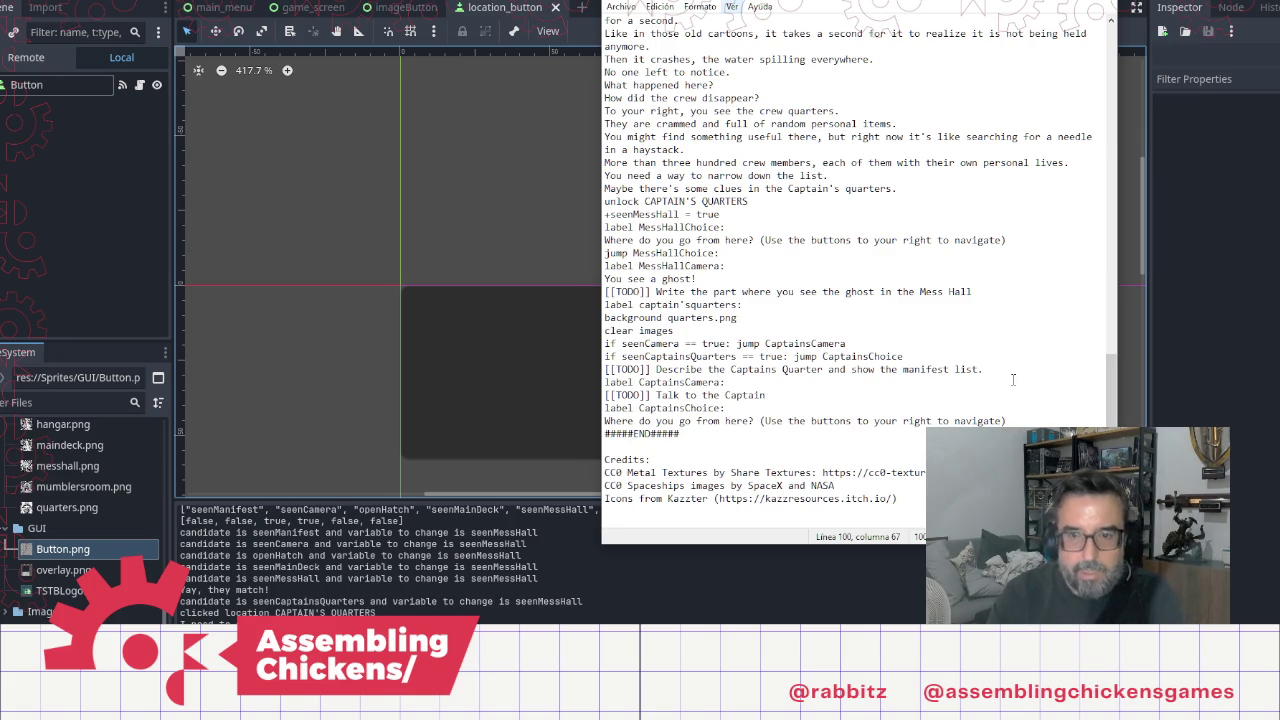
key(shift+Home)
key(BackSpace)
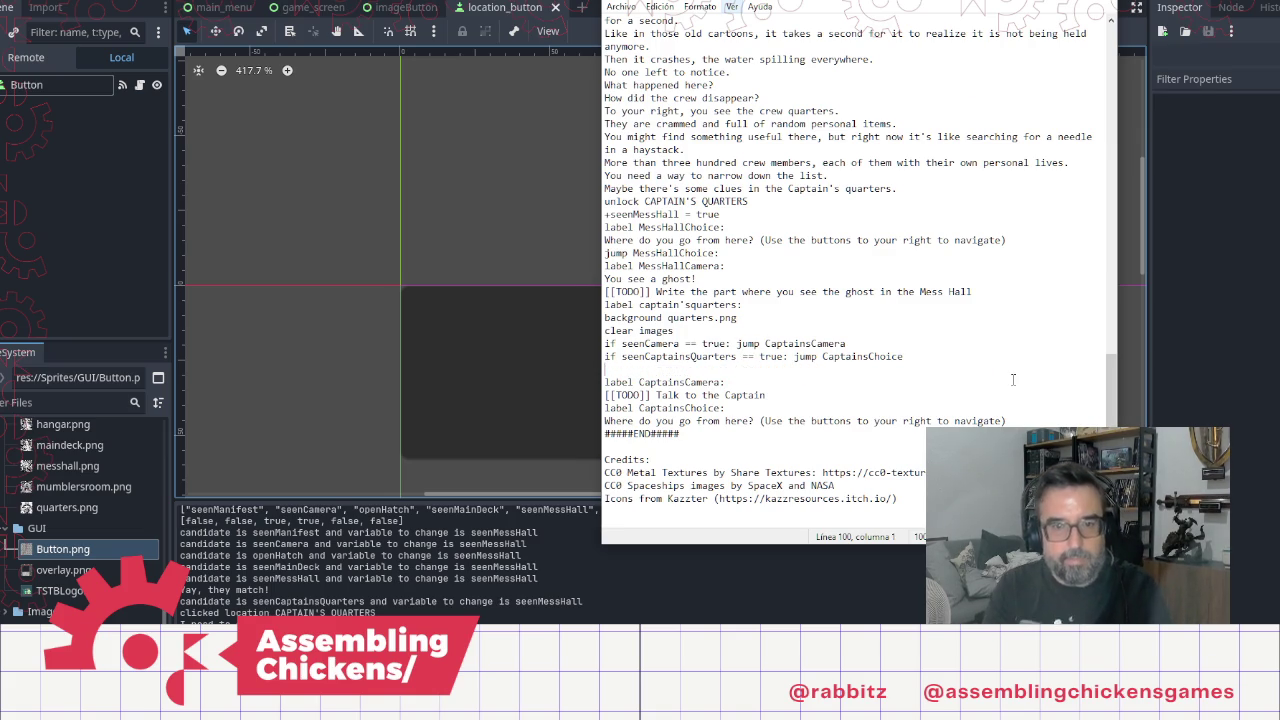
text(The Cap)
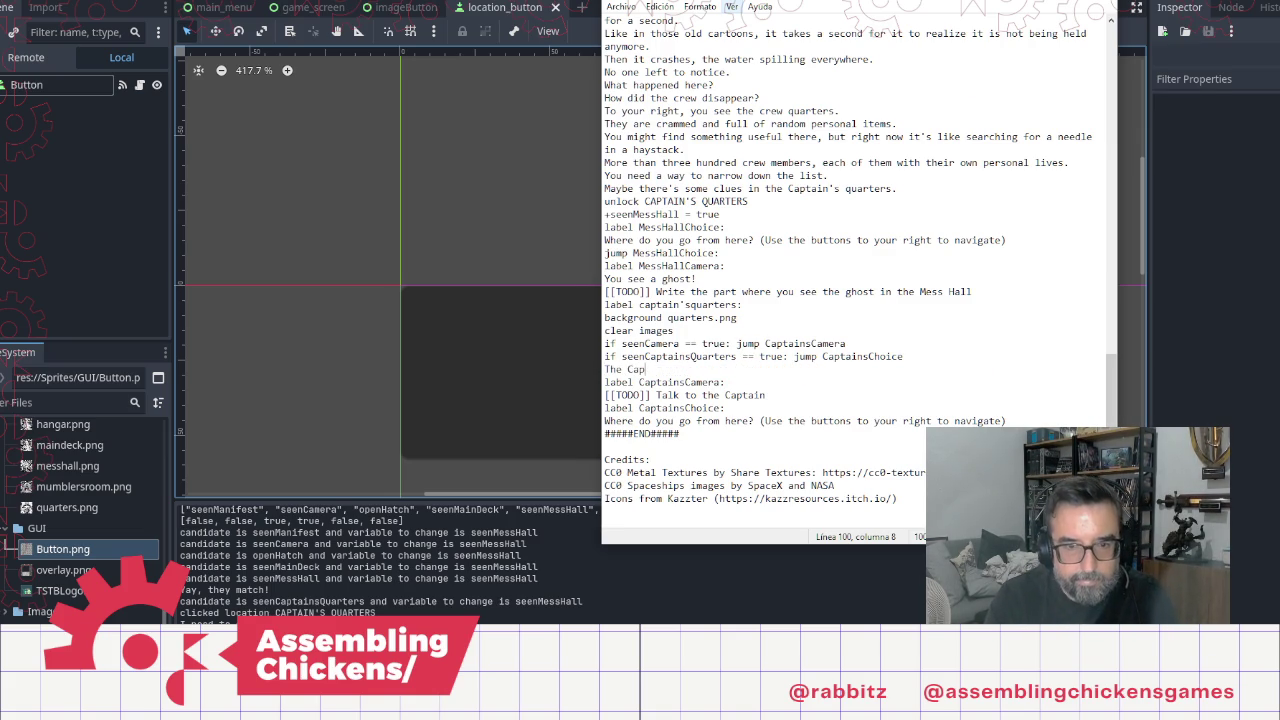
text(tain)
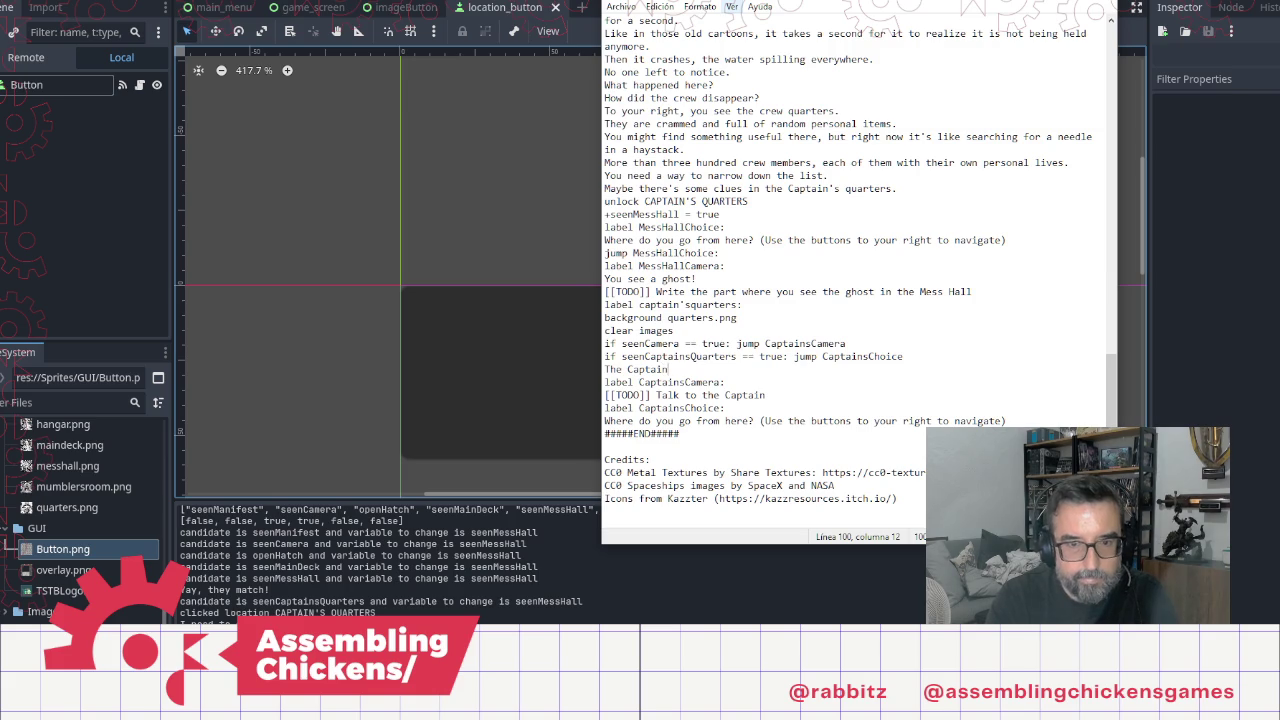
text('s Quarters )
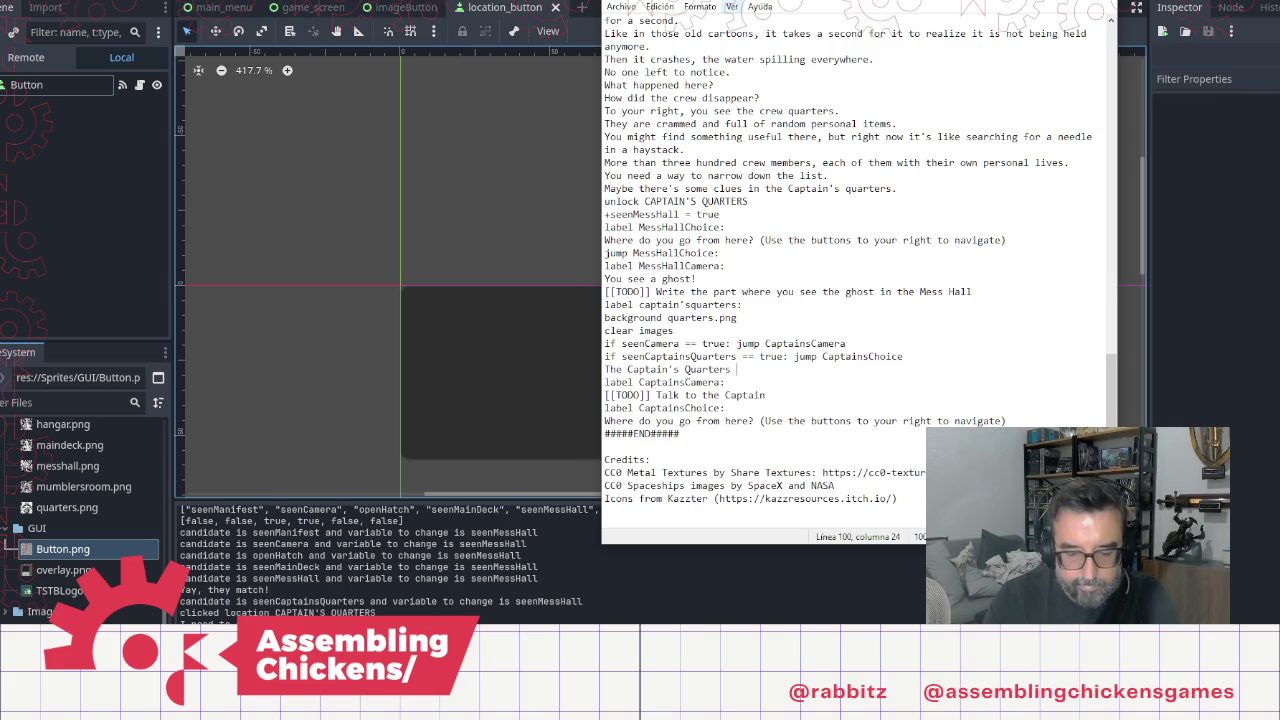
text(are also)
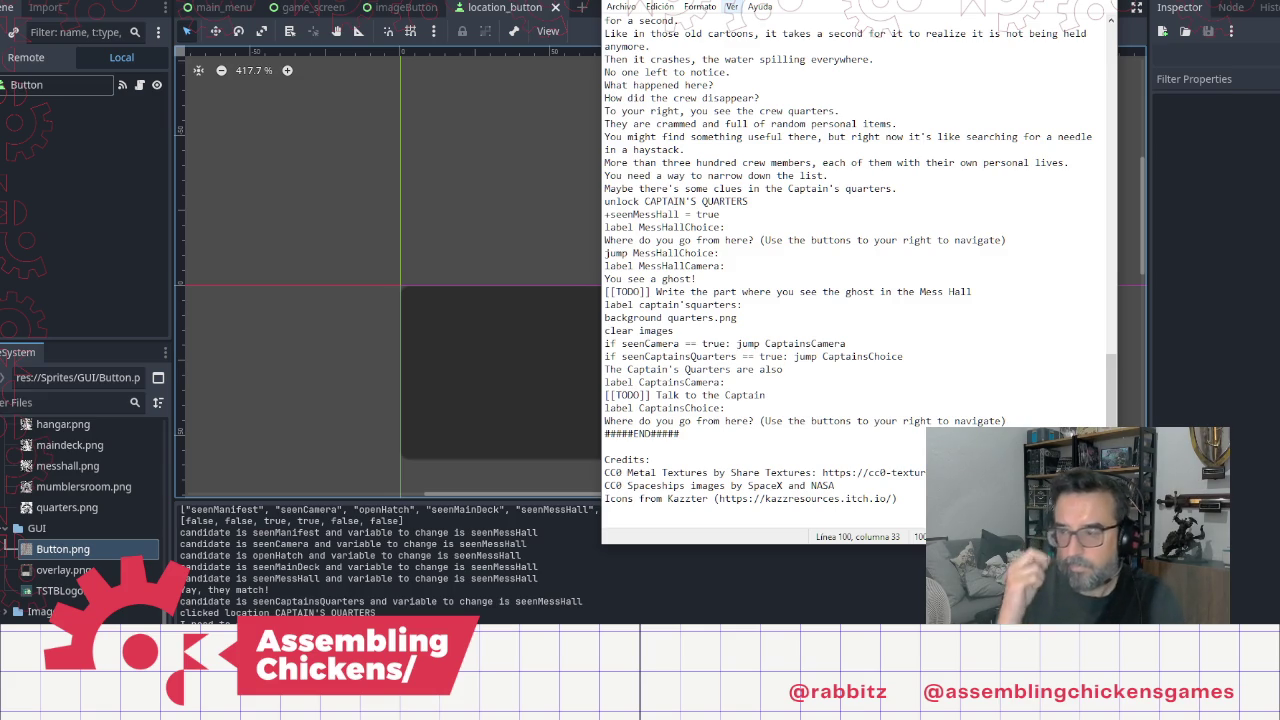
Step: Rewrite the ending to ', unsurprisingly, also empty' and add 'You look around for something that might help.'
key(shift+Left)
key(shift+Left)
key(shift+Left)
key(shift+Left)
key(shift+Left)
text(, )
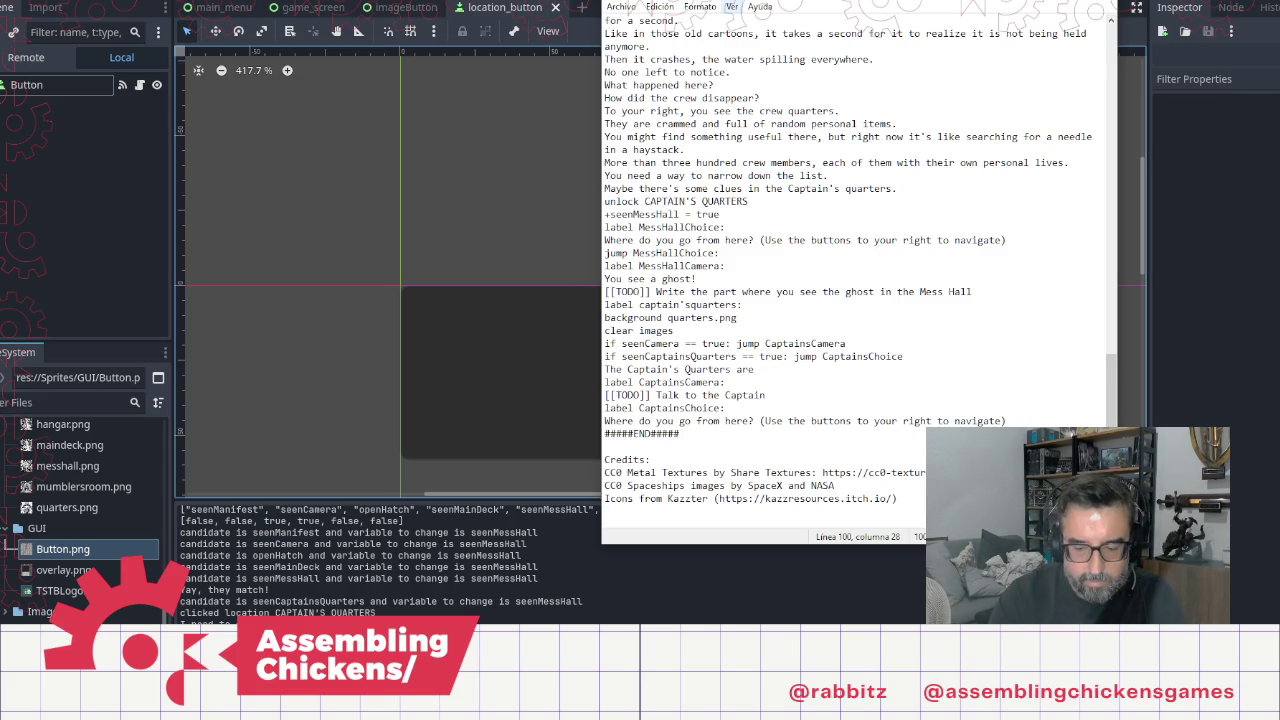
text(unsur)
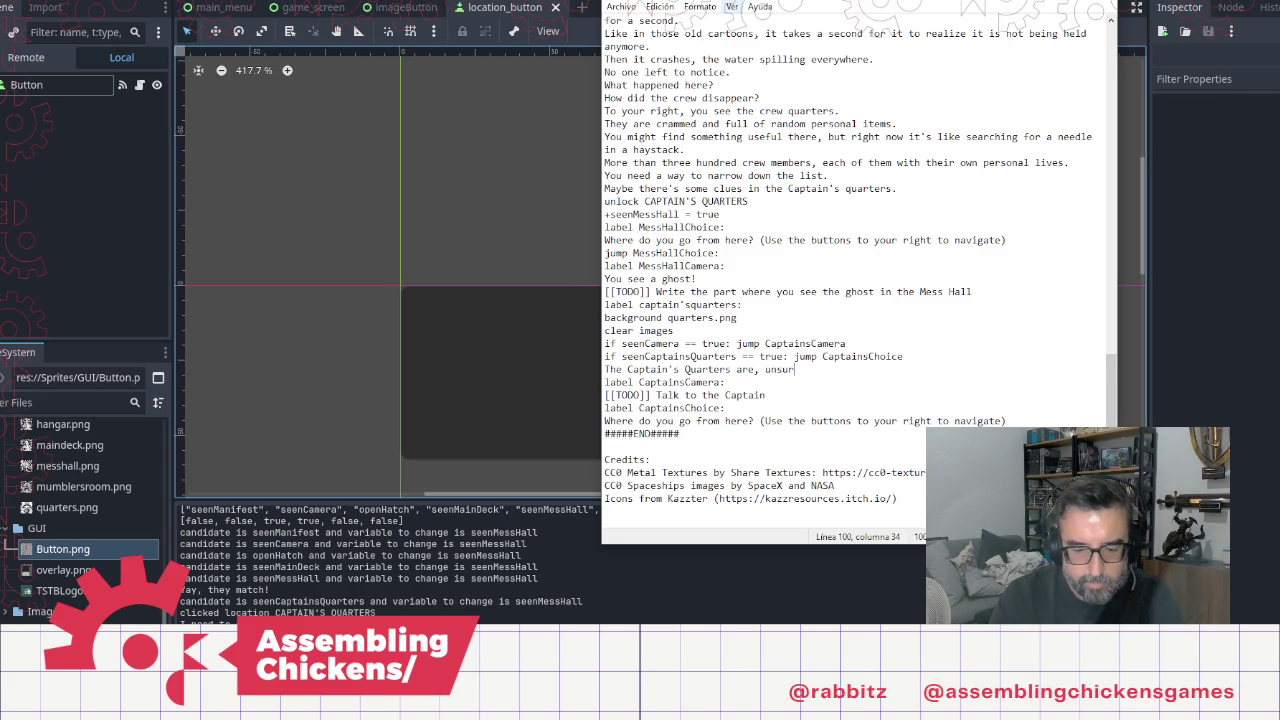
text(prising)
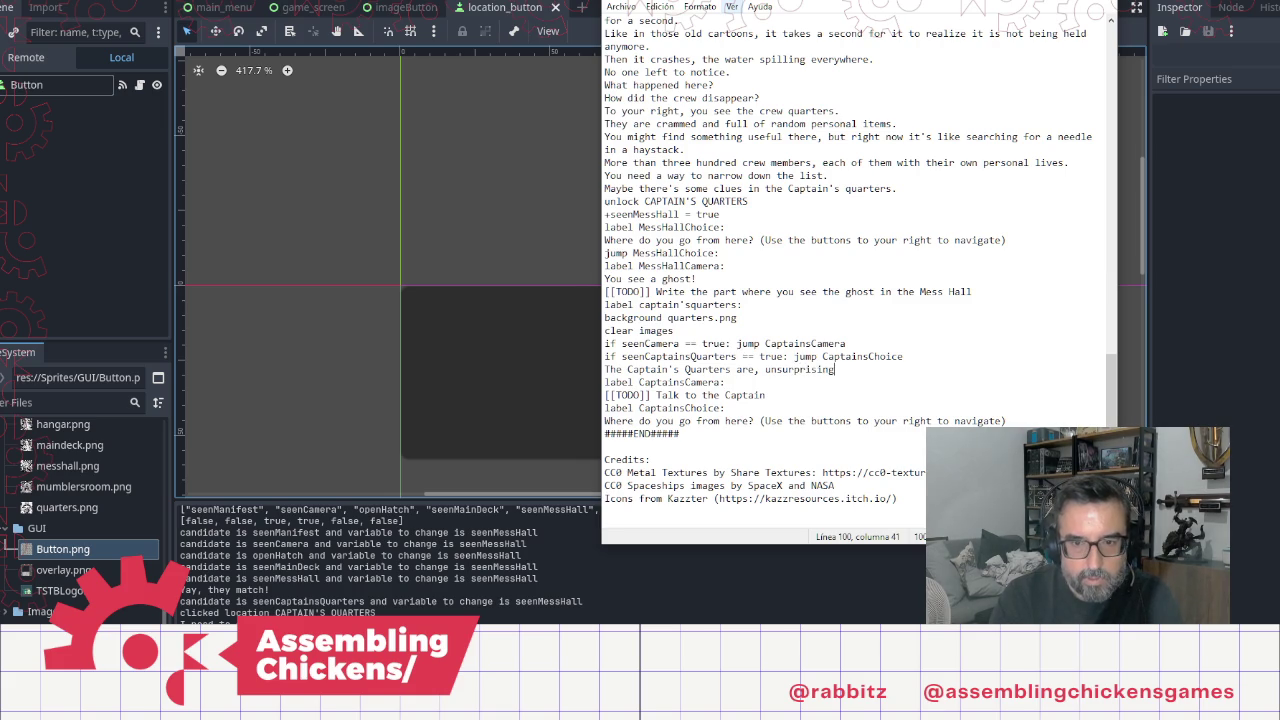
text(ly, also empt)
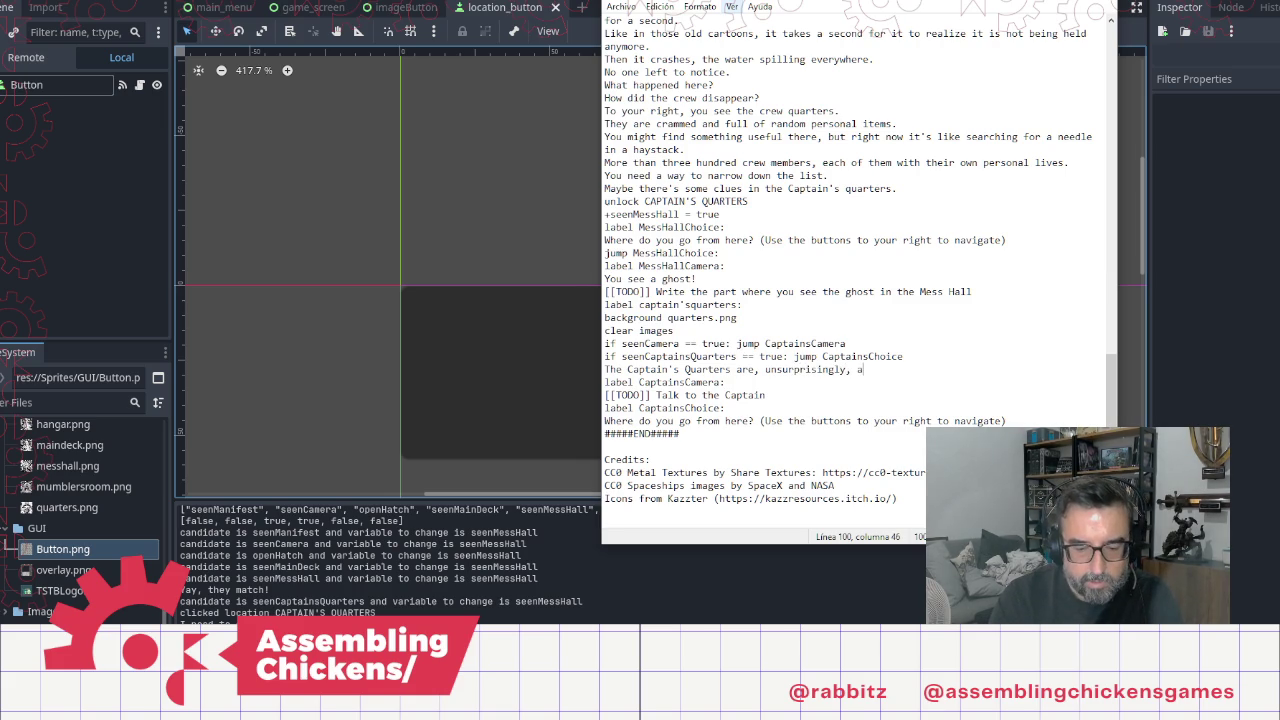
text(u)
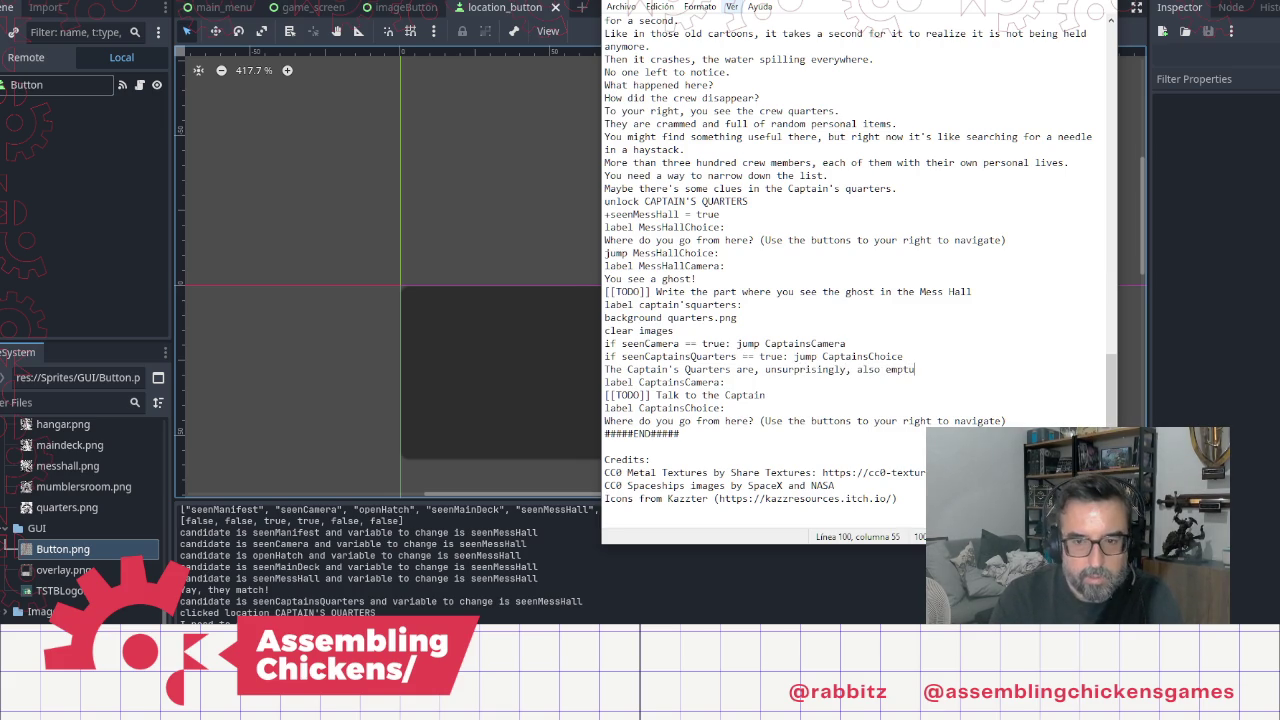
key(BackSpace)
text(y.)
key(Return)
text(You)
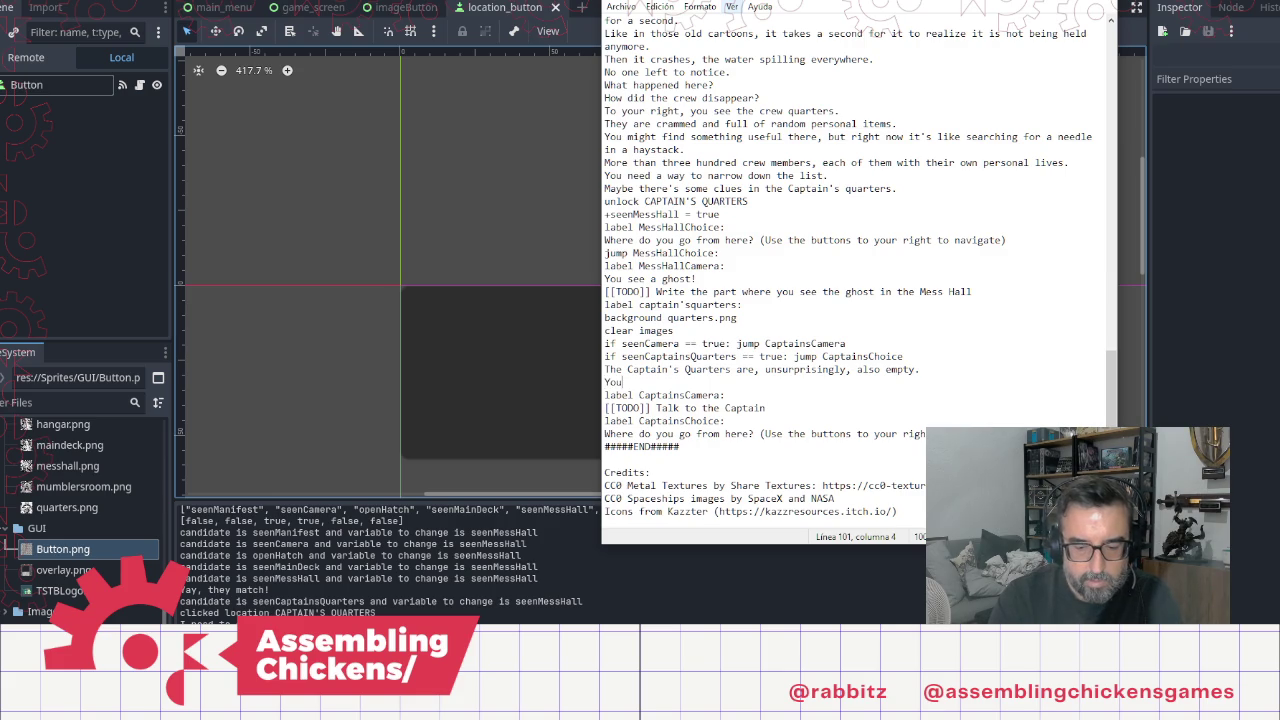
text( look arou)
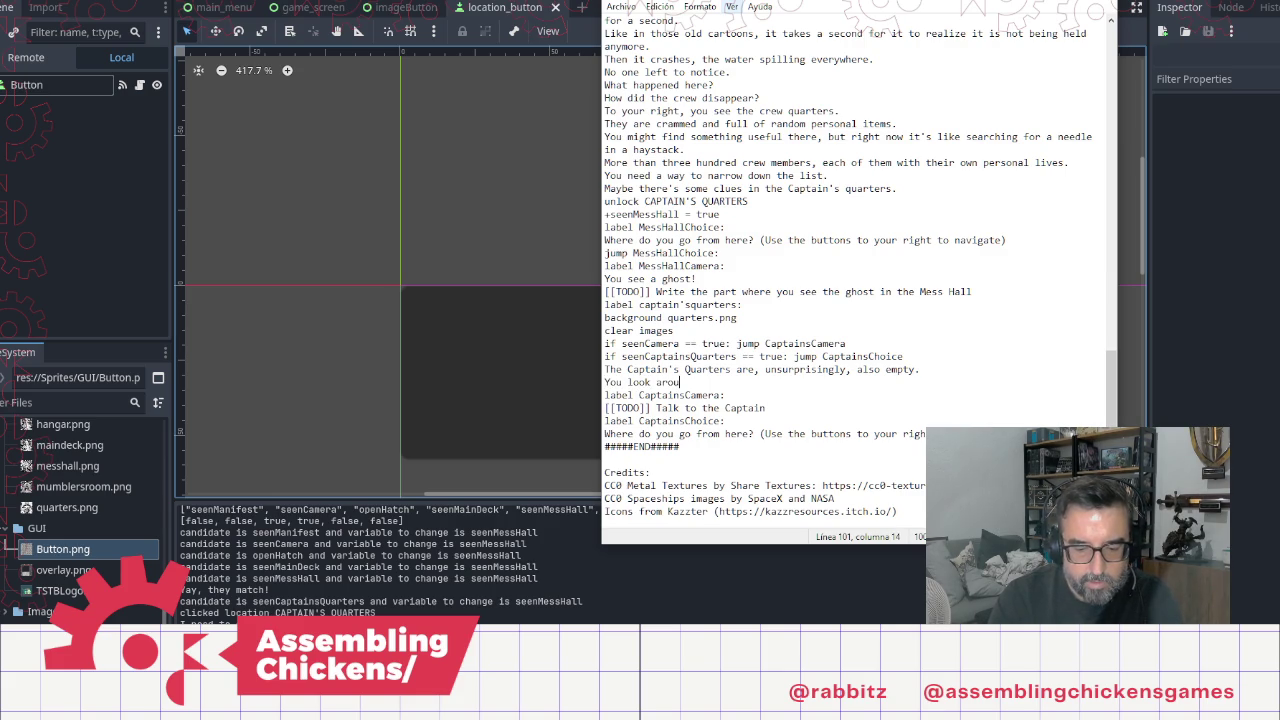
text(nd for somet)
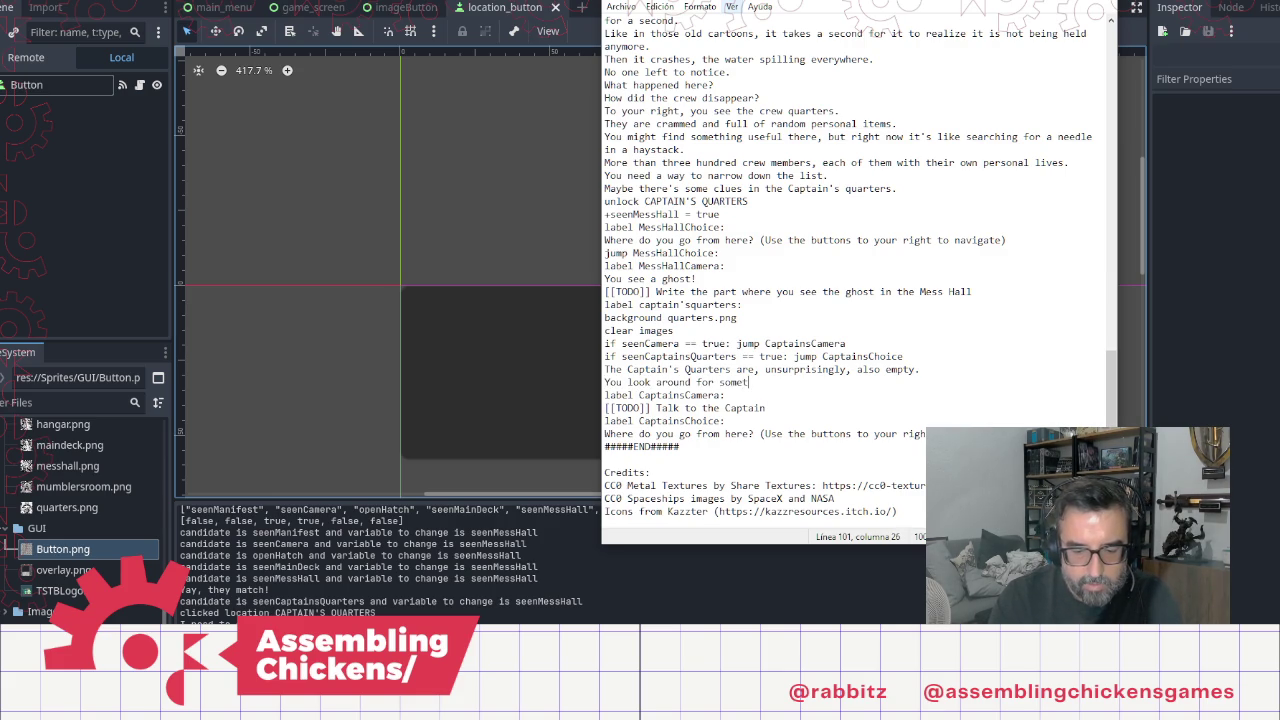
text(hing that migh)
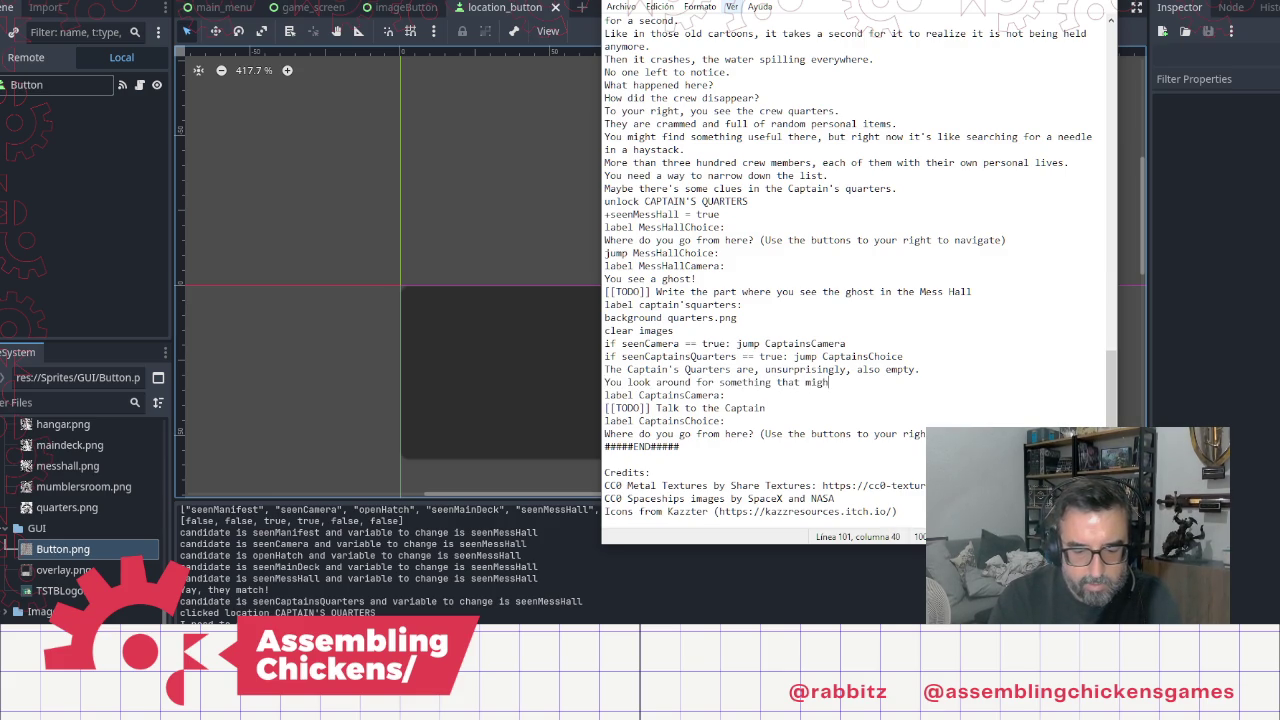
text(t help.)
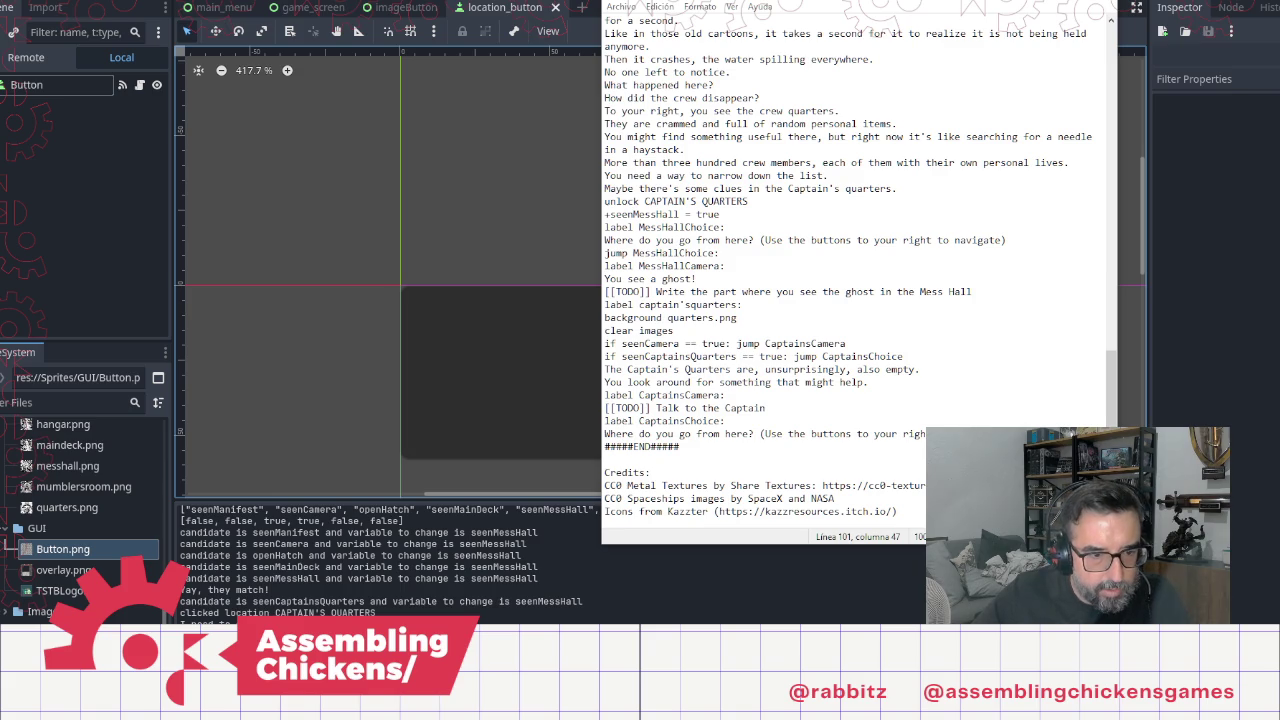
key(alt+Tab)
click(668, 12)
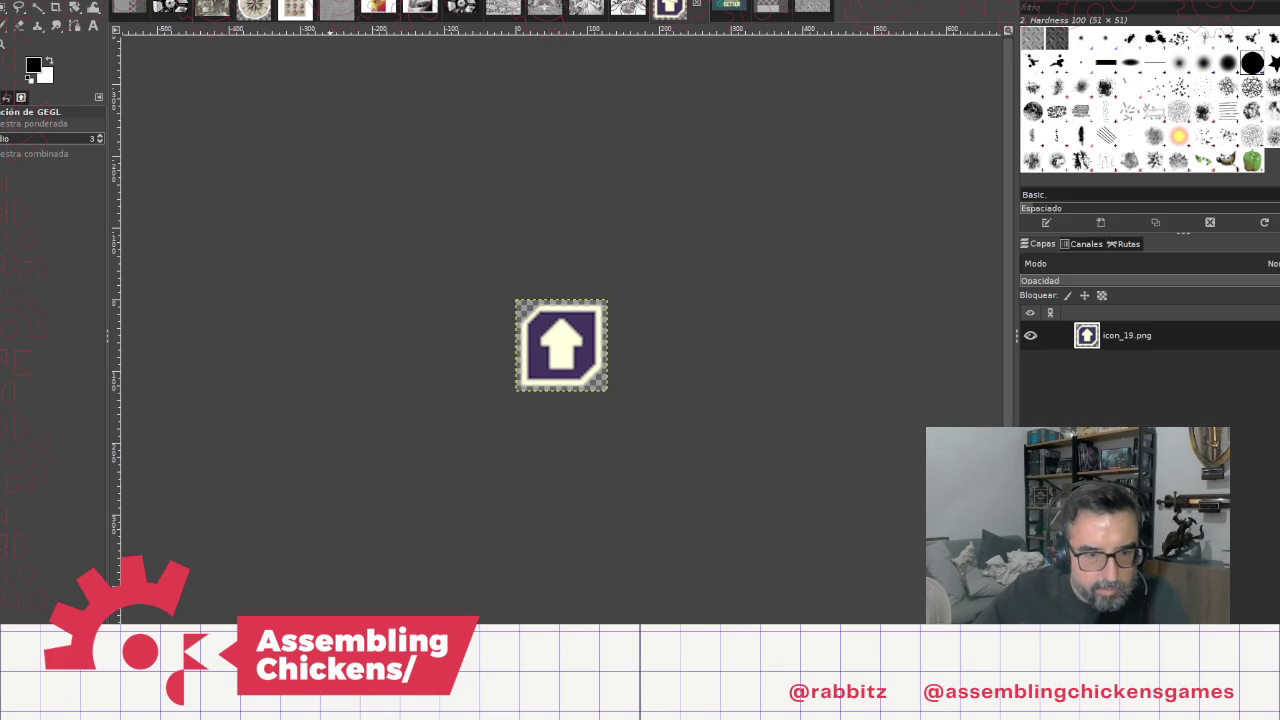
Step: Check the Images folder in the Godot project's FileSystem, then return to GIMP
mouse_move(410, 710)
click(335, 600)
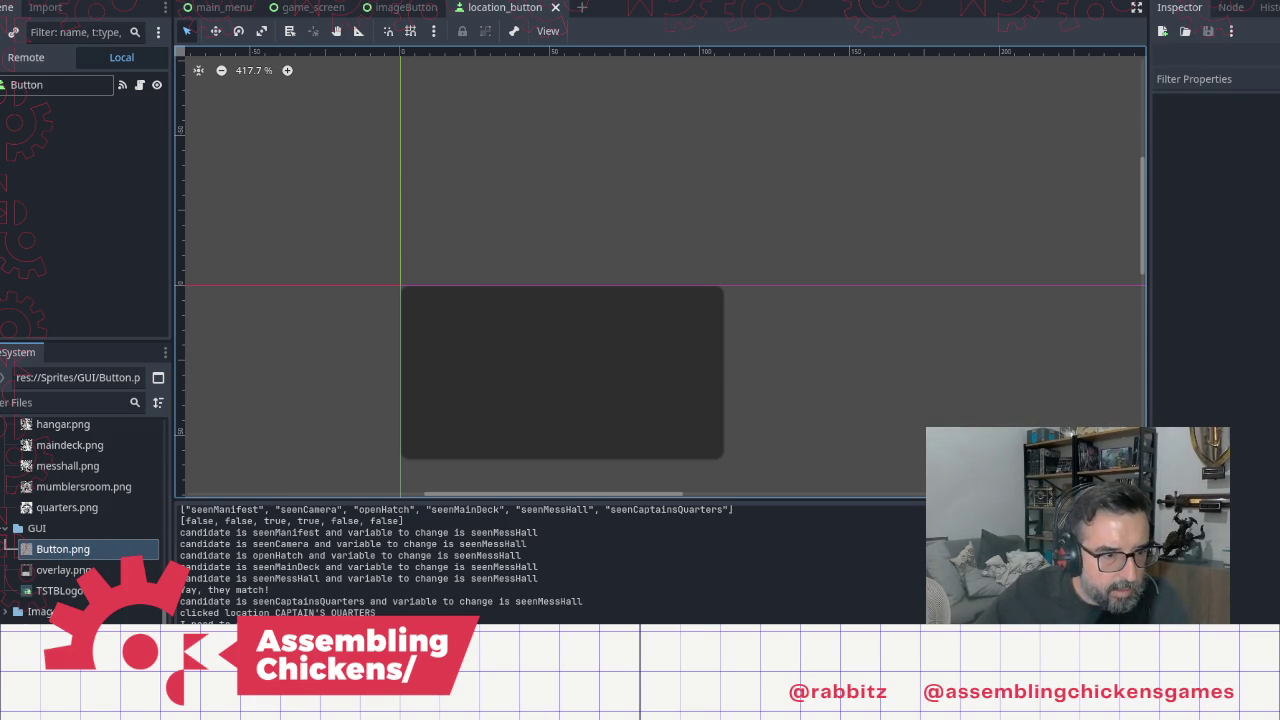
click(8, 613)
scroll(80, 520, down, 1)
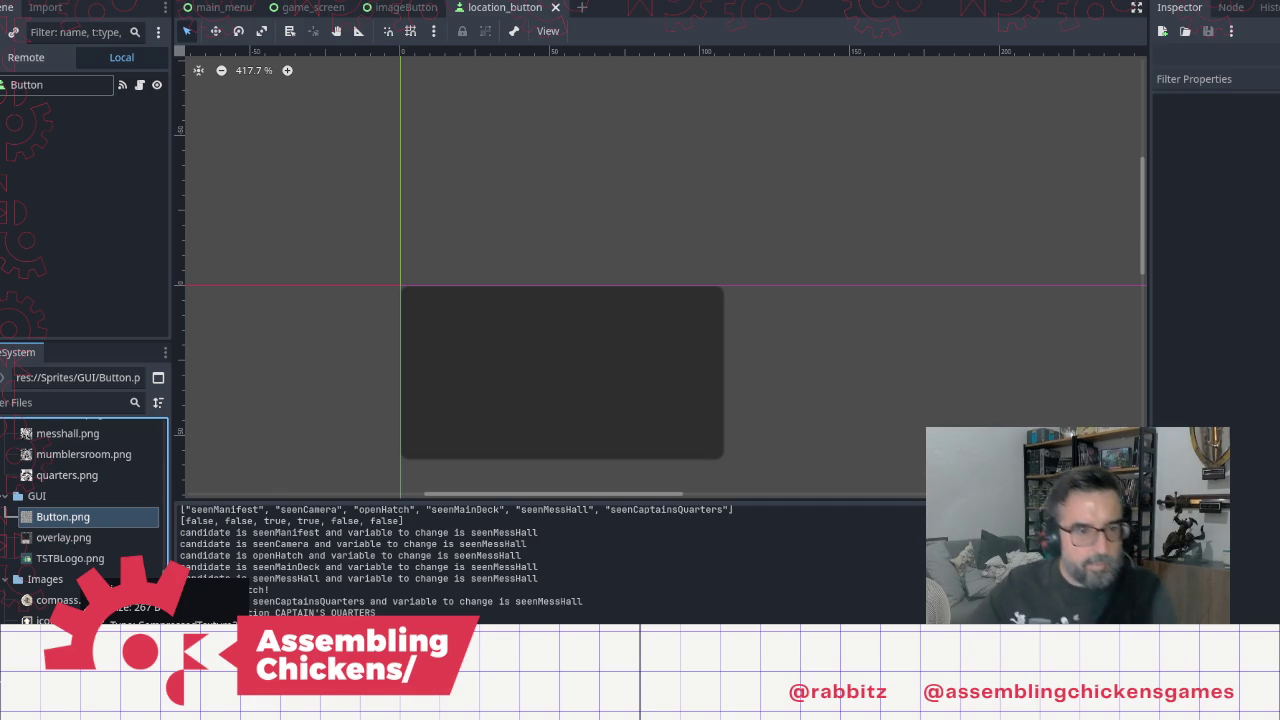
key(alt+Tab)
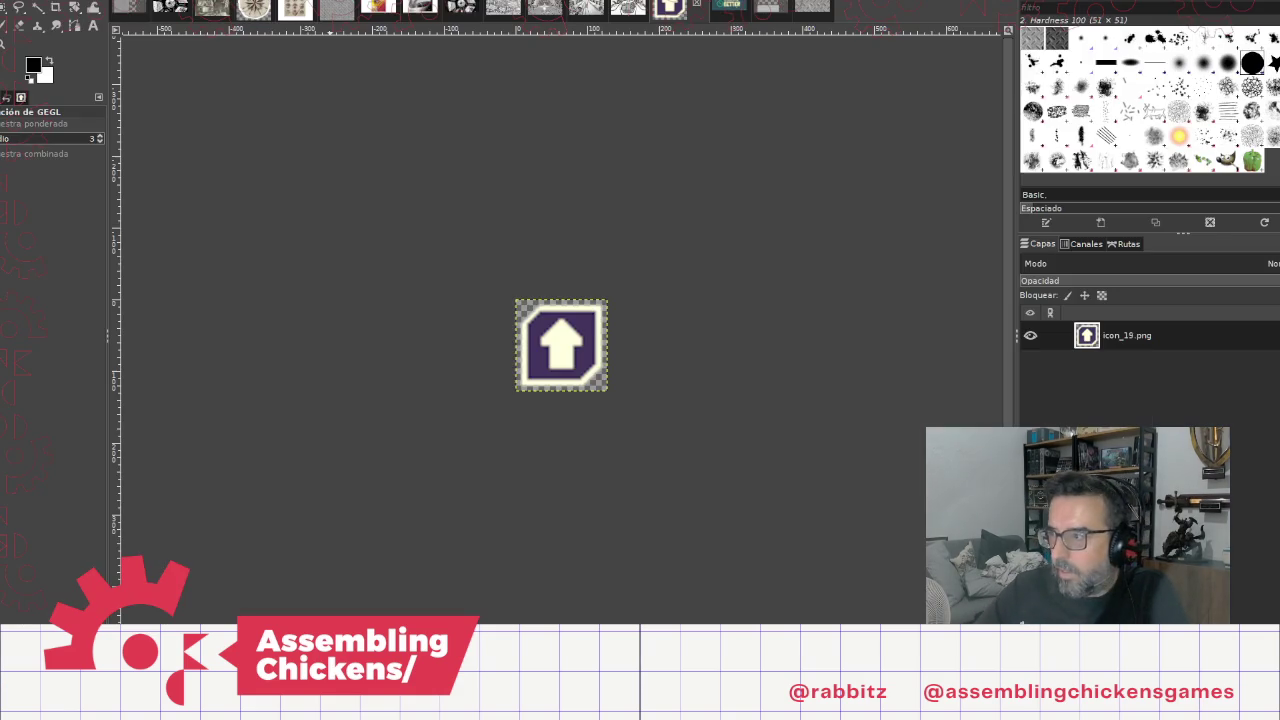
Step: Open icon_25.png in GIMP
click(18, 8)
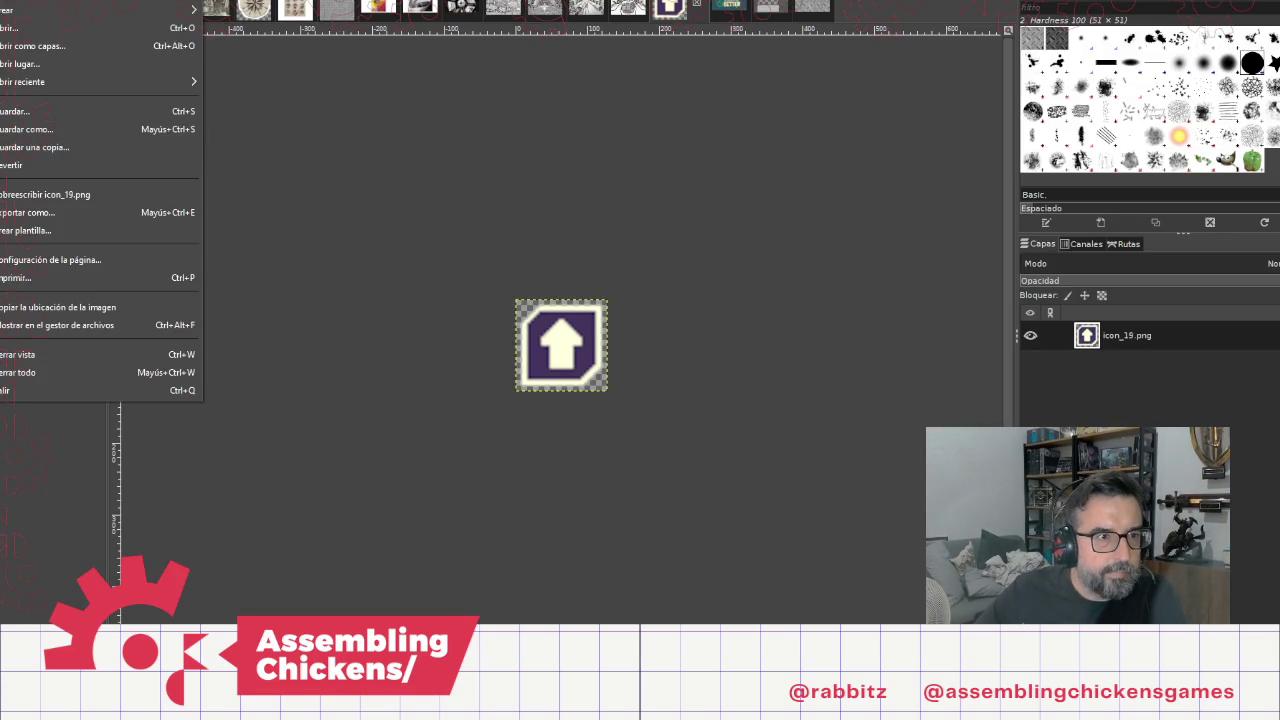
click(17, 28)
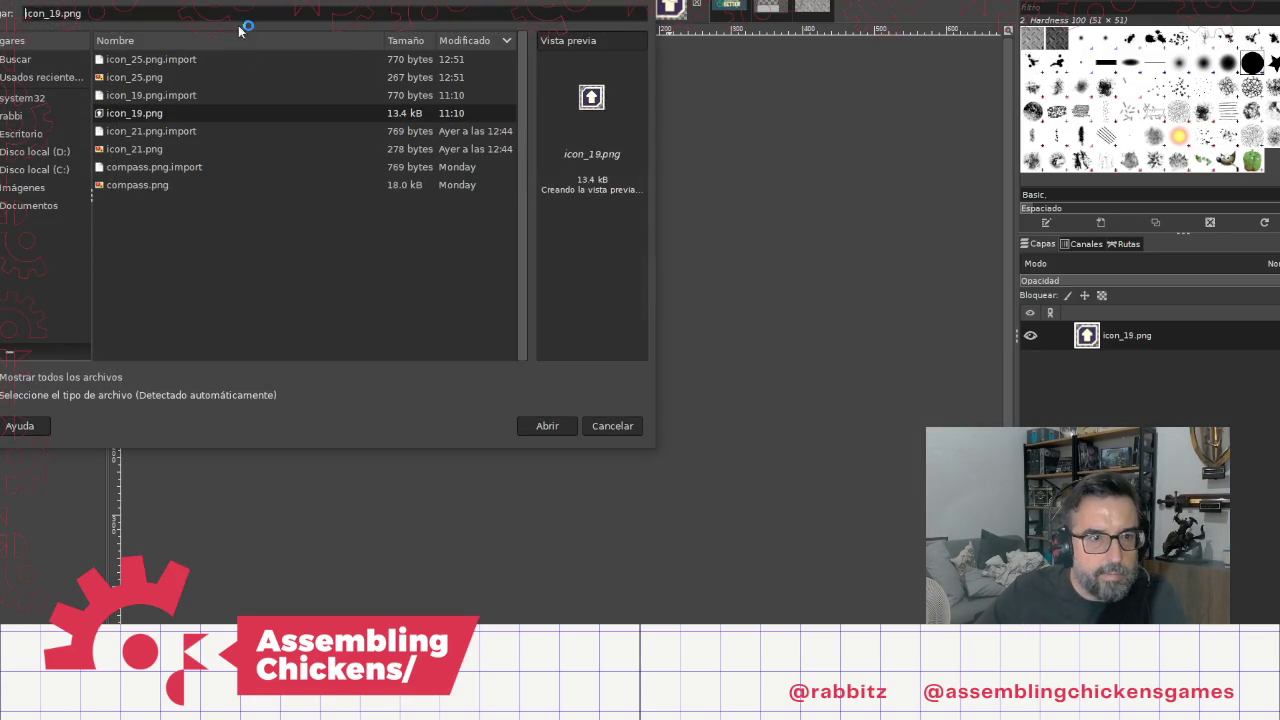
click(140, 77)
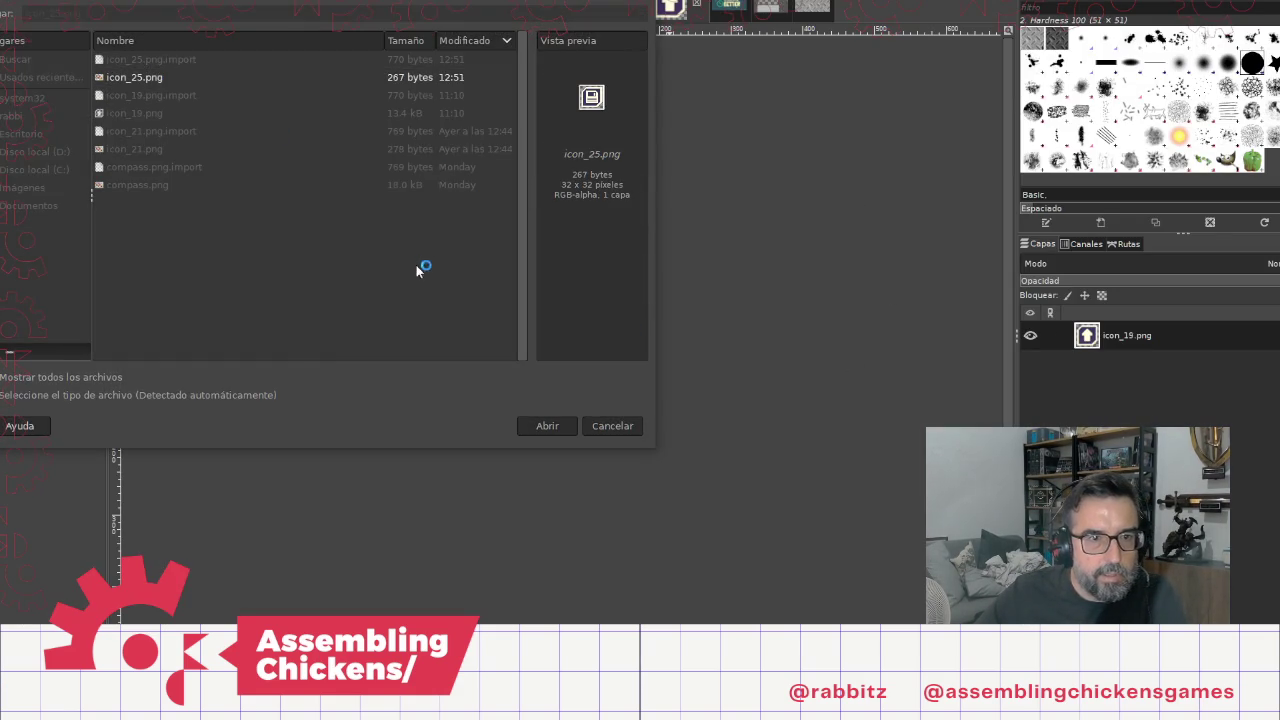
key(Return)
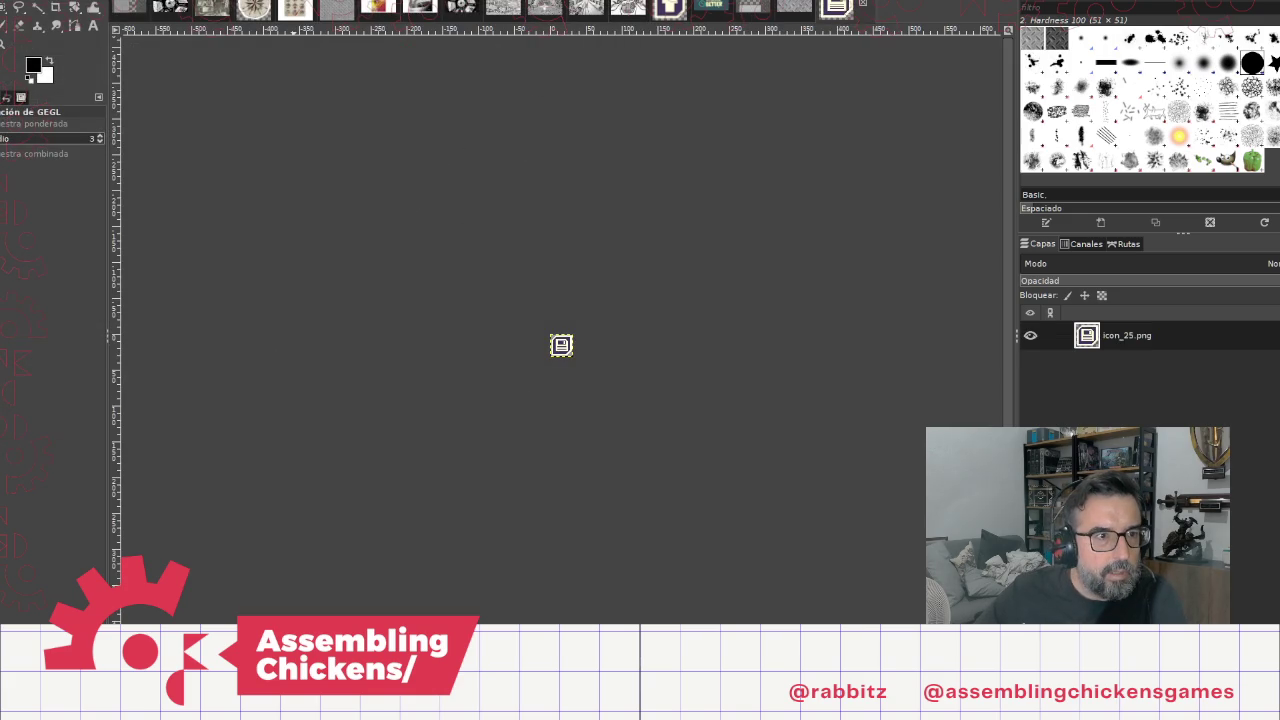
Step: Scale icon_25.png to 128×128 pixels and overwrite the original file
key(alt+i)
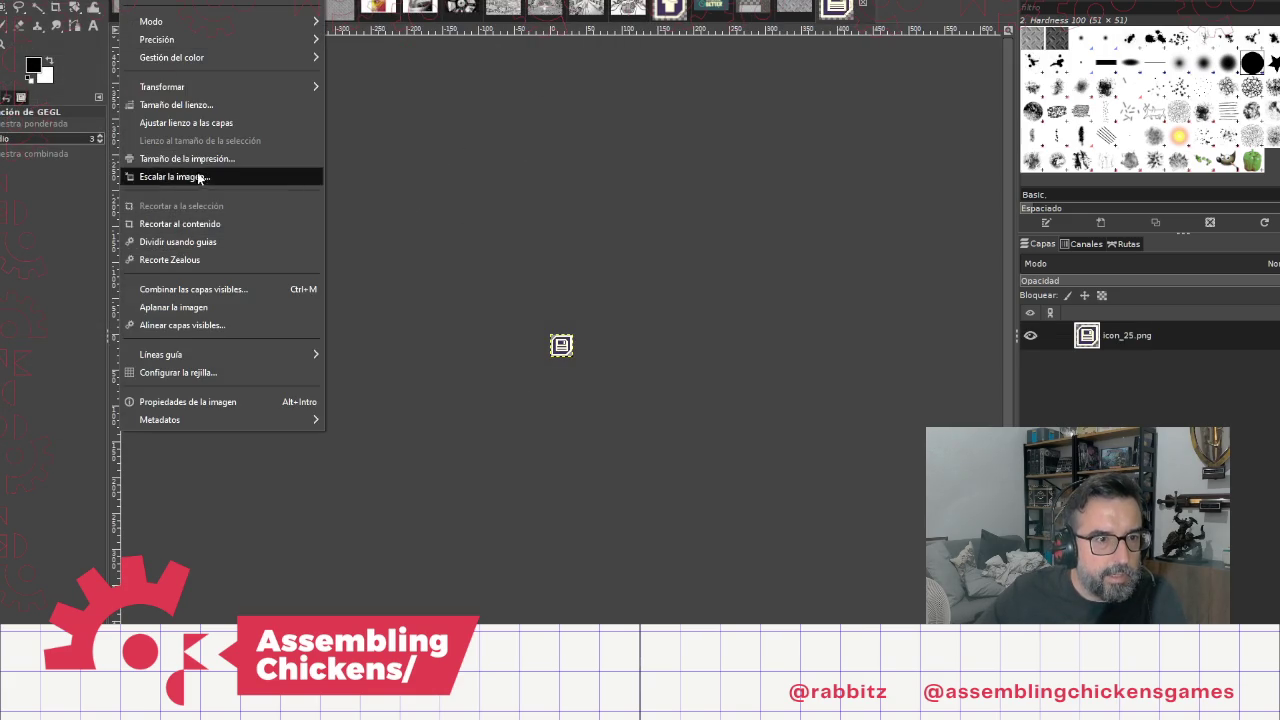
click(197, 172)
text(128)
key(Tab)
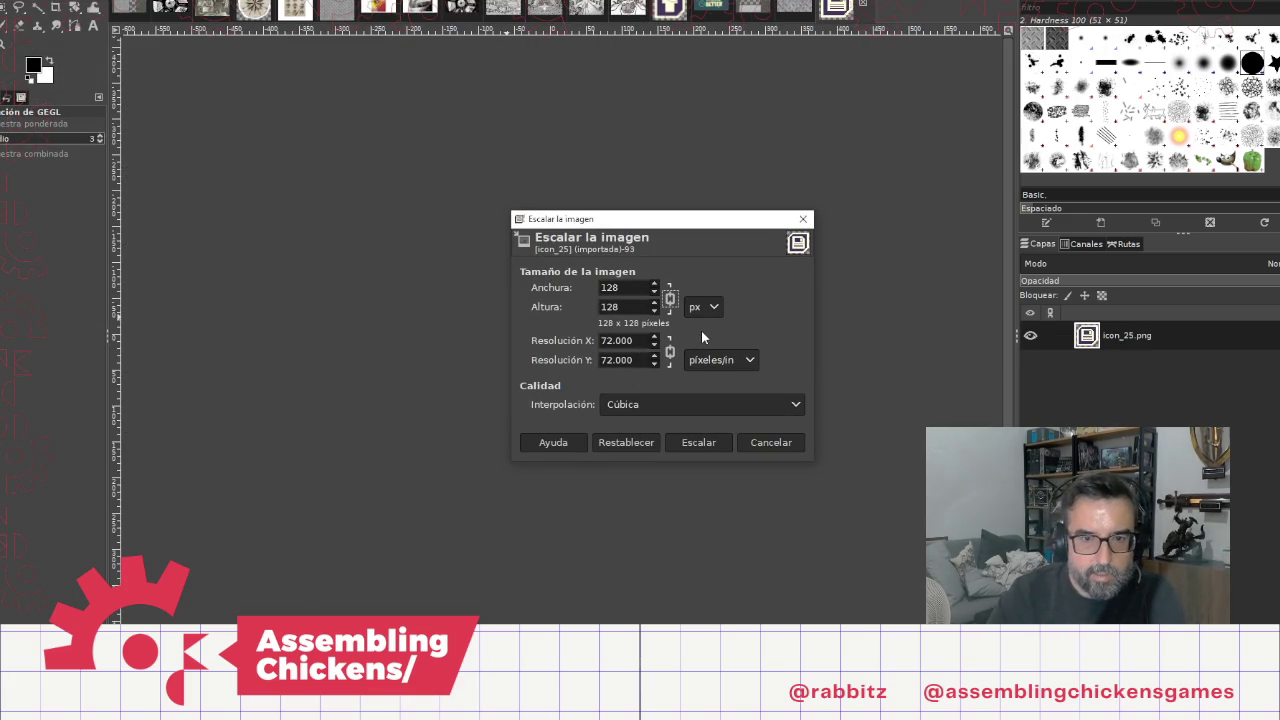
click(715, 447)
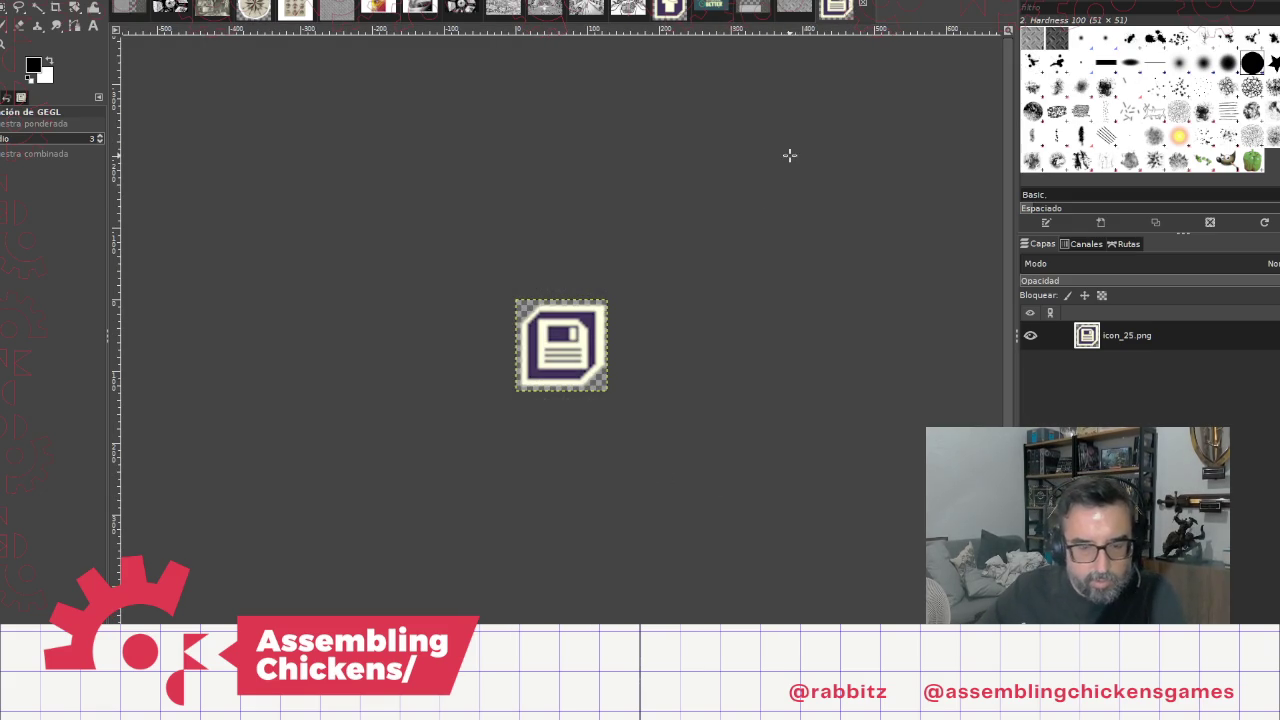
click(30, 1)
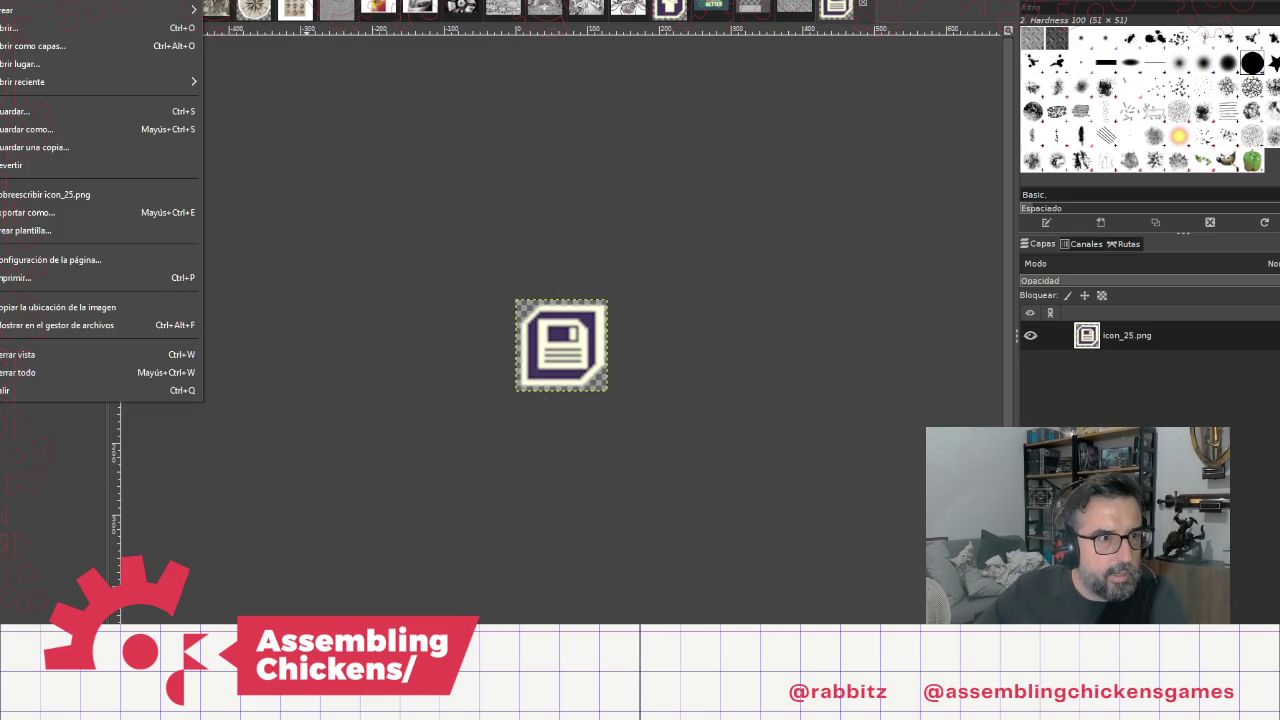
click(20, 203)
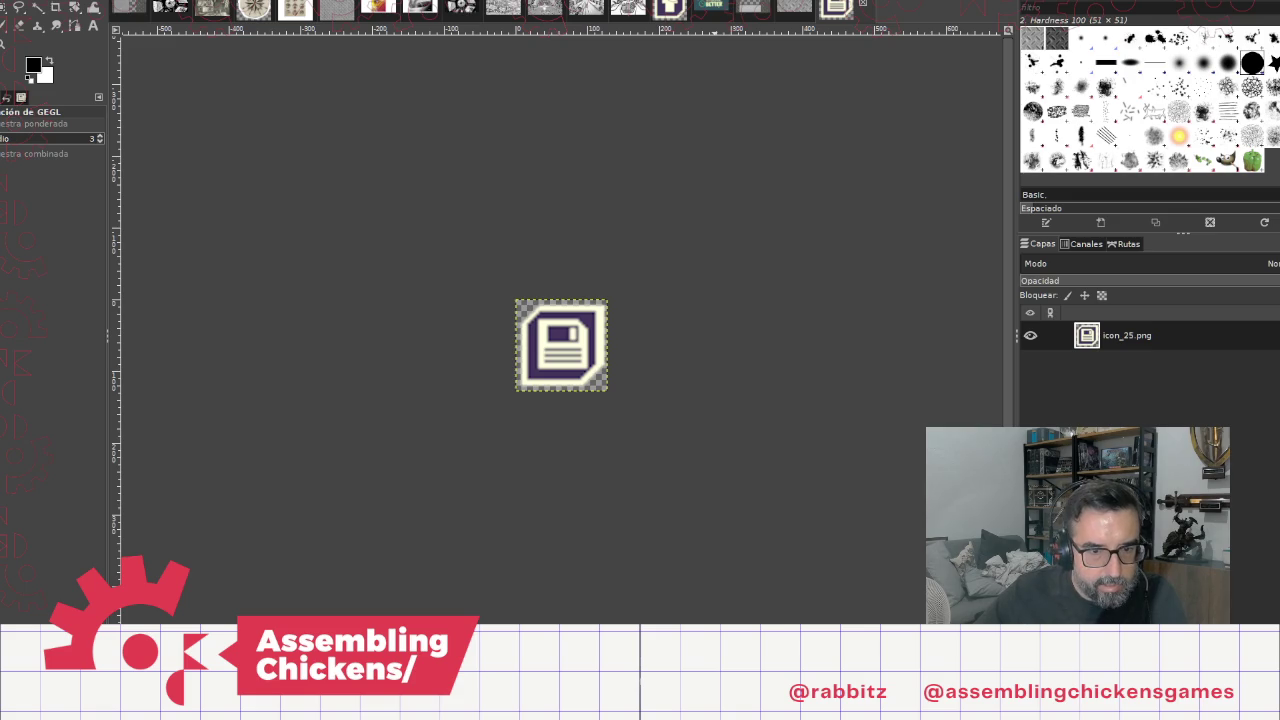
key(alt+Tab)
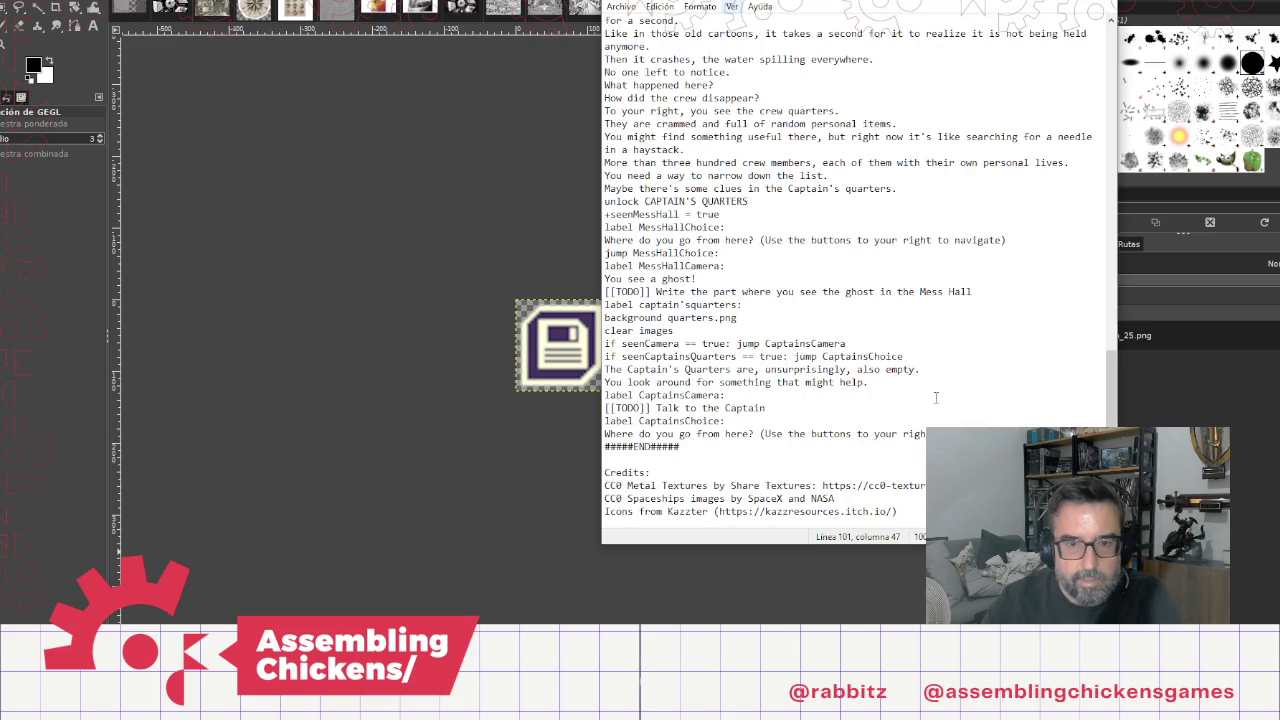
Step: Add a blank line after the Captain's Quarters narration and go to the end of the icon_19.png image line
key(Return)
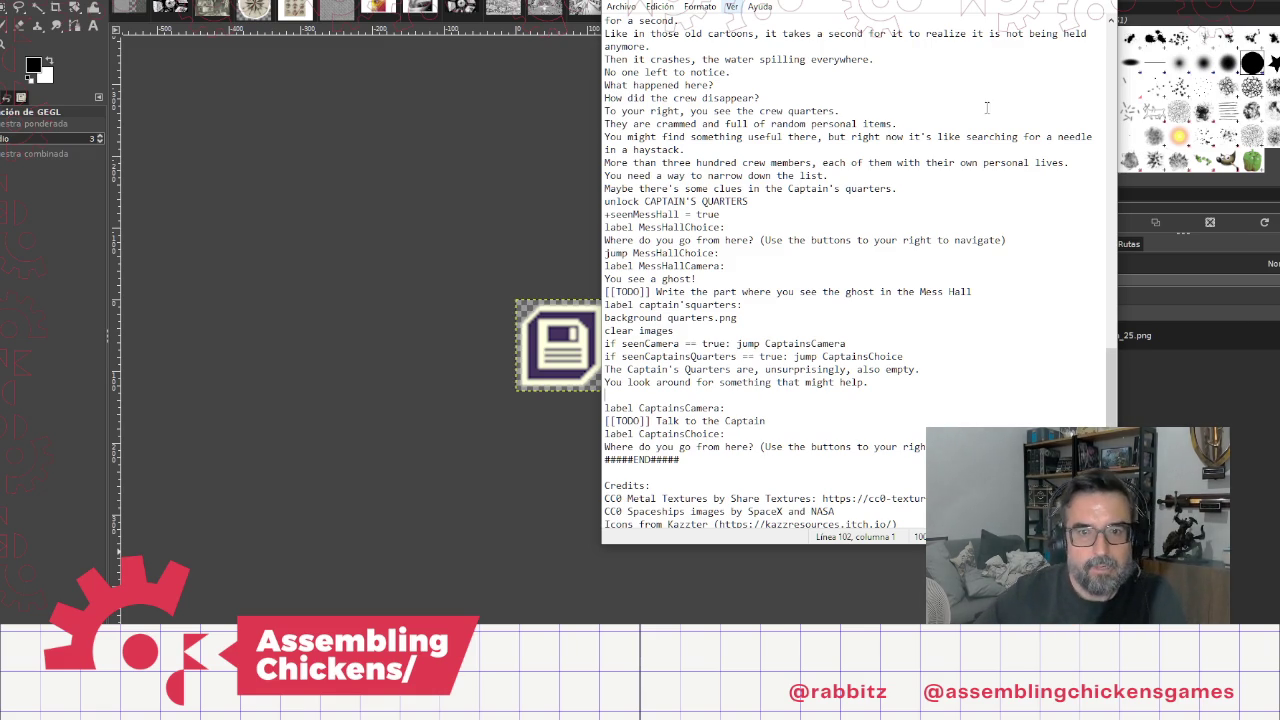
scroll(986, 107, up, 10)
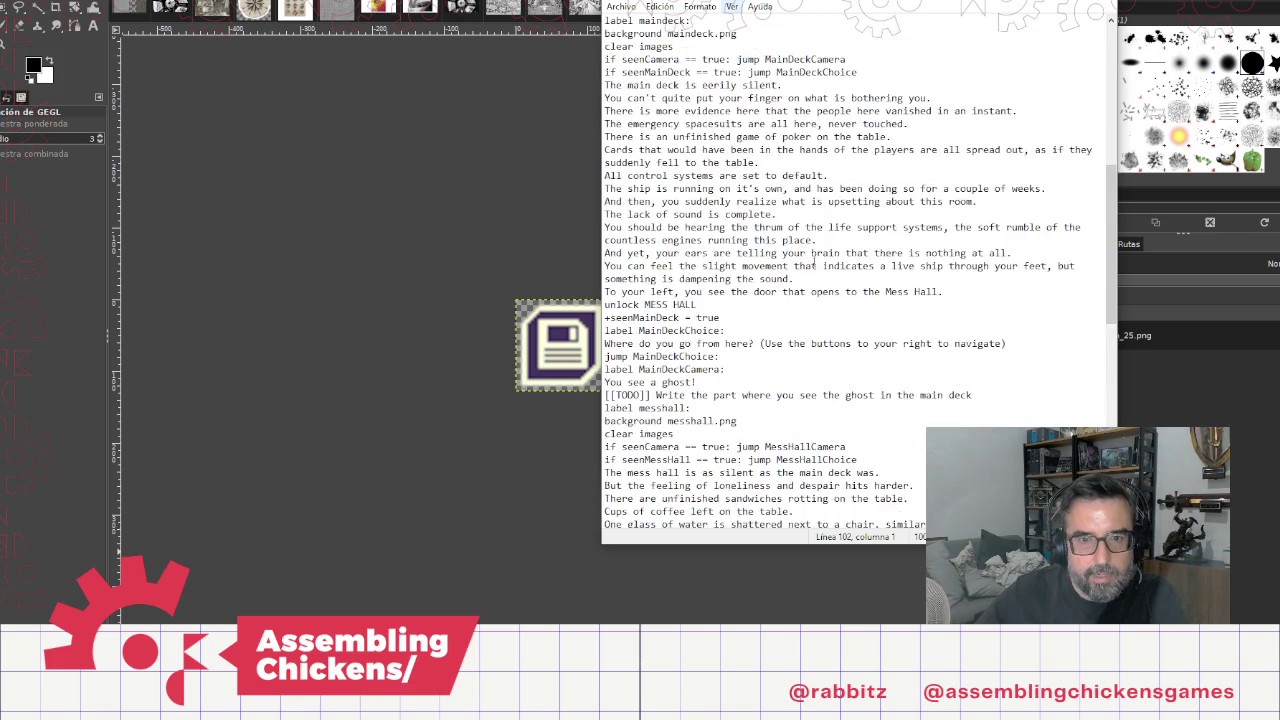
scroll(855, 252, up, 7)
scroll(895, 248, up, 2)
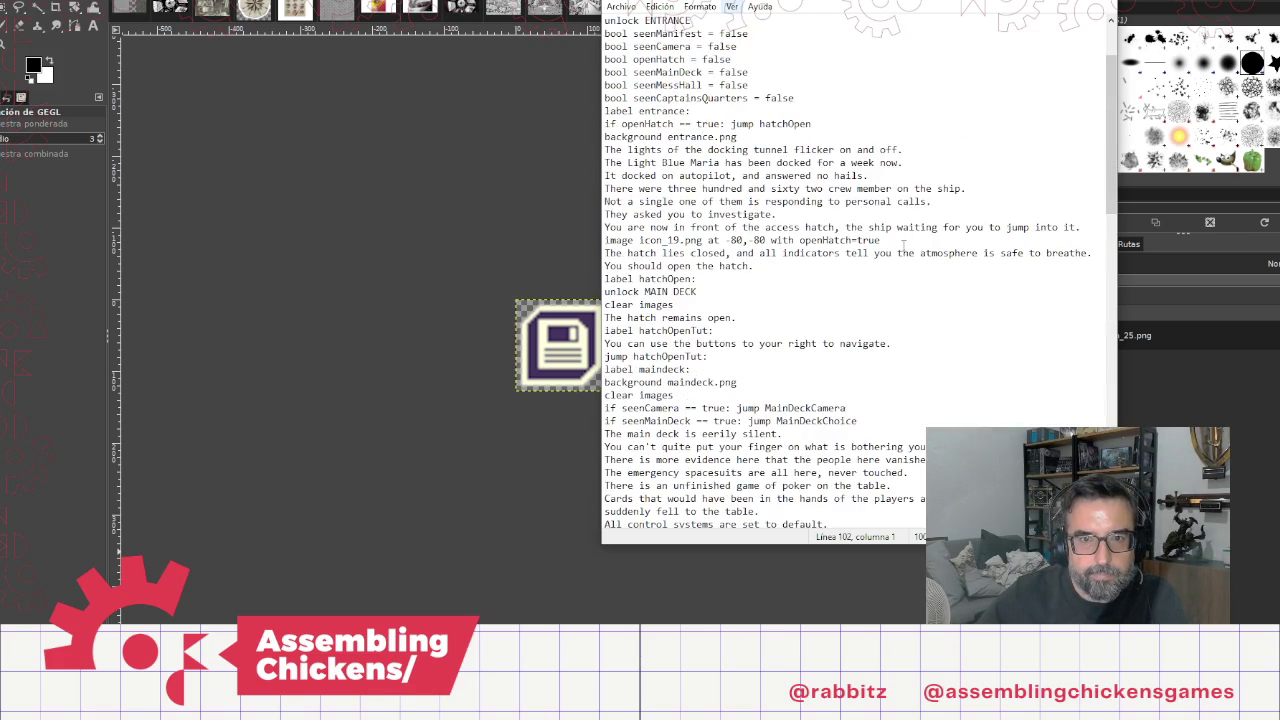
click(912, 239)
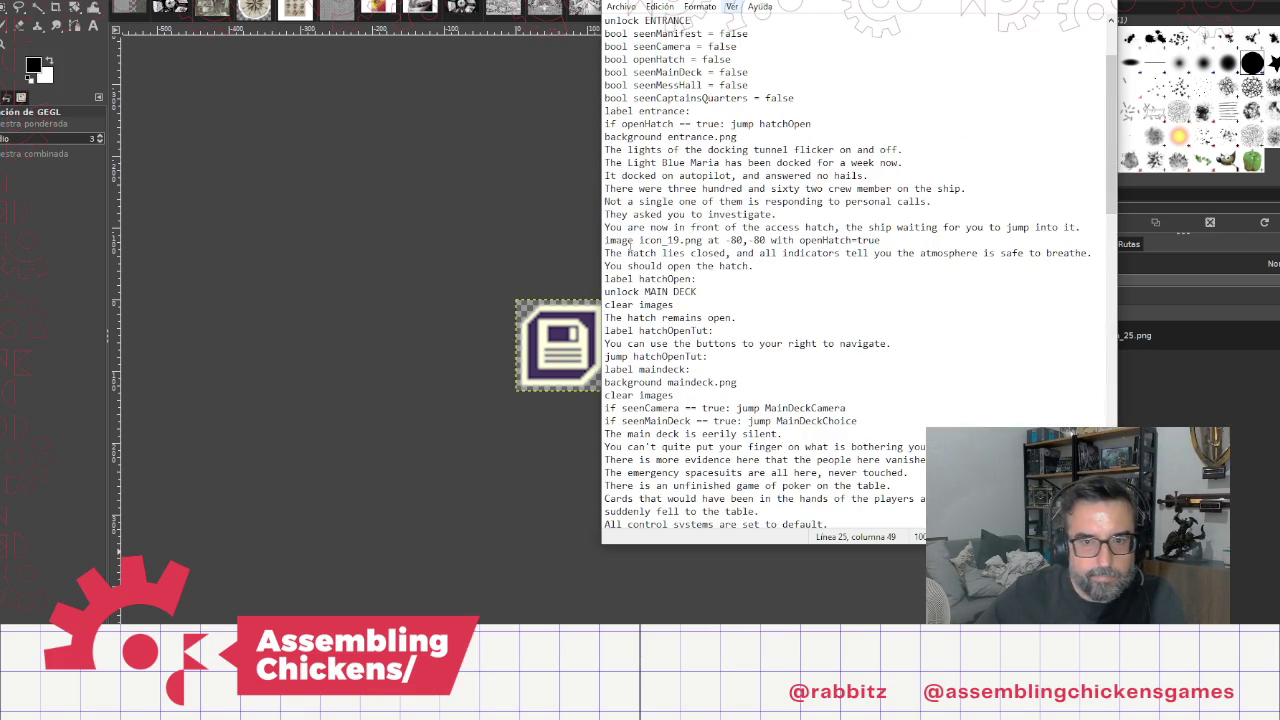
Step: Paste a copy of the icon_19 image line into the Captain's Quarters scene as icon_25.png
shift+click(605, 241)
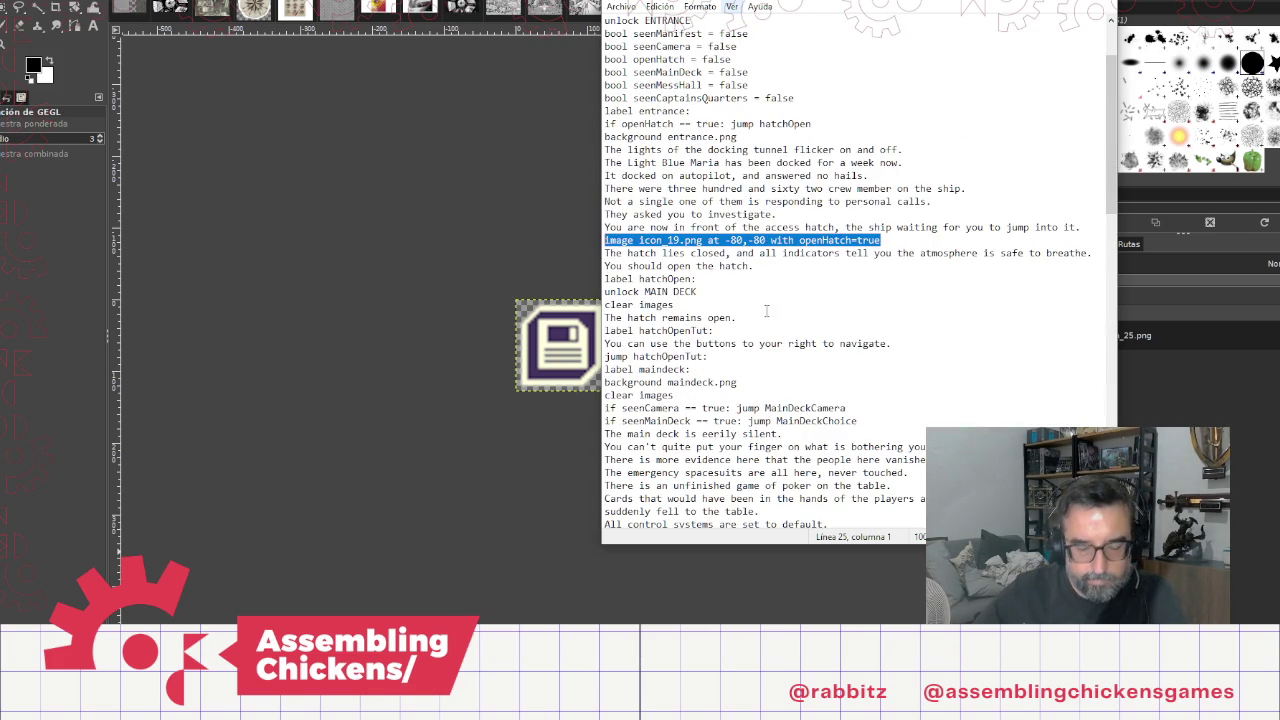
scroll(831, 344, down, 20)
click(688, 357)
text(image icon_19.png at -80,-80 with openHatch=true)
click(669, 369)
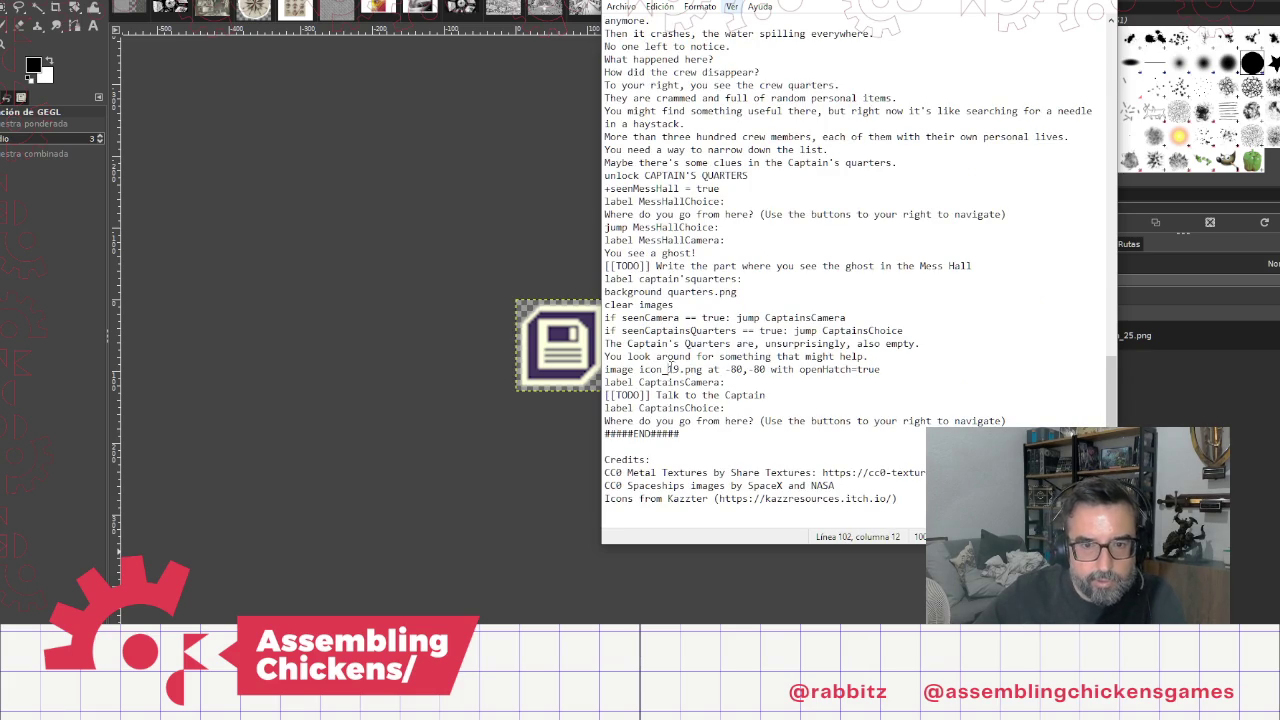
drag(668, 369, 680, 369)
text(25)
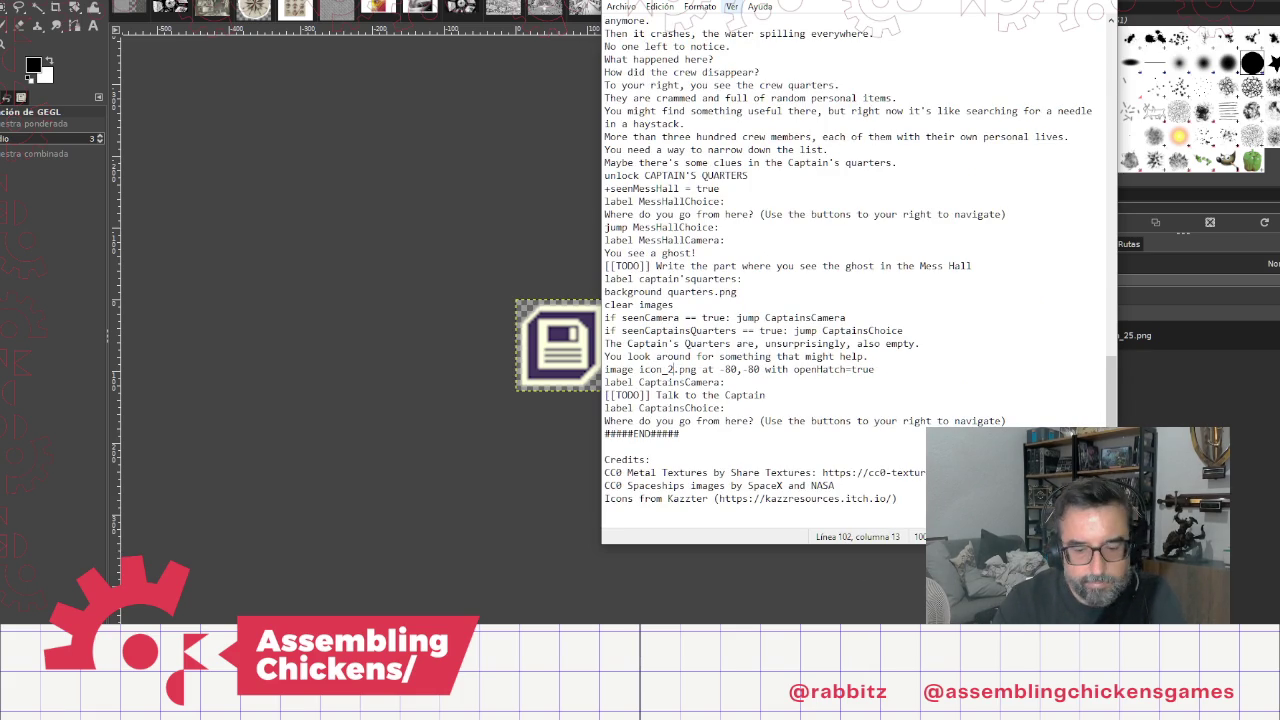
Step: Set the pasted image's position to 10,50
drag(730, 369, 744, 369)
click(730, 369)
key(Delete)
key(Delete)
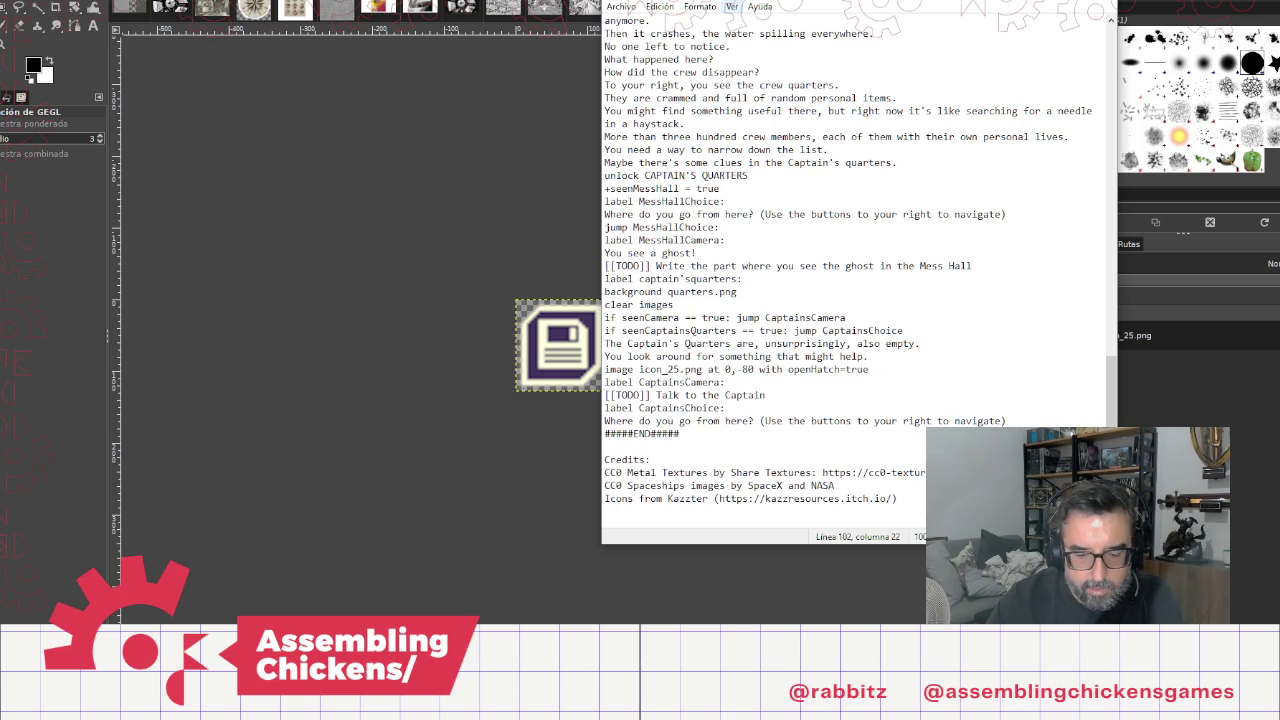
text(1)
key(Delete)
key(Delete)
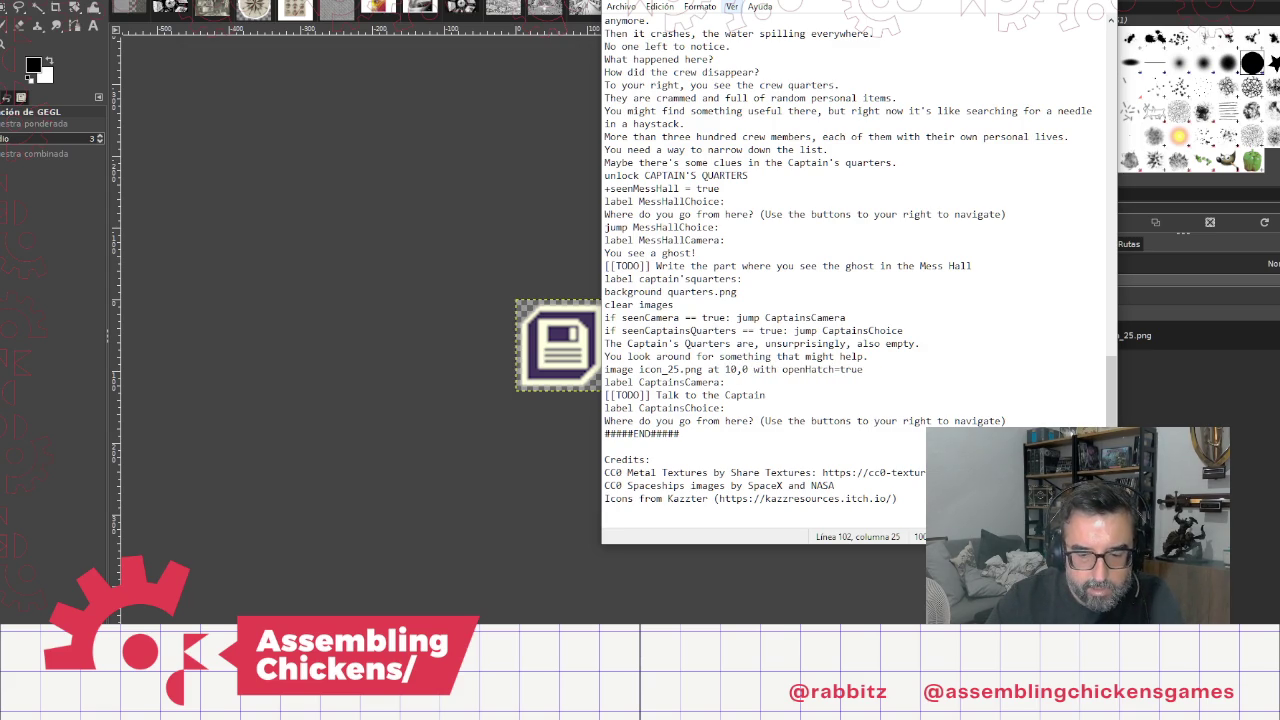
text(5)
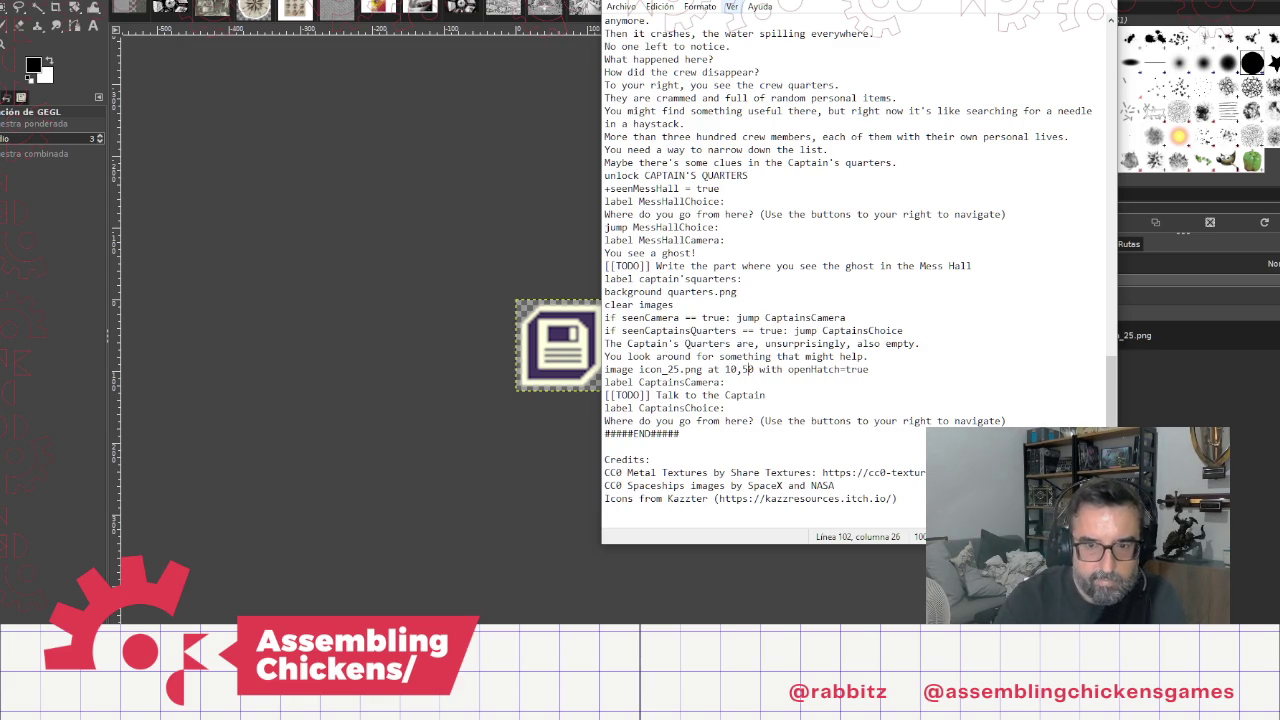
Step: Change the image's condition from openHatch to seenManifest=true
key(End)
click(806, 369)
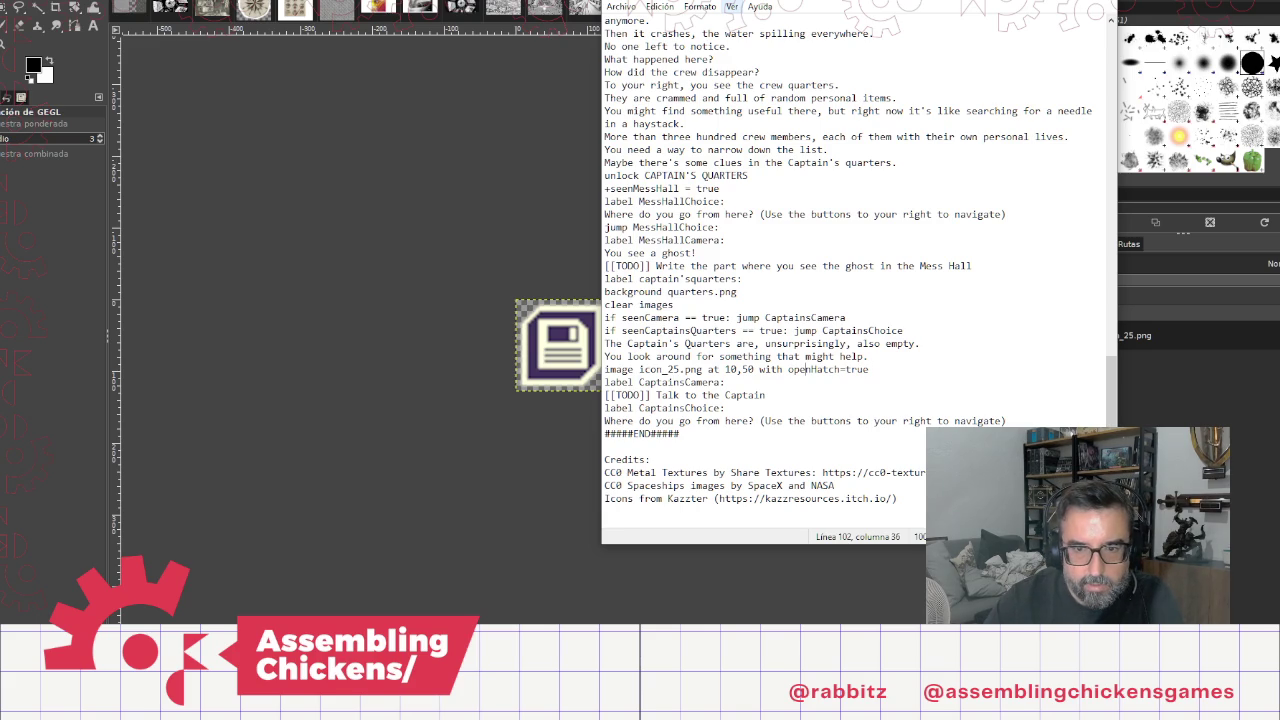
key(shift+Right)
key(shift+Right)
key(shift+Right)
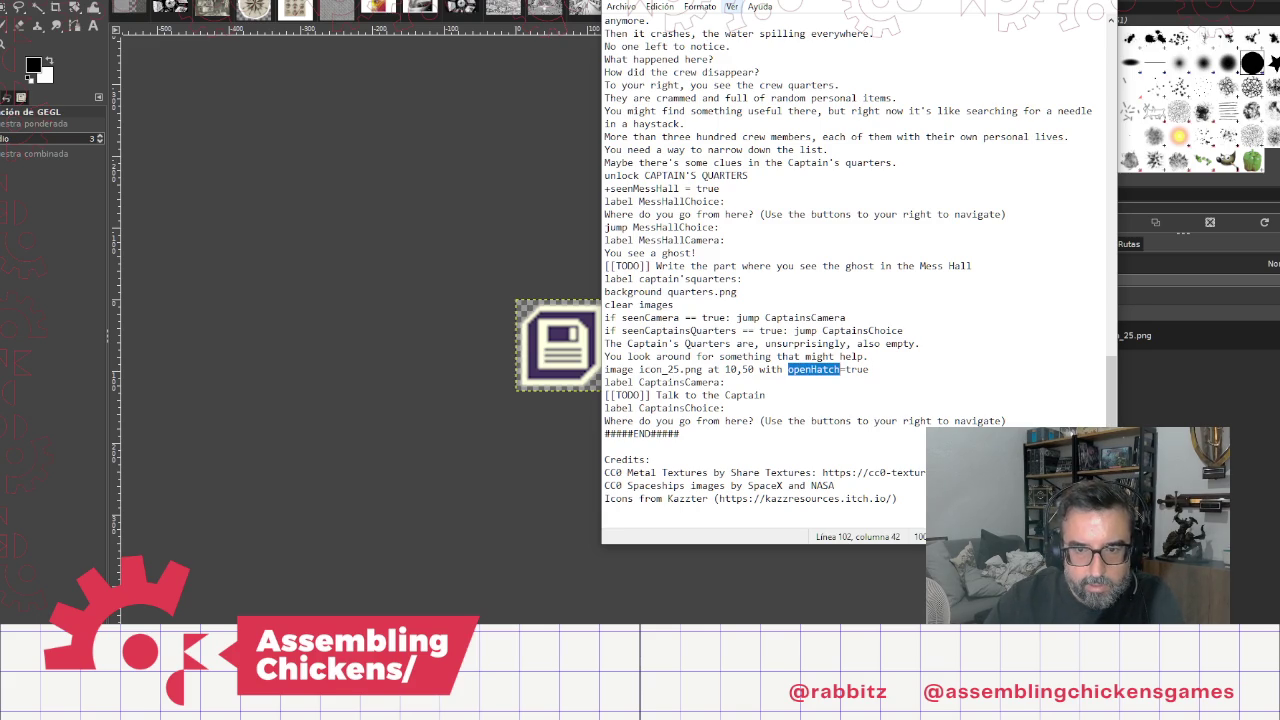
text(seenM)
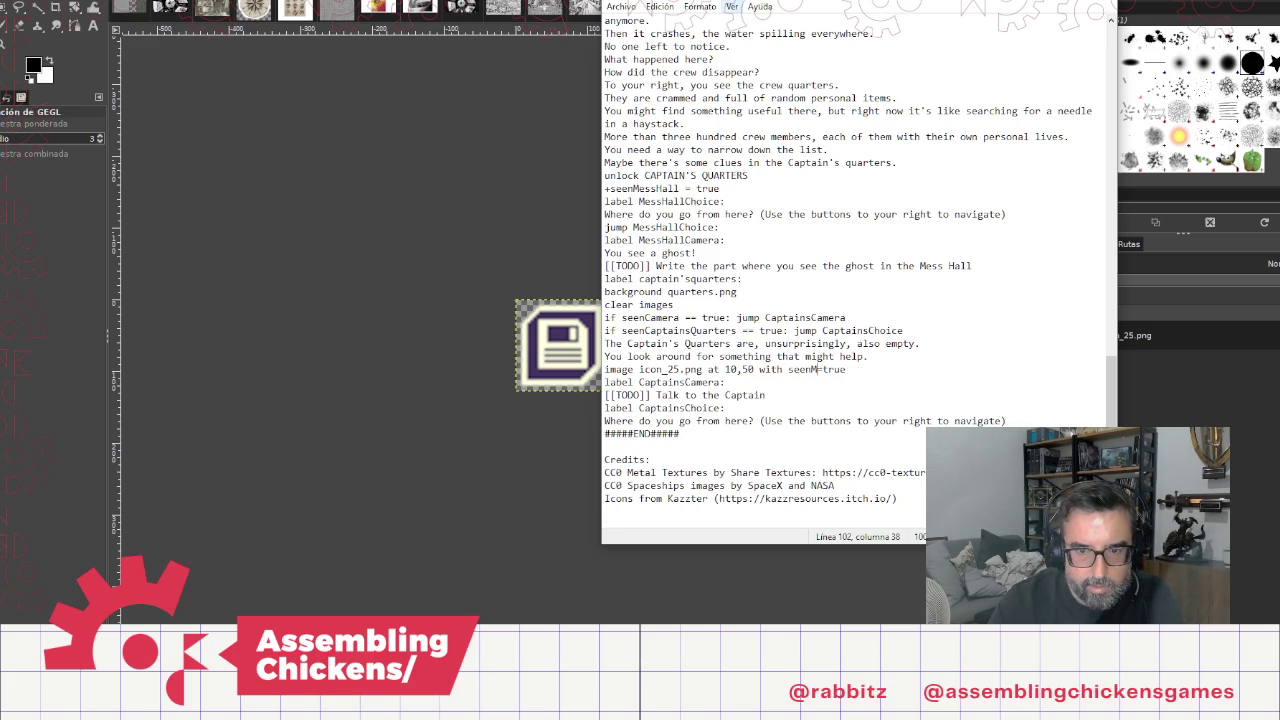
text(anifes)
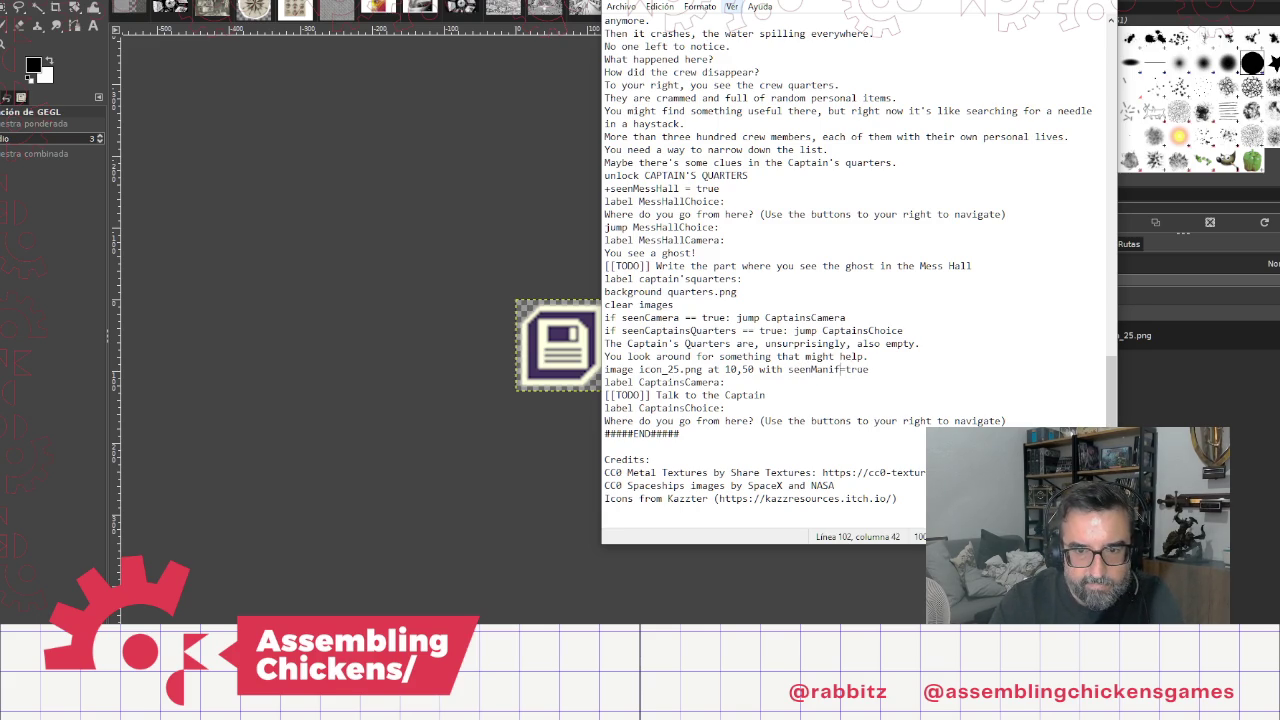
text(t)
key(Right)
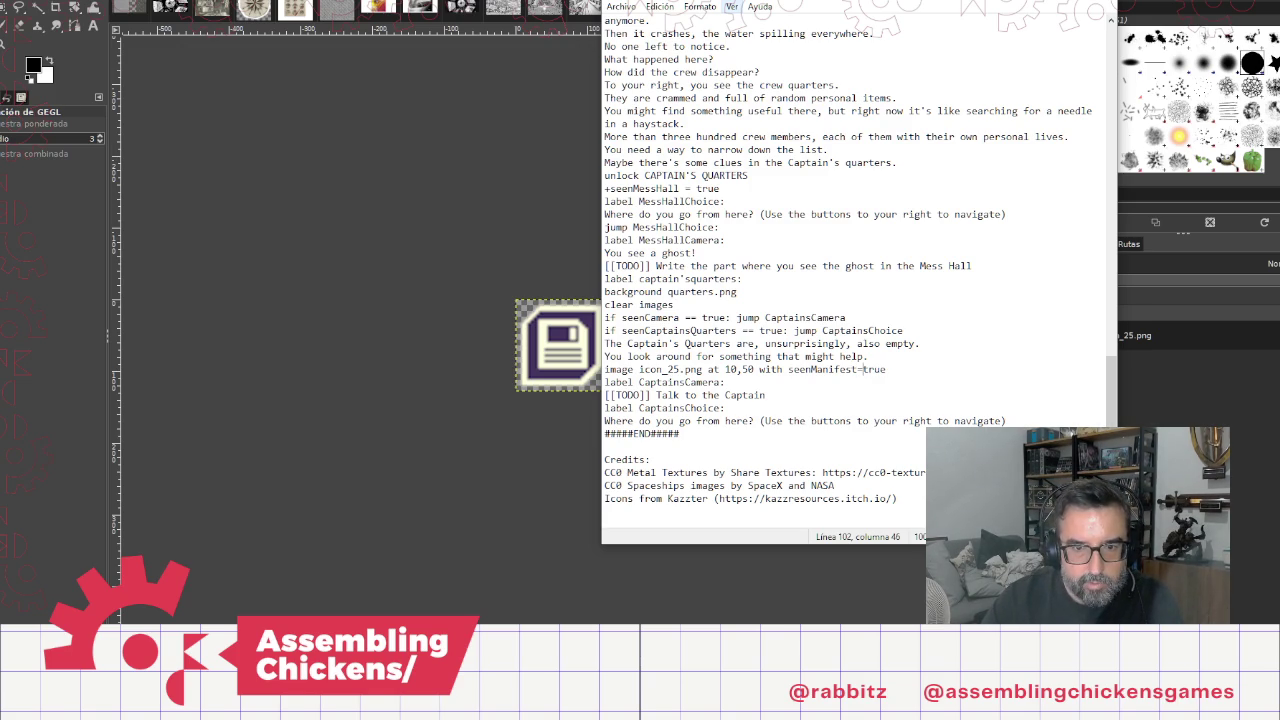
click(724, 395)
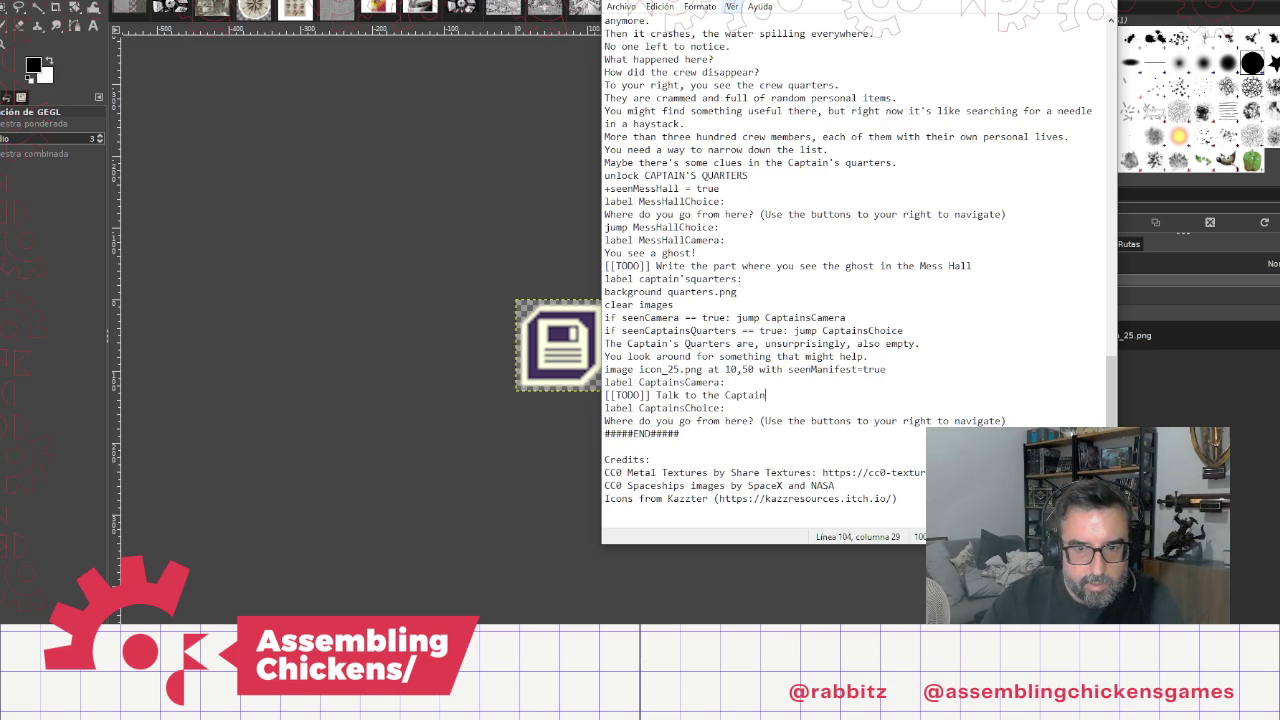
Step: Move the CaptainsCamera label and its TODO line below the Captain's choice prompt
key(shift+Up)
key(shift+Home)
key(ctrl+c)
key(Delete)
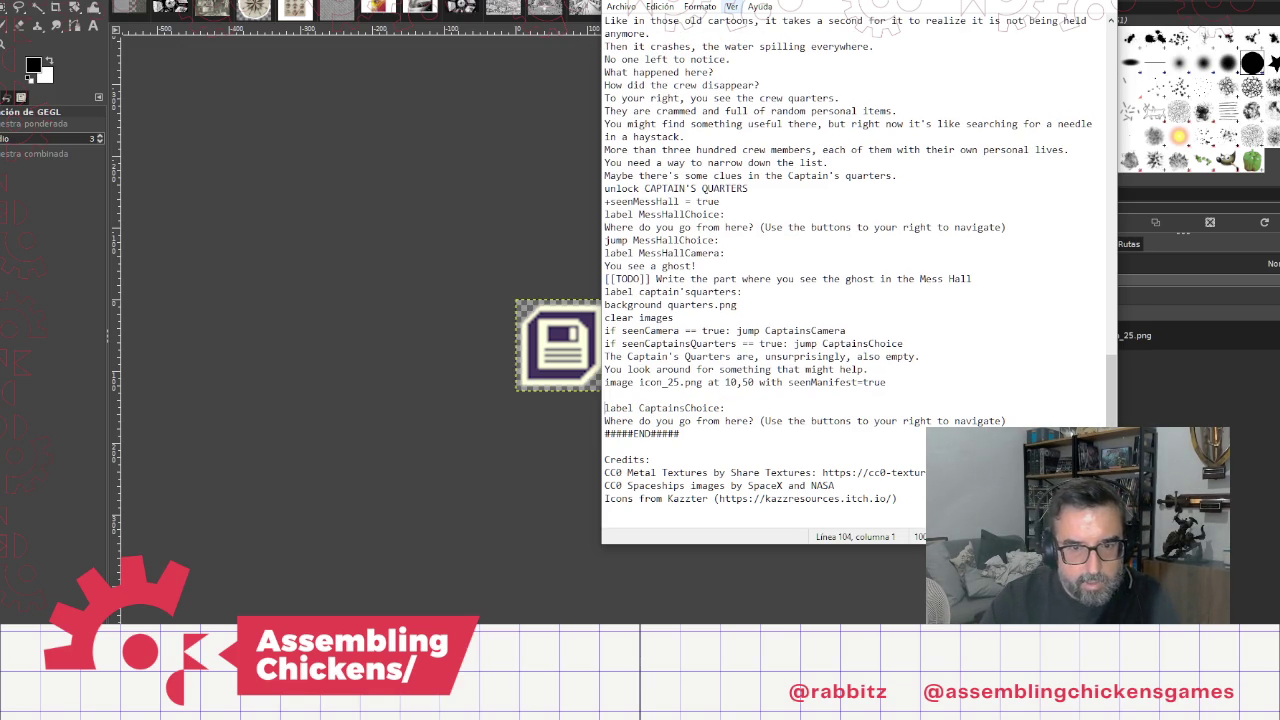
key(End)
key(Return)
key(ctrl+v)
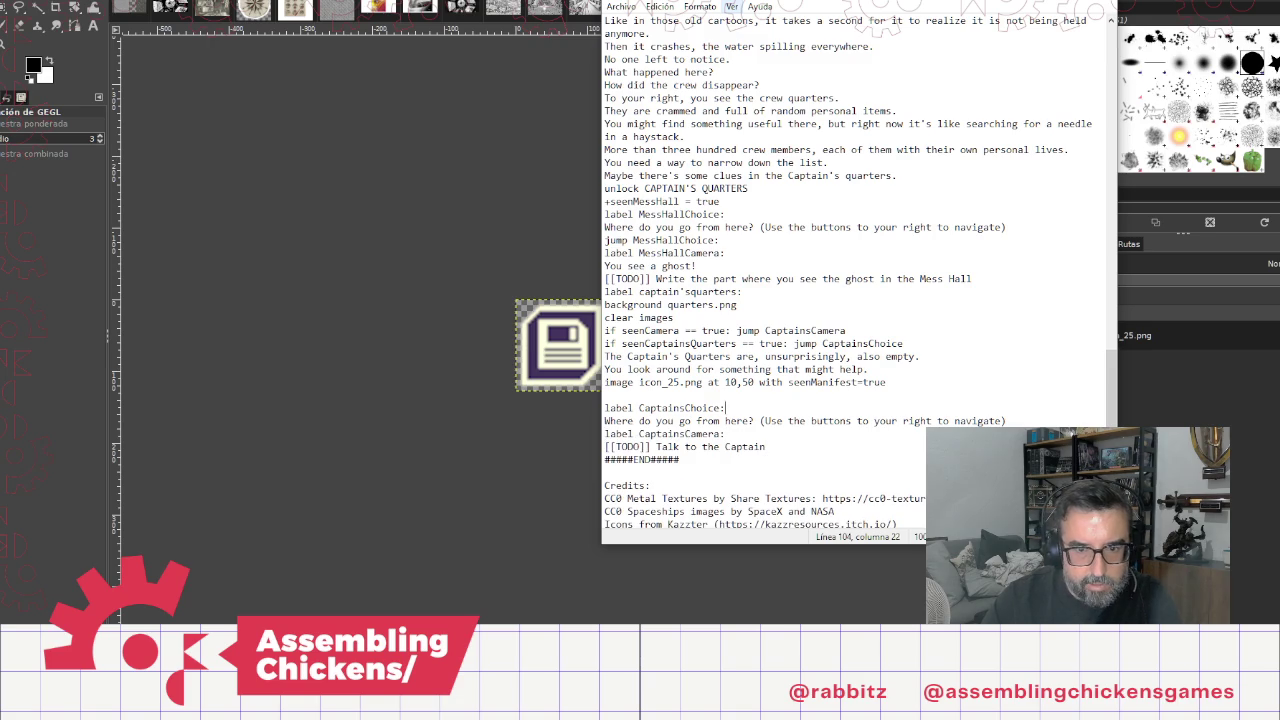
key(Home)
key(BackSpace)
key(End)
Step: Add 'jump CaptainsChoice:' after the prompt and open a blank line under the icon_25 image
key(Down)
key(End)
key(Return)
text(jump )
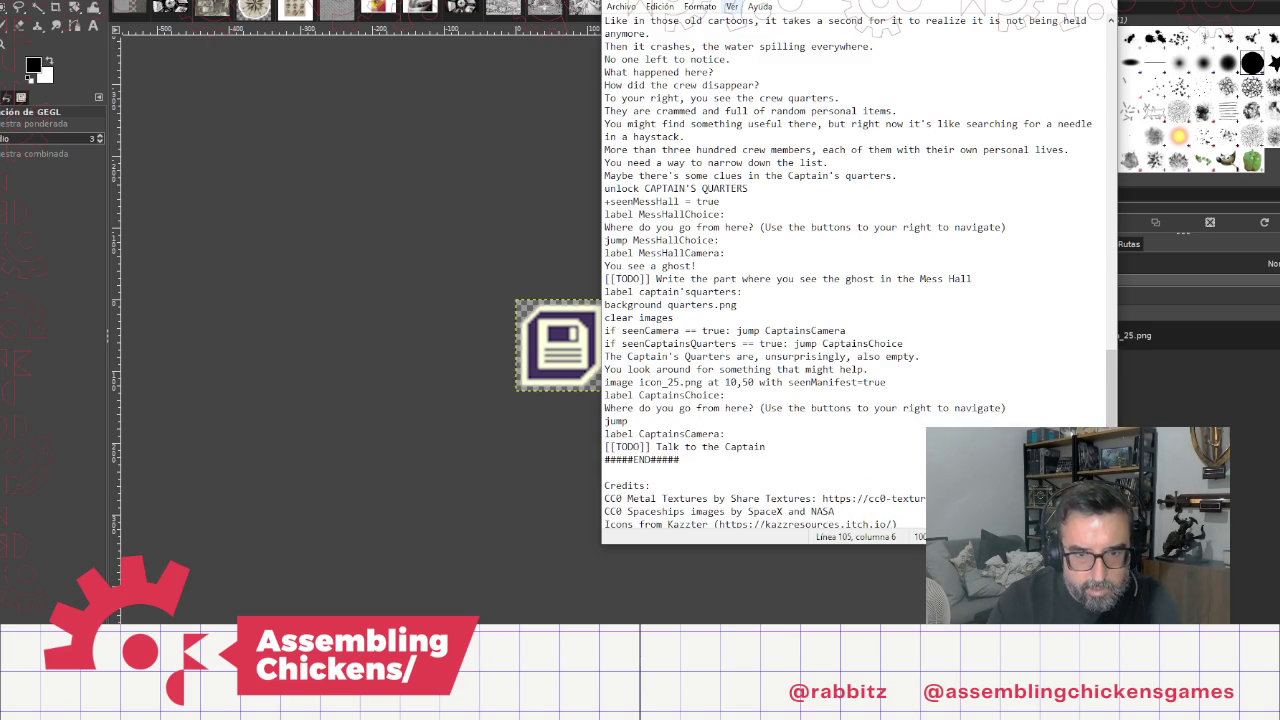
text(Catp)
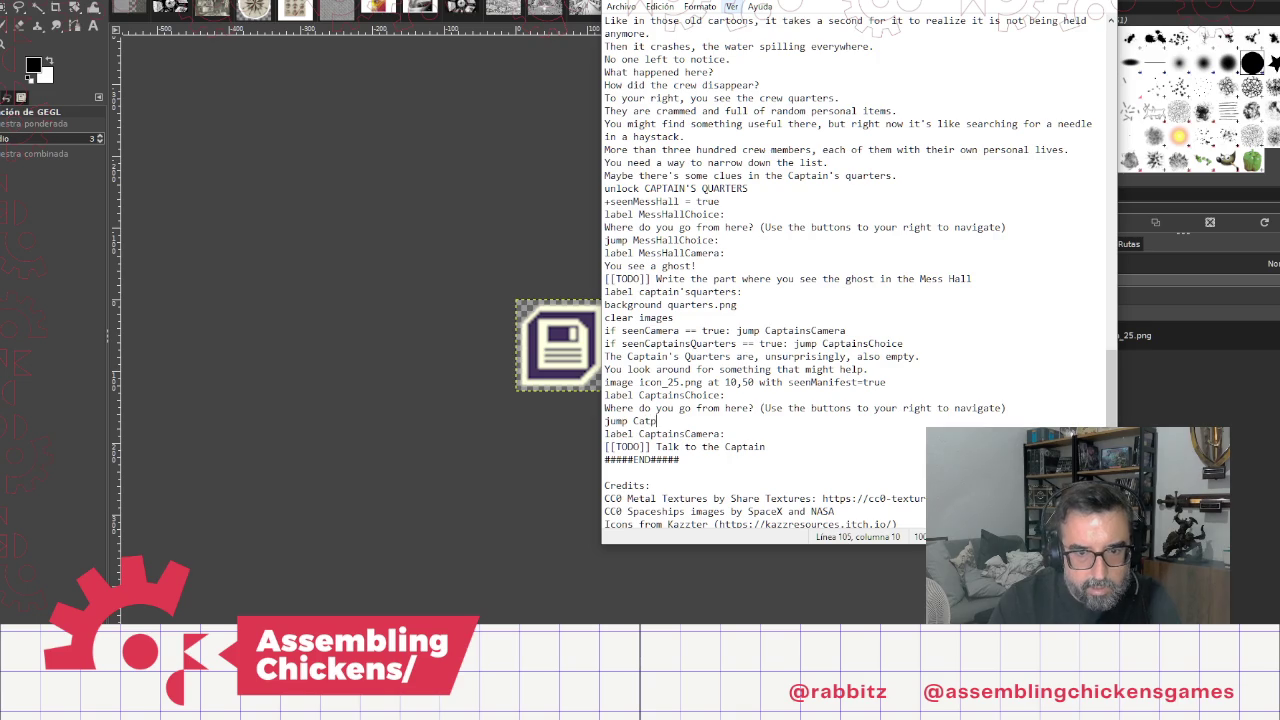
key(BackSpace)
key(BackSpace)
text(ptains)
text(Choic)
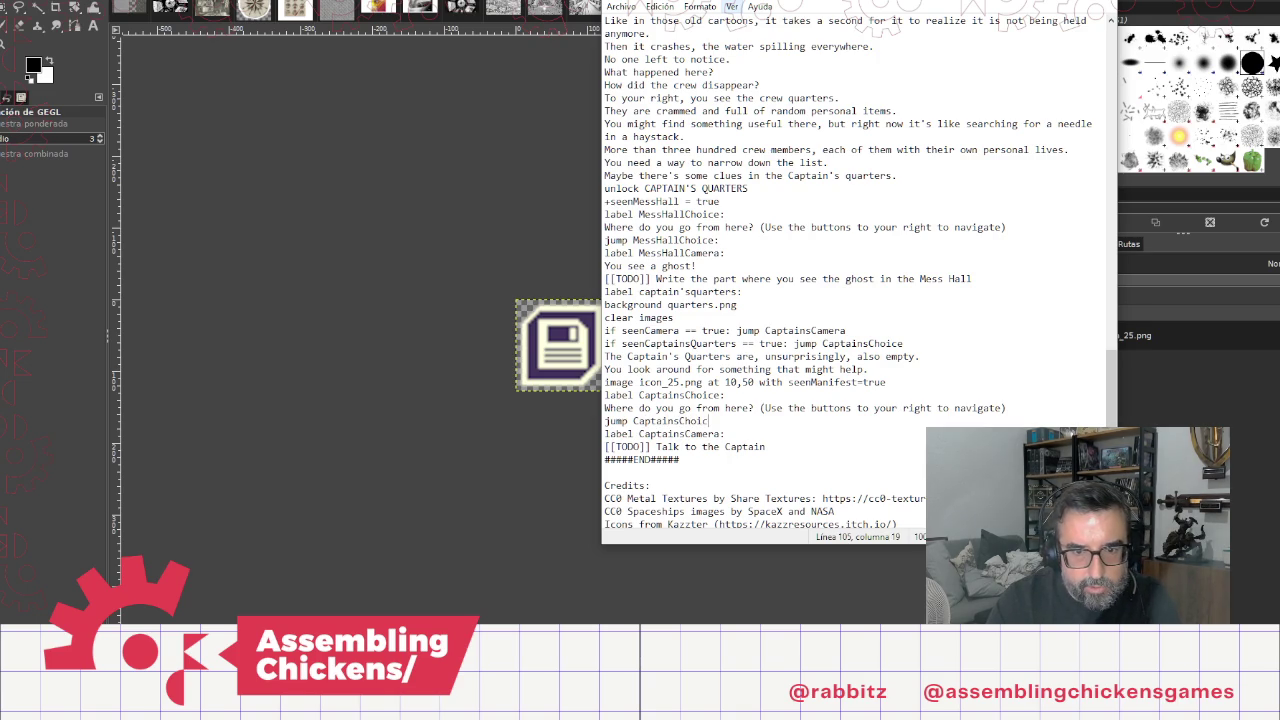
text(e:)
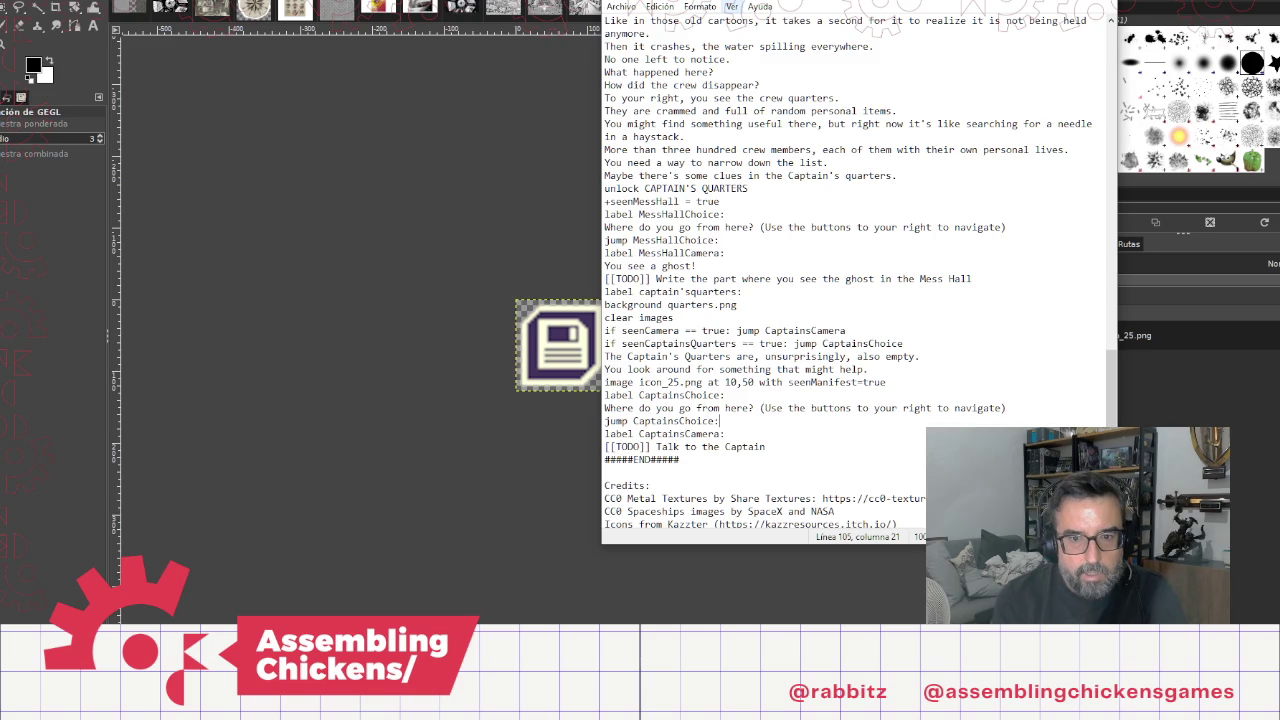
key(Up)
key(Up)
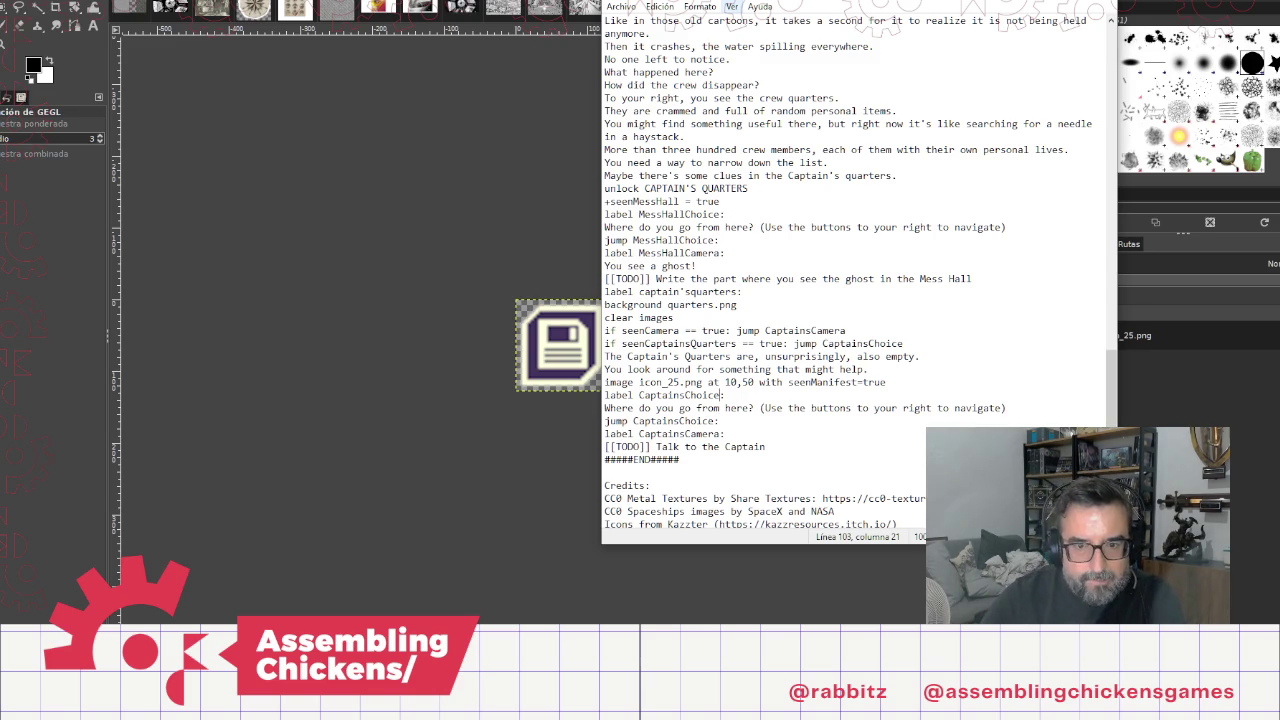
click(886, 382)
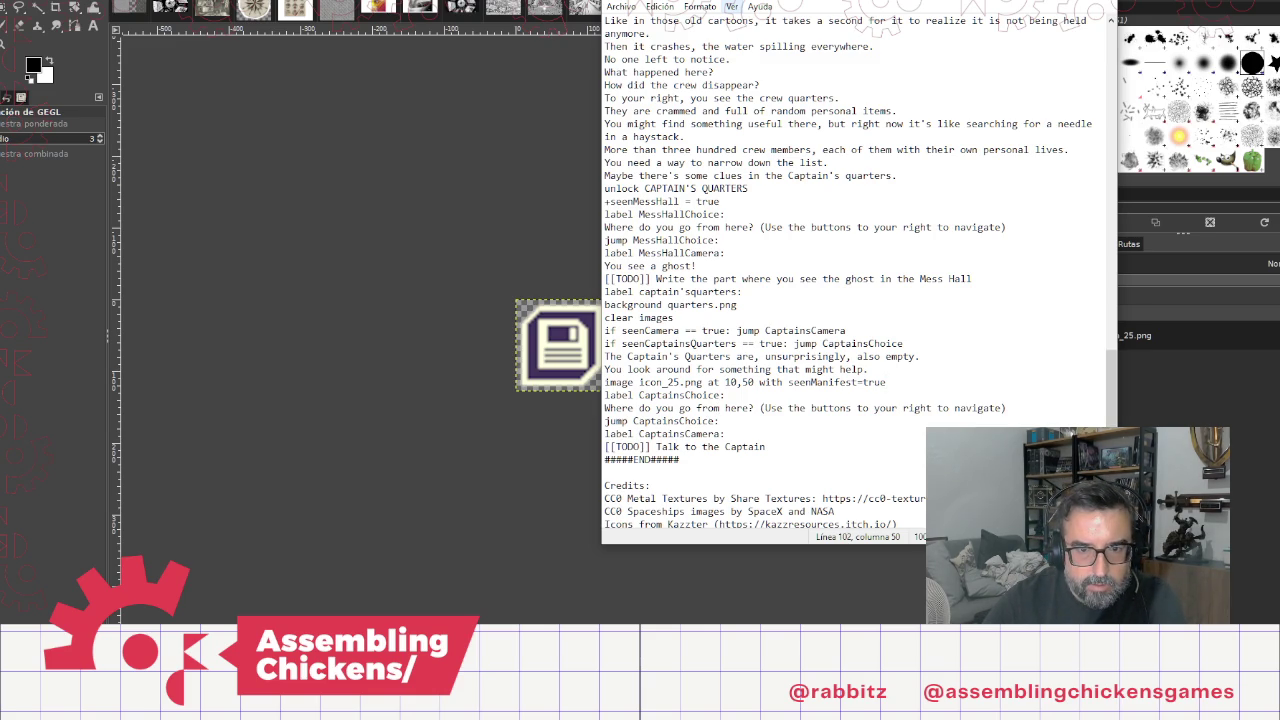
key(Return)
Step: Replace the unfinished 'if seenManifest' line with the copied 'if seenCamera == true: jump MessHallCamera'
text(if seenMa)
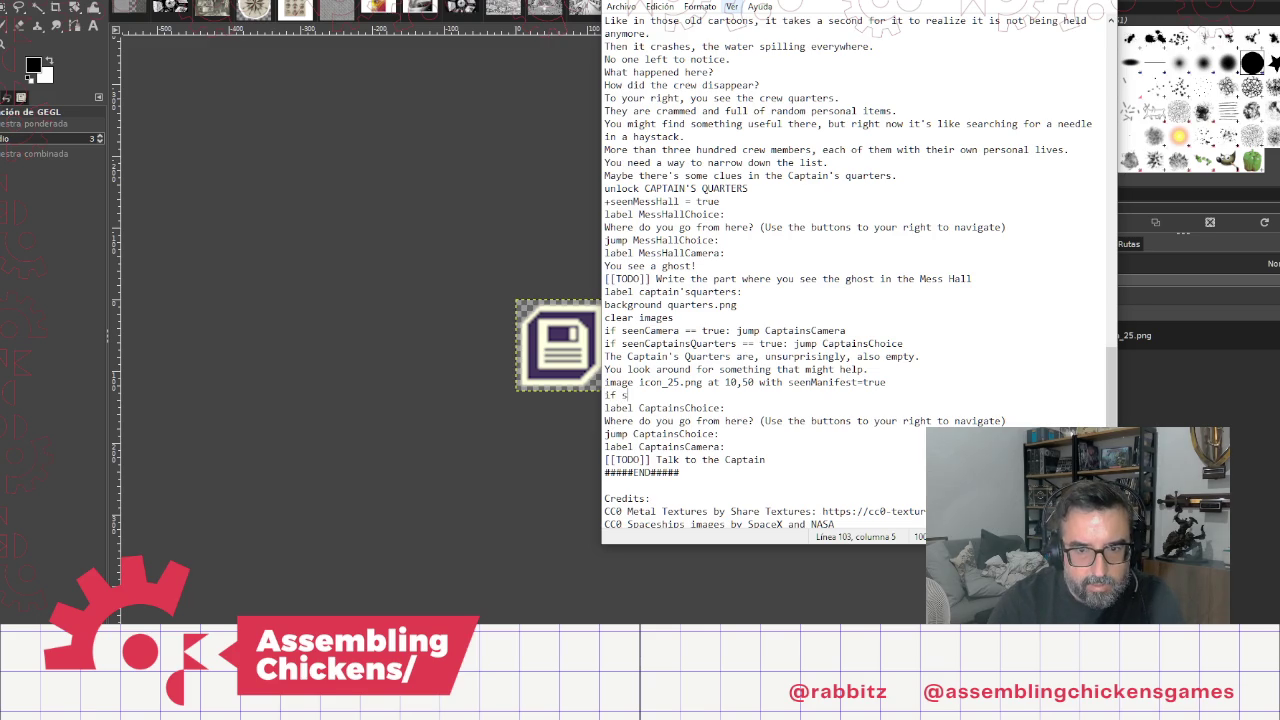
text(nifest)
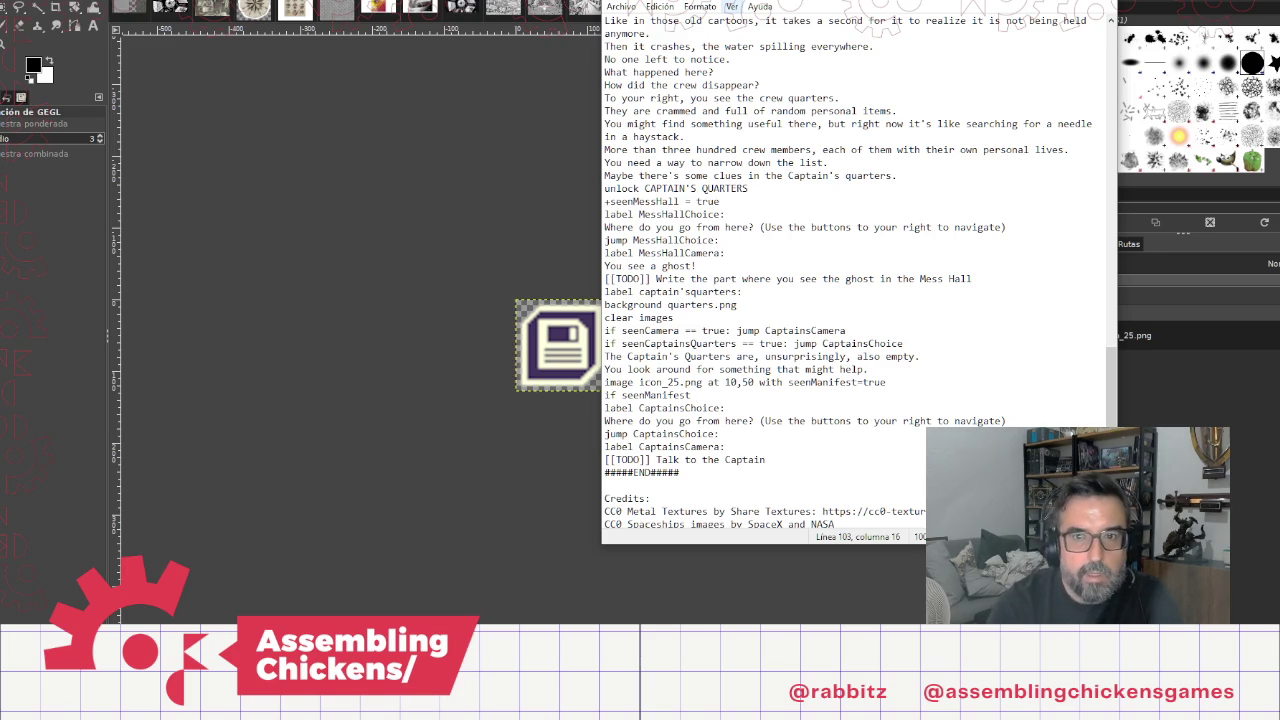
scroll(793, 252, up, 10)
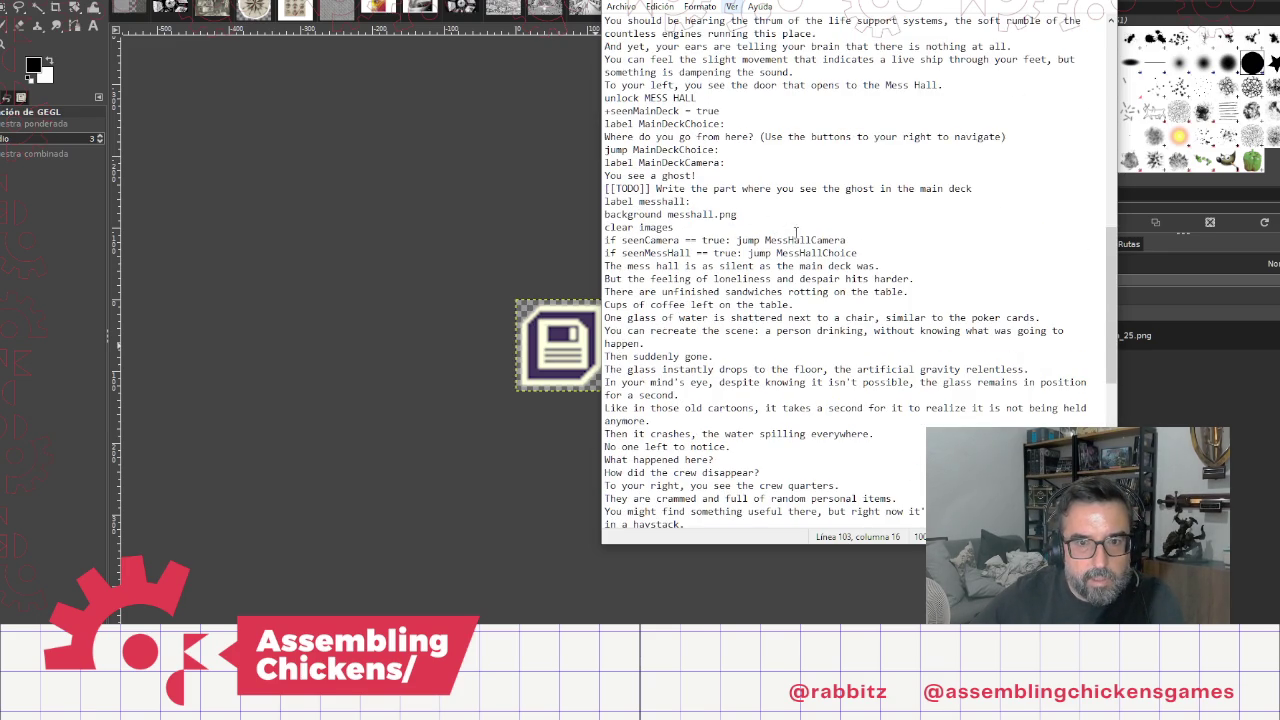
drag(847, 241, 605, 241)
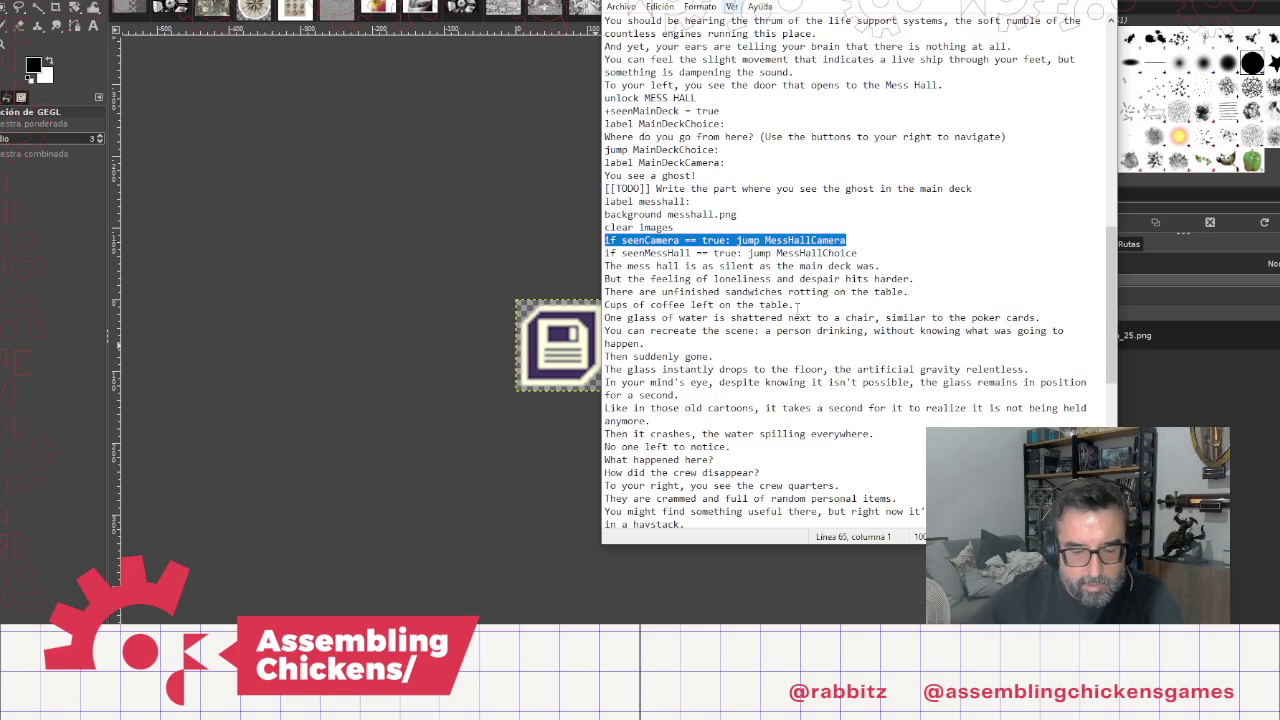
scroll(835, 317, down, 11)
click(752, 357)
key(shift+Home)
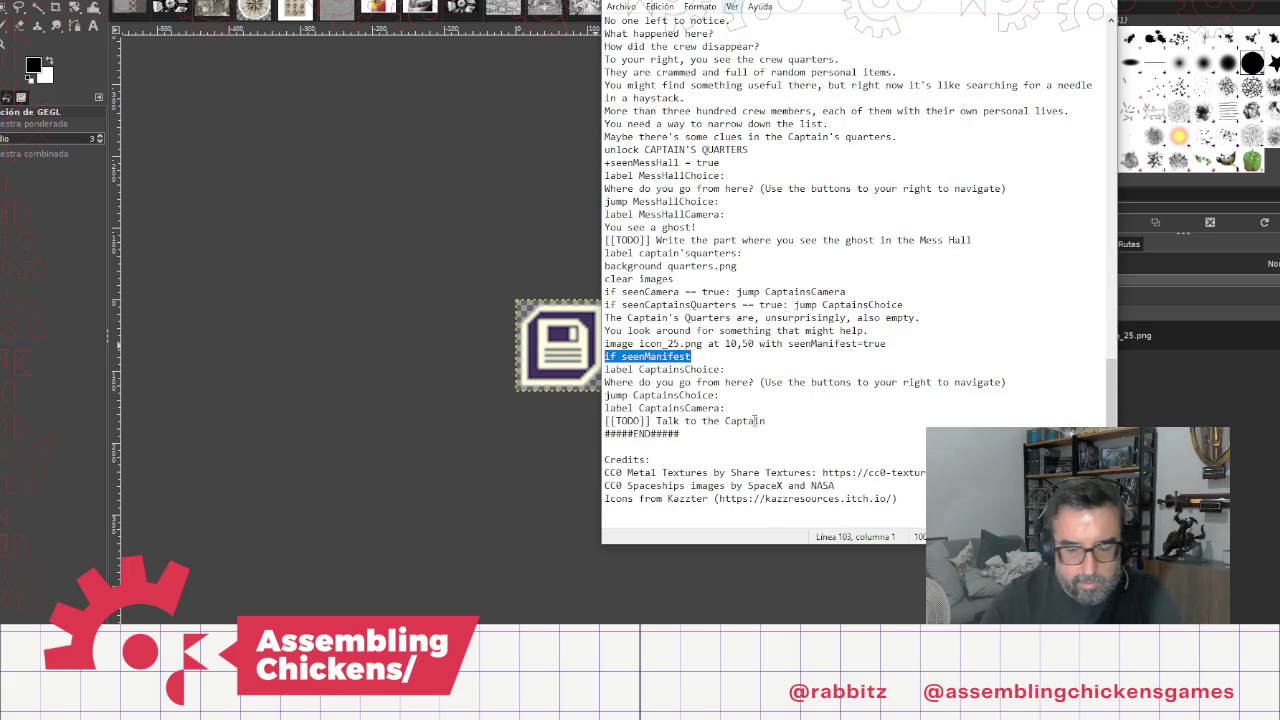
text(if seenCamera == true: jump MessHallCamera)
Step: Move the seenCamera jump line directly under label CaptainsChoice:
key(shift+Home)
key(ctrl+c)
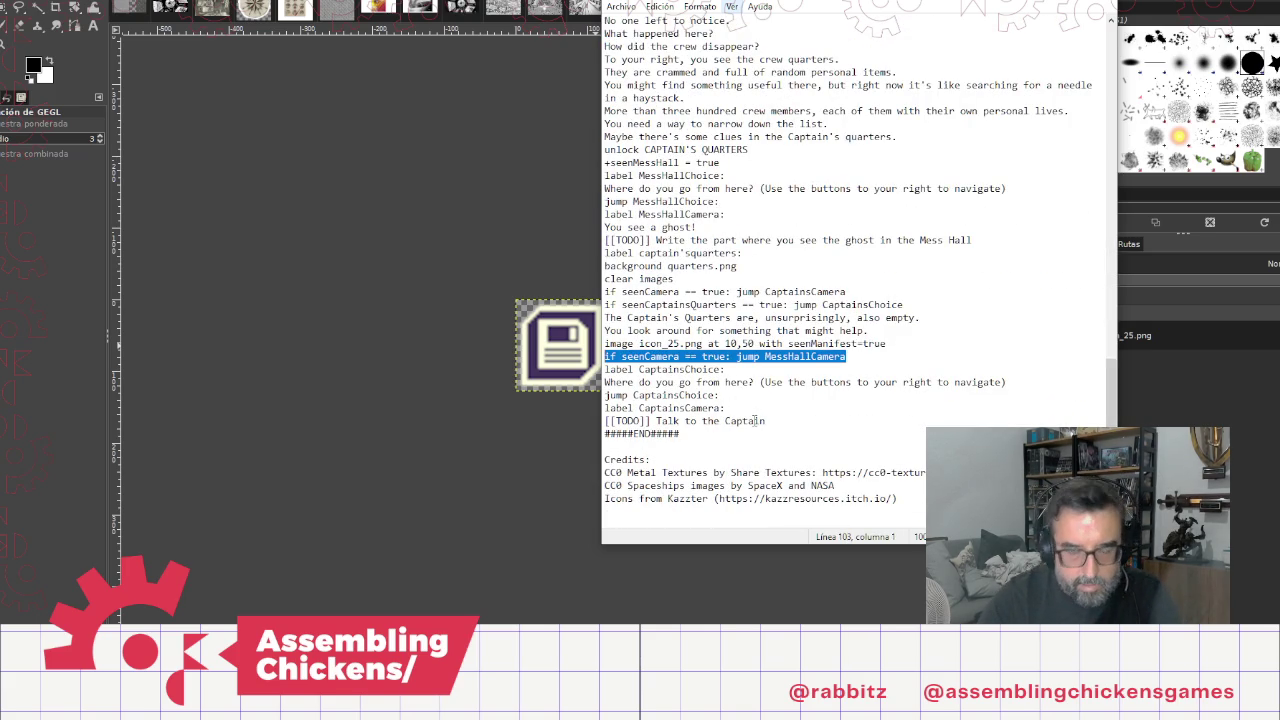
key(Delete)
key(BackSpace)
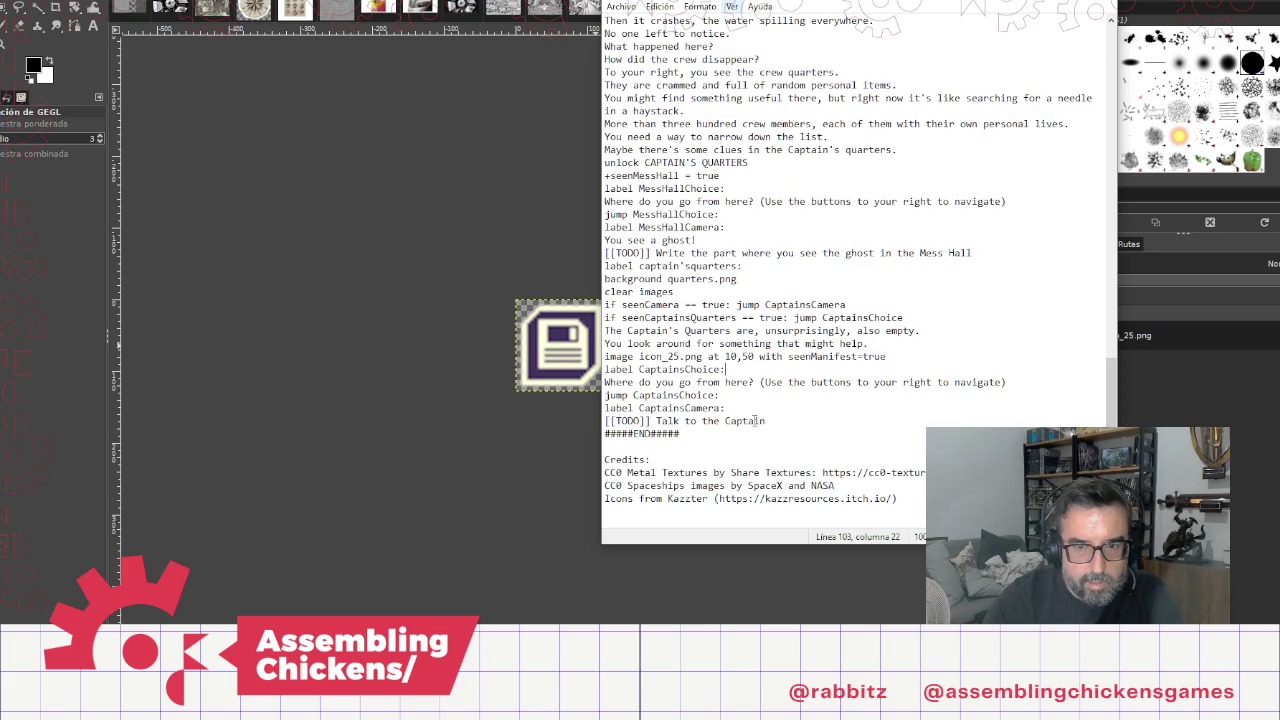
key(Down)
key(Return)
key(ctrl+v)
Step: Rewrite the copied line as 'if seenManifest == true: jump captainsManifest'
click(808, 382)
key(Left)
key(Left)
key(Left)
key(shift+Left)
key(shift+Left)
key(shift+Left)
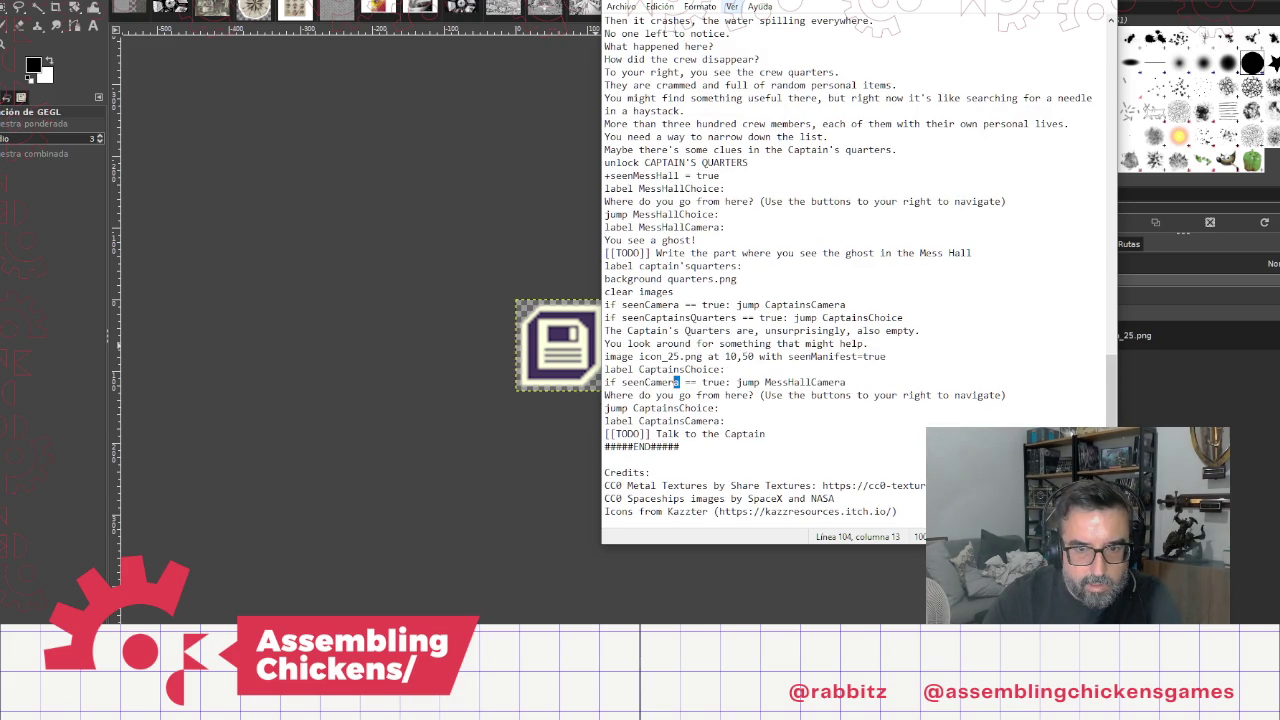
text(Manifes)
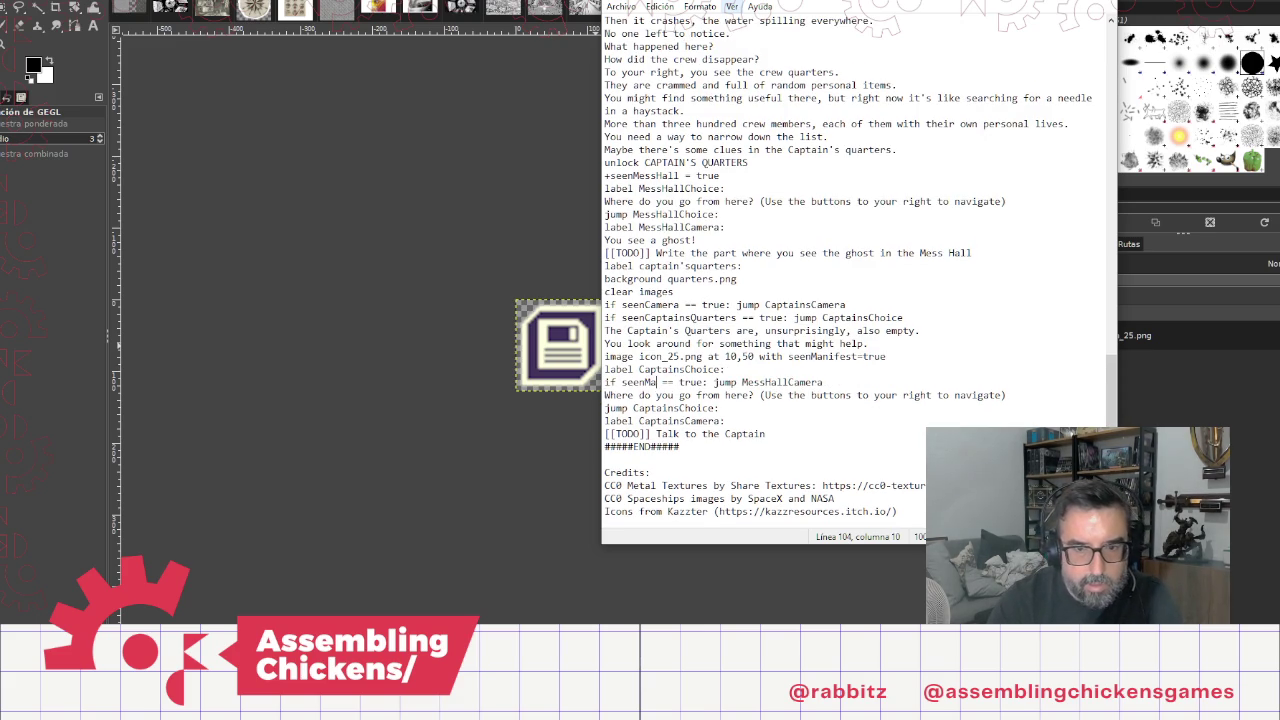
text(t)
key(Right)
key(Right)
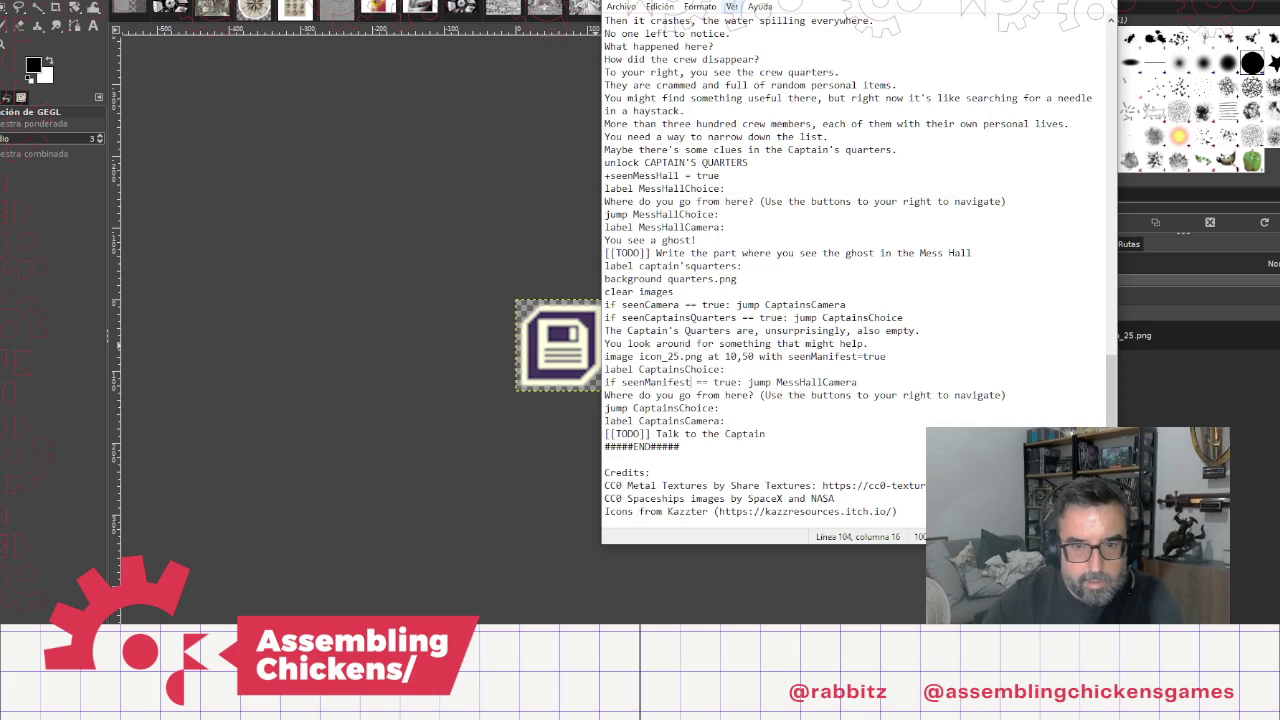
key(shift+Right)
key(shift+Right)
key(shift+Right)
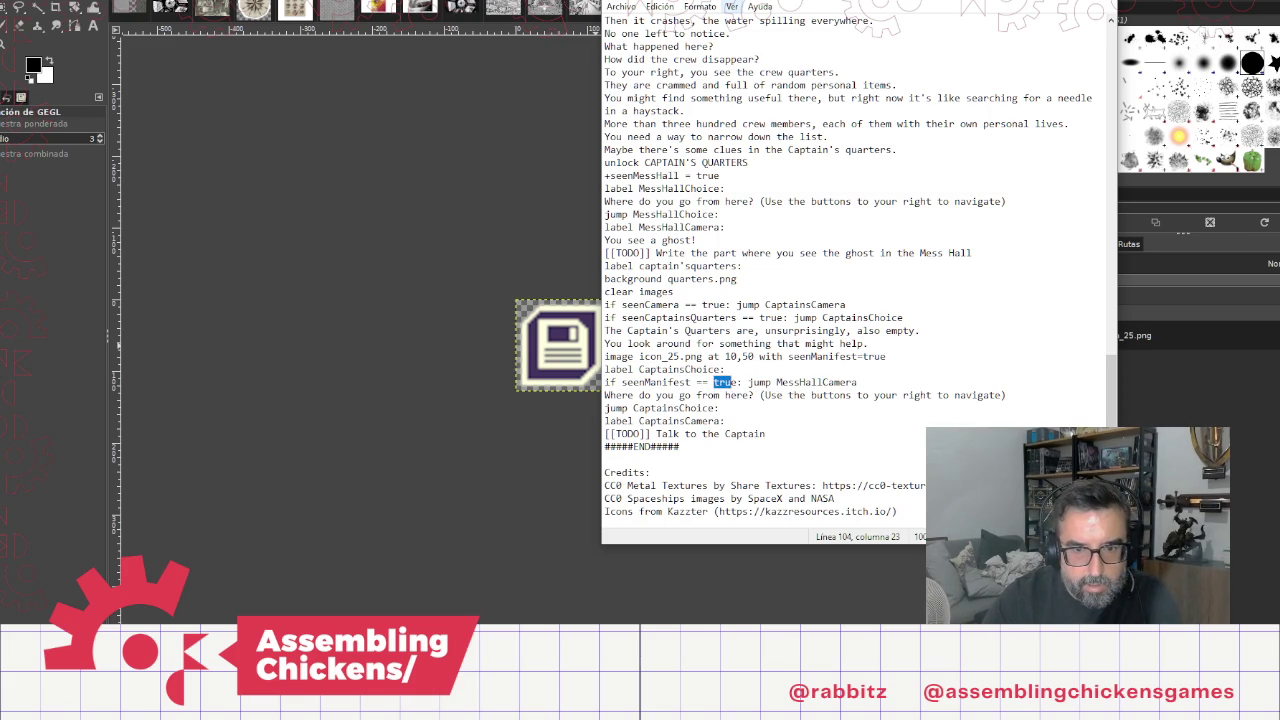
key(BackSpace)
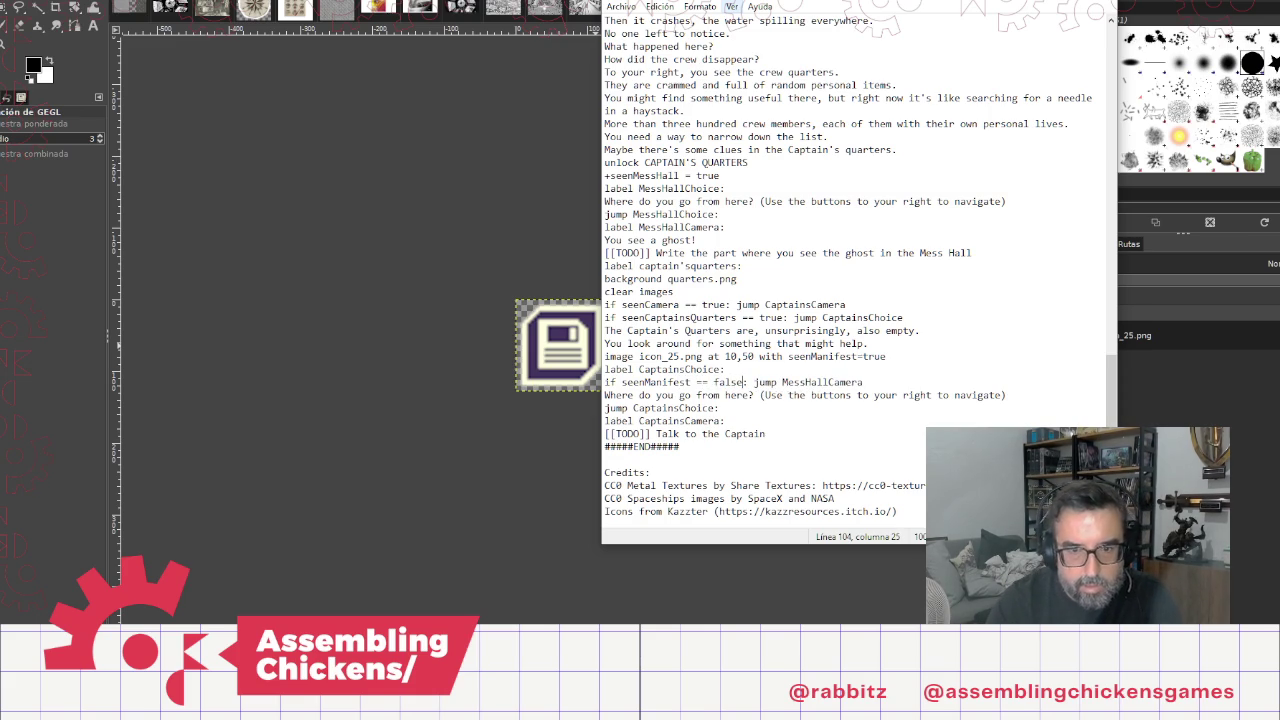
text(t)
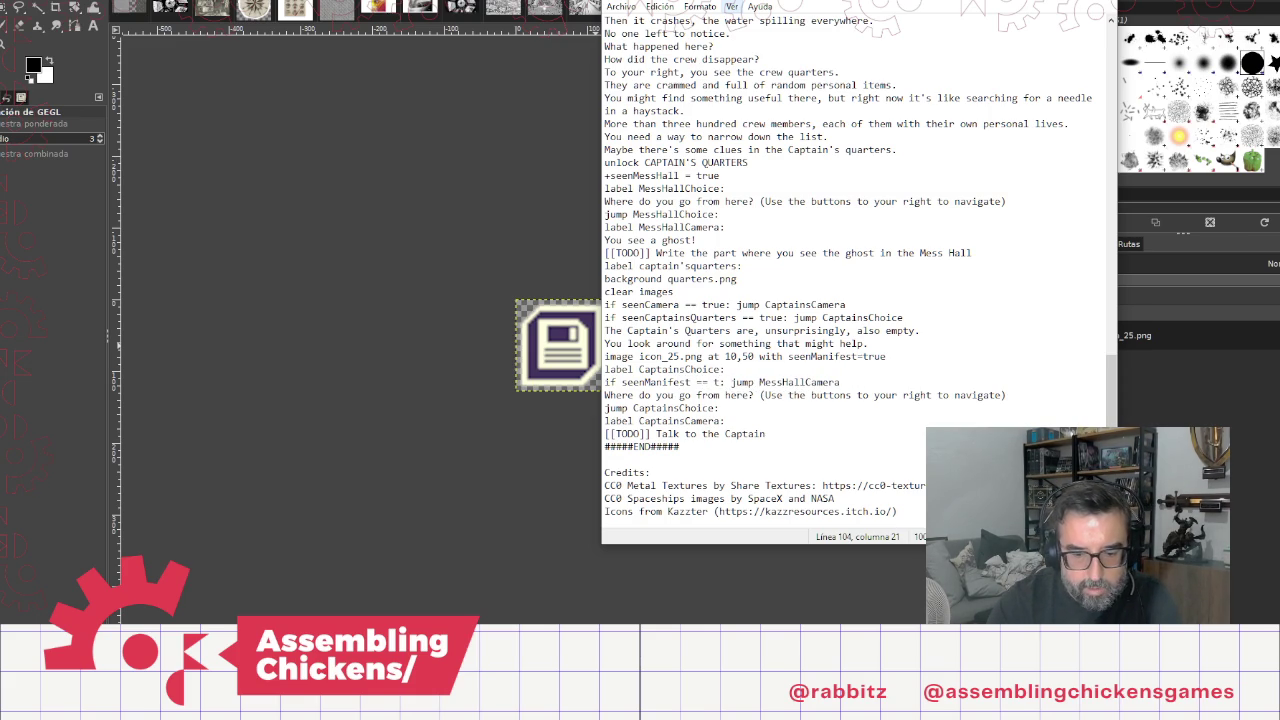
text(rue)
key(End)
key(shift+Left)
key(shift+Left)
key(shift+Left)
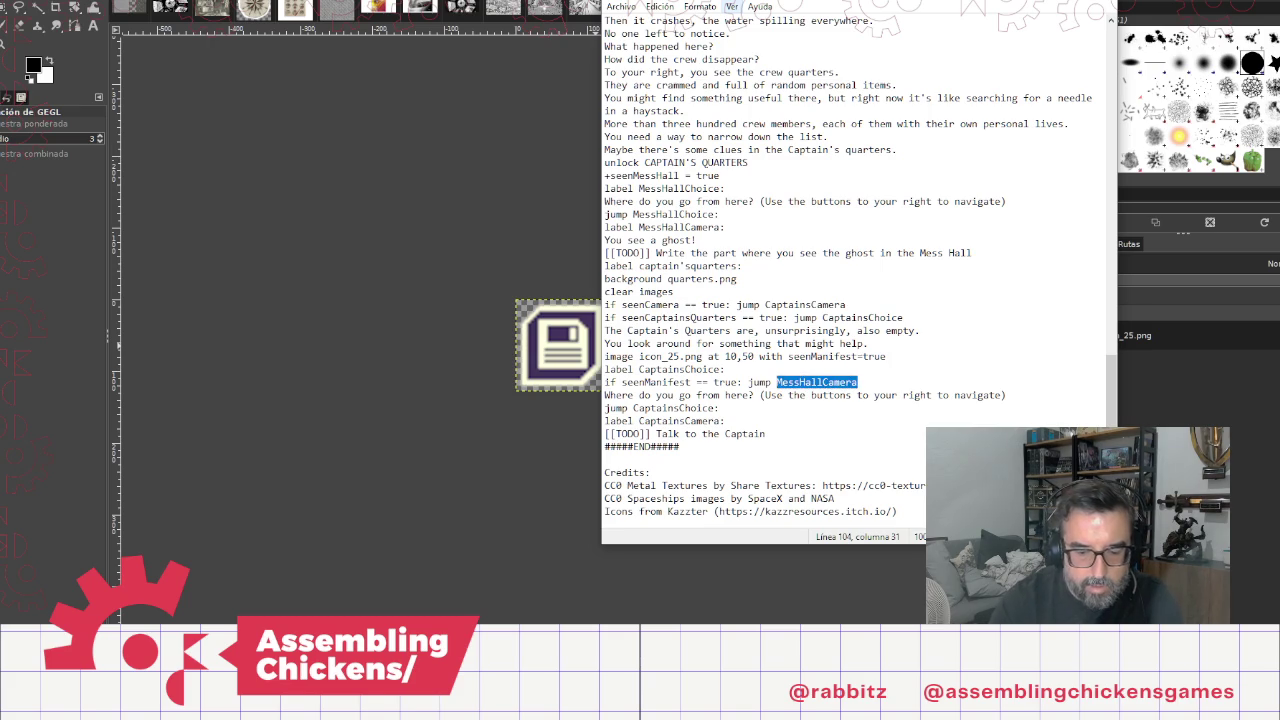
text(cap)
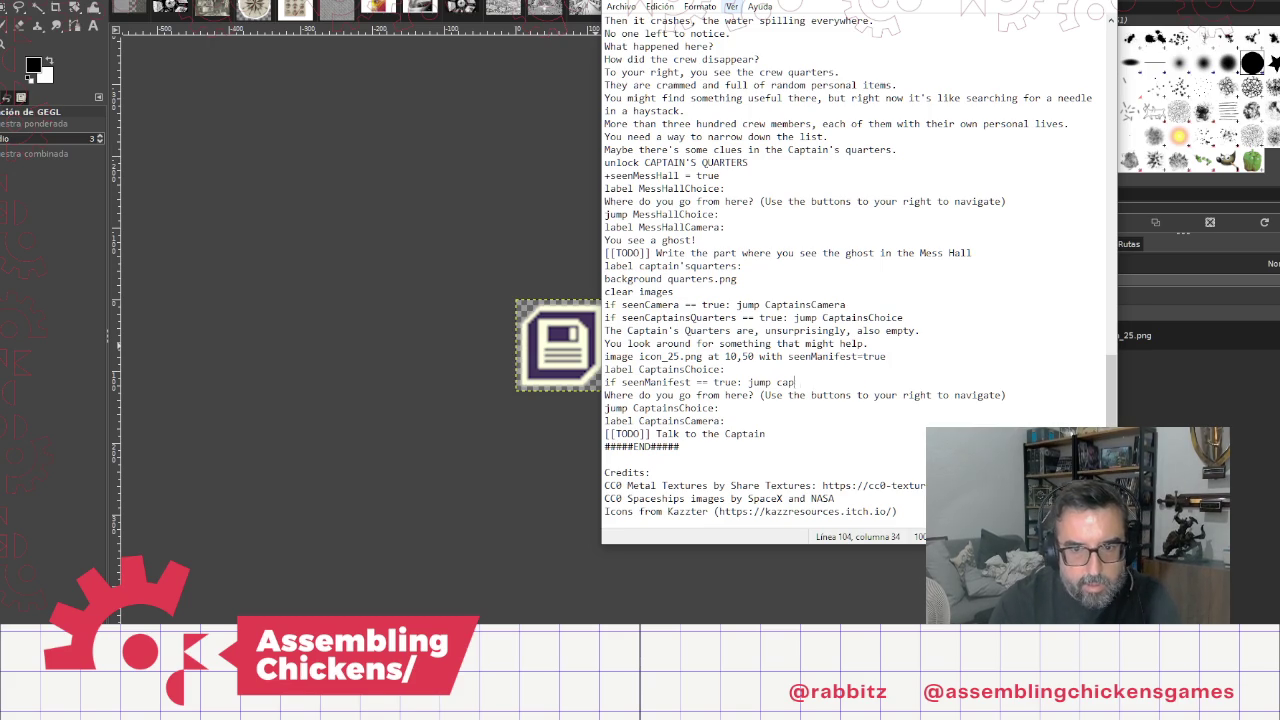
text(tainsMa)
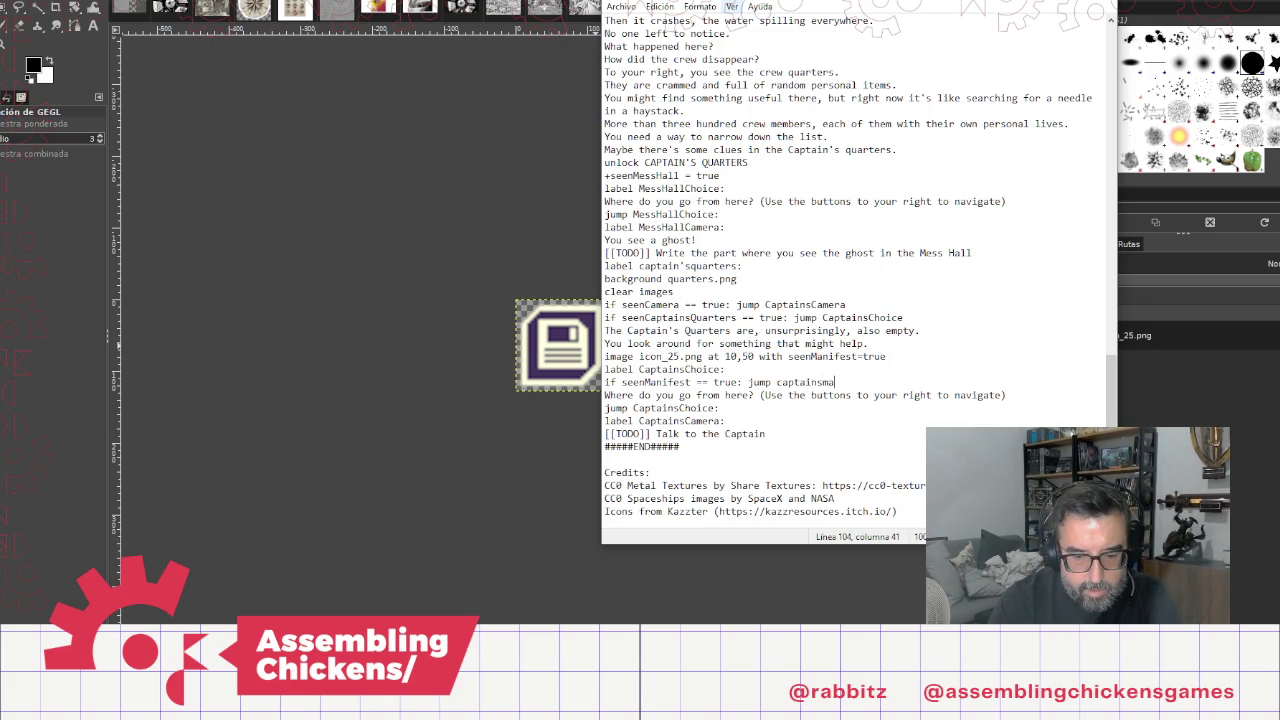
text(nifest)
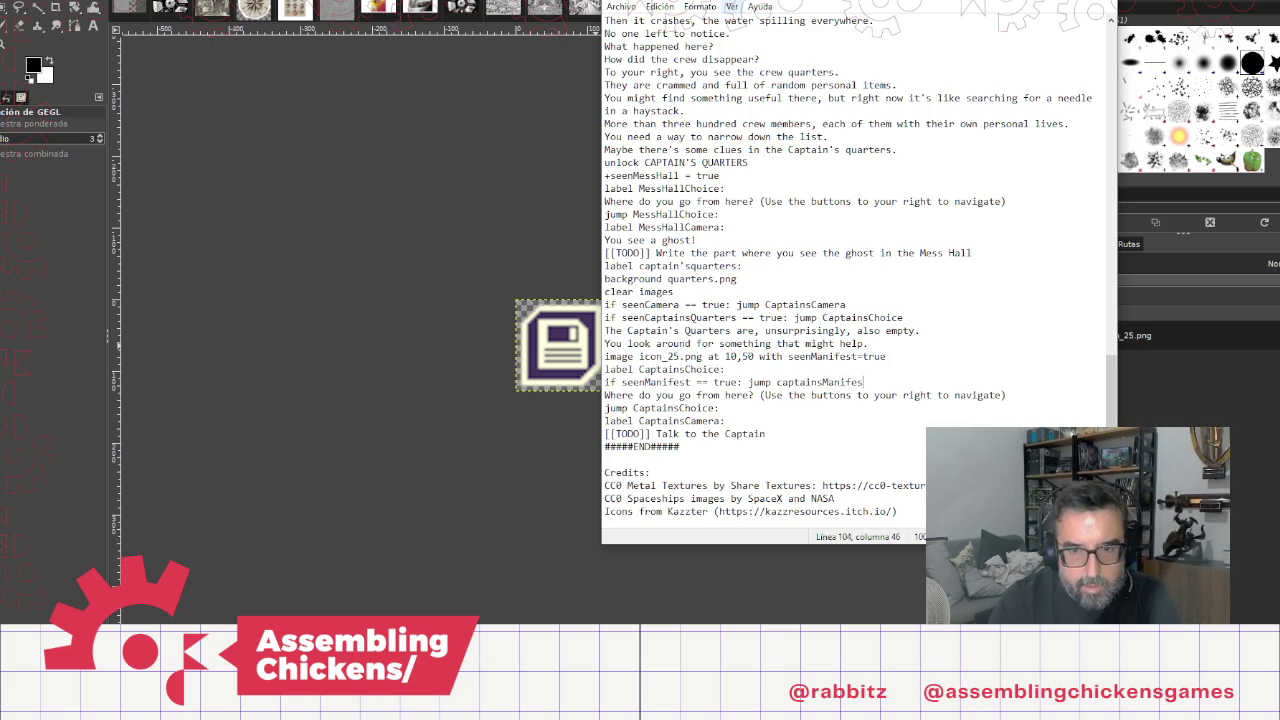
key(Up)
key(Up)
key(Up)
Step: Add 'The computer screen welcomes you, still logged in.' after the '...might help.' line
key(End)
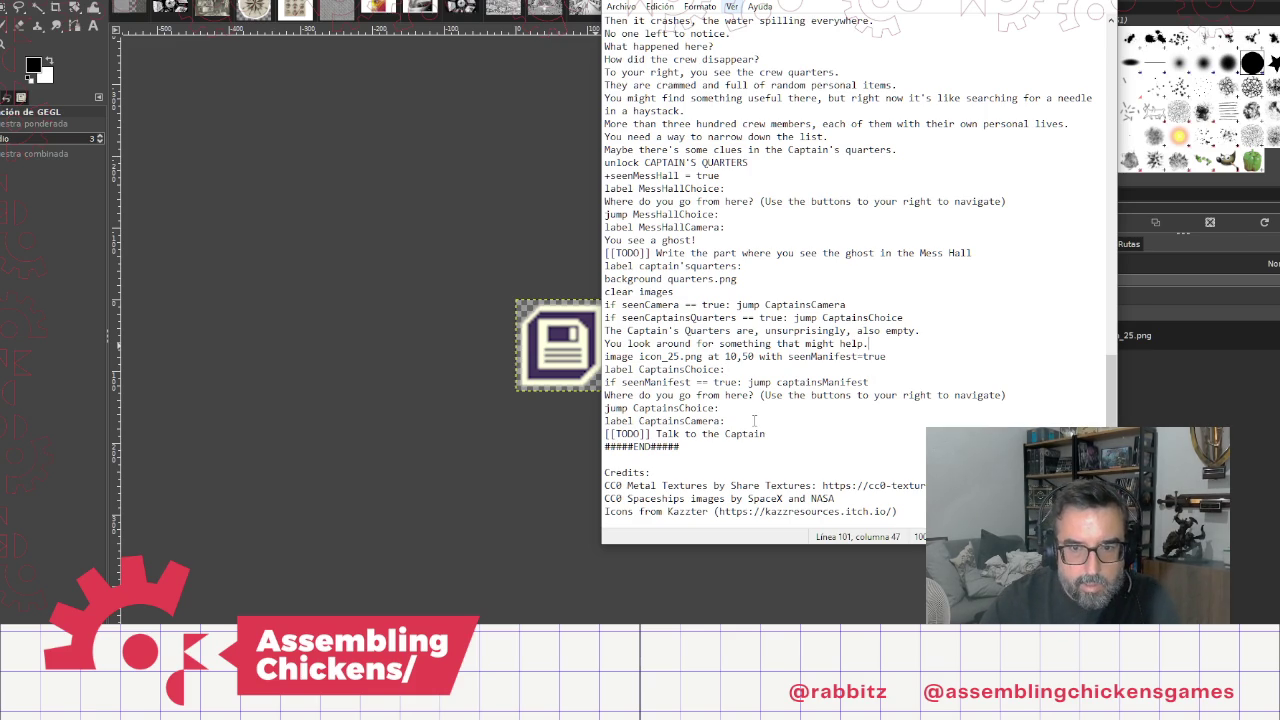
key(Return)
text(The )
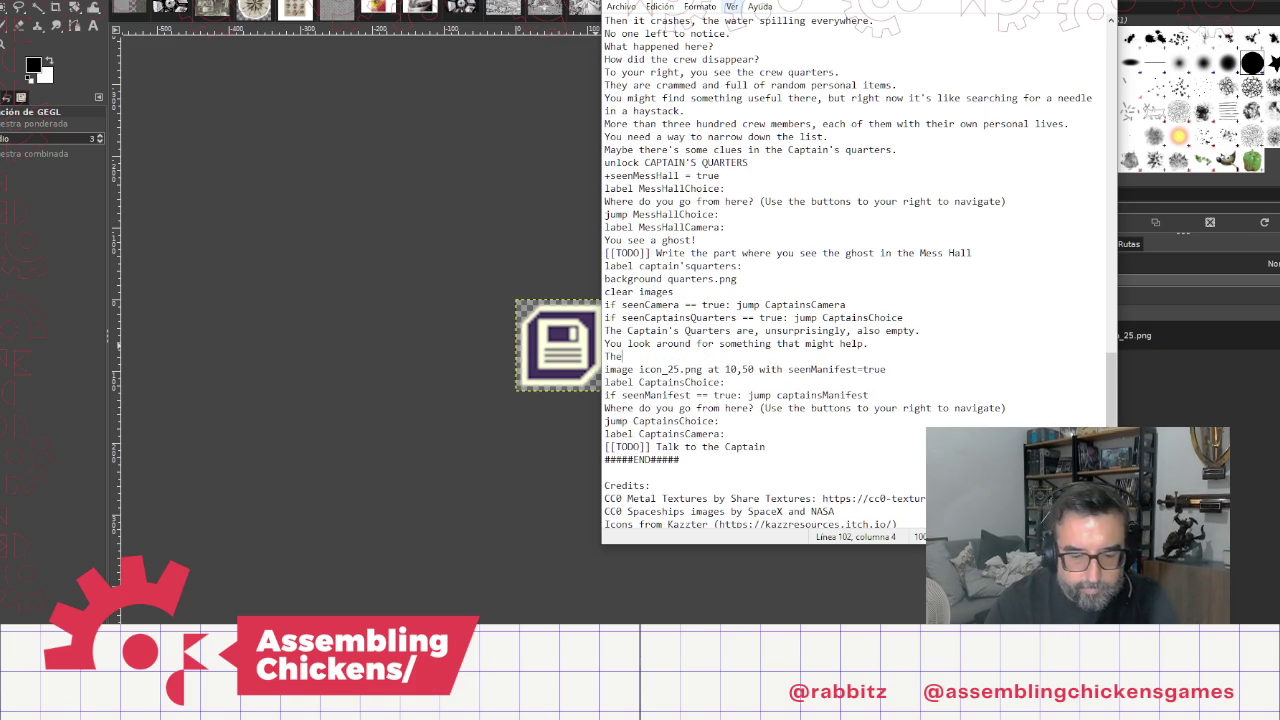
text(compu)
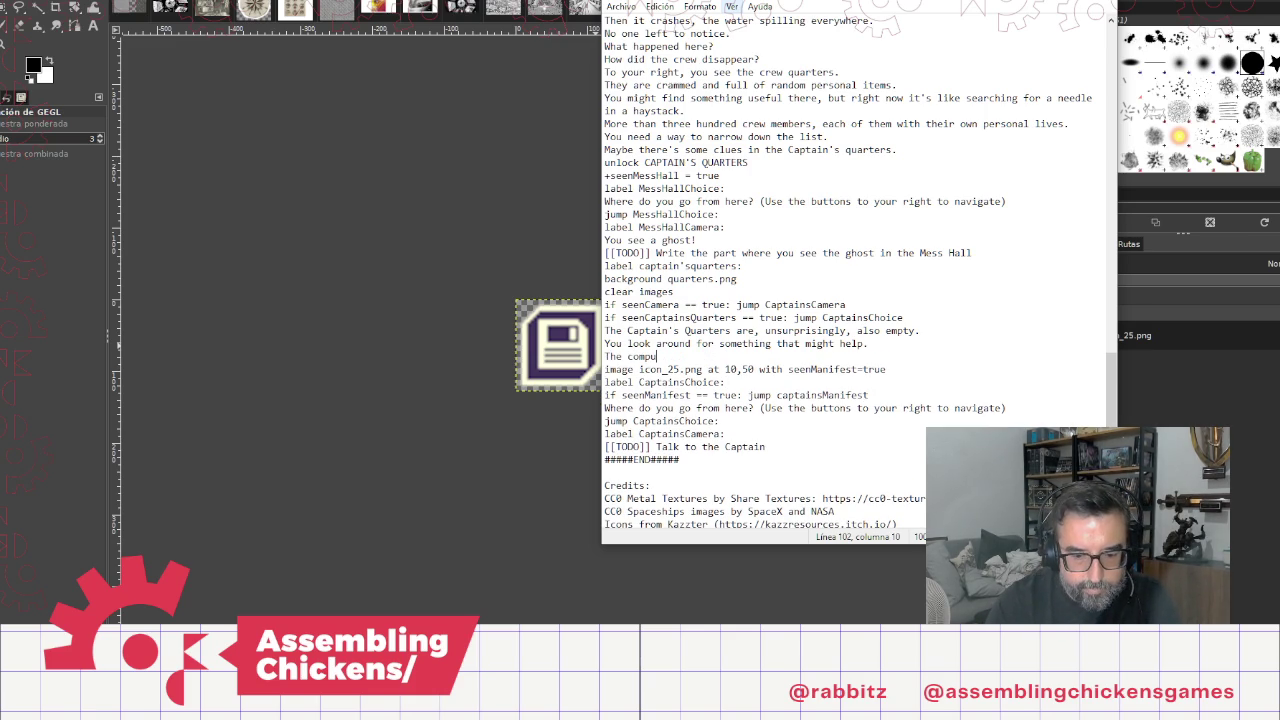
text(ter flash)
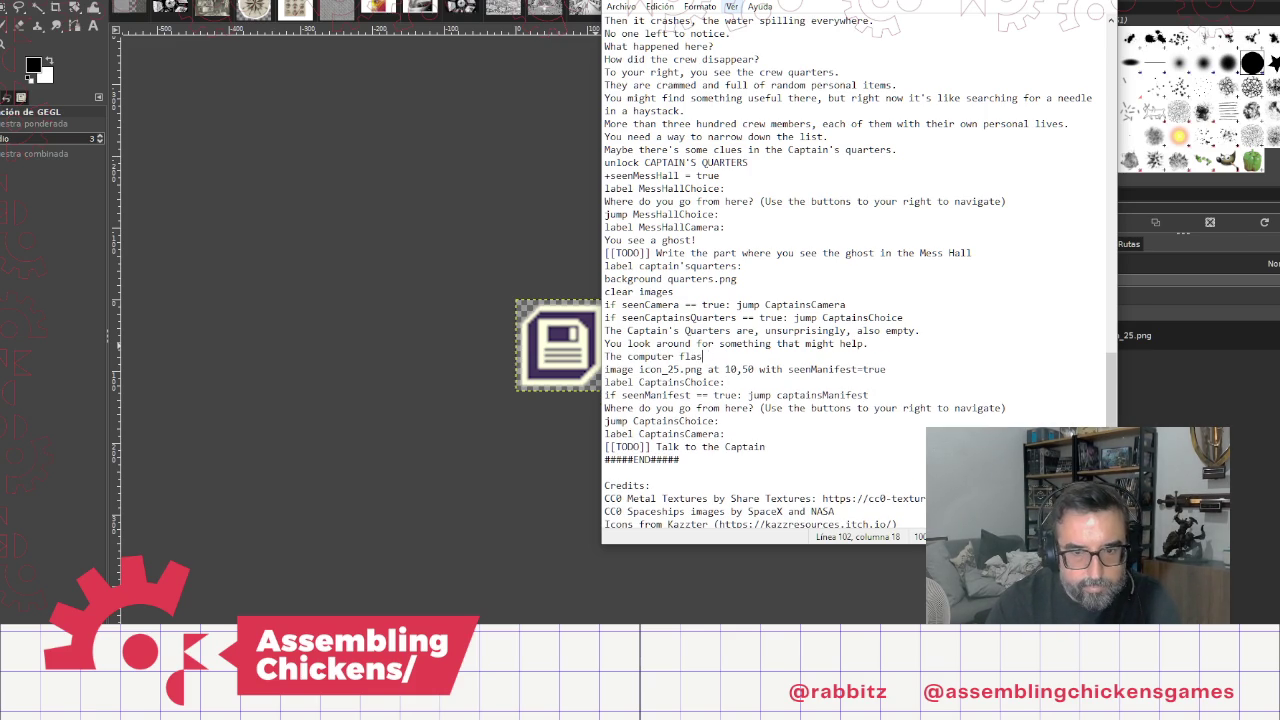
text(es a)
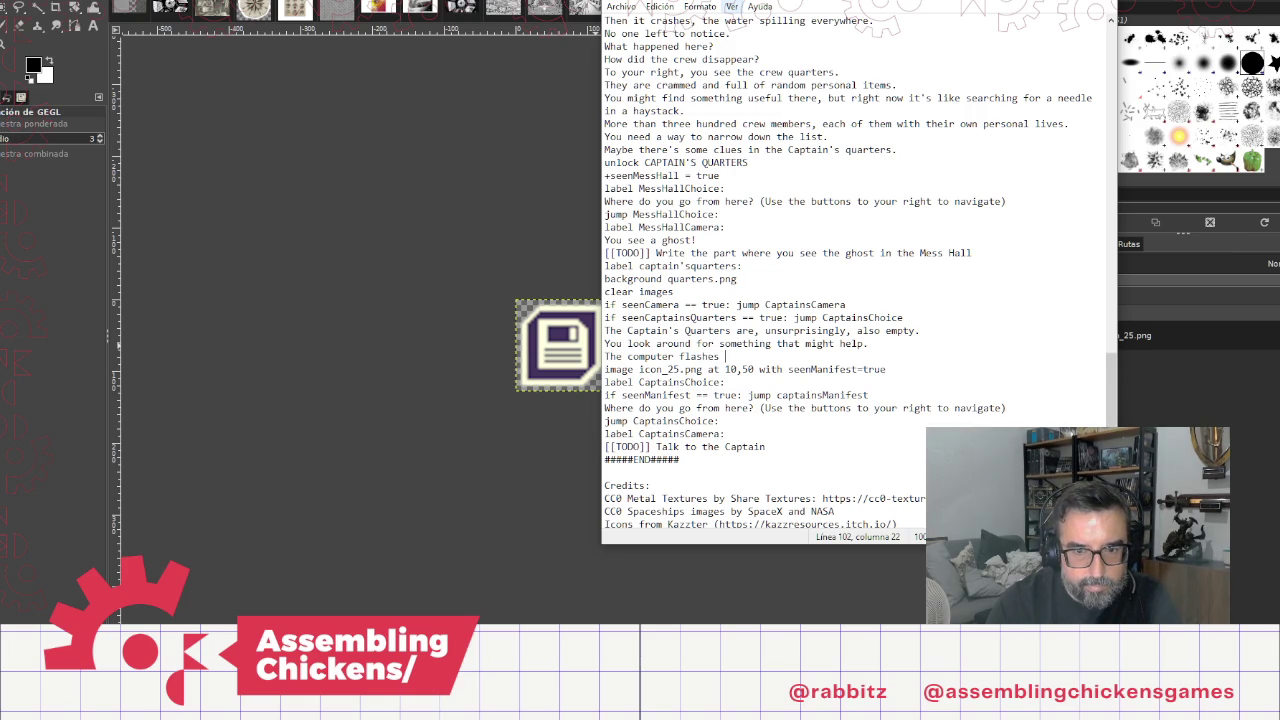
key(BackSpace)
key(BackSpace)
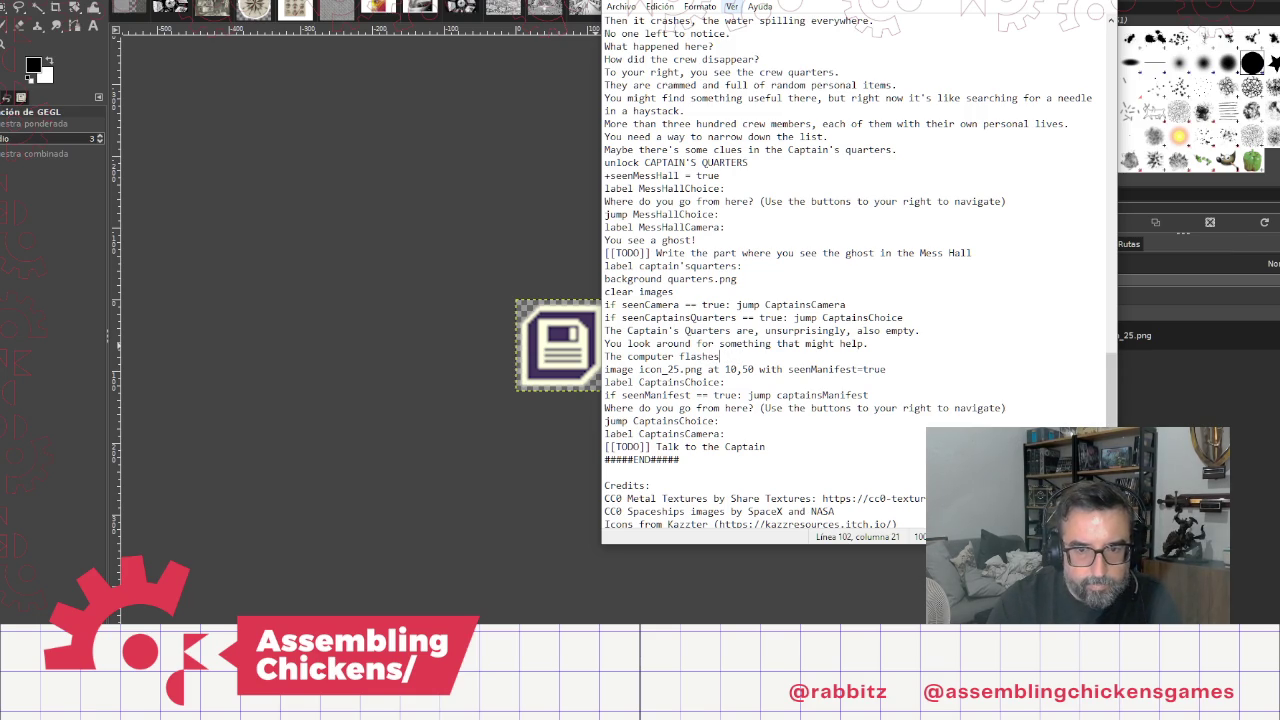
key(BackSpace)
key(BackSpace)
key(BackSpace)
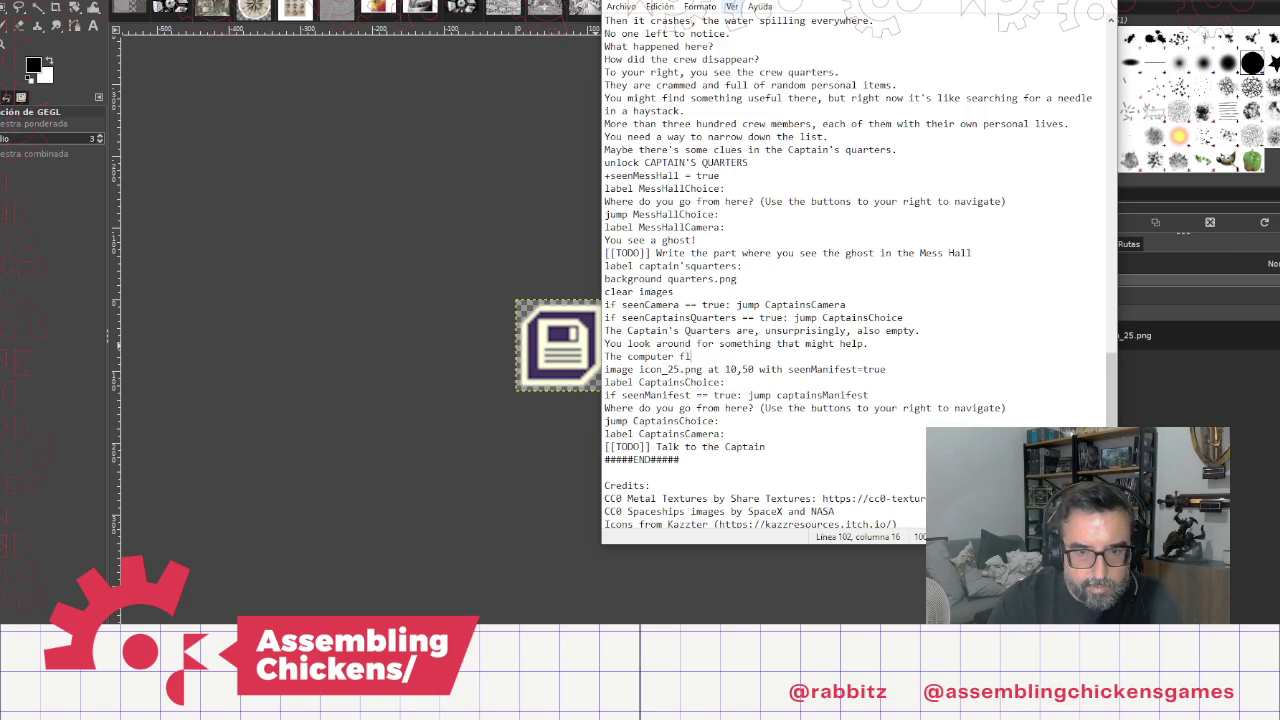
text(screen )
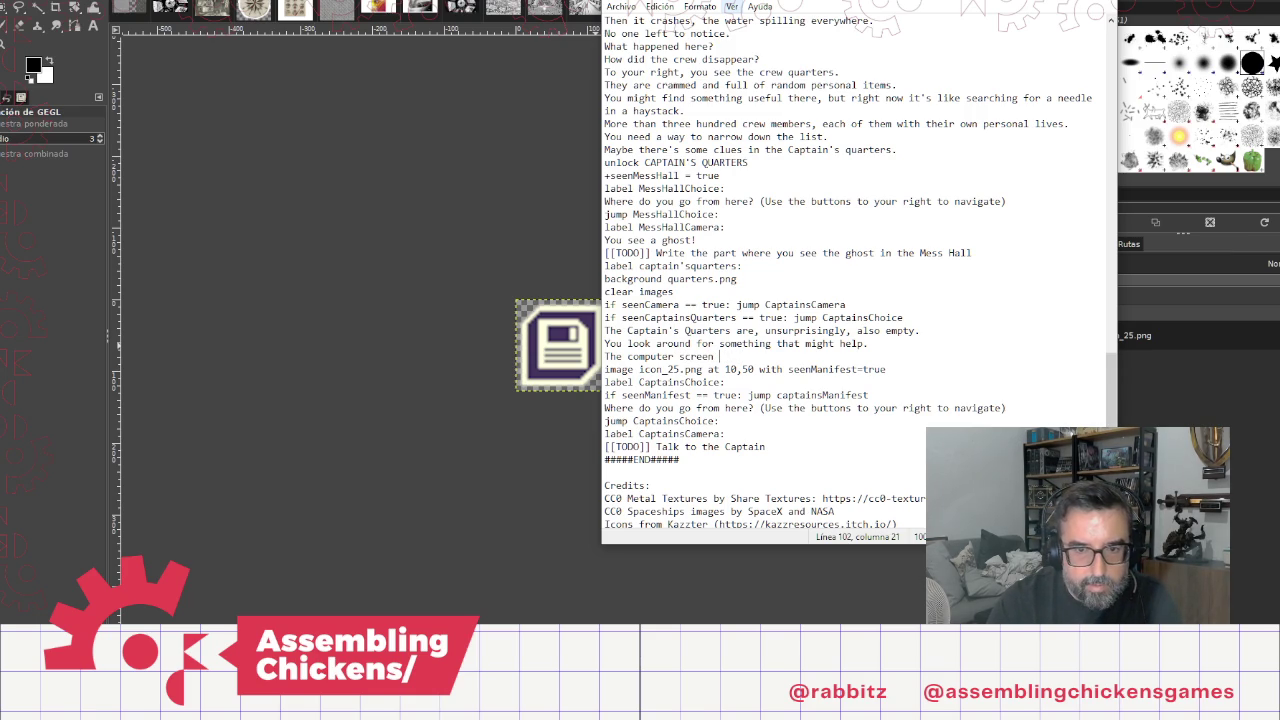
text(welcoms)
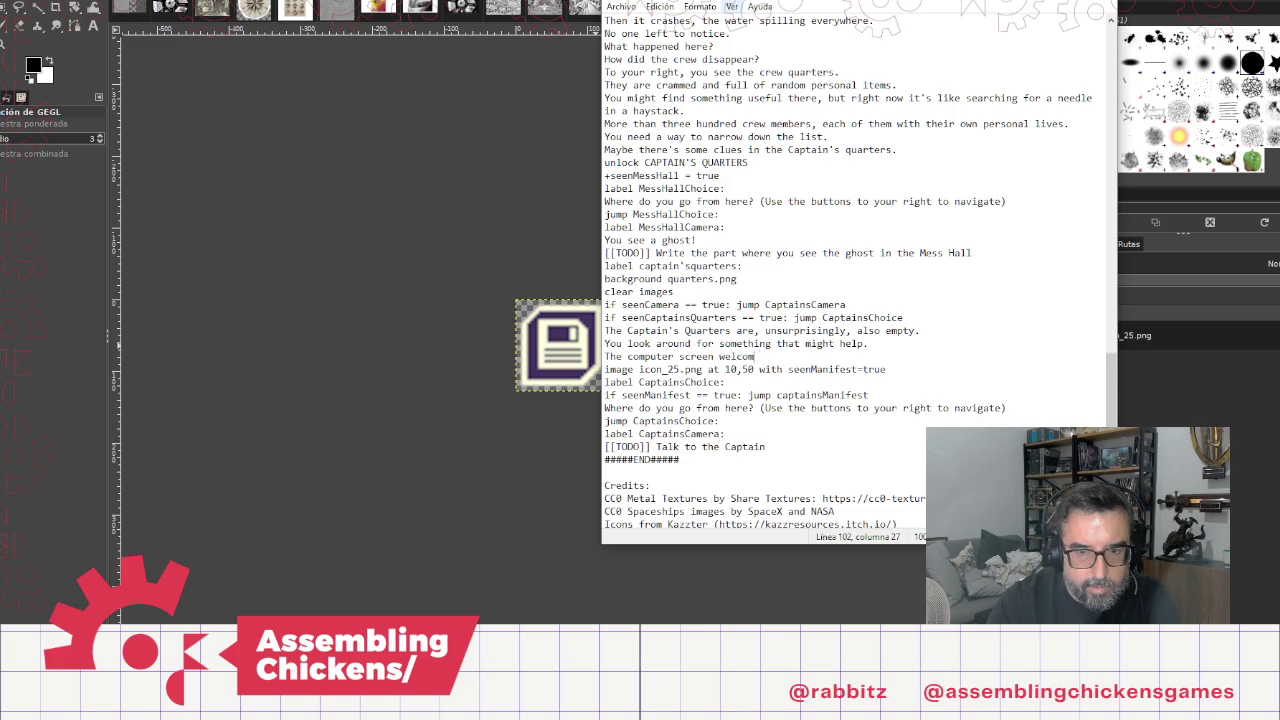
key(BackSpace)
key(BackSpace)
text(es y)
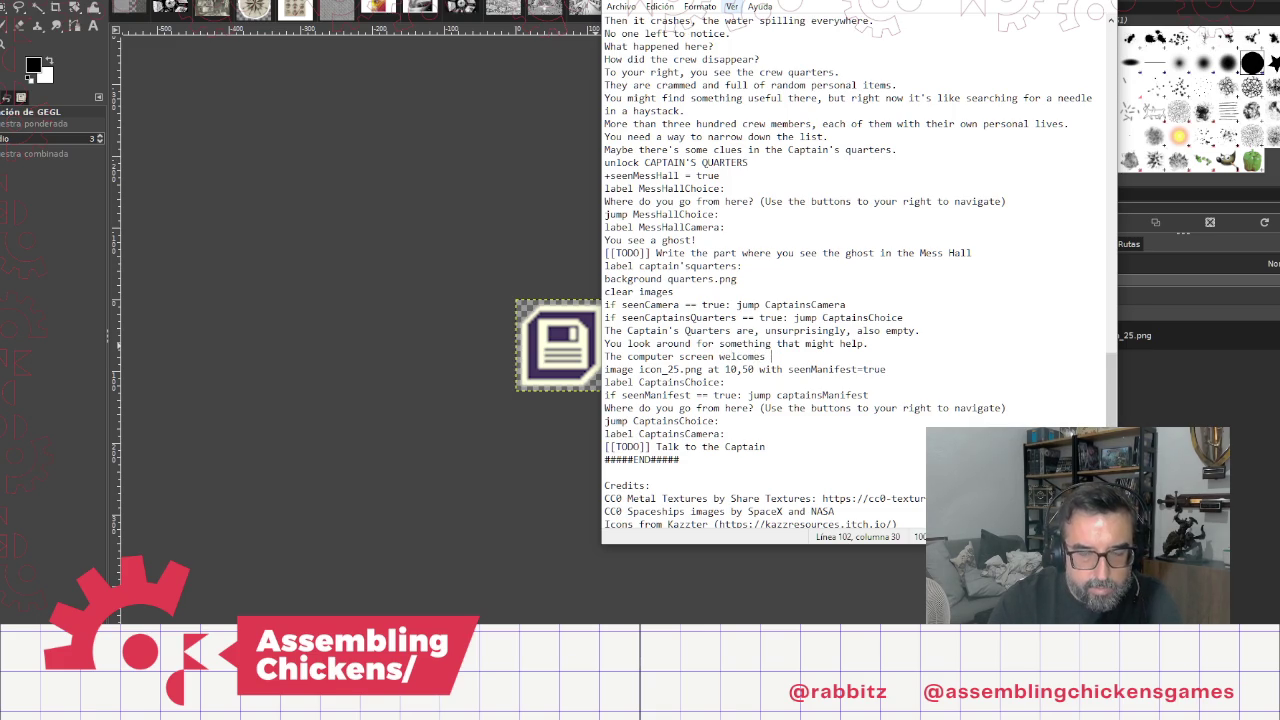
text(ou)
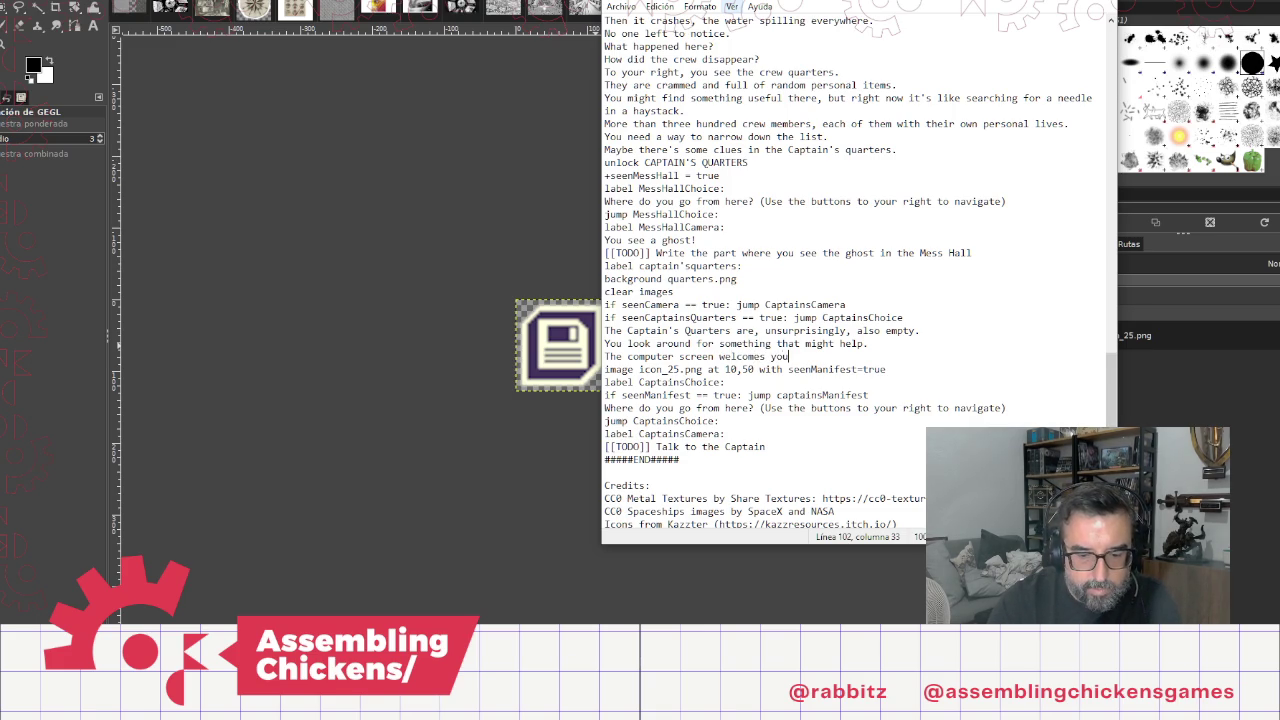
text(, still)
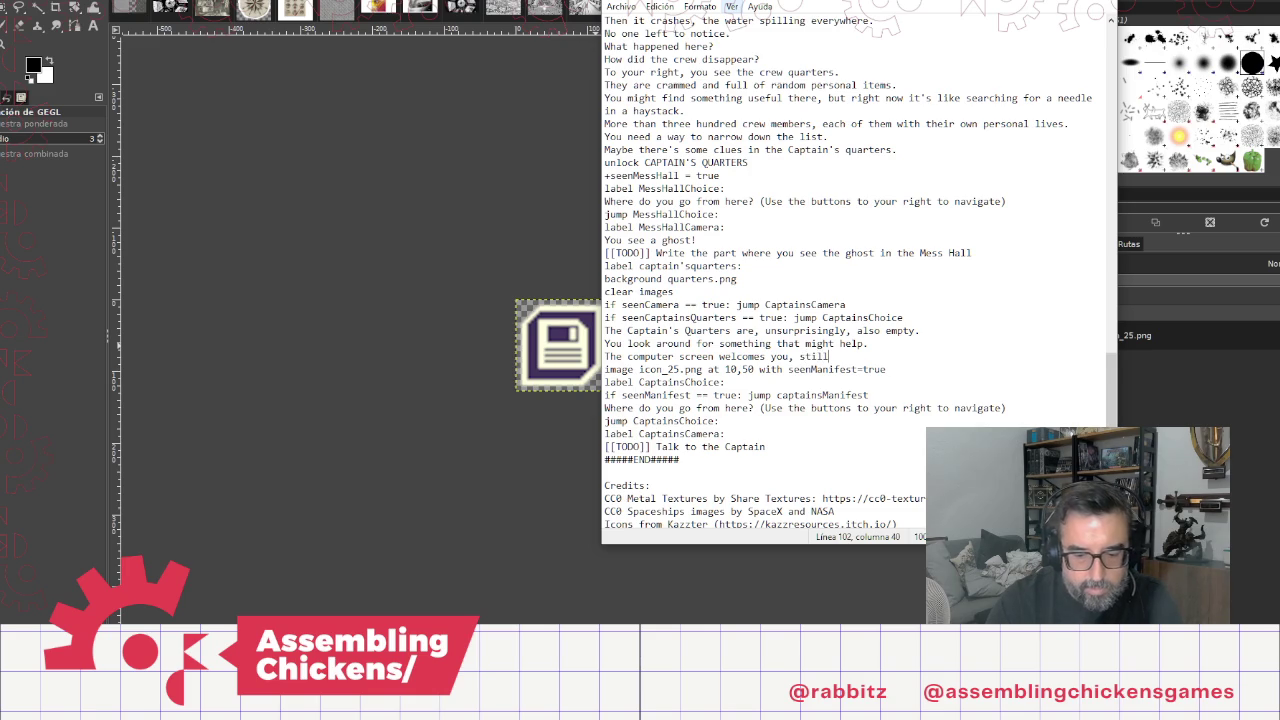
text( logged in.)
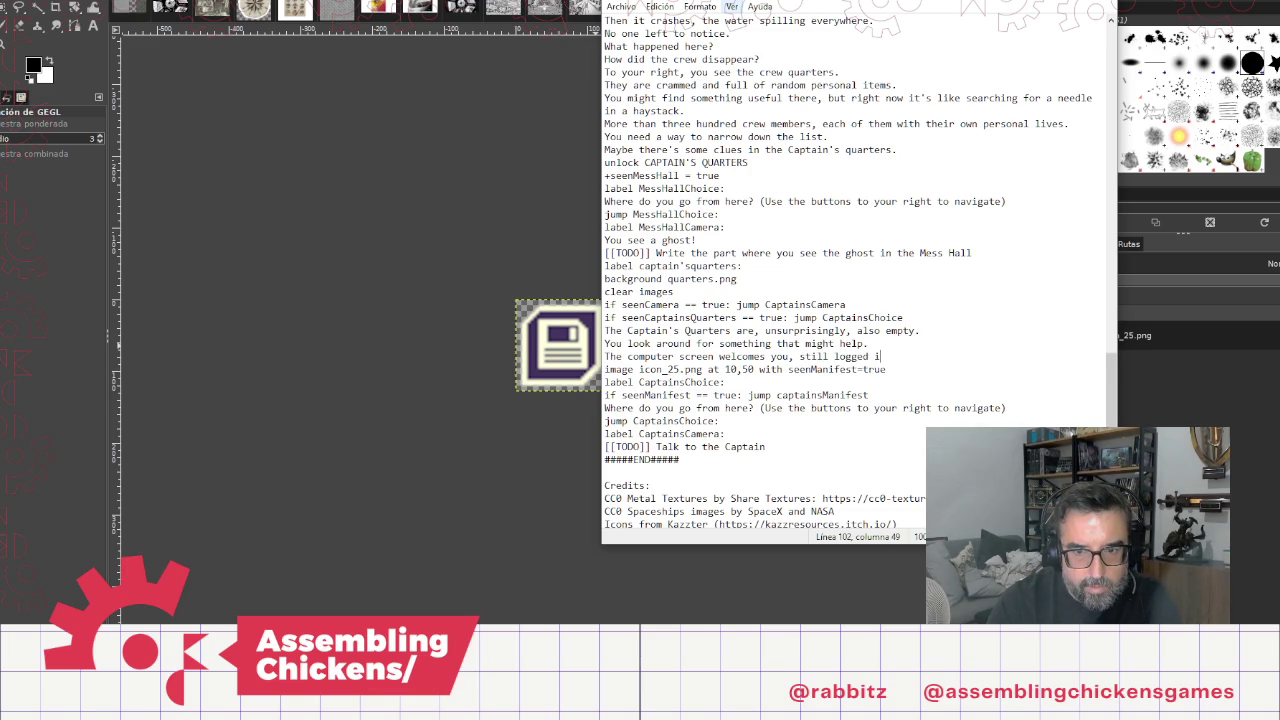
Step: Insert a blank line before label CaptainsChoice
key(Down)
key(Down)
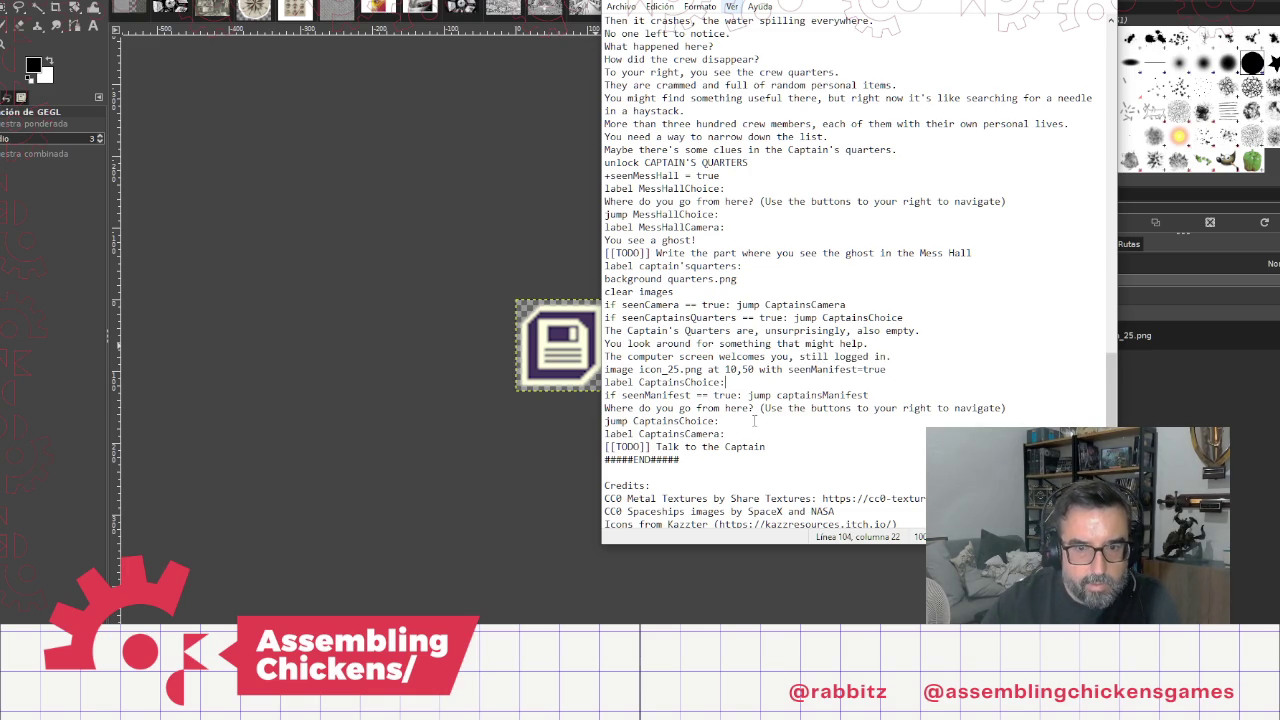
key(Down)
key(End)
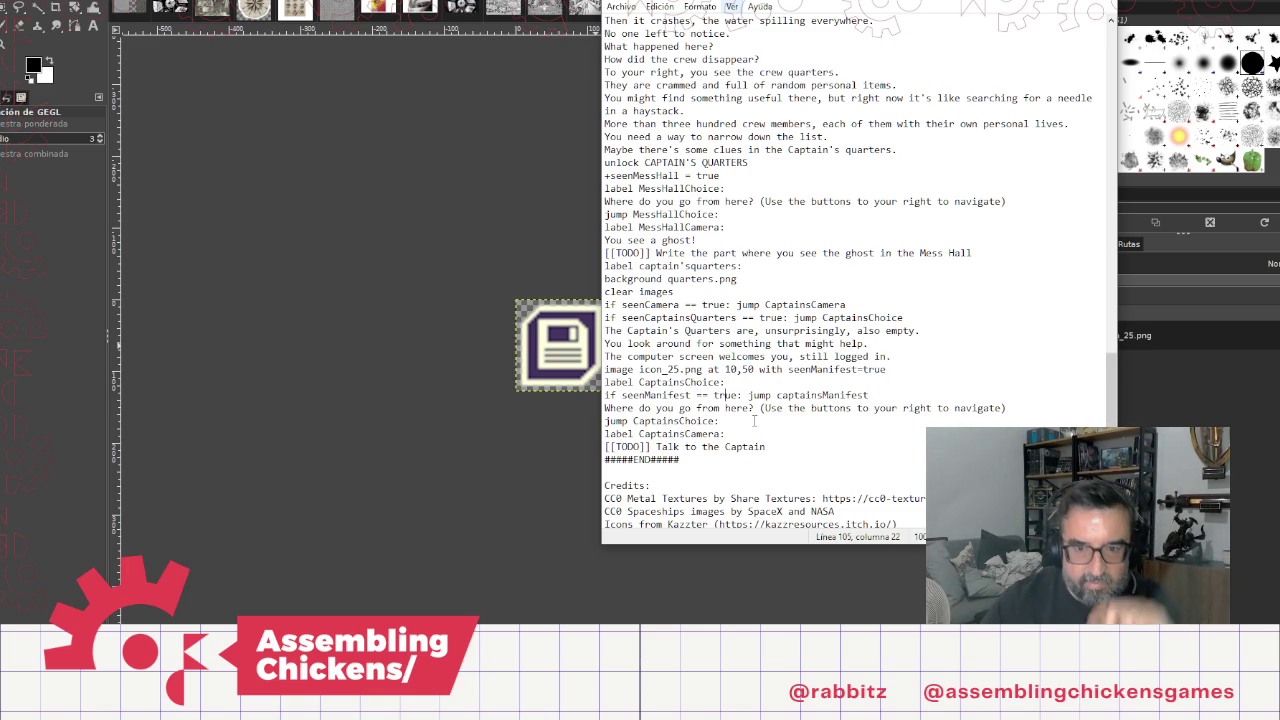
key(Up)
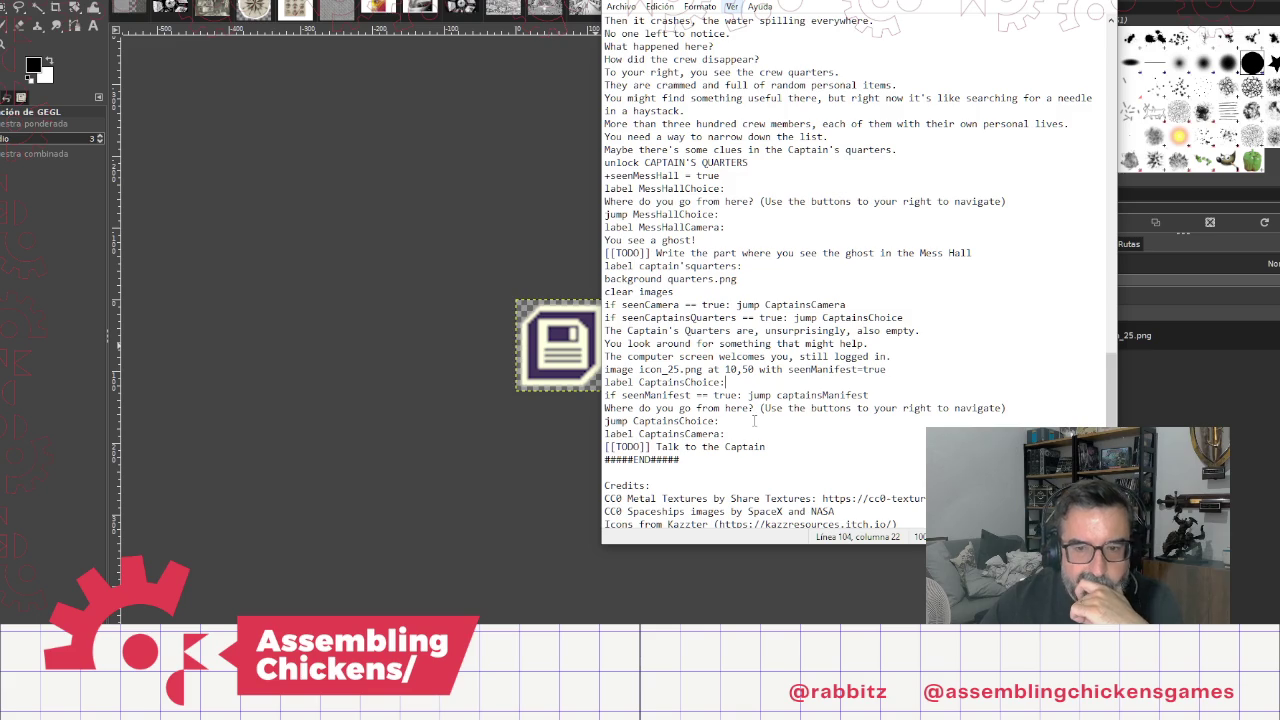
key(Up)
key(End)
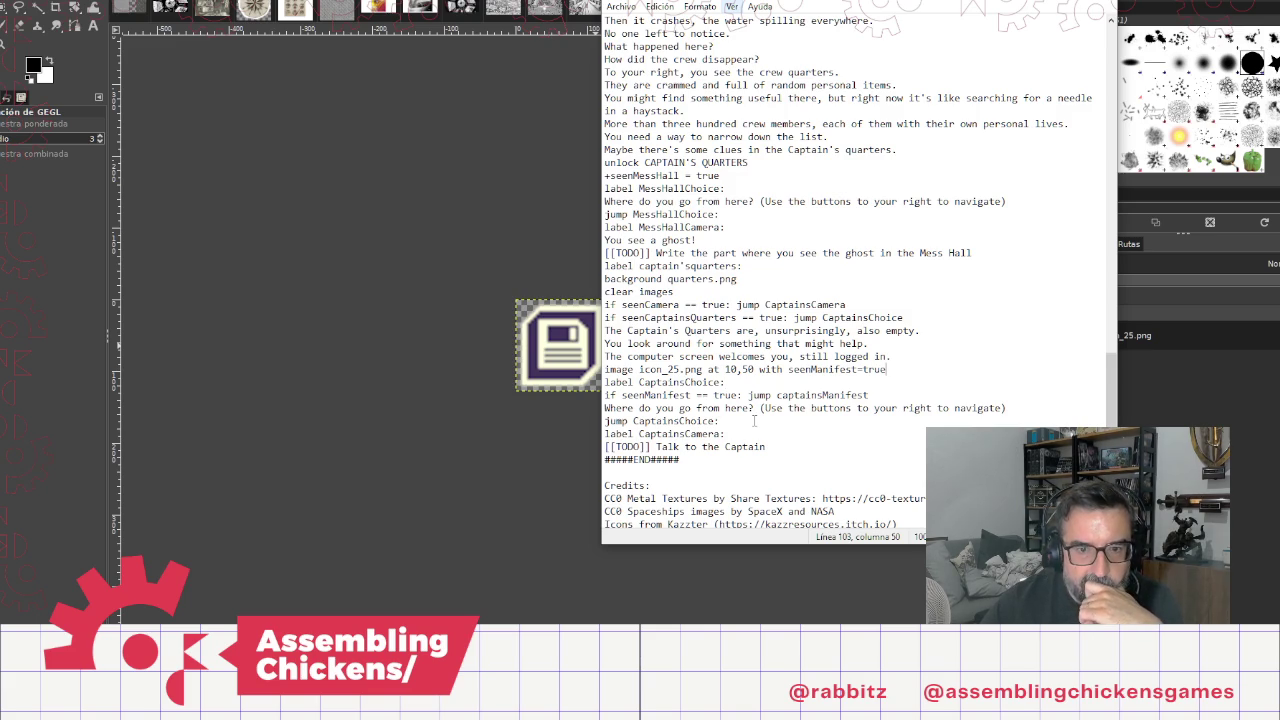
key(Return)
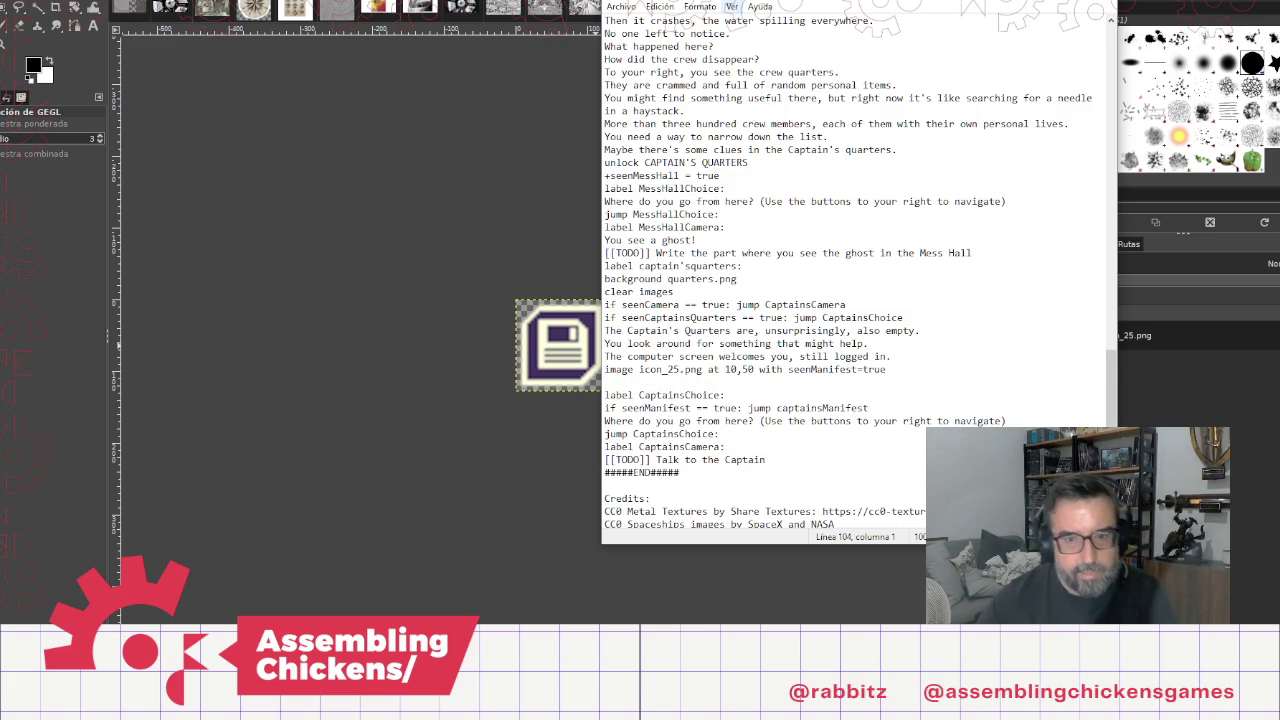
Step: Create a 'label captainsManifest:' line below jump CaptainsChoice
text(label)
key(shift+Home)
key(BackSpace)
key(BackSpace)
click(724, 408)
key(Return)
text(label)
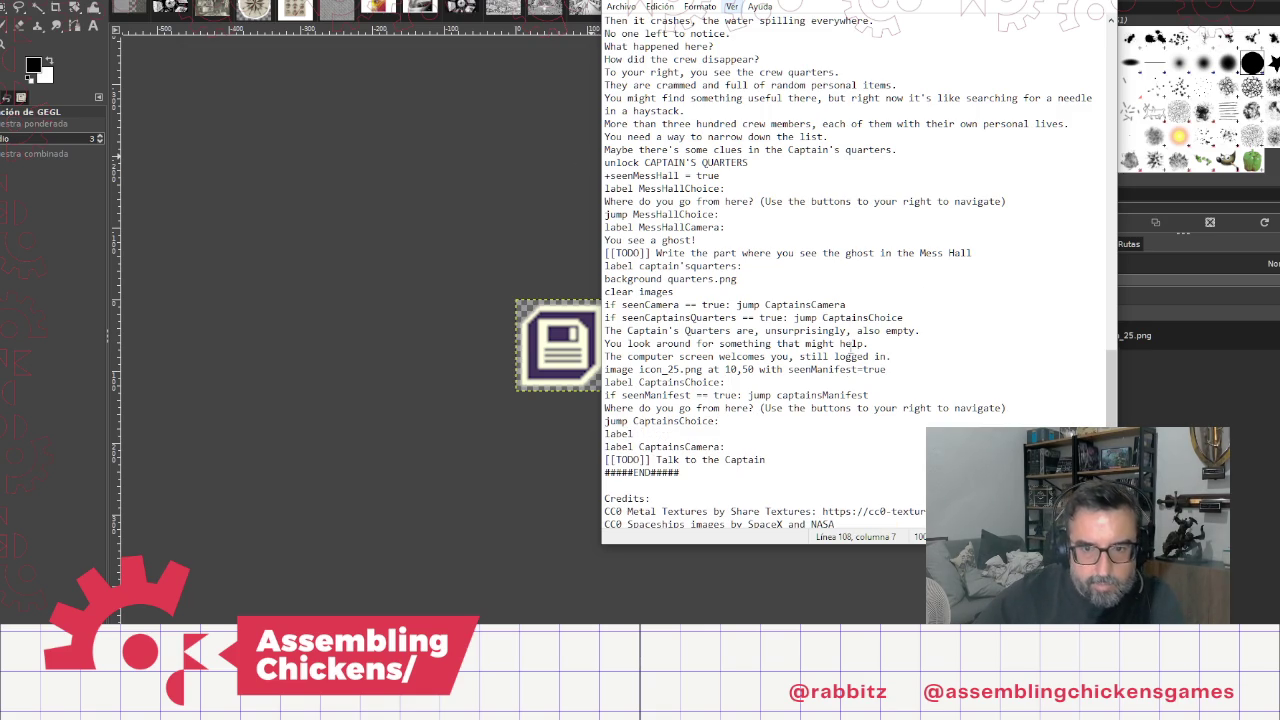
double_click(845, 395)
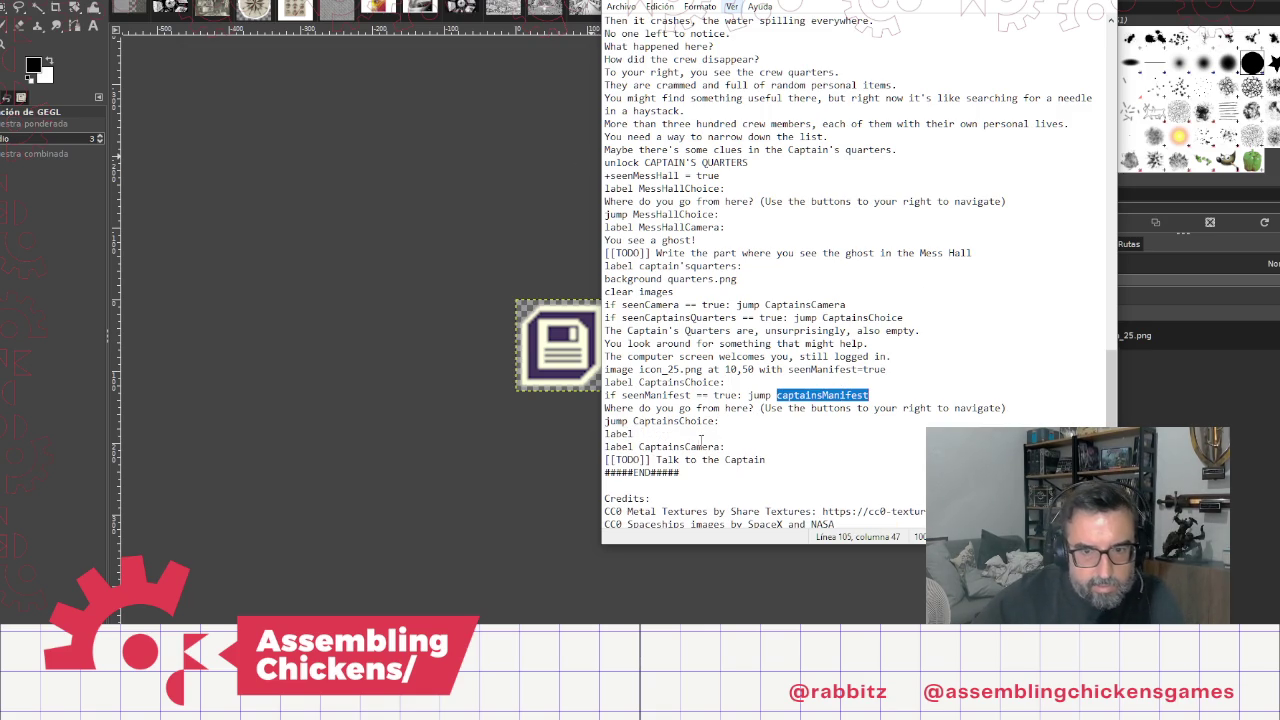
key(ctrl+c)
click(684, 433)
key(ctrl+v)
text(:)
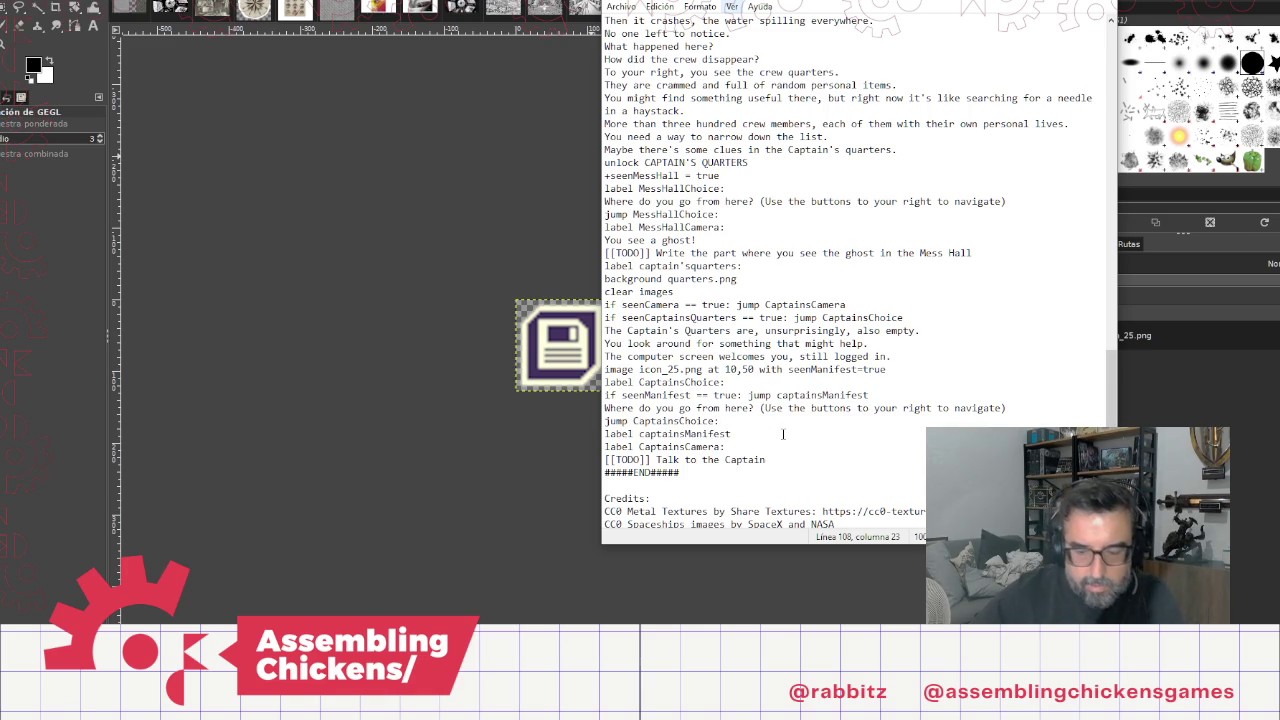
Step: Start the narration under the new label with the words 'As you'
key(Return)
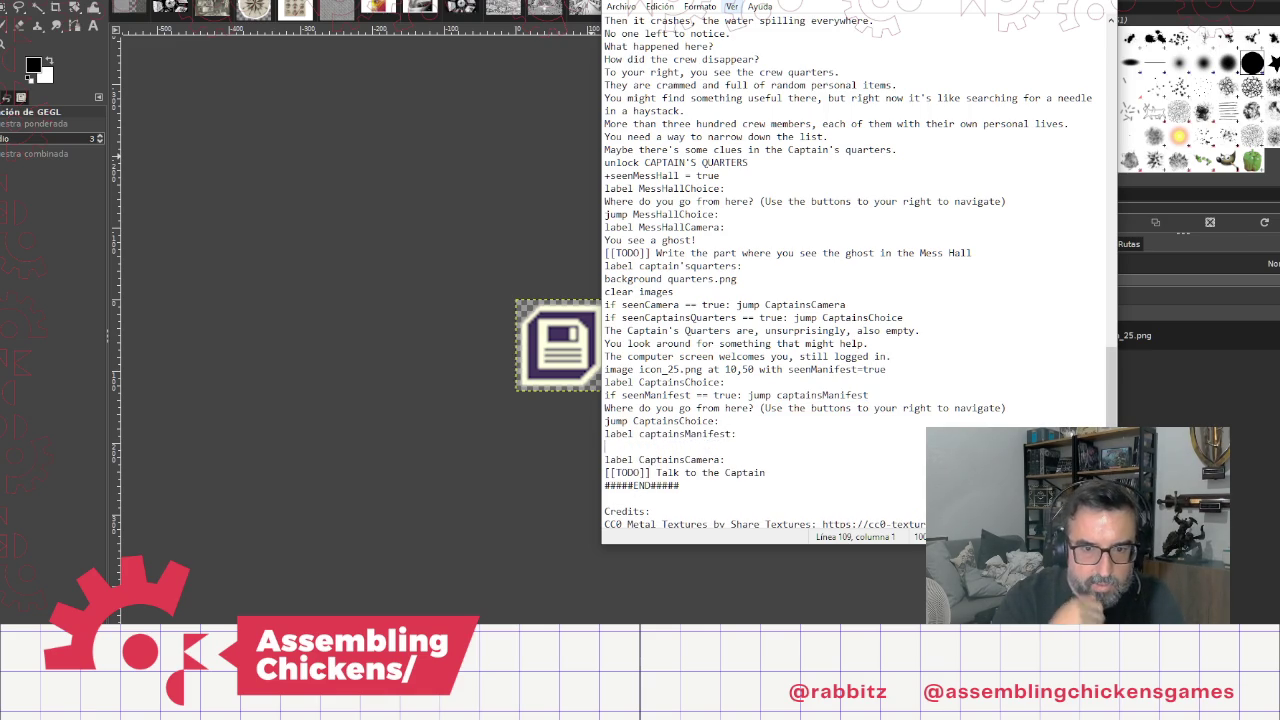
text(As you log)
key(BackSpace)
key(BackSpace)
key(BackSpace)
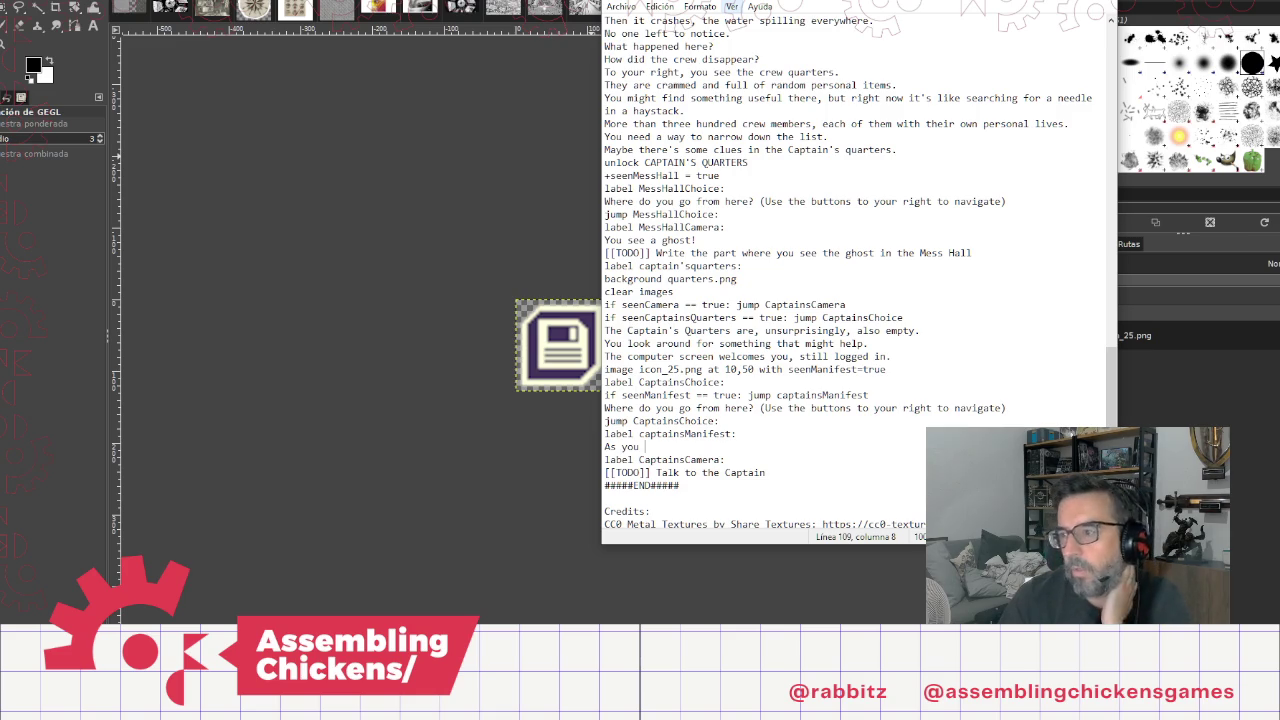
Step: Complete 'As you lean forward, you see several options to click on' and start a Captain's Log line
text(lean forward, you see several )
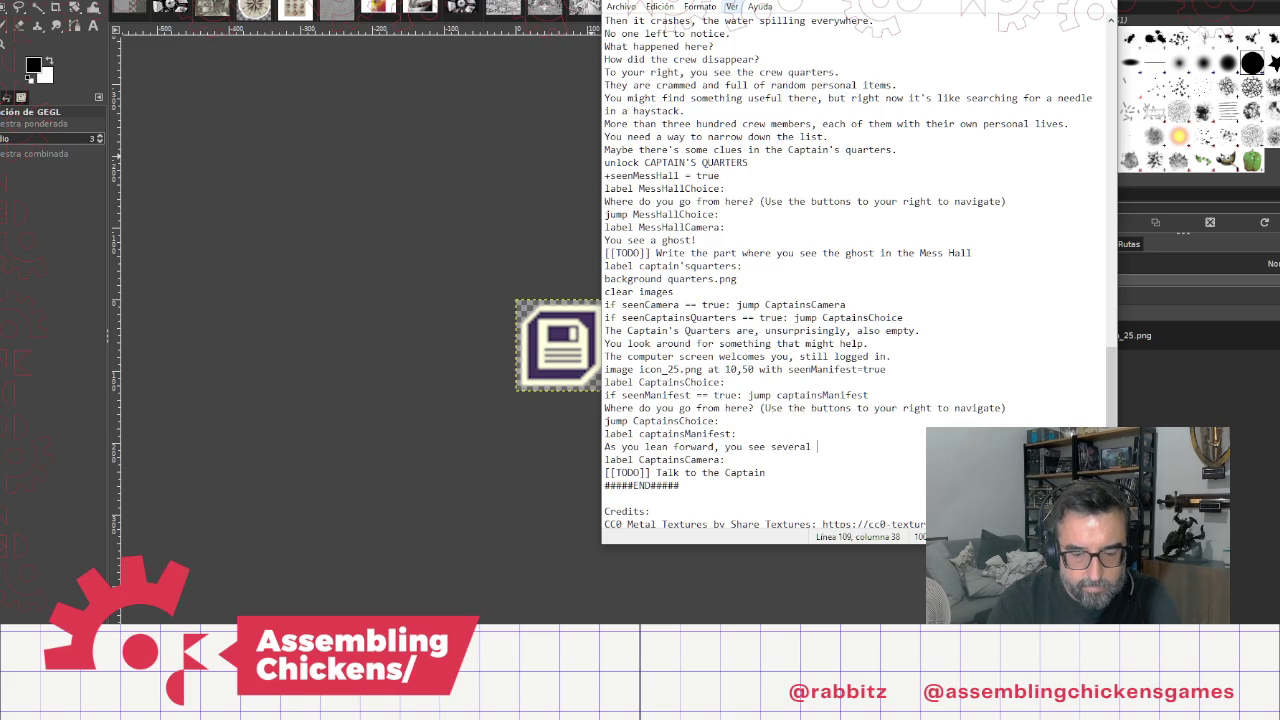
text(options )
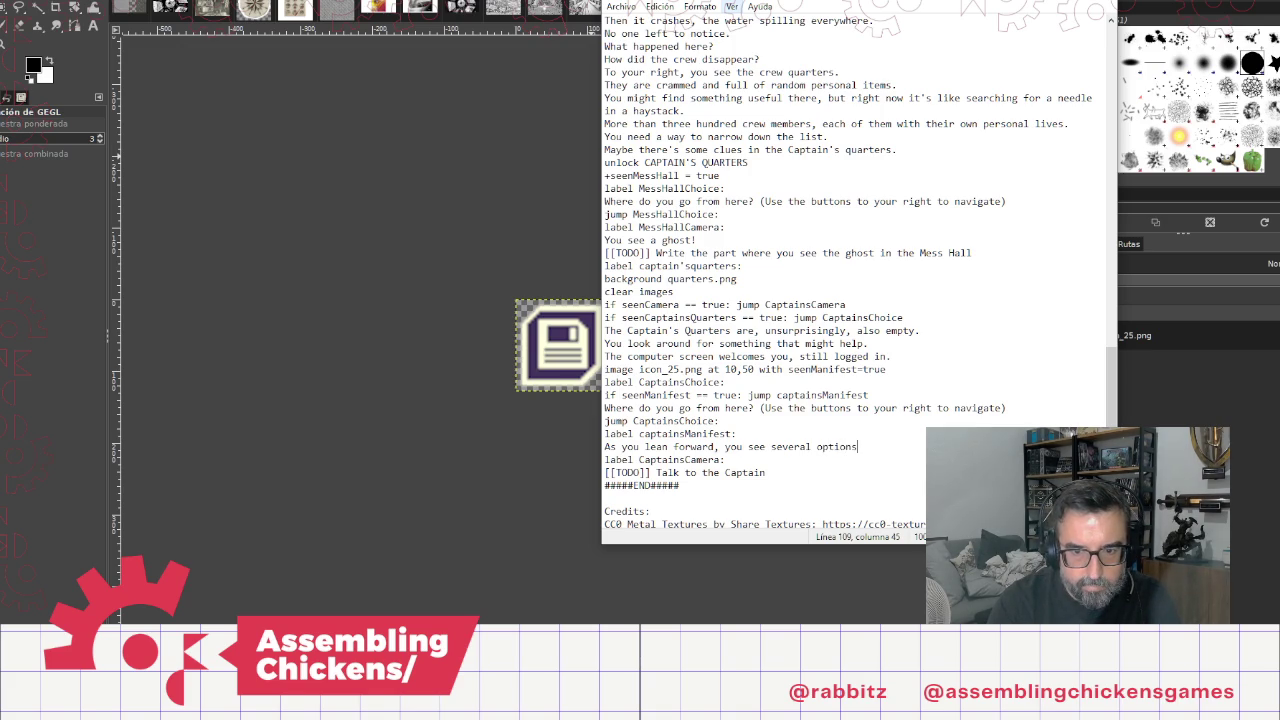
text(to click on)
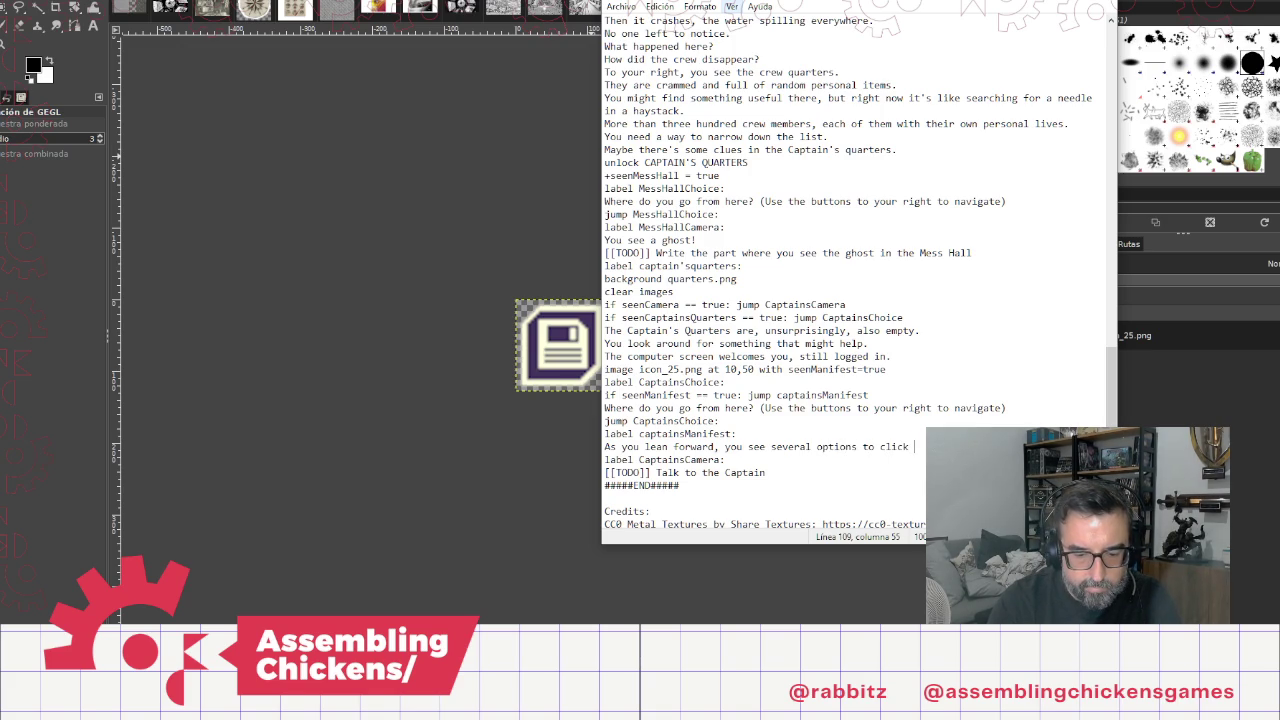
key(Return)
text(Th)
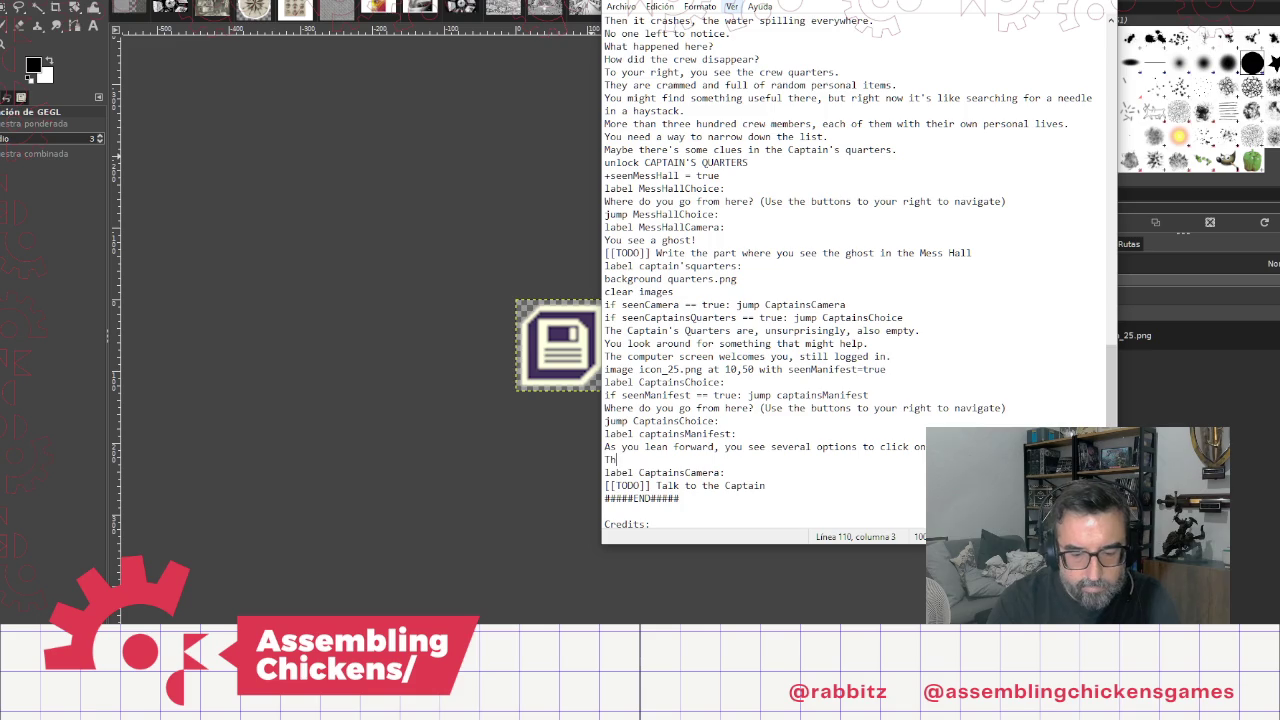
text(e Ca)
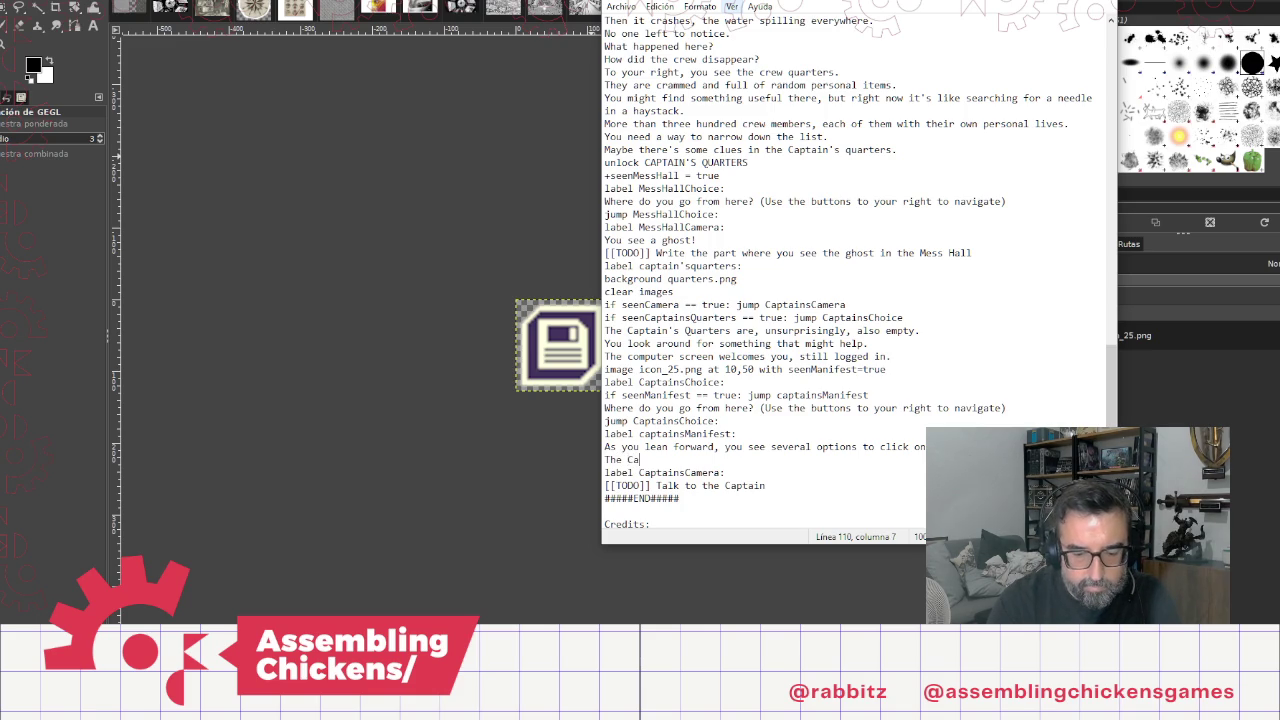
text(ptains Log)
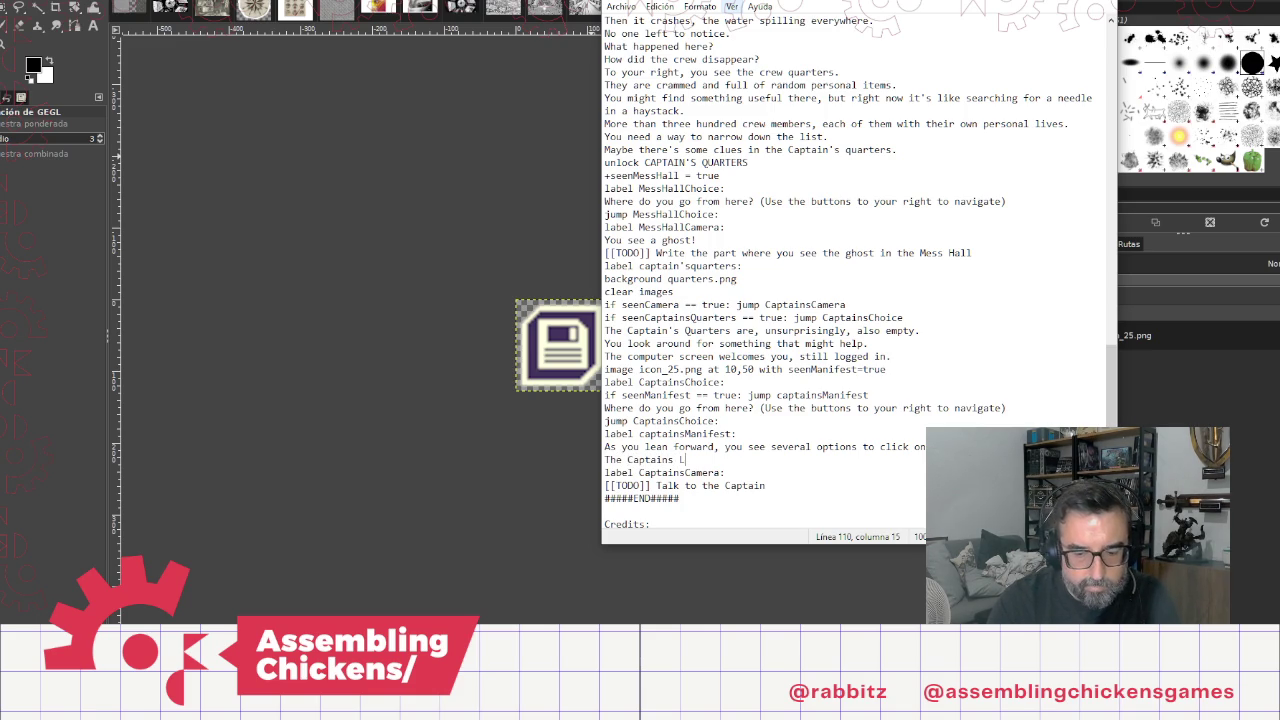
key(BackSpace)
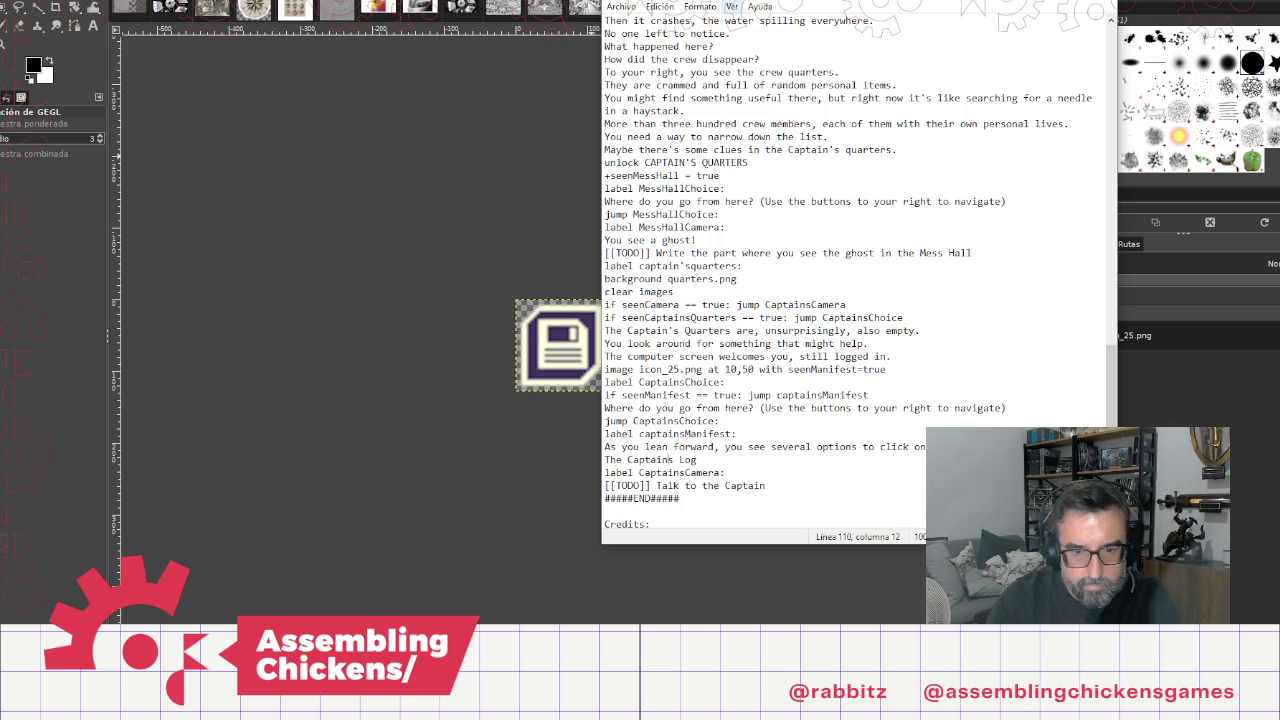
text('s Log is completel)
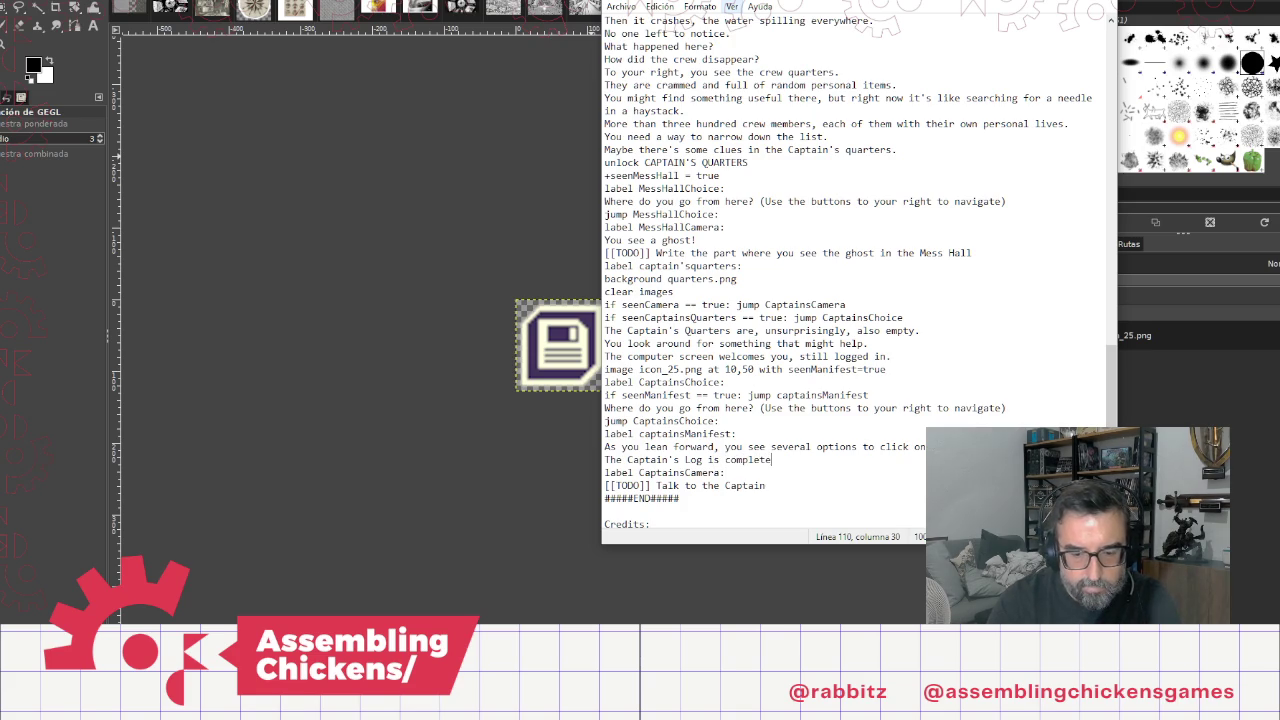
text(useless)
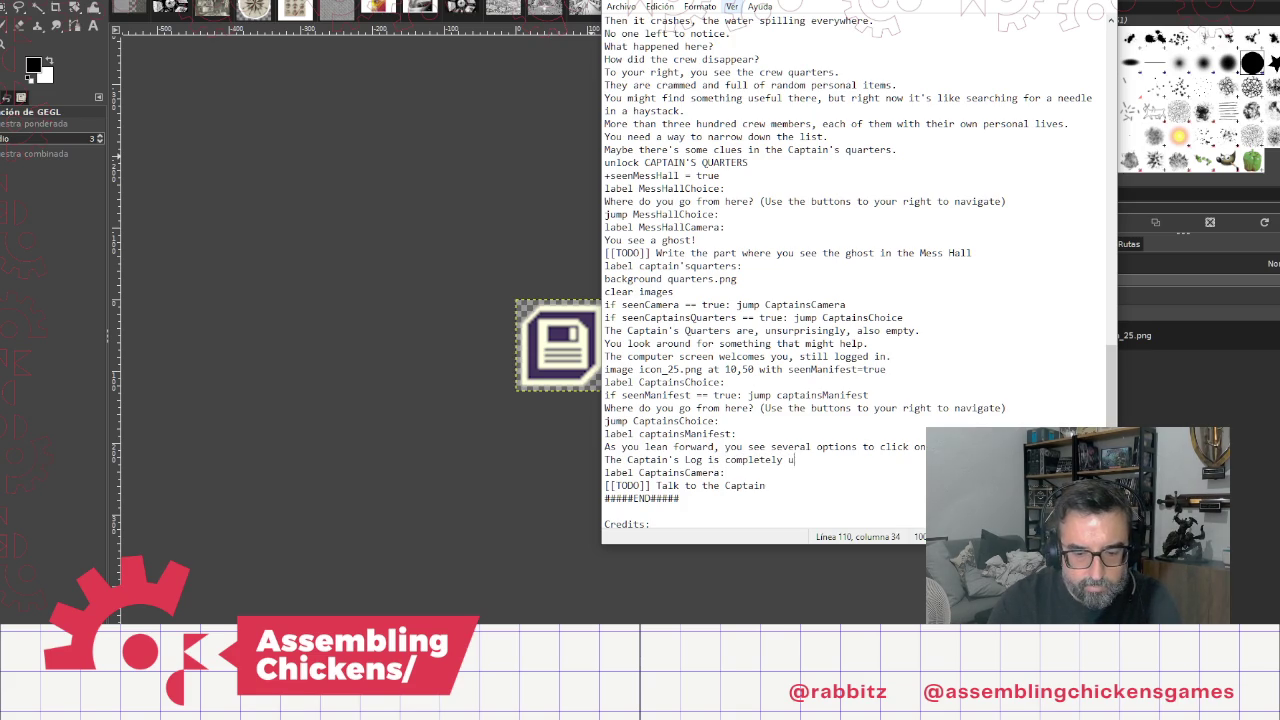
Step: Write 'The Captain's Log, at first, seems completely useless' and begin 'Just routine stuff about the'
key(BackSpace)
key(BackSpace)
key(BackSpace)
text(, at first, seems com)
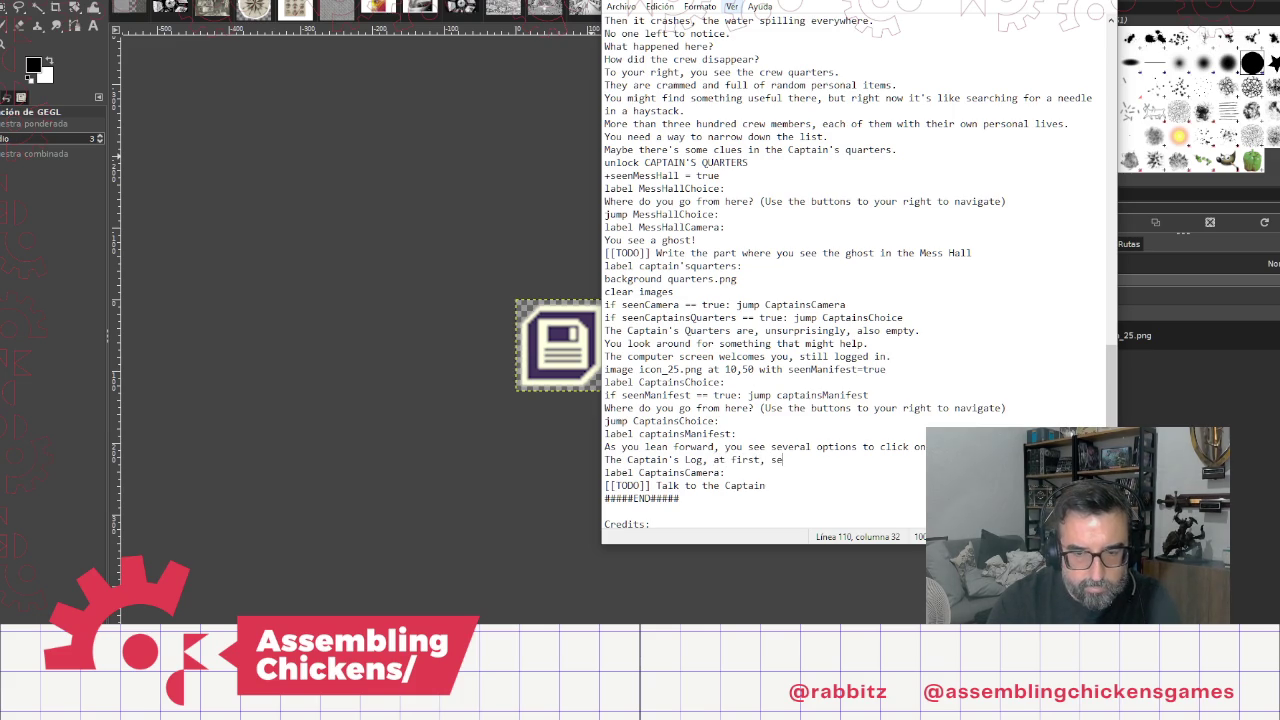
text(plet)
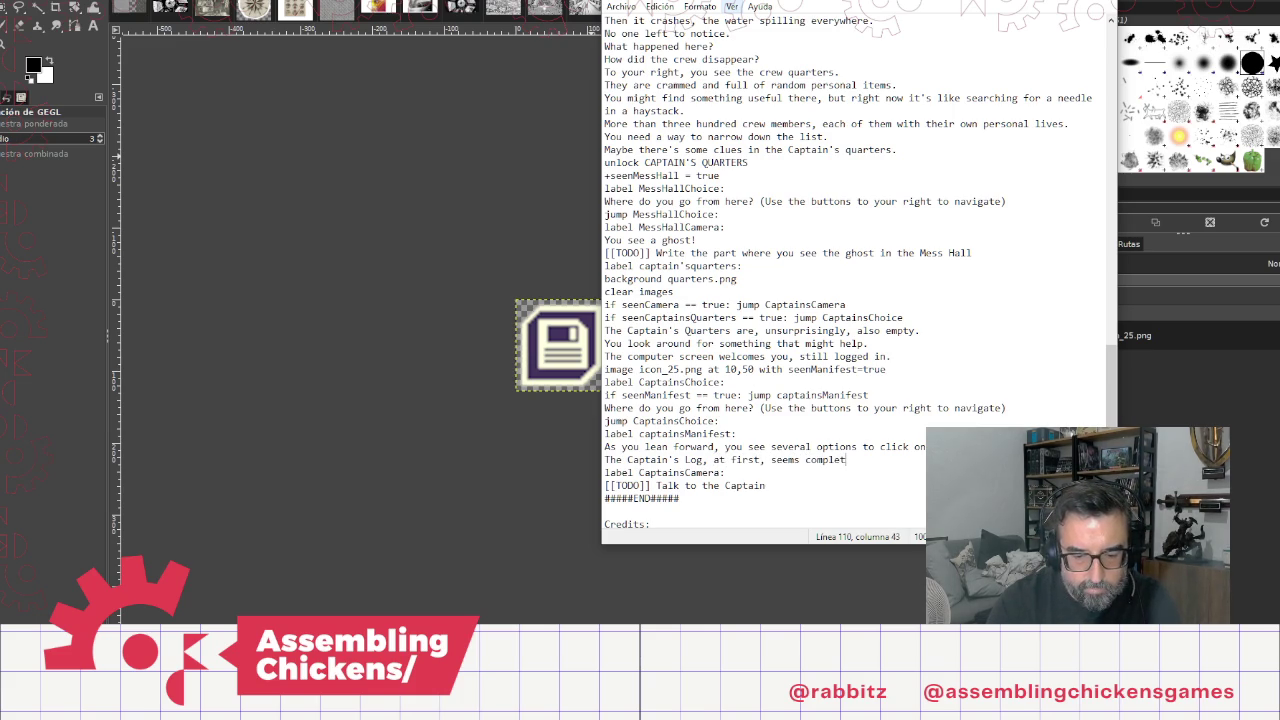
text(ely useless.)
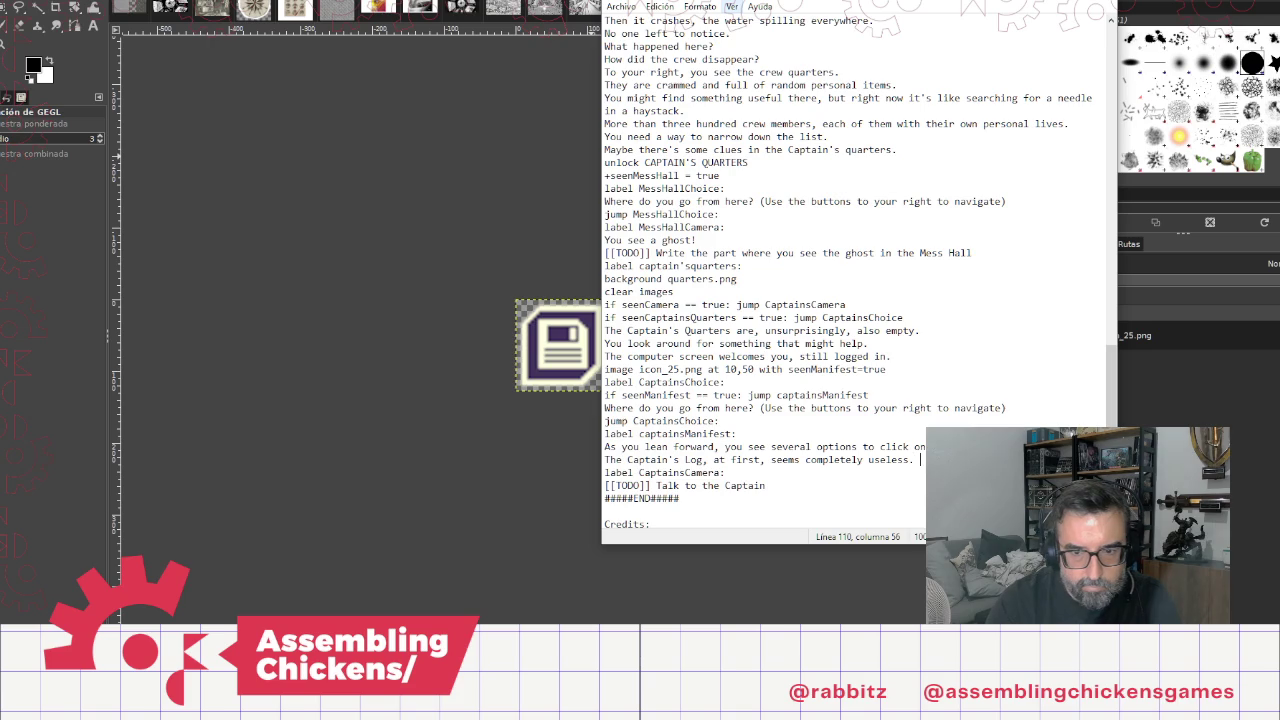
key(Return)
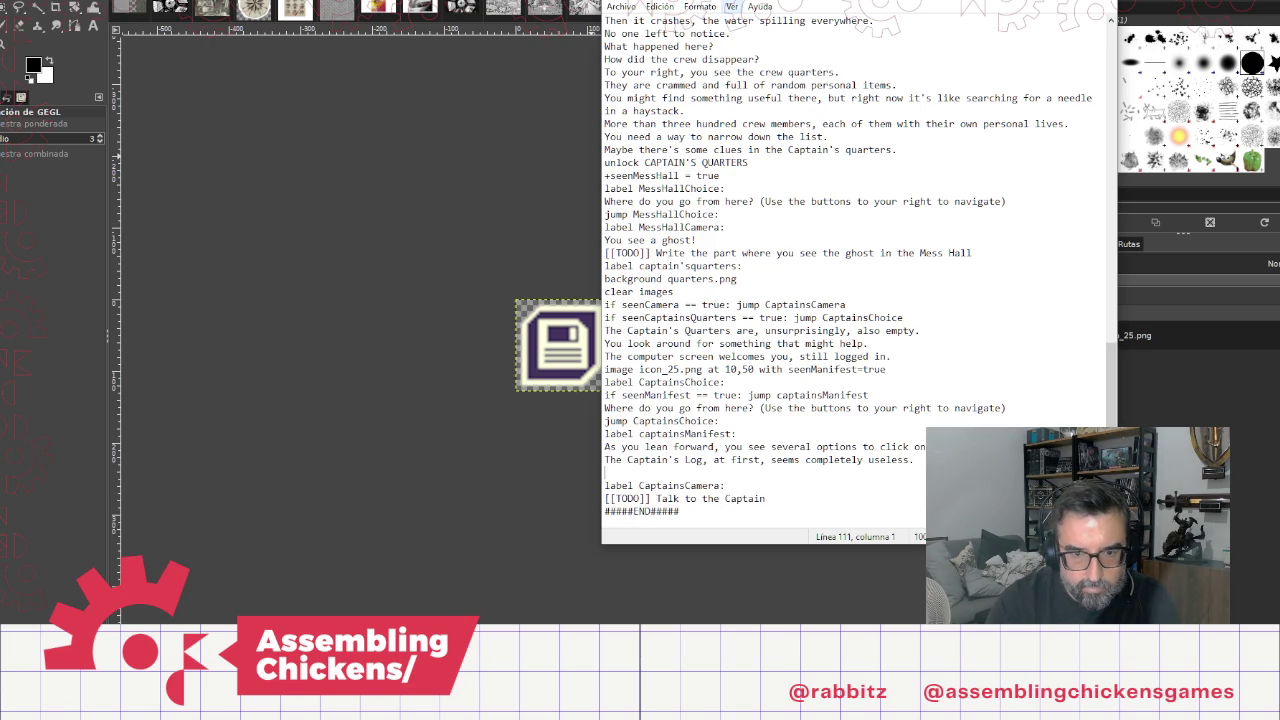
text(Just ro)
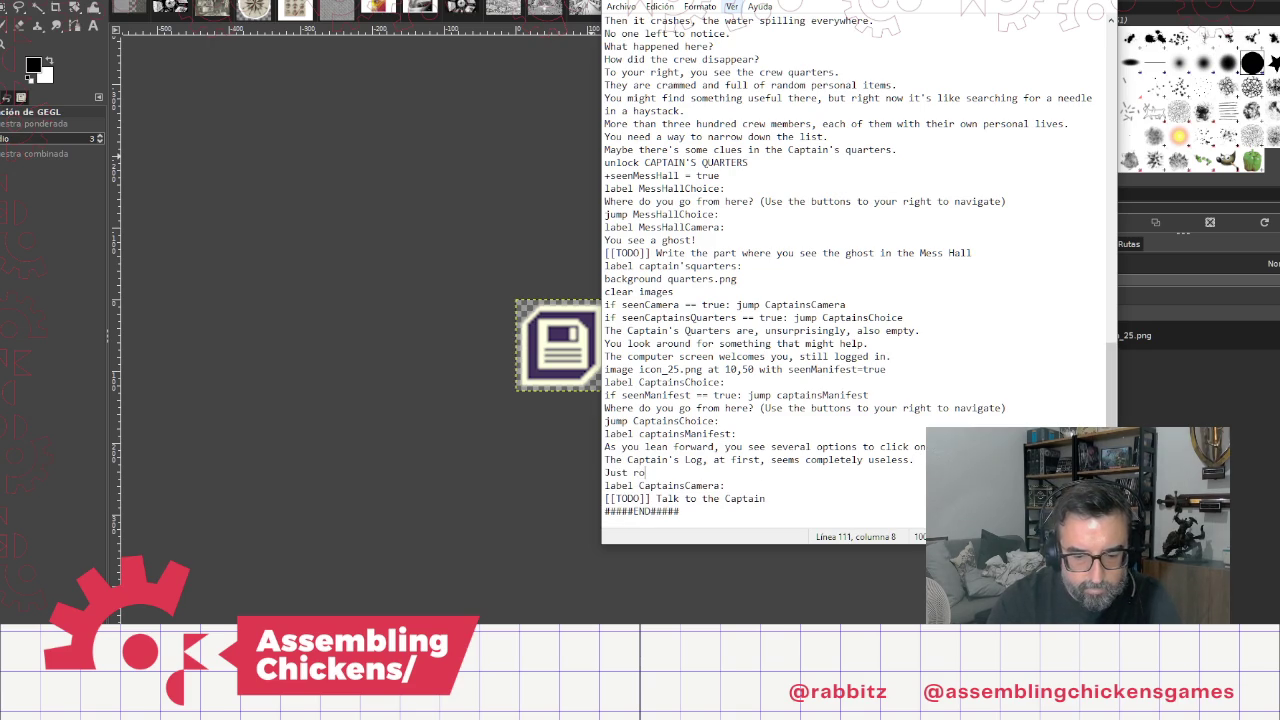
text(utine st)
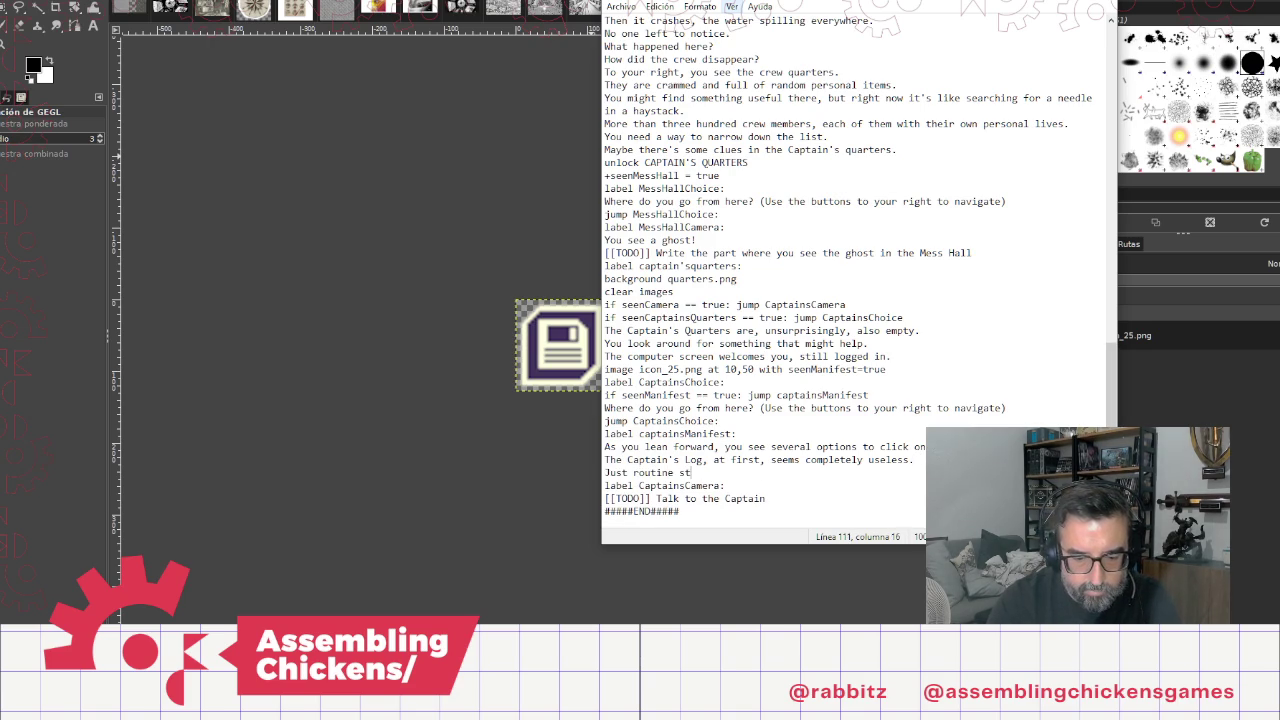
text(uff a)
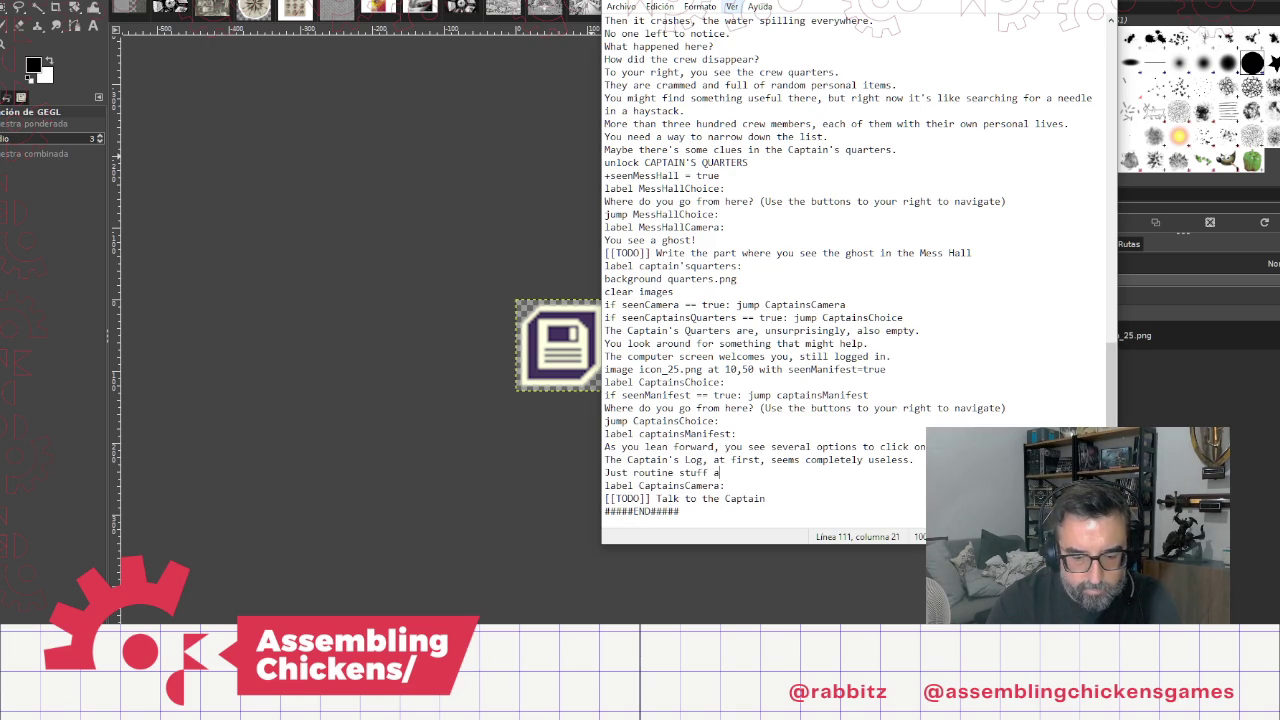
text(bout th)
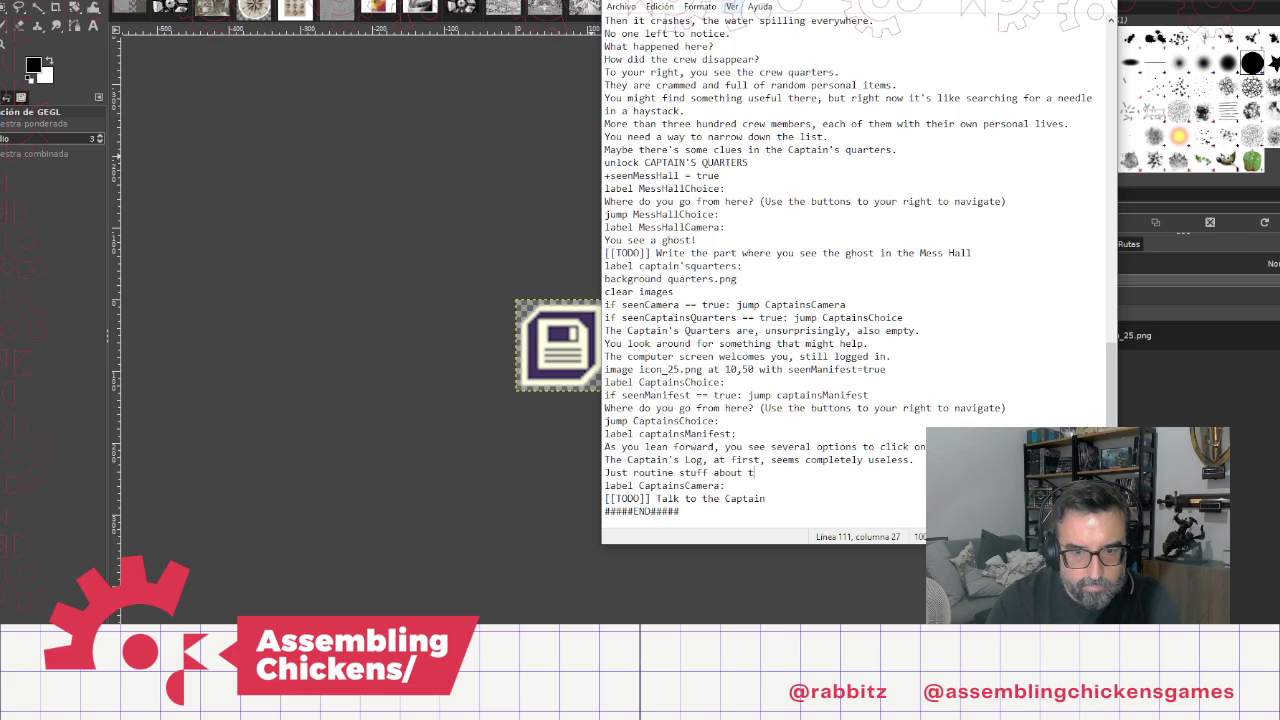
text(e)
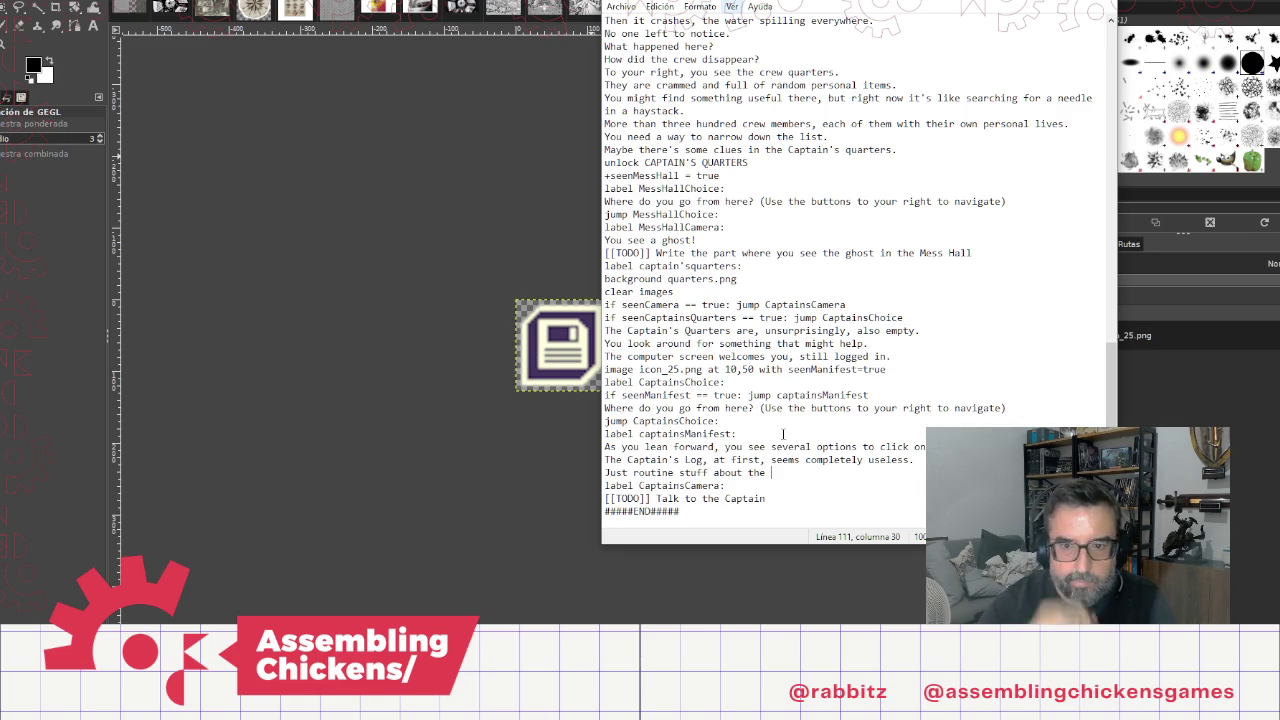
key(Up)
key(Up)
key(Up)
key(Left)
key(Left)
key(Left)
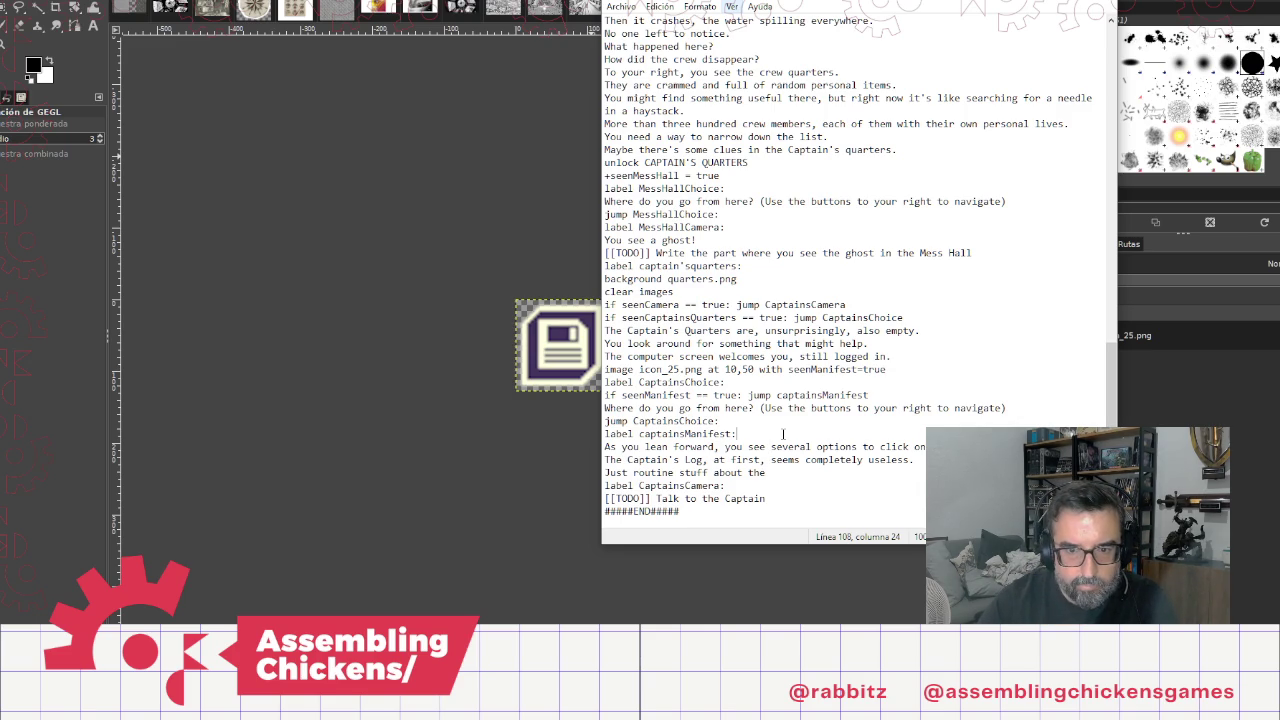
Step: Add 'or click on the icons on the screen' to the choice prompt
text(or click on the)
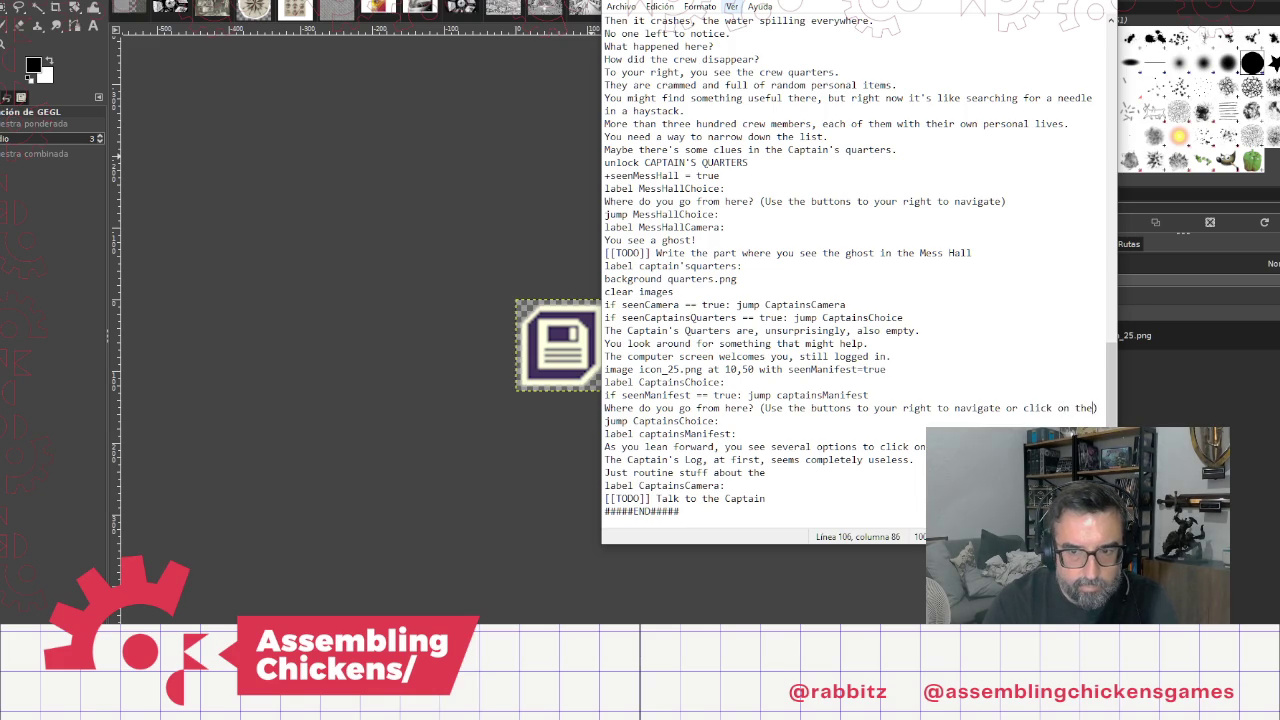
text( icons on the screen)
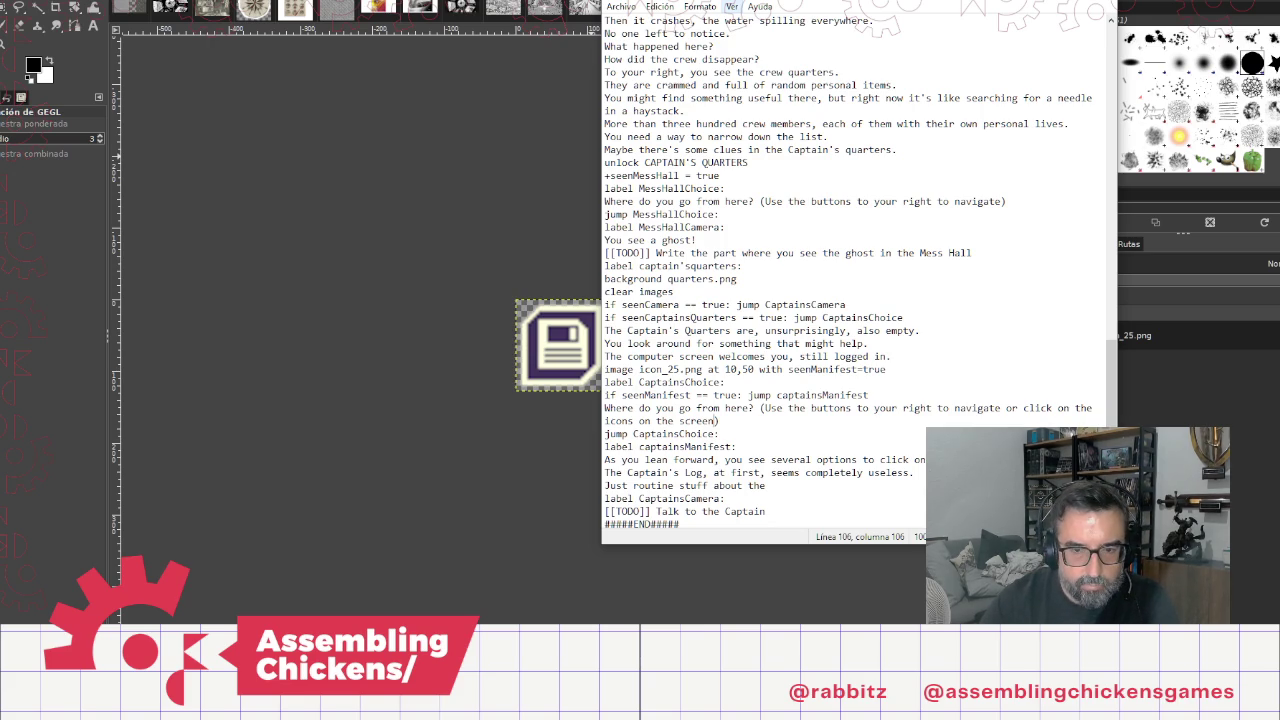
key(Down)
key(Down)
key(Down)
key(End)
Step: Extend the log line to 'Just routine stuff about ship's maintanance, and the cr'
key(Down)
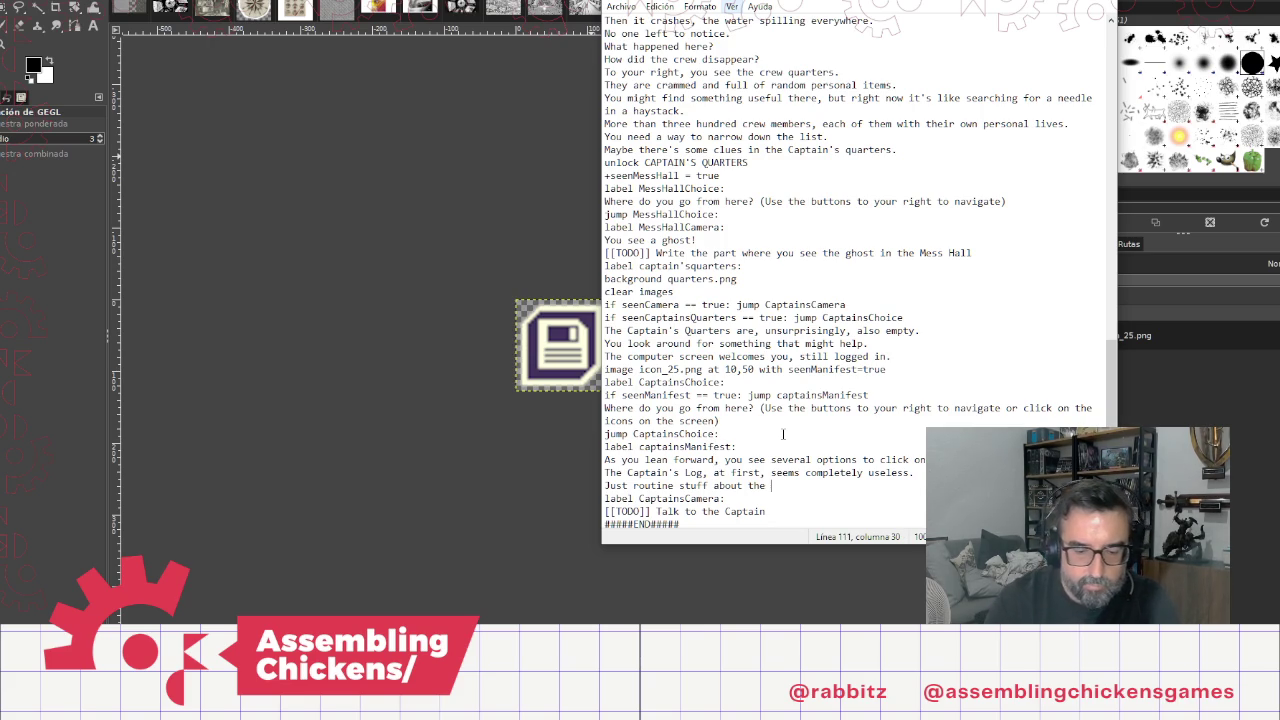
key(BackSpace)
key(BackSpace)
key(BackSpace)
text(ship)
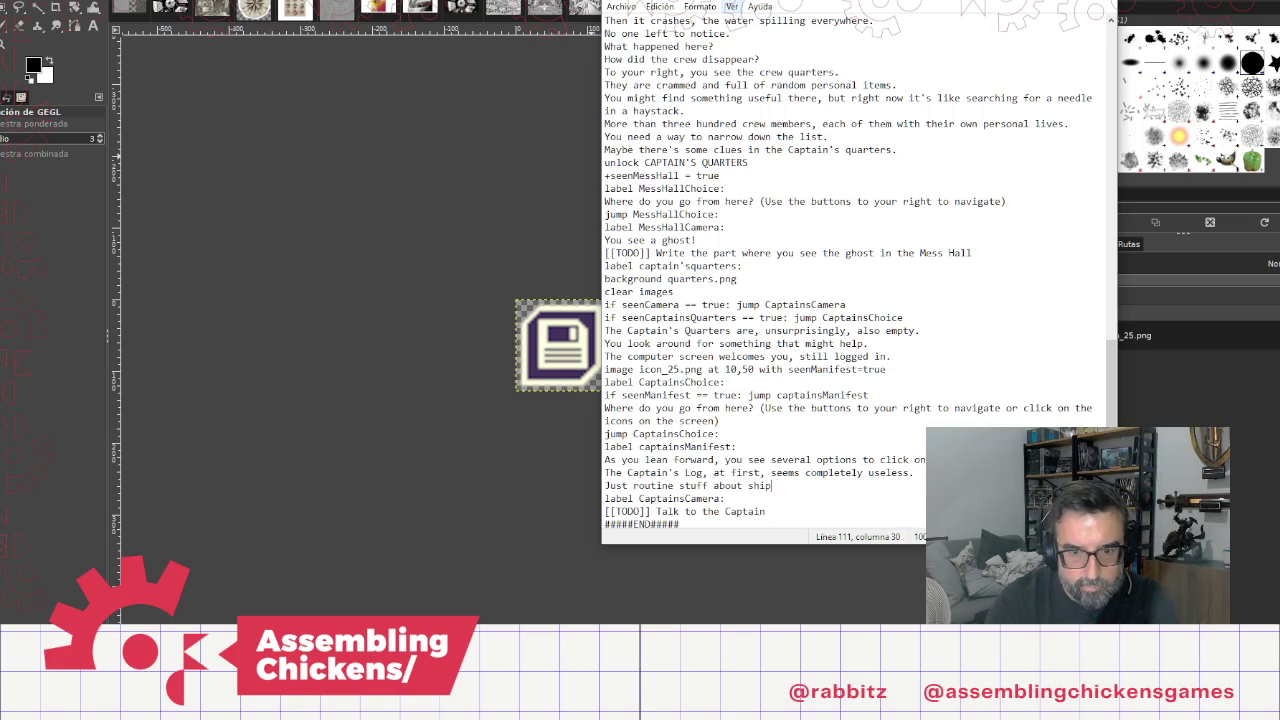
text('s maintanance, and the cre)
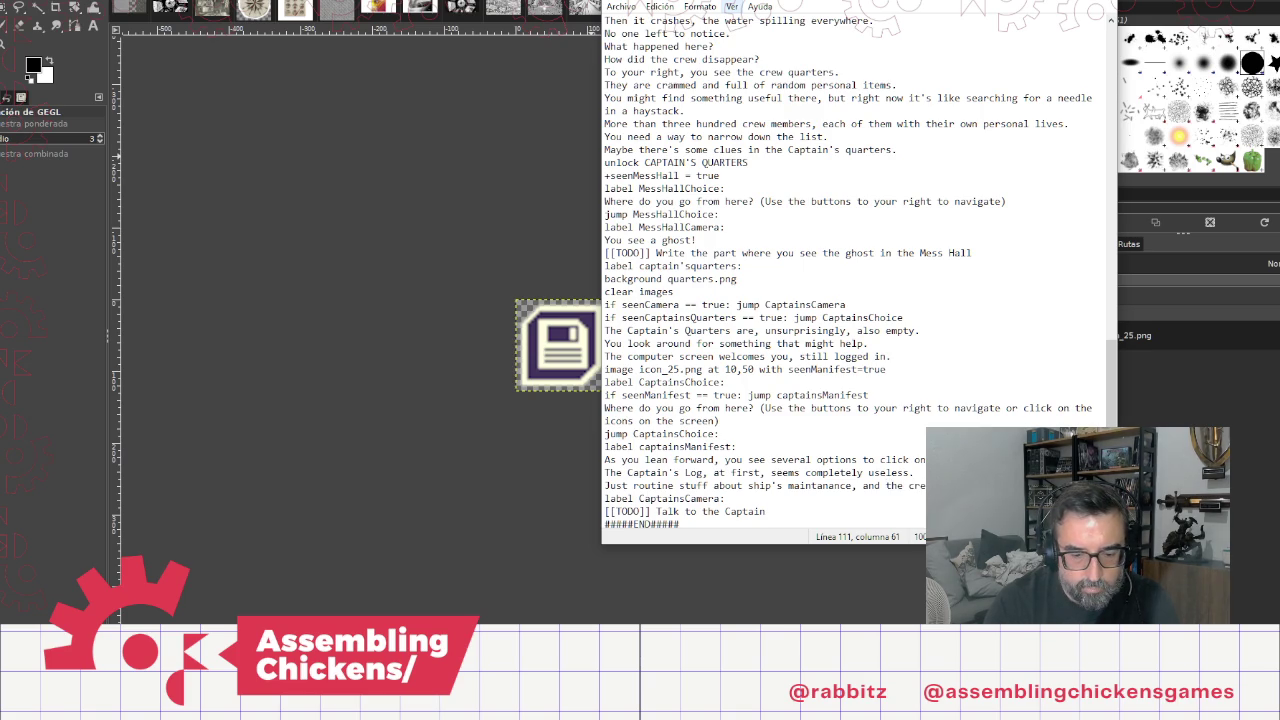